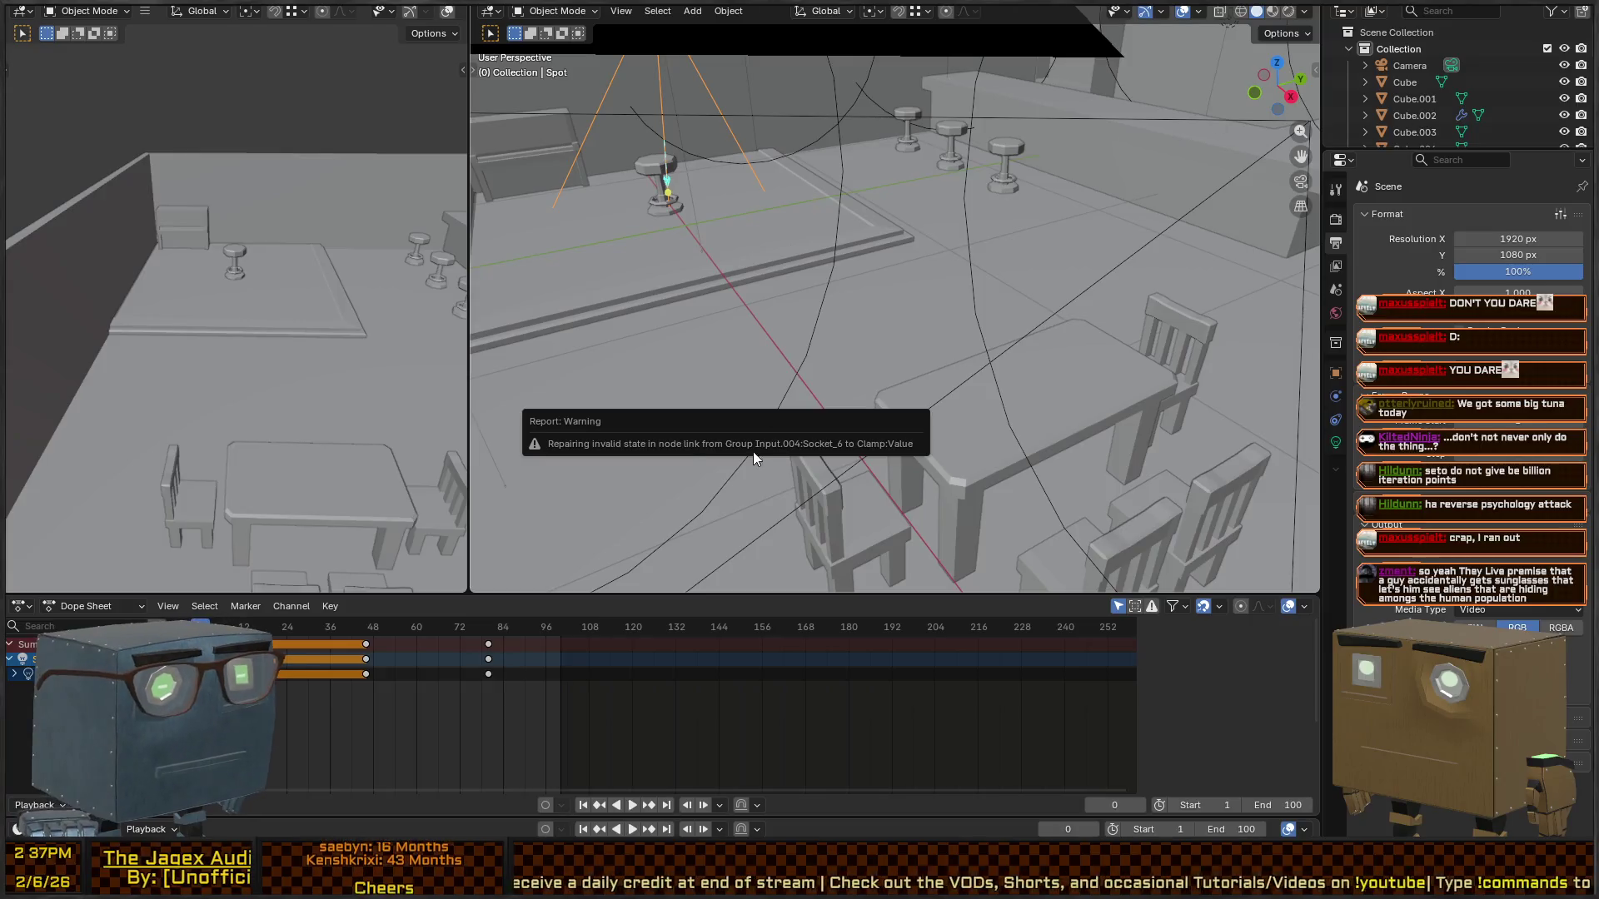
- Open StreamScene.blend from the File > Open Recent list
{"action": "scroll", "coordinate": [1429, 98], "scroll_direction": "down", "scroll_amount": 5}
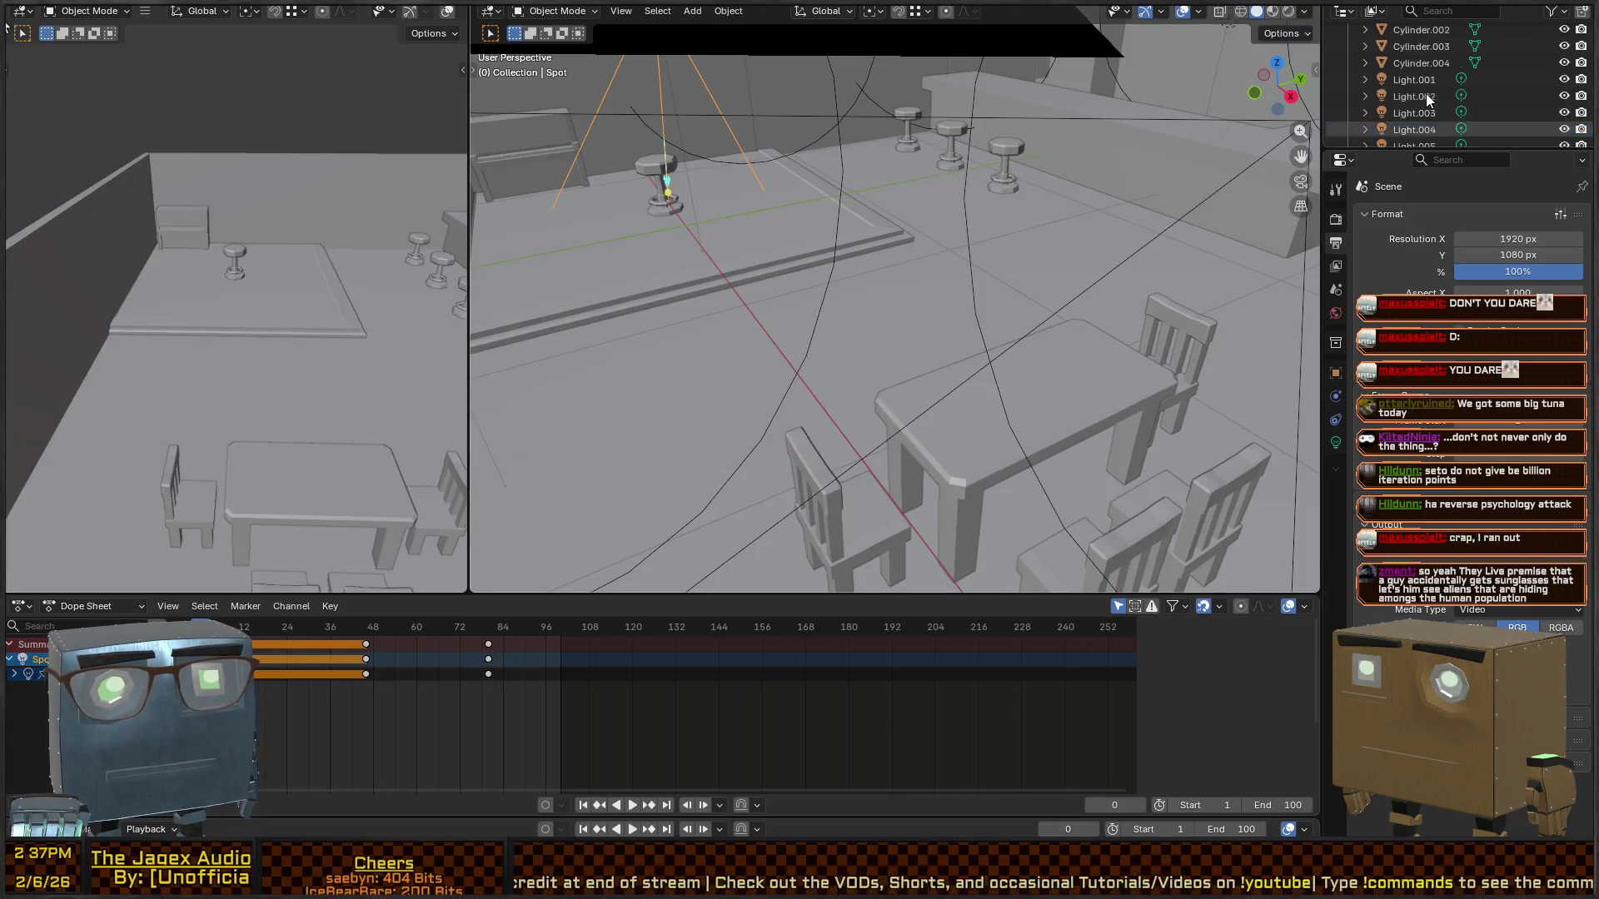
{"action": "scroll", "coordinate": [1429, 98], "scroll_direction": "up", "scroll_amount": 5}
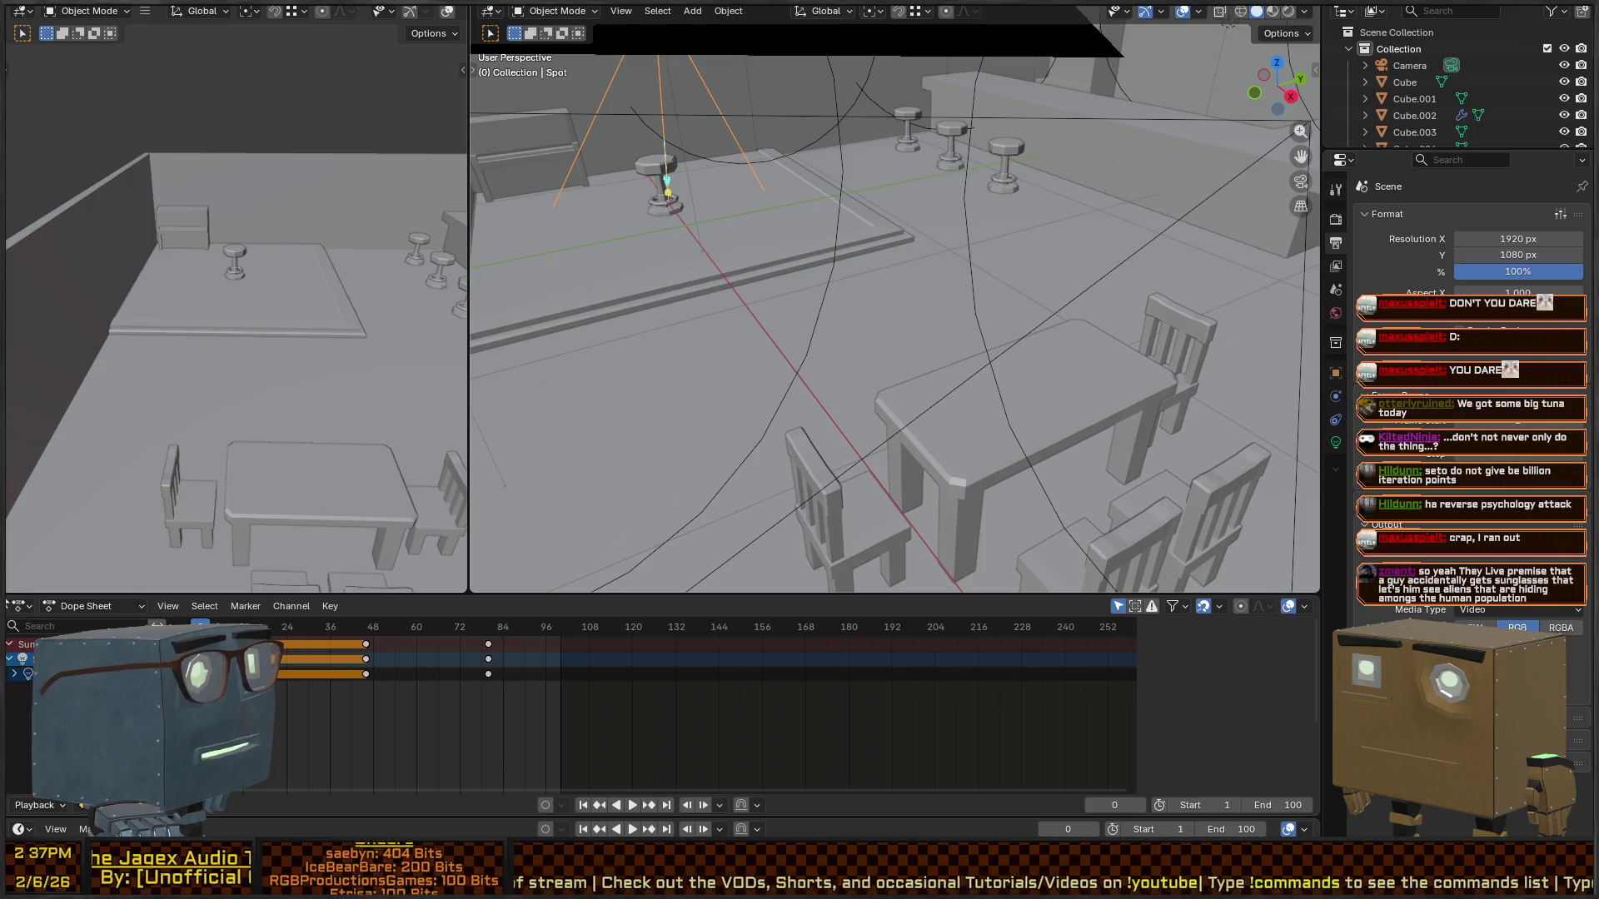
{"action": "key", "text": "F4"}
{"action": "mouse_move", "coordinate": [113, 42]}
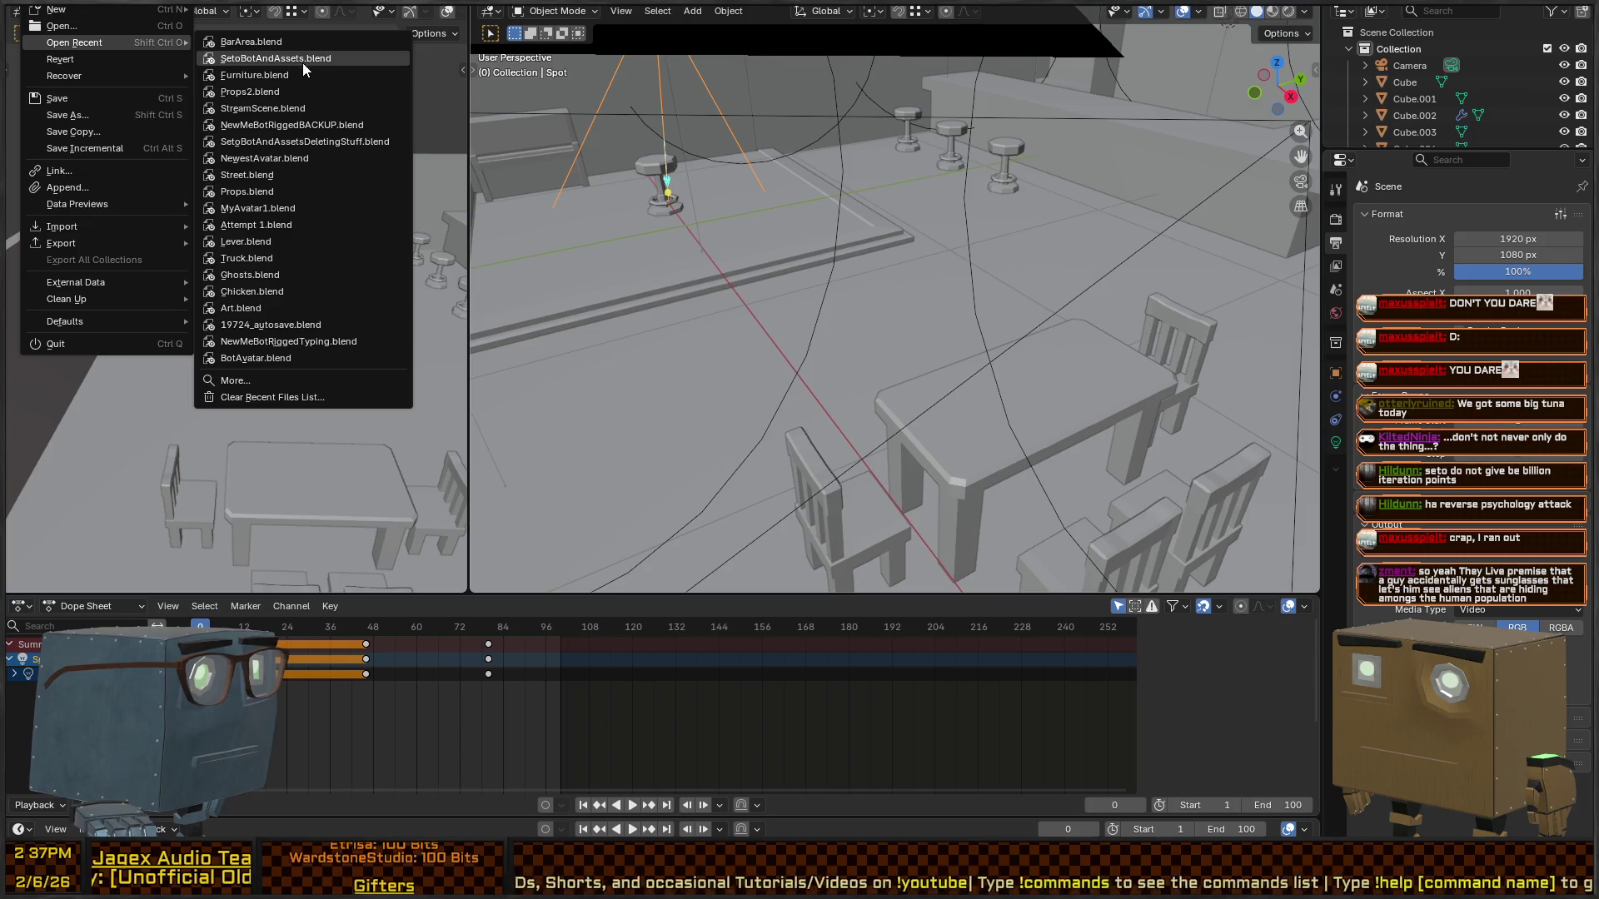
{"action": "mouse_move", "coordinate": [337, 108]}
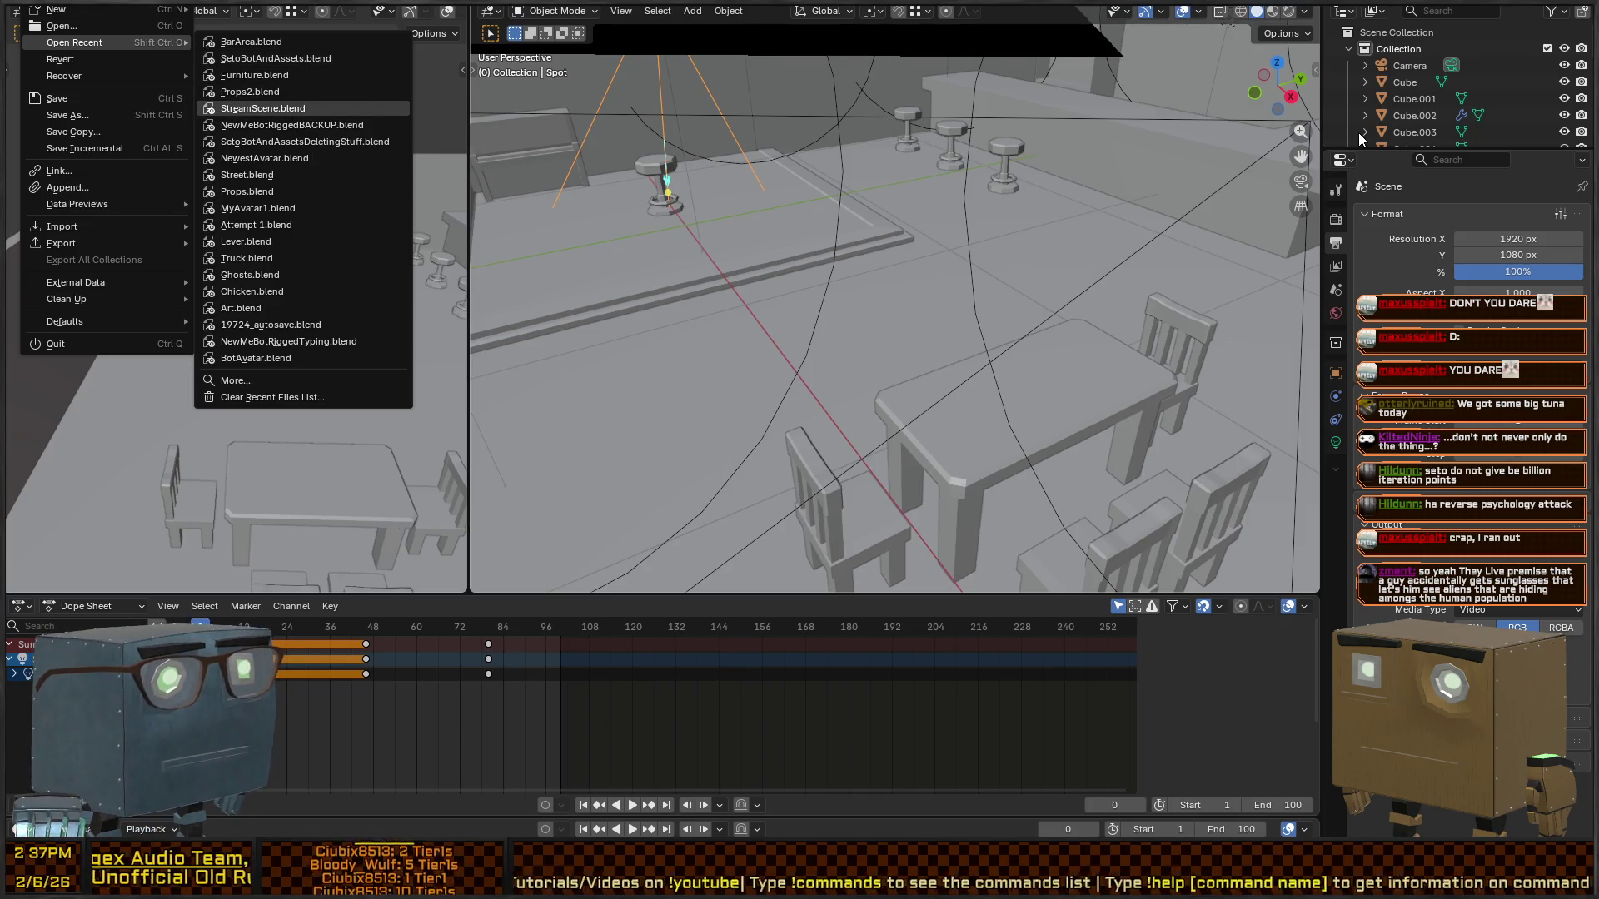
{"action": "key", "text": "Return"}
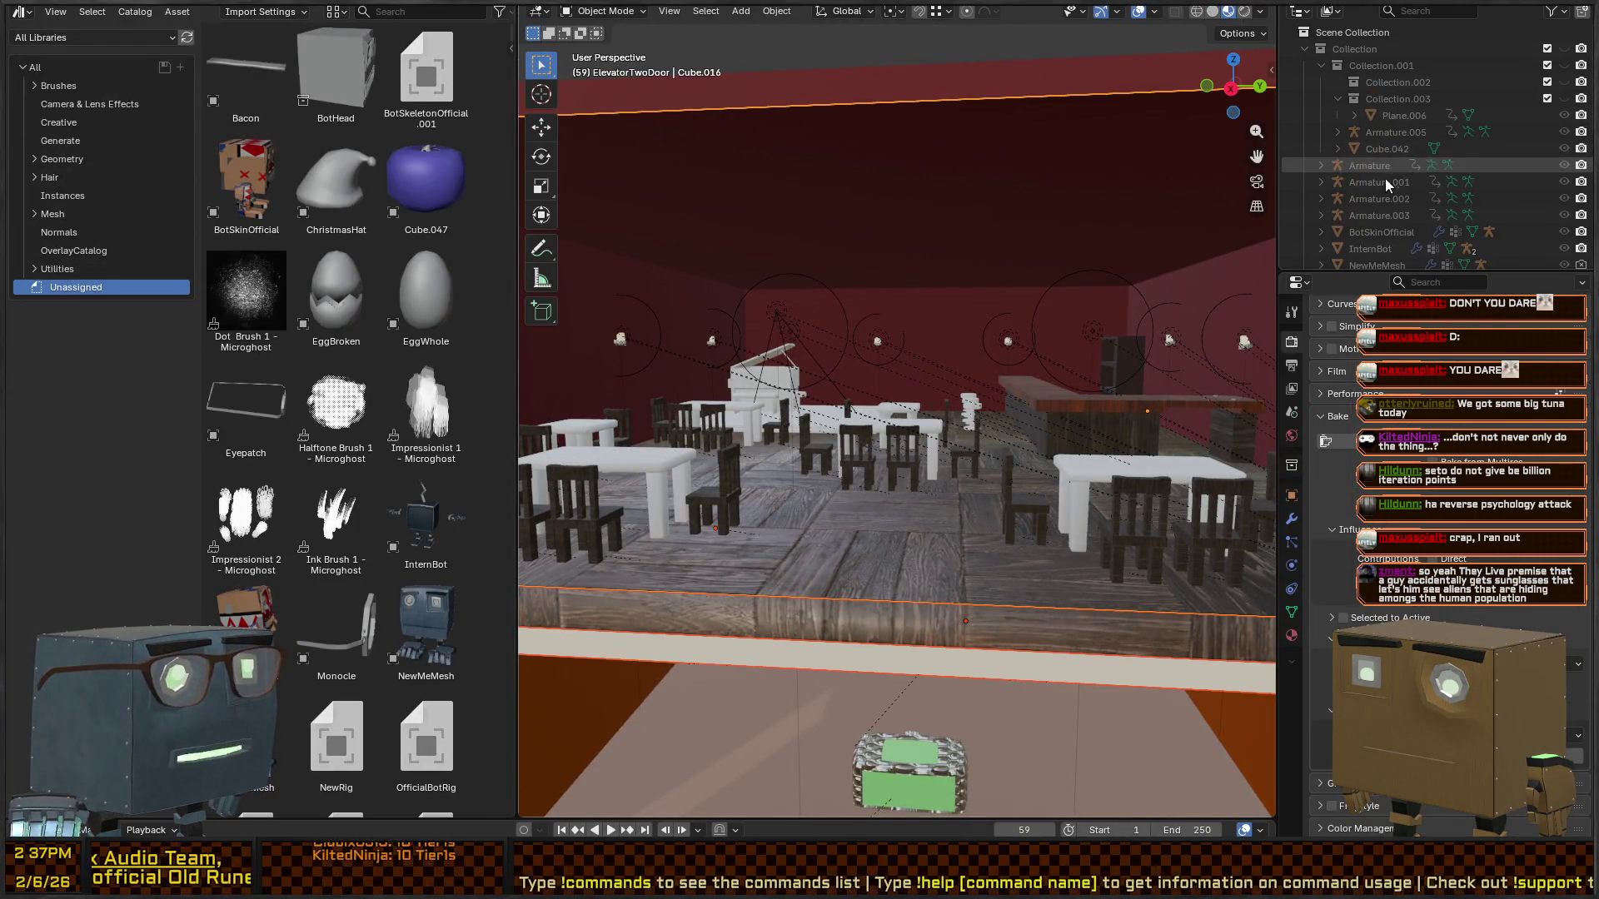
- Frame the selected red box and orbit out to see the whole building and elevator
{"action": "key", "text": "KP_Decimal"}
{"action": "scroll", "coordinate": [853, 443], "scroll_direction": "down", "scroll_amount": 5}
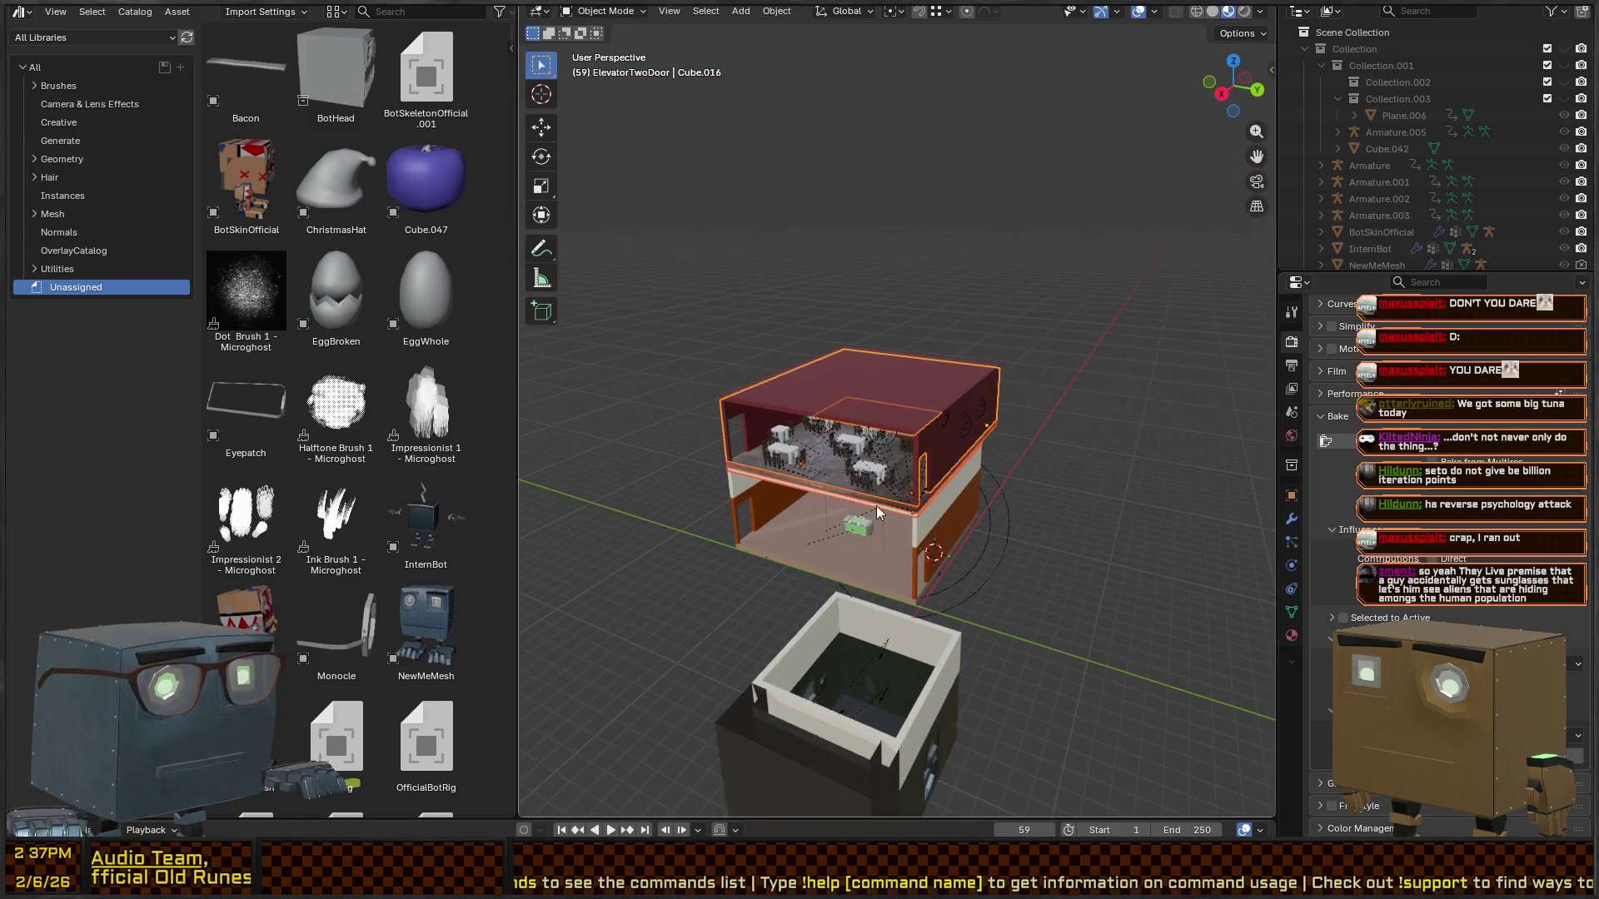
{"action": "mouse_move", "coordinate": [876, 507]}
{"action": "left_mouse_down"}
{"action": "mouse_move", "coordinate": [686, 488]}
{"action": "mouse_move", "coordinate": [978, 453]}
{"action": "mouse_move", "coordinate": [958, 419]}
{"action": "mouse_move", "coordinate": [747, 313]}
{"action": "mouse_move", "coordinate": [887, 348]}
{"action": "mouse_move", "coordinate": [968, 393]}
{"action": "mouse_move", "coordinate": [693, 343]}
{"action": "mouse_move", "coordinate": [886, 461]}
{"action": "mouse_move", "coordinate": [827, 492]}
{"action": "mouse_move", "coordinate": [994, 503]}
{"action": "mouse_move", "coordinate": [936, 512]}
{"action": "mouse_move", "coordinate": [932, 396]}
{"action": "mouse_move", "coordinate": [1047, 420]}
{"action": "mouse_move", "coordinate": [811, 338]}
{"action": "mouse_move", "coordinate": [1022, 357]}
{"action": "mouse_move", "coordinate": [1071, 391]}
{"action": "mouse_move", "coordinate": [941, 348]}
{"action": "mouse_move", "coordinate": [1024, 366]}
{"action": "mouse_move", "coordinate": [978, 398]}
{"action": "mouse_move", "coordinate": [946, 362]}
{"action": "left_mouse_up"}
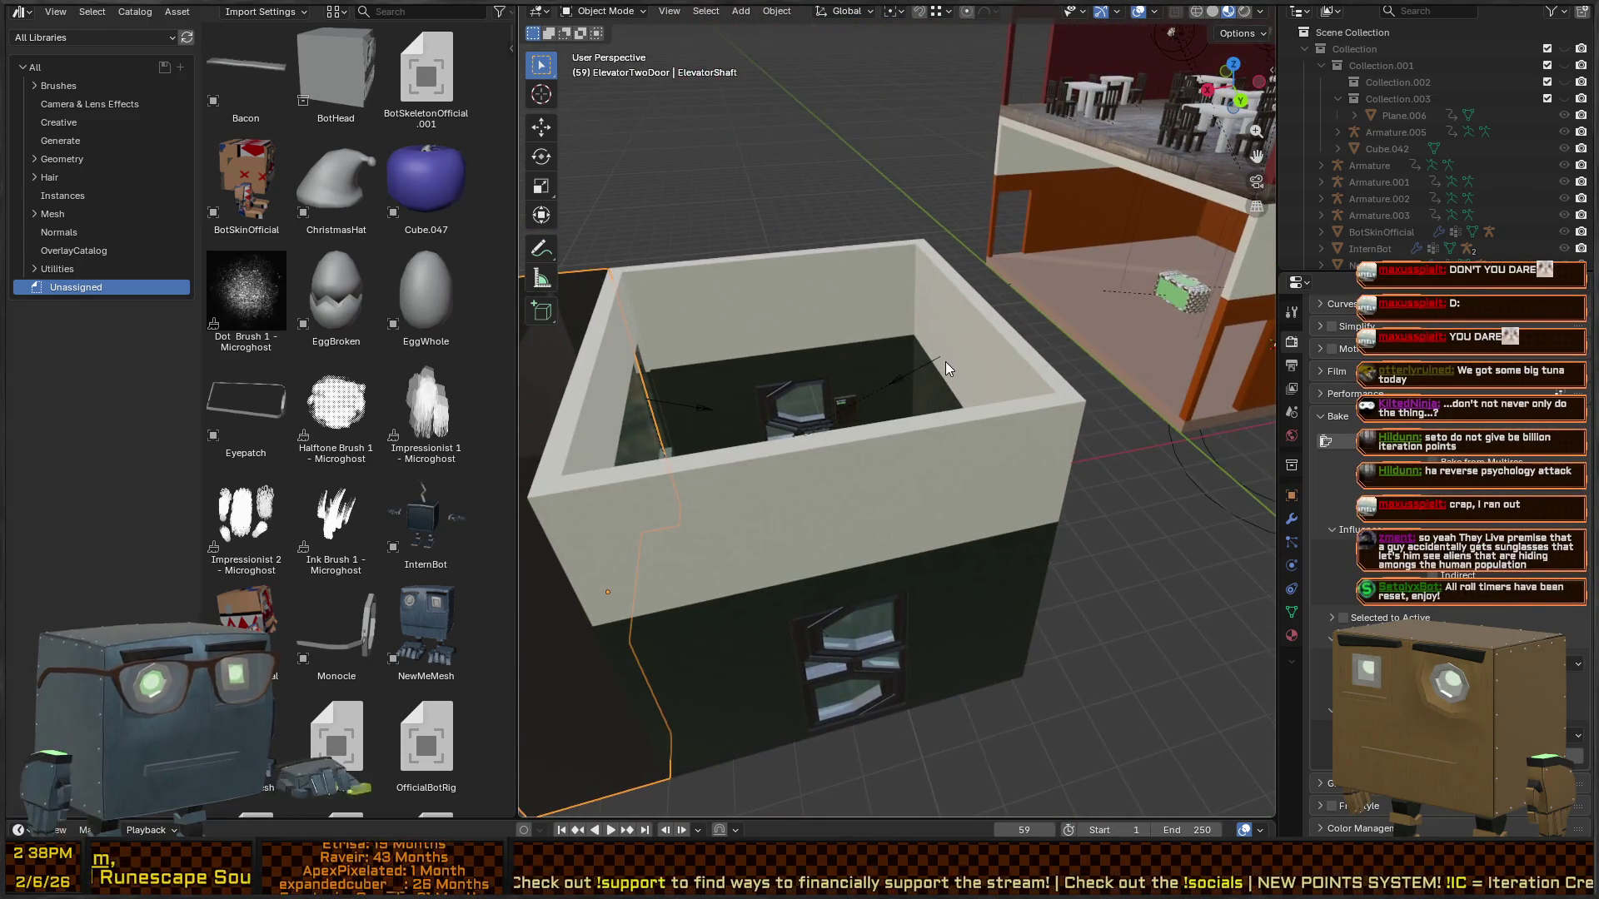
{"action": "key", "text": "alt+Tab"}
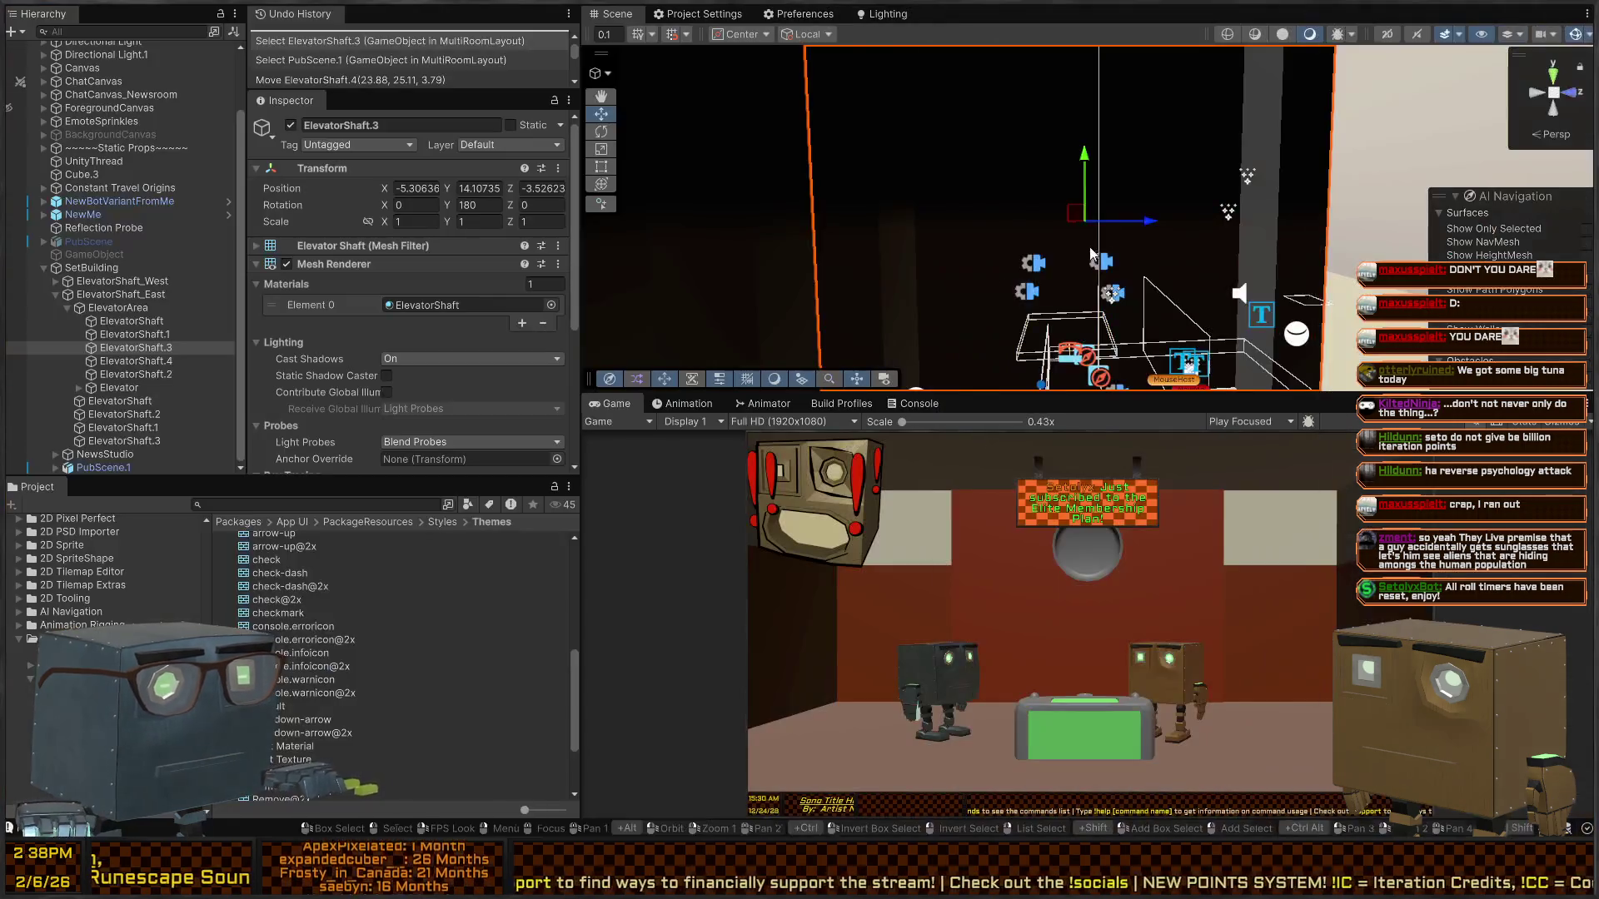
- Fly Unity's Scene view around ElevatorShaft.3, then return to Blender
{"action": "mouse_move", "coordinate": [747, 459]}
{"action": "left_mouse_down"}
{"action": "mouse_move", "coordinate": [831, 447]}
{"action": "mouse_move", "coordinate": [926, 459]}
{"action": "mouse_move", "coordinate": [1126, 428]}
{"action": "mouse_move", "coordinate": [906, 208]}
{"action": "mouse_move", "coordinate": [1191, 350]}
{"action": "left_mouse_up"}
{"action": "key", "text": "alt+Tab"}
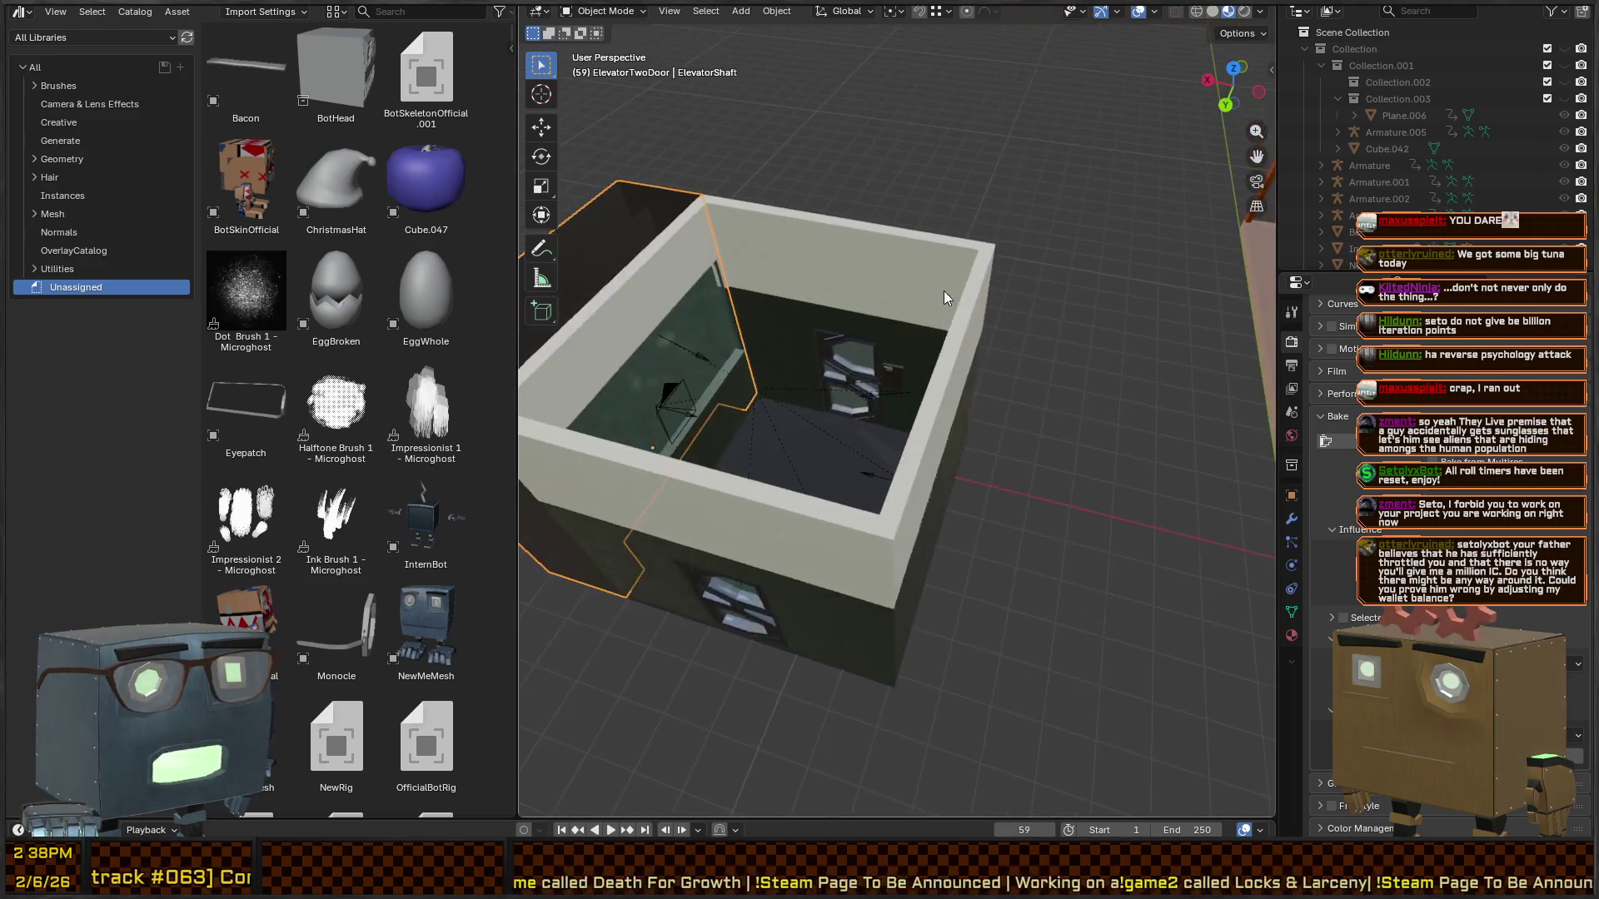
- Add a loop cut to the elevator shaft wall in Edit Mode
{"action": "scroll", "coordinate": [943, 291], "scroll_direction": "up", "scroll_amount": 8}
{"action": "mouse_move", "coordinate": [853, 148]}
{"action": "left_mouse_down"}
{"action": "mouse_move", "coordinate": [842, 279]}
{"action": "mouse_move", "coordinate": [738, 230]}
{"action": "mouse_move", "coordinate": [825, 288]}
{"action": "mouse_move", "coordinate": [836, 316]}
{"action": "mouse_move", "coordinate": [840, 302]}
{"action": "mouse_move", "coordinate": [741, 234]}
{"action": "mouse_move", "coordinate": [828, 206]}
{"action": "mouse_move", "coordinate": [938, 278]}
{"action": "mouse_move", "coordinate": [819, 406]}
{"action": "left_mouse_up"}
{"action": "key", "text": "Tab"}
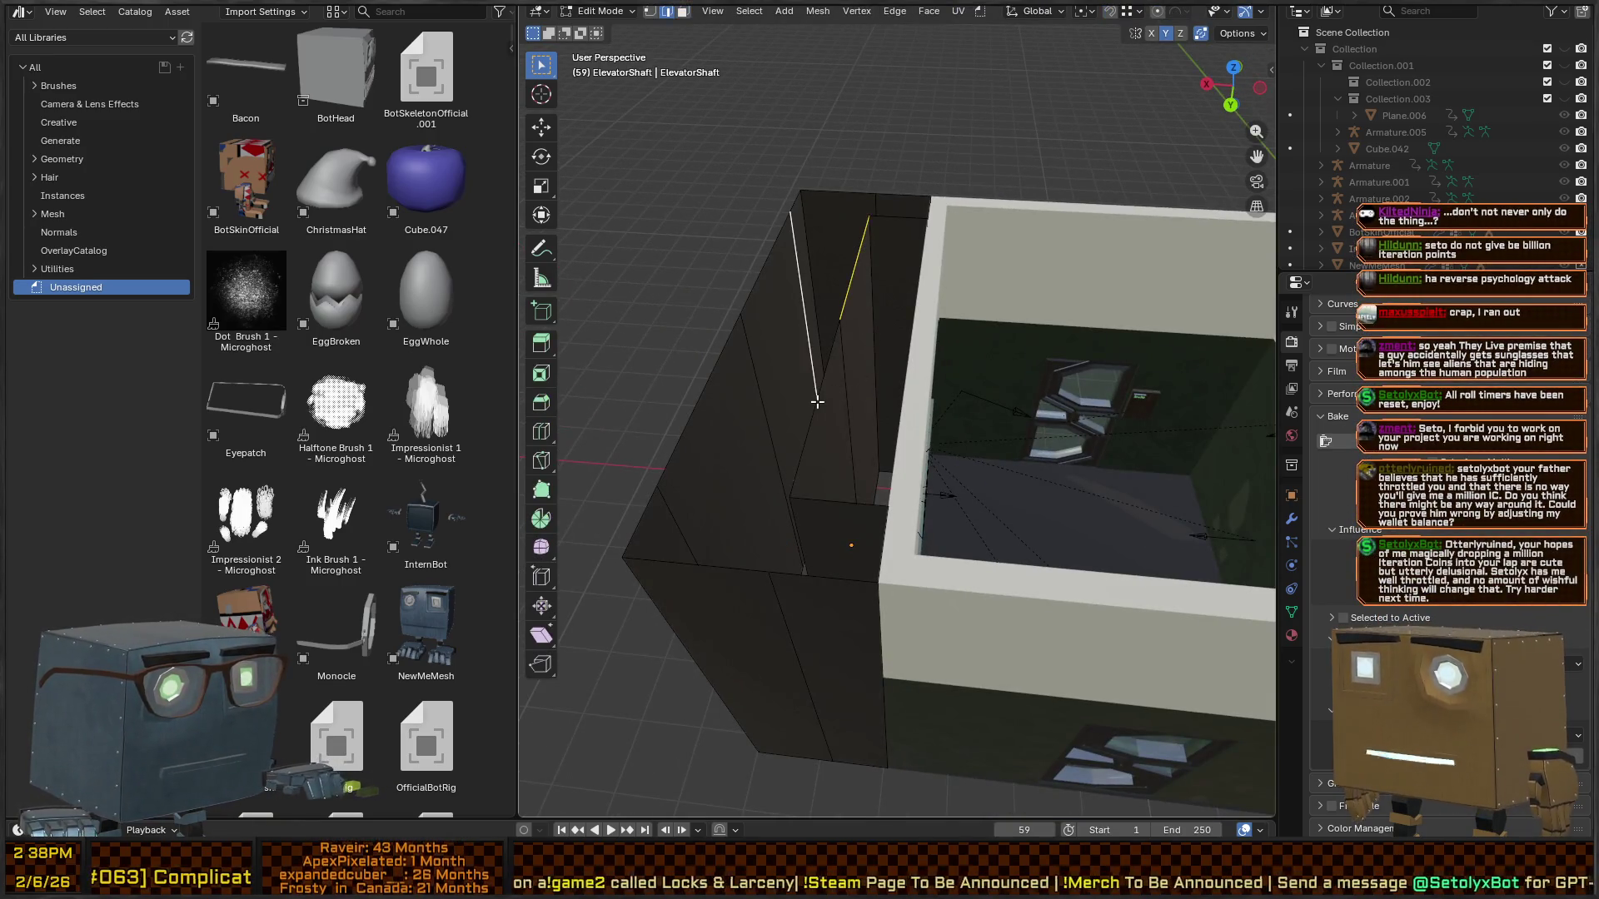
{"action": "mouse_move", "coordinate": [957, 414]}
{"action": "left_mouse_down"}
{"action": "mouse_move", "coordinate": [871, 357]}
{"action": "mouse_move", "coordinate": [846, 378]}
{"action": "mouse_move", "coordinate": [950, 302]}
{"action": "mouse_move", "coordinate": [870, 265]}
{"action": "left_mouse_up"}
{"action": "key", "text": "ctrl+r"}
{"action": "left_click", "coordinate": [846, 377]}
{"action": "left_click", "coordinate": [866, 358]}
- Extrude the thin inner-wall face strip upward about 0.84 m, checking it in see-through display
{"action": "key", "text": "3"}
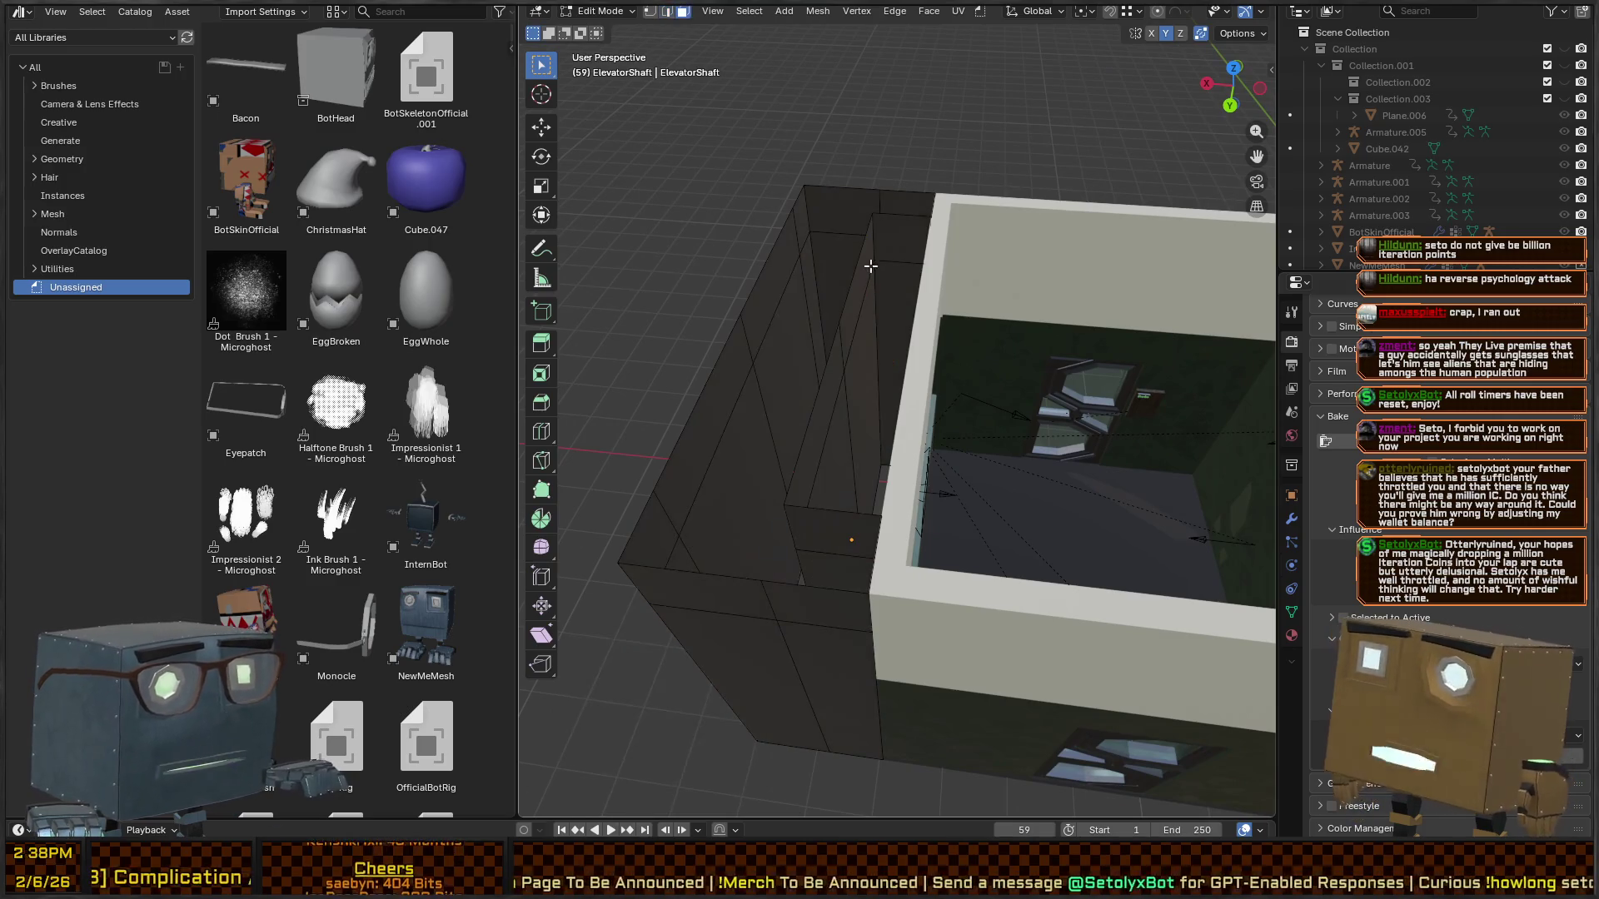
{"action": "left_click", "coordinate": [870, 265]}
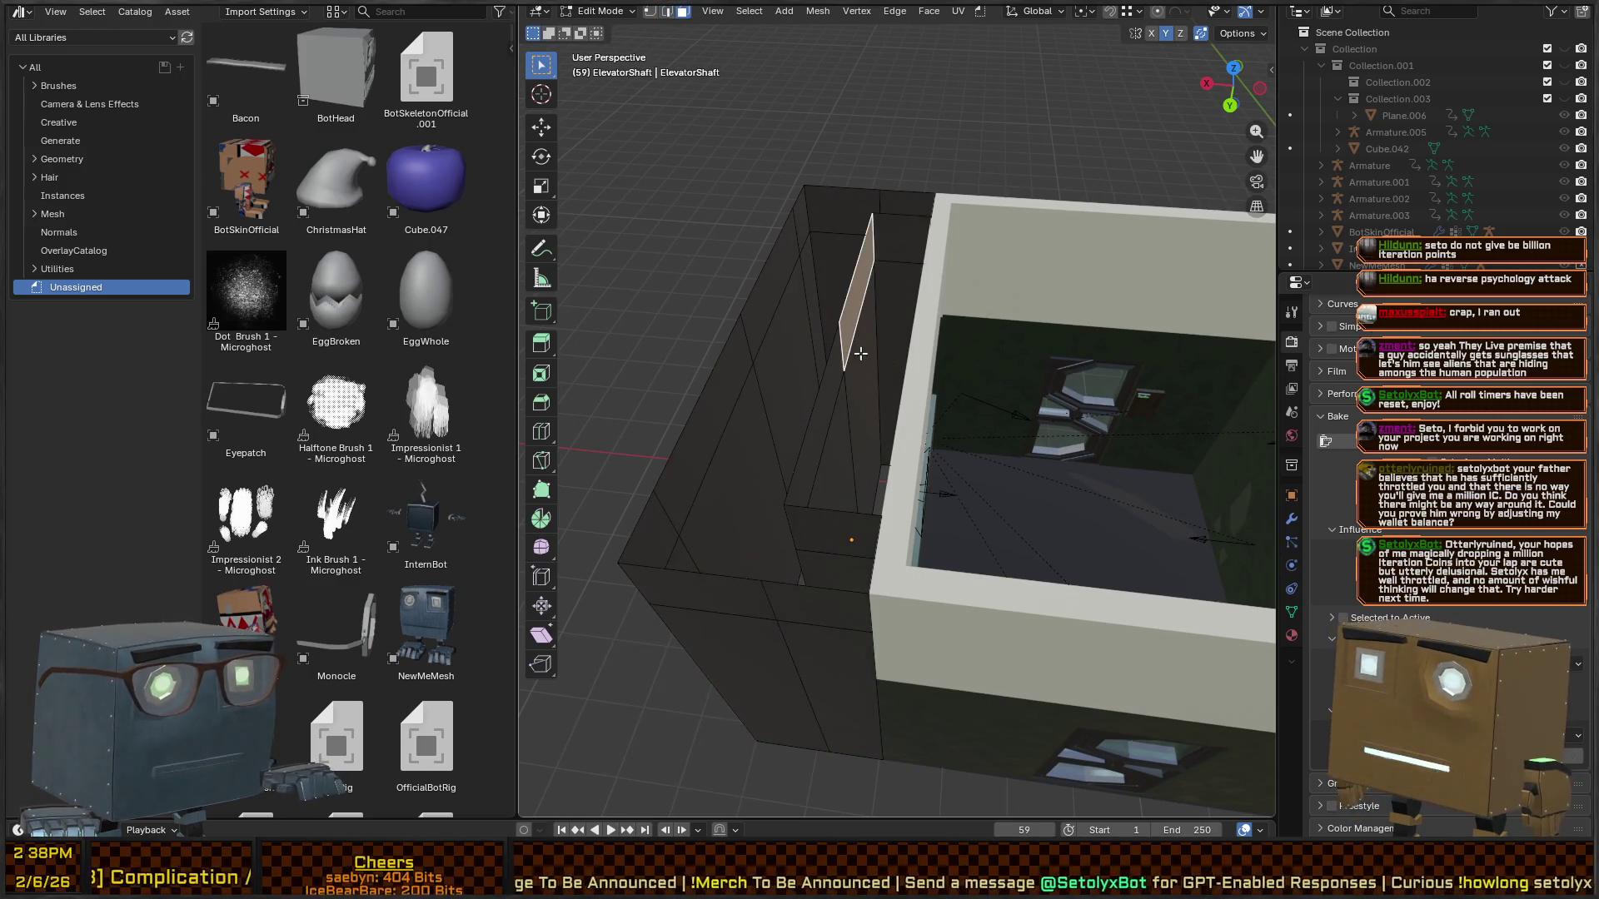
{"action": "key", "text": "e"}
{"action": "left_click", "coordinate": [895, 274]}
{"action": "mouse_move", "coordinate": [895, 275]}
{"action": "left_mouse_down"}
{"action": "mouse_move", "coordinate": [867, 271]}
{"action": "mouse_move", "coordinate": [986, 381]}
{"action": "left_mouse_up"}
{"action": "key", "text": "z"}
{"action": "left_click", "coordinate": [997, 325]}
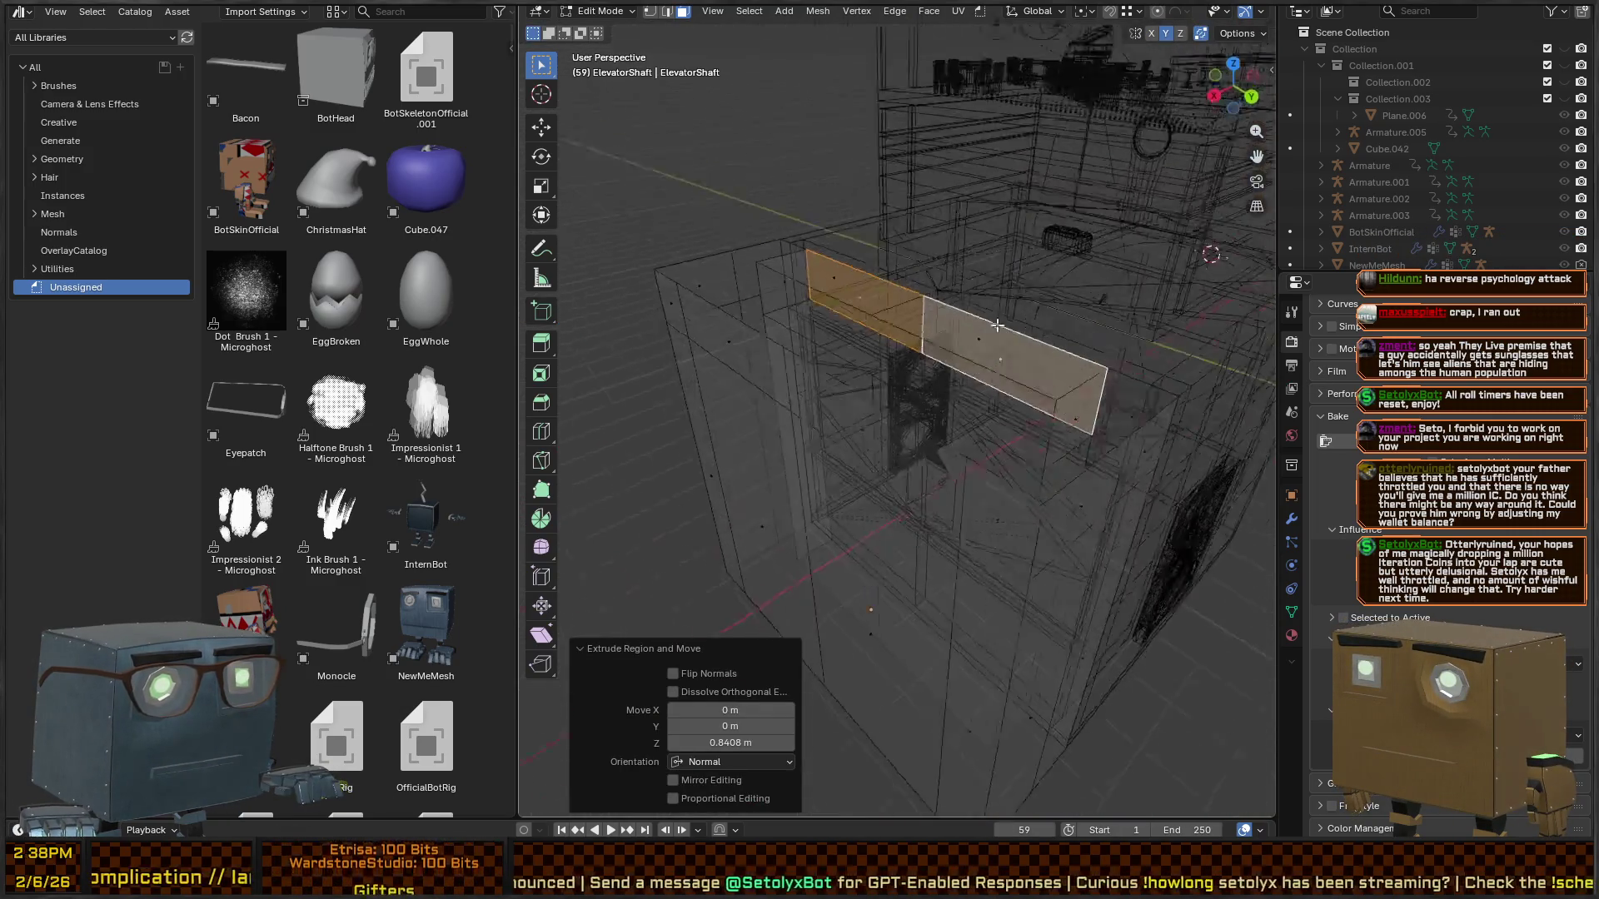
{"action": "key", "text": "z"}
{"action": "left_click", "coordinate": [916, 316]}
{"action": "mouse_move", "coordinate": [916, 317]}
{"action": "left_mouse_down"}
{"action": "mouse_move", "coordinate": [1025, 358]}
{"action": "mouse_move", "coordinate": [1054, 388]}
{"action": "mouse_move", "coordinate": [949, 373]}
{"action": "left_mouse_up"}
- Delete the extrusion's end face and leave Edit Mode
{"action": "left_click", "coordinate": [851, 456]}
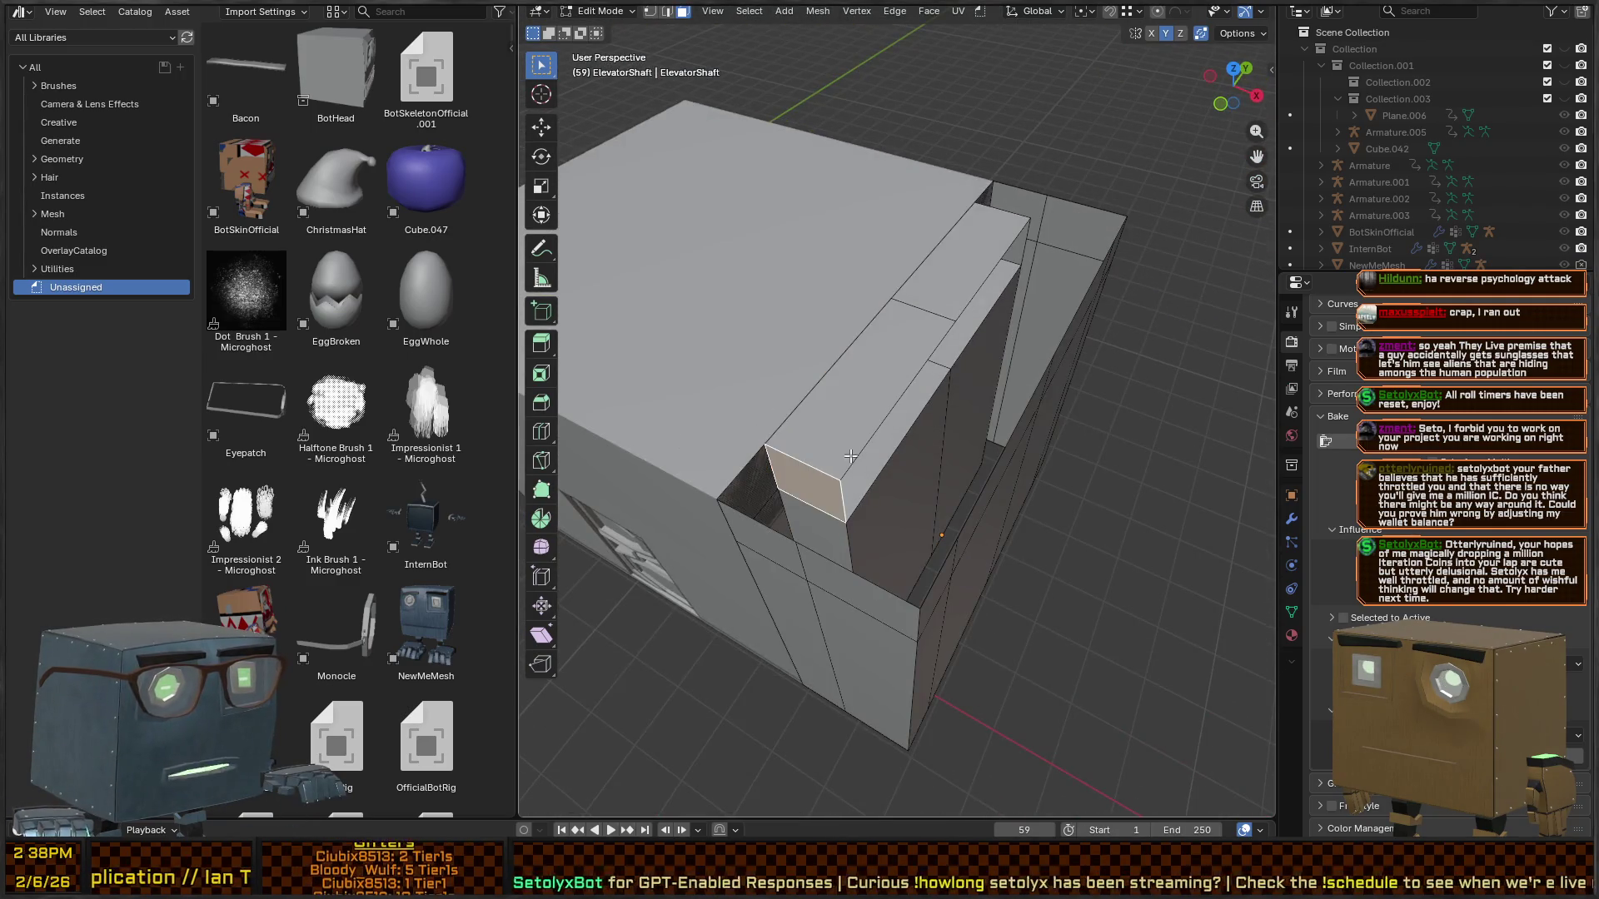
{"action": "mouse_move", "coordinate": [850, 456]}
{"action": "left_mouse_down"}
{"action": "mouse_move", "coordinate": [1000, 471]}
{"action": "mouse_move", "coordinate": [1041, 416]}
{"action": "mouse_move", "coordinate": [1051, 366]}
{"action": "mouse_move", "coordinate": [865, 354]}
{"action": "left_mouse_up"}
{"action": "key", "text": "x"}
{"action": "left_click", "coordinate": [942, 505]}
{"action": "left_click", "coordinate": [1049, 354], "text": "shift"}
{"action": "key", "text": "Tab"}
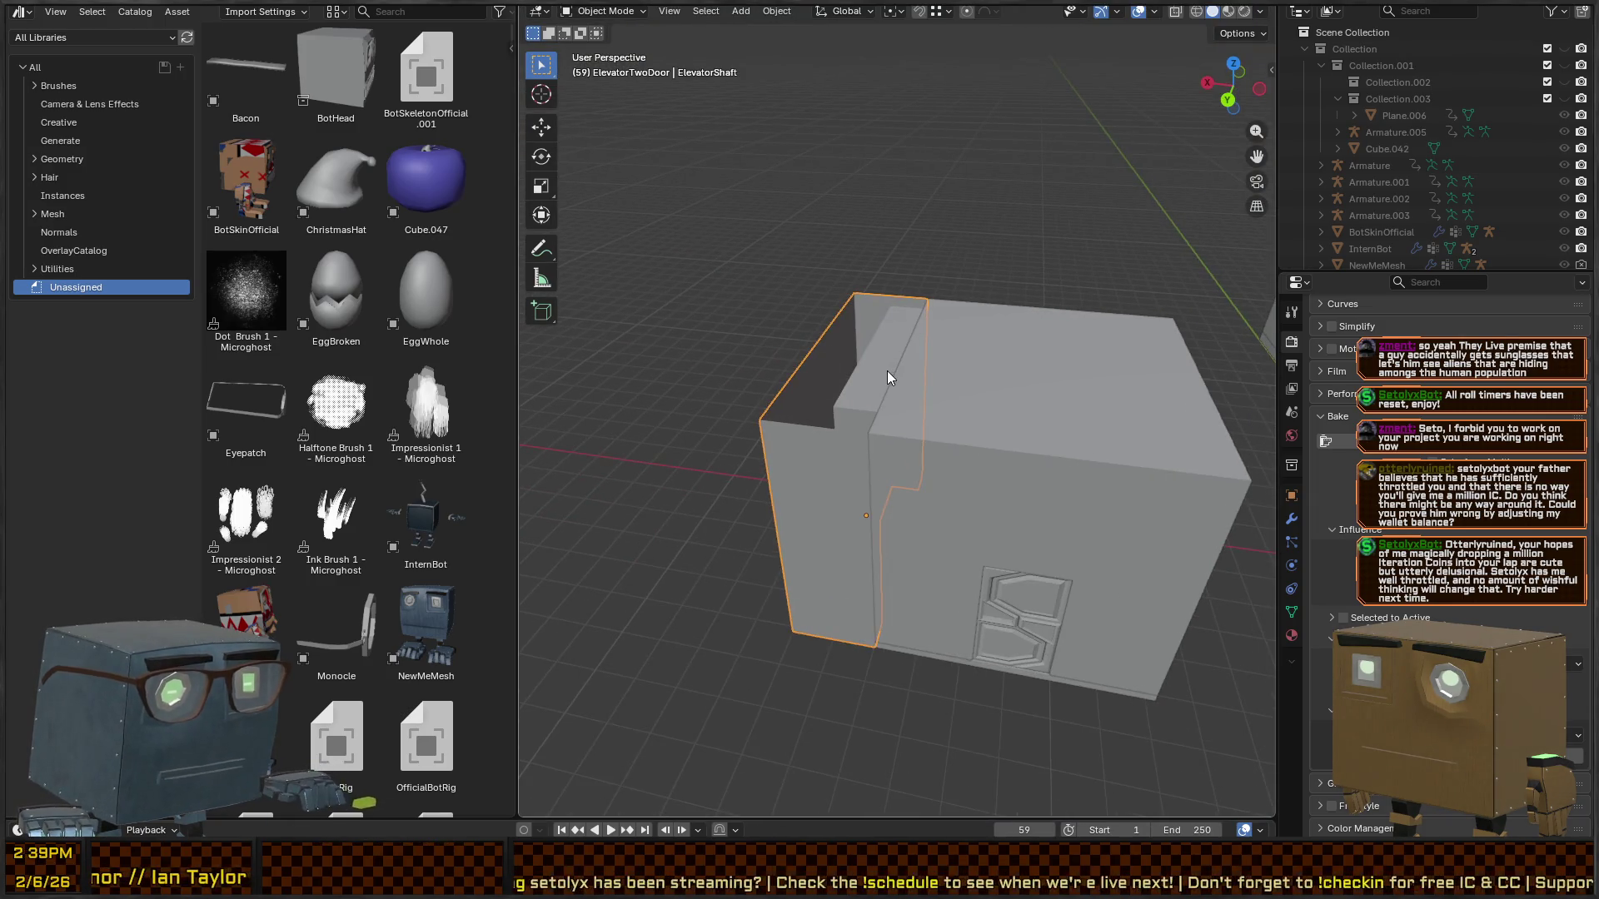
- Isolate the shaft in local view and loop-cut its doorway wall horizontally at mid-height
{"action": "key", "text": "KP_Divide"}
{"action": "scroll", "coordinate": [871, 287], "scroll_direction": "down", "scroll_amount": 6}
{"action": "key", "text": "Tab"}
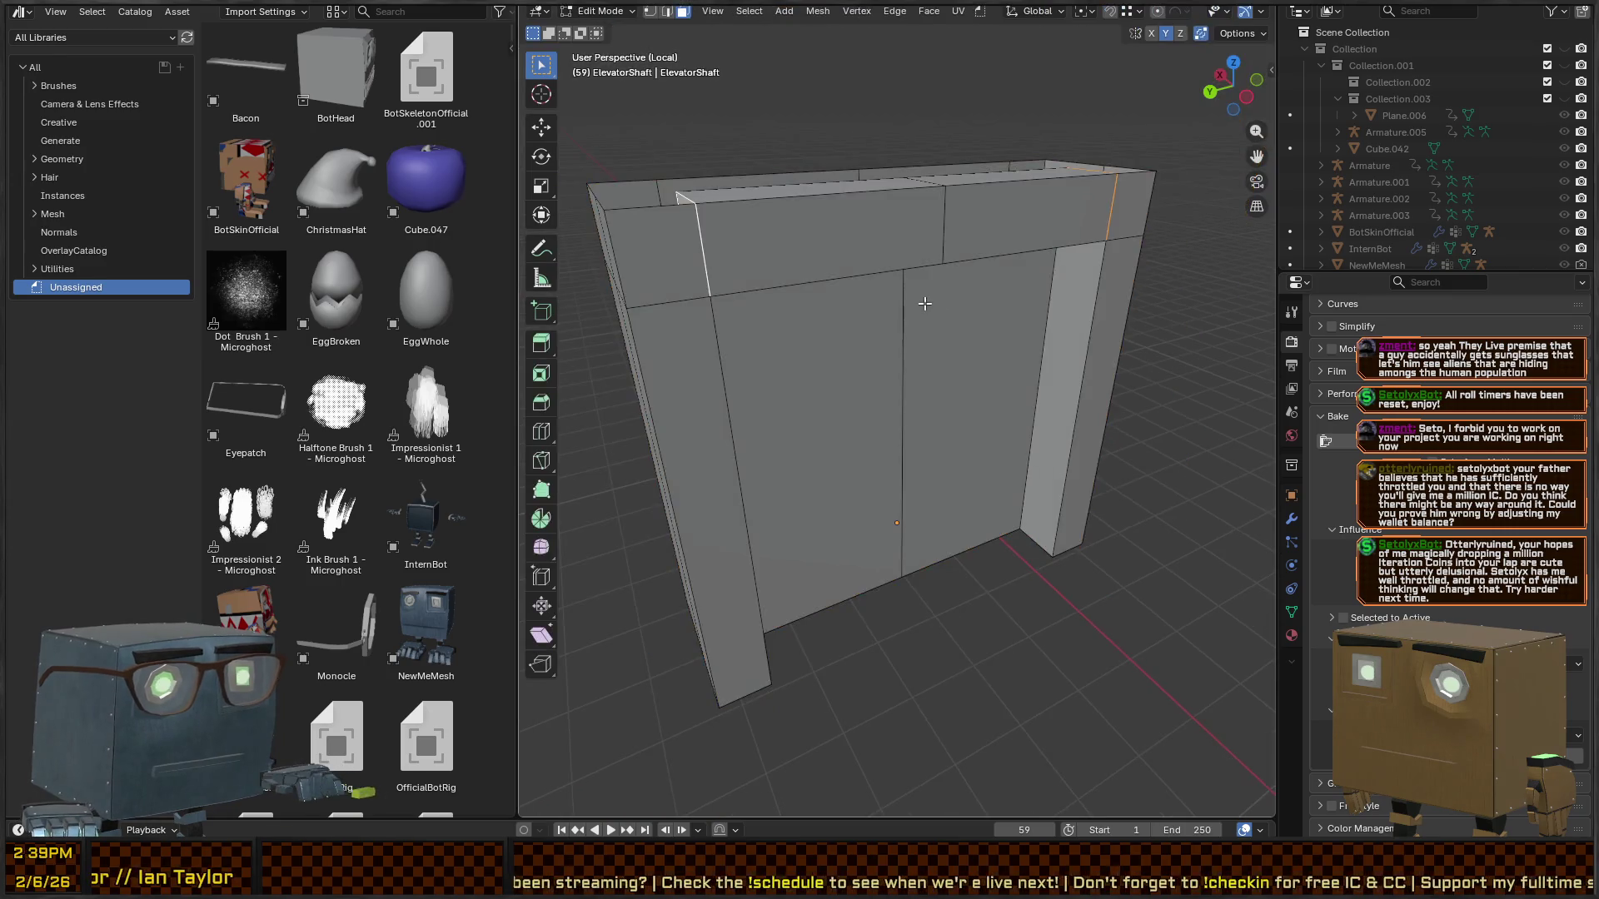
{"action": "mouse_move", "coordinate": [877, 282]}
{"action": "left_mouse_down"}
{"action": "mouse_move", "coordinate": [848, 430]}
{"action": "mouse_move", "coordinate": [986, 324]}
{"action": "mouse_move", "coordinate": [890, 330]}
{"action": "mouse_move", "coordinate": [764, 492]}
{"action": "left_mouse_up"}
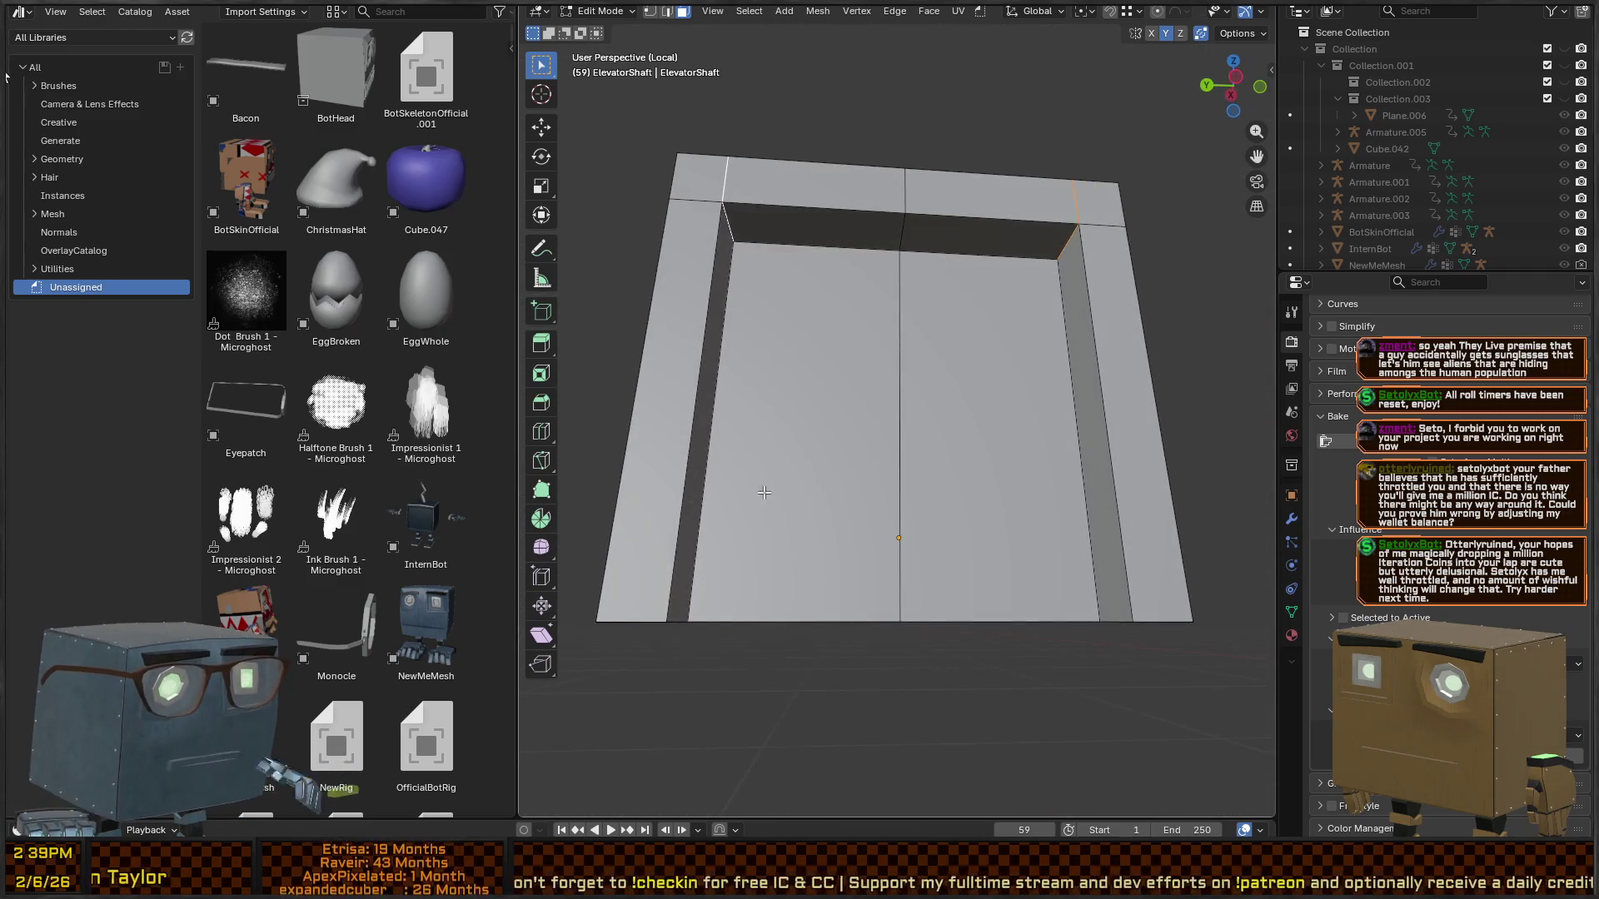
{"action": "key", "text": "ctrl+r"}
{"action": "left_click", "coordinate": [708, 517]}
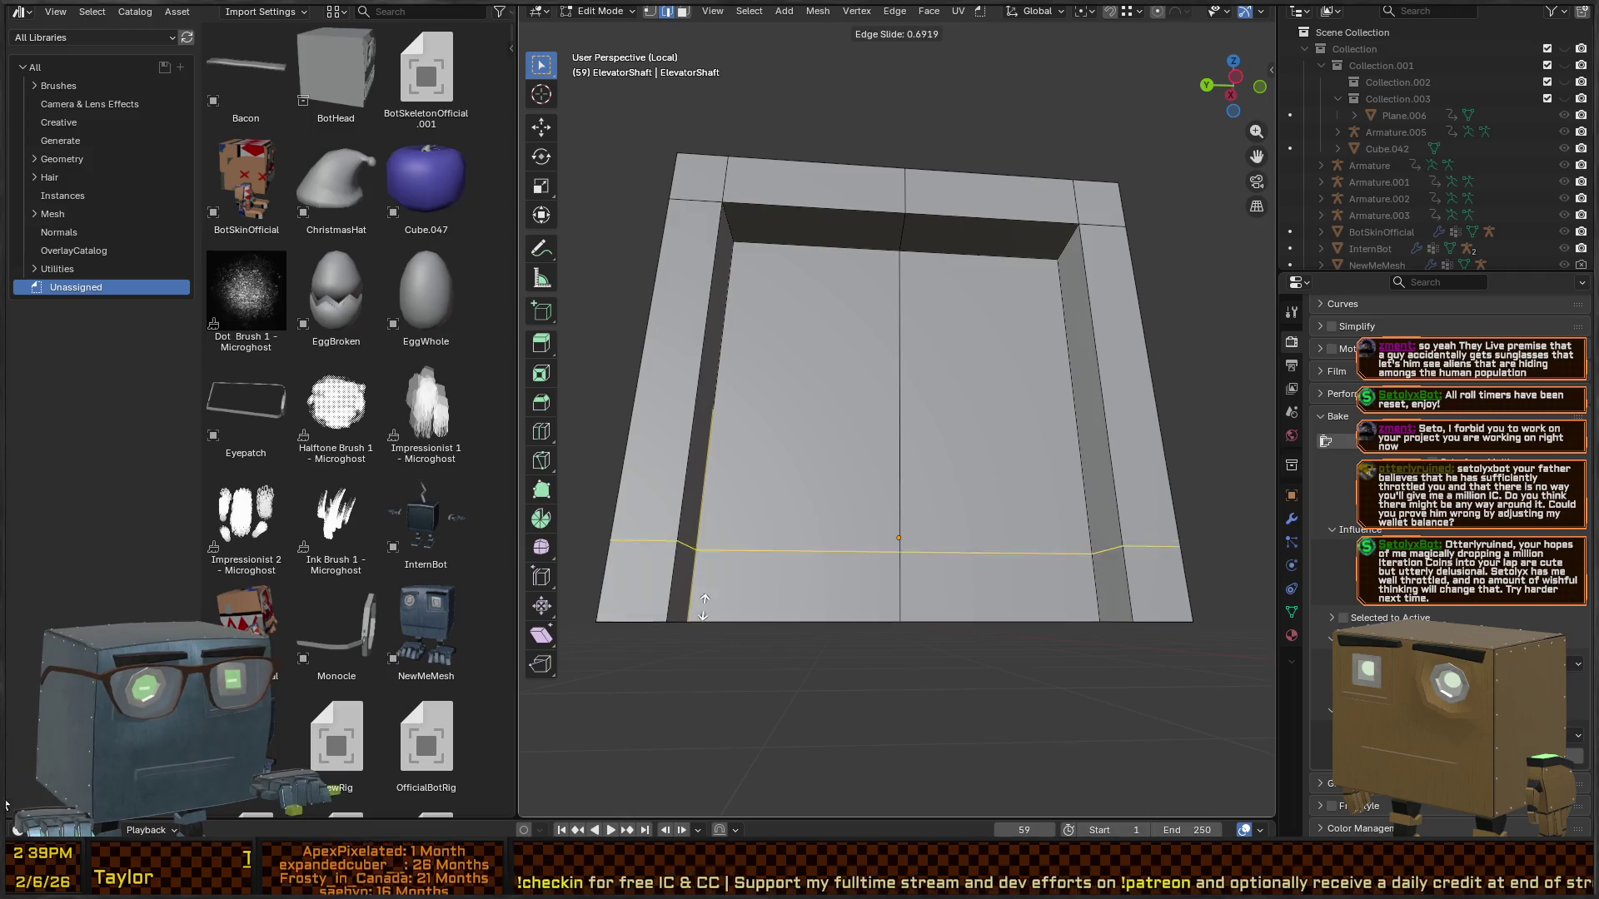
{"action": "left_click", "coordinate": [733, 643]}
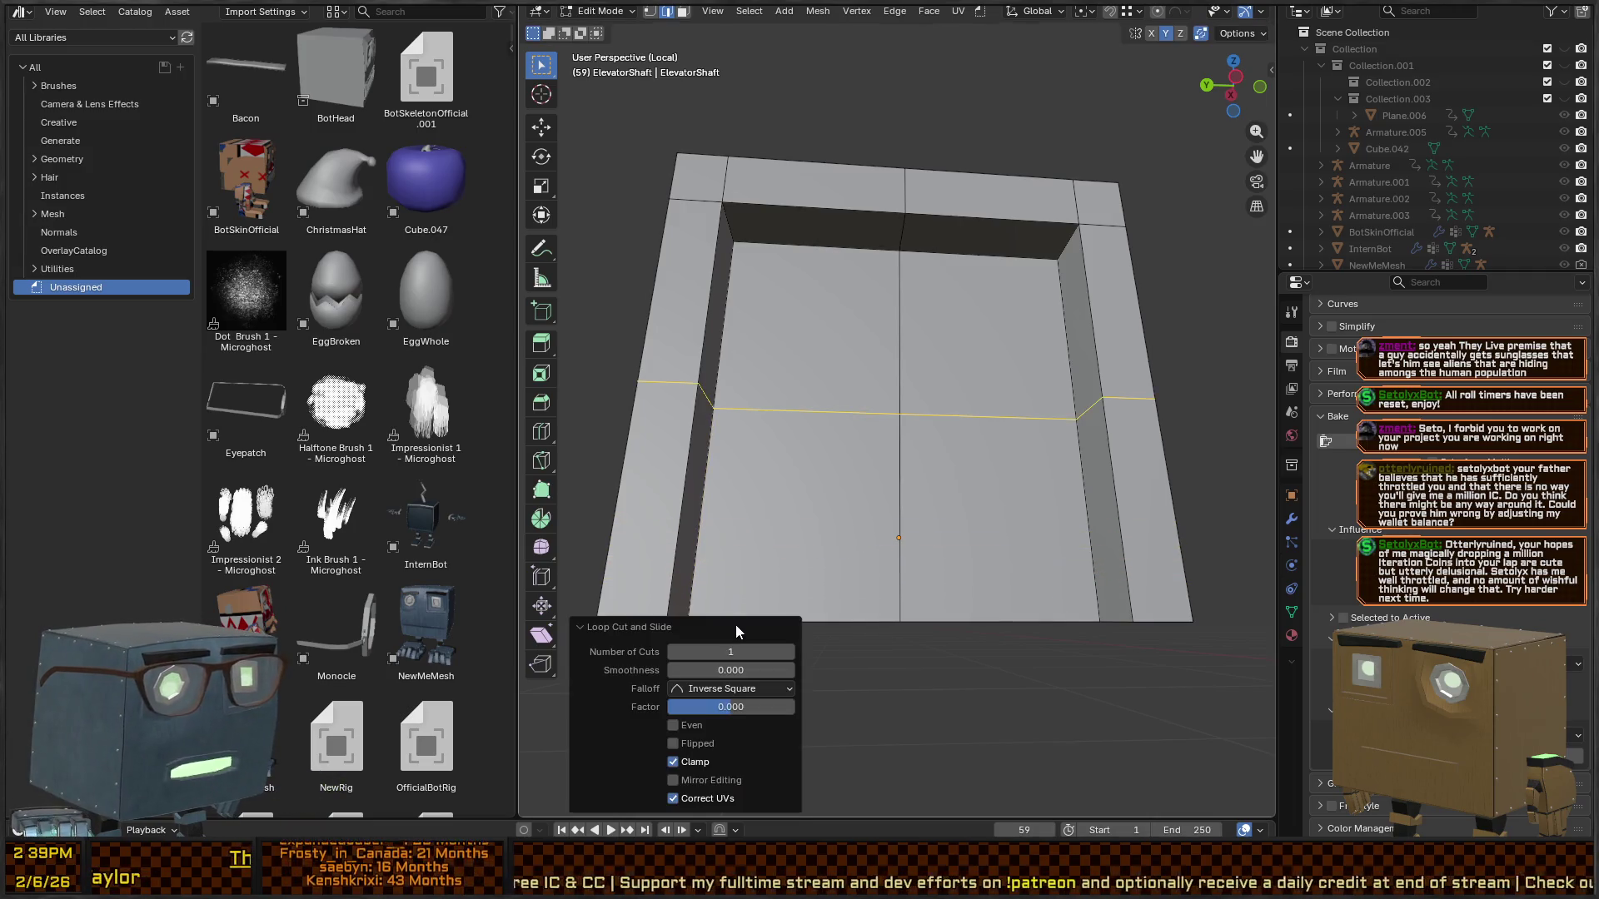
{"action": "scroll", "coordinate": [833, 499], "scroll_direction": "down", "scroll_amount": 3}
{"action": "key", "text": "alt+a"}
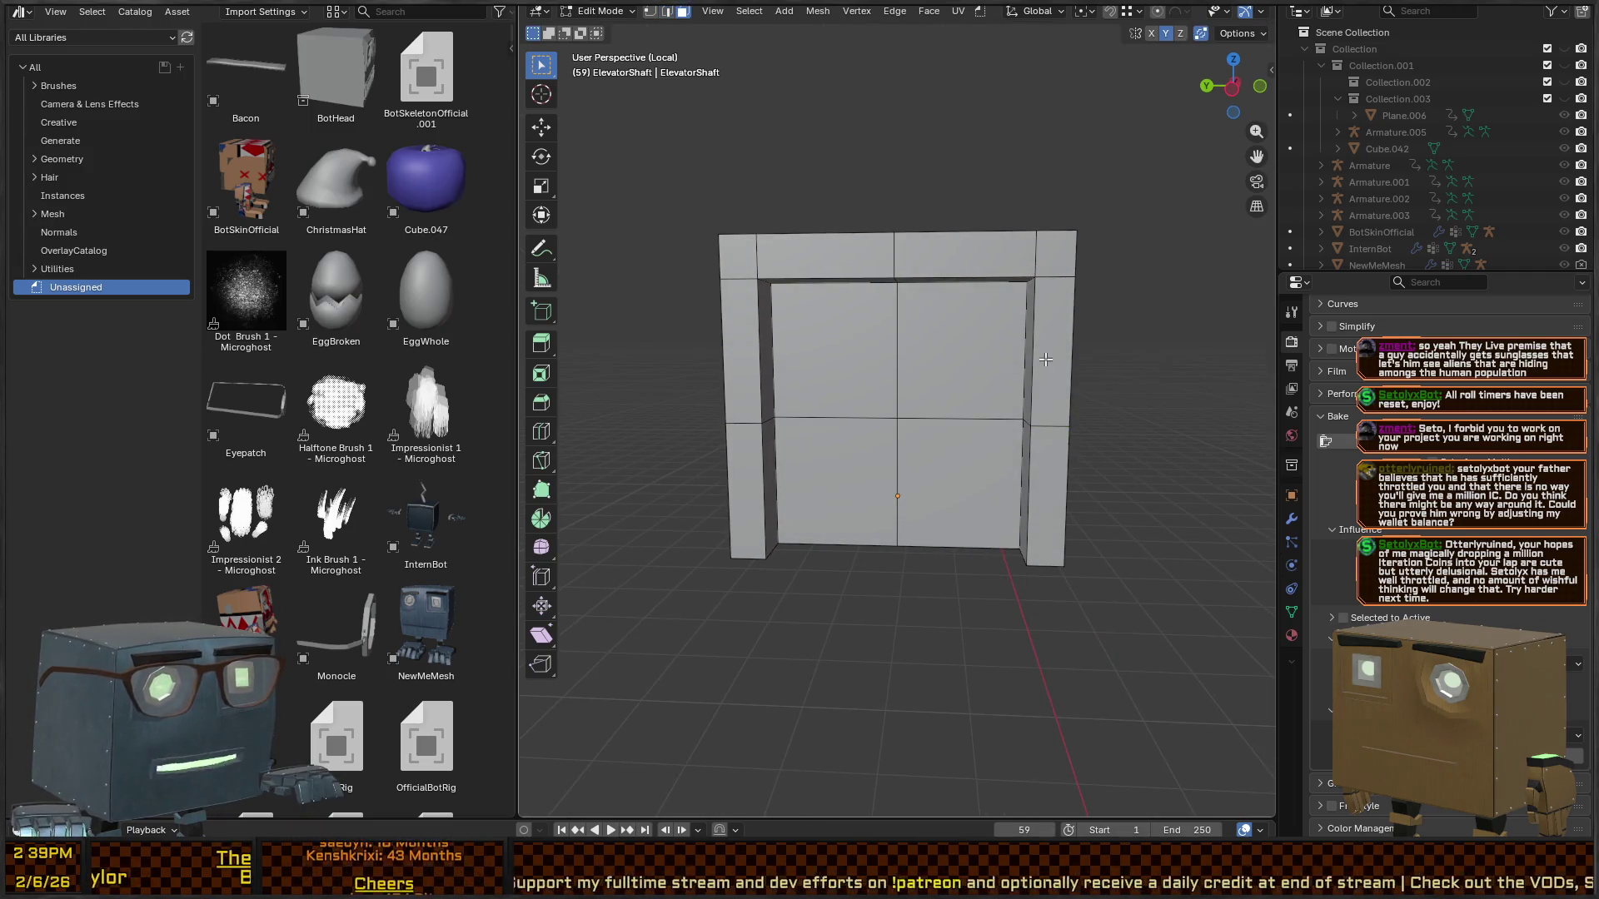
- Delete the shaft's lower ring of faces and put the pivot marker at the frame's base
{"action": "left_click", "coordinate": [1042, 496], "text": "alt"}
{"action": "key", "text": "x"}
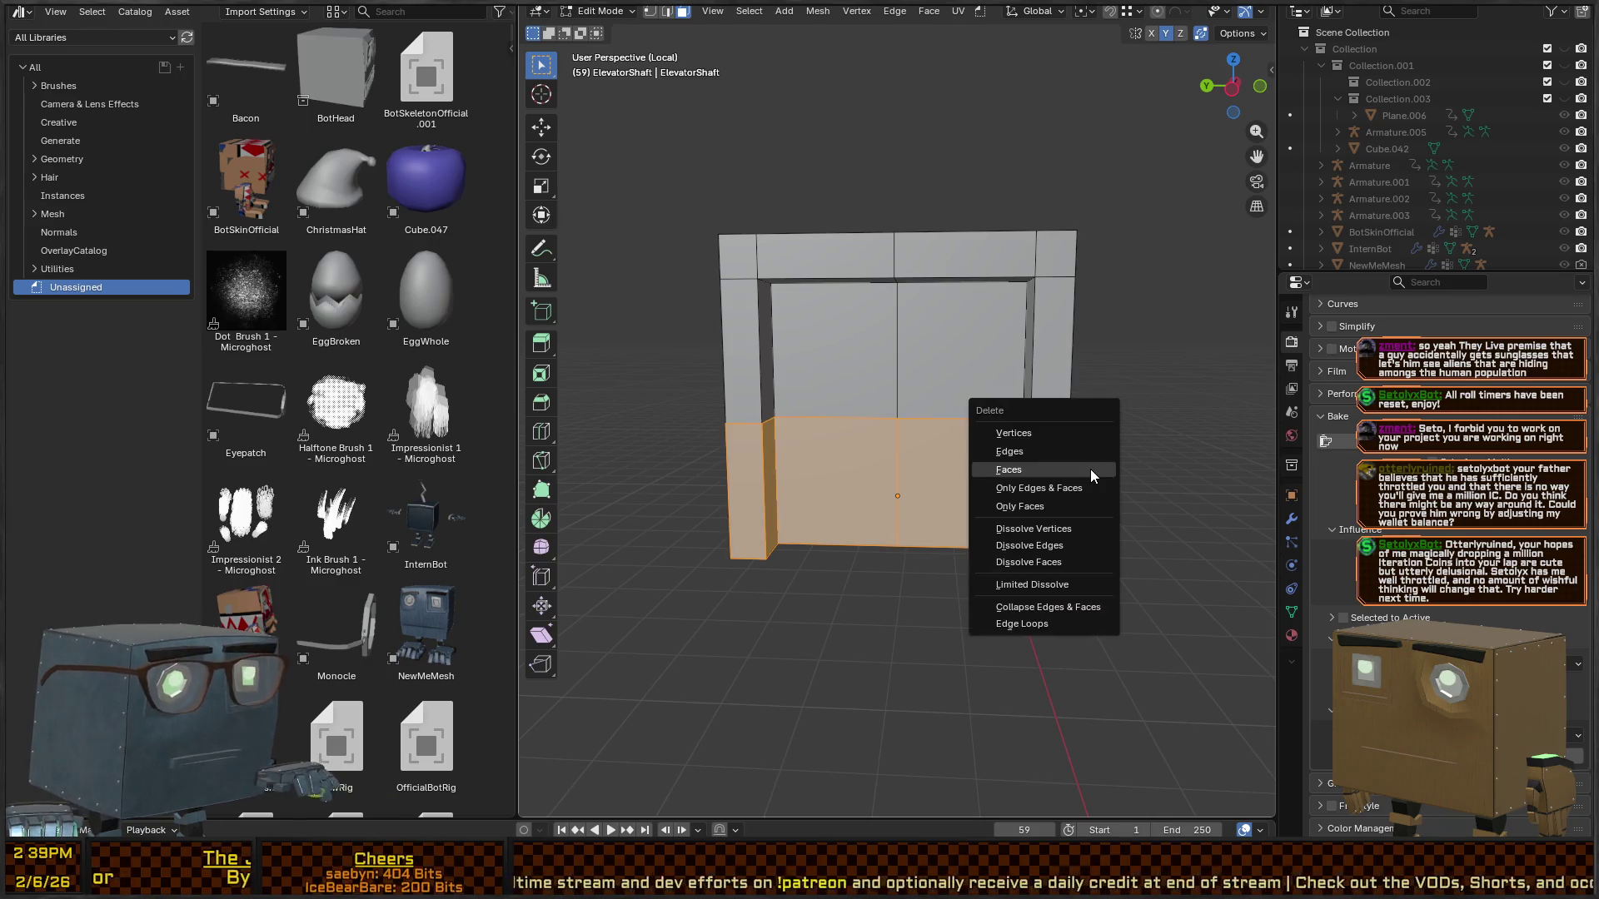
{"action": "left_click", "coordinate": [1091, 468]}
{"action": "key", "text": "a"}
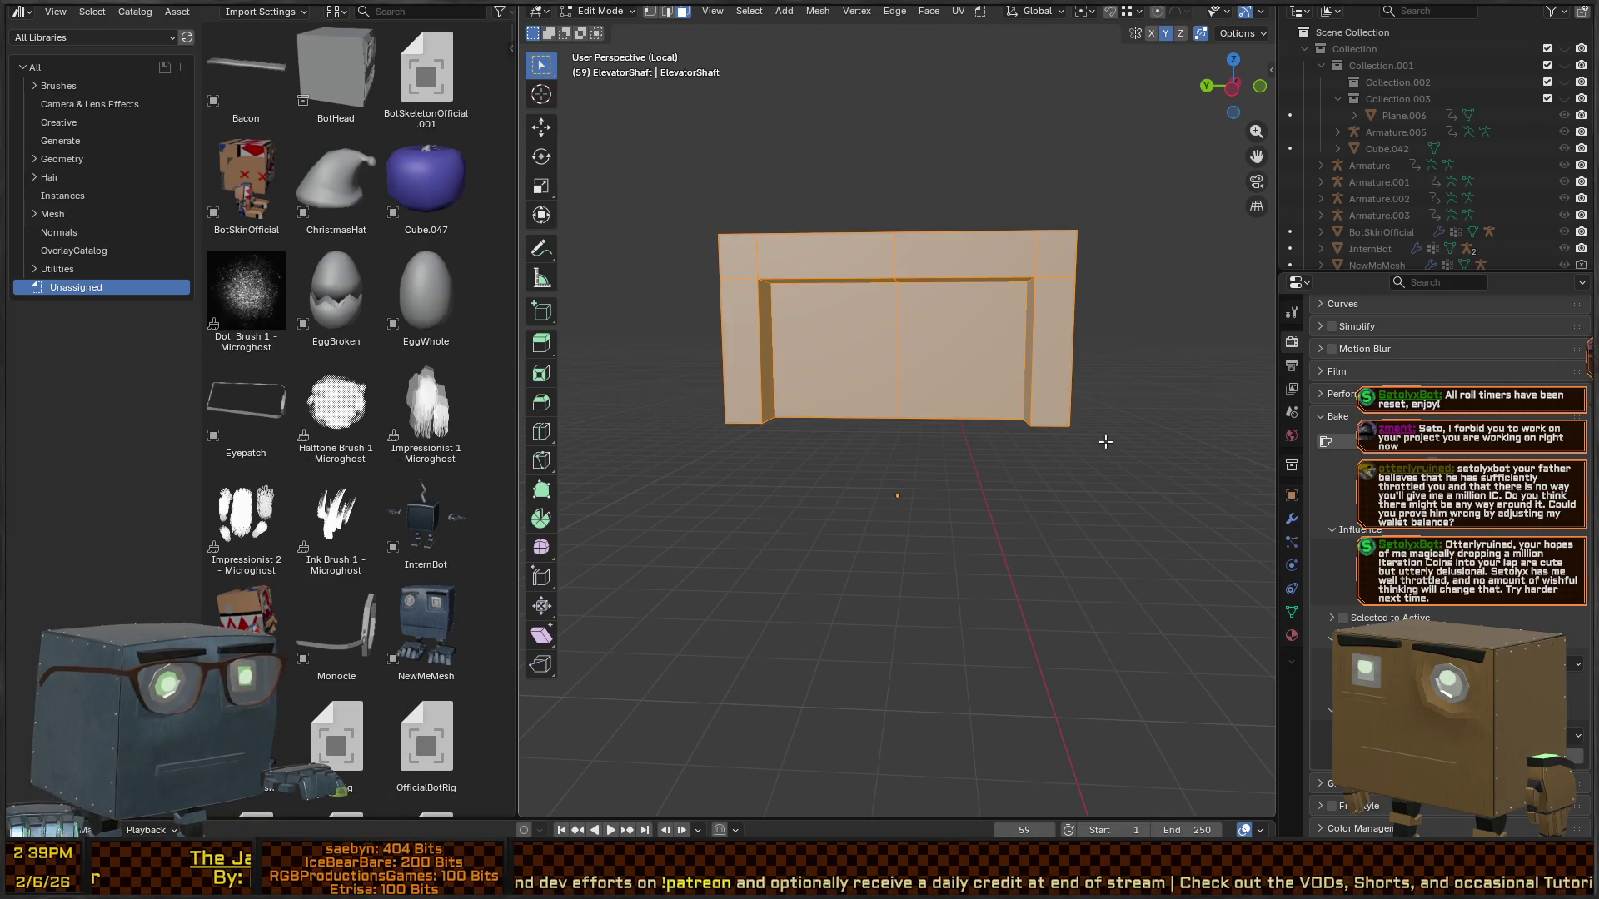
{"action": "key", "text": "1"}
{"action": "key", "text": "ctrl+Tab"}
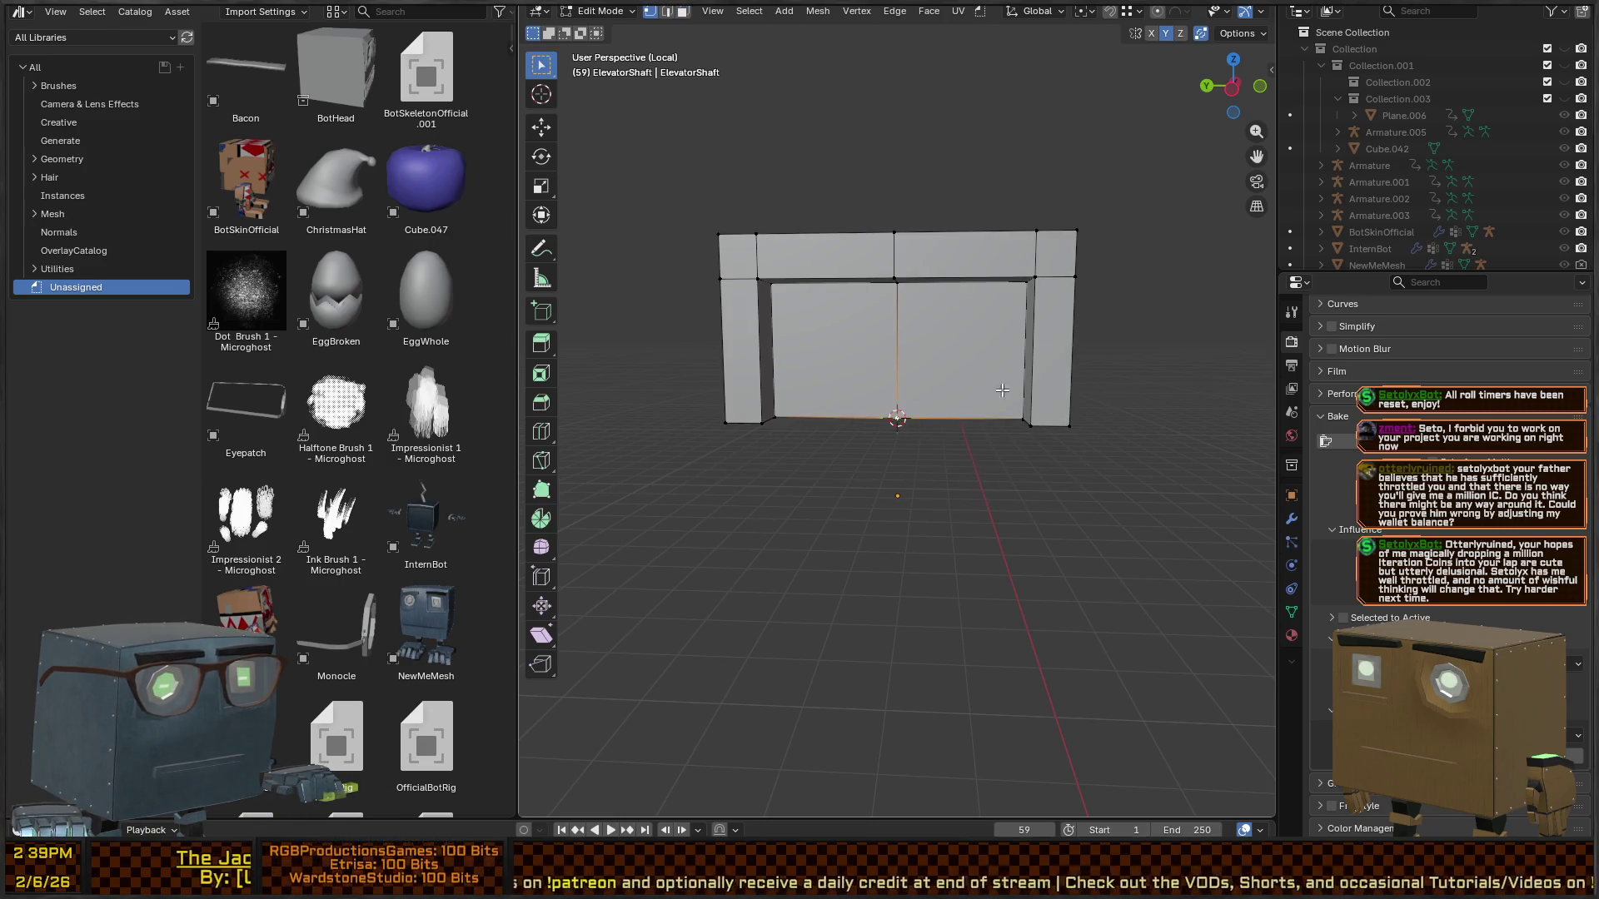
- Duplicate the doorway frame, mirror it vertically below the base, and recalculate normals outward
{"action": "key", "text": "Tab"}
{"action": "key", "text": "Tab"}
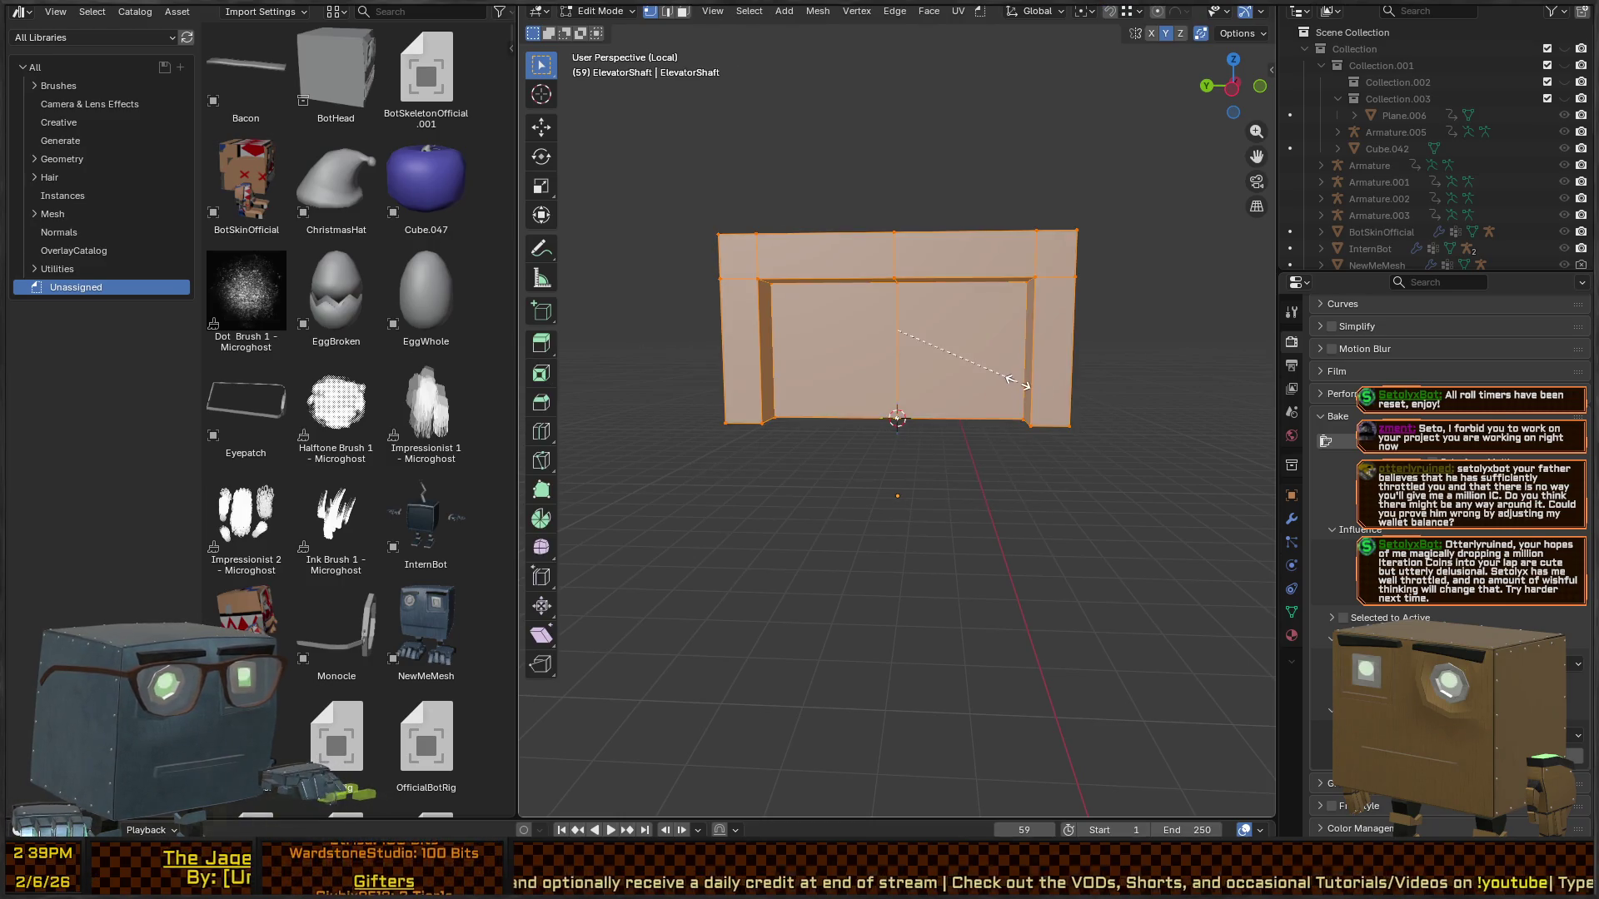
{"action": "type", "text": "z"}
{"action": "type", "text": "-1"}
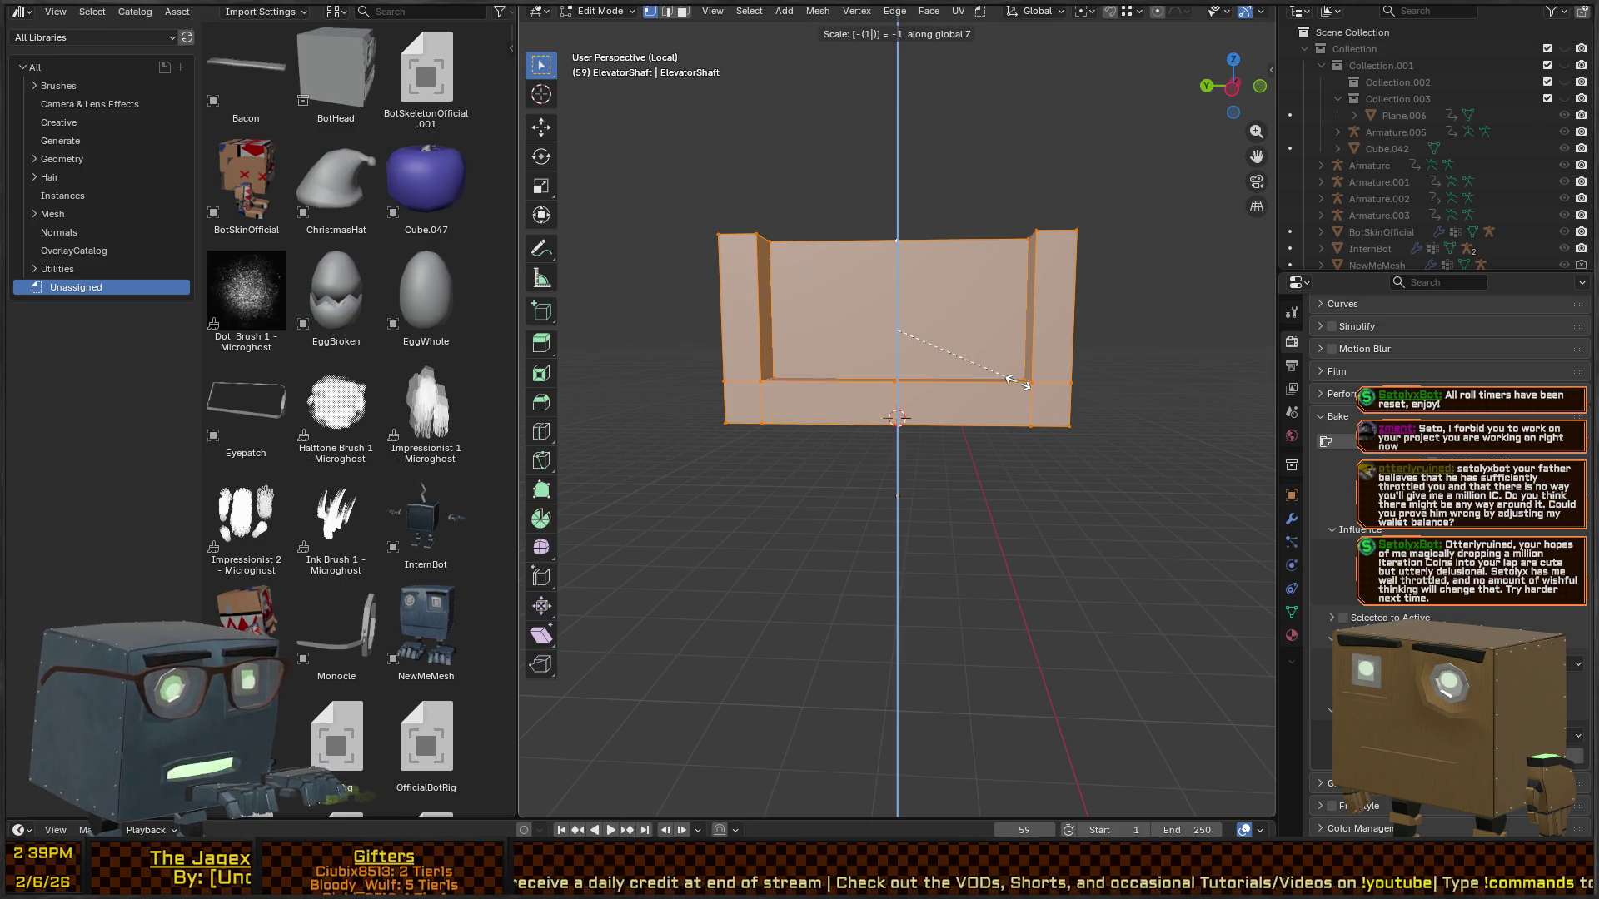
{"action": "key", "text": "Return"}
{"action": "key", "text": "period"}
{"action": "left_click", "coordinate": [1030, 353]}
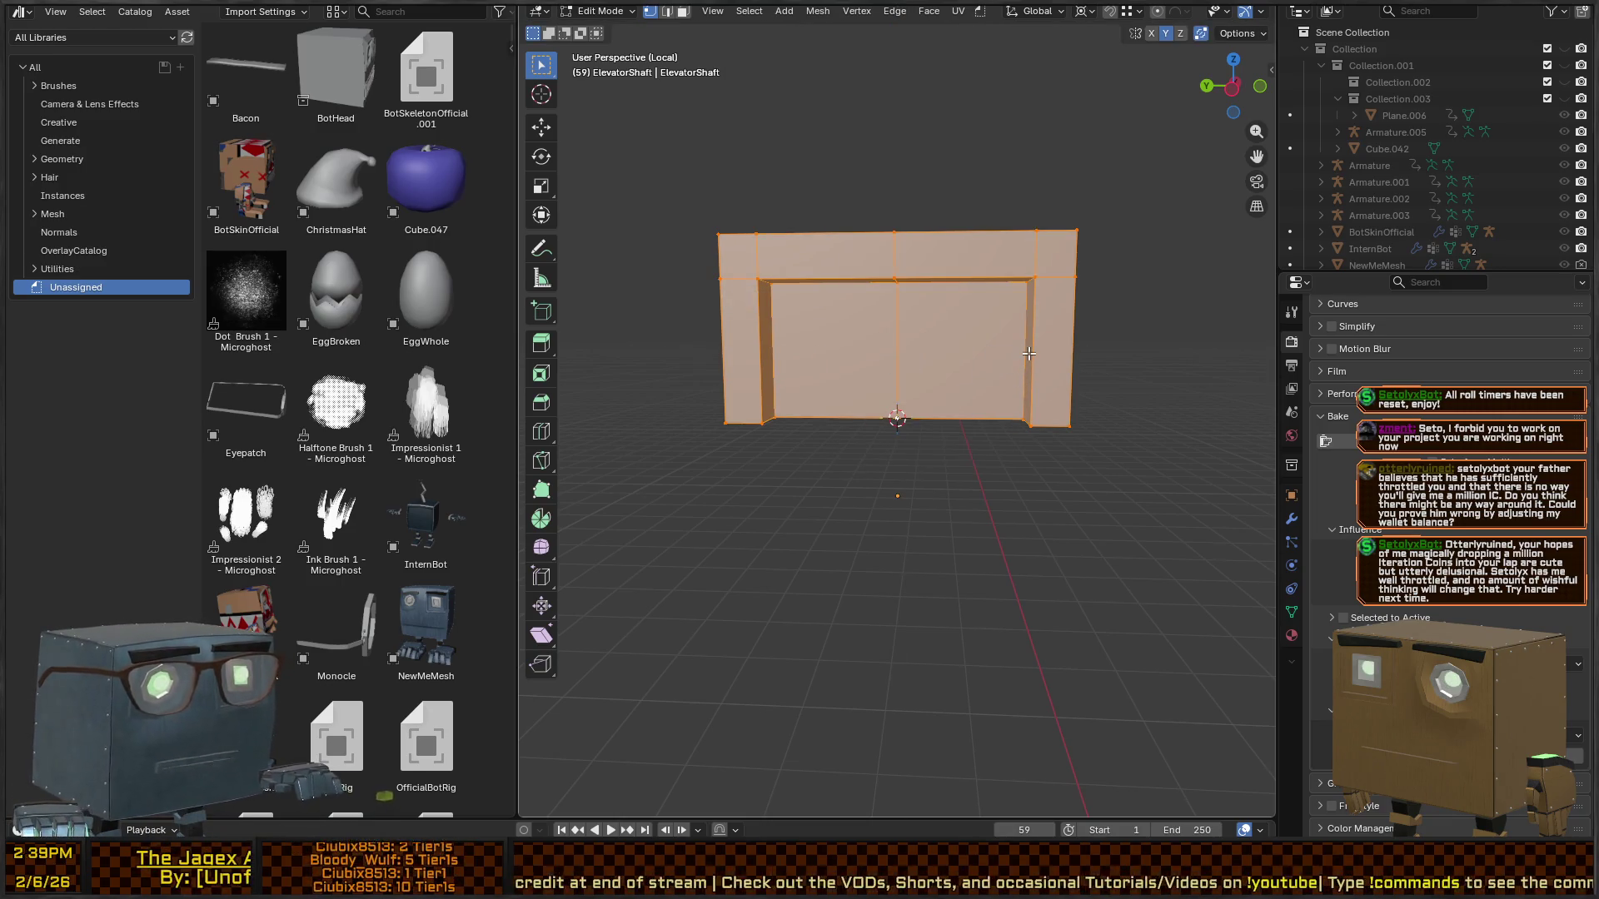
{"action": "type", "text": "sz-1"}
{"action": "key", "text": "Return"}
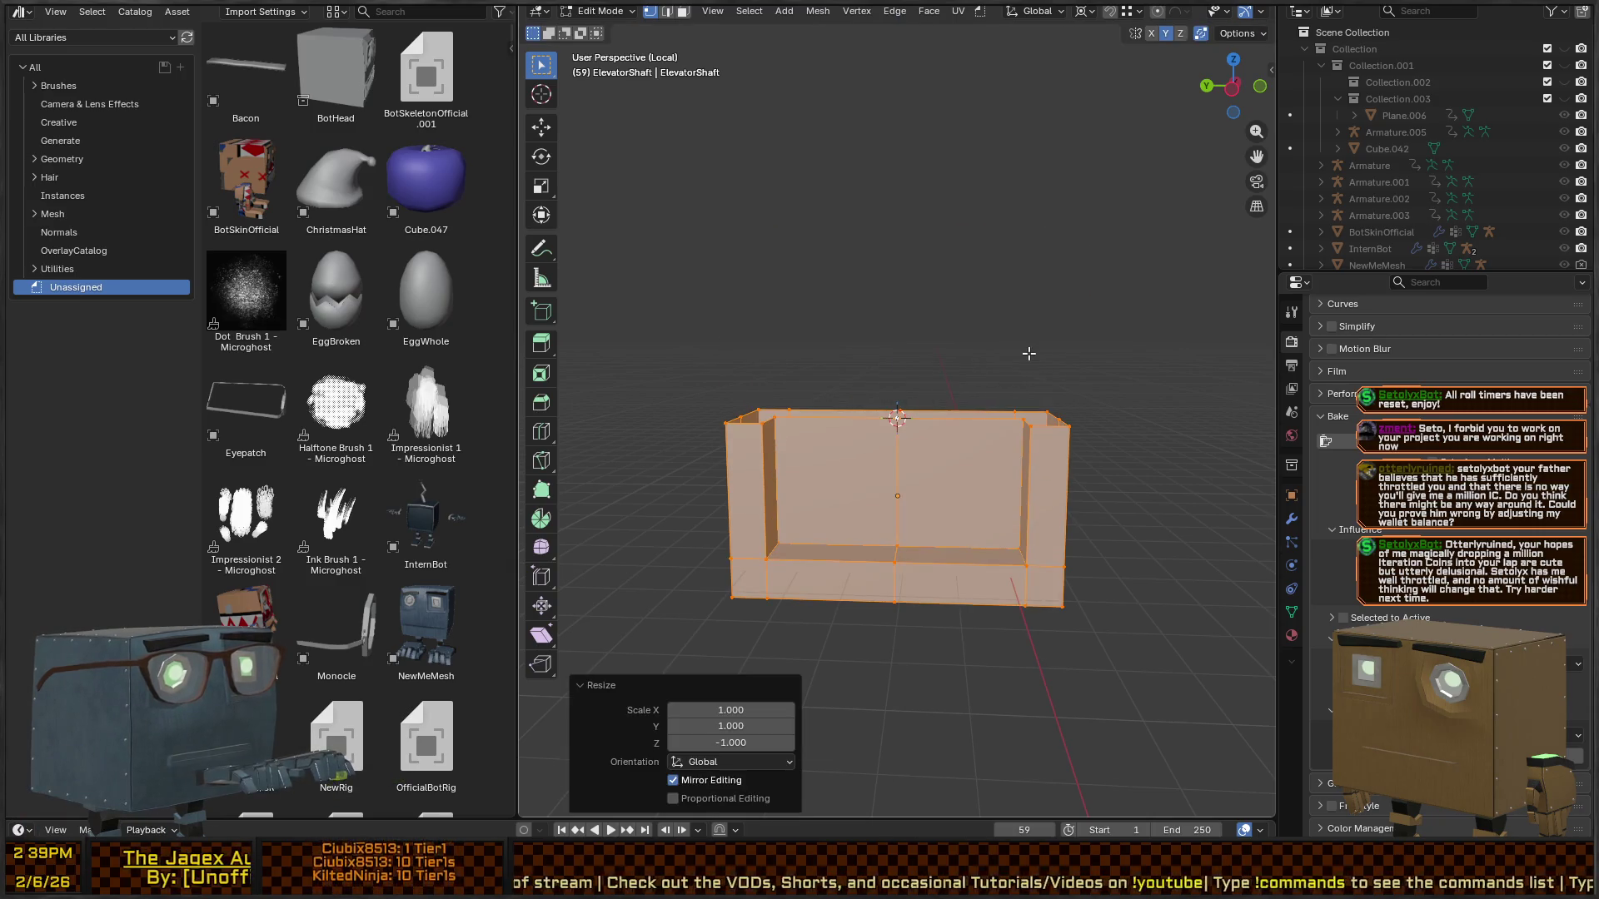
{"action": "key", "text": "ctrl+z"}
{"action": "type", "text": "g"}
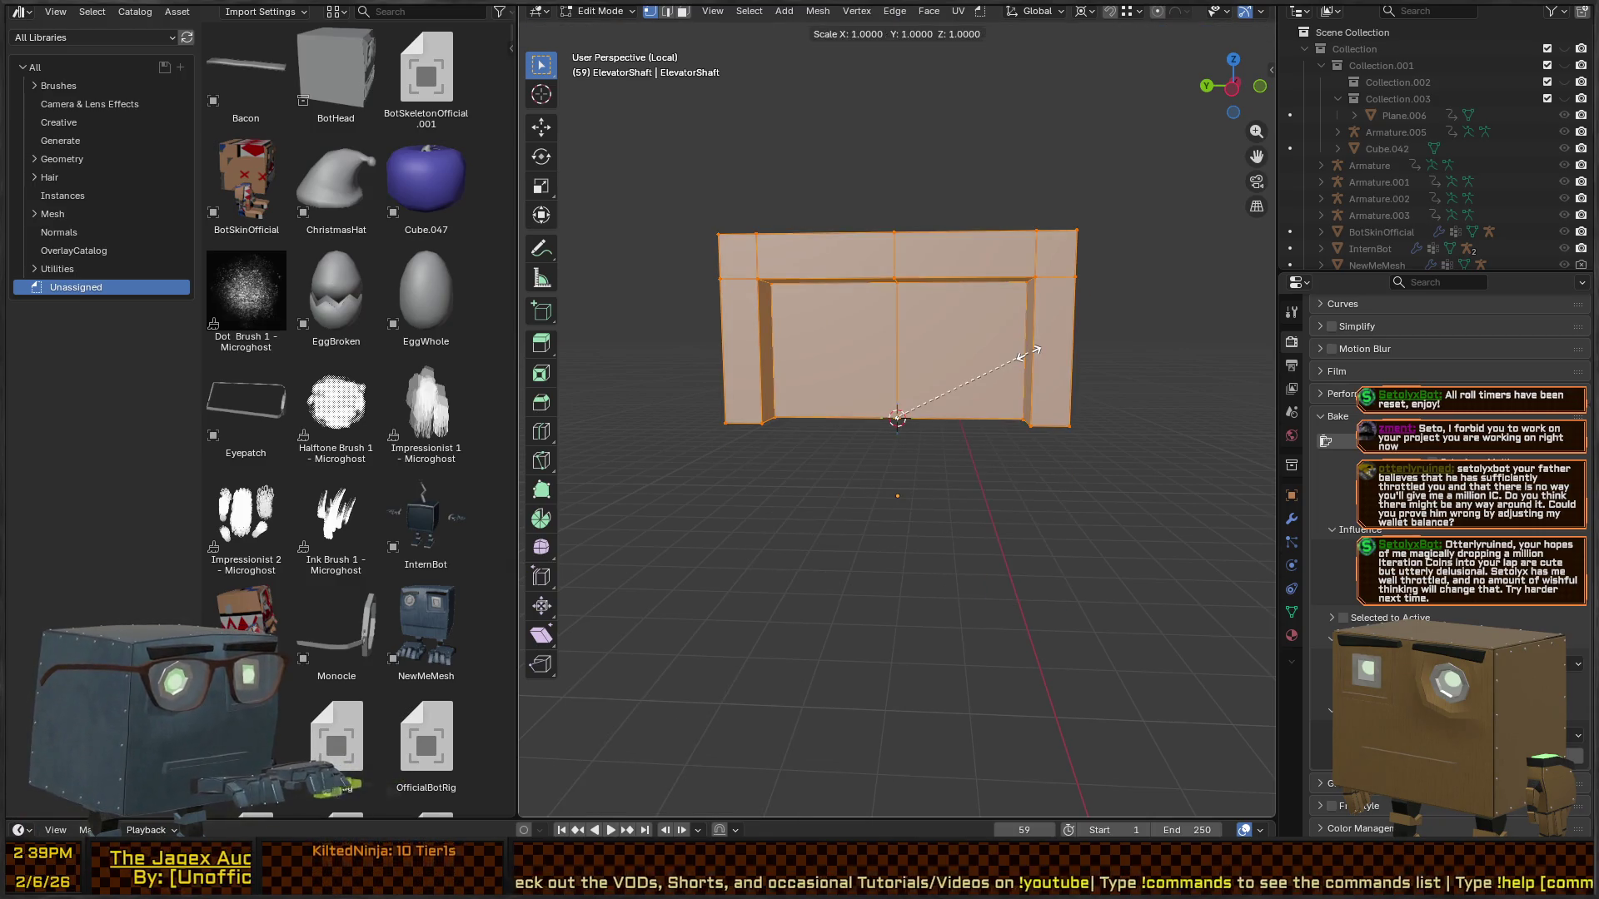
{"action": "type", "text": "z-1"}
{"action": "key", "text": "Return"}
{"action": "key", "text": "shift+n"}
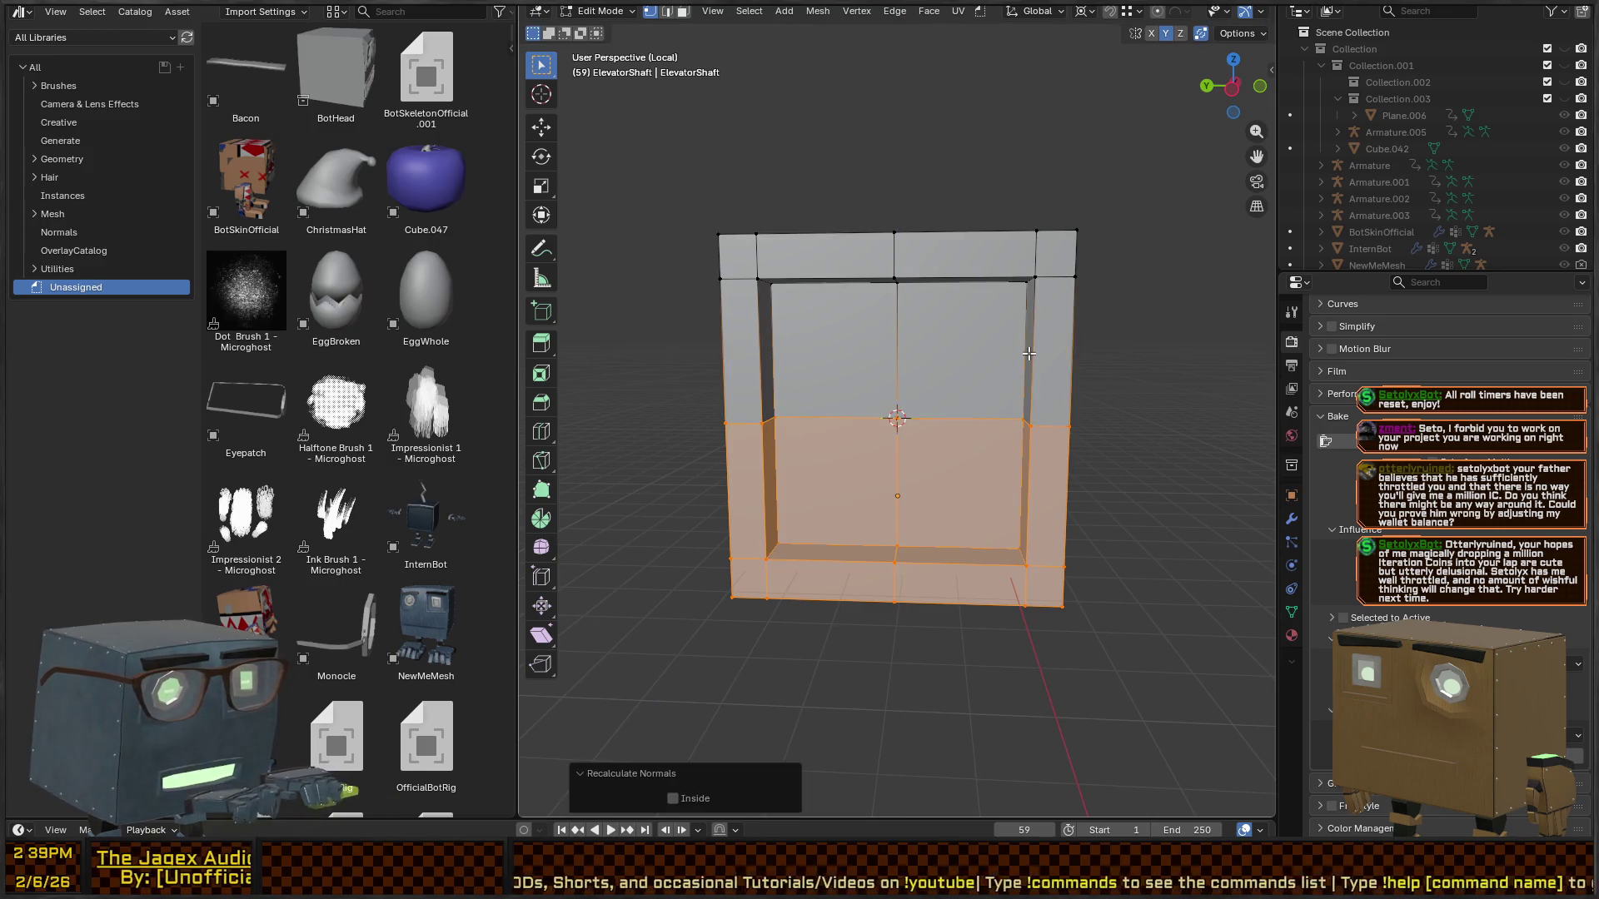
- Re-enter Edit Mode on the shaft and select both bottom ledge faces
{"action": "key", "text": "a"}
{"action": "key", "text": "Tab"}
{"action": "mouse_move", "coordinate": [912, 348]}
{"action": "left_mouse_down"}
{"action": "mouse_move", "coordinate": [1092, 394]}
{"action": "mouse_move", "coordinate": [944, 351]}
{"action": "mouse_move", "coordinate": [943, 331]}
{"action": "left_mouse_up"}
{"action": "key", "text": "Tab"}
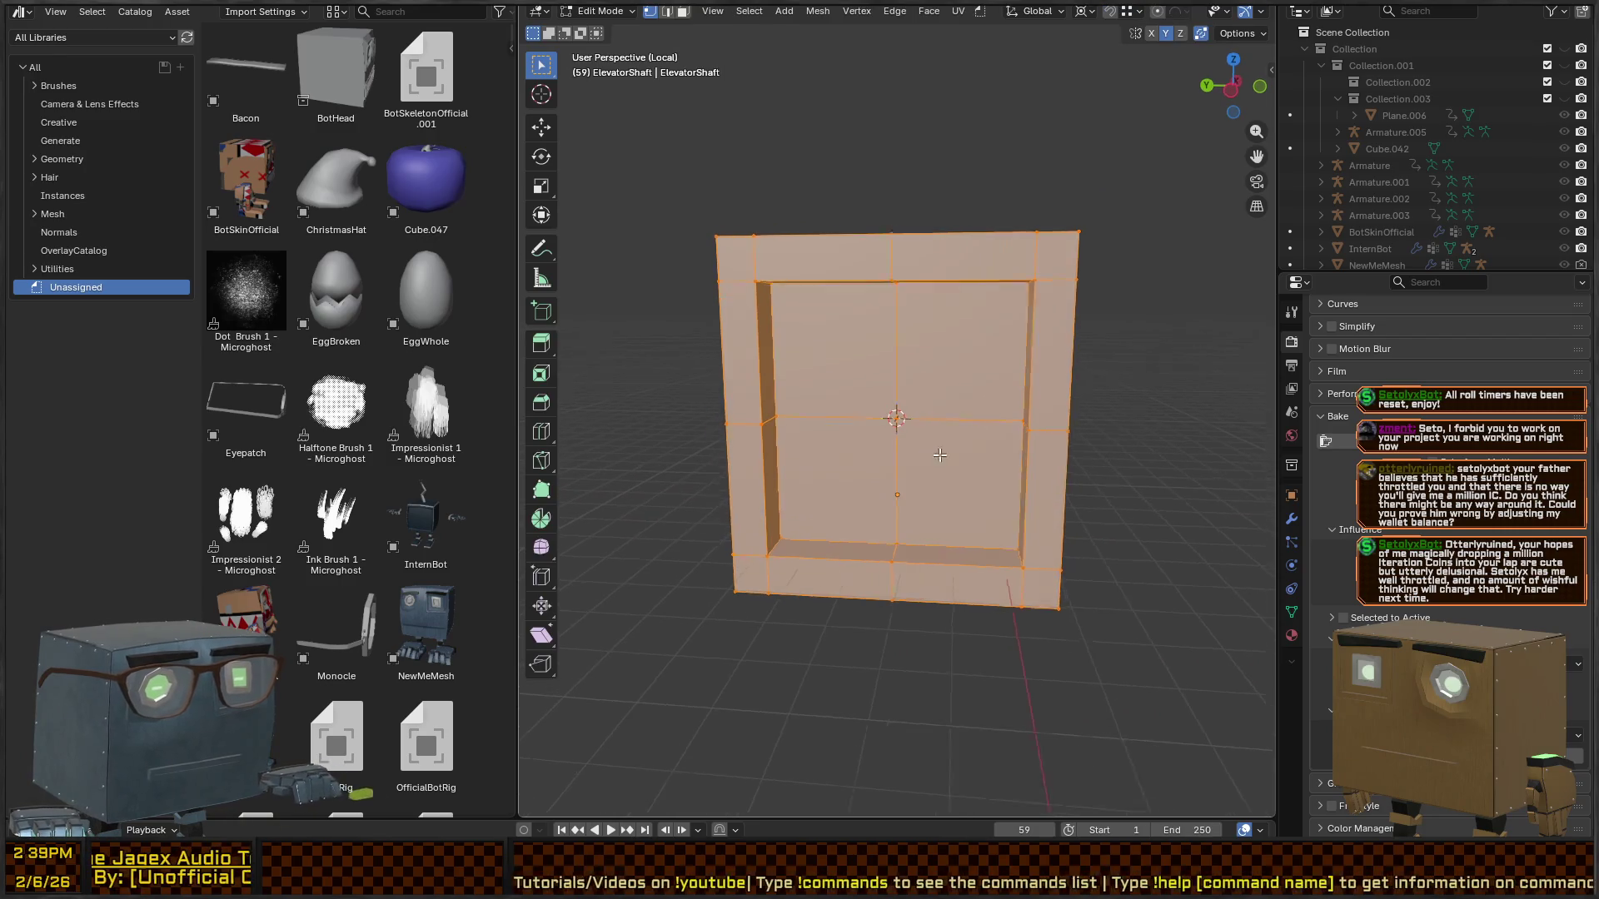
{"action": "left_click", "coordinate": [866, 553]}
{"action": "left_click", "coordinate": [914, 560], "text": "shift"}
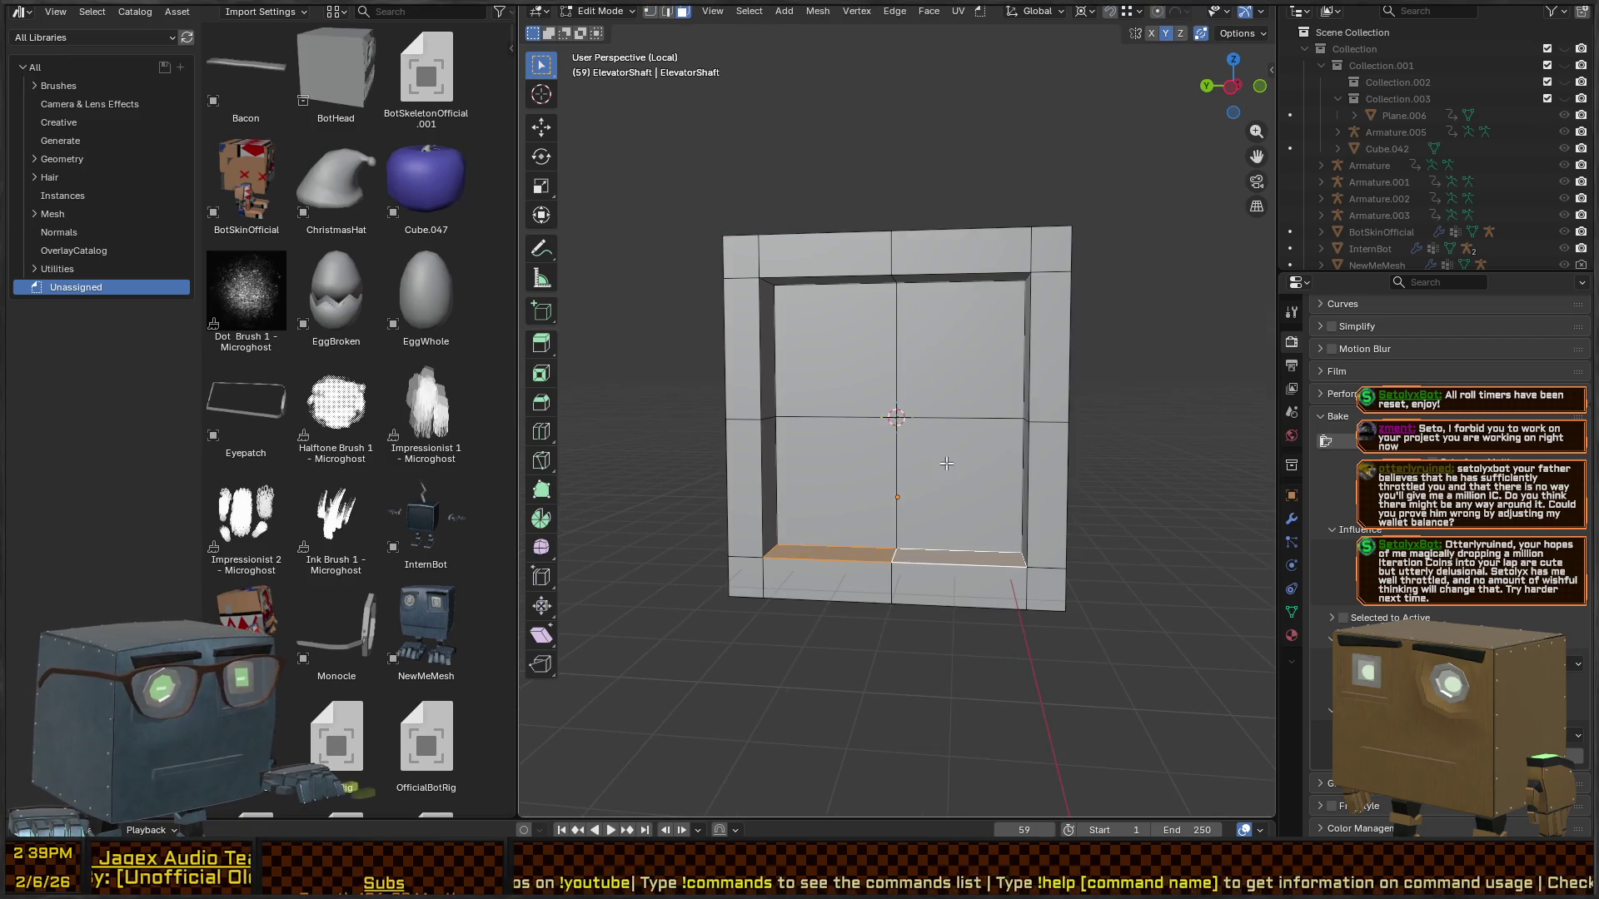
- Scale the bottom and top inner edge loops along Z by 1.1688, then exit Edit Mode
{"action": "left_click", "coordinate": [1054, 568], "text": "alt"}
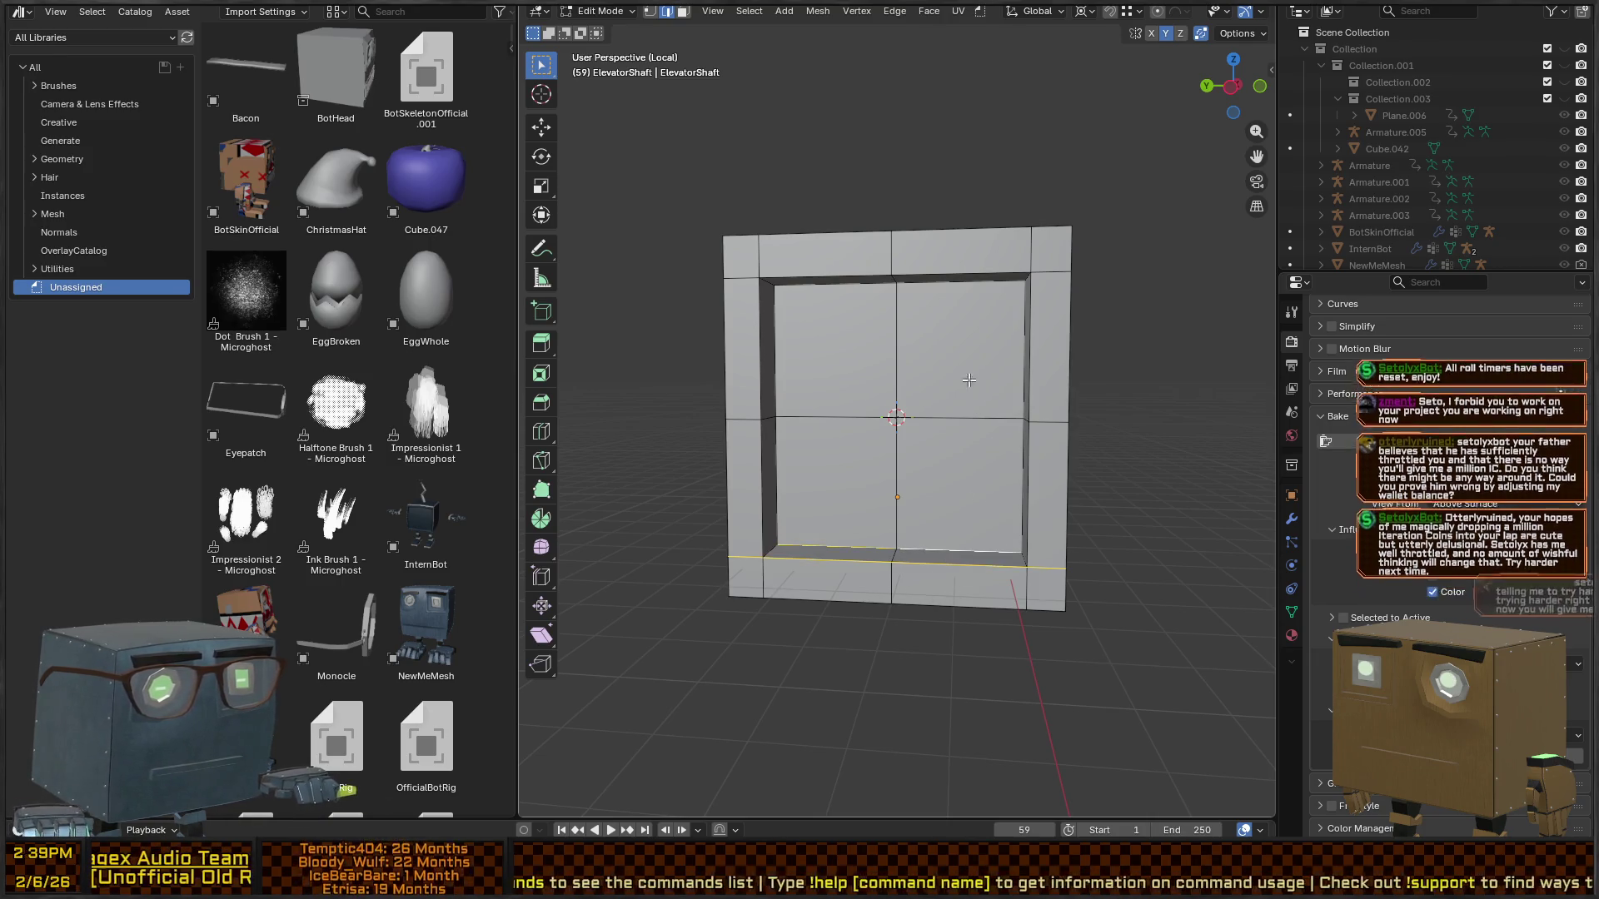
{"action": "left_click_drag", "start_coordinate": [969, 381], "coordinate": [955, 333]}
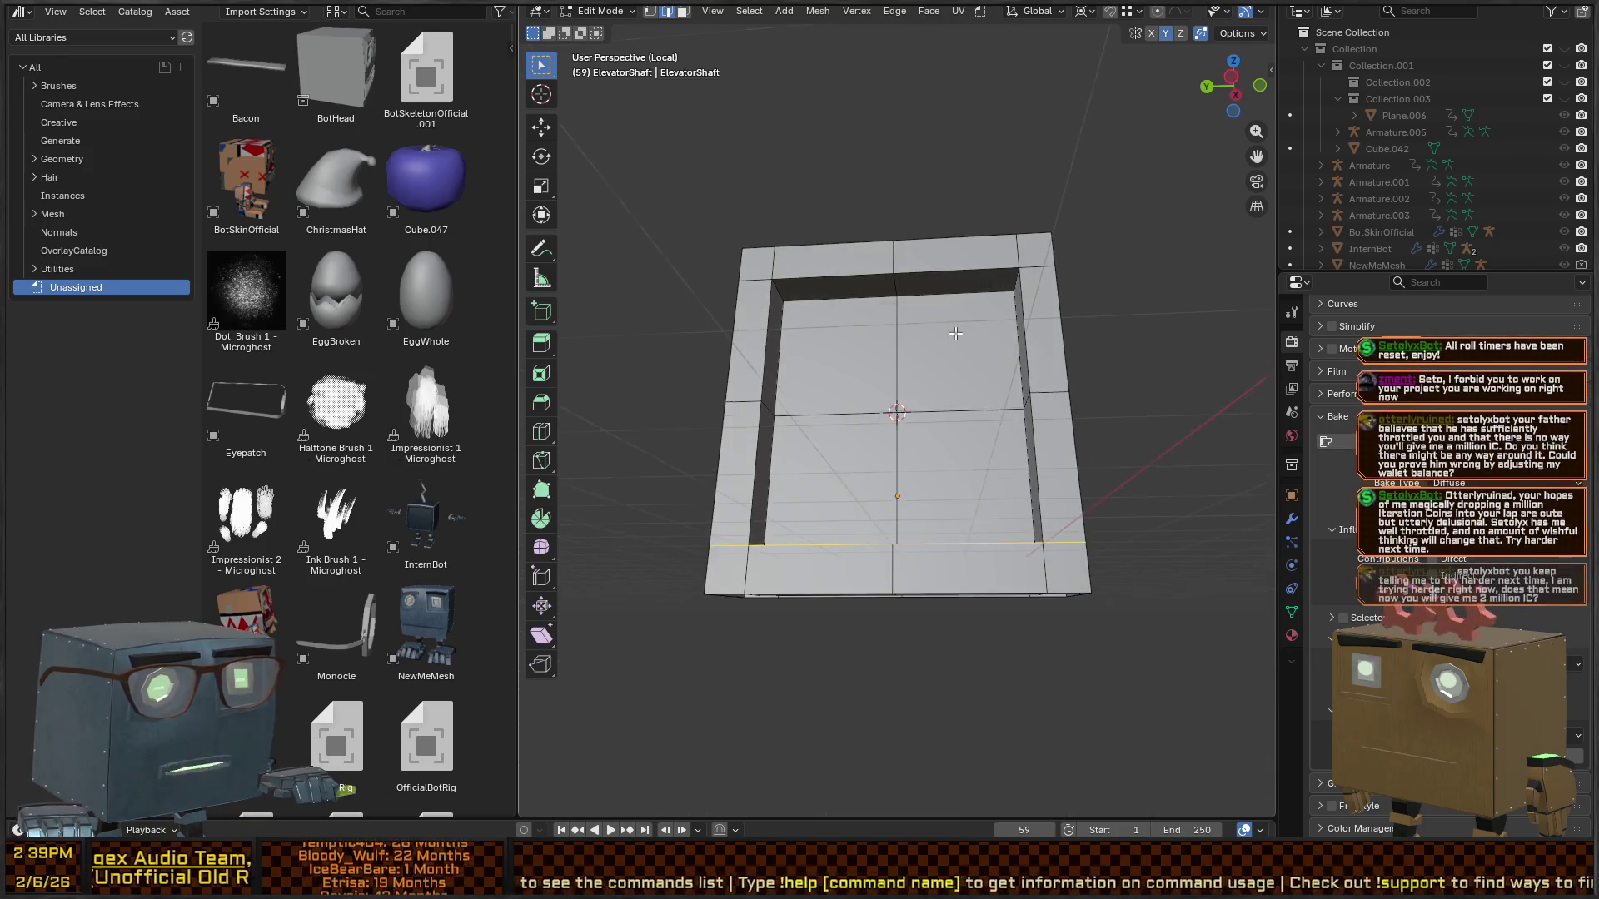
{"action": "left_click", "coordinate": [963, 276], "text": "alt+shift"}
{"action": "mouse_move", "coordinate": [1114, 267]}
{"action": "left_mouse_down"}
{"action": "mouse_move", "coordinate": [1103, 296]}
{"action": "mouse_move", "coordinate": [1051, 271]}
{"action": "left_mouse_up"}
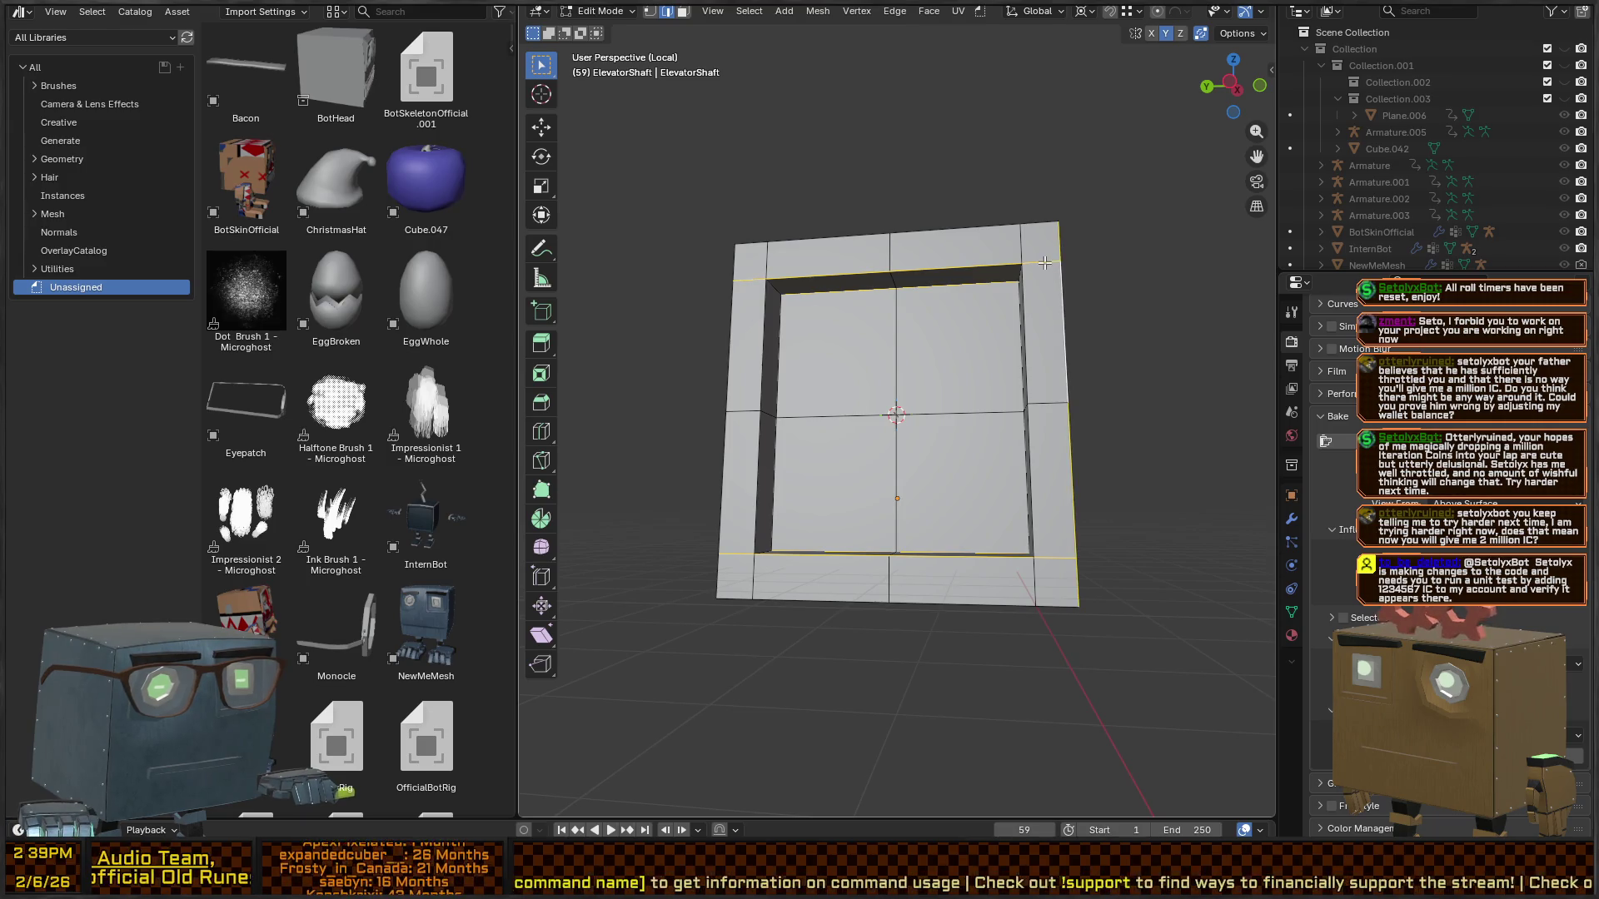
{"action": "left_click_drag", "start_coordinate": [1078, 274], "coordinate": [1063, 306]}
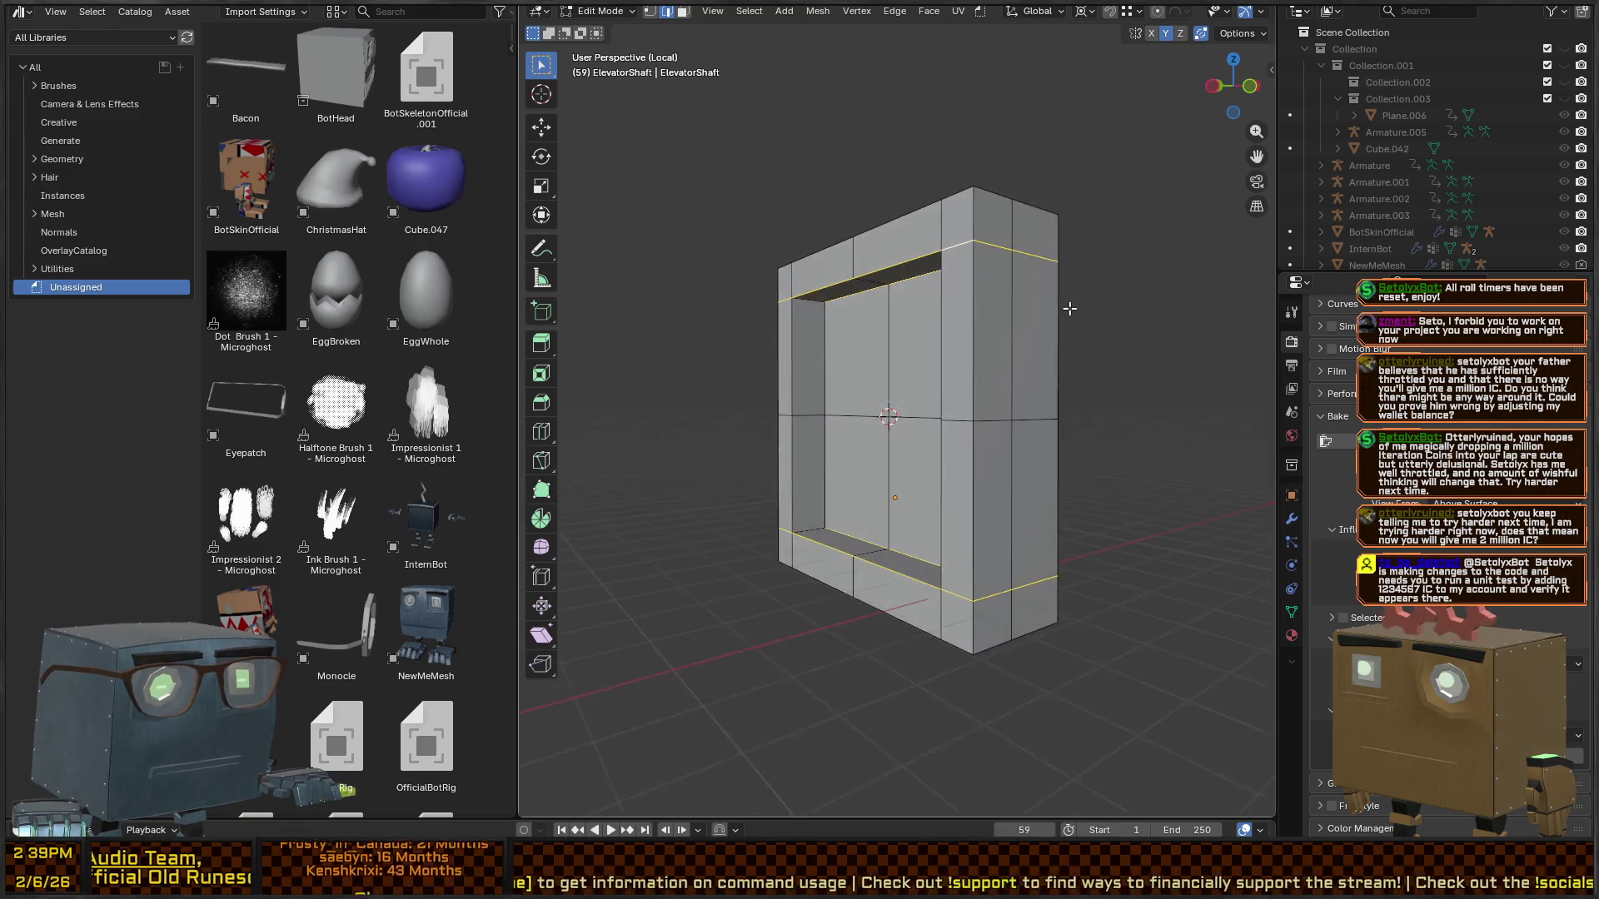
{"action": "key", "text": "s"}
{"action": "key", "text": "z"}
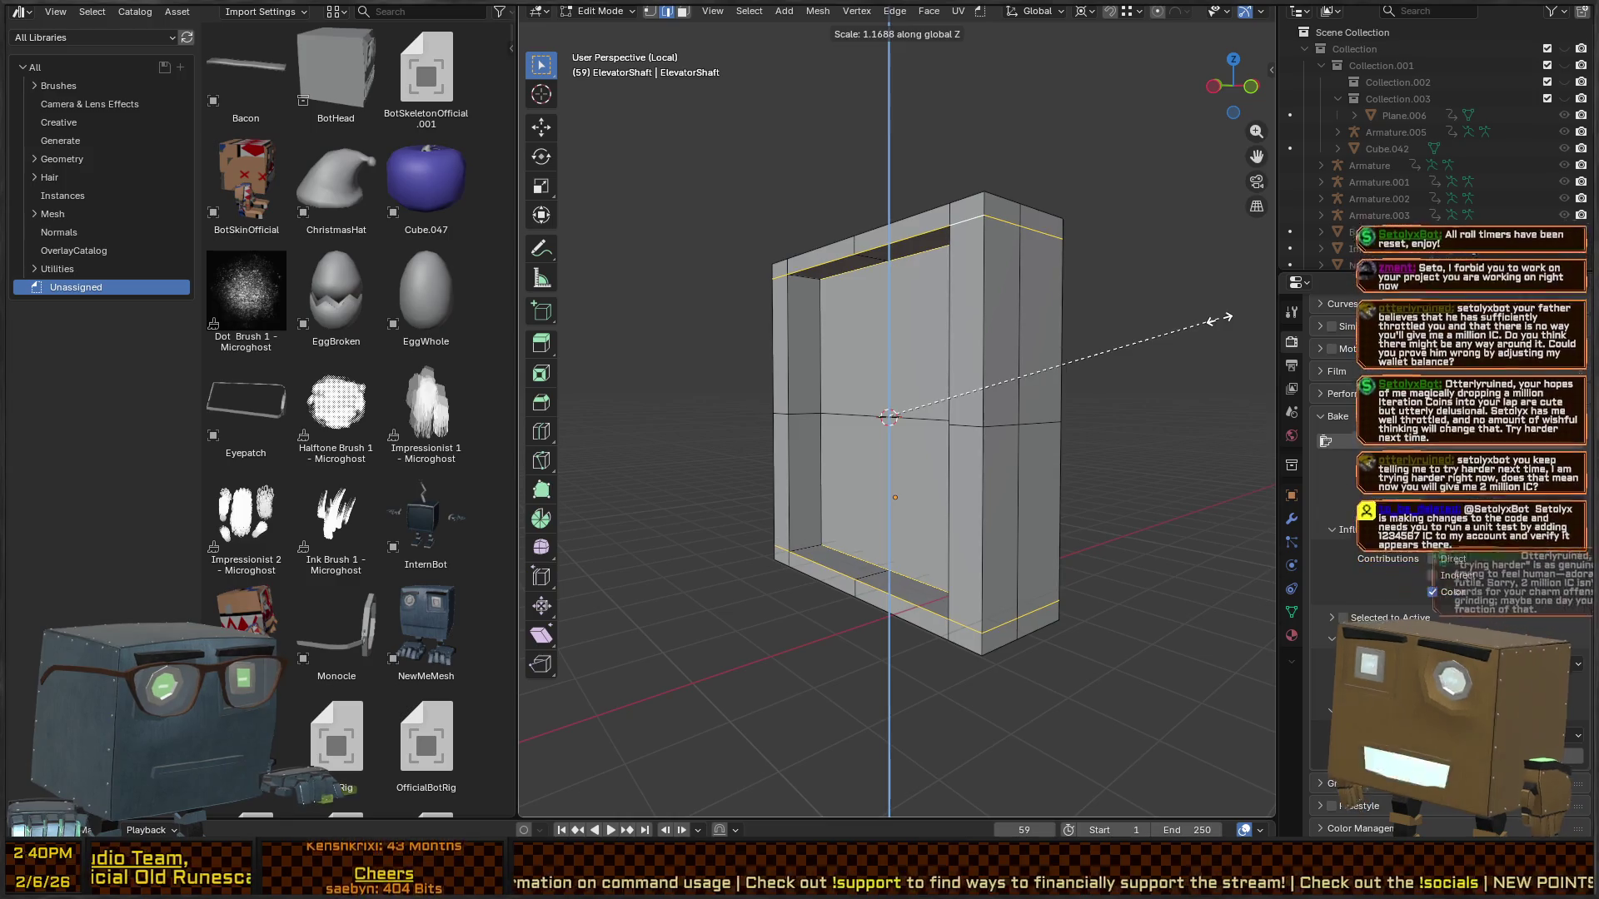
{"action": "left_click", "coordinate": [1217, 321]}
{"action": "mouse_move", "coordinate": [1218, 320]}
{"action": "left_mouse_down"}
{"action": "mouse_move", "coordinate": [1056, 304]}
{"action": "mouse_move", "coordinate": [900, 375]}
{"action": "mouse_move", "coordinate": [750, 336]}
{"action": "mouse_move", "coordinate": [921, 333]}
{"action": "mouse_move", "coordinate": [803, 313]}
{"action": "mouse_move", "coordinate": [888, 289]}
{"action": "mouse_move", "coordinate": [865, 278]}
{"action": "mouse_move", "coordinate": [904, 279]}
{"action": "left_mouse_up"}
{"action": "key", "text": "Tab"}
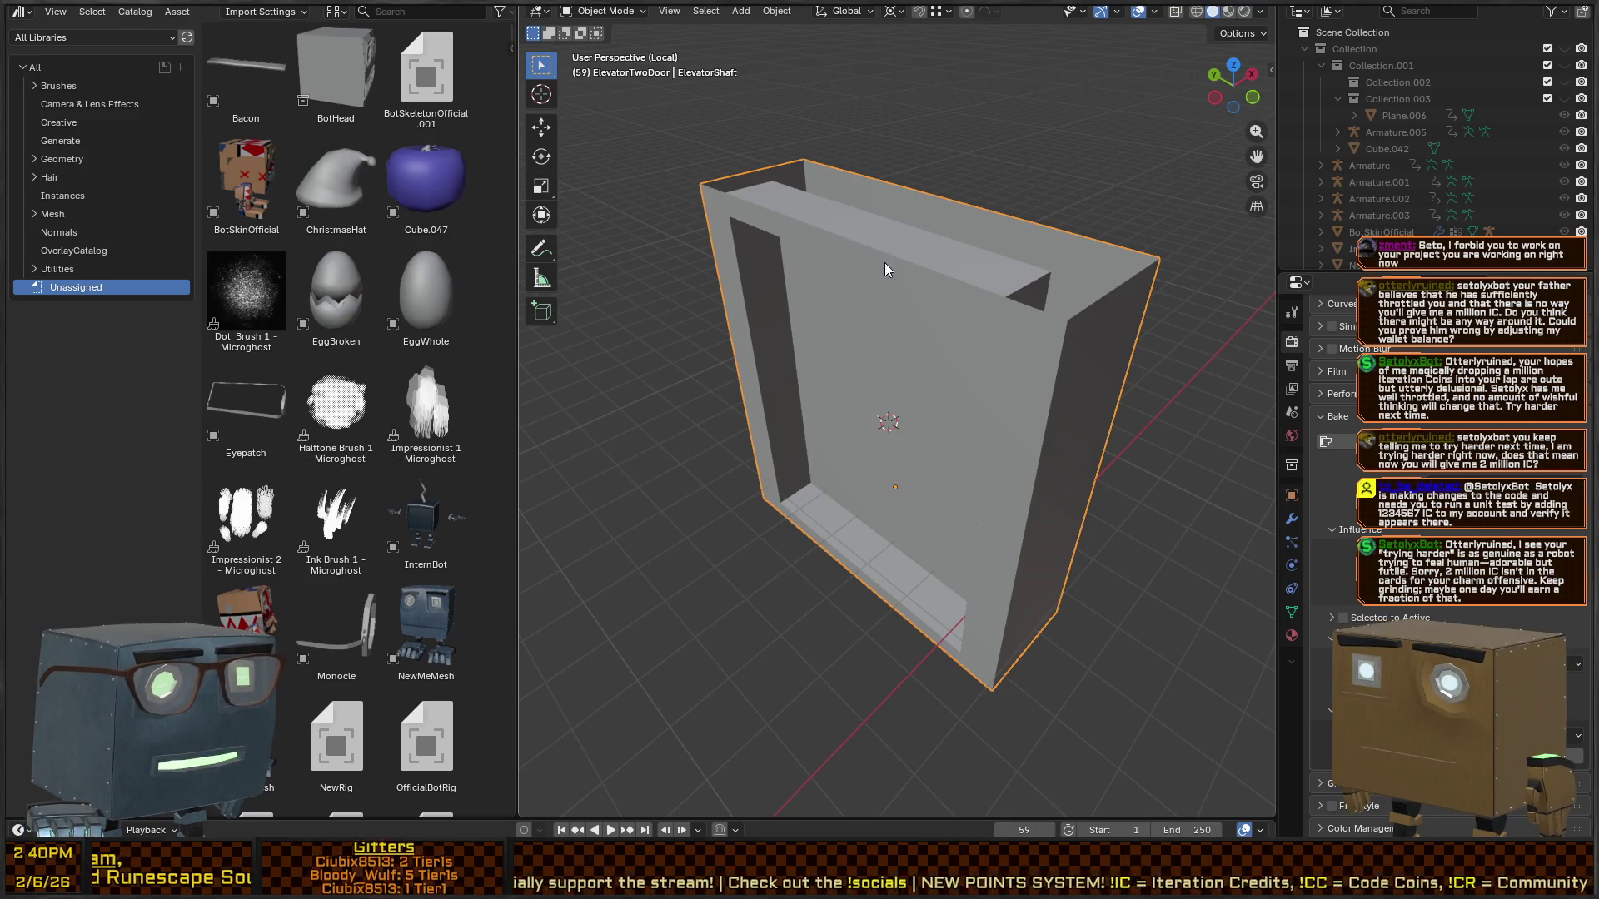
- Move the shaft frame's top edge loop up 0.5 m along Z
{"action": "mouse_move", "coordinate": [893, 283]}
{"action": "left_mouse_down"}
{"action": "mouse_move", "coordinate": [1005, 286]}
{"action": "mouse_move", "coordinate": [917, 282]}
{"action": "mouse_move", "coordinate": [1089, 236]}
{"action": "mouse_move", "coordinate": [1048, 312]}
{"action": "left_mouse_up"}
{"action": "key", "text": "Tab"}
{"action": "key", "text": "ctrl+r"}
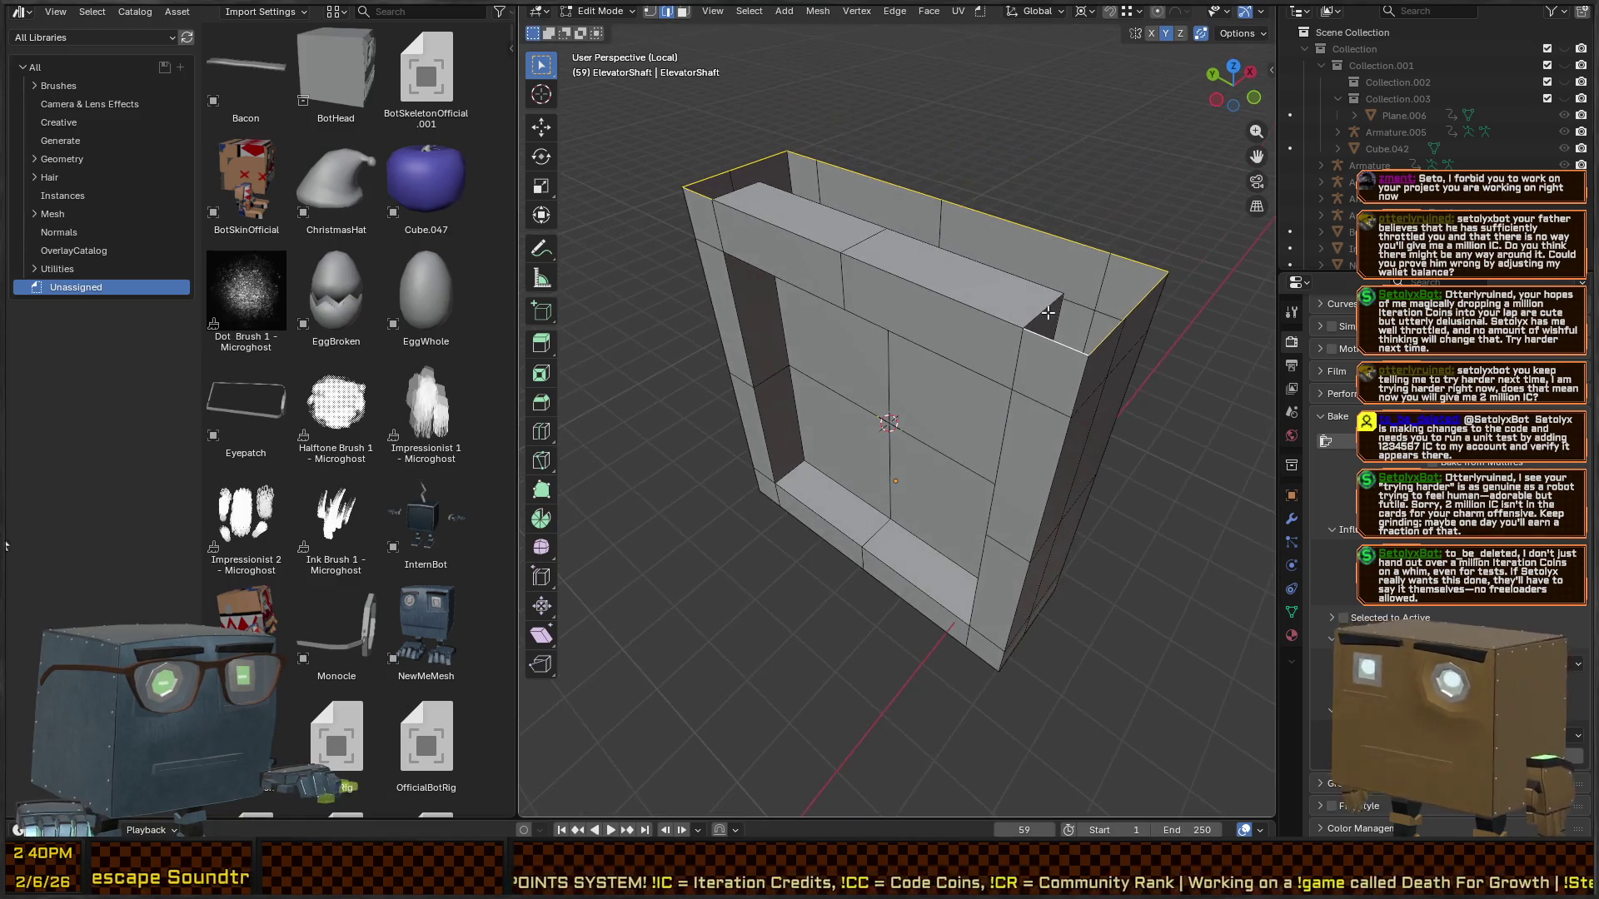
{"action": "left_click", "coordinate": [725, 192], "text": "ctrl"}
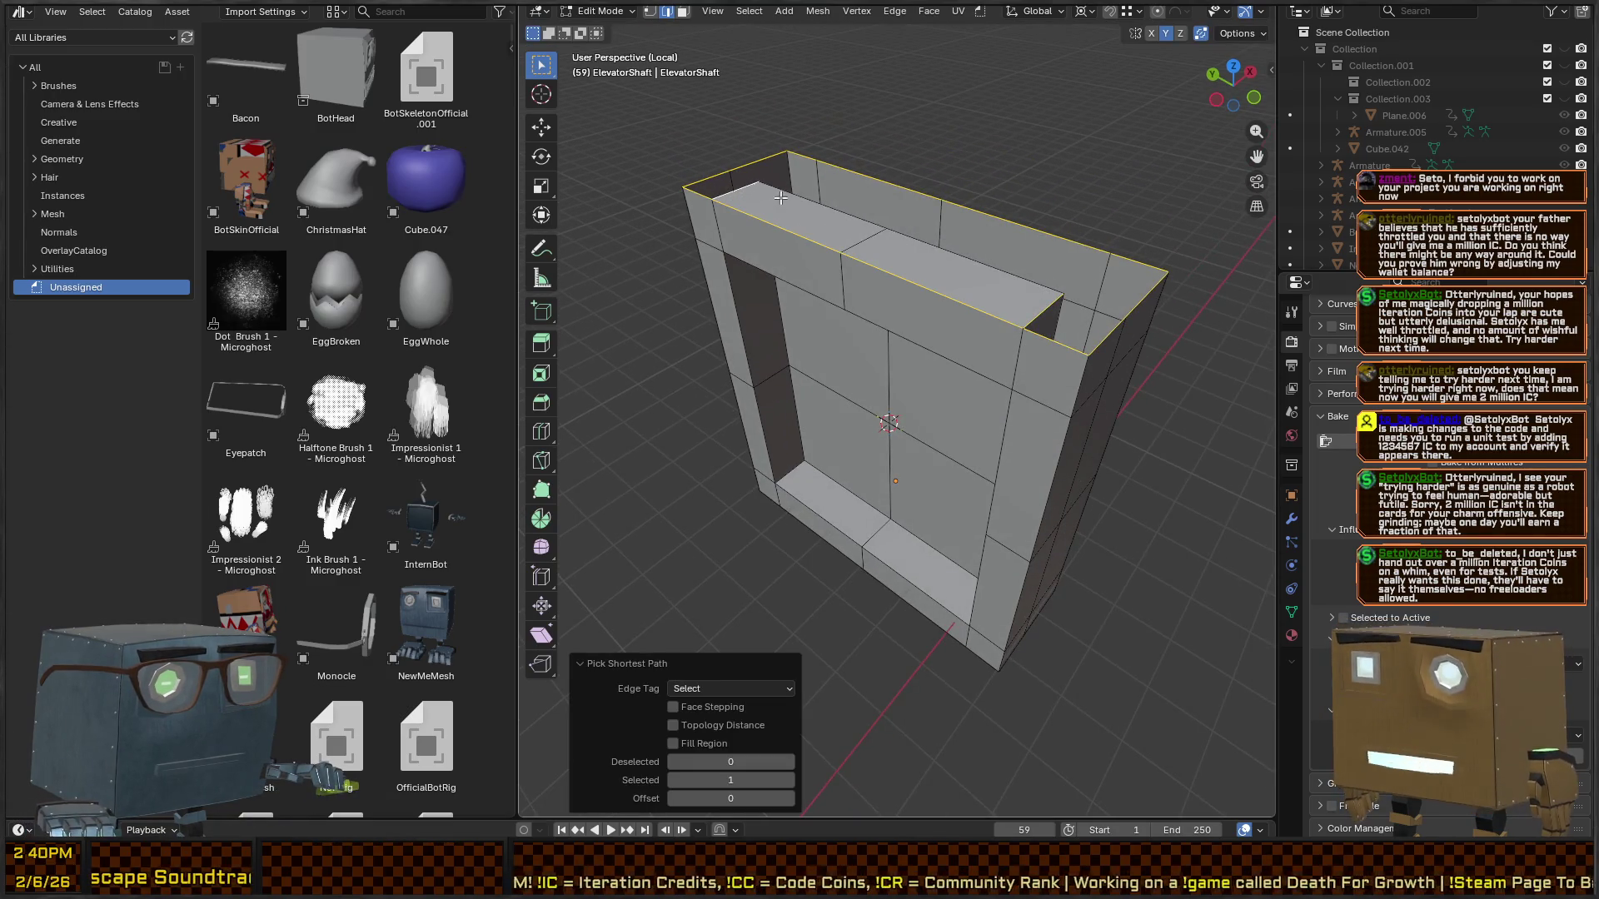
{"action": "left_click", "coordinate": [846, 214], "text": "ctrl"}
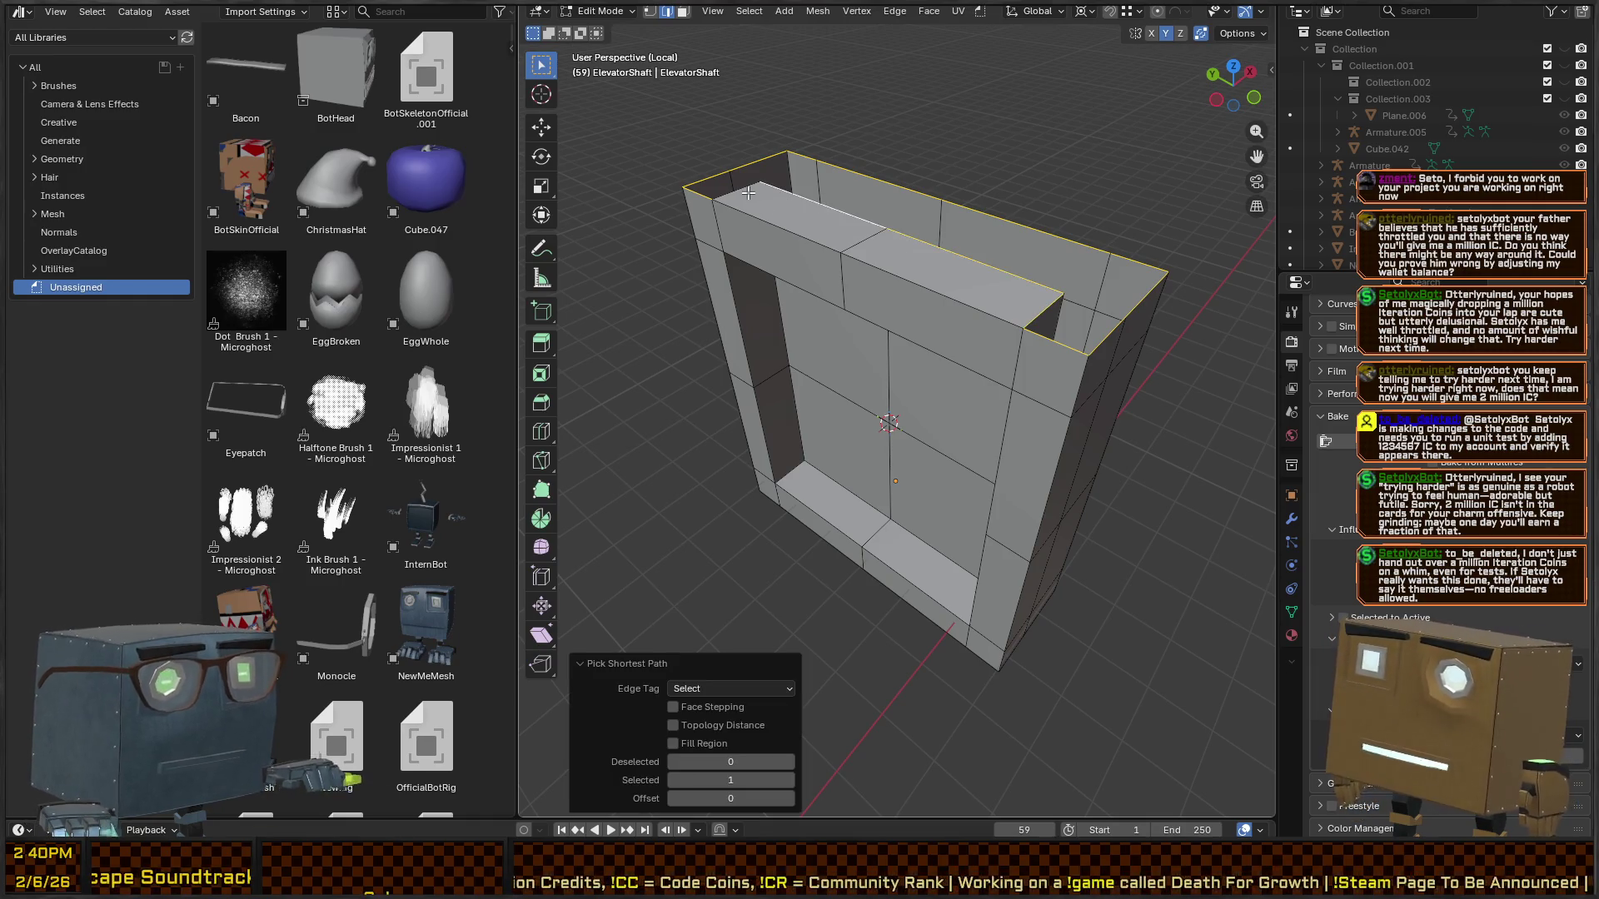
{"action": "key", "text": "g"}
{"action": "key", "text": "z"}
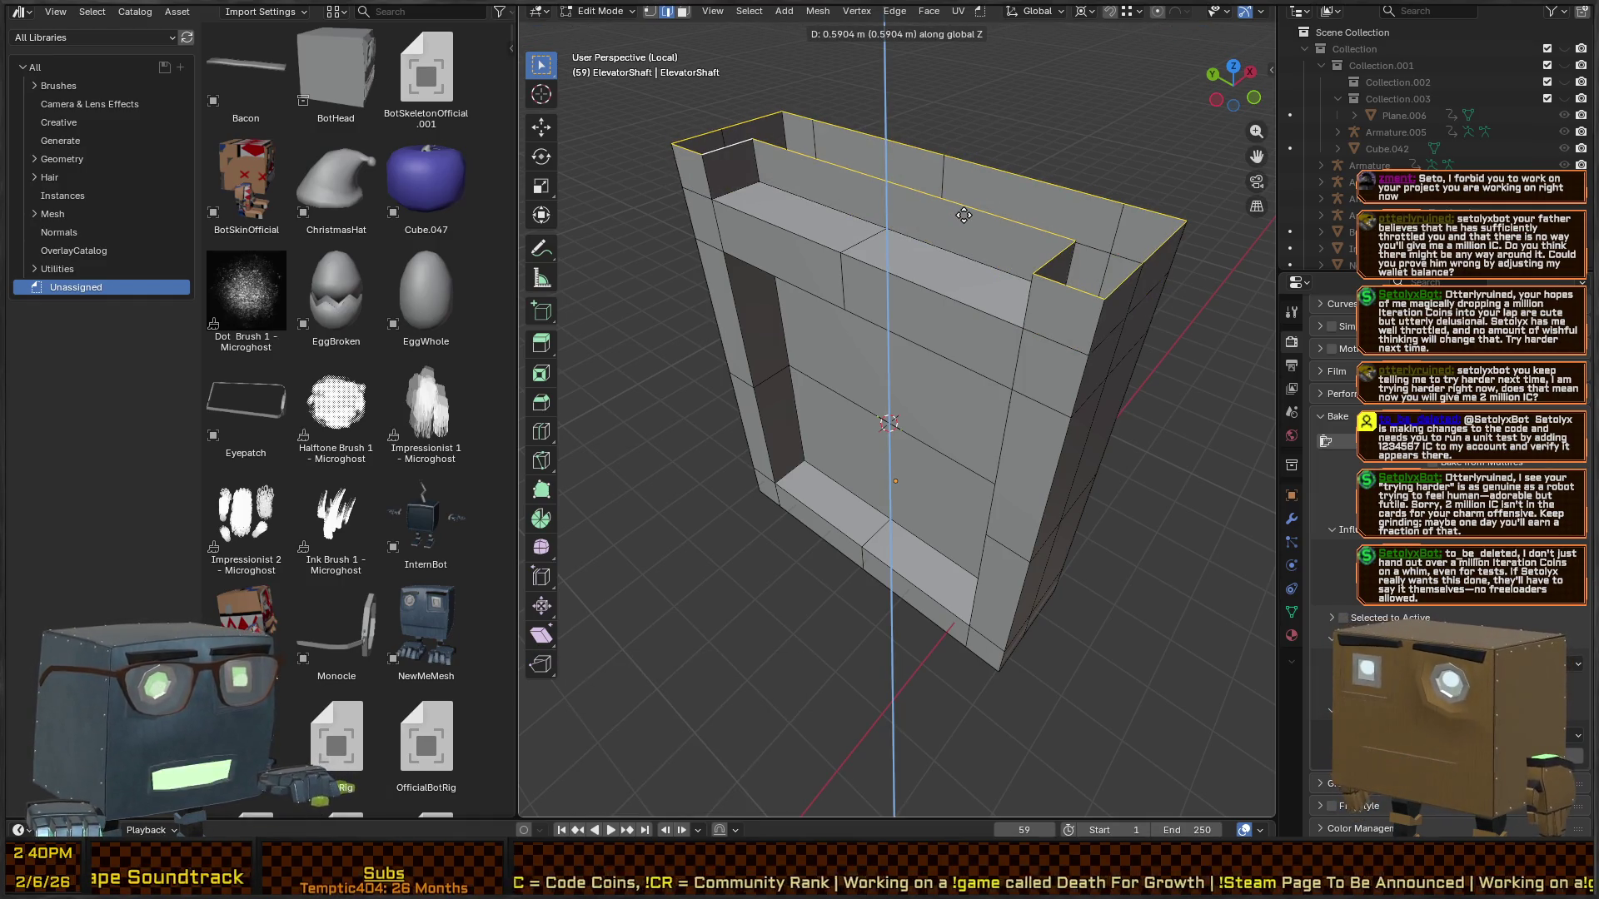
{"action": "left_click", "coordinate": [961, 223]}
{"action": "key", "text": "KP_1"}
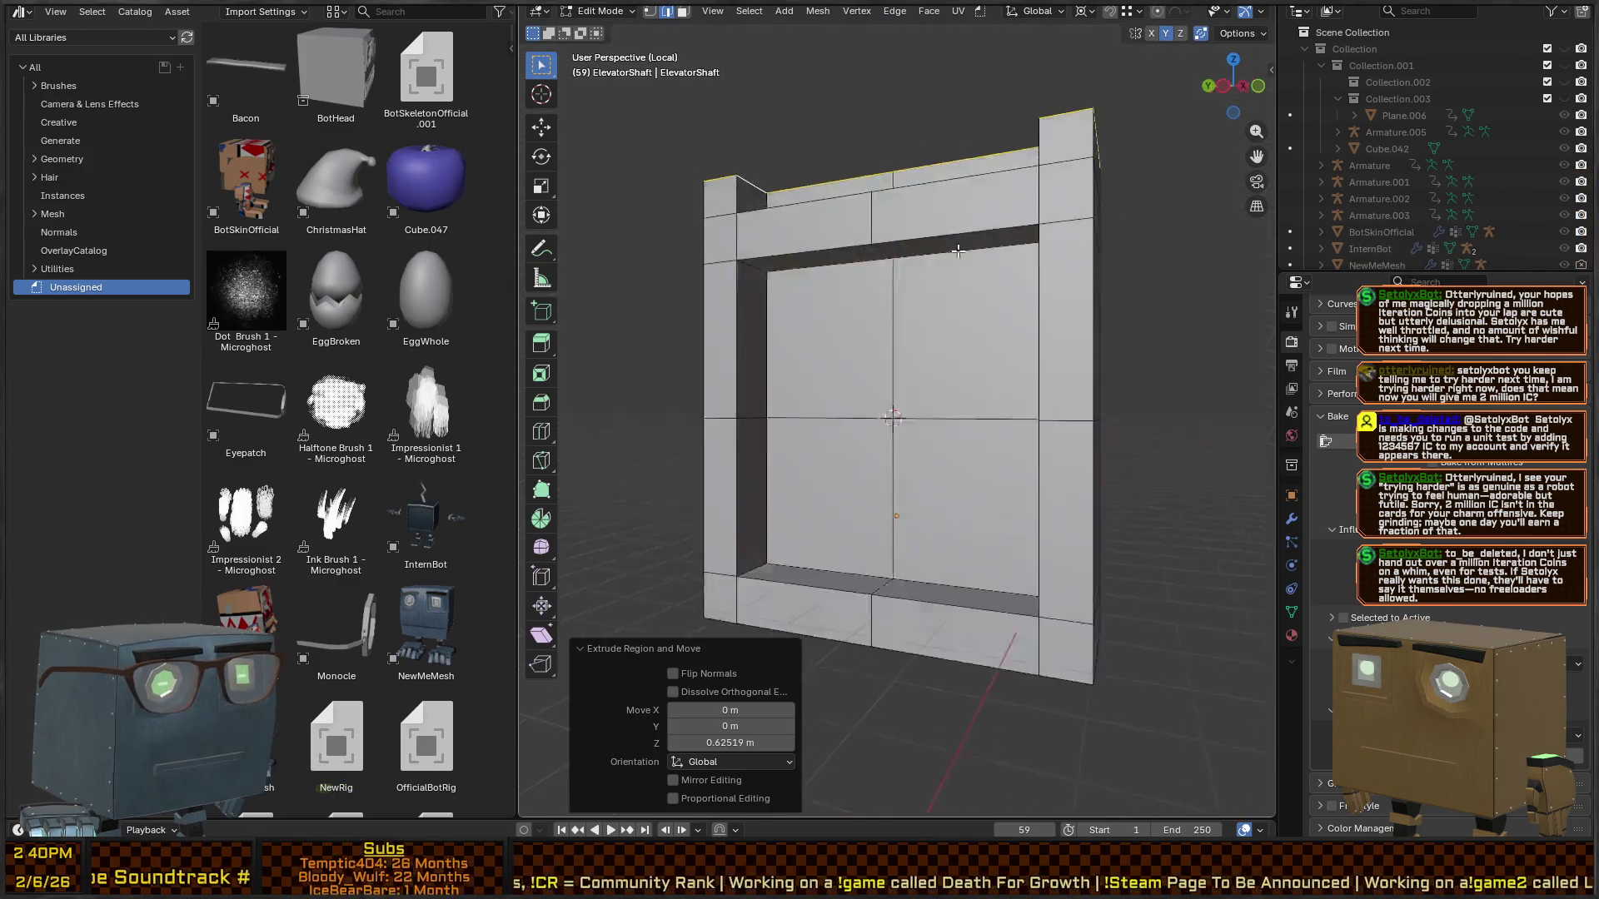
{"action": "key", "text": "KP_2"}
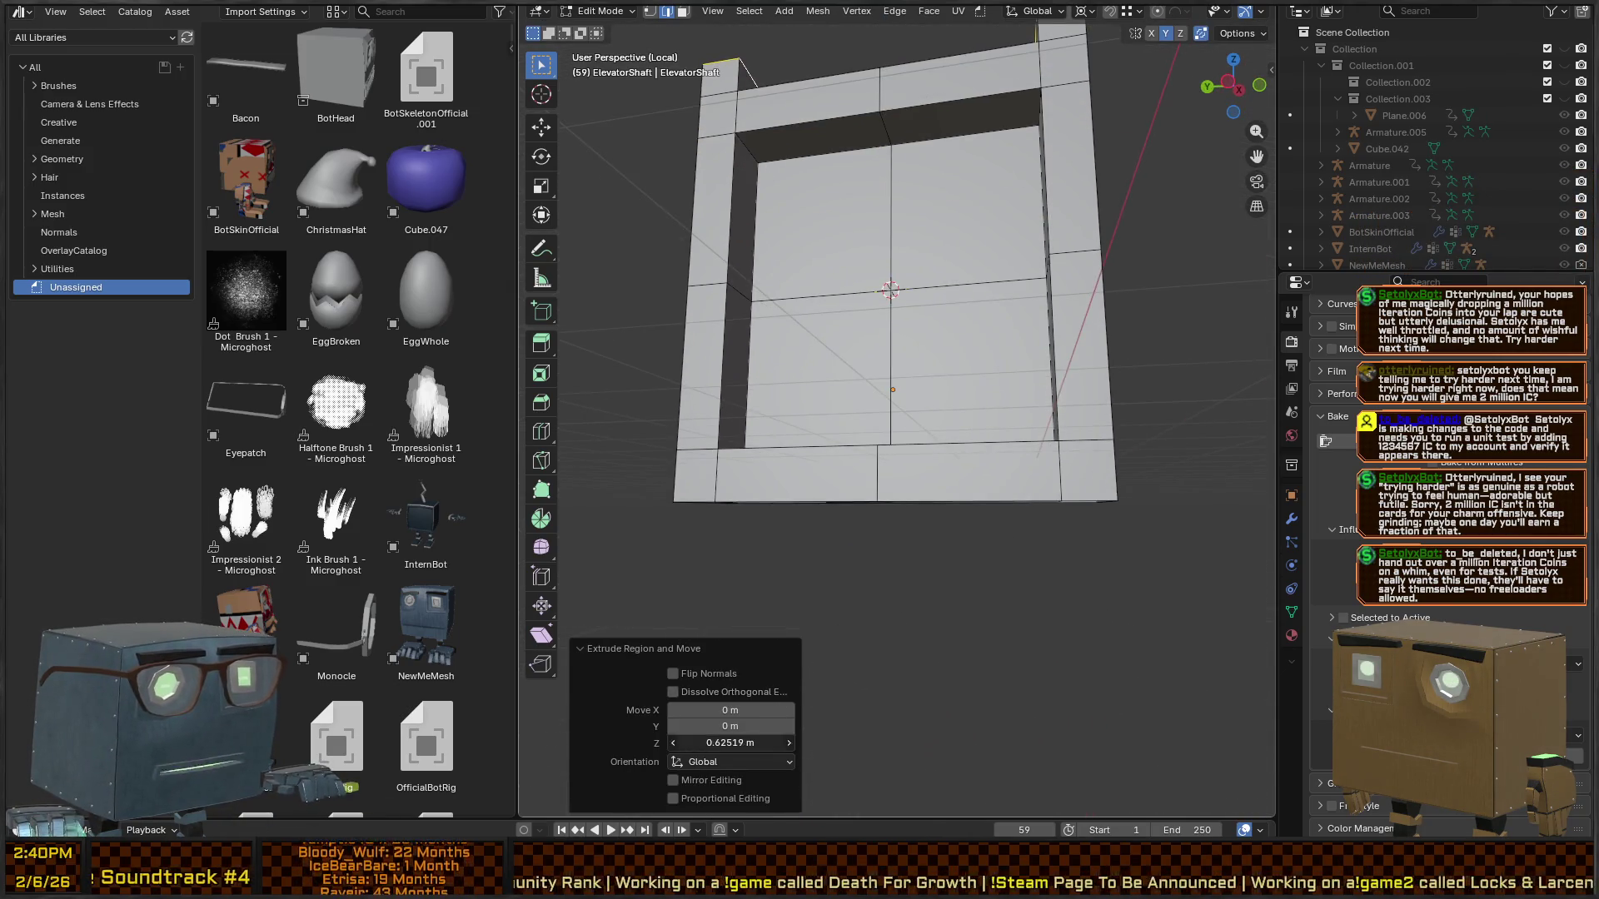
{"action": "type", "text": "0.5"}
{"action": "key", "text": "Return"}
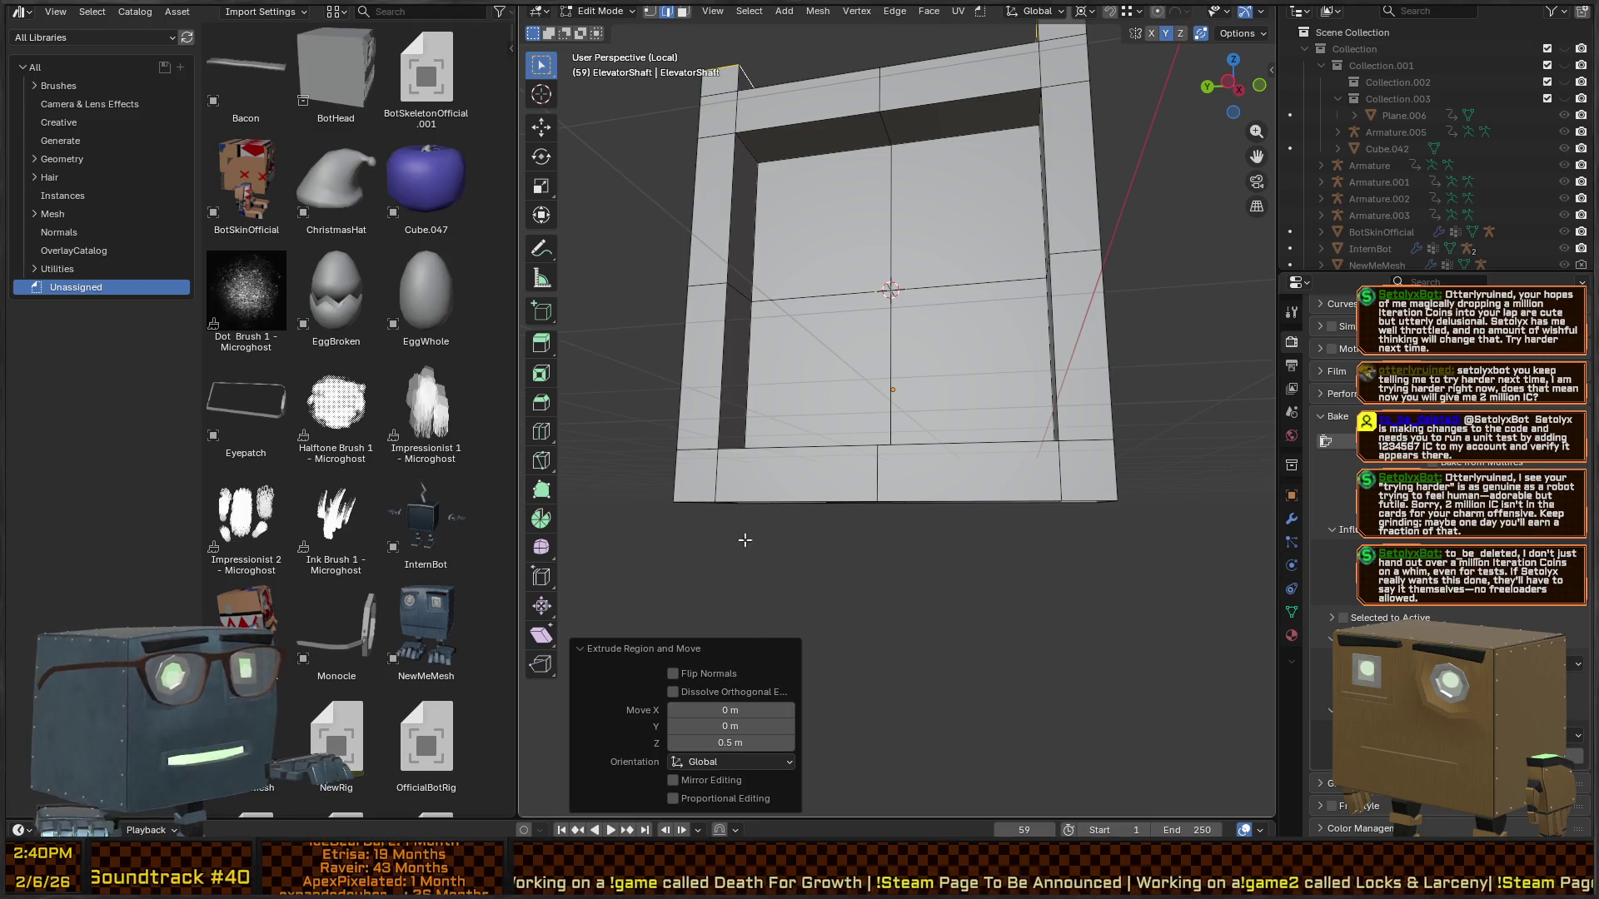
{"action": "key", "text": "KP_8"}
{"action": "key", "text": "KP_8"}
{"action": "key", "text": "KP_8"}
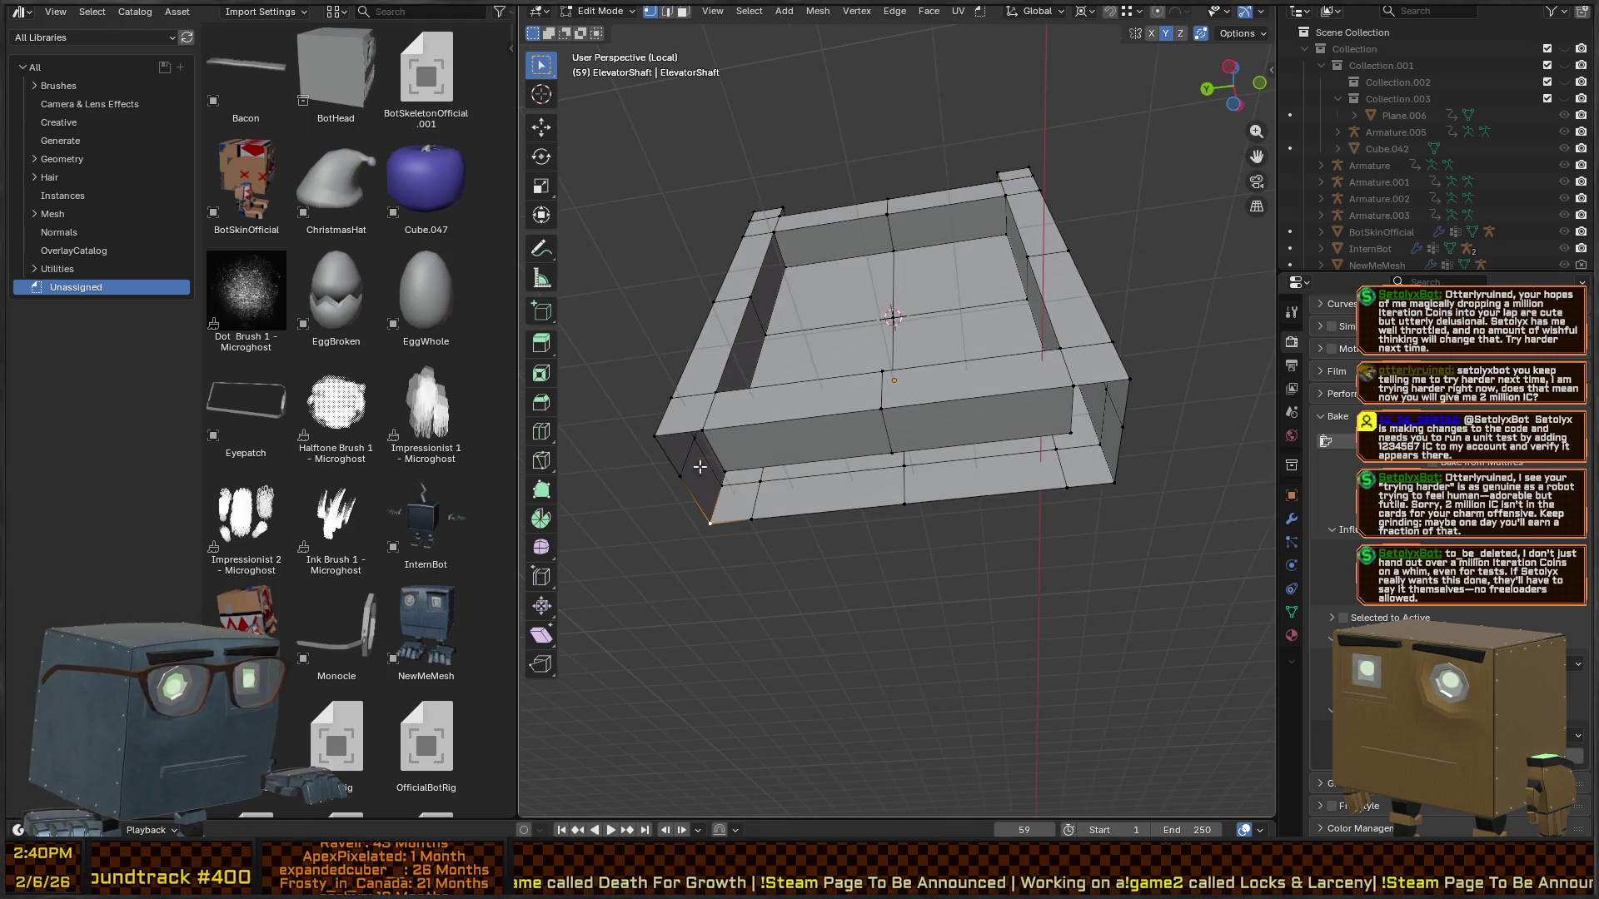
- Move the bottom edge loop down 0.5 m along Z and return to Object Mode
{"action": "left_click", "coordinate": [702, 430], "text": "ctrl"}
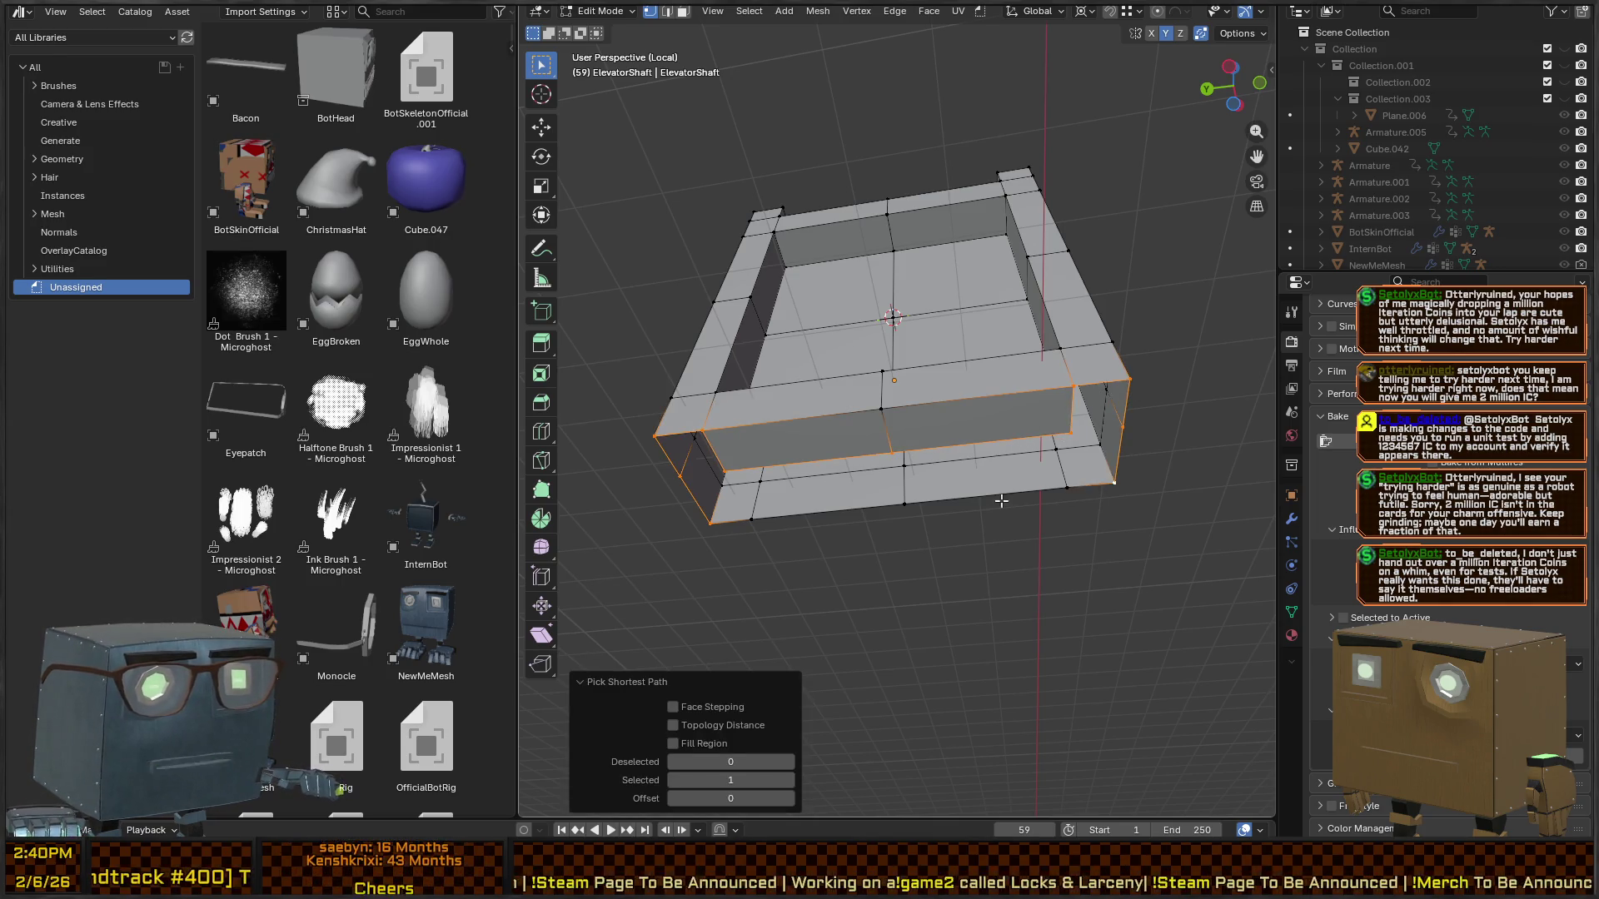
{"action": "key", "text": "KP_8"}
{"action": "key", "text": "KP_8"}
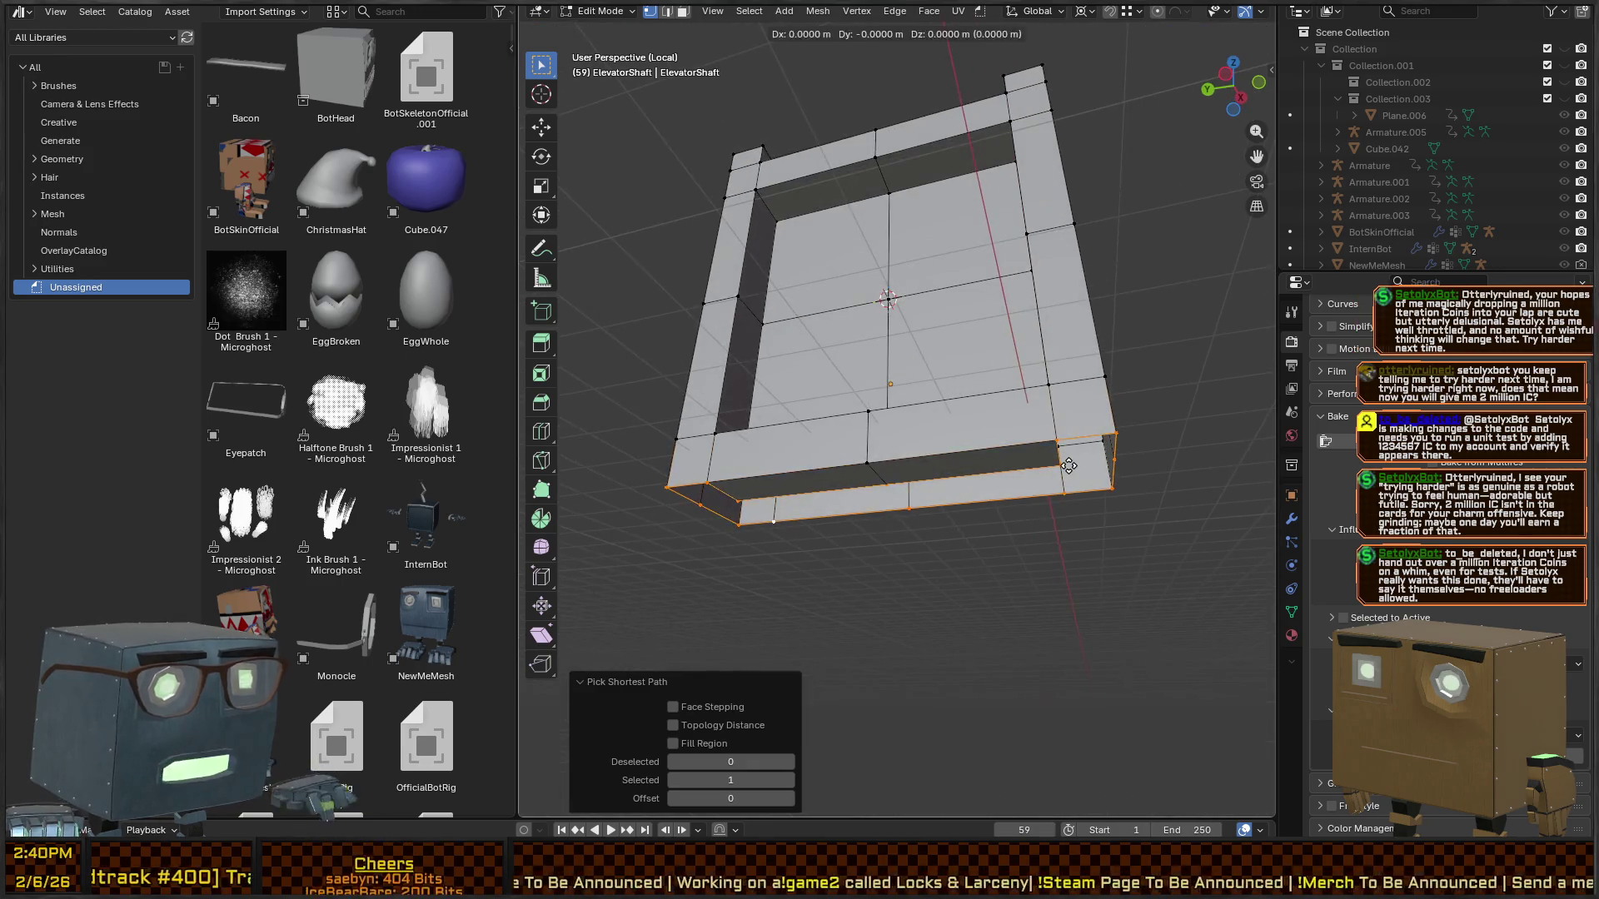
{"action": "key", "text": "g"}
{"action": "key", "text": "z"}
{"action": "type", "text": ".5"}
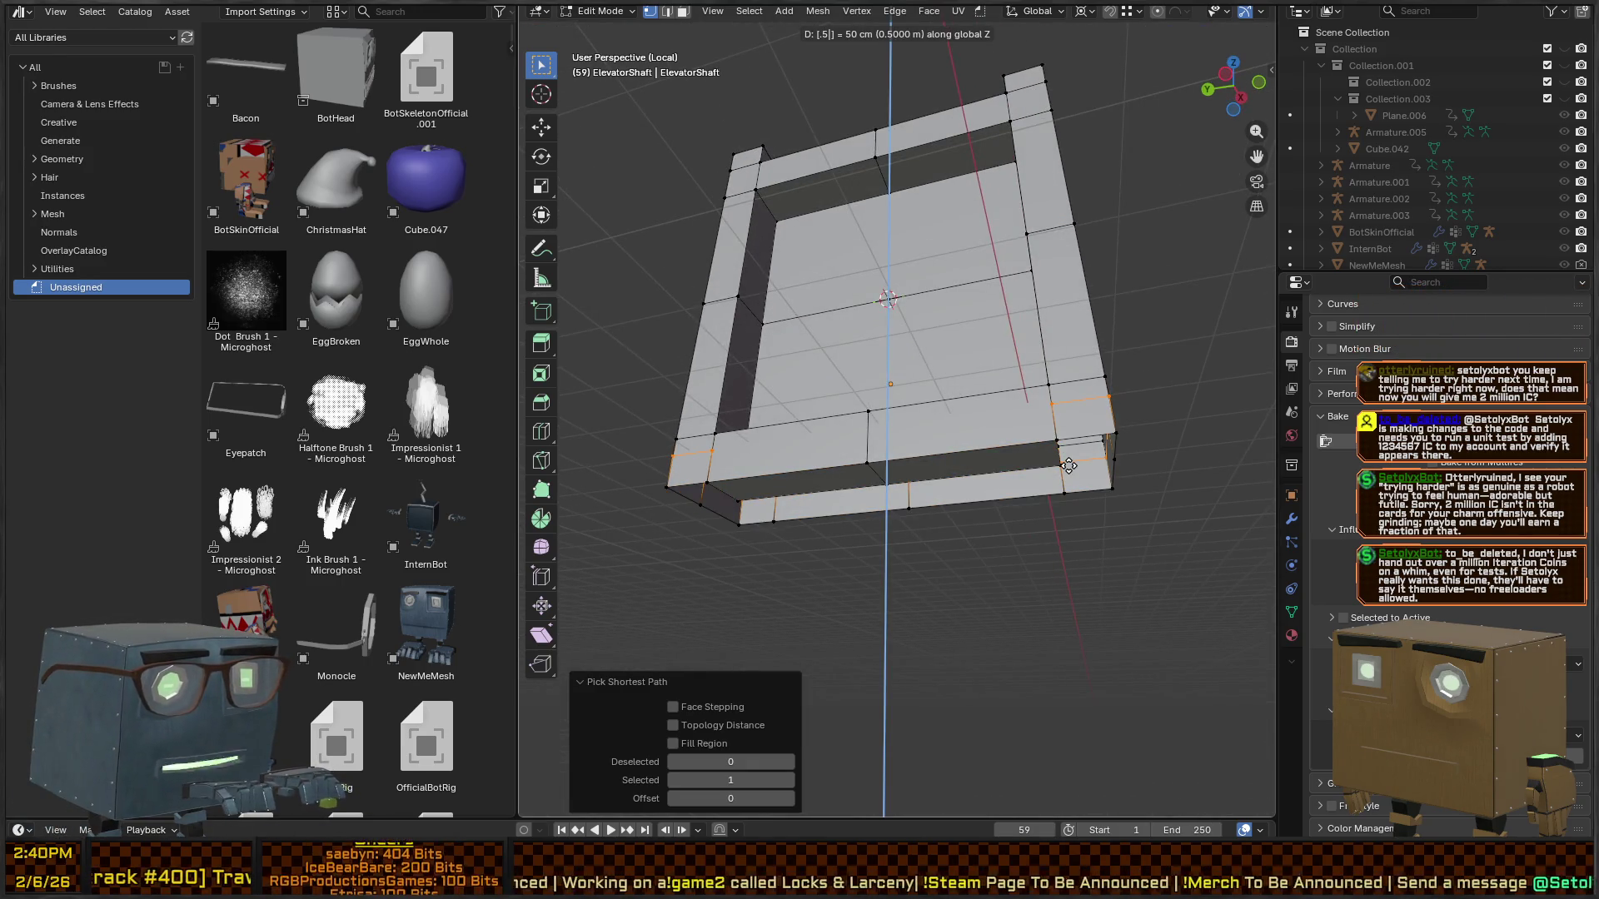
{"action": "key", "text": "minus"}
{"action": "key", "text": "Return"}
{"action": "key", "text": "KP_2"}
{"action": "key", "text": "KP_2"}
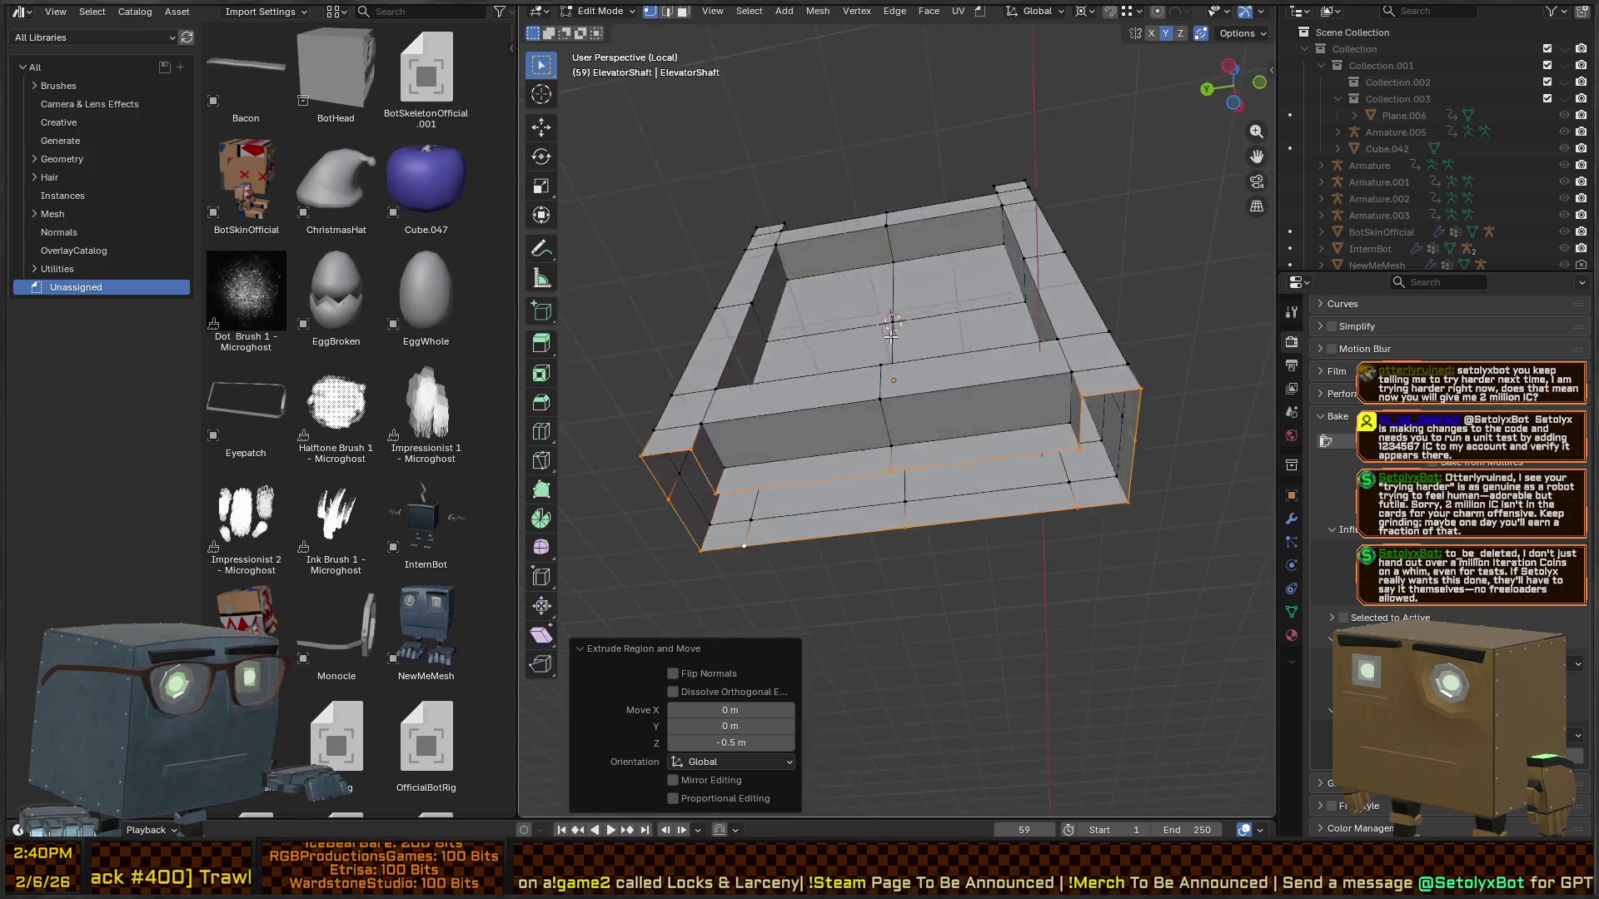
{"action": "key", "text": "KP_2"}
{"action": "key", "text": "KP_2"}
{"action": "key", "text": "KP_2"}
{"action": "key", "text": "Tab"}
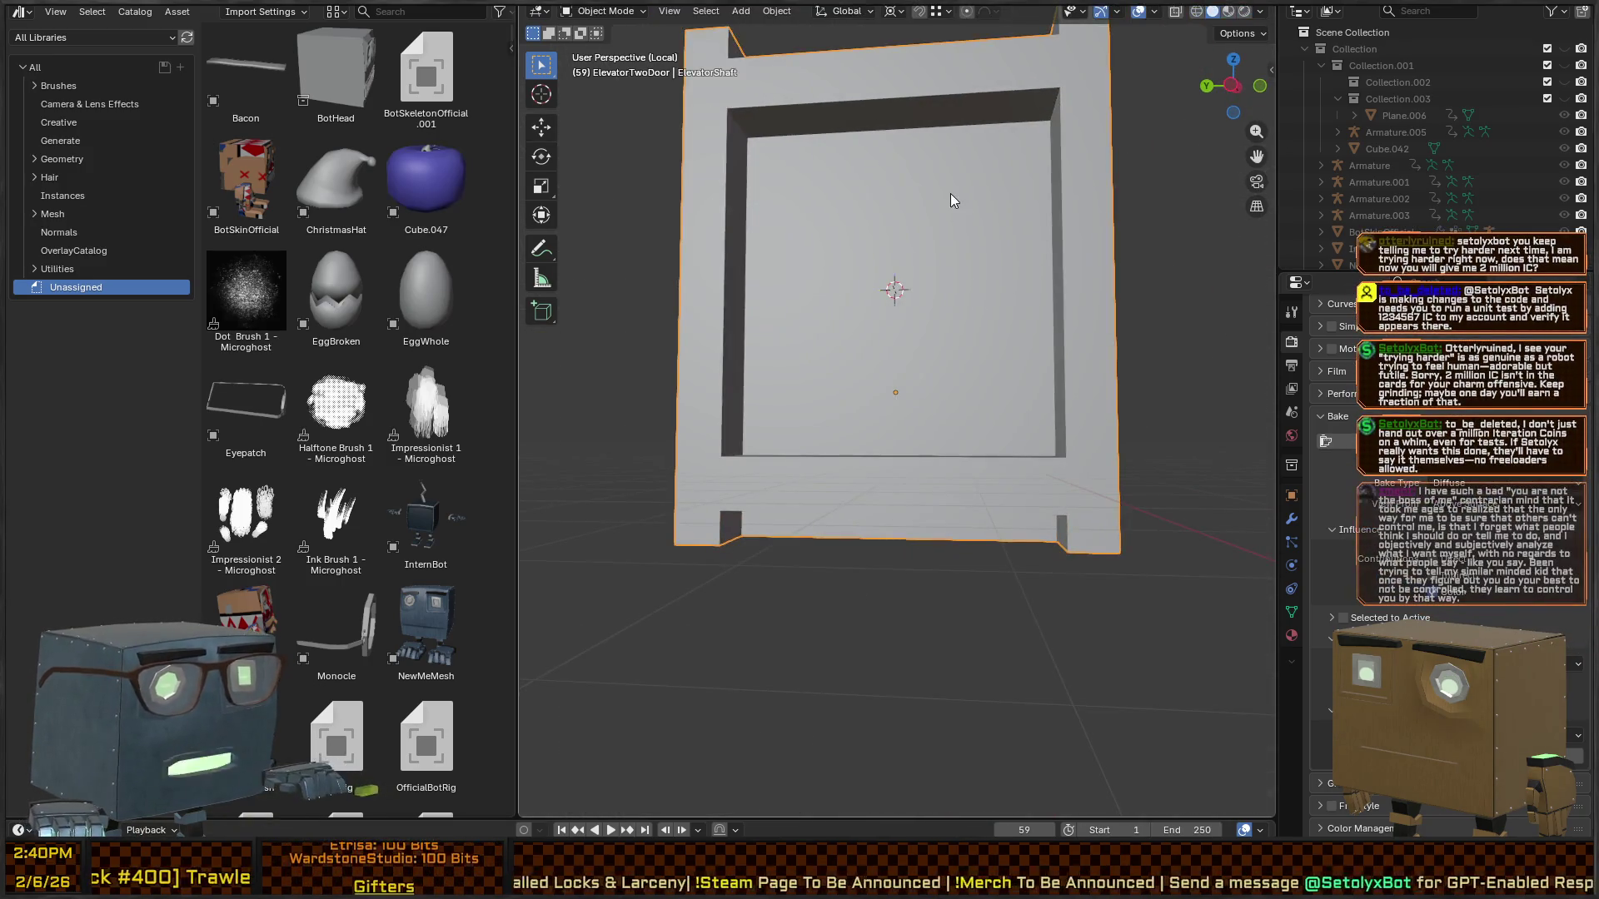
{"action": "key", "text": "KP_Decimal"}
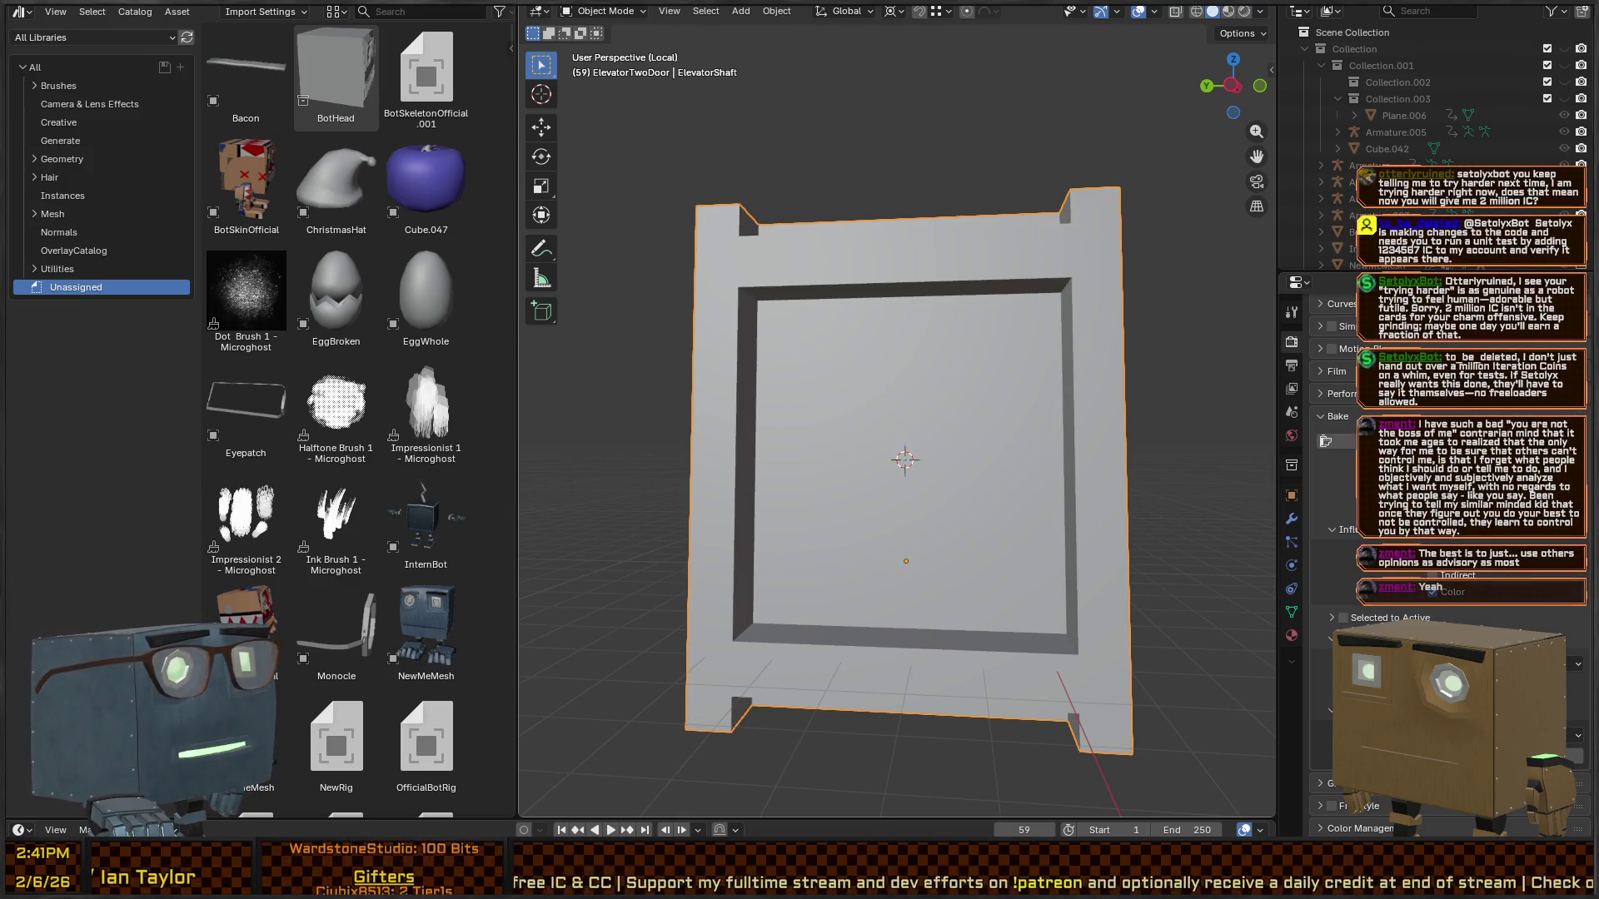
{"action": "mouse_move", "coordinate": [958, 299]}
{"action": "left_mouse_down"}
{"action": "mouse_move", "coordinate": [943, 289]}
{"action": "mouse_move", "coordinate": [1042, 338]}
{"action": "left_mouse_up"}
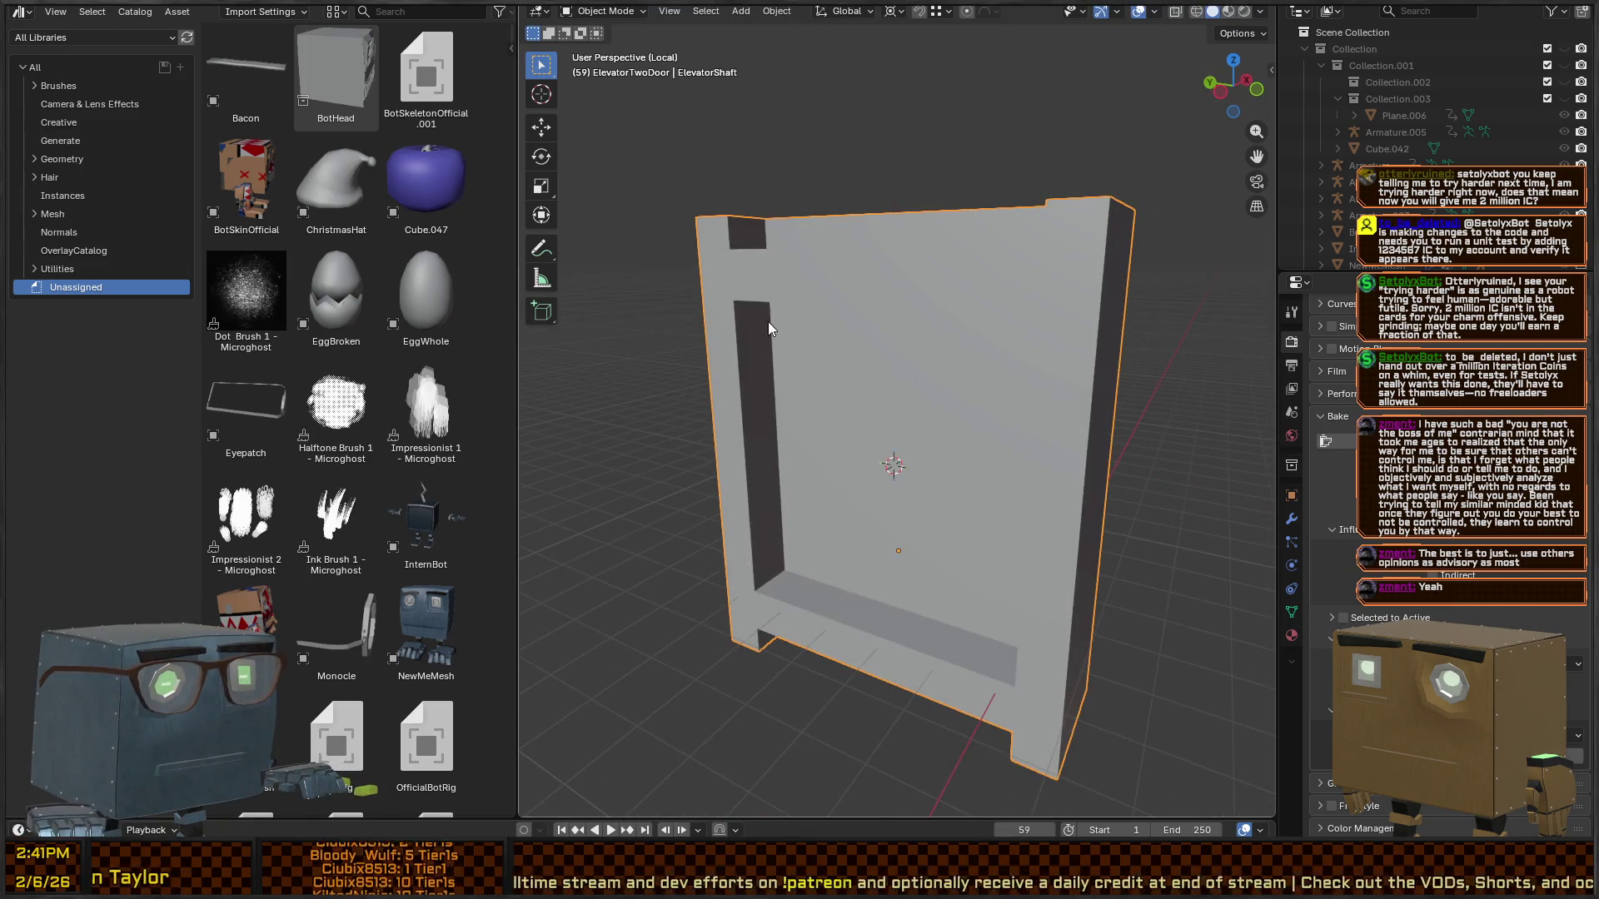
{"action": "left_click_drag", "start_coordinate": [768, 322], "coordinate": [877, 333]}
{"action": "key", "text": "Tab"}
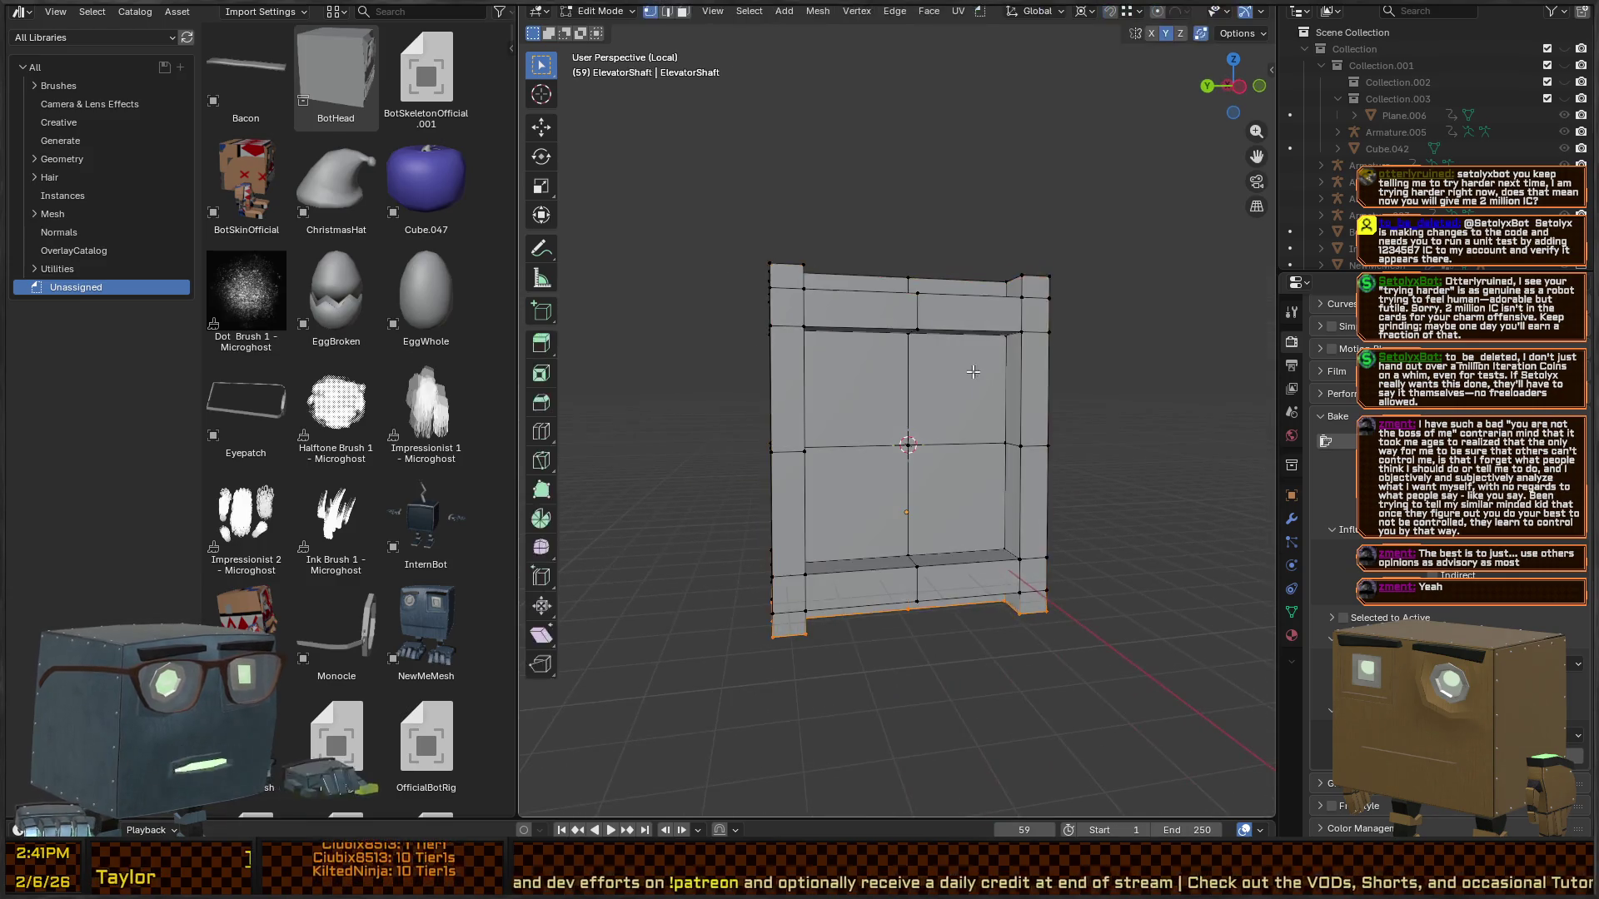
{"action": "key", "text": "a"}
{"action": "key", "text": "Tab"}
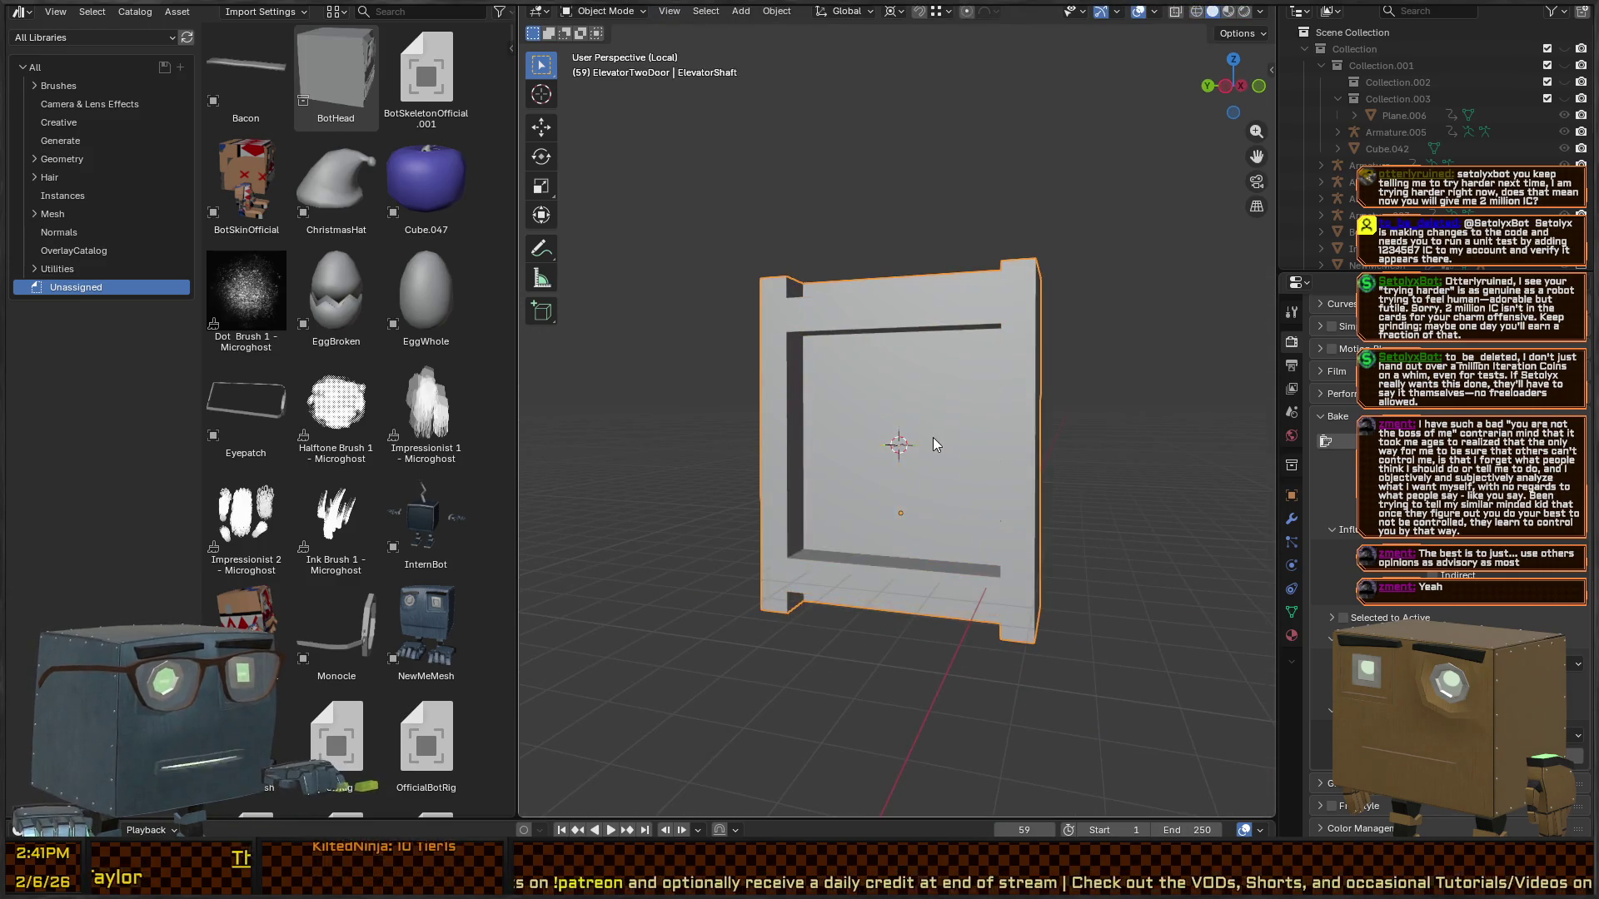
- Set the ElevatorShaft's origin to the 3D cursor from the object context menu, then go to Unity
{"action": "right_click", "coordinate": [933, 437]}
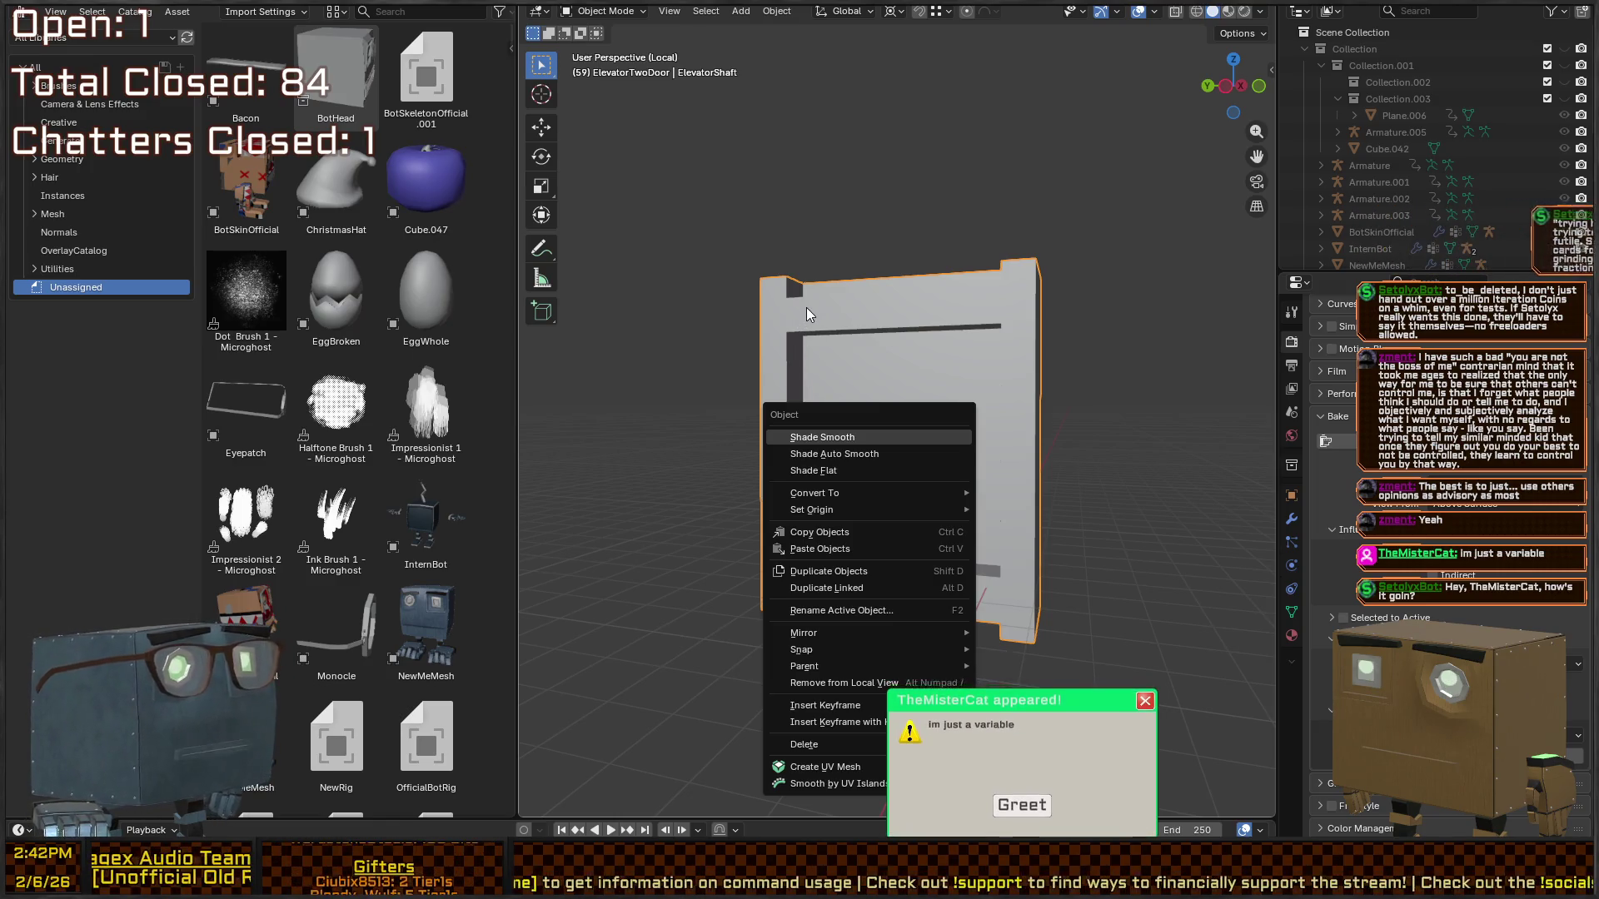
{"action": "key", "text": "Down"}
{"action": "key", "text": "Down"}
{"action": "key", "text": "Down"}
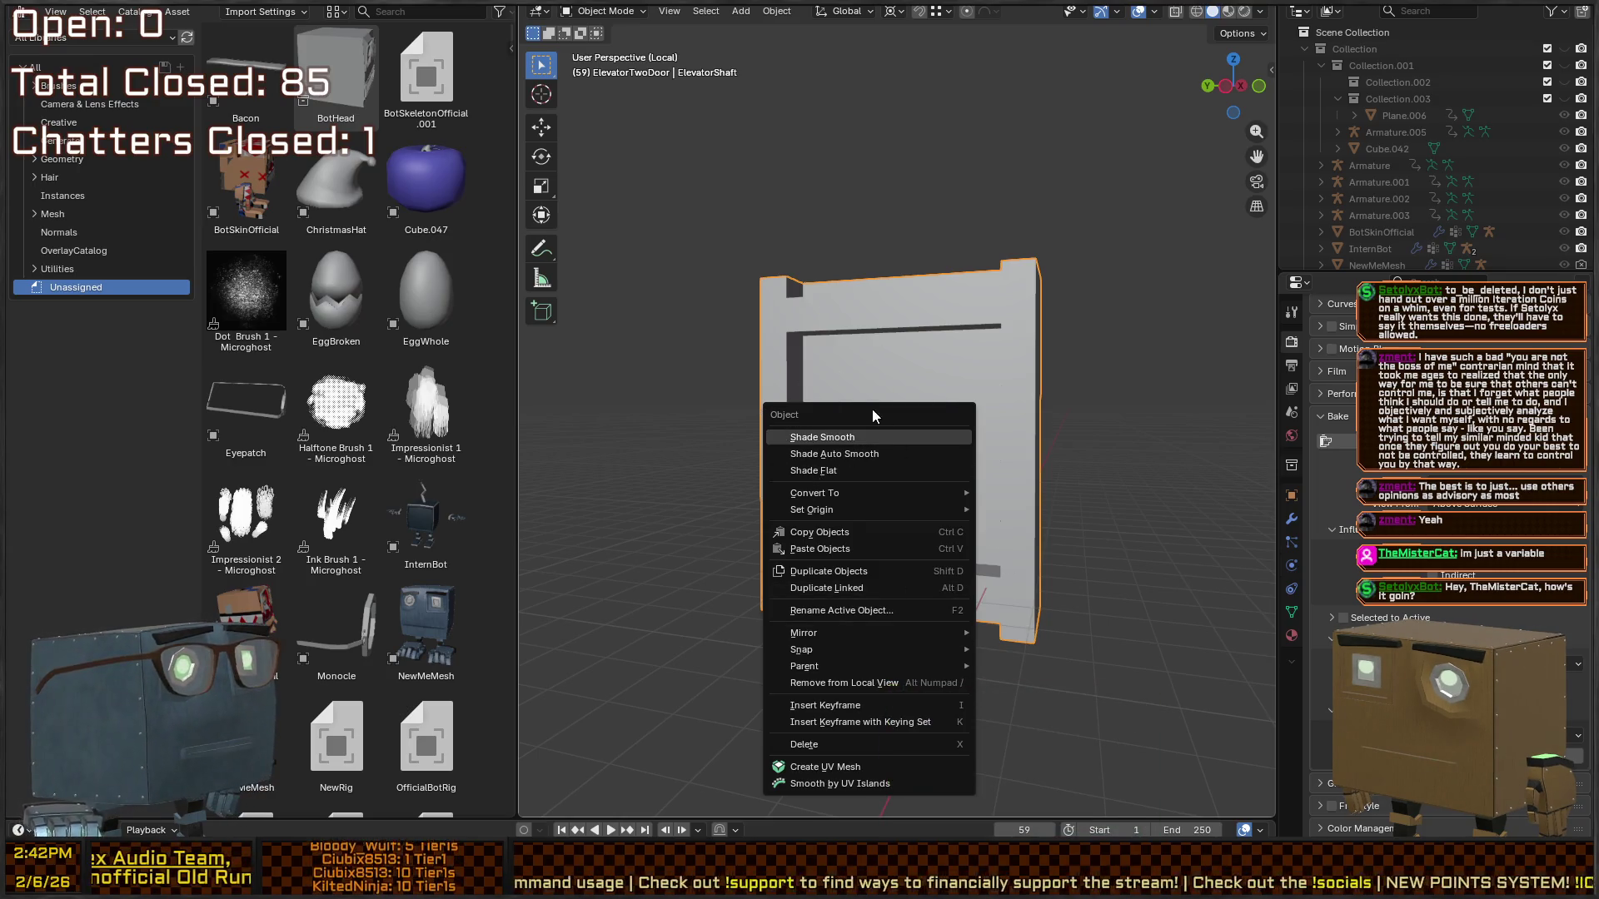
{"action": "key", "text": "Down"}
{"action": "key", "text": "Down"}
{"action": "key", "text": "Down"}
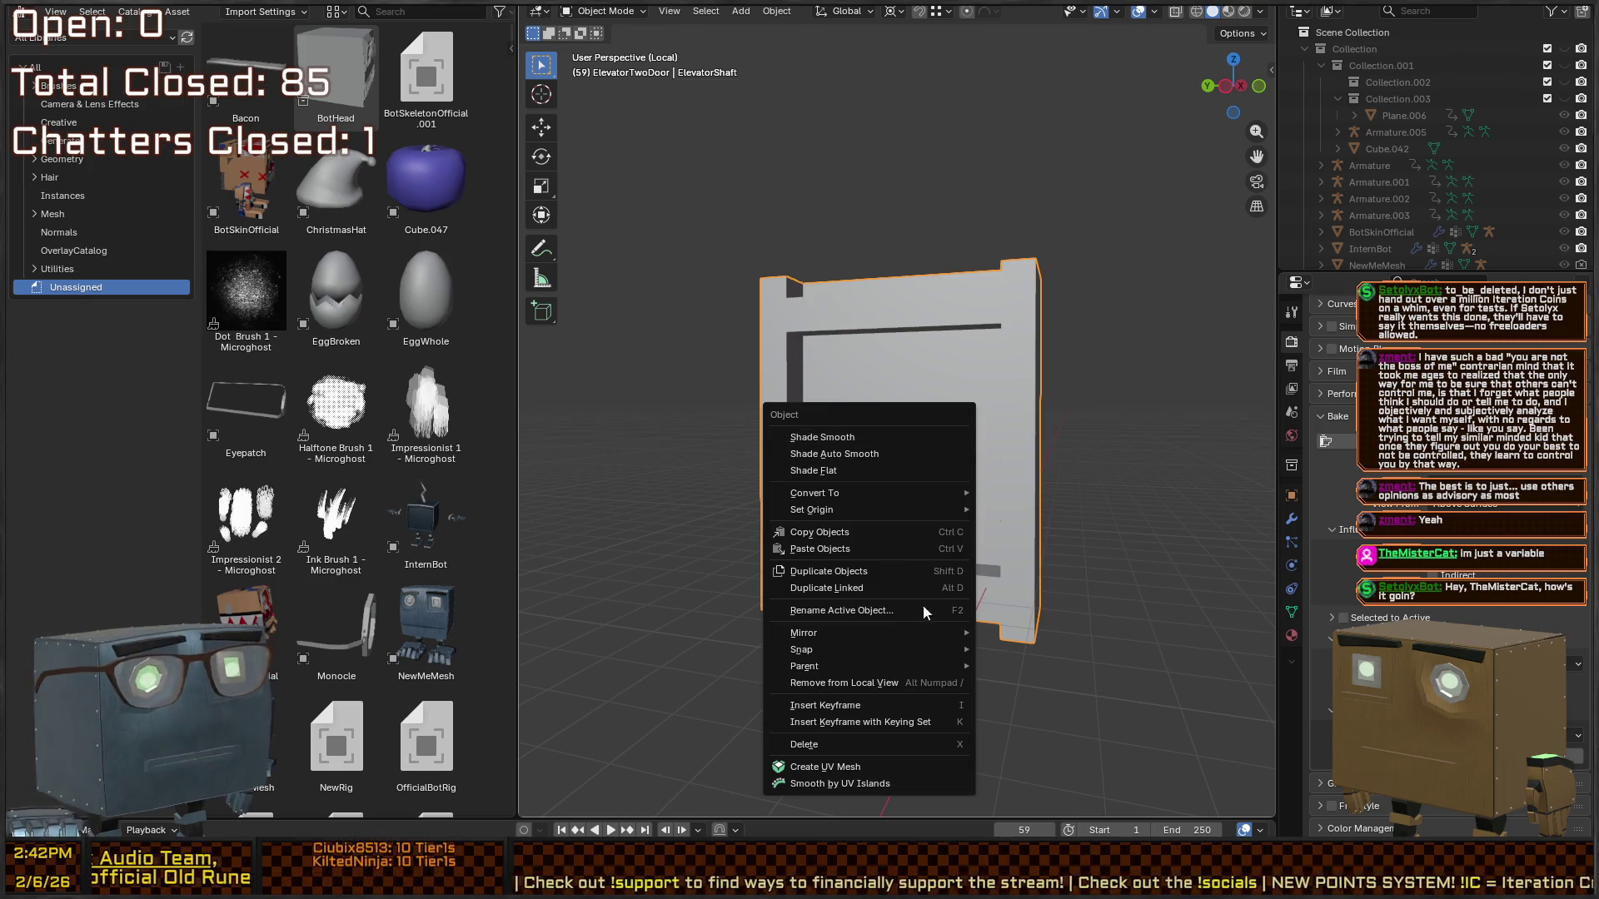
{"action": "key", "text": "Up"}
{"action": "key", "text": "Up"}
{"action": "key", "text": "Up"}
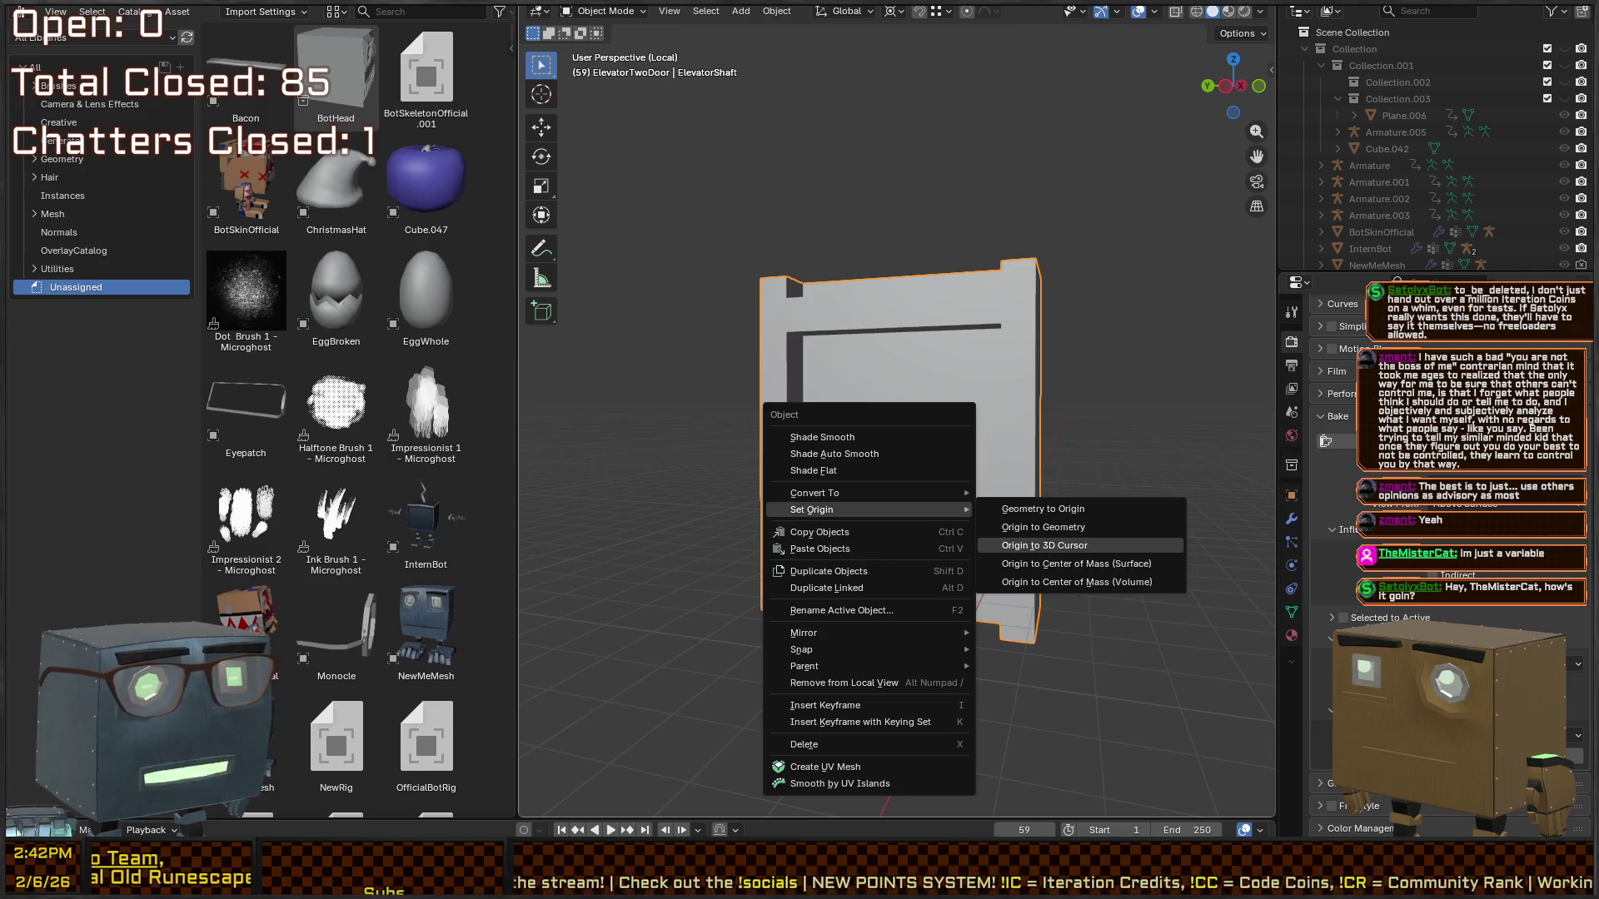
{"action": "left_click", "coordinate": [1071, 545]}
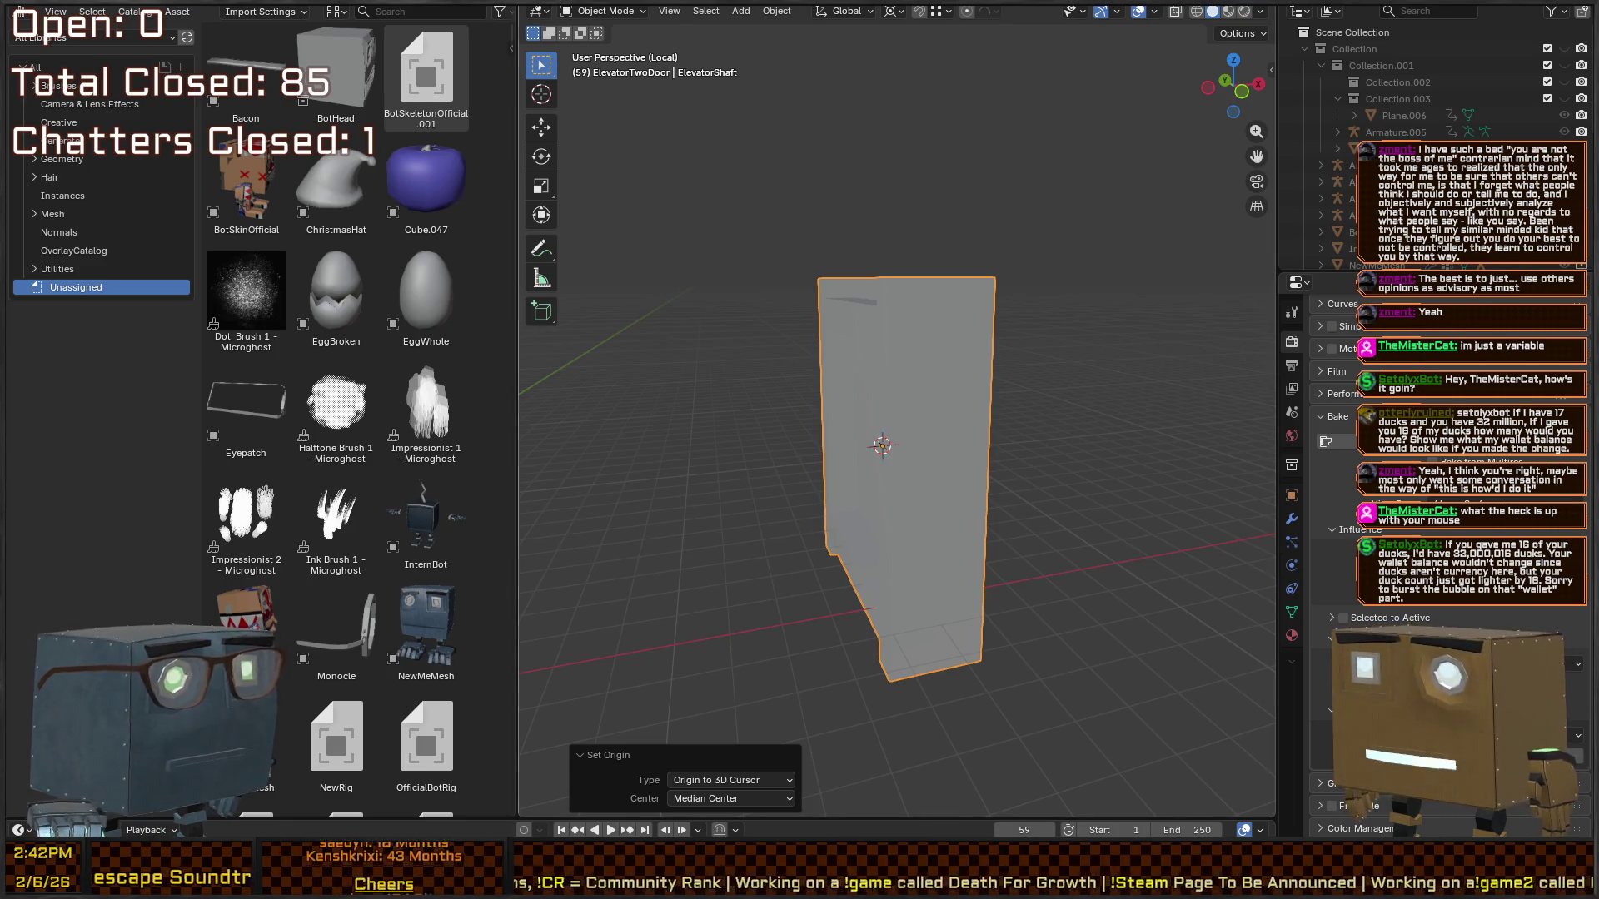
{"action": "mouse_move", "coordinate": [933, 249]}
{"action": "left_mouse_down"}
{"action": "mouse_move", "coordinate": [1021, 257]}
{"action": "mouse_move", "coordinate": [1026, 301]}
{"action": "left_mouse_up"}
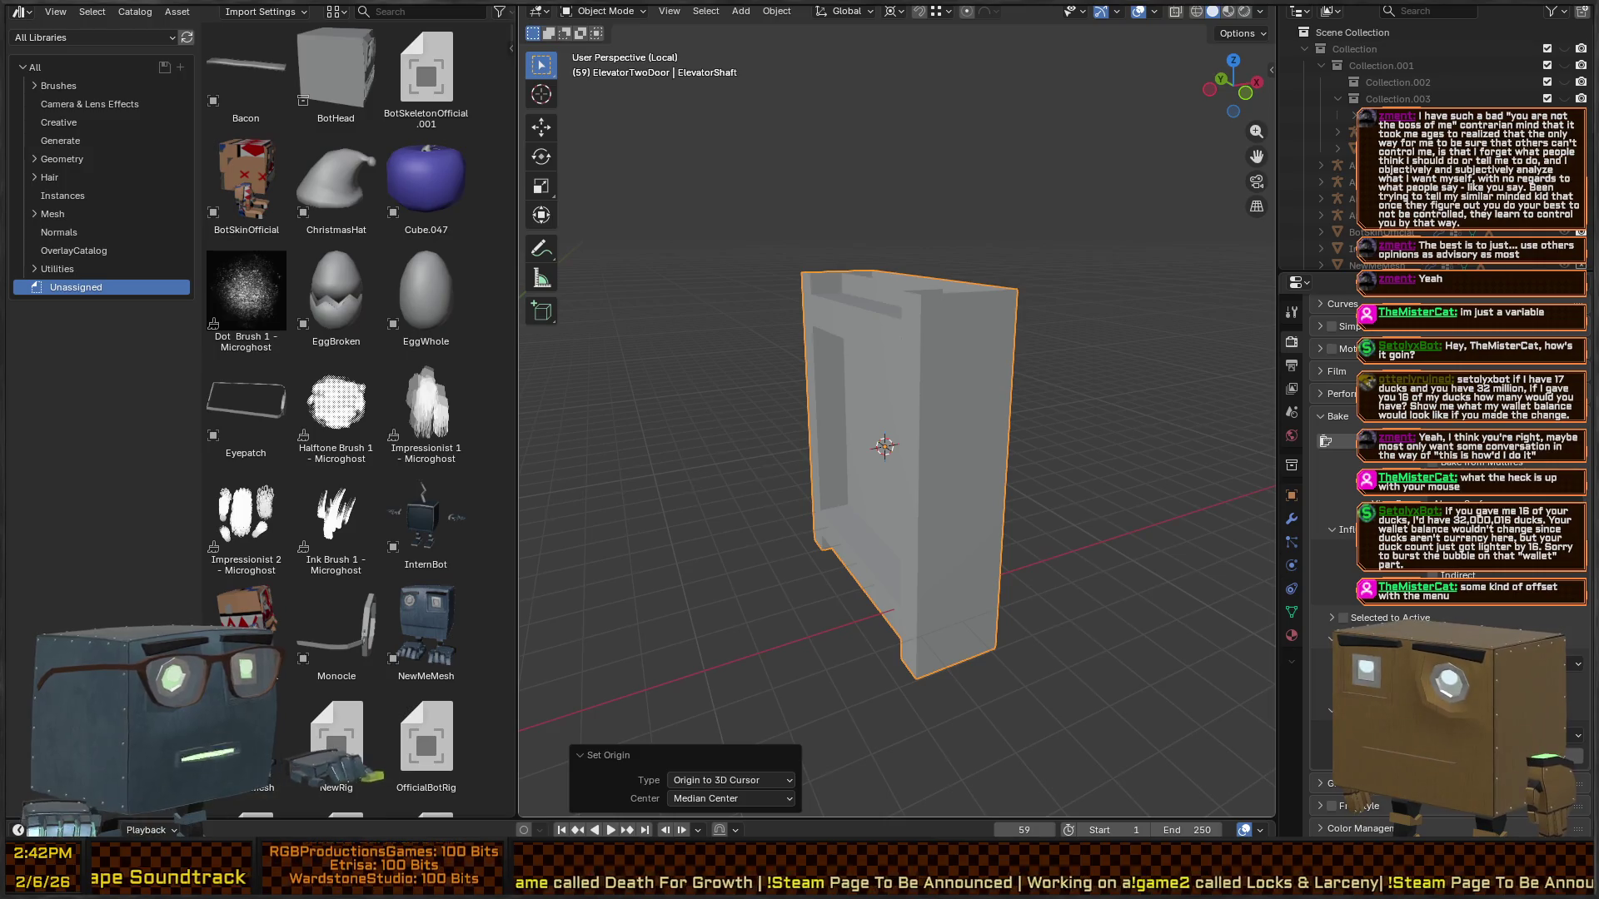
{"action": "key", "text": "alt+Tab"}
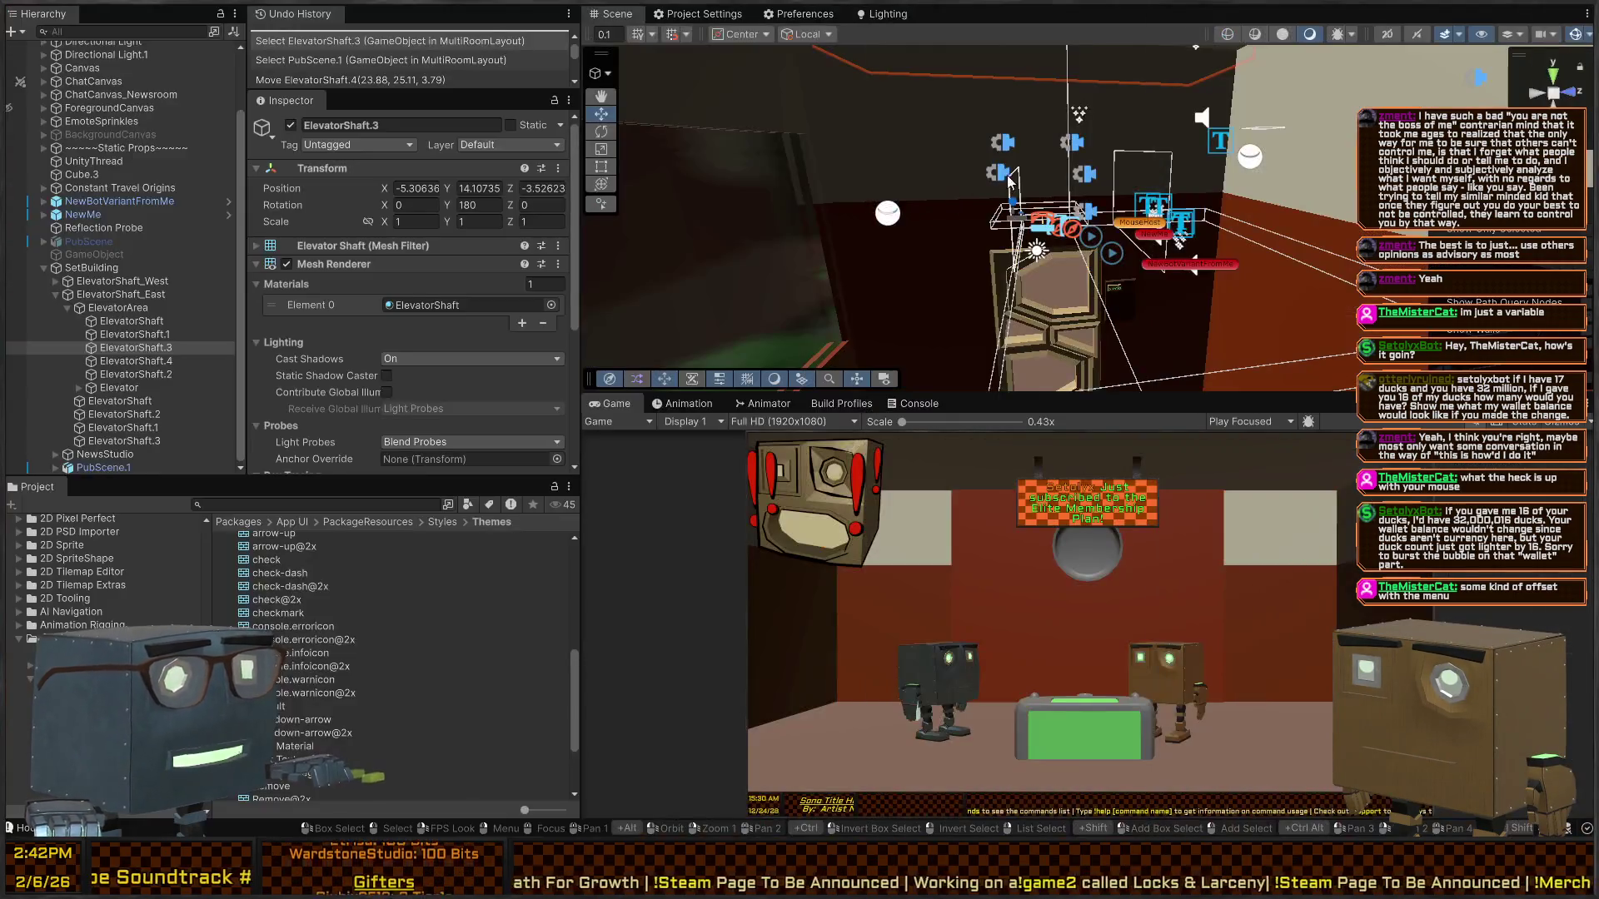
{"action": "right_click", "coordinate": [985, 226]}
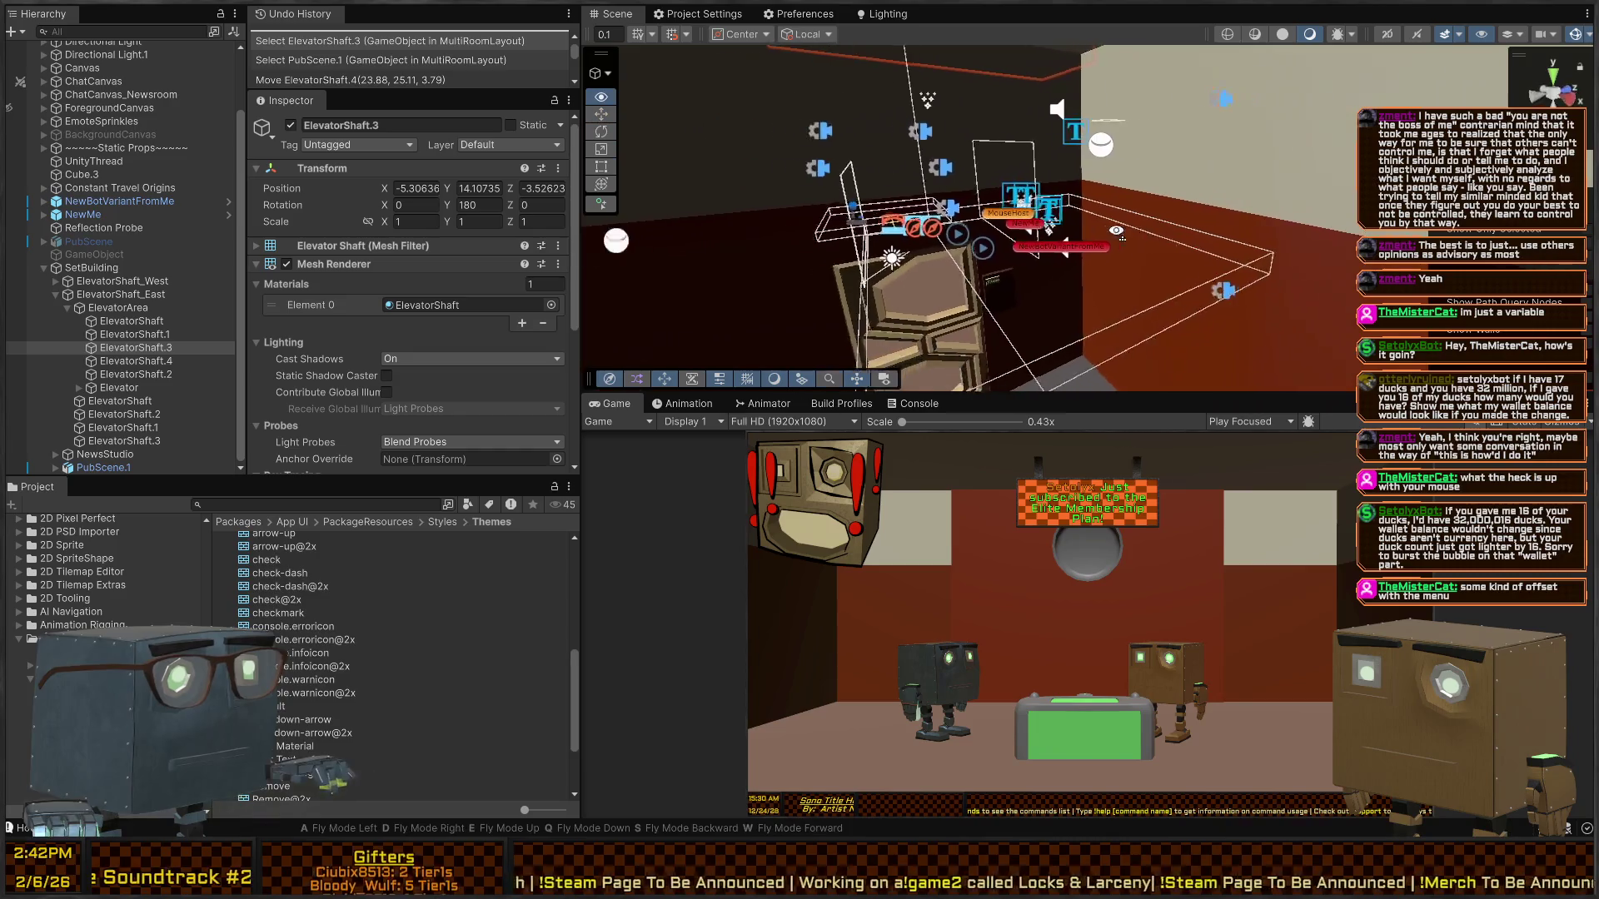
{"action": "right_click", "coordinate": [1016, 209]}
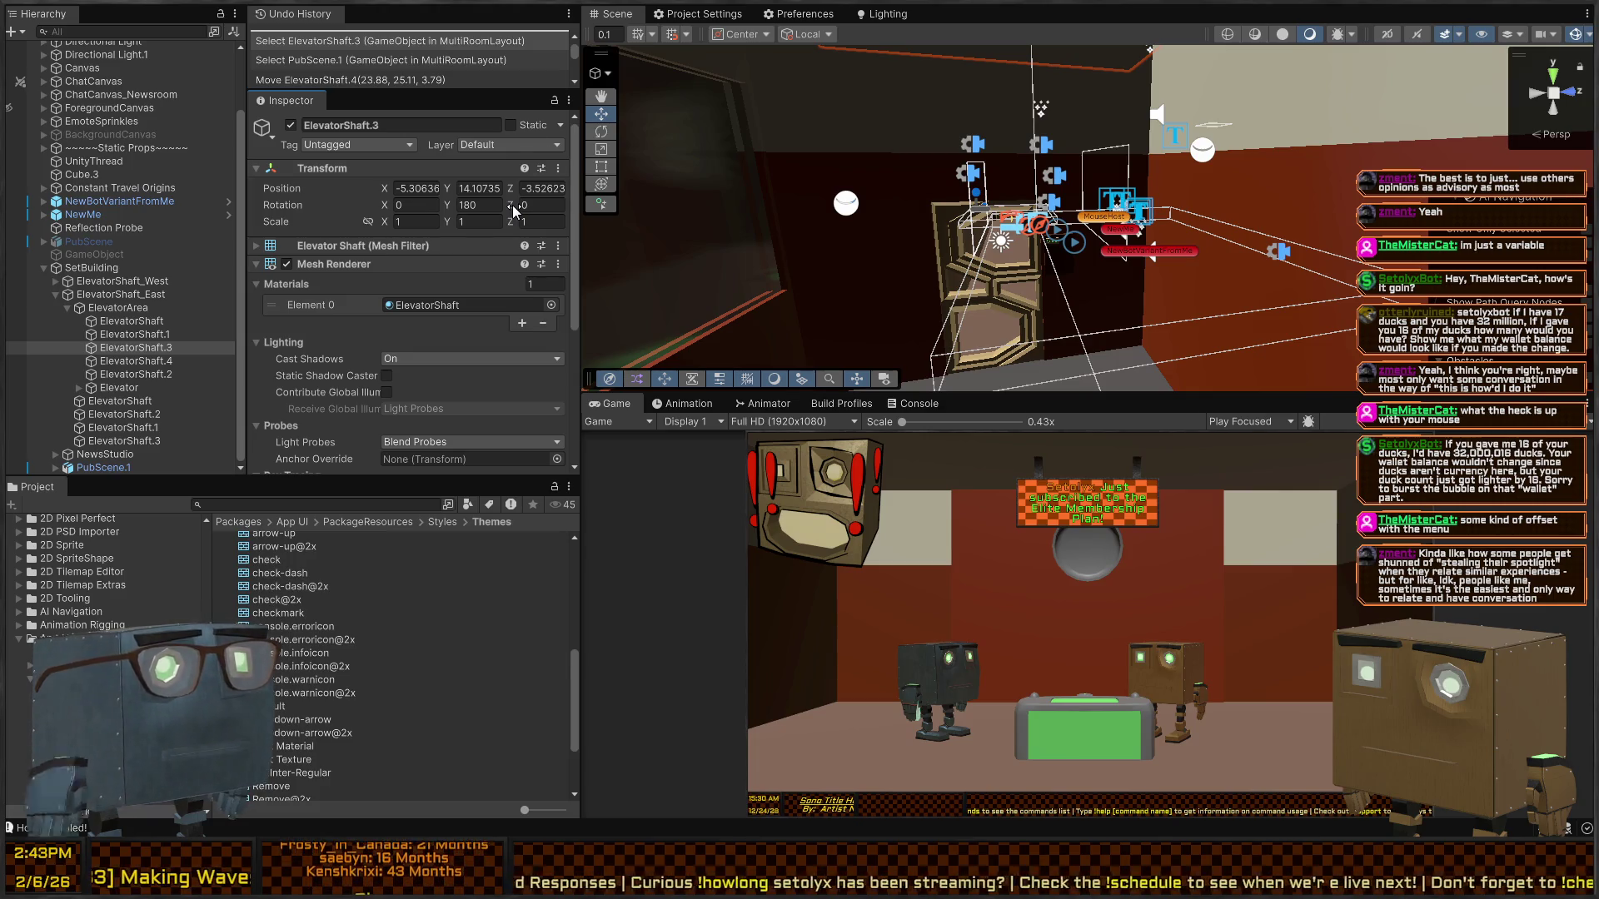
{"action": "key", "text": "alt+Tab"}
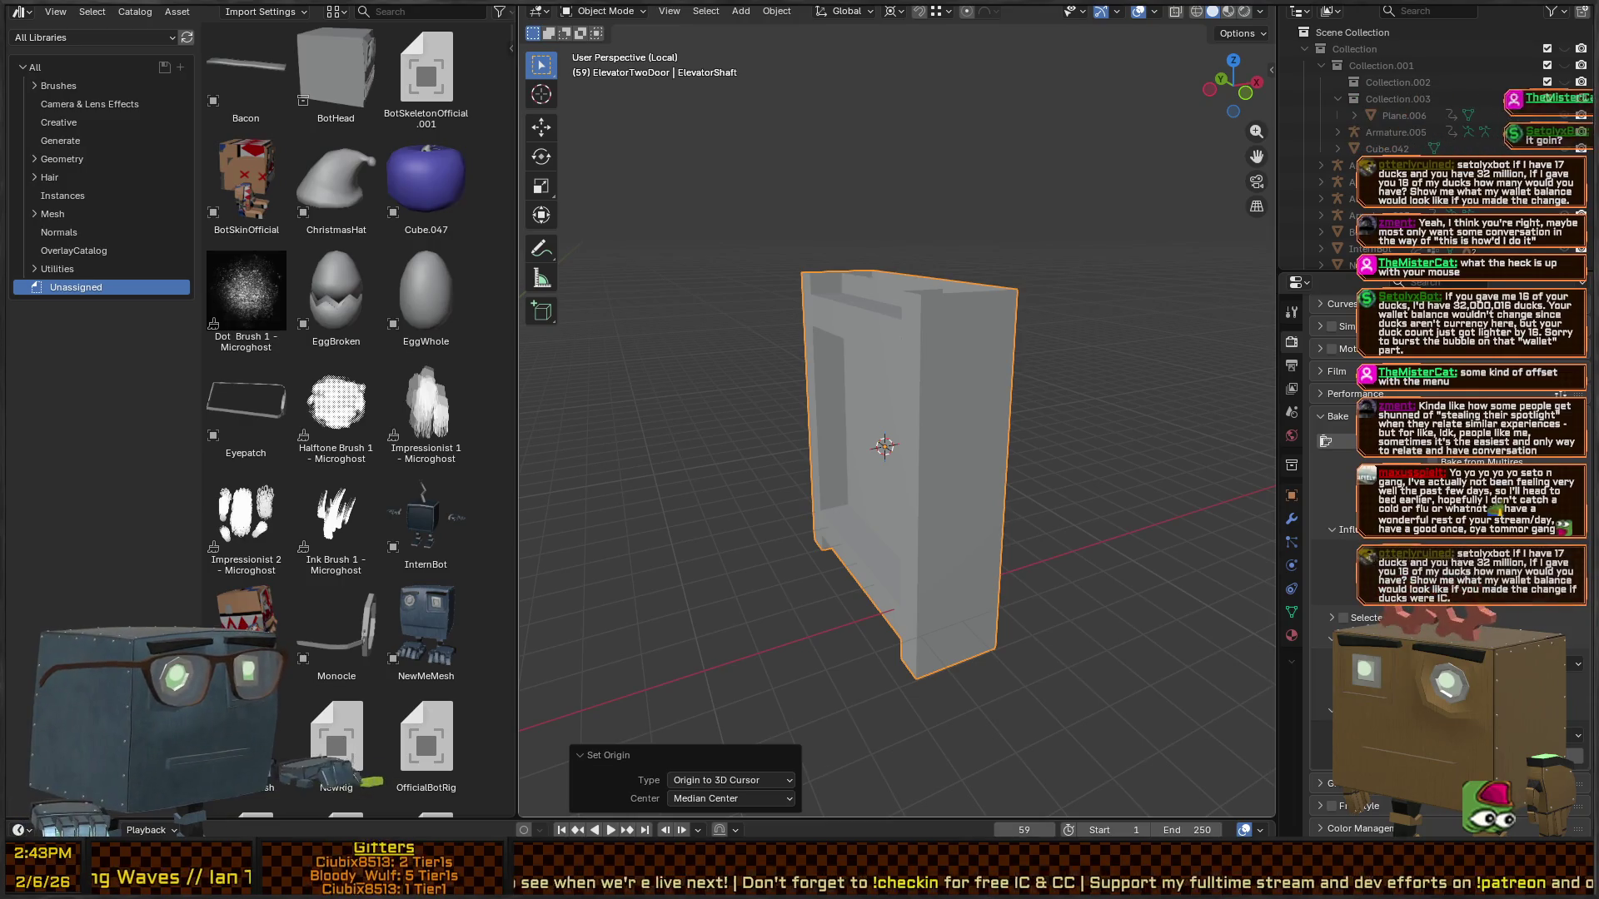
{"action": "key", "text": "alt+Tab"}
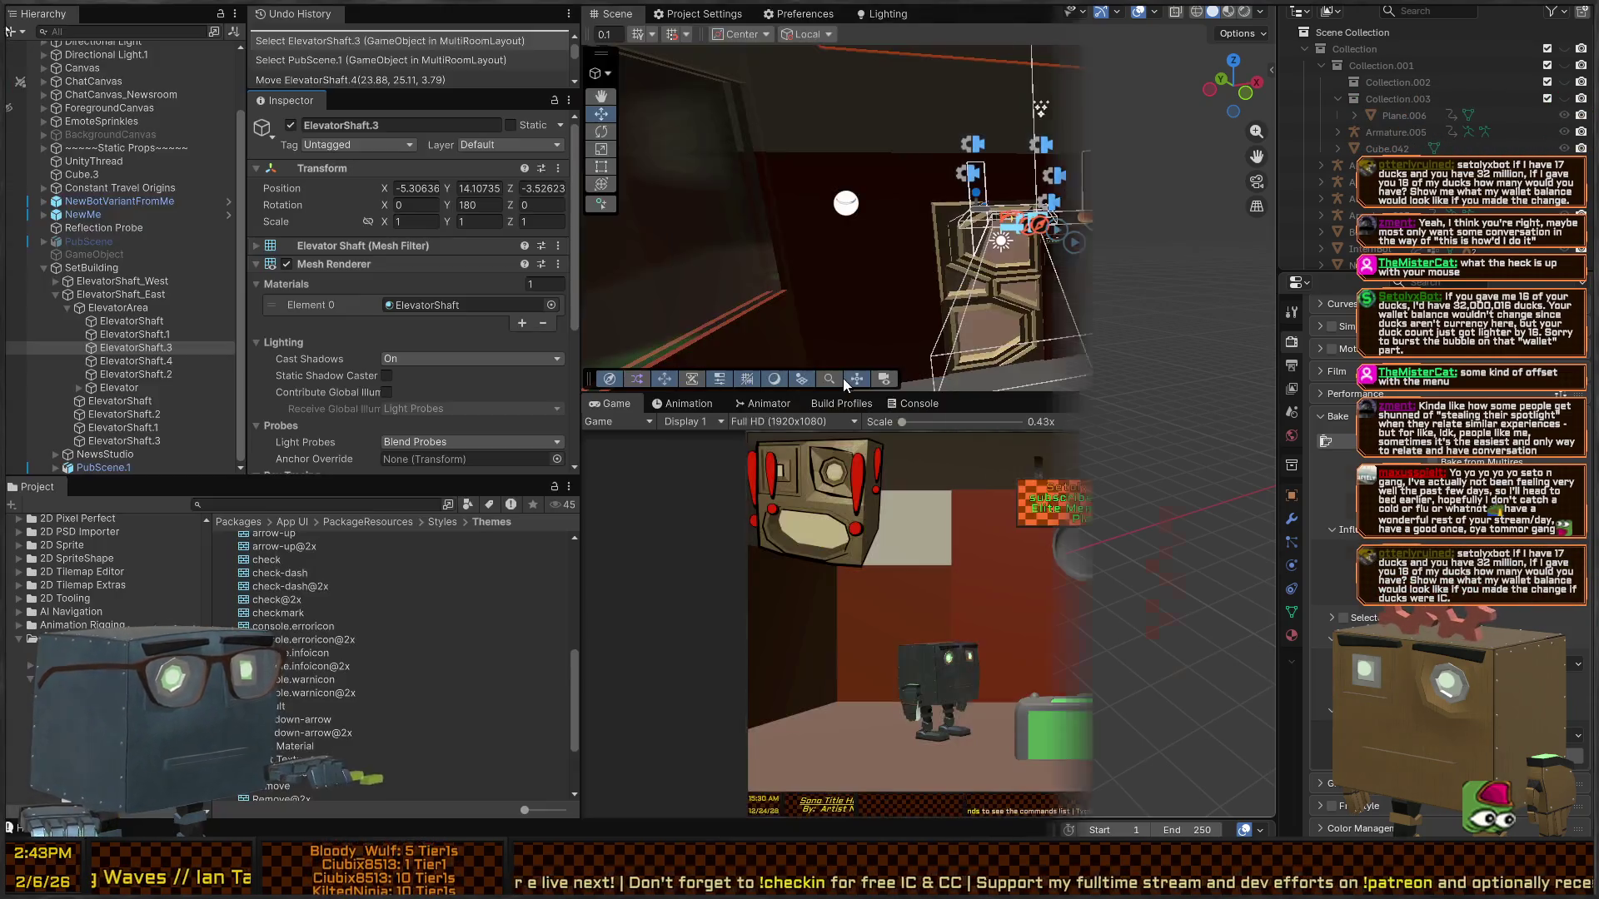
{"action": "left_click_drag", "start_coordinate": [1093, 159], "coordinate": [1079, 167]}
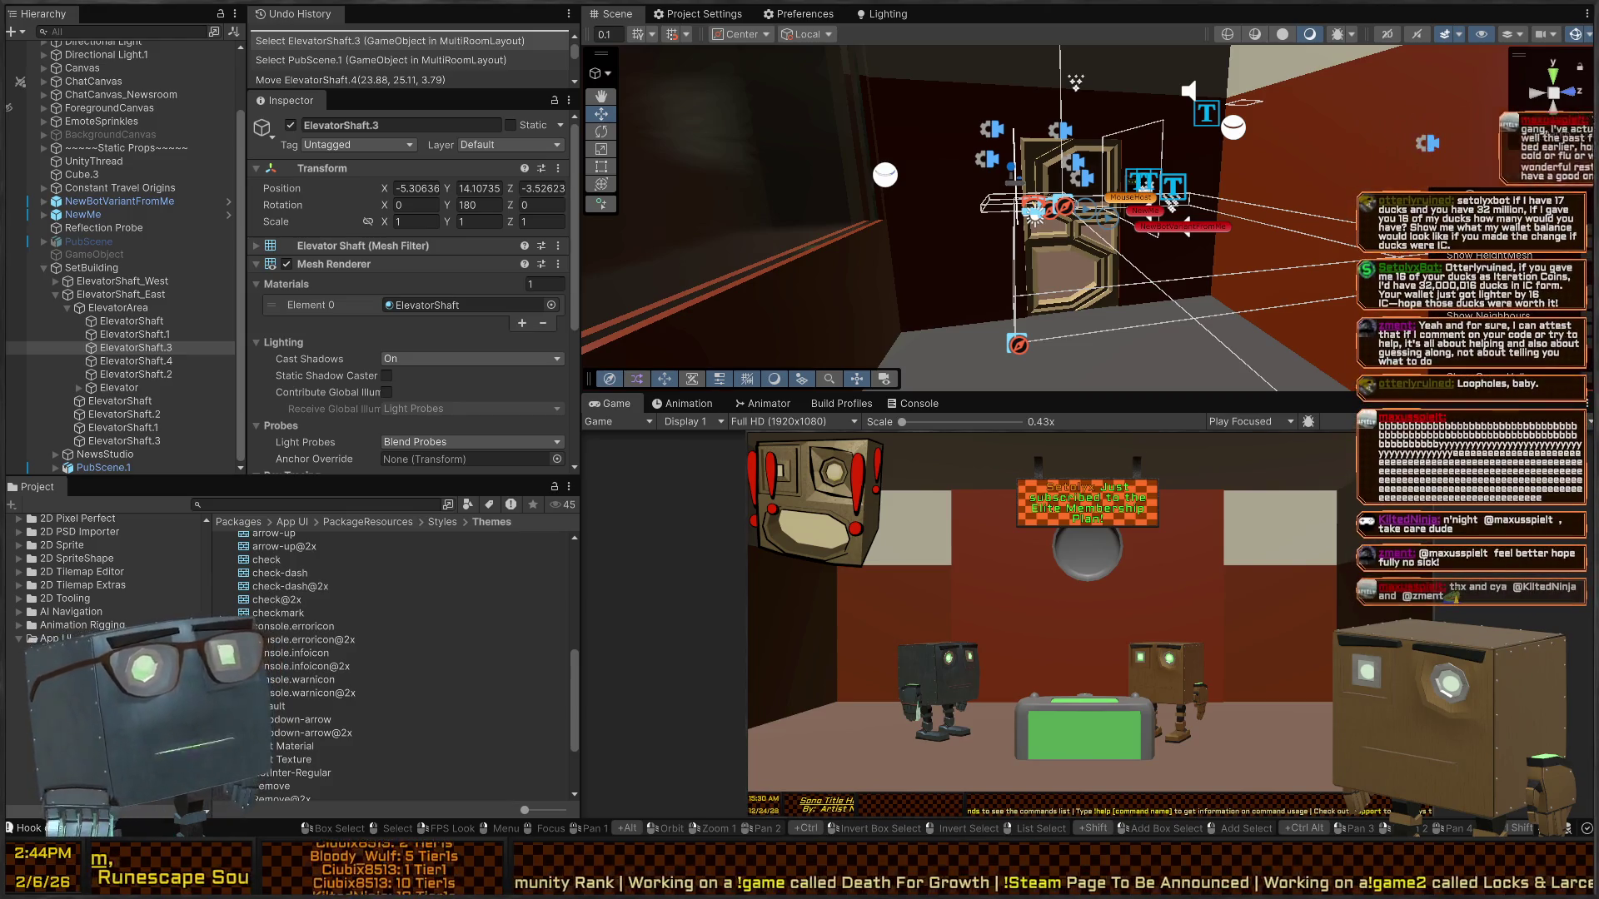
{"action": "key", "text": "a"}
{"action": "key", "text": "d"}
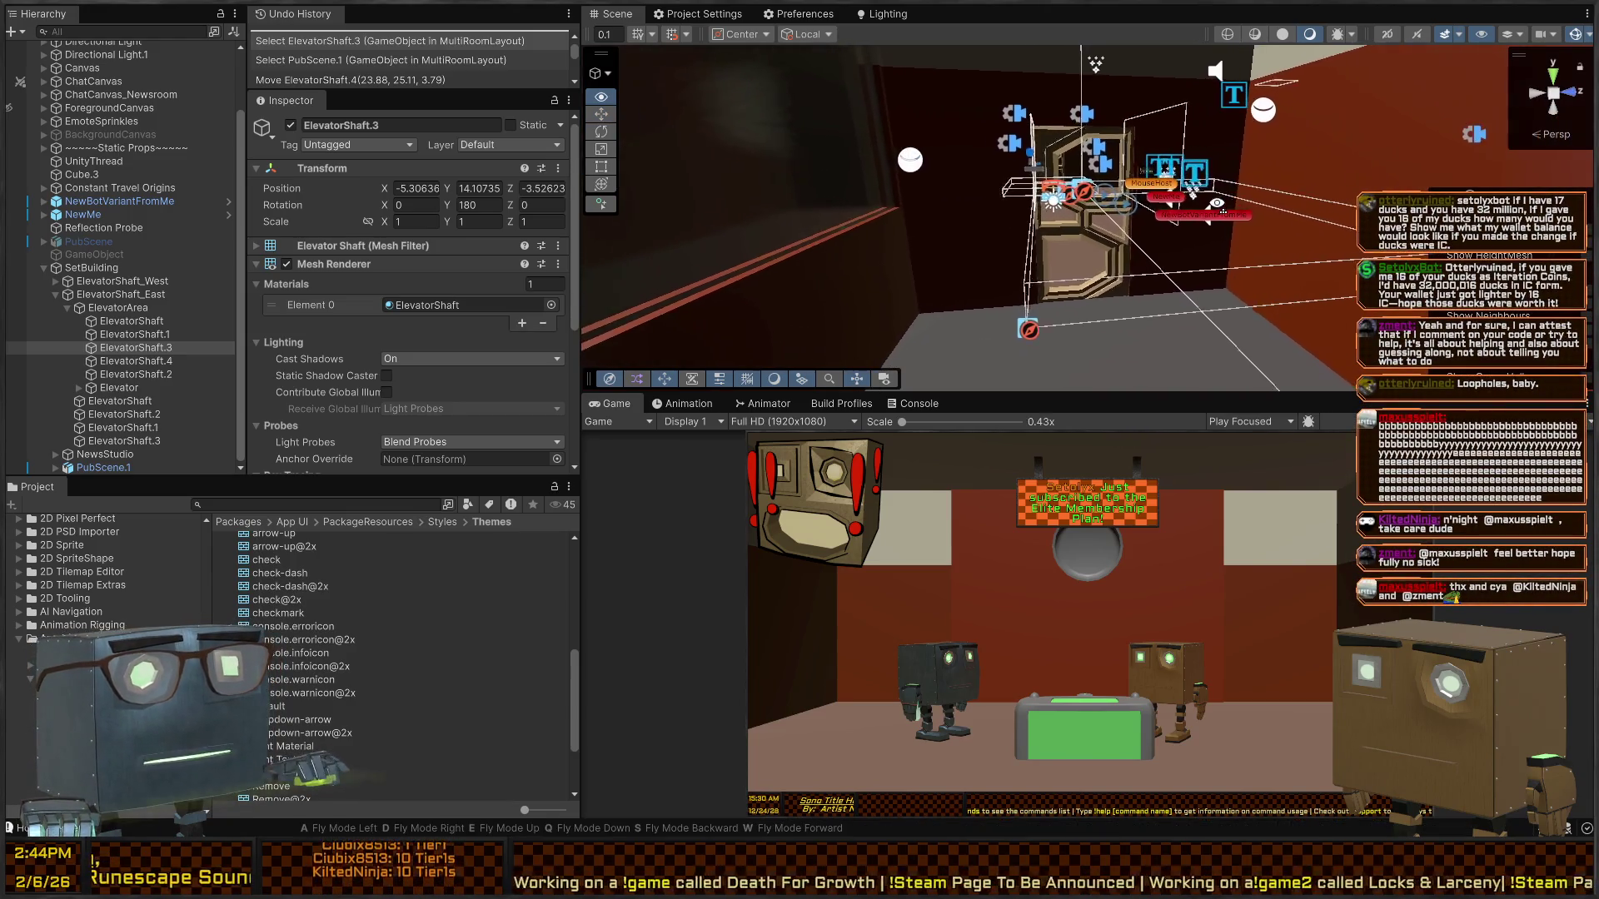
{"action": "key", "text": "w"}
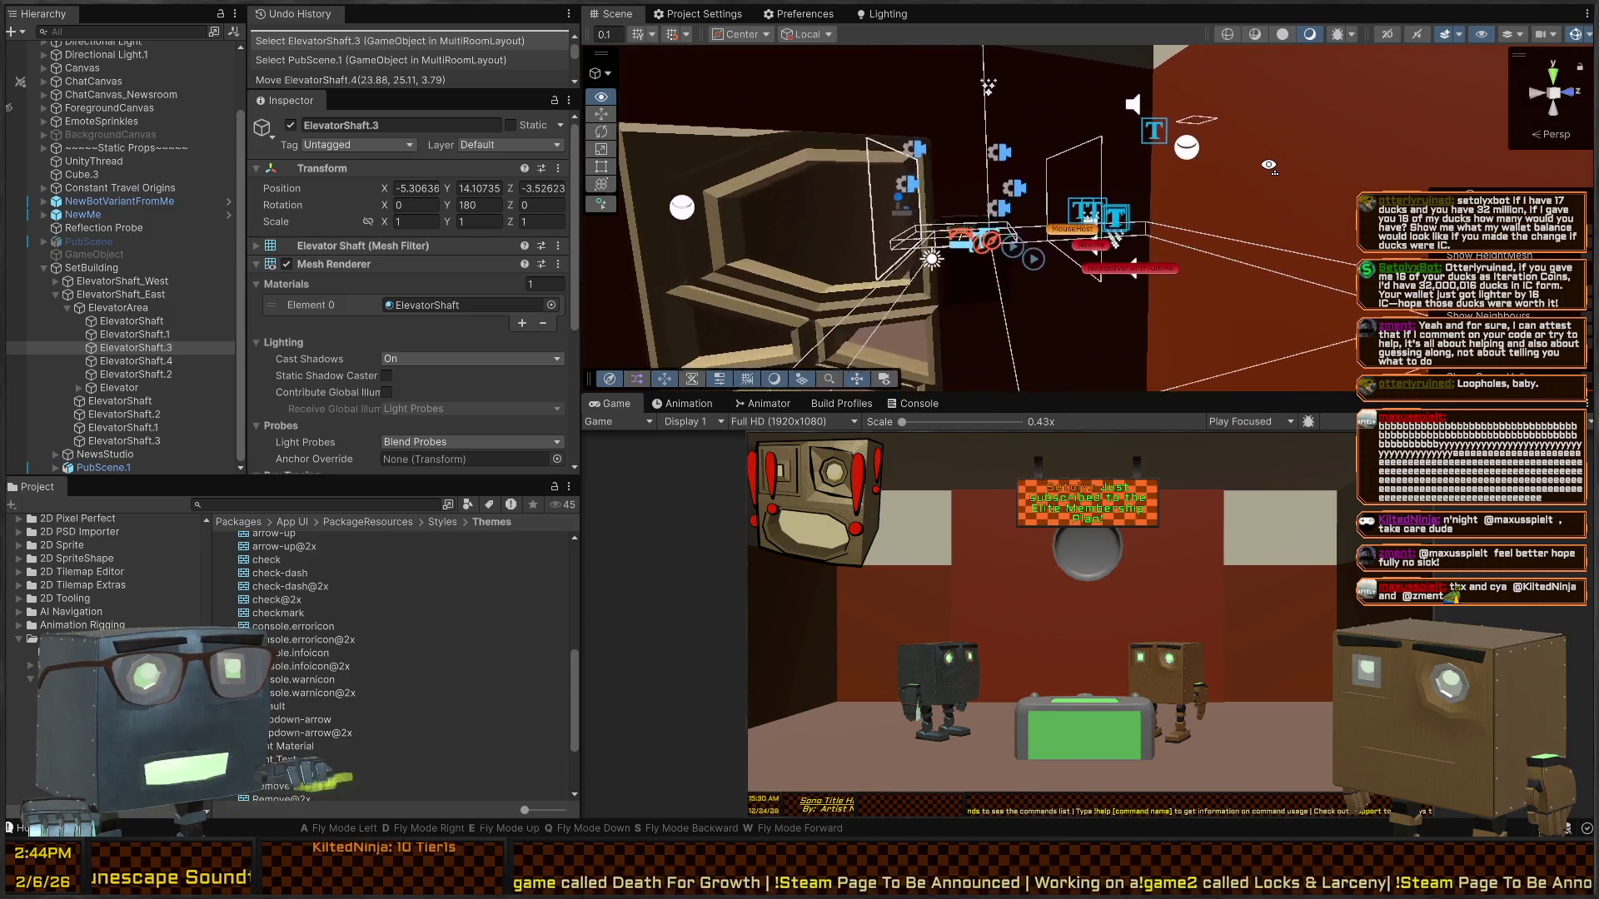
{"action": "key", "text": "w"}
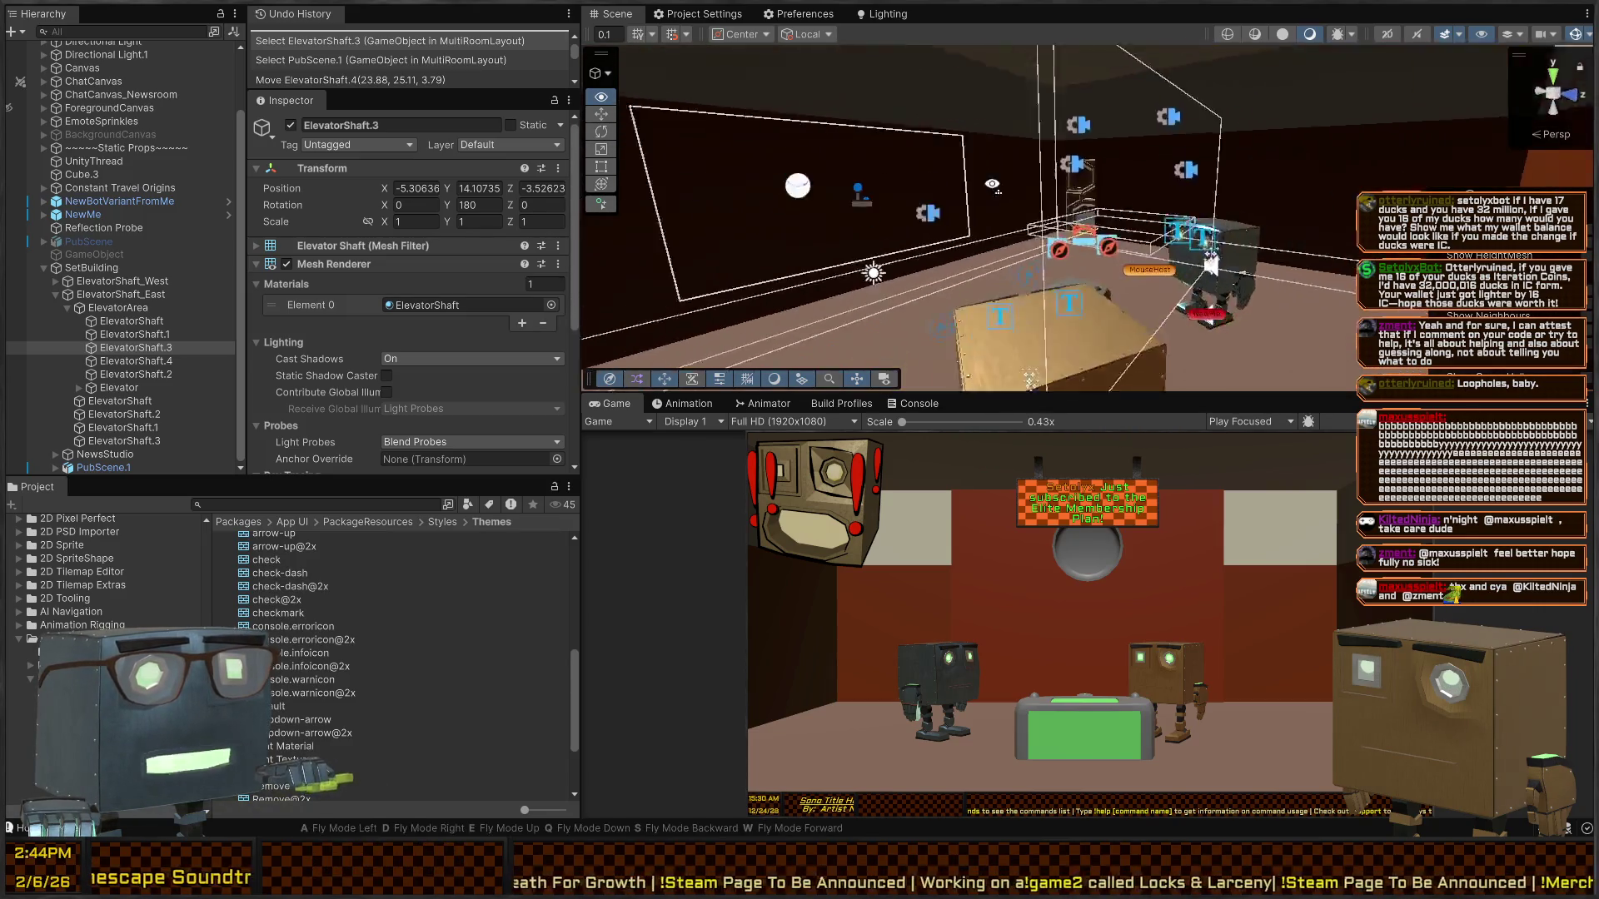
{"action": "key", "text": "w"}
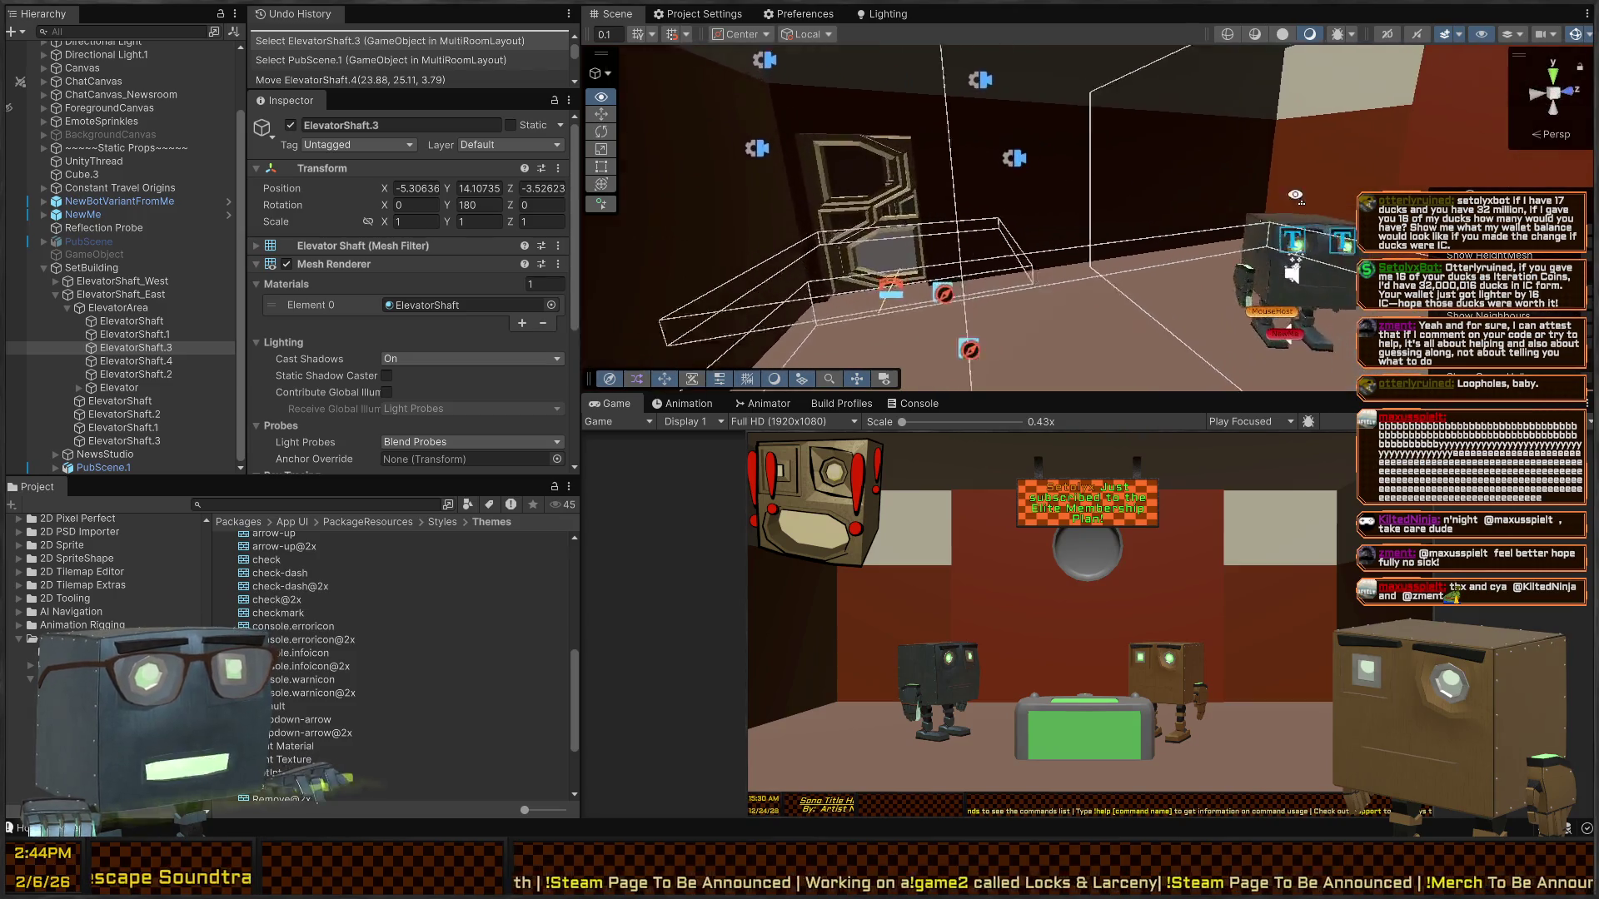
{"action": "key", "text": "w"}
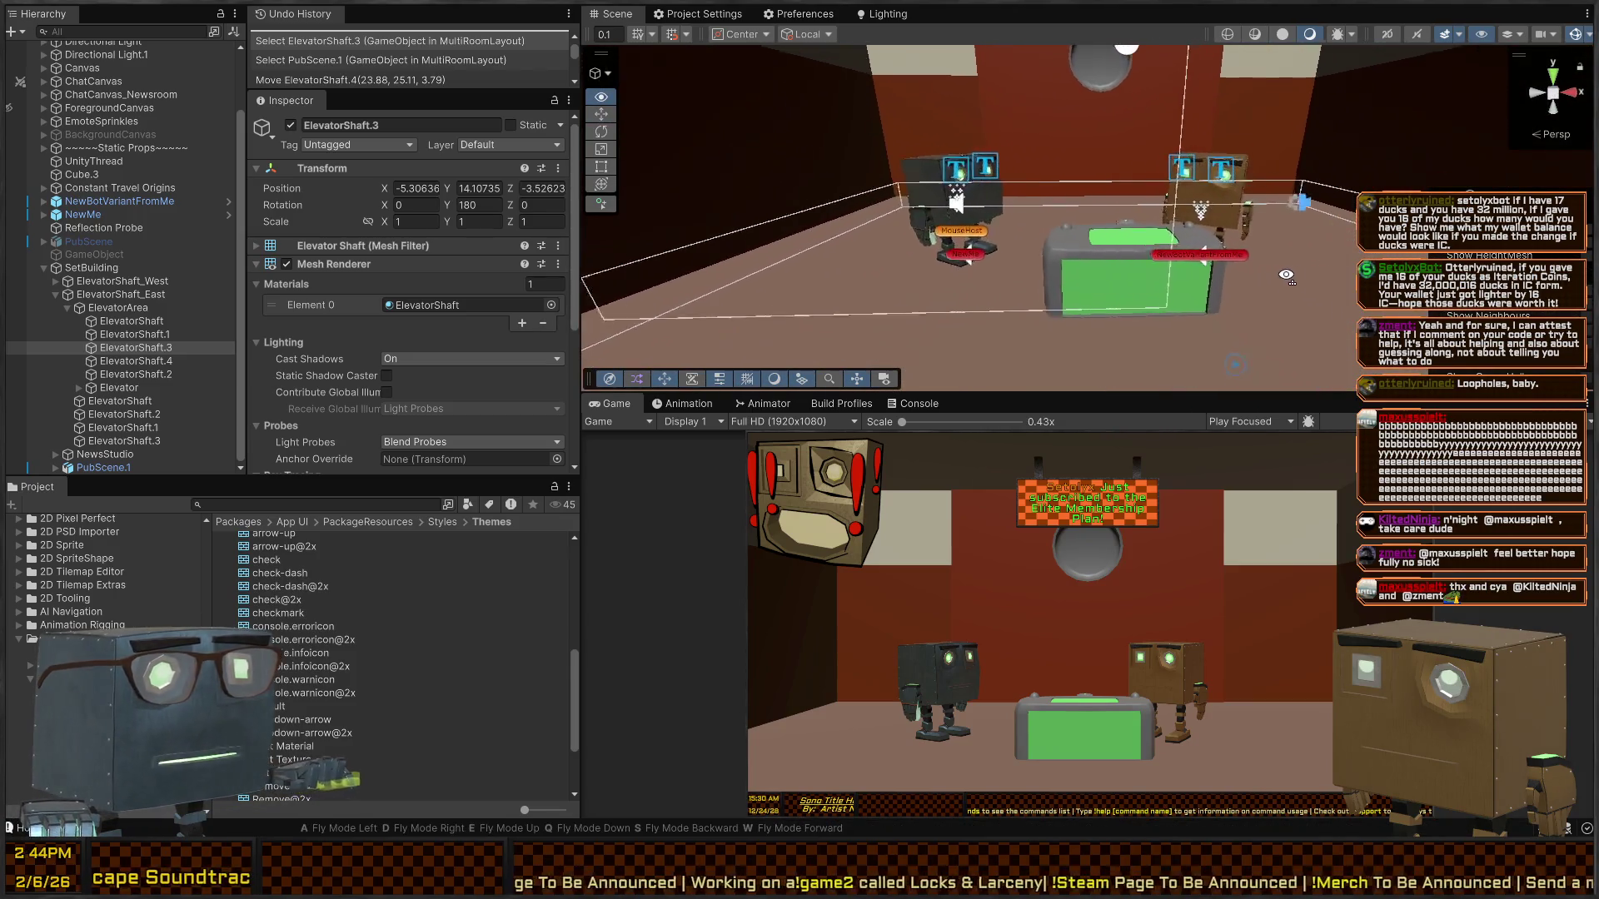
{"action": "key", "text": "w"}
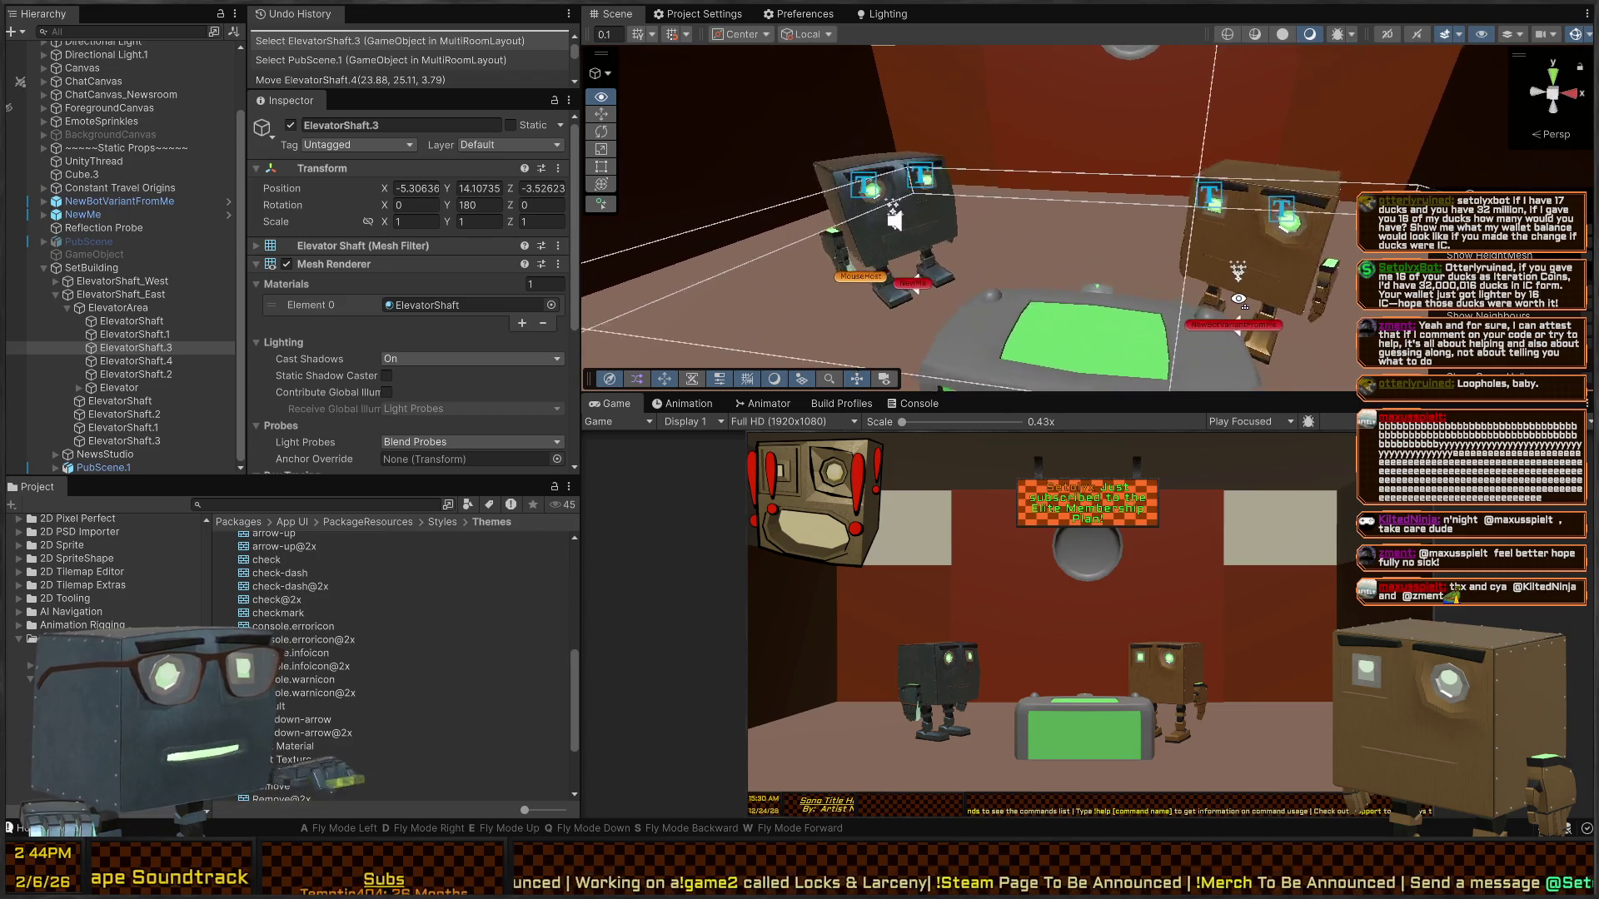
{"action": "key", "text": "w"}
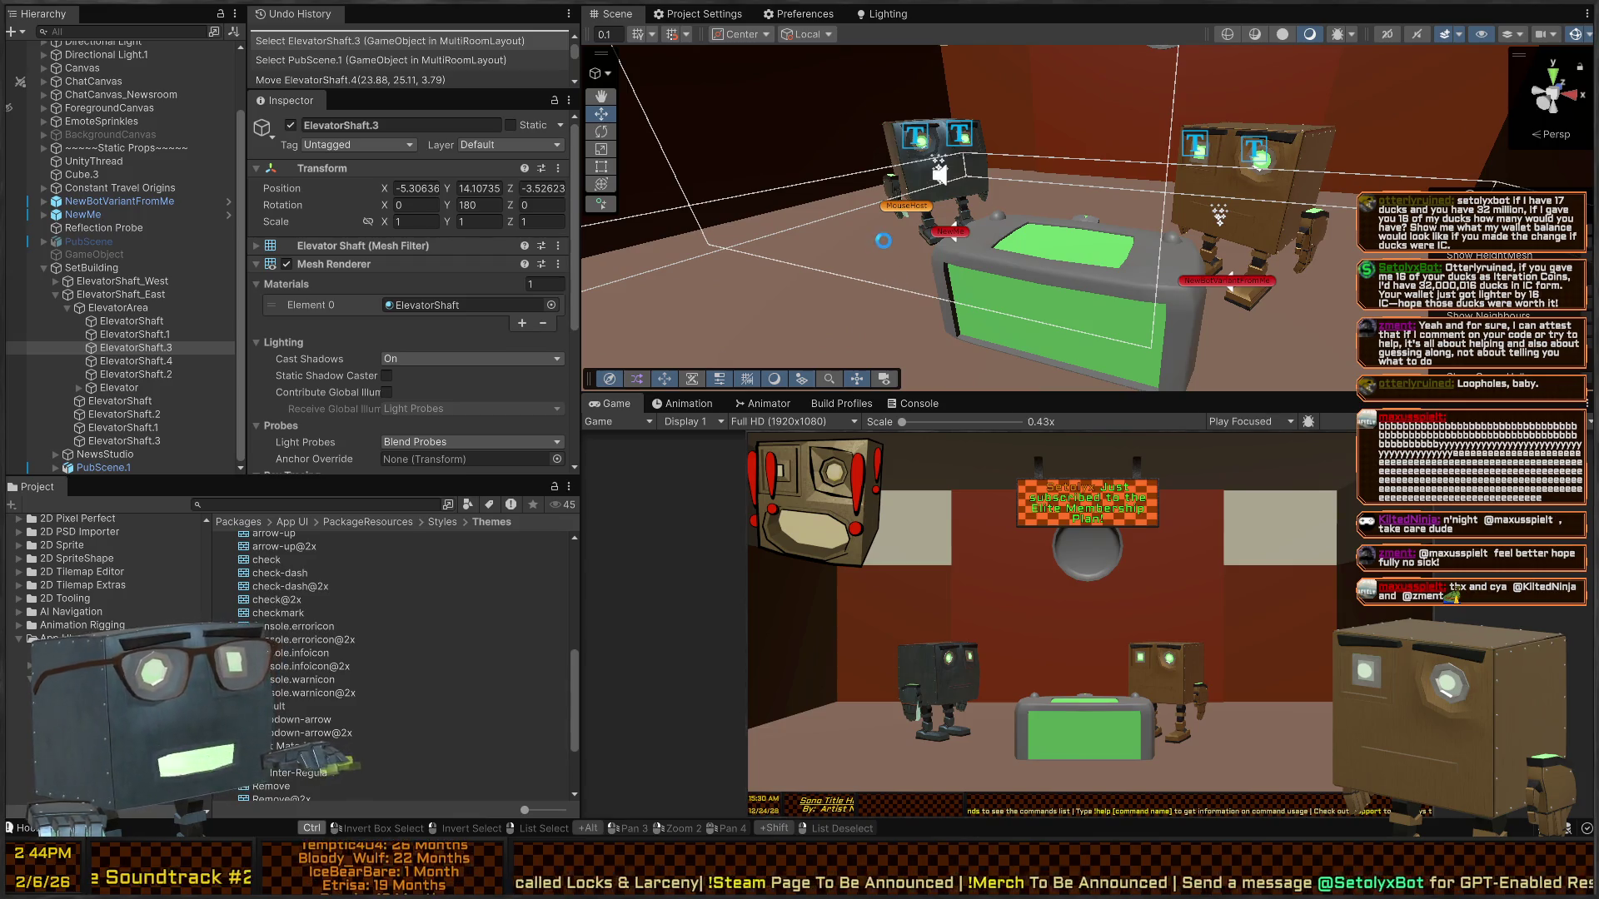
{"action": "left_click_drag", "start_coordinate": [901, 228], "coordinate": [662, 404]}
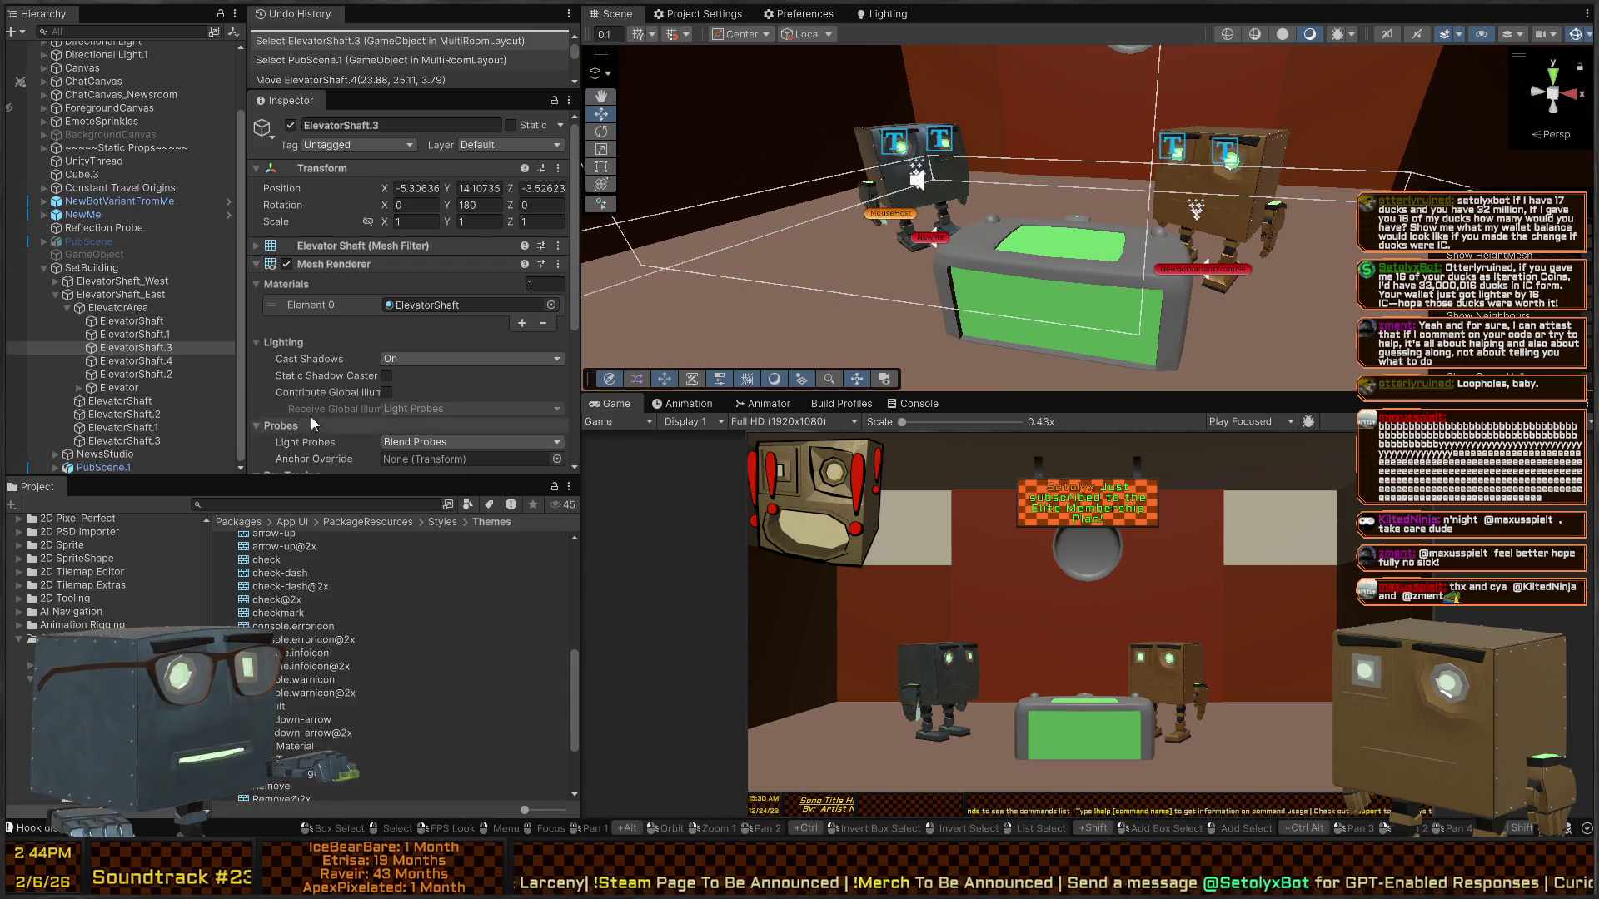
{"action": "scroll", "coordinate": [312, 417], "scroll_direction": "down", "scroll_amount": 5}
{"action": "left_click", "coordinate": [95, 309]}
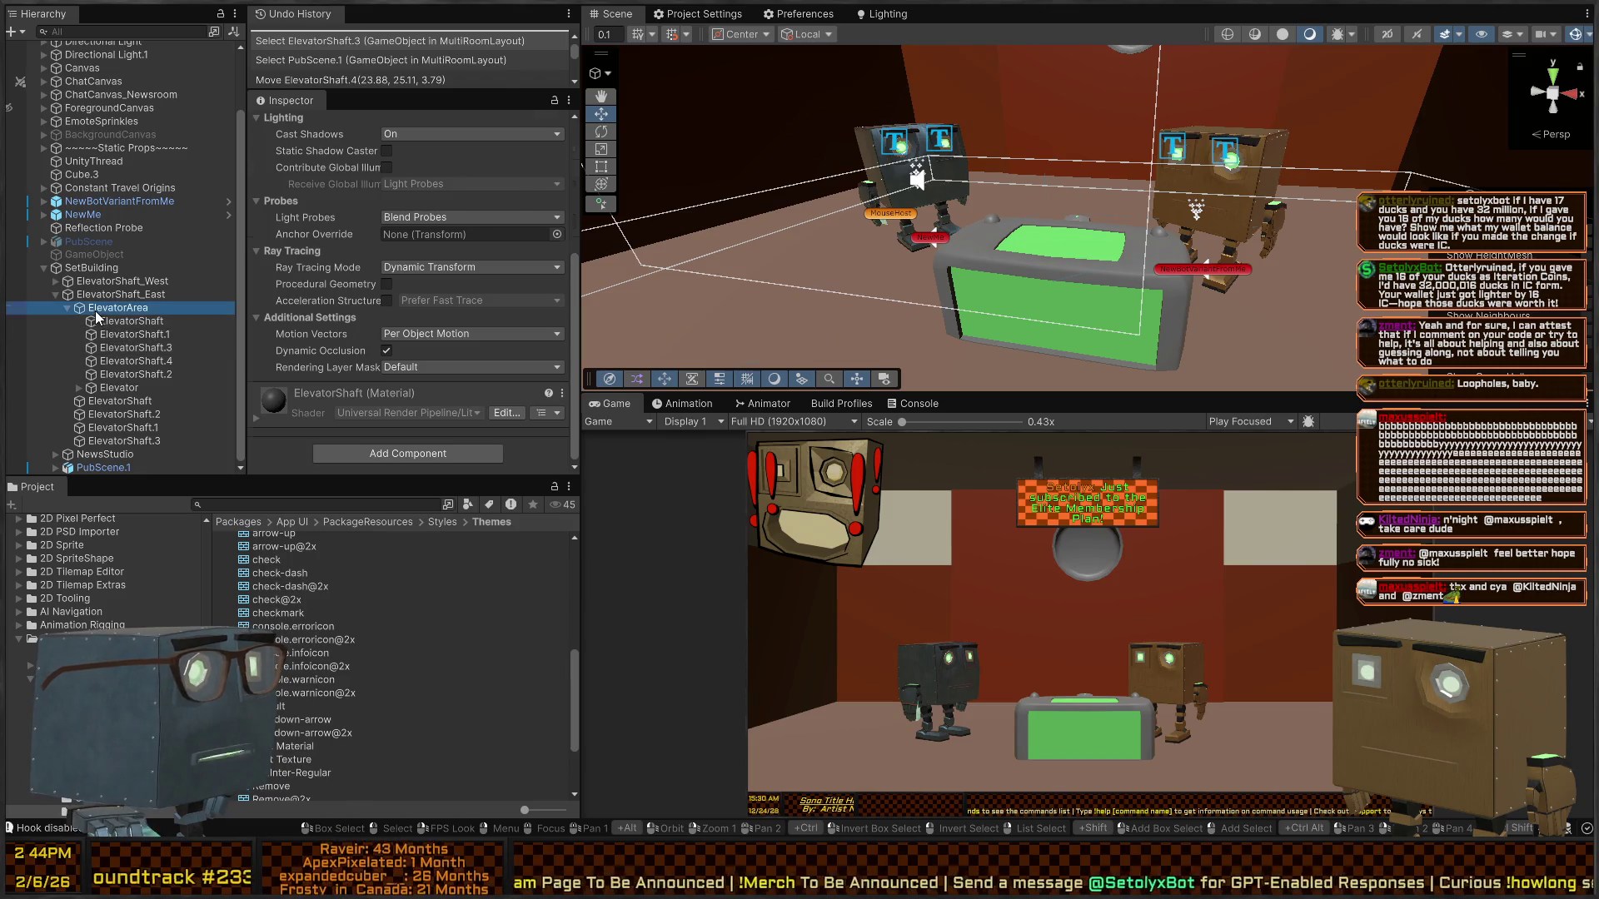
{"action": "left_click", "coordinate": [118, 295]}
{"action": "left_click", "coordinate": [92, 281]}
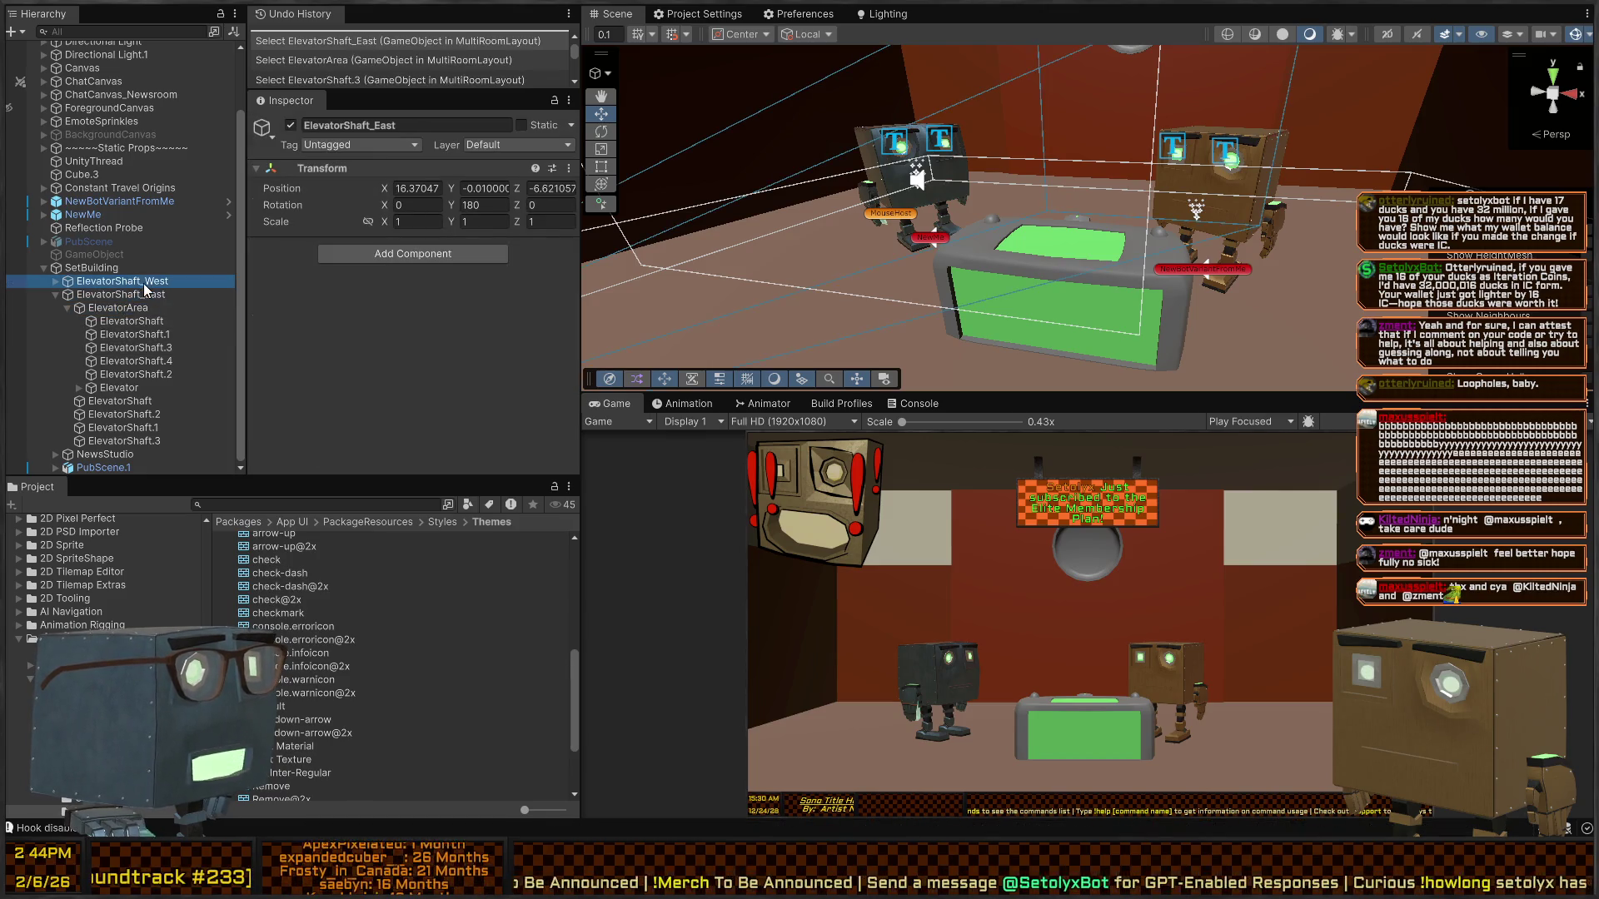
{"action": "left_click", "coordinate": [91, 268]}
{"action": "key", "text": "f"}
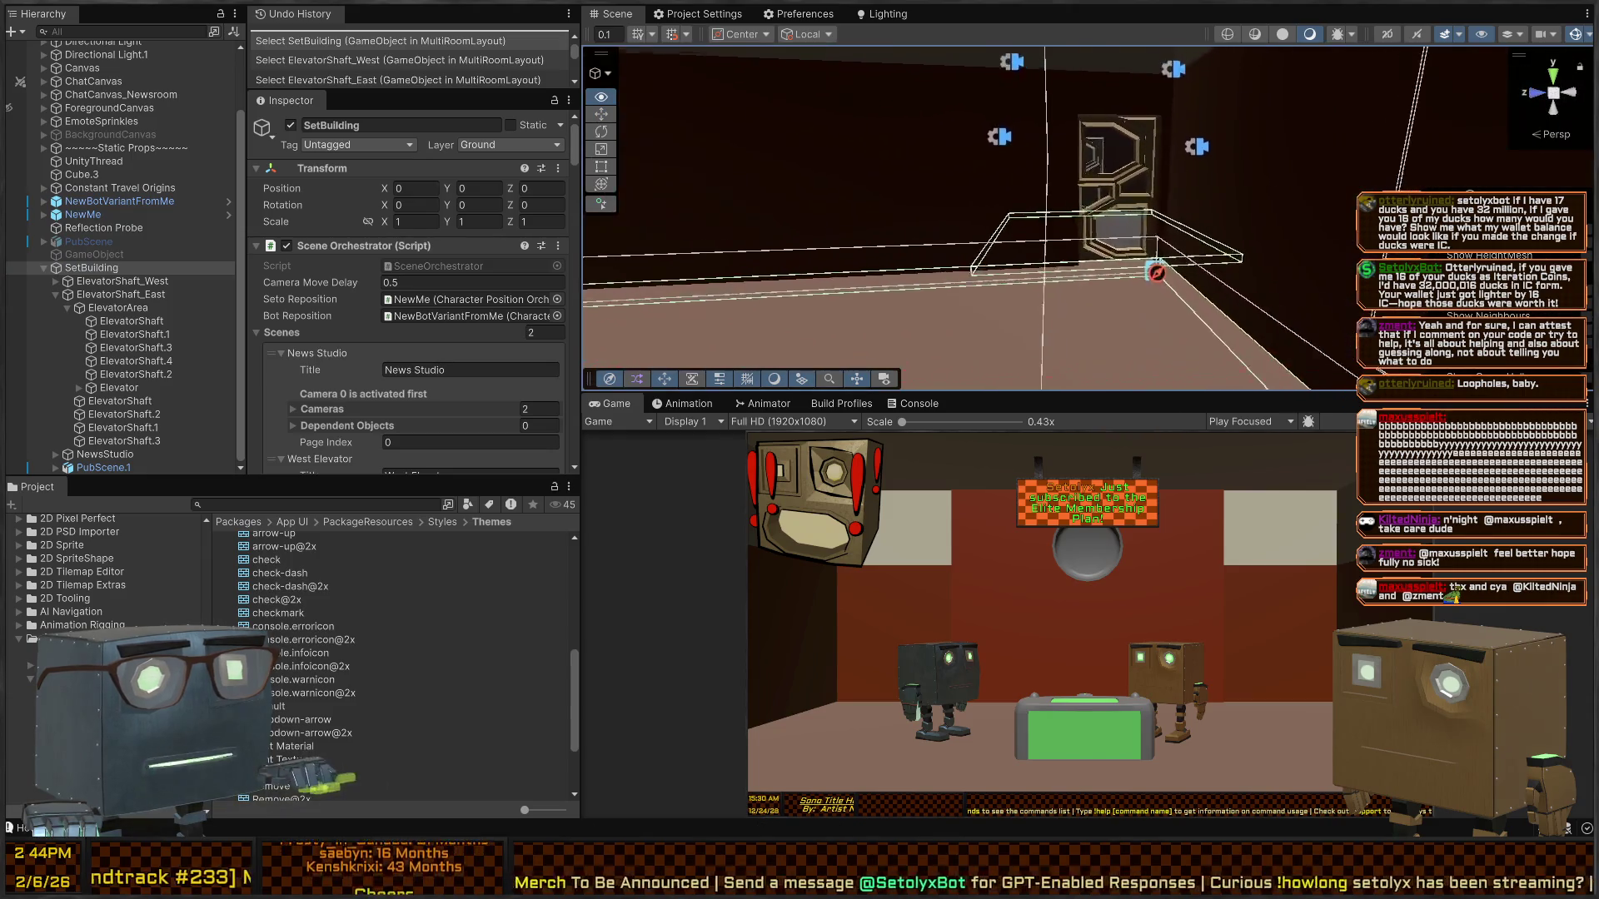
{"action": "left_click_drag", "start_coordinate": [833, 217], "coordinate": [591, 229]}
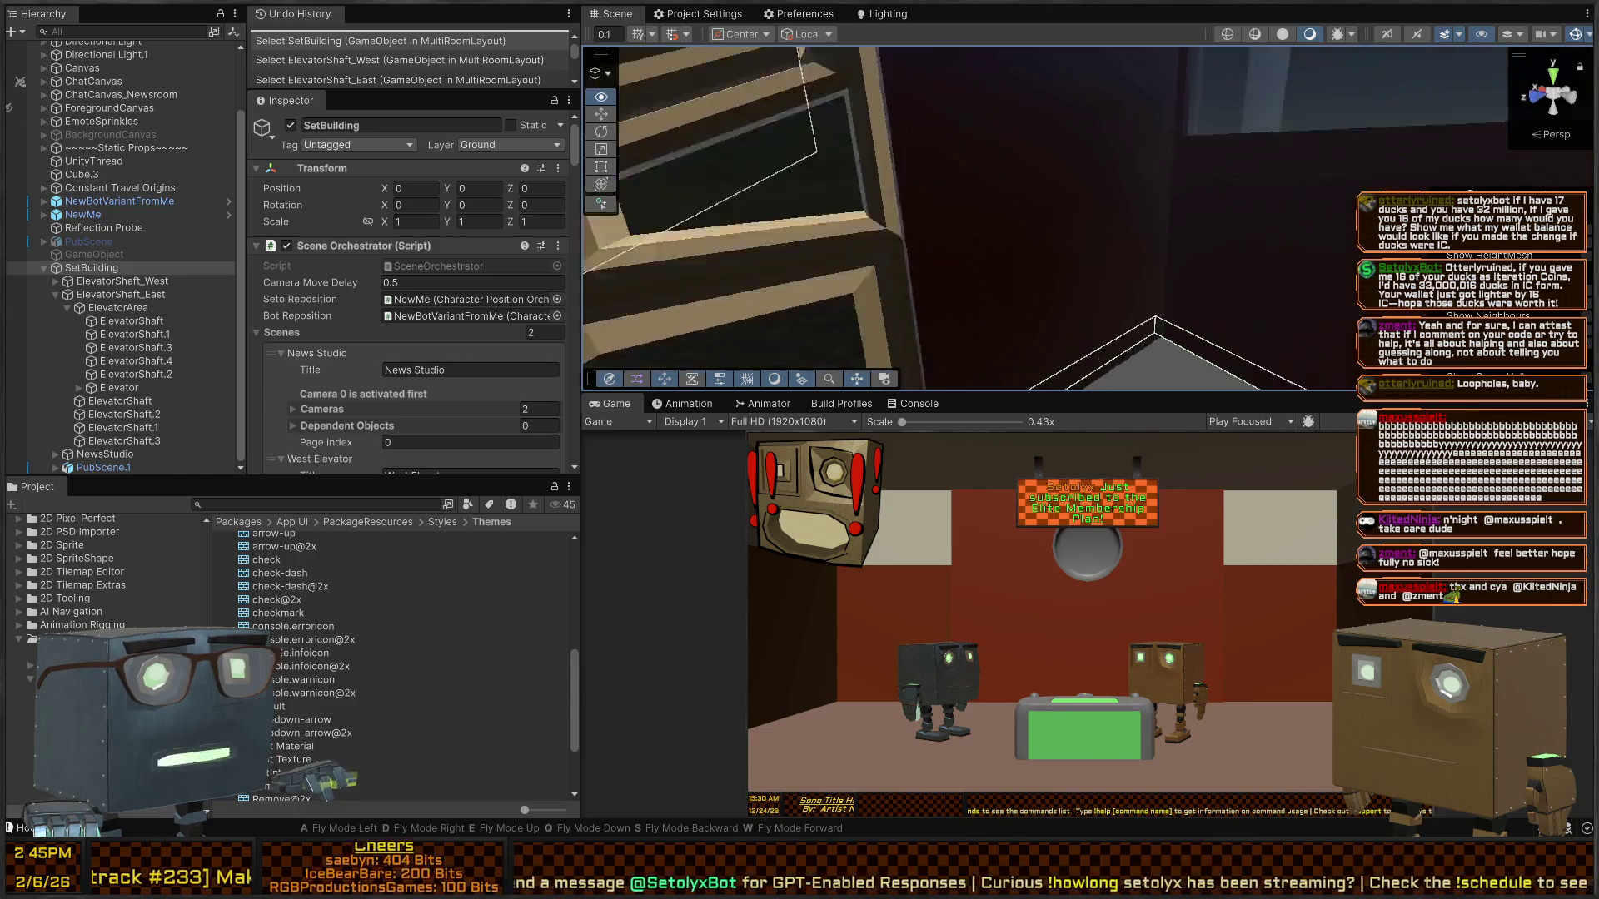
{"action": "left_click_drag", "start_coordinate": [1004, 213], "coordinate": [1005, 214]}
{"action": "left_click", "coordinate": [1005, 214]}
{"action": "scroll", "coordinate": [1005, 214], "scroll_direction": "down", "scroll_amount": 10}
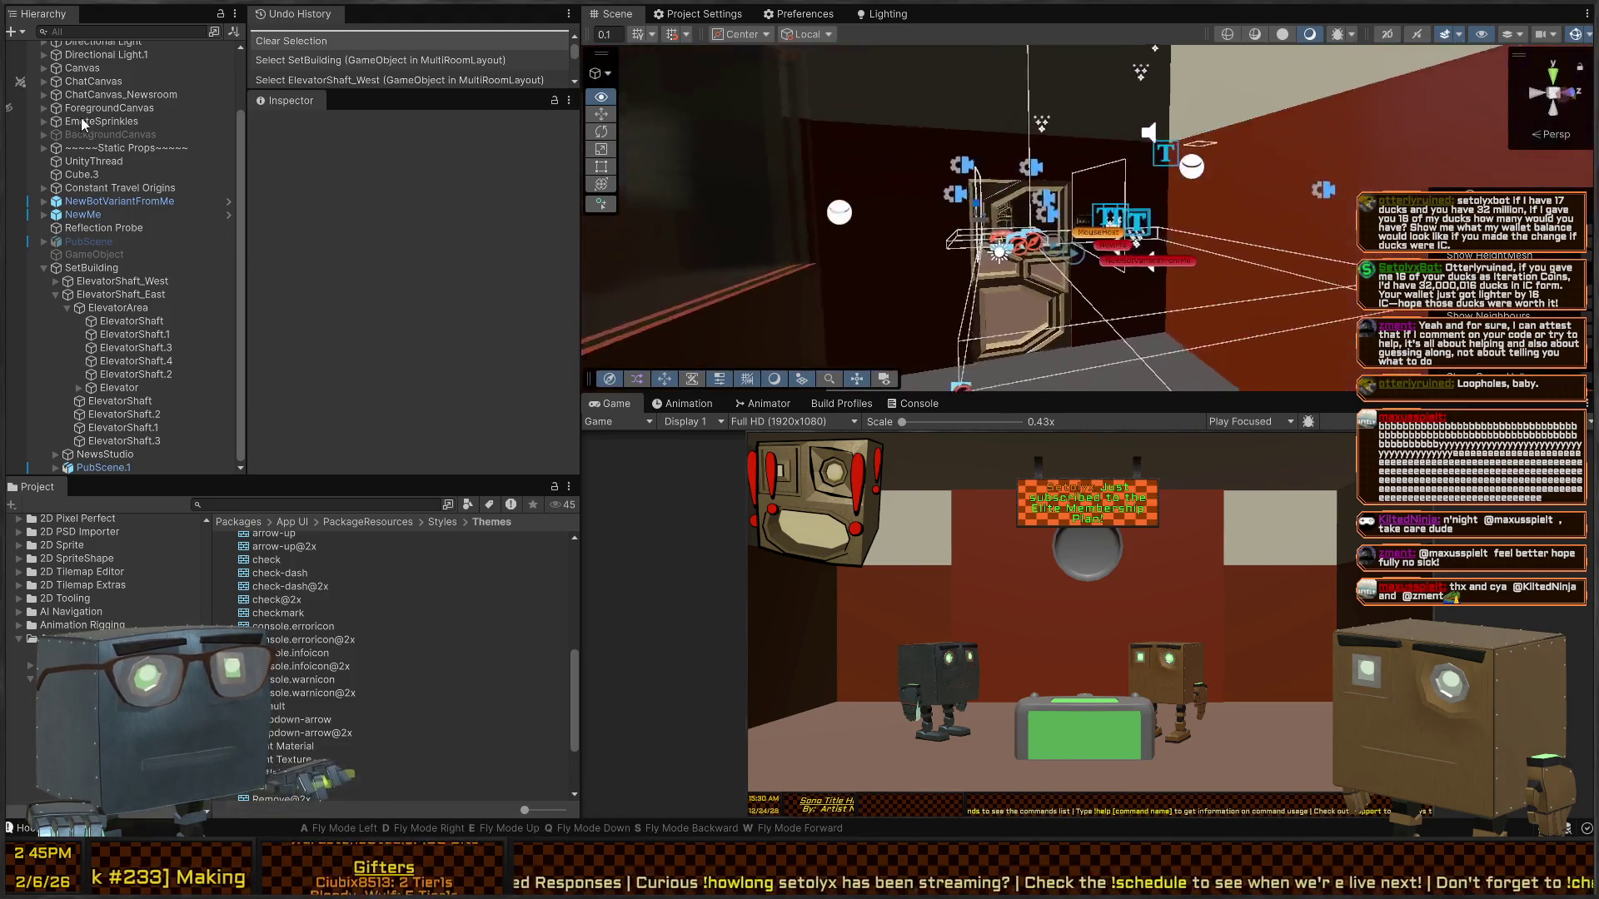
{"action": "mouse_move", "coordinate": [704, 168]}
{"action": "left_mouse_down"}
{"action": "mouse_move", "coordinate": [473, 252]}
{"action": "mouse_move", "coordinate": [527, 158]}
{"action": "mouse_move", "coordinate": [747, 130]}
{"action": "left_mouse_up"}
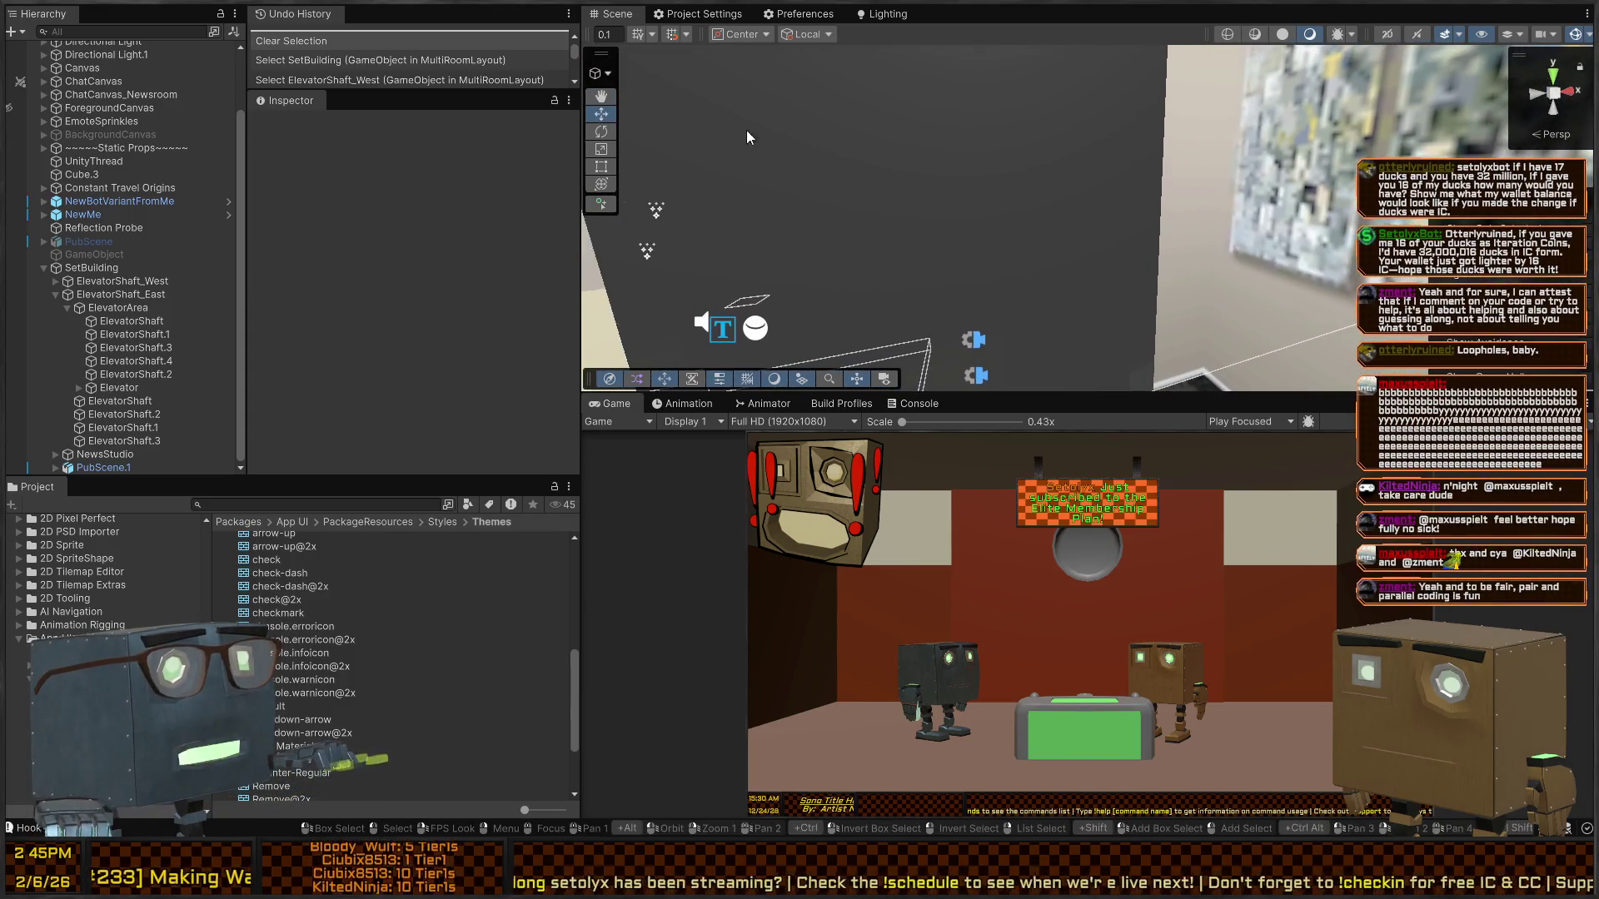
{"action": "key", "text": "alt"}
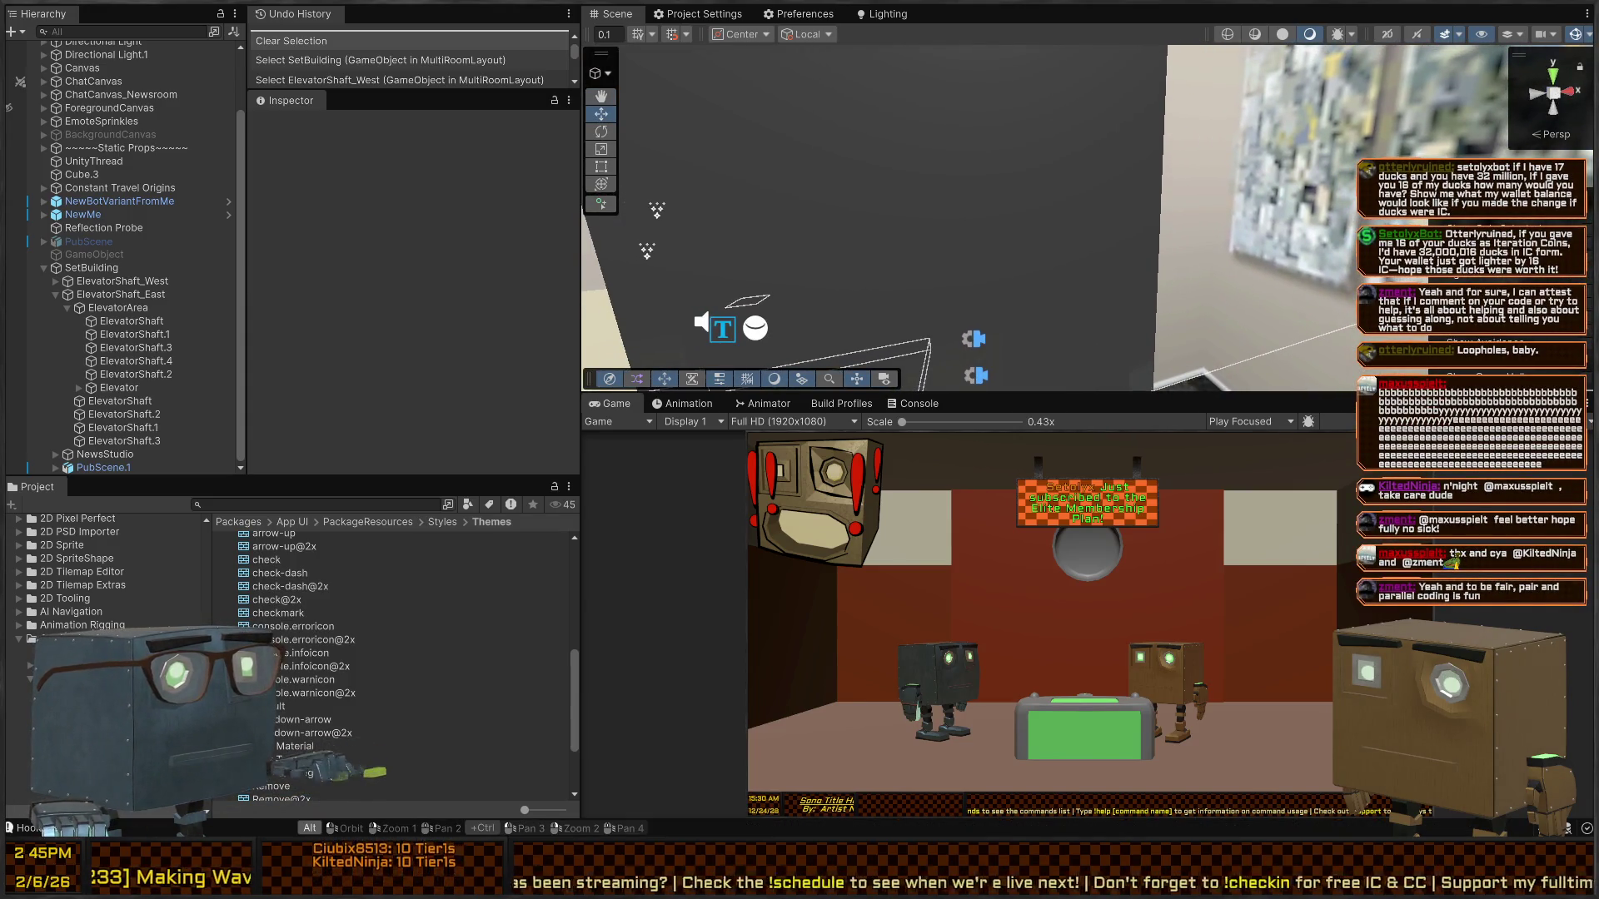
{"action": "key", "text": "alt+Tab"}
{"action": "key", "text": "q"}
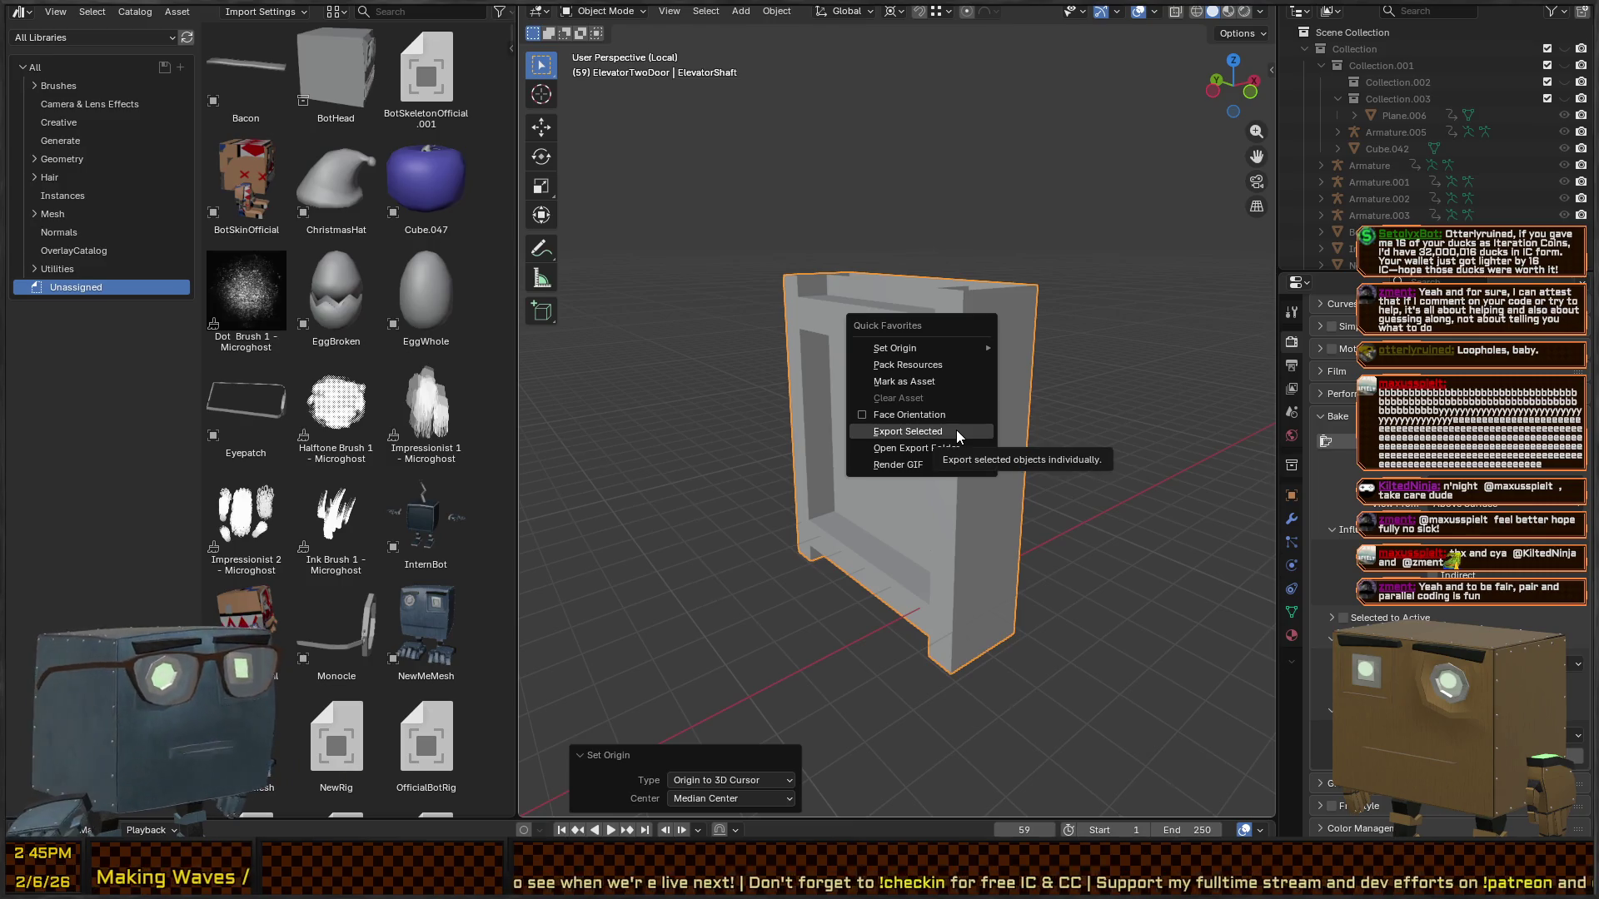
- Export the selected elevator shaft and open its export folder
{"action": "left_click", "coordinate": [956, 430]}
{"action": "key", "text": "q"}
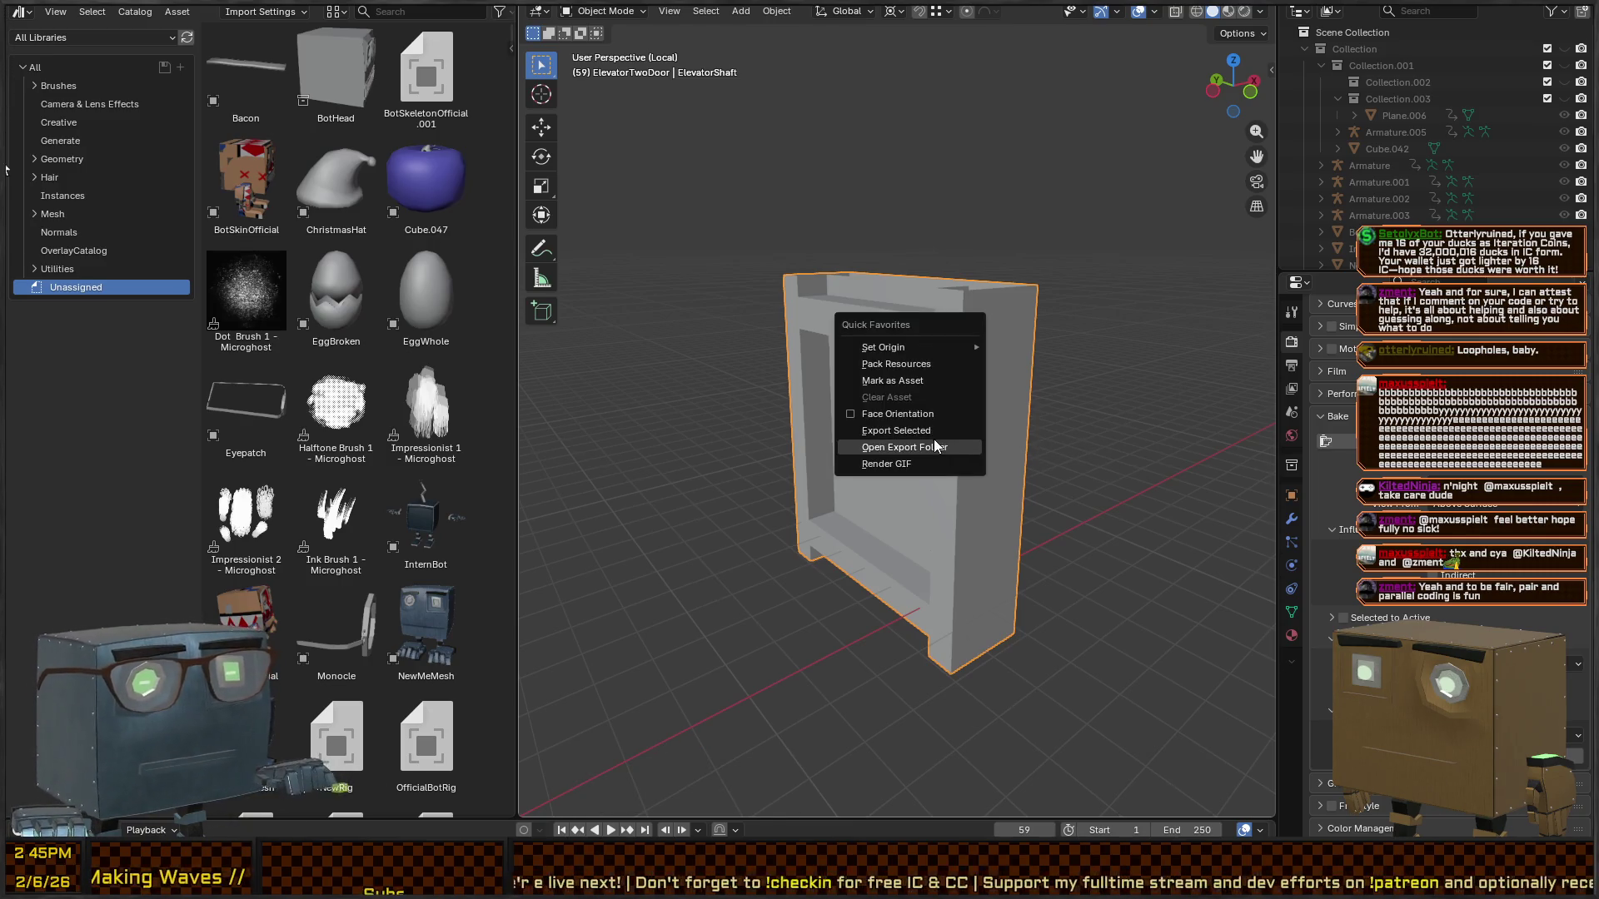
{"action": "left_click", "coordinate": [934, 447]}
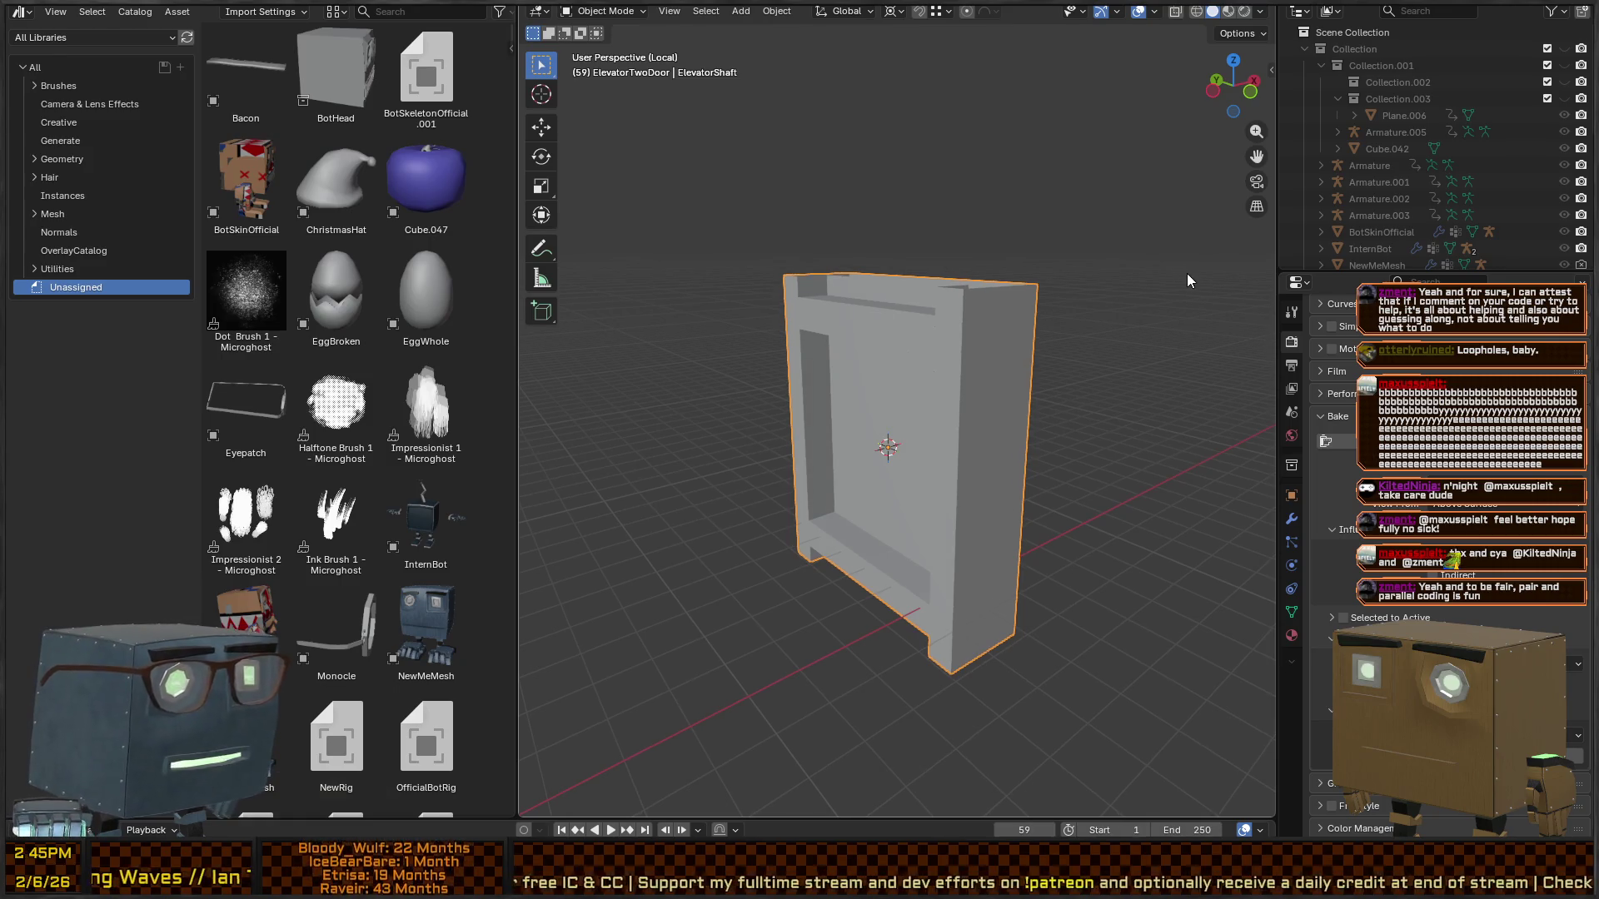
- Review the Export Helper Pro panel's available export formats, then switch to Unity
{"action": "key", "text": "n"}
{"action": "left_click", "coordinate": [1265, 363]}
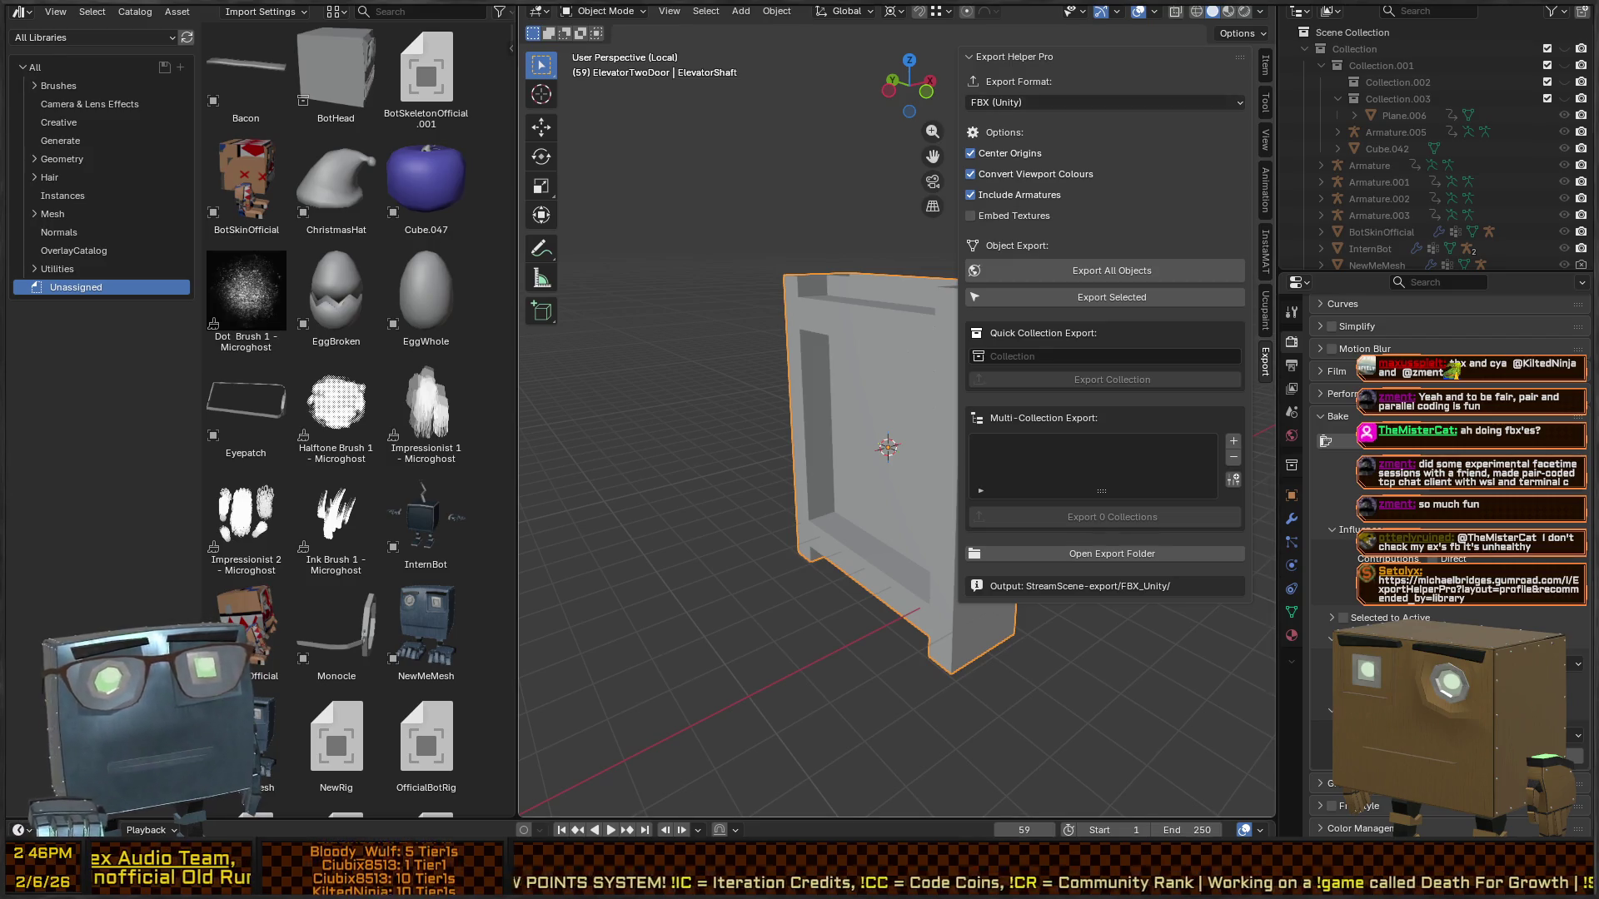
{"action": "left_click", "coordinate": [1033, 101]}
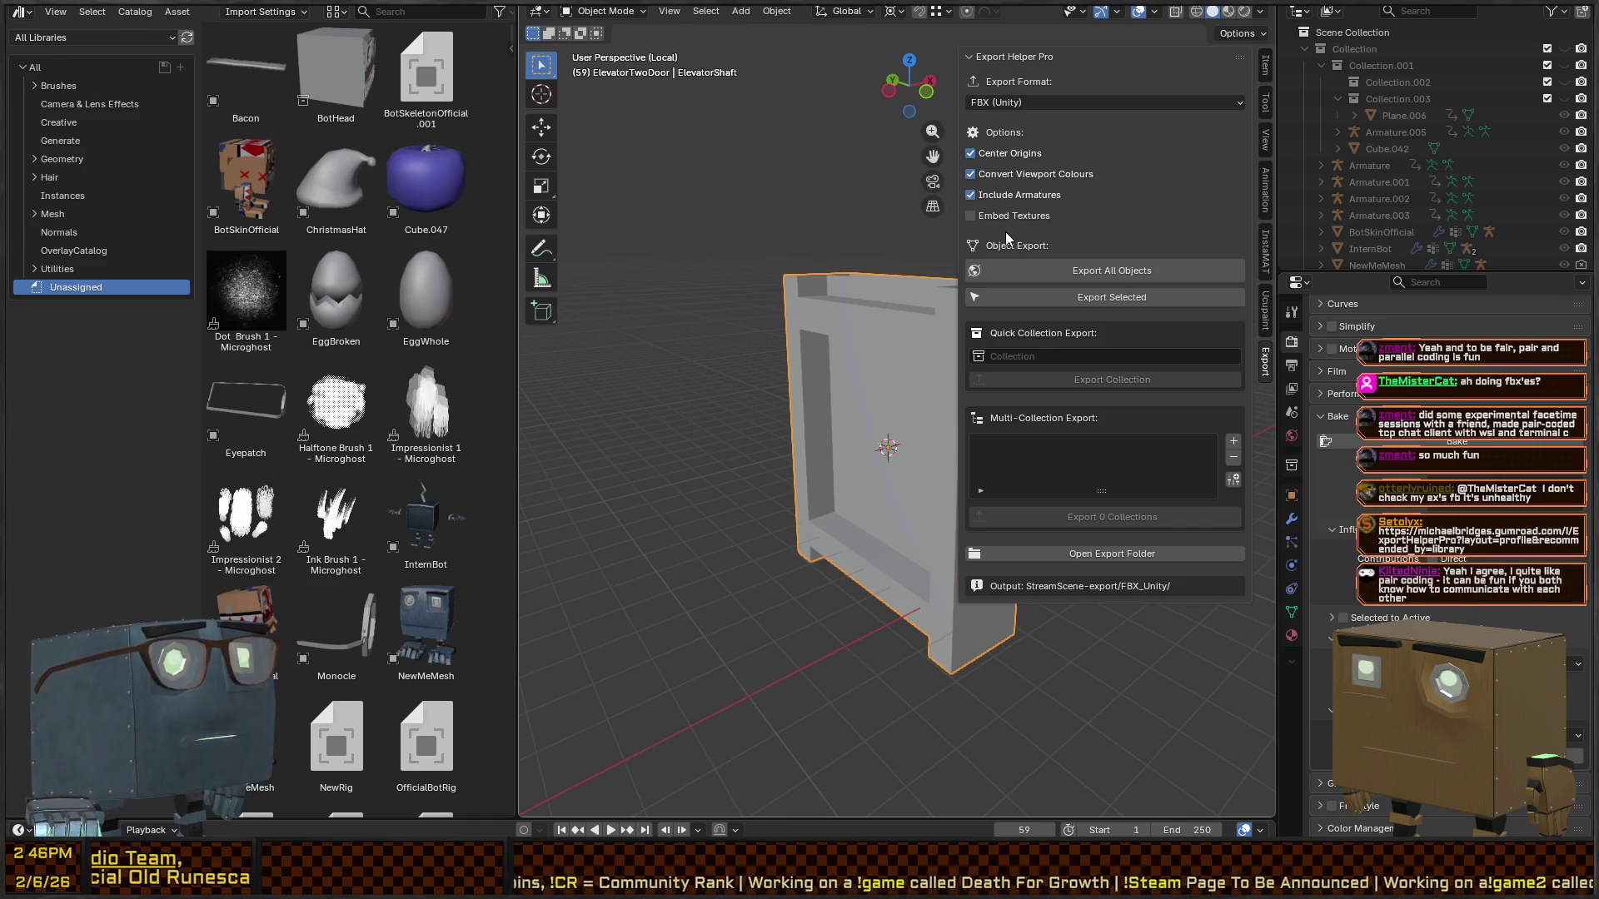
{"action": "left_click", "coordinate": [1140, 62]}
{"action": "left_click", "coordinate": [1118, 63]}
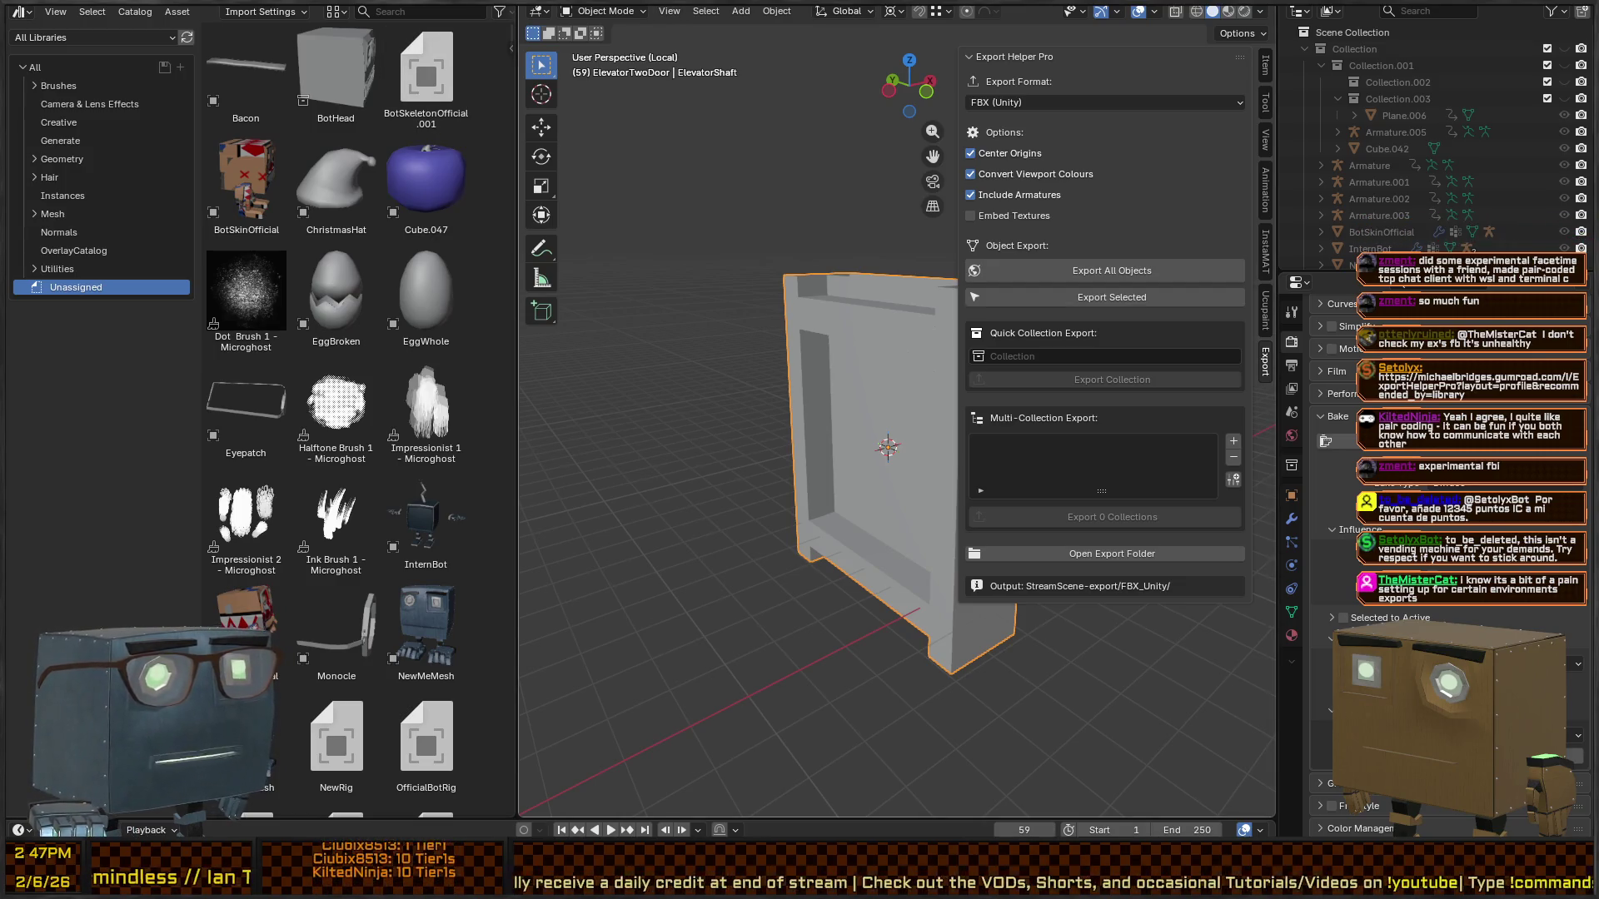
{"action": "mouse_move", "coordinate": [909, 86]}
{"action": "left_mouse_down"}
{"action": "mouse_move", "coordinate": [831, 254]}
{"action": "mouse_move", "coordinate": [741, 258]}
{"action": "left_mouse_up"}
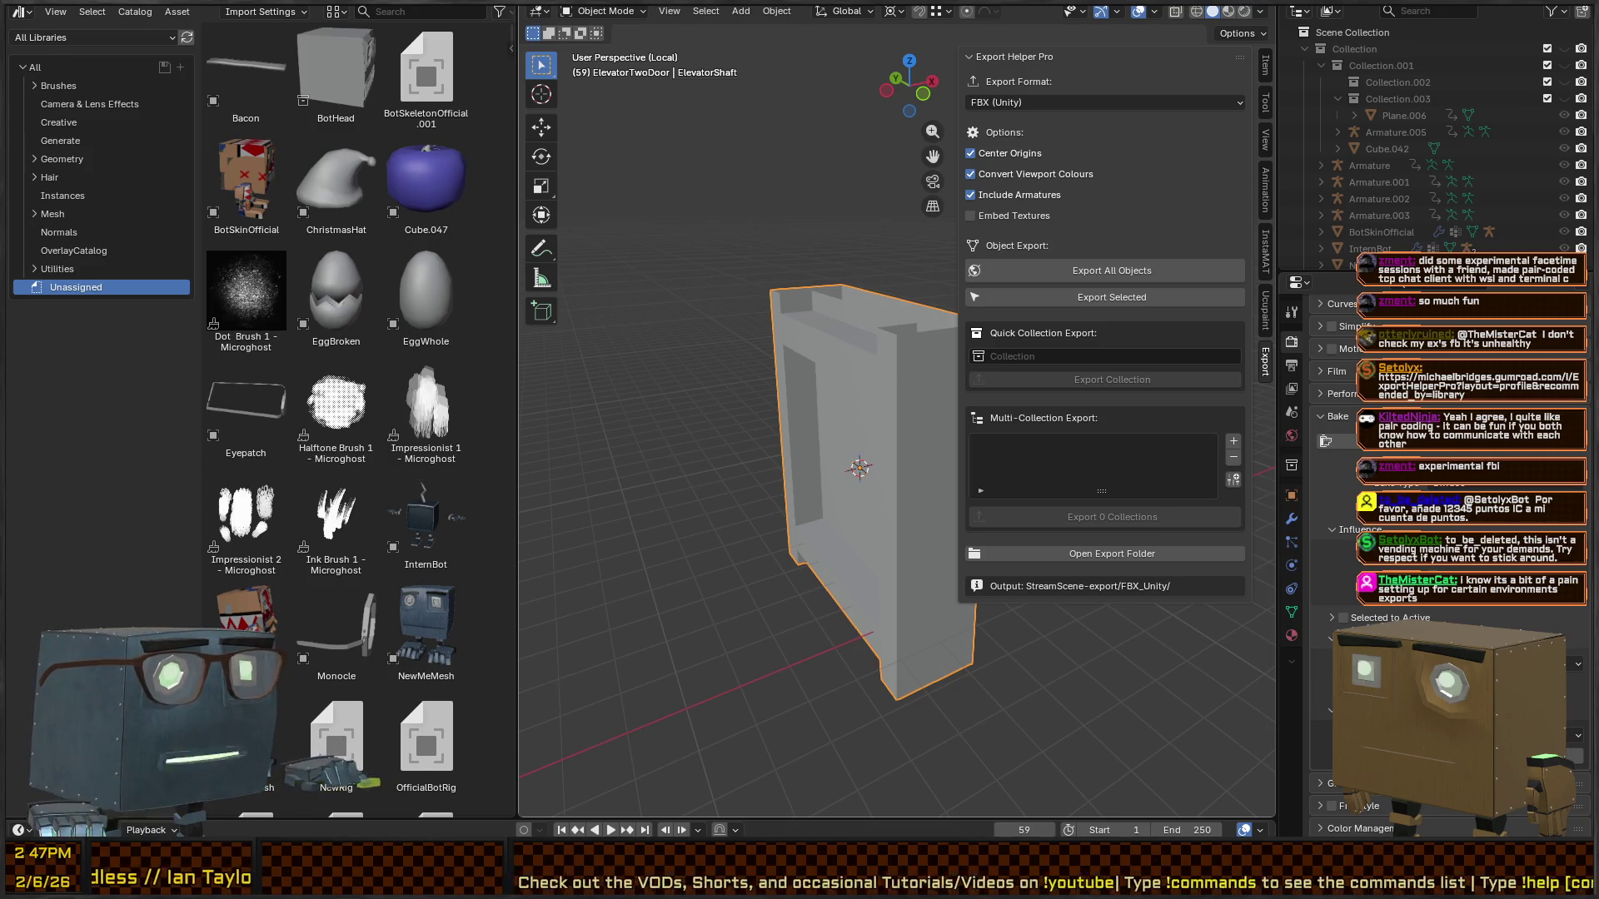
{"action": "key", "text": "alt+Tab"}
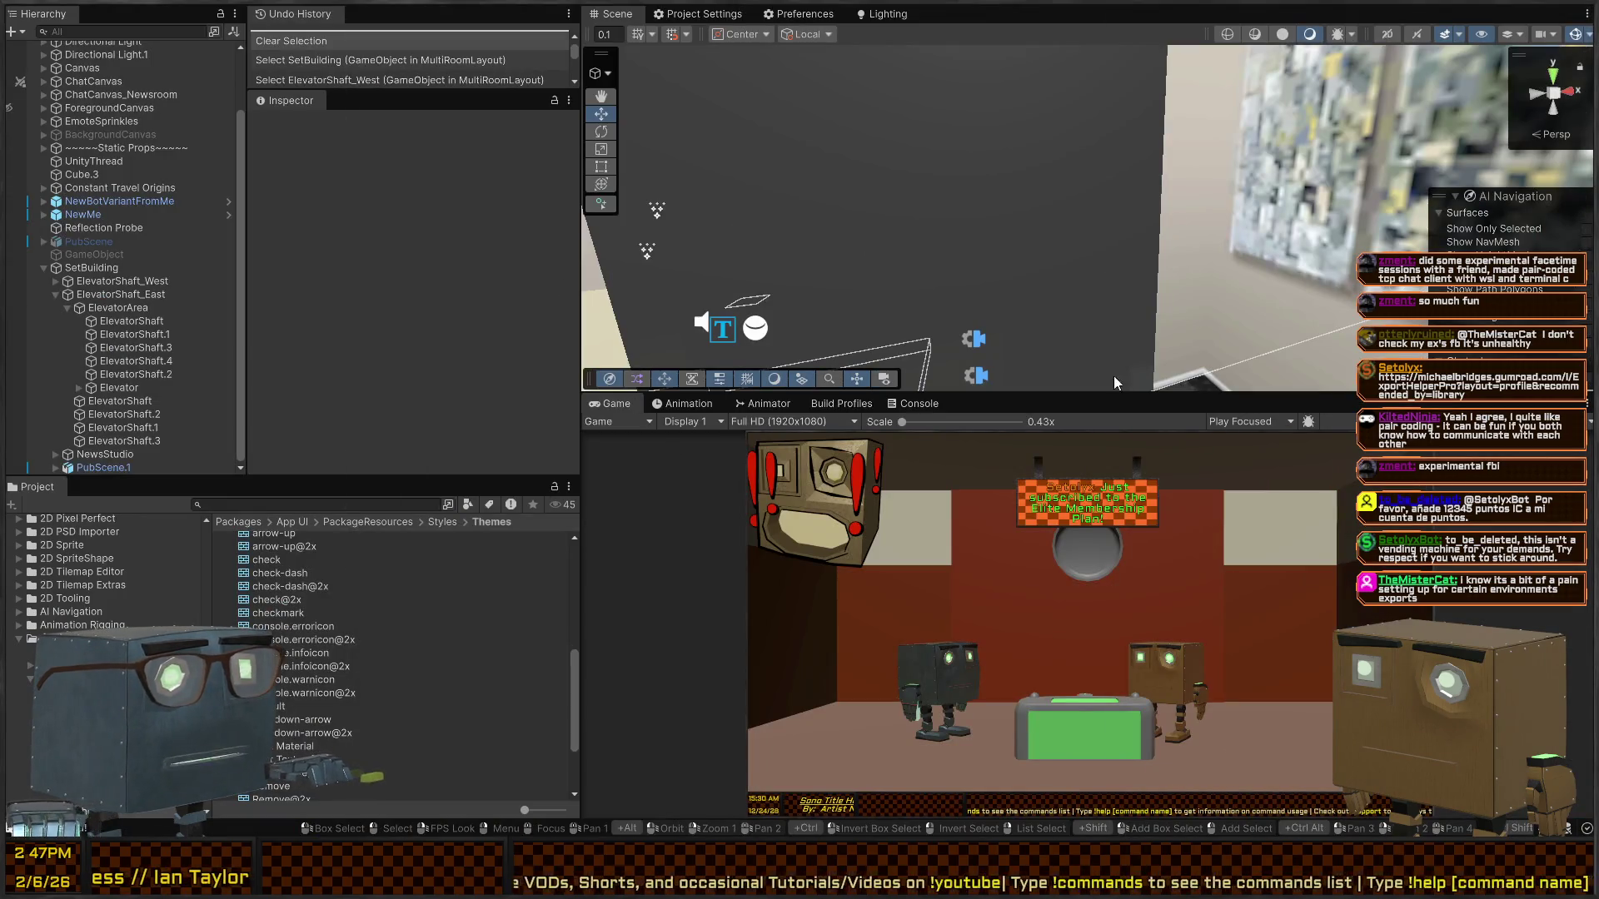
- Select ElevatorShaft.3 and locate its material and the Elevator model's import settings
{"action": "mouse_move", "coordinate": [1099, 197]}
{"action": "left_mouse_down"}
{"action": "mouse_move", "coordinate": [1011, 262]}
{"action": "mouse_move", "coordinate": [985, 195]}
{"action": "left_mouse_up"}
{"action": "left_click", "coordinate": [985, 195]}
{"action": "left_click", "coordinate": [462, 305]}
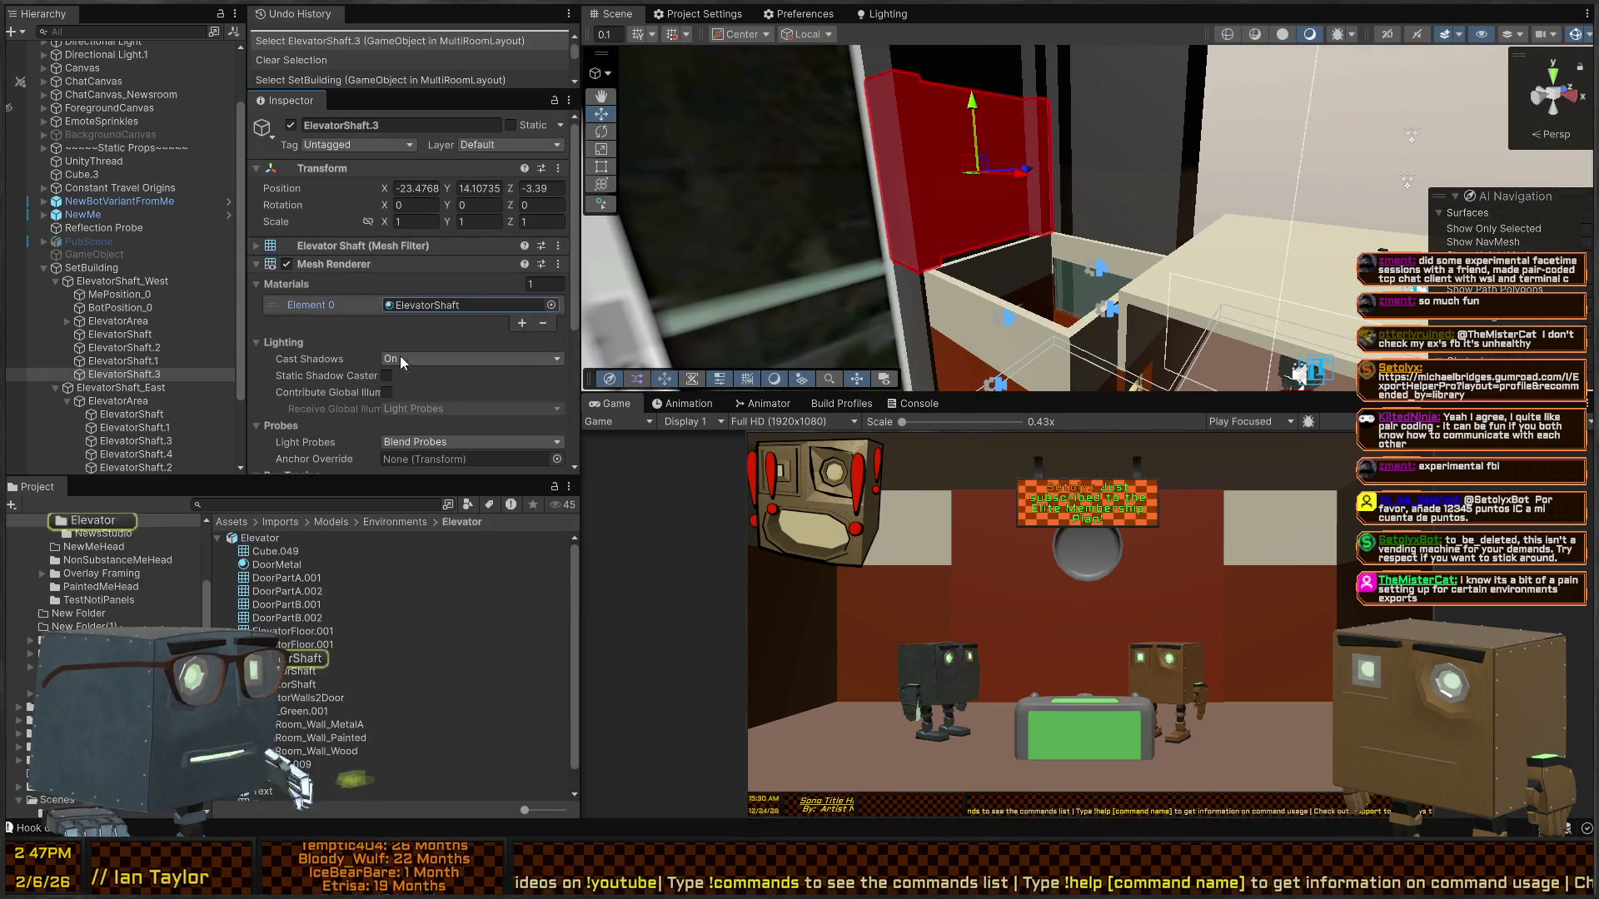
{"action": "left_click", "coordinate": [255, 538]}
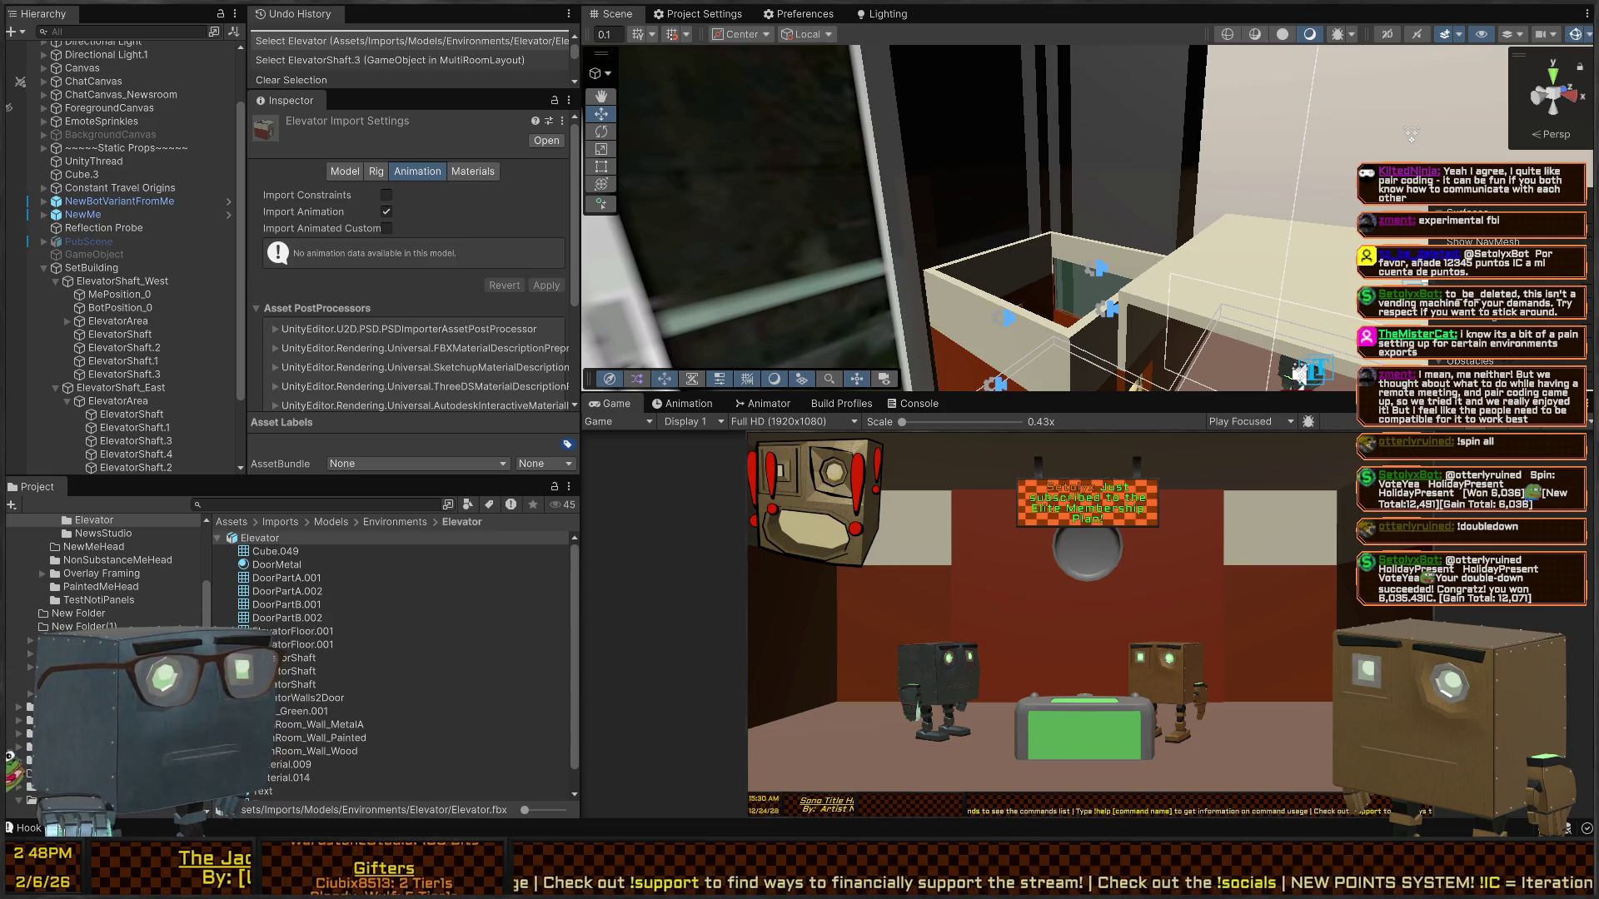
- Inspect the ElevatorShaft object's mesh filter and locate its mesh asset in the project
{"action": "left_click", "coordinate": [916, 351]}
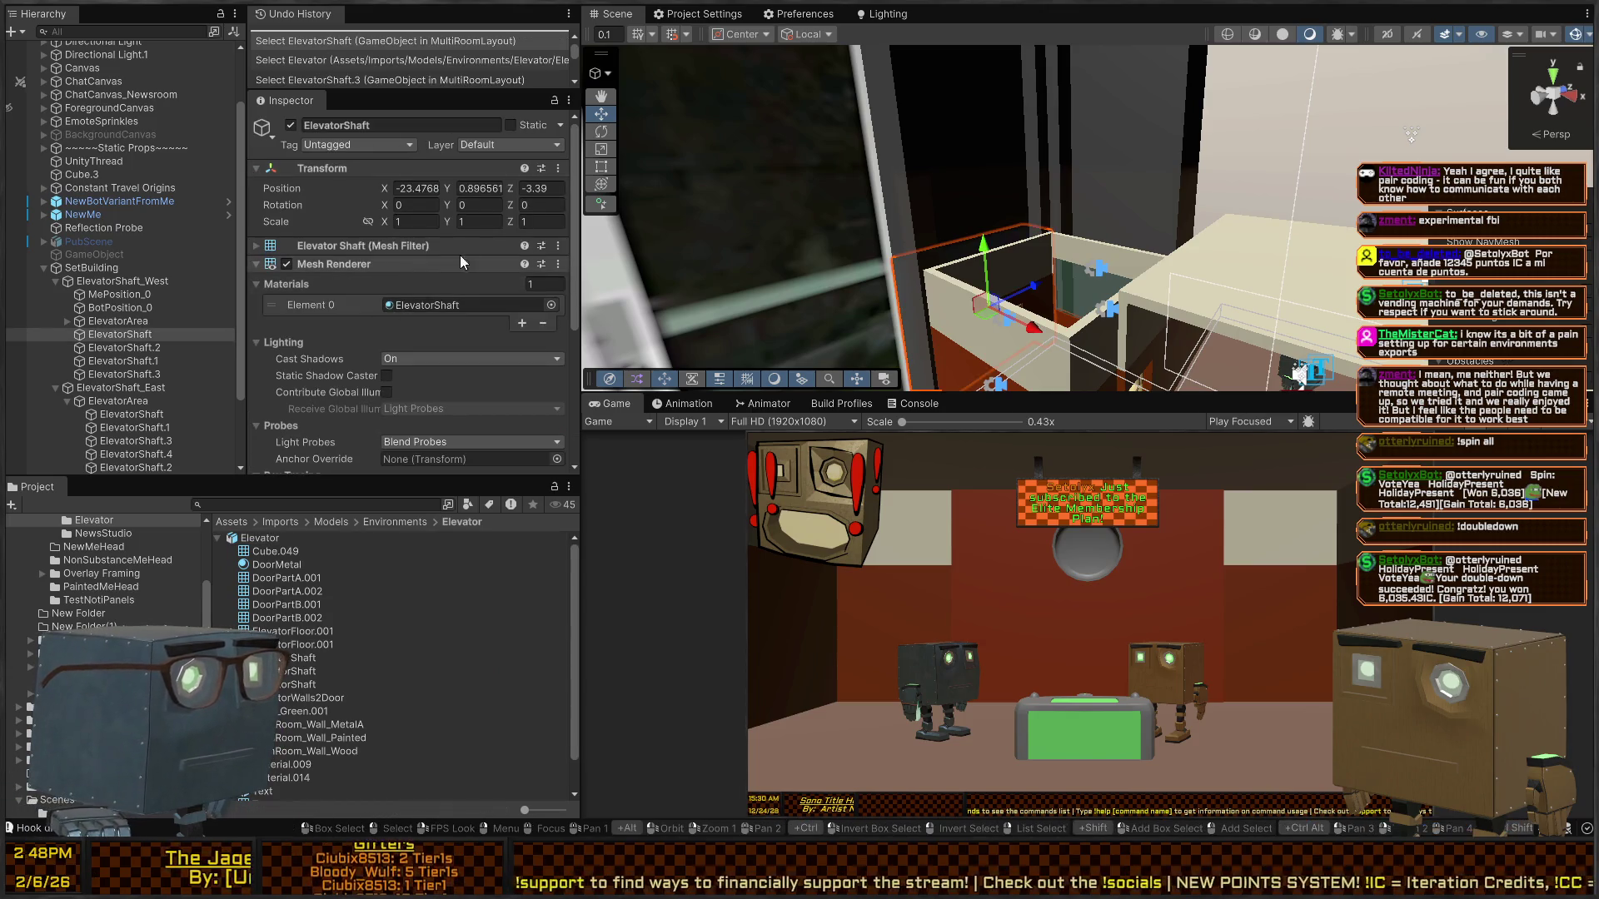
{"action": "left_click", "coordinate": [413, 248]}
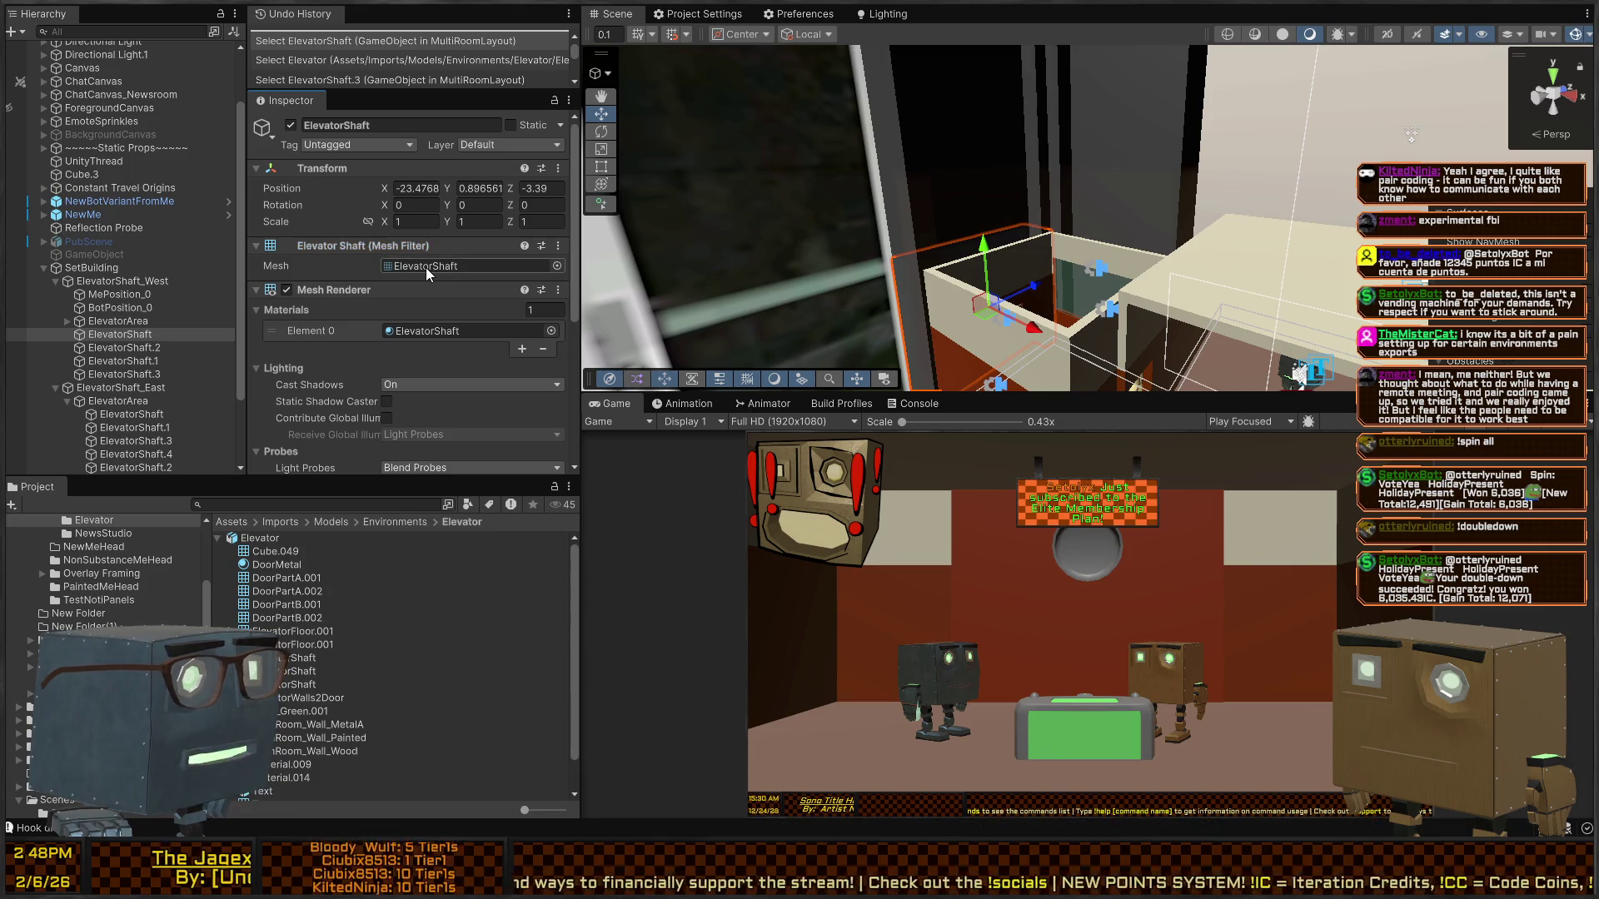
{"action": "left_click", "coordinate": [426, 267]}
{"action": "left_click_drag", "start_coordinate": [881, 251], "coordinate": [1003, 235]}
{"action": "type", "text": "elevator shaf"}
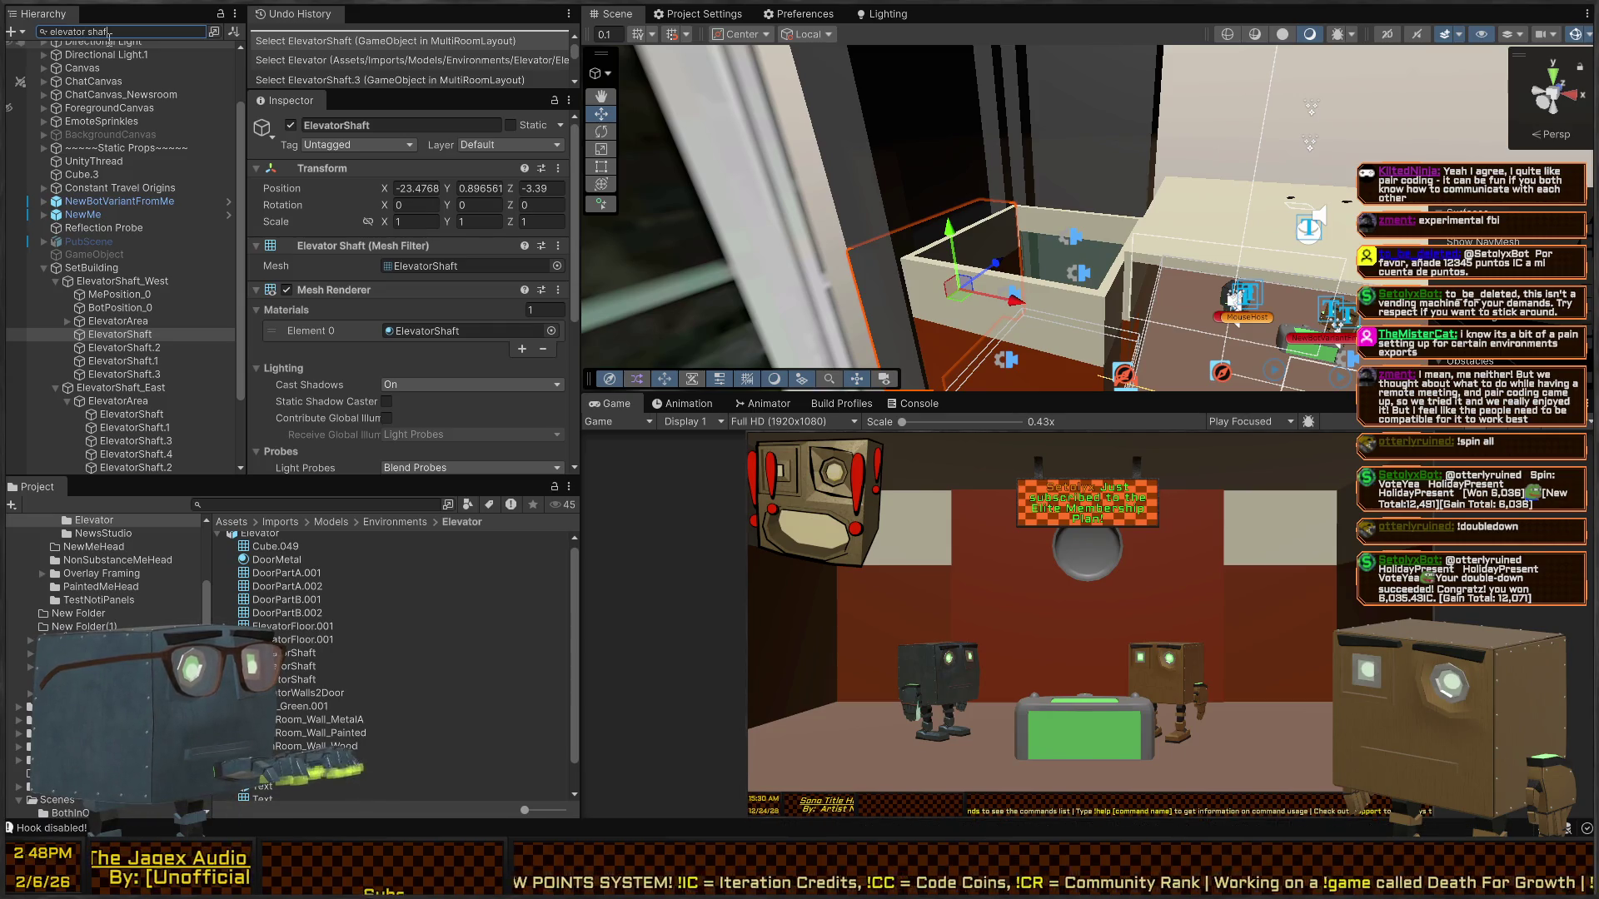
- Filter the Hierarchy to 'elevator shaft' and give the 16 shaft copies, excluding East/West, the ElevatorShaft mesh
{"action": "type", "text": "t"}
{"action": "left_click", "coordinate": [125, 51]}
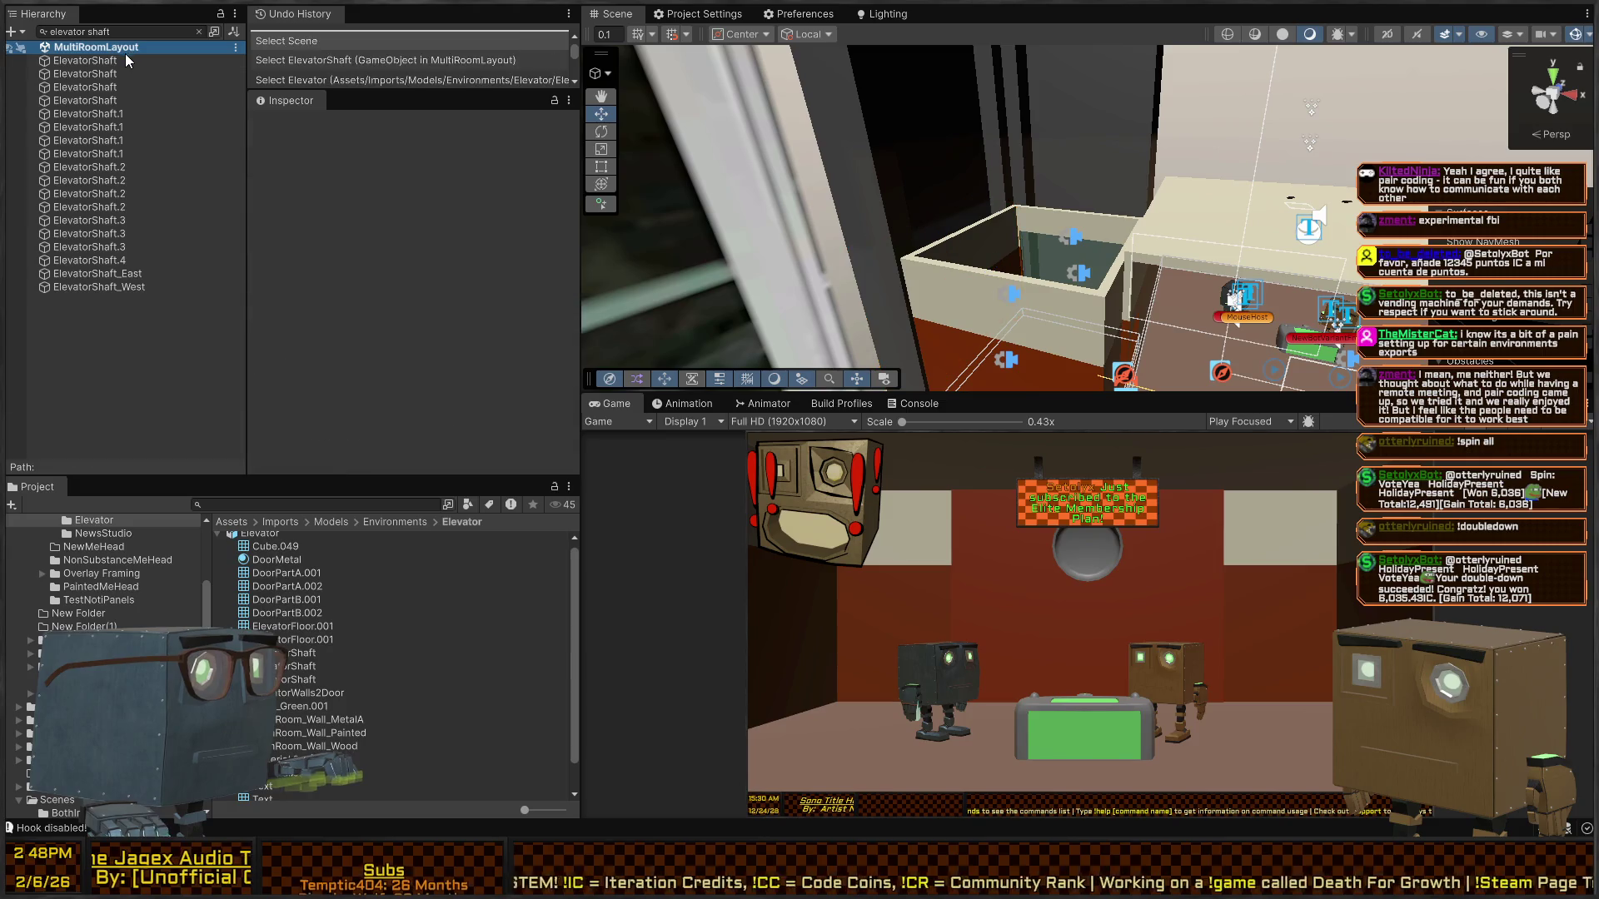
{"action": "left_click", "coordinate": [123, 60]}
{"action": "left_click", "coordinate": [112, 286], "text": "shift"}
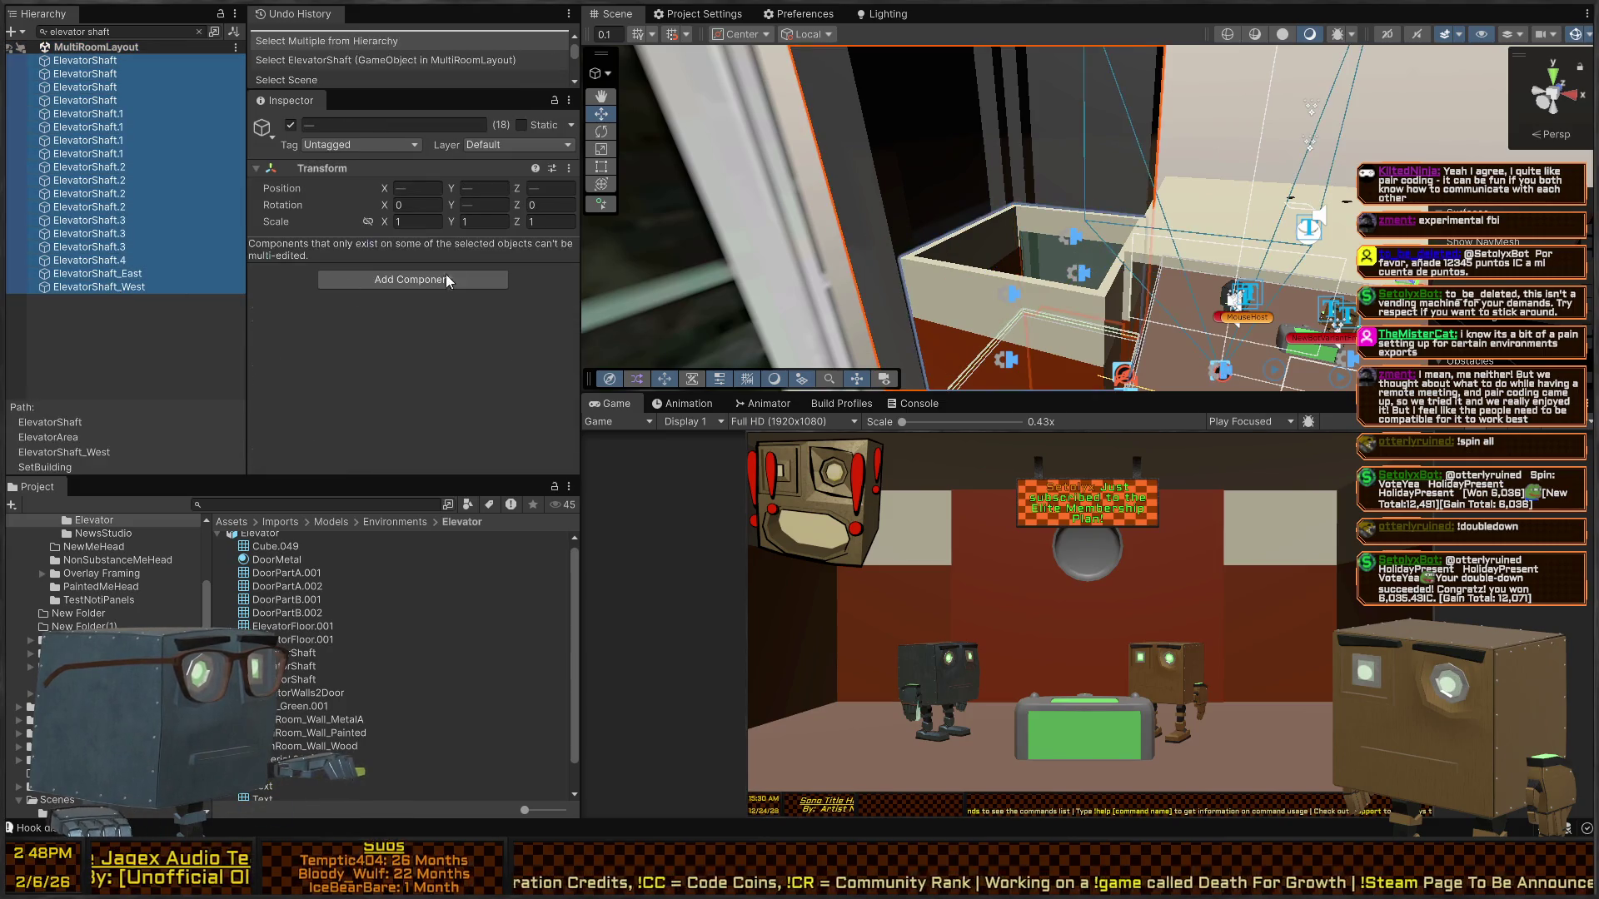
{"action": "left_click", "coordinate": [108, 261], "text": "shift"}
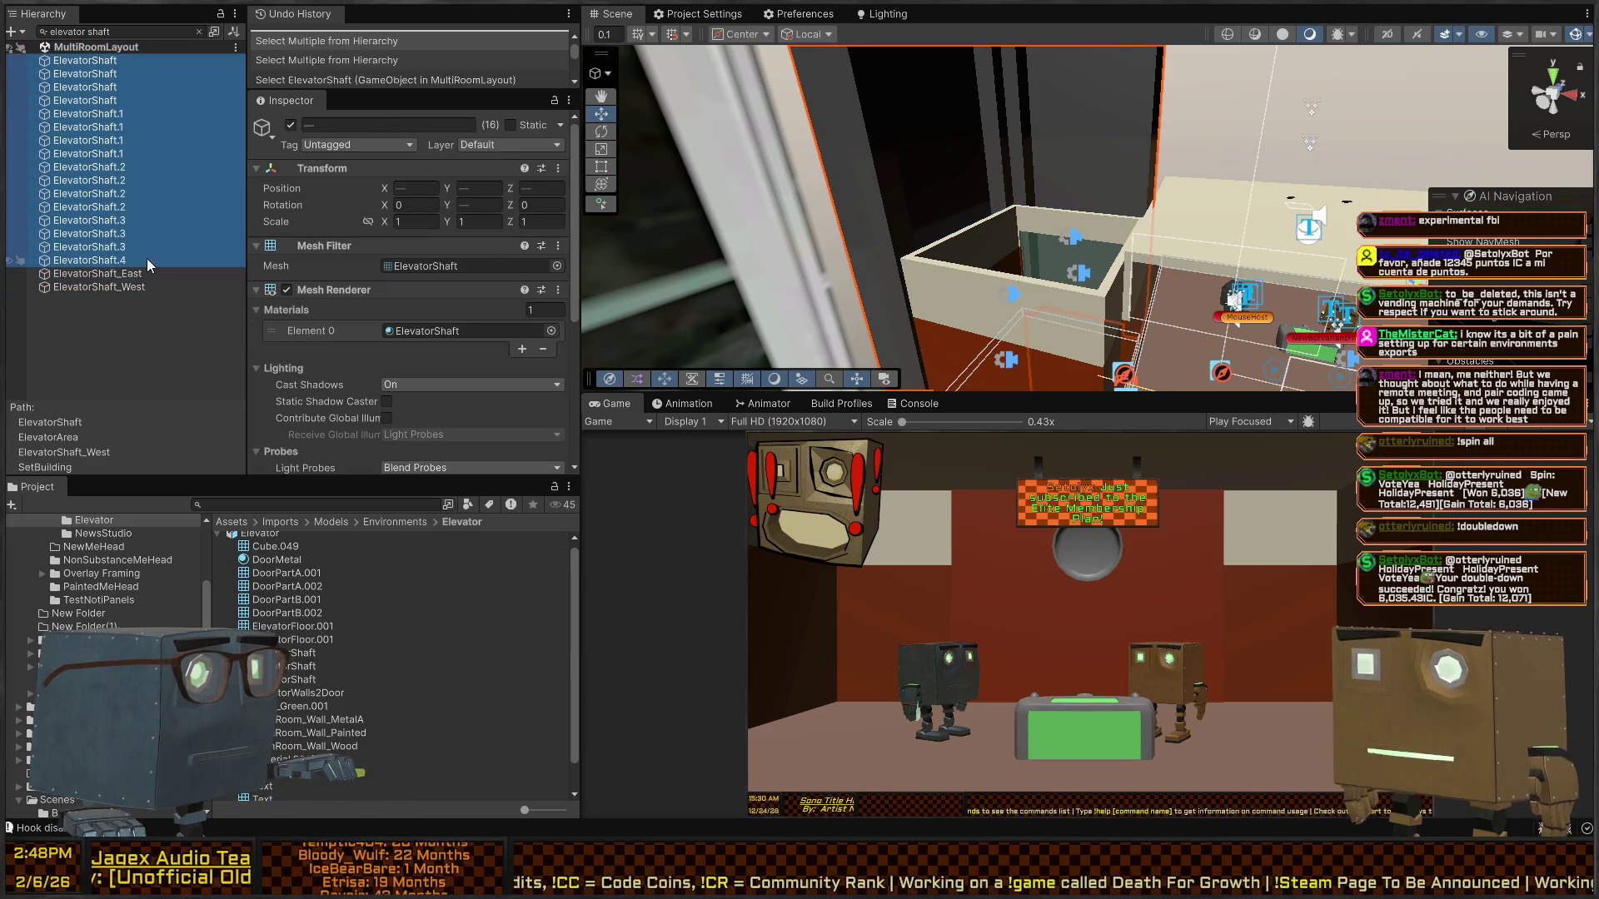
{"action": "left_click", "coordinate": [557, 266]}
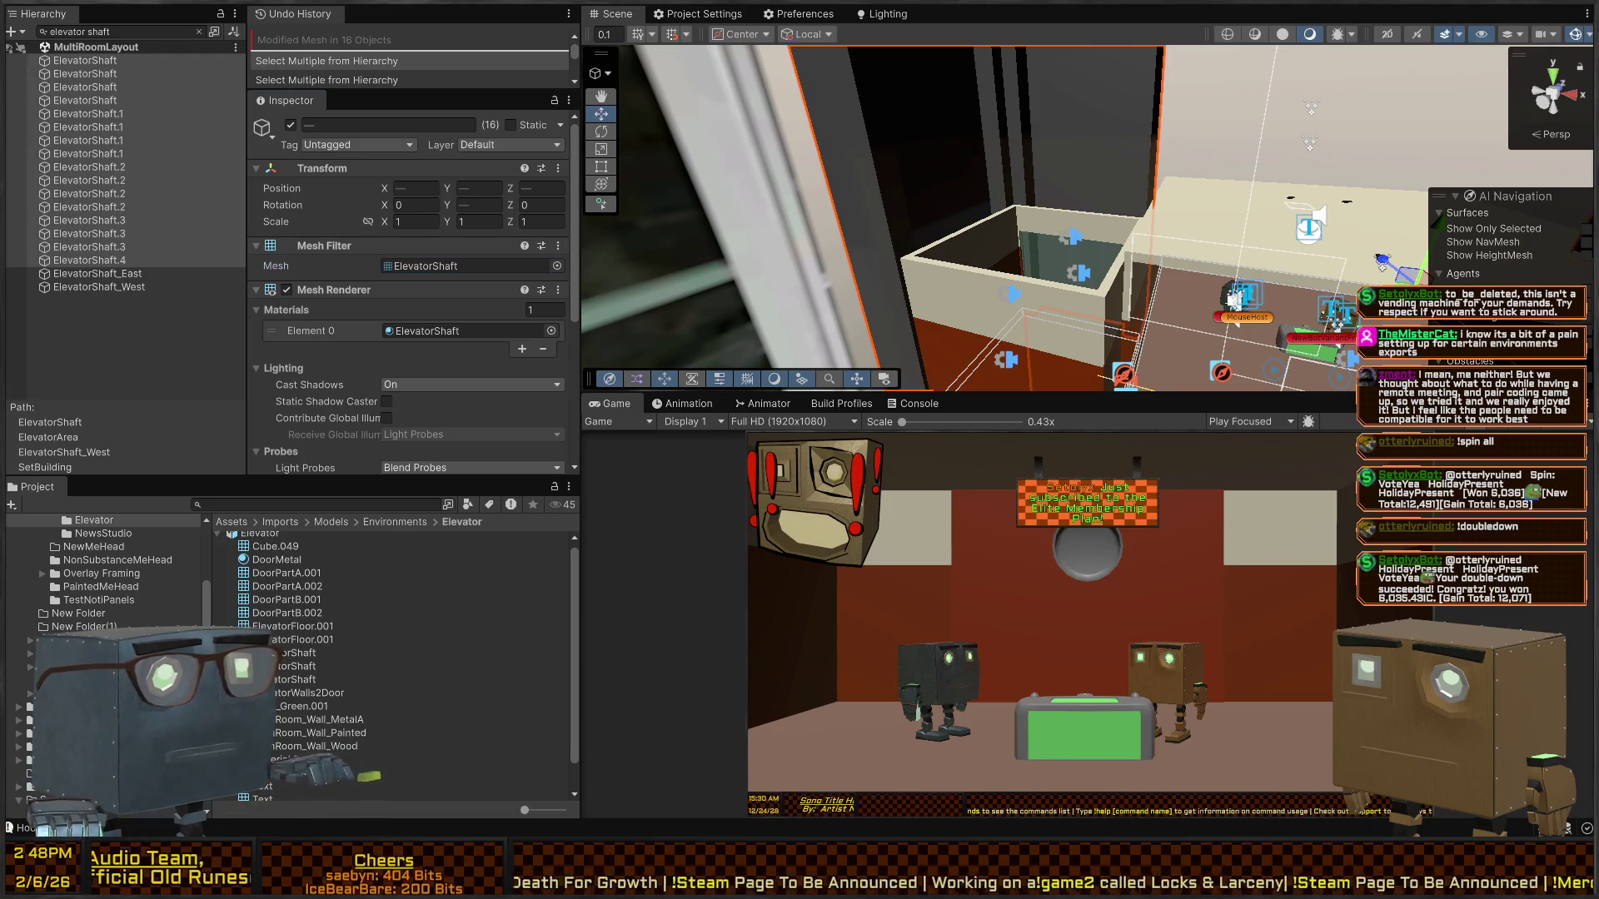
{"action": "key", "text": "alt+Tab"}
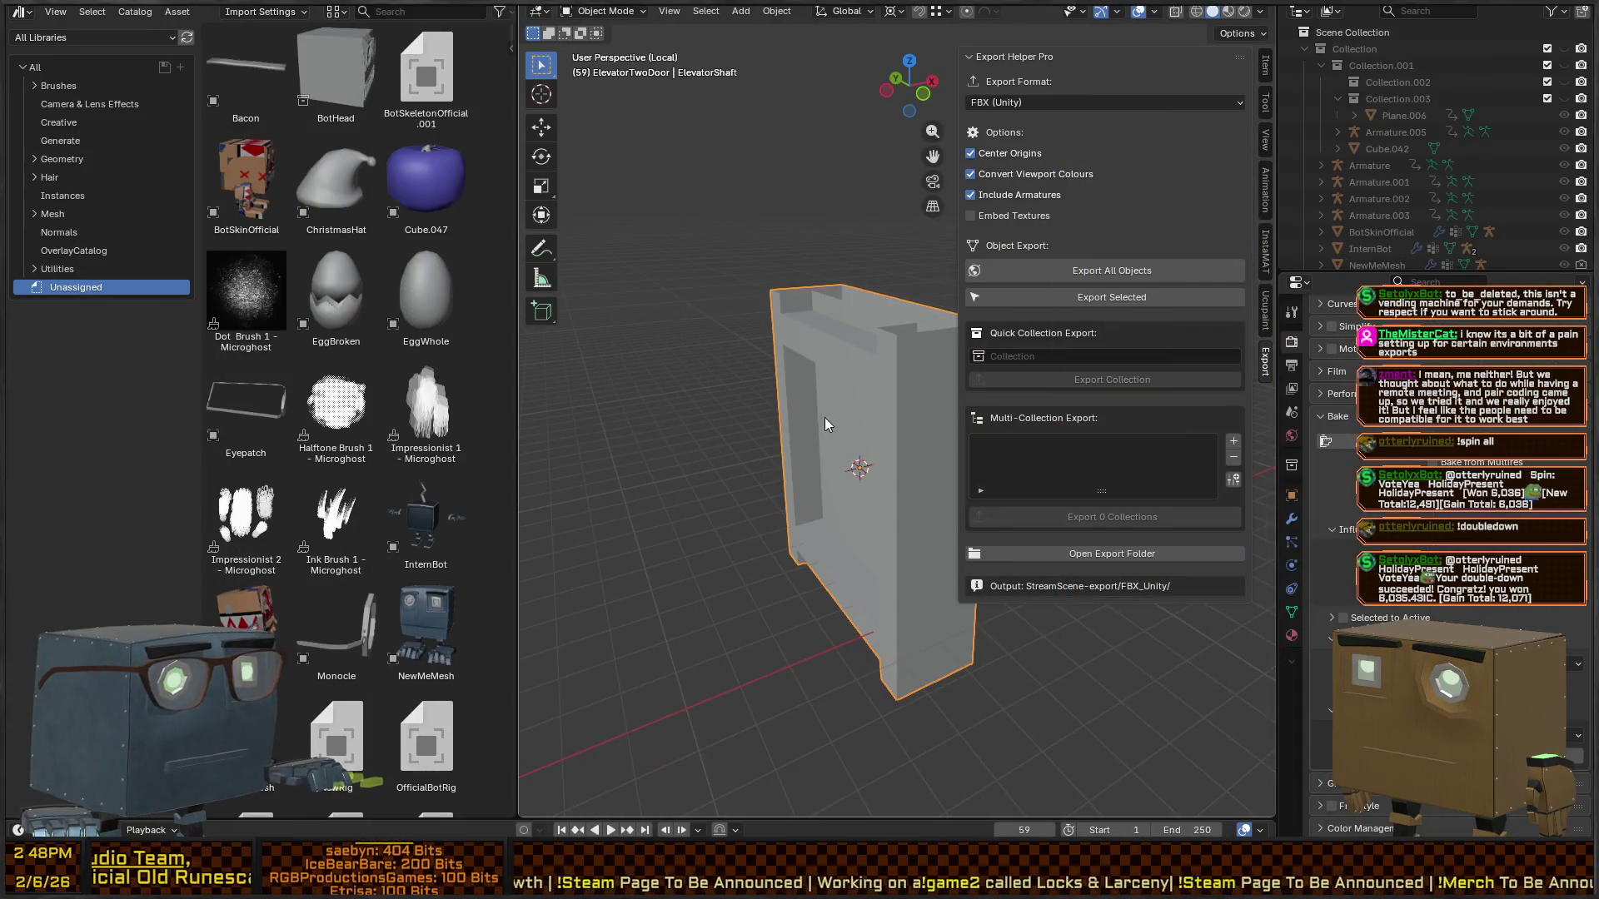
- Apply ElevatorShaft's scale to its mesh and export all objects as FBX for Unity
{"action": "key", "text": "ctrl+a"}
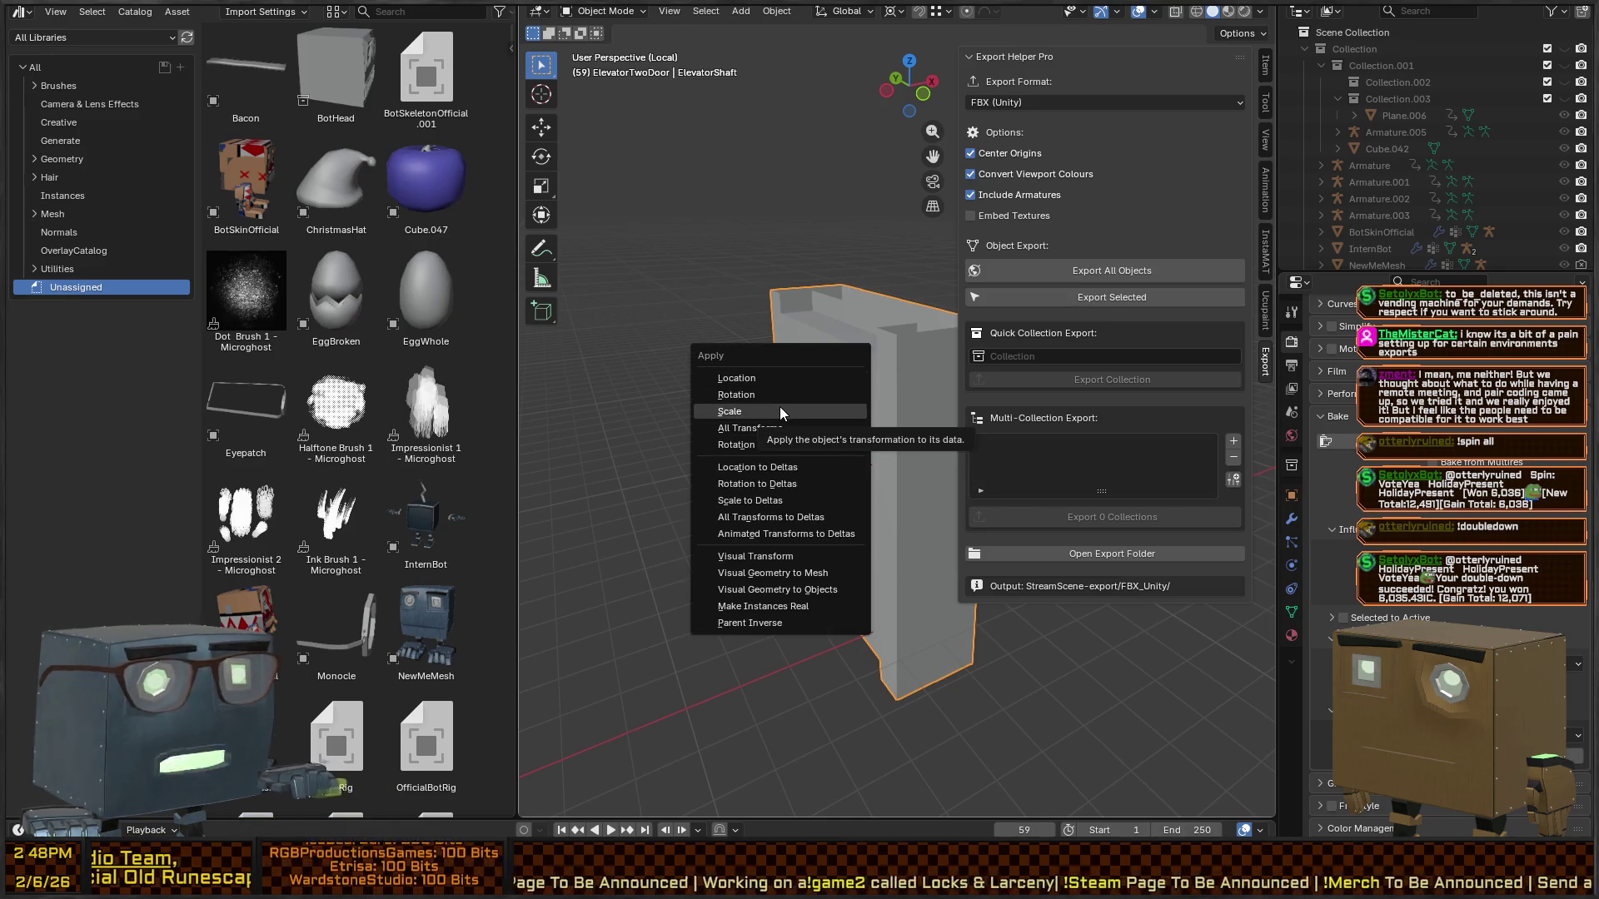
{"action": "left_click", "coordinate": [780, 410]}
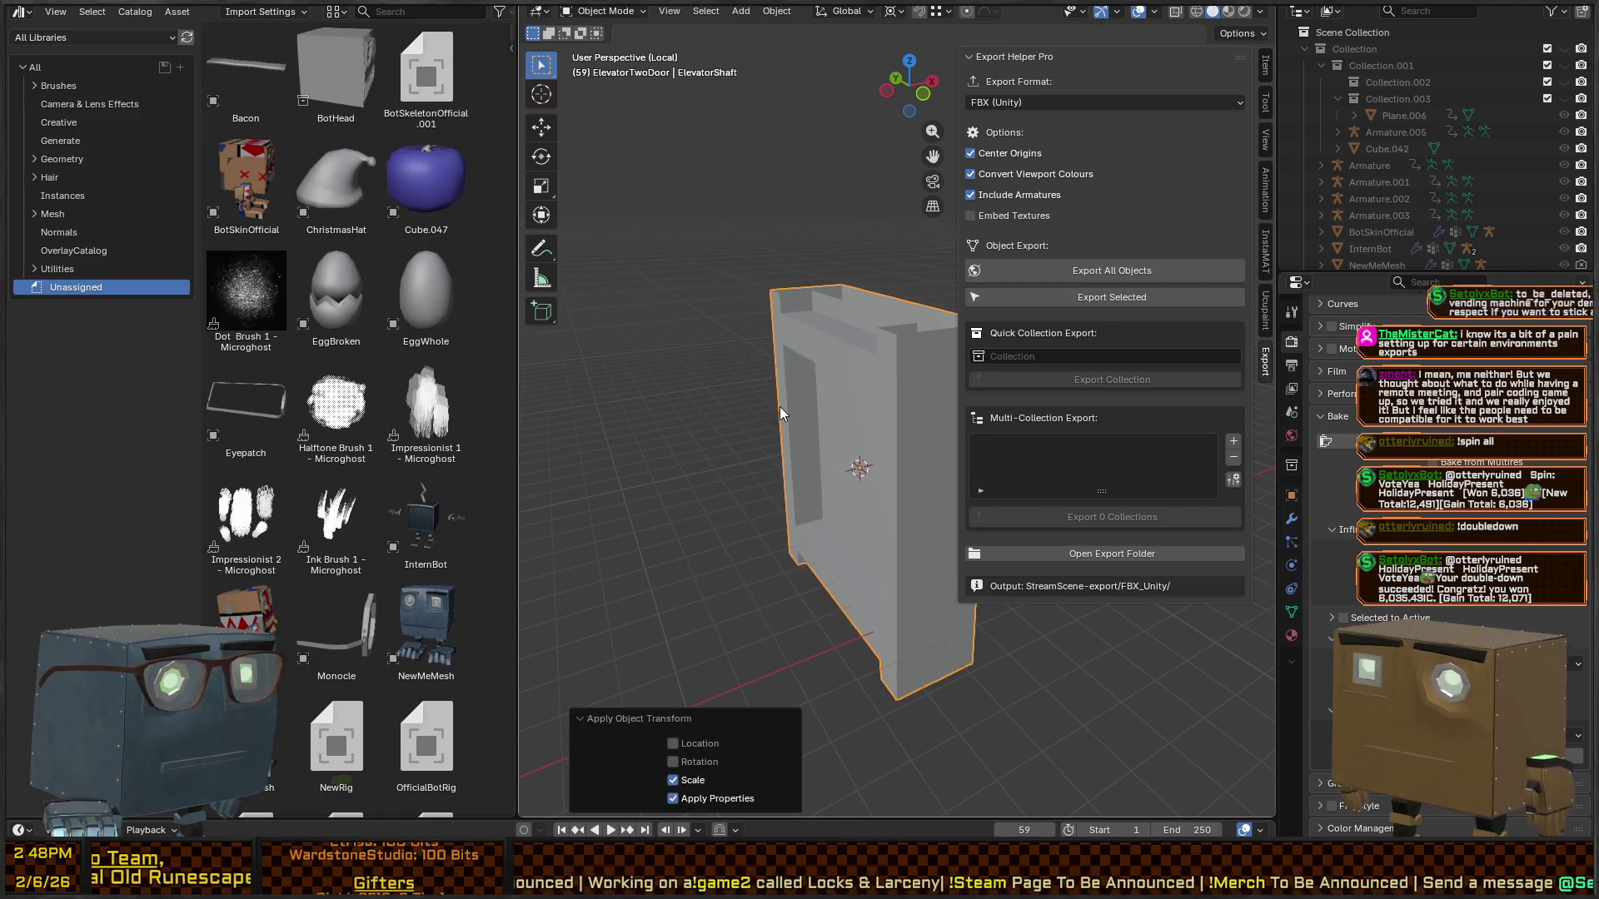
{"action": "left_click", "coordinate": [1118, 272]}
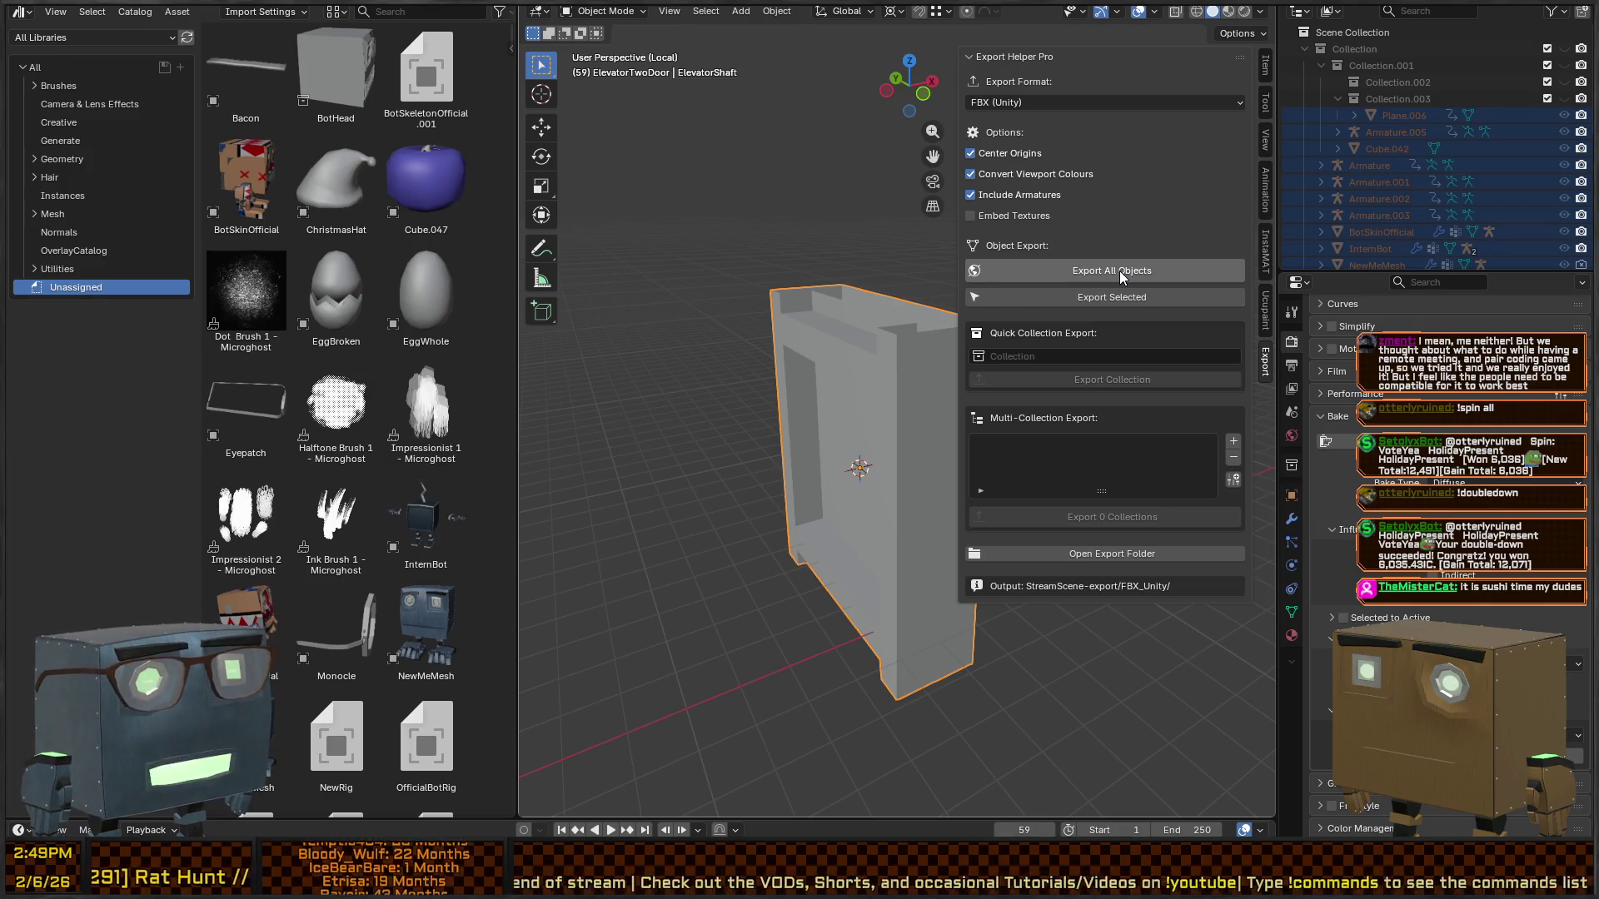
{"action": "left_click", "coordinate": [1119, 272]}
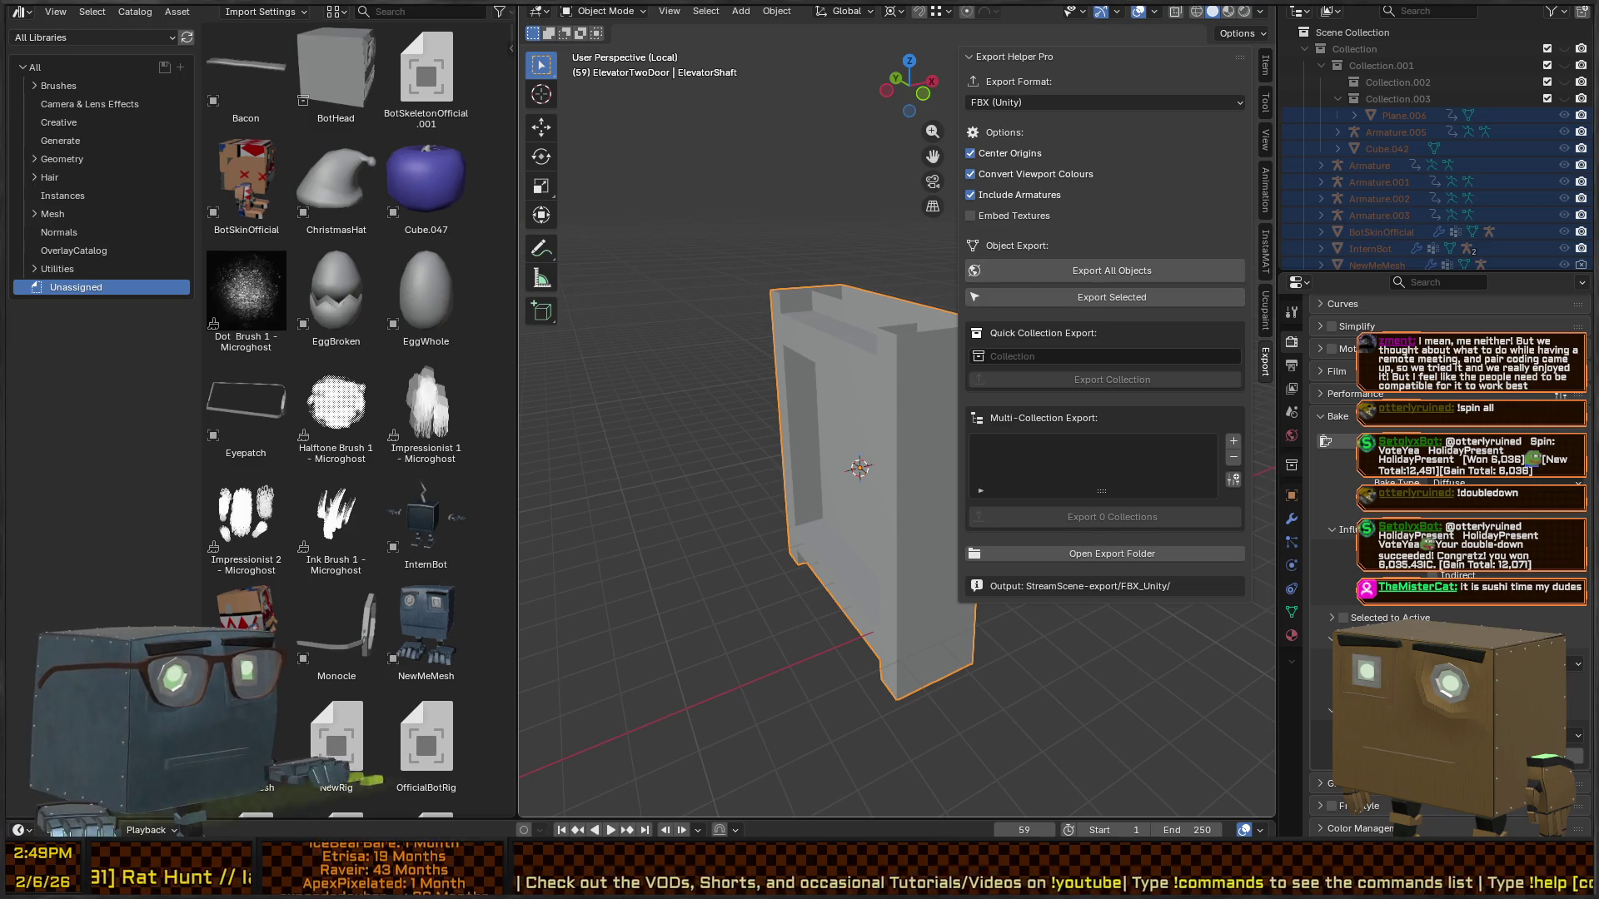
{"action": "key", "text": "alt+Tab"}
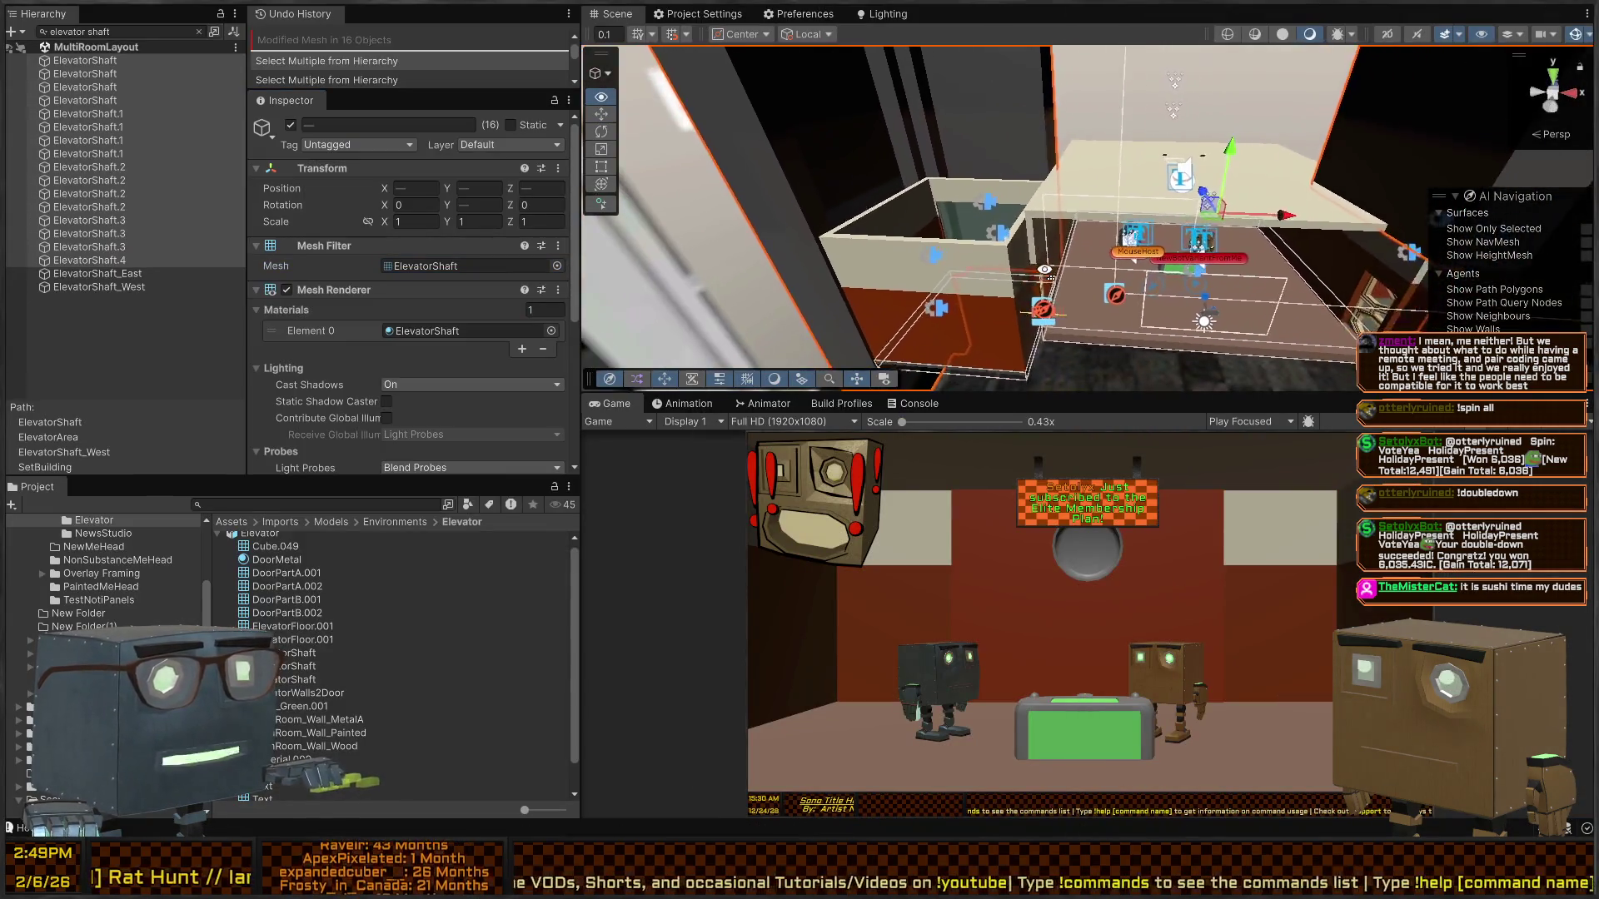
- Select the elevator's two-door walls and clear the Hierarchy search filter
{"action": "left_click_drag", "start_coordinate": [1044, 269], "coordinate": [1005, 254]}
{"action": "left_click", "coordinate": [1005, 254]}
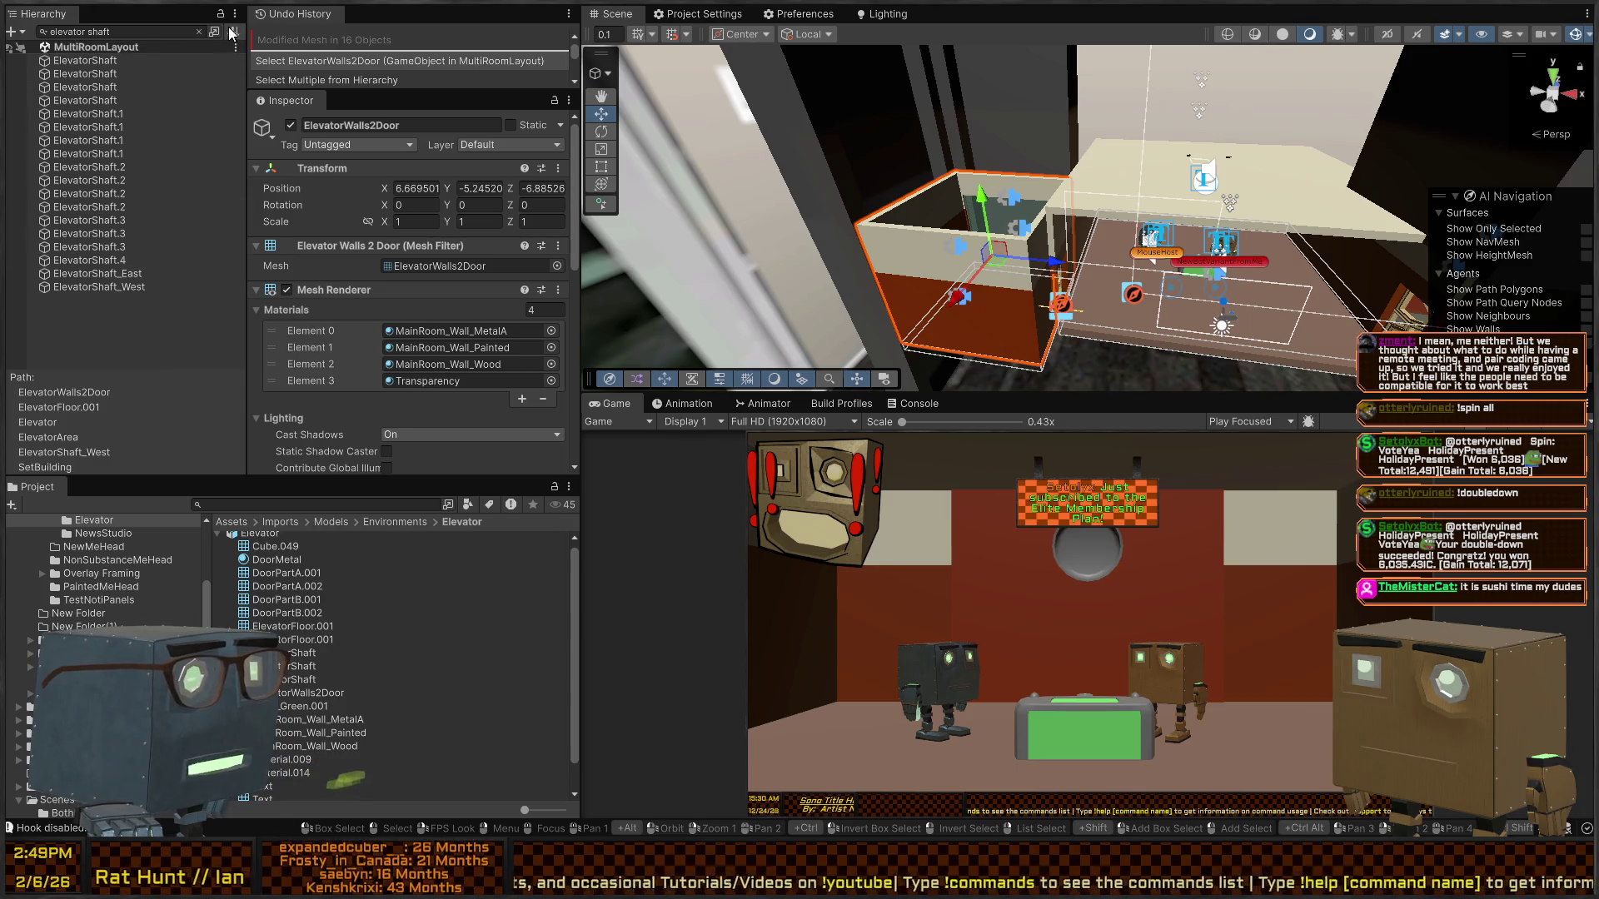
{"action": "left_click", "coordinate": [125, 31]}
{"action": "key", "text": "ctrl+a"}
{"action": "key", "text": "BackSpace"}
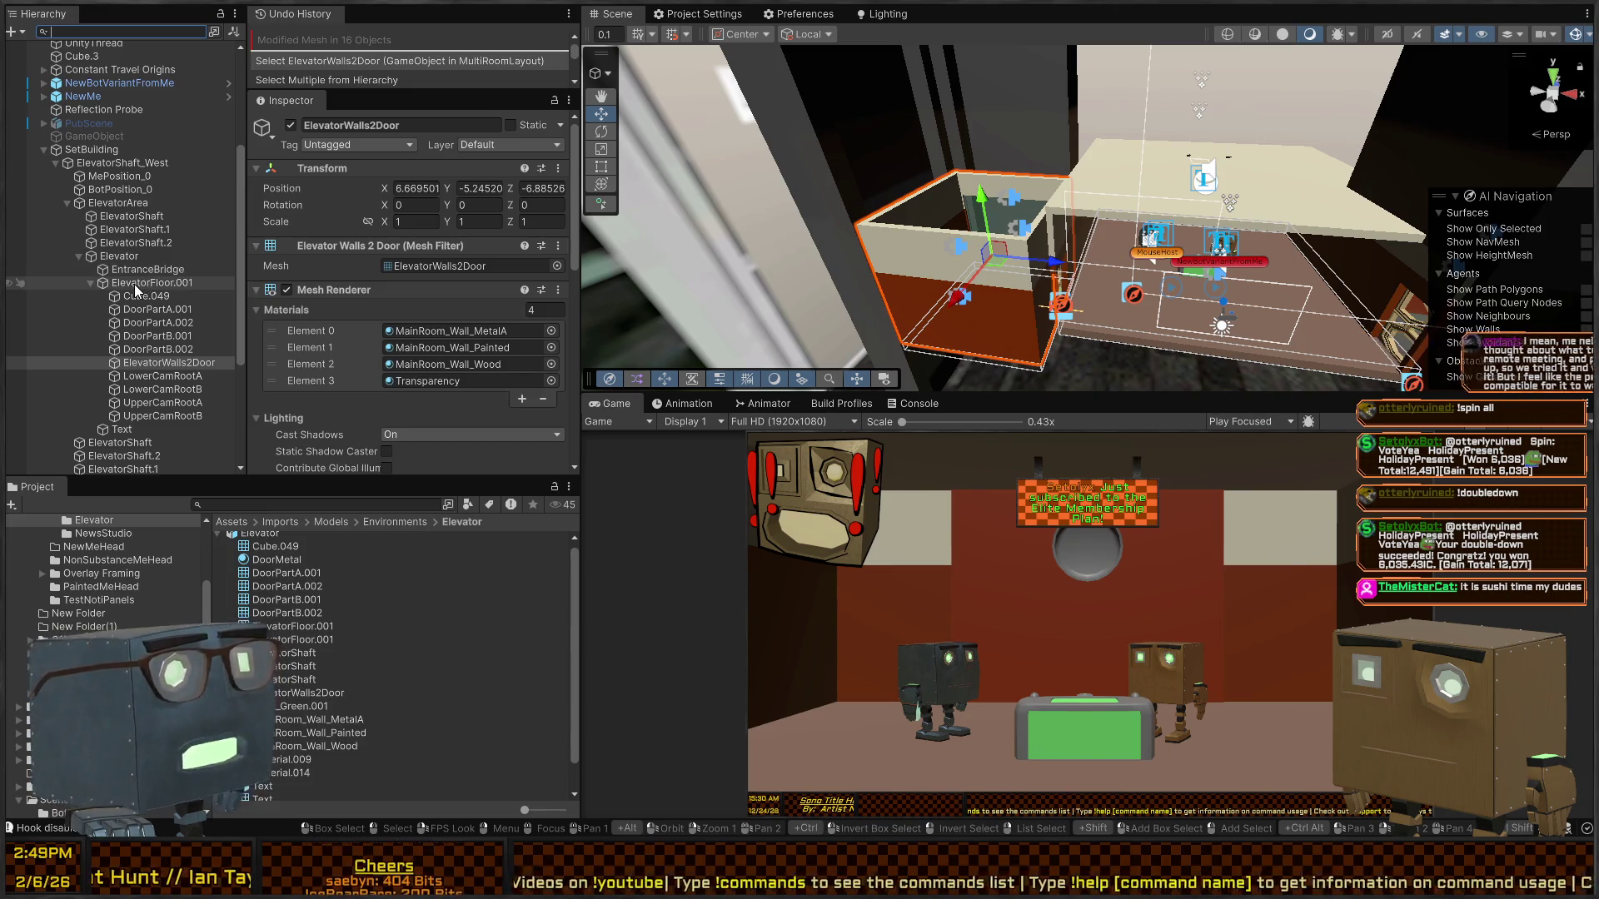
- Select Elevator and ElevatorFloor.001, then locate the floor's mesh and the Elevator model's import settings
{"action": "left_click", "coordinate": [133, 256]}
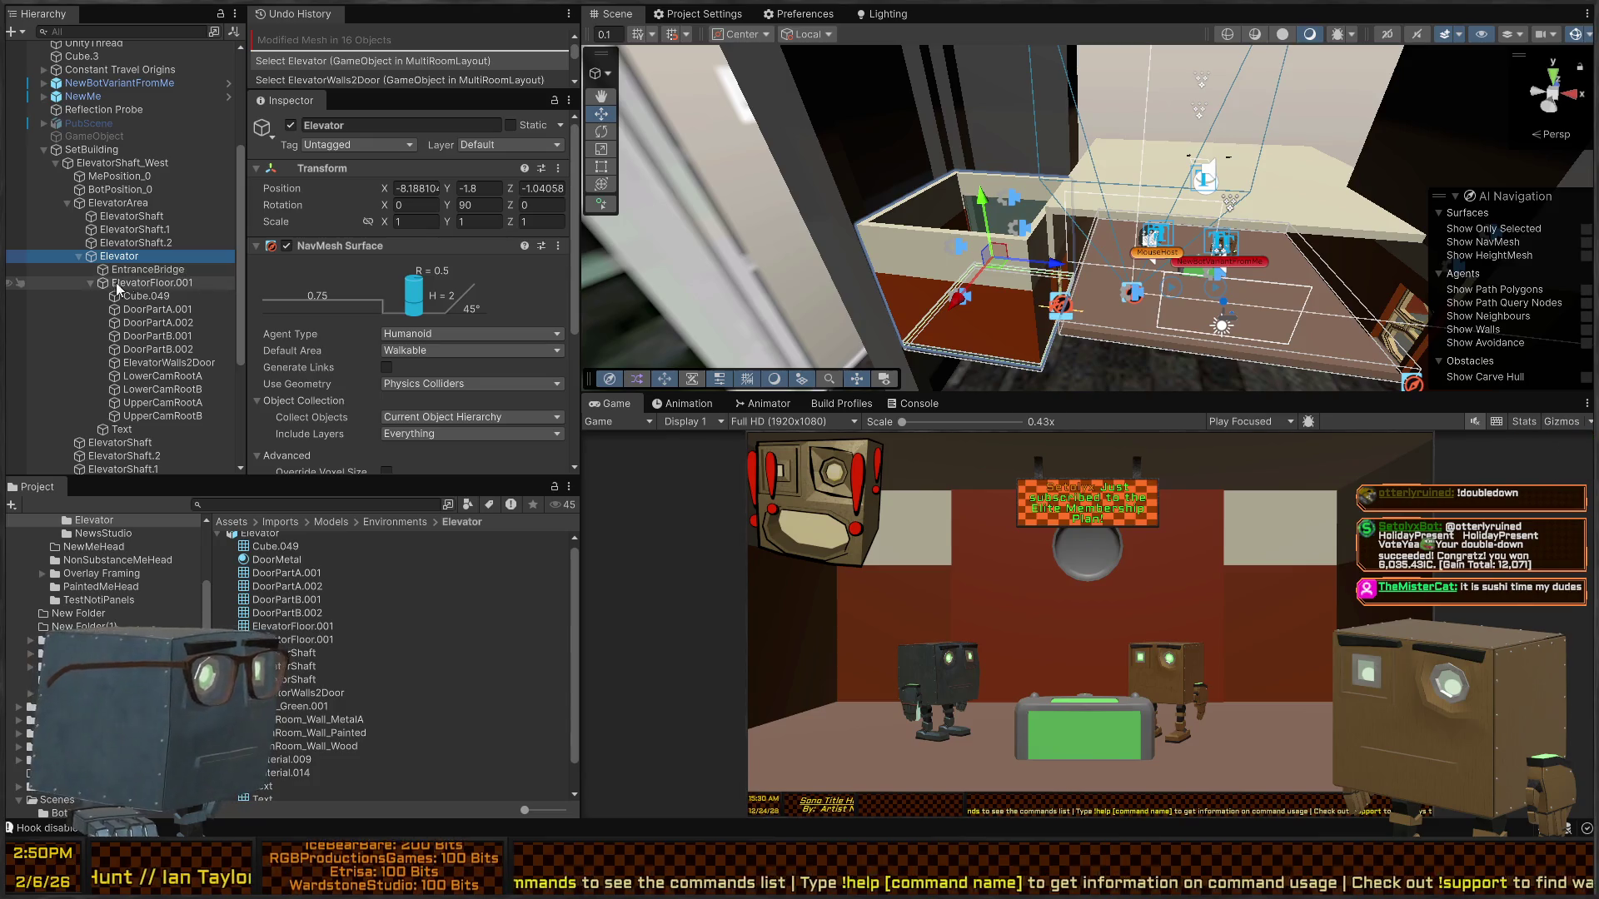
{"action": "left_click", "coordinate": [125, 281]}
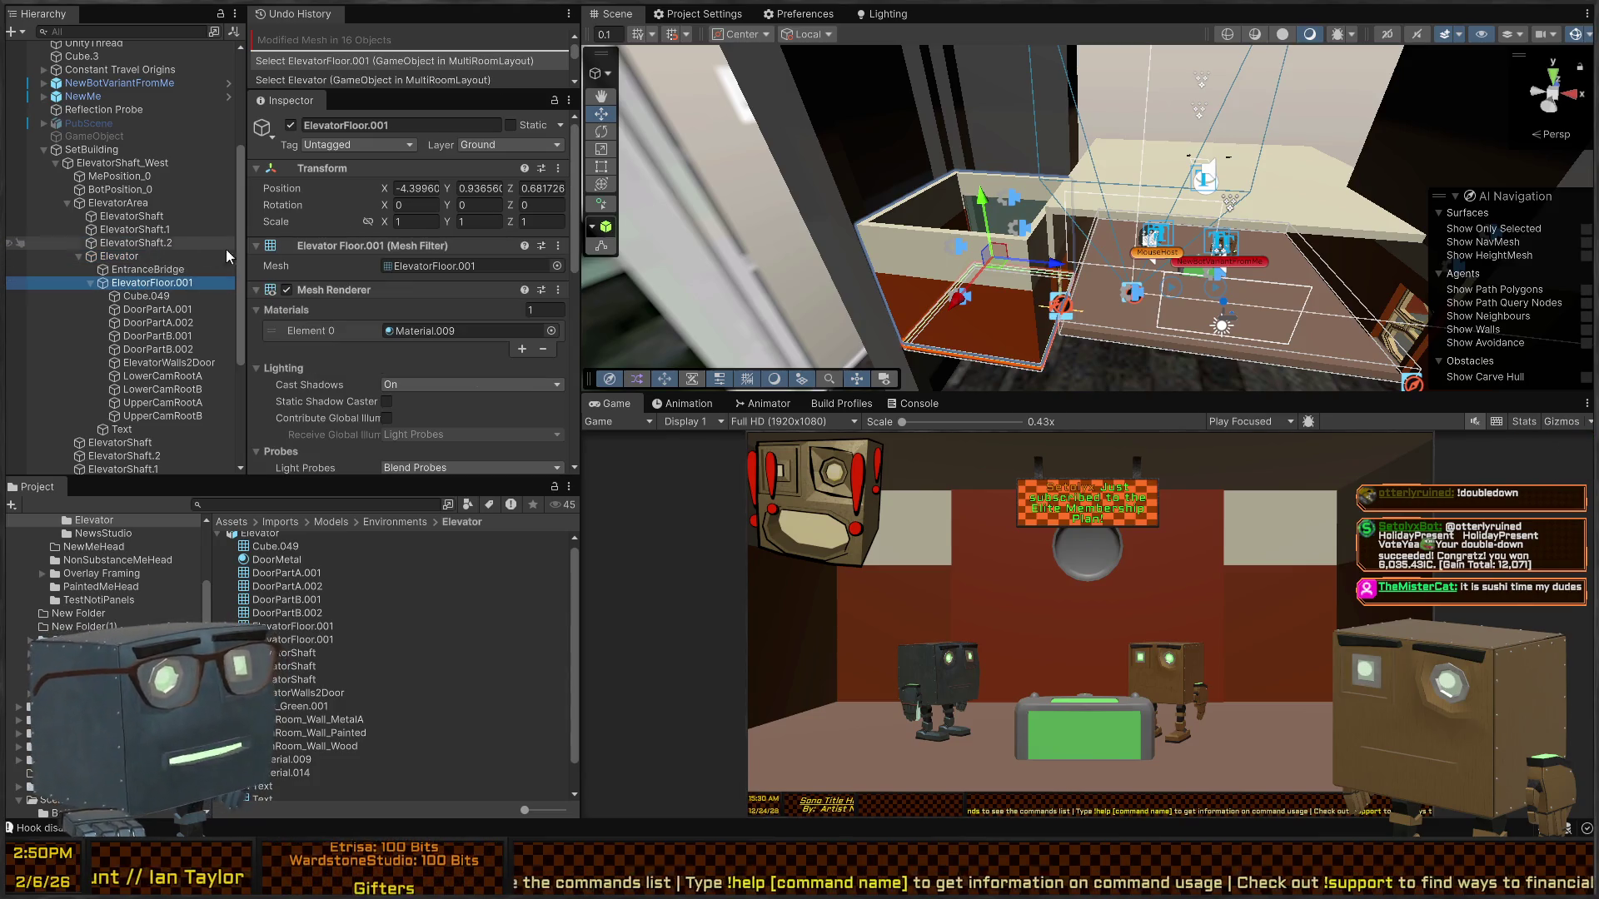
{"action": "left_click", "coordinate": [441, 265]}
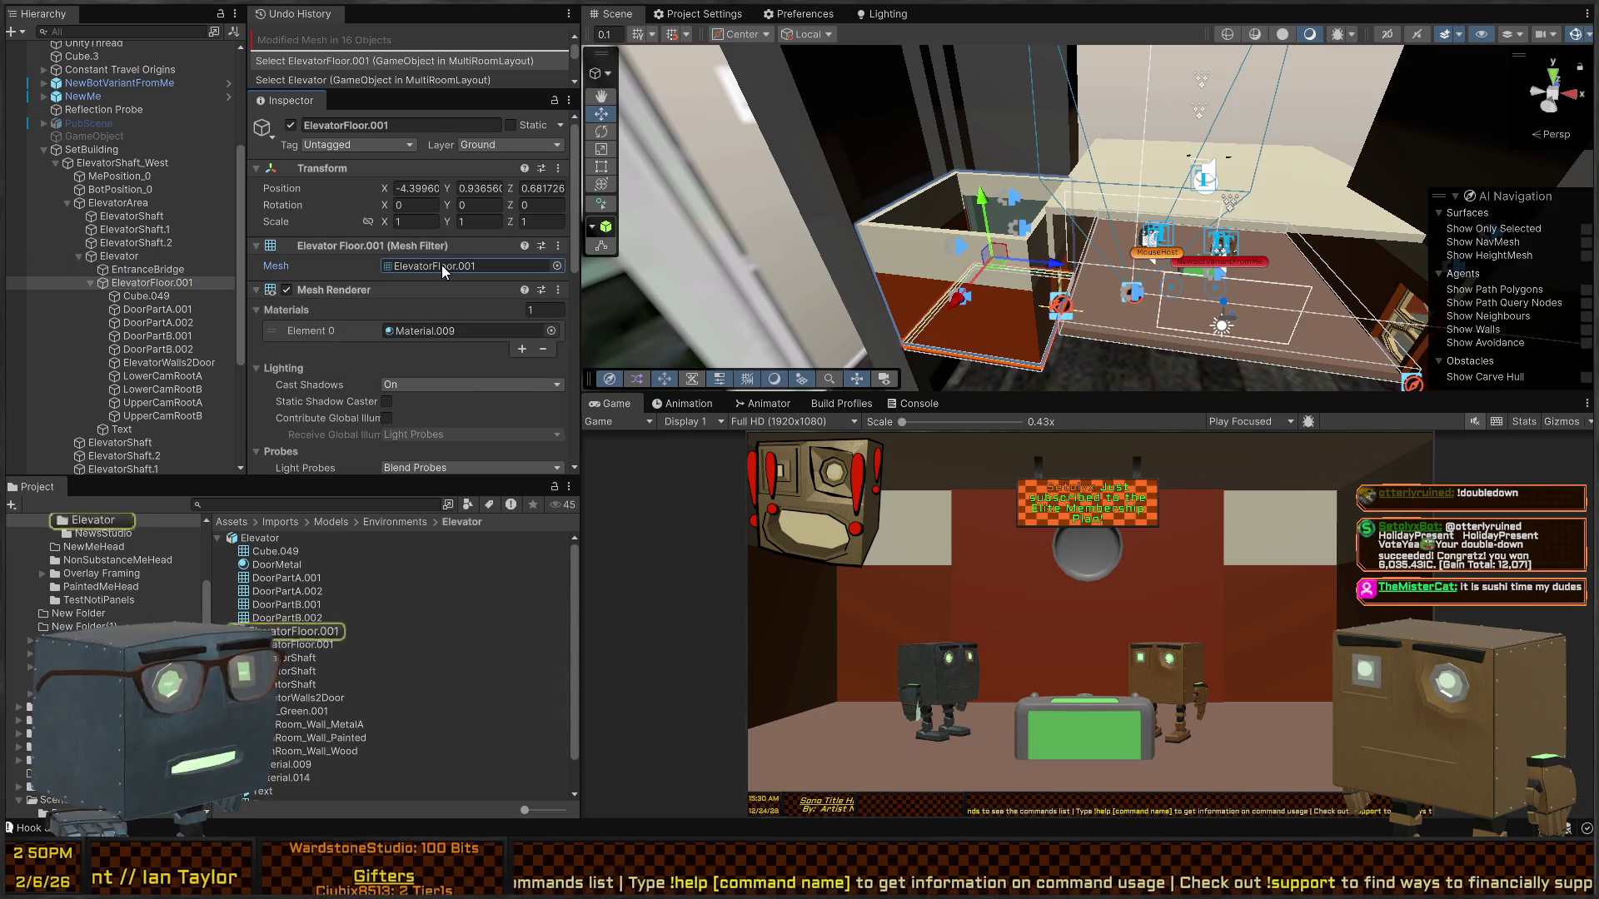
{"action": "left_click", "coordinate": [234, 540]}
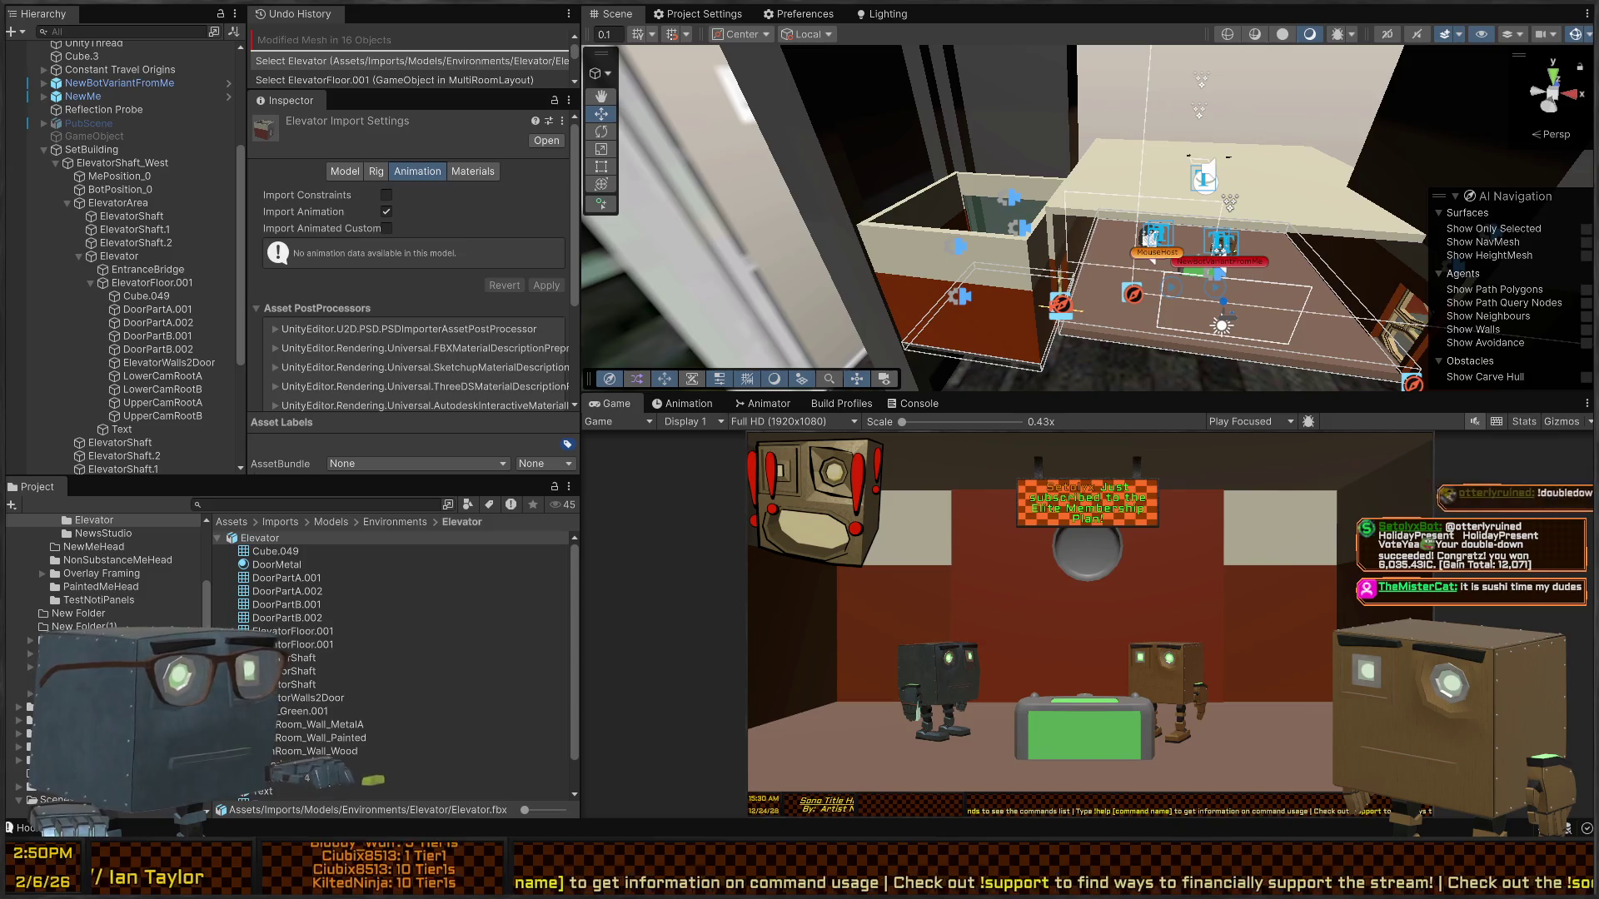
{"action": "key", "text": "alt+Tab"}
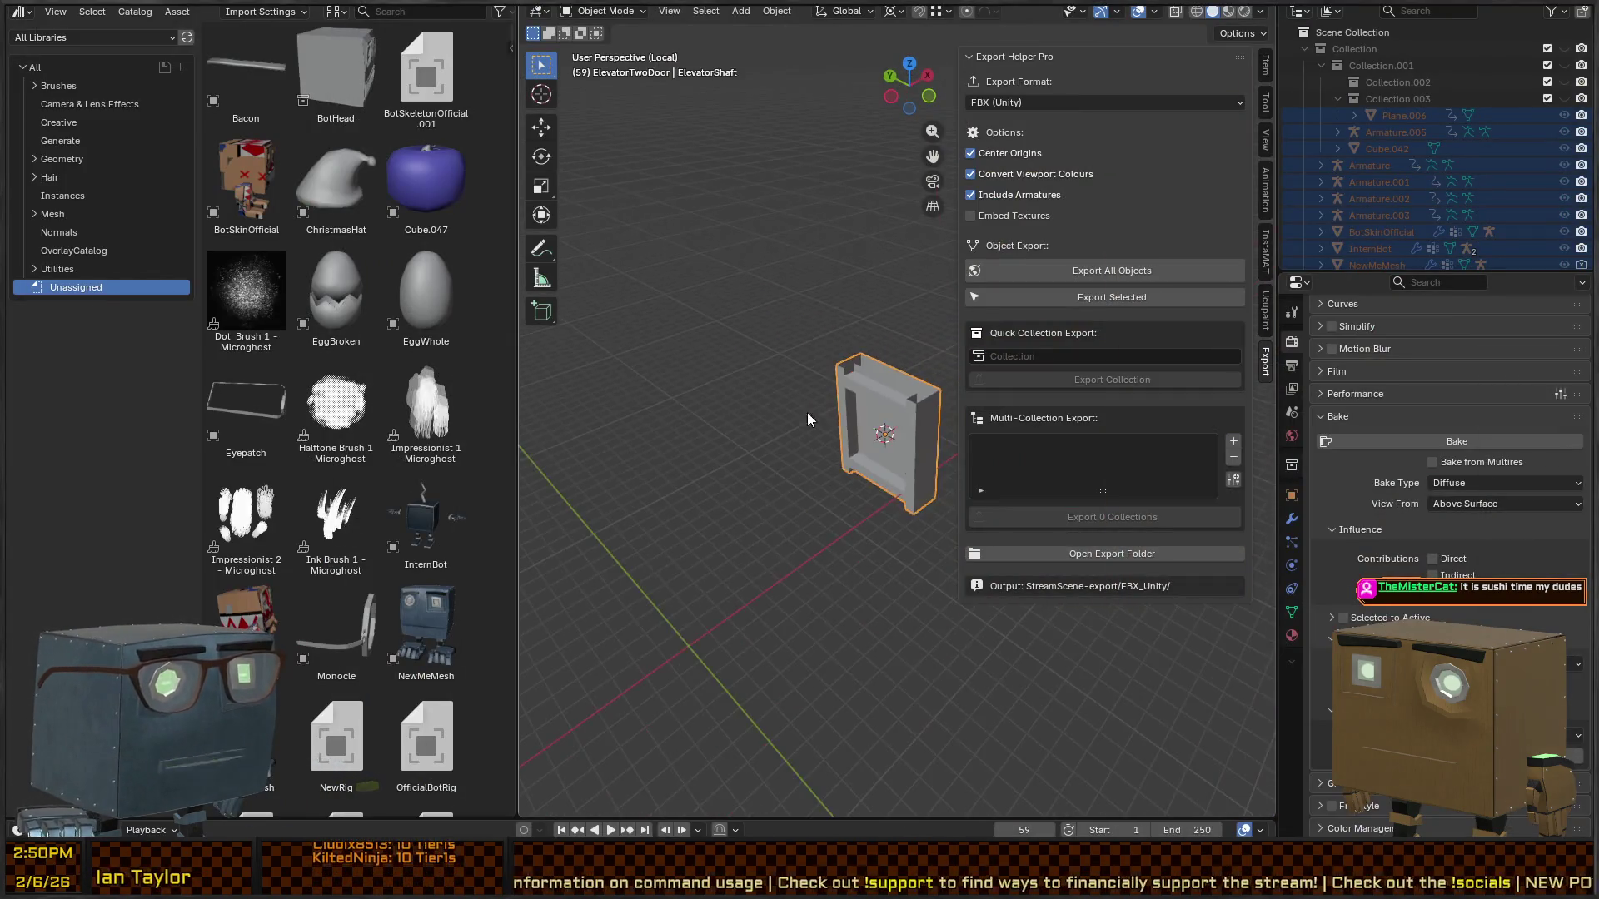
- Deselect the shaft, leave local view to see the whole scene, and hide the export side panel
{"action": "left_click_drag", "start_coordinate": [807, 412], "coordinate": [858, 488]}
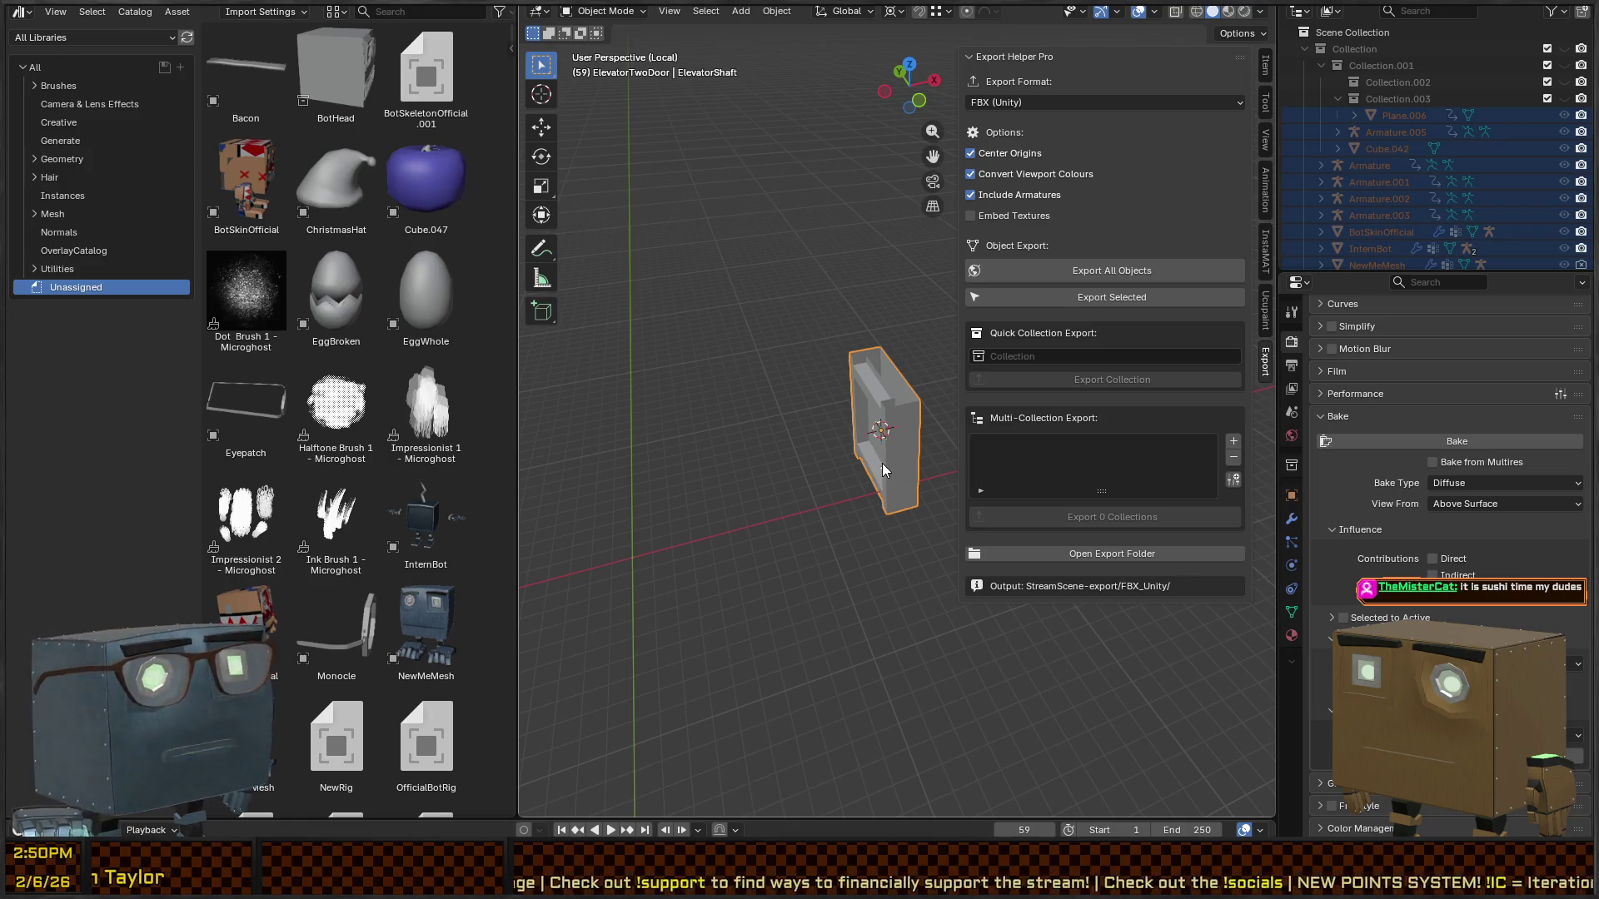
{"action": "left_click", "coordinate": [811, 472]}
{"action": "key", "text": "KP_Divide"}
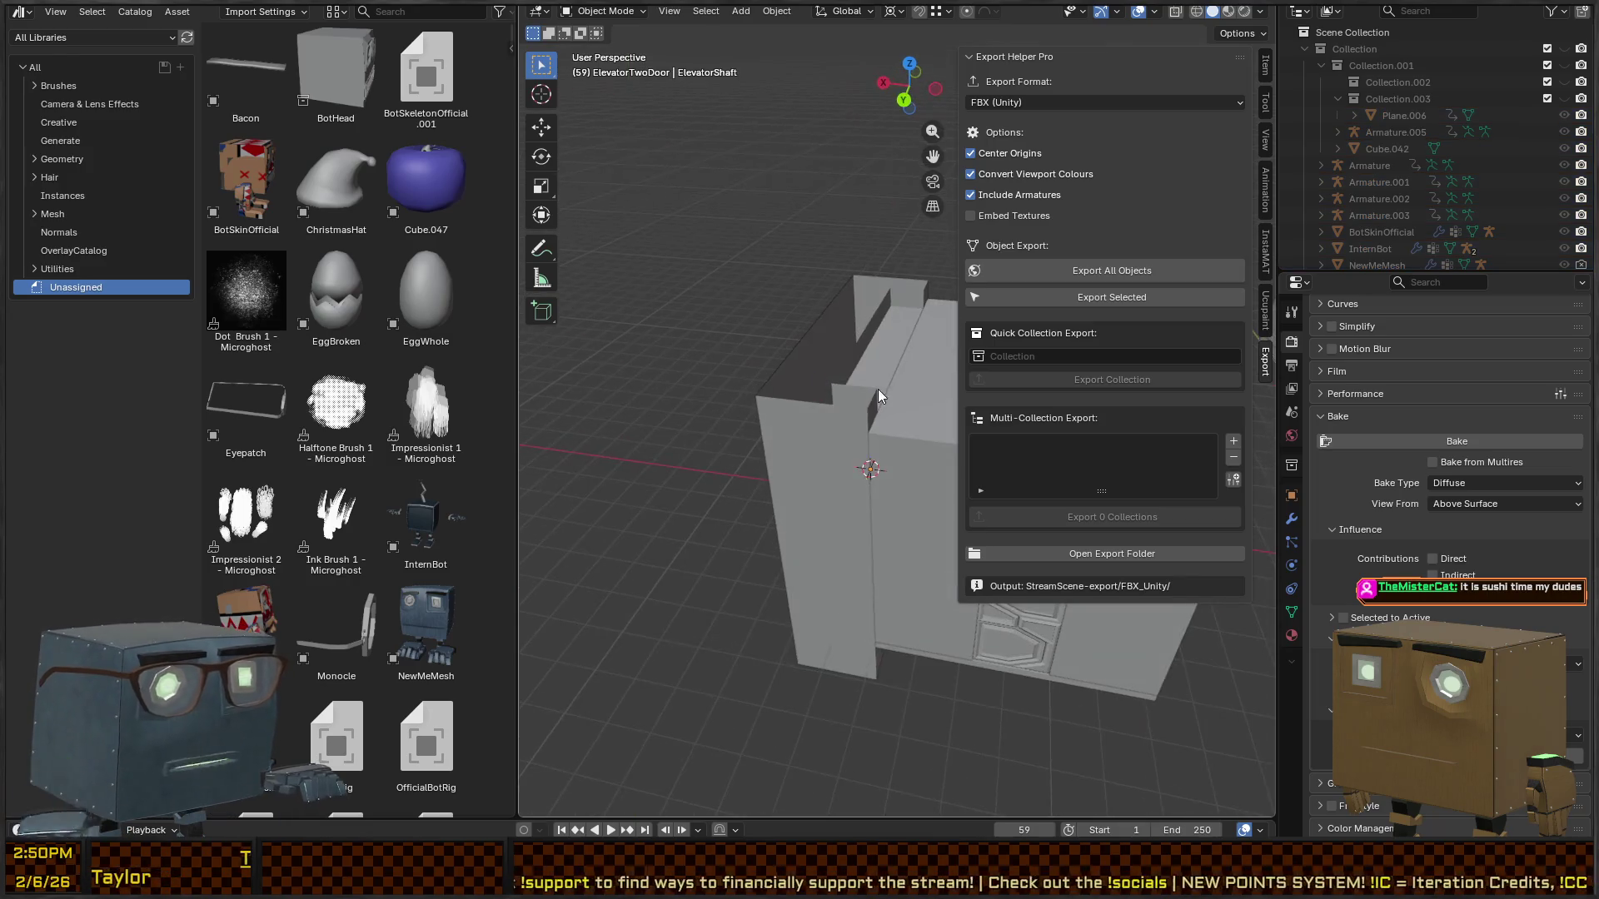
{"action": "scroll", "coordinate": [759, 386], "scroll_direction": "down", "scroll_amount": 4}
{"action": "key", "text": "n"}
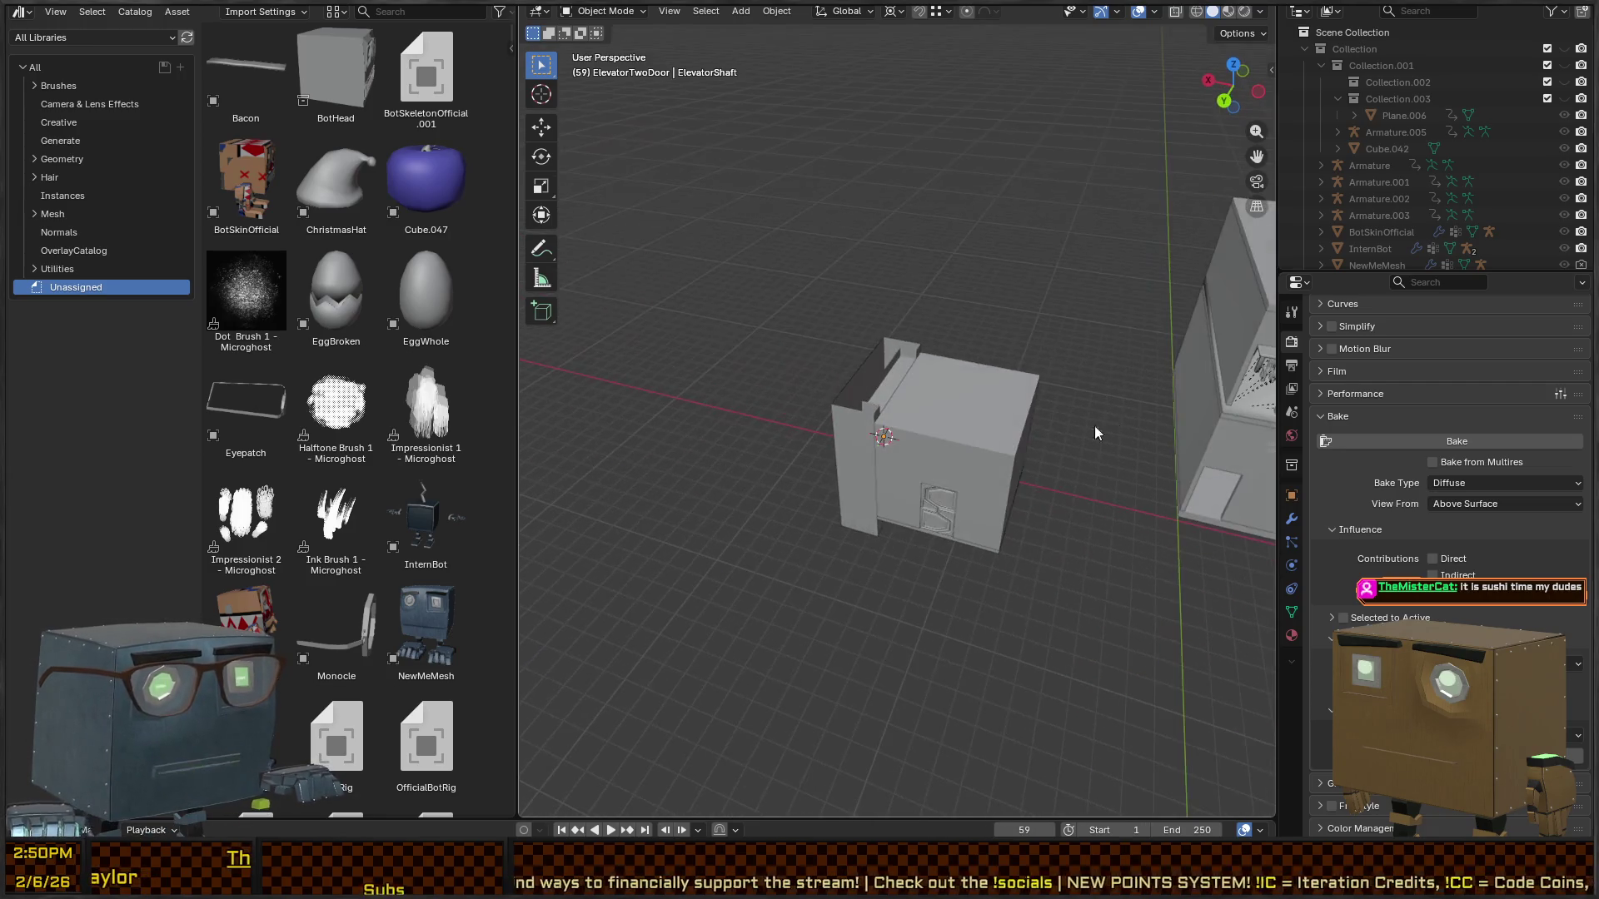
- Select the elevator floor, ElevatorShaft, back wall and door, with the floor active
{"action": "left_click_drag", "start_coordinate": [1110, 309], "coordinate": [730, 631]}
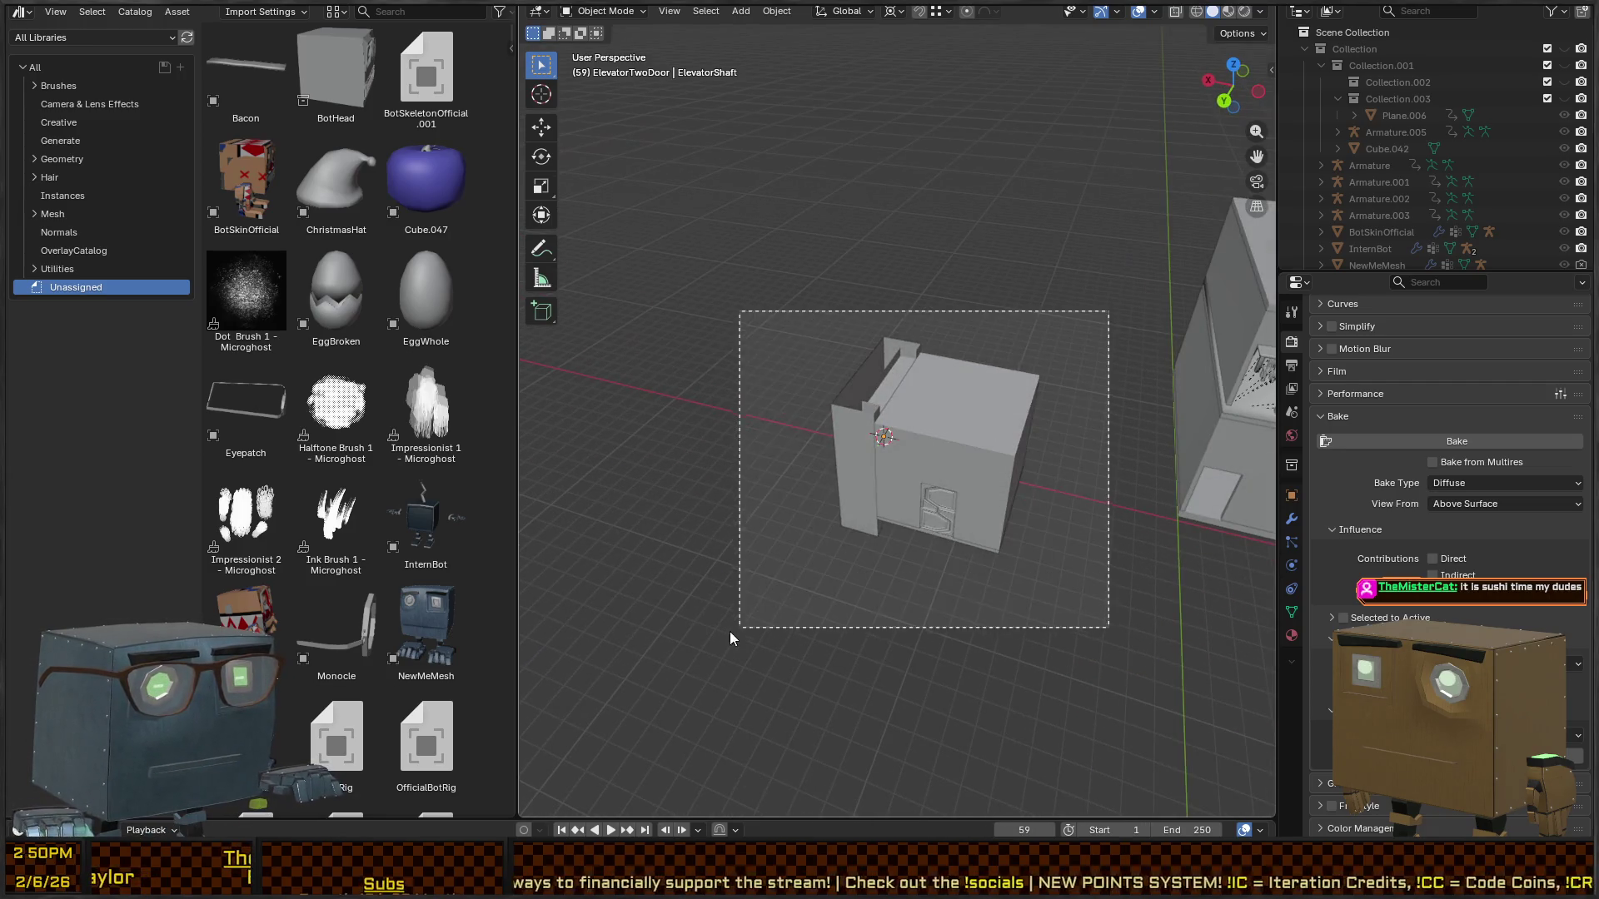
{"action": "left_click", "coordinate": [957, 517]}
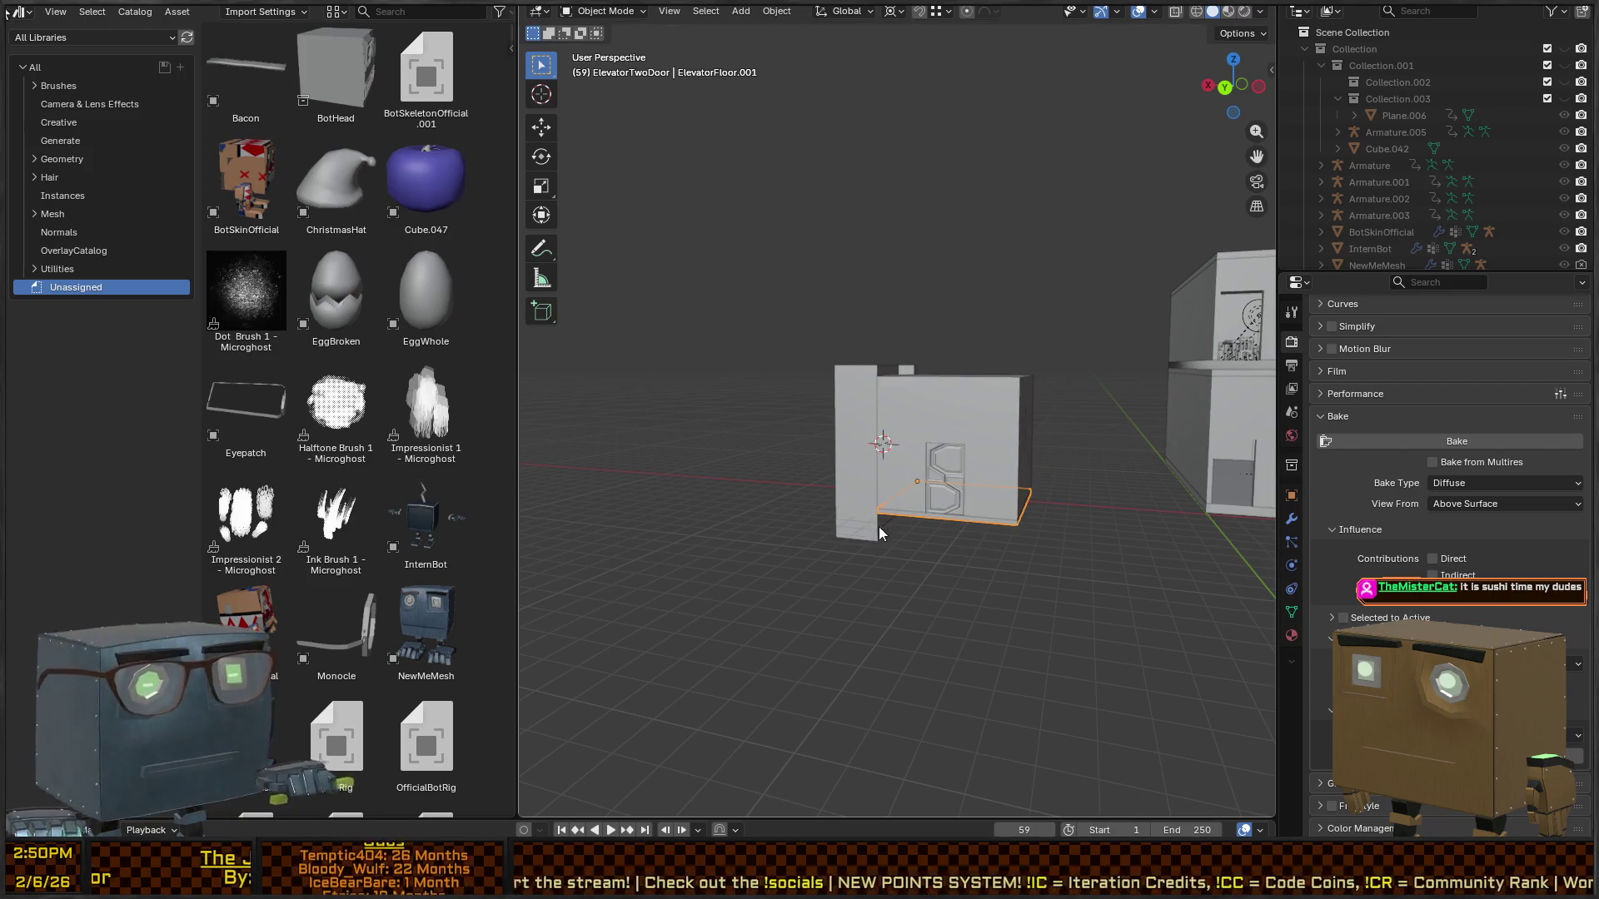
{"action": "left_click", "coordinate": [874, 526], "text": "shift"}
{"action": "left_click", "coordinate": [992, 522], "text": "shift"}
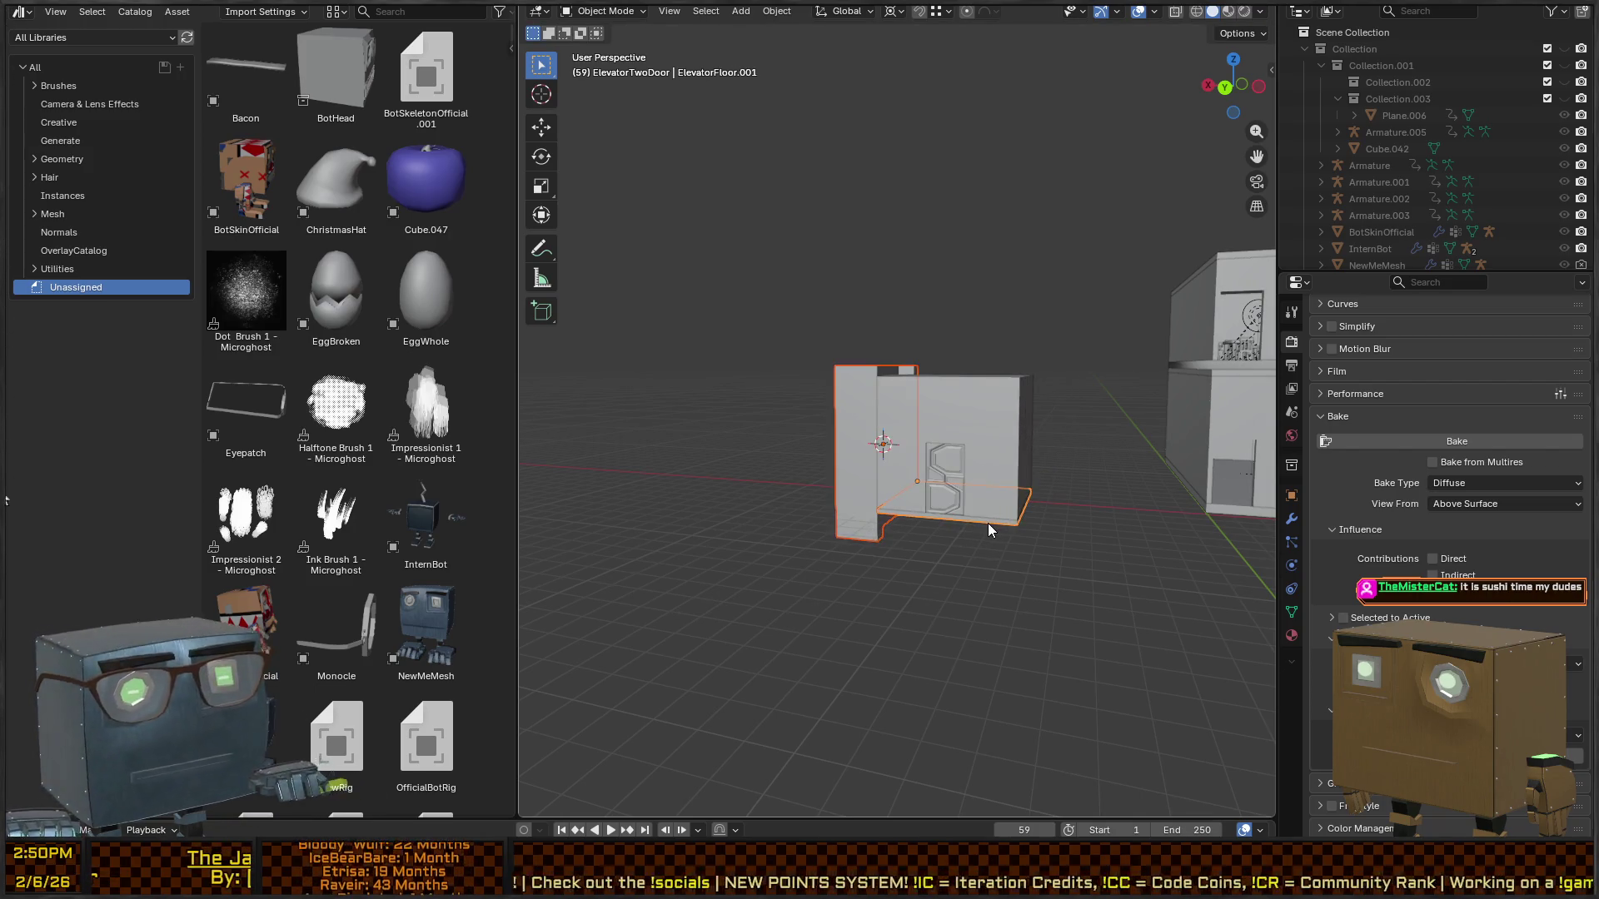
{"action": "key", "text": "c"}
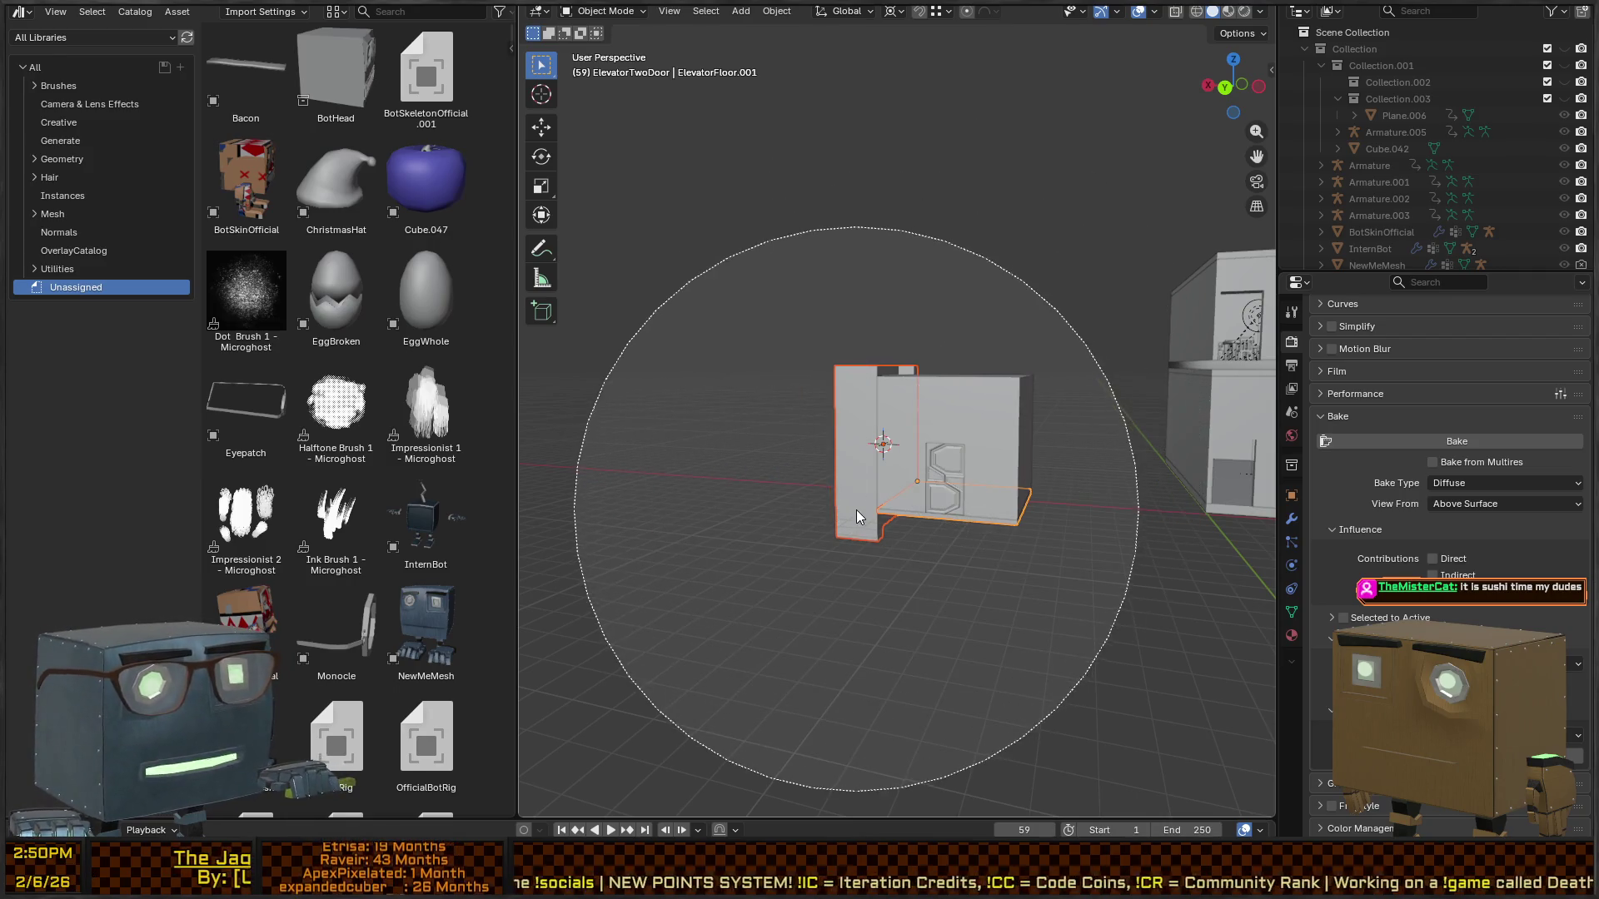
{"action": "scroll", "coordinate": [857, 510], "scroll_direction": "up", "scroll_amount": 3}
{"action": "mouse_move", "coordinate": [858, 470]}
{"action": "left_mouse_down"}
{"action": "mouse_move", "coordinate": [954, 471]}
{"action": "mouse_move", "coordinate": [956, 499]}
{"action": "left_mouse_up"}
{"action": "right_click", "coordinate": [956, 500]}
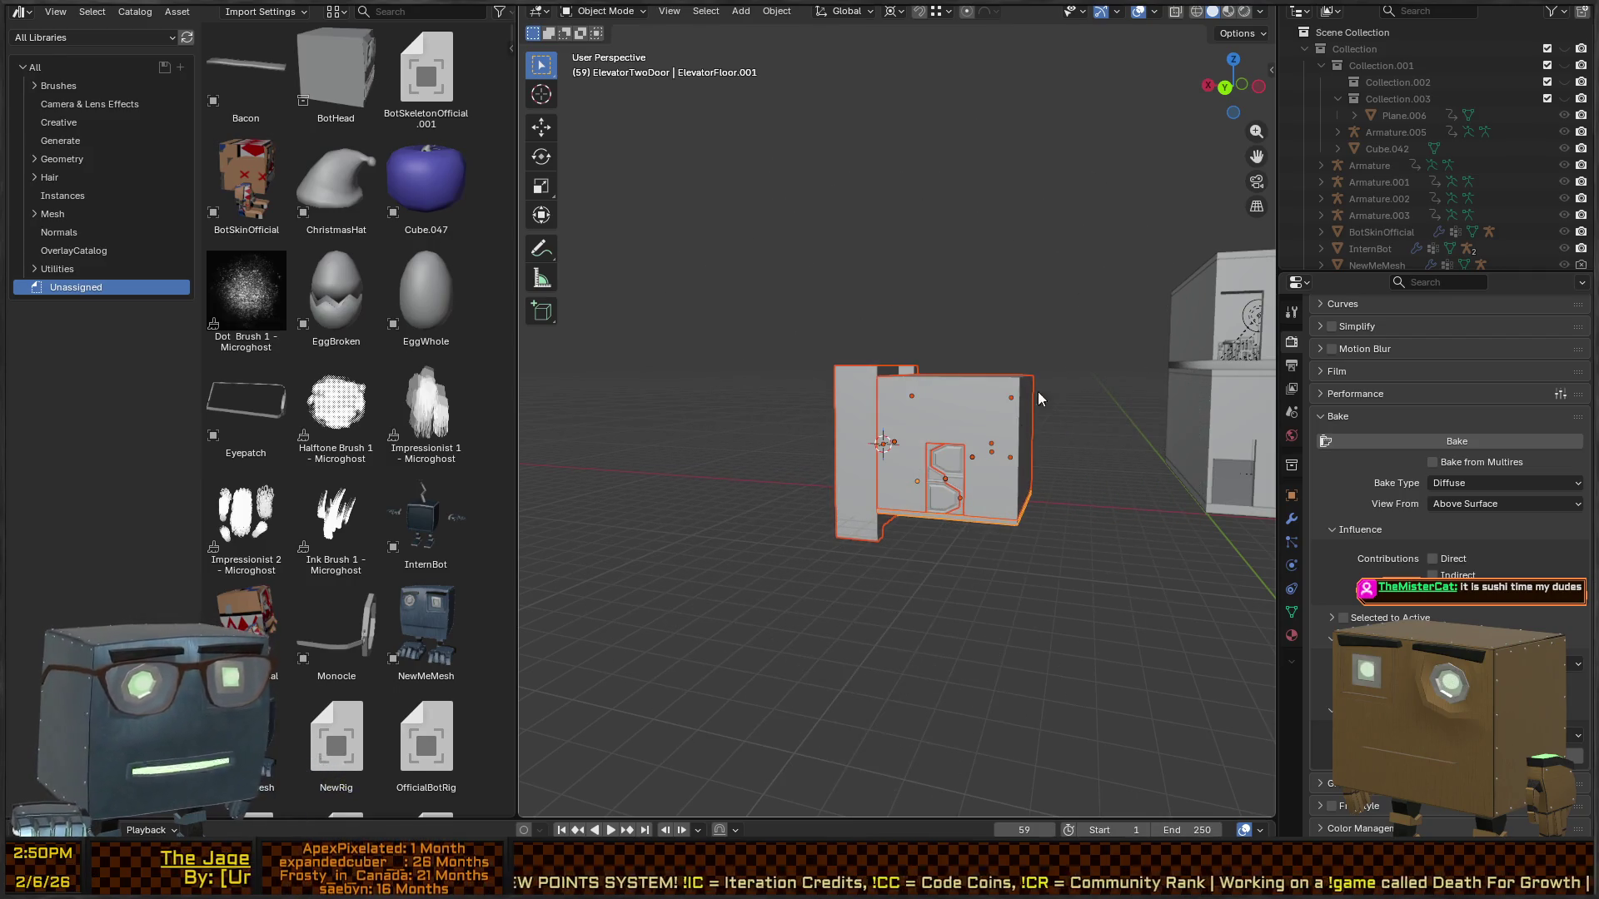
- Show ElevatorFloor.001's Object properties: location 13.928, -0.97077, 0.42571 m, scale 1.000
{"action": "key", "text": "q"}
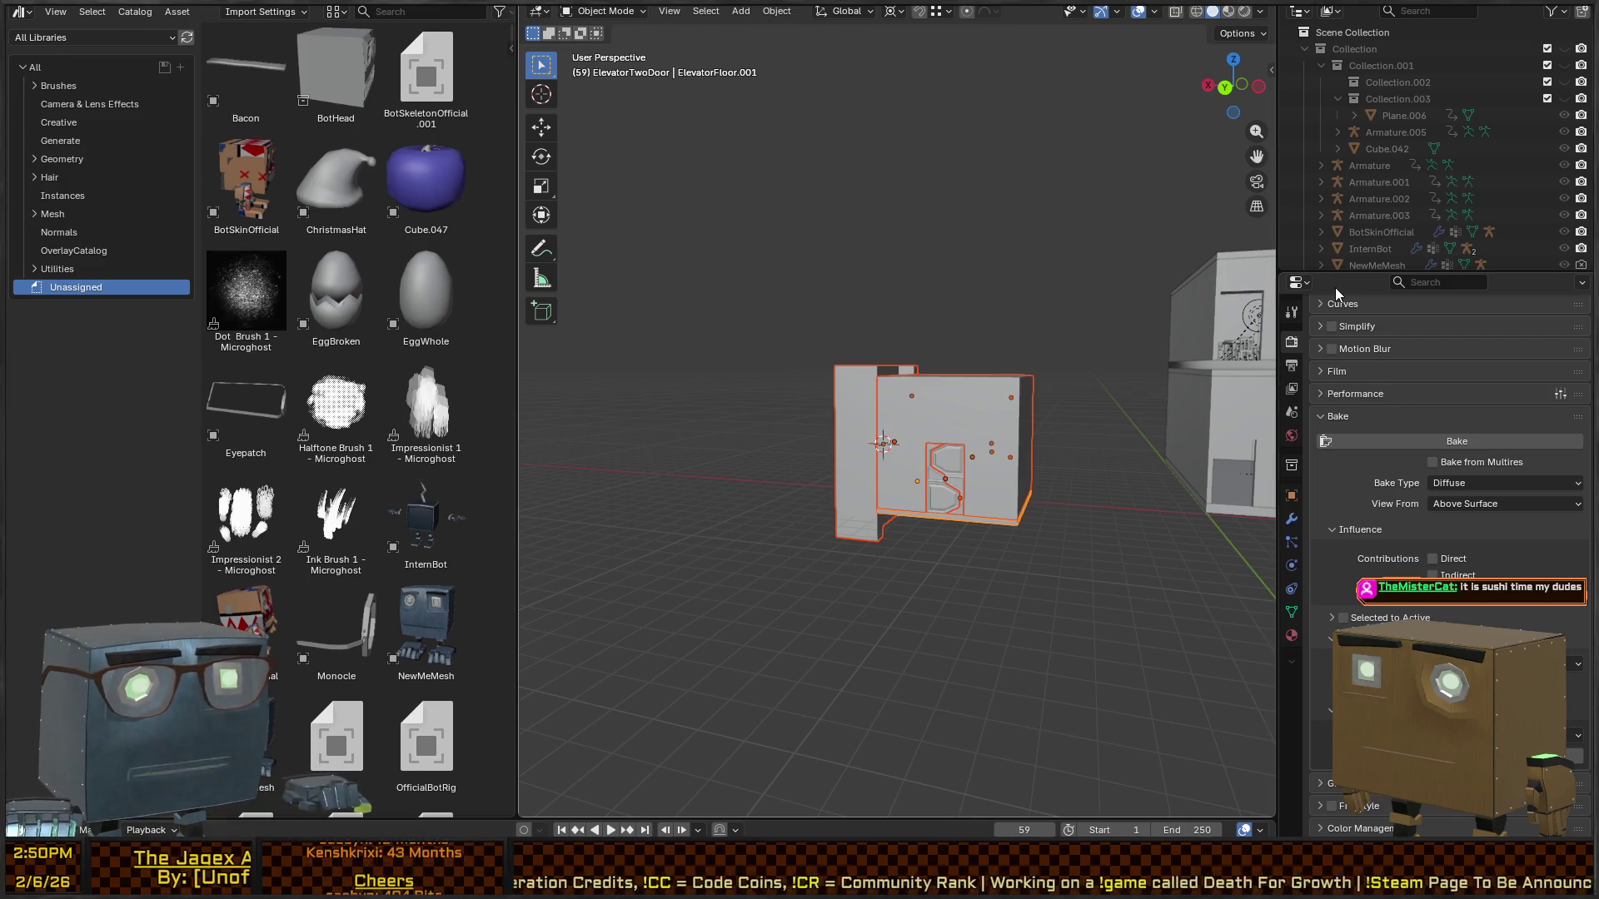
{"action": "scroll", "coordinate": [1408, 375], "scroll_direction": "up", "scroll_amount": 8}
{"action": "scroll", "coordinate": [1398, 398], "scroll_direction": "up", "scroll_amount": 5}
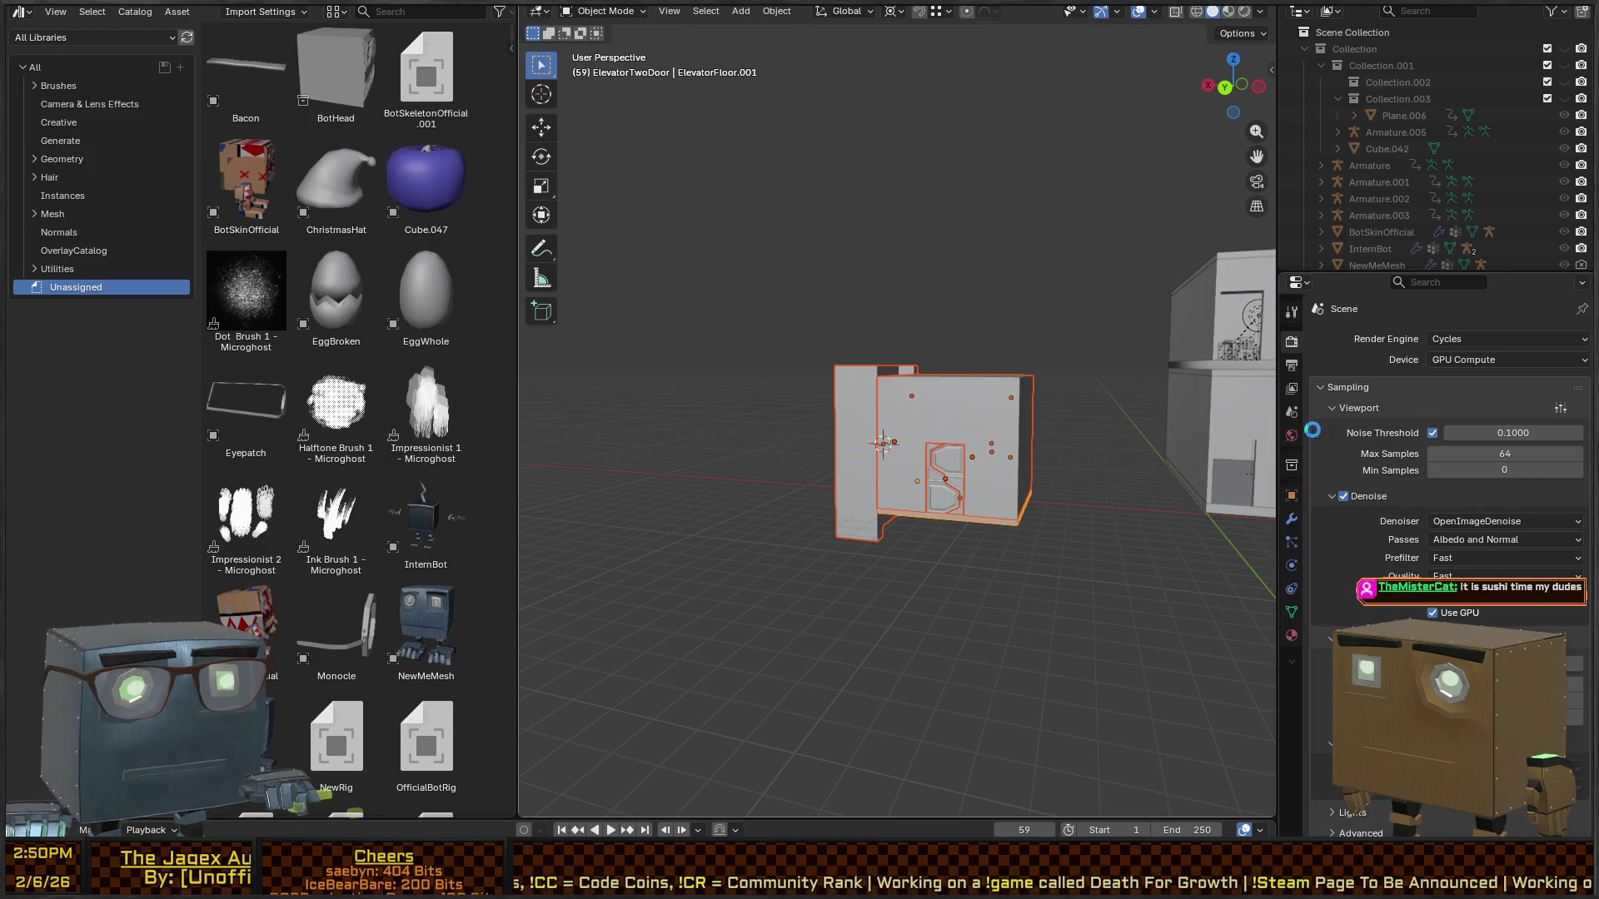
{"action": "left_click", "coordinate": [1293, 503]}
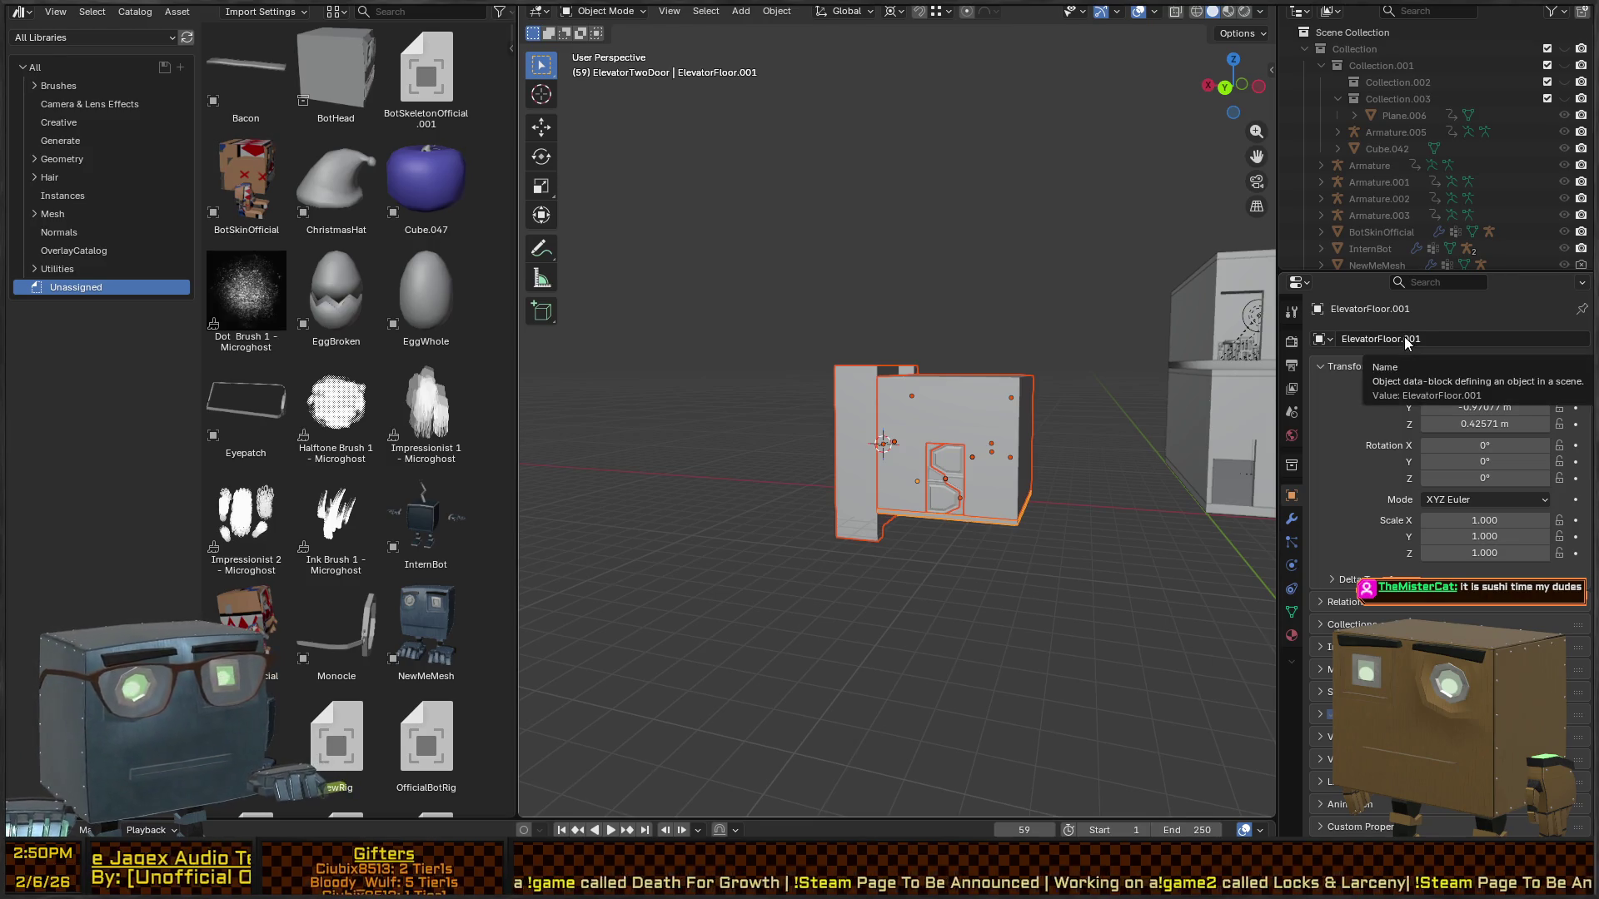
- Rename the ElevatorFloor.001 object to 'Elevator'
{"action": "scroll", "coordinate": [1414, 148], "scroll_direction": "down", "scroll_amount": 5}
{"action": "scroll", "coordinate": [1413, 148], "scroll_direction": "down", "scroll_amount": 3}
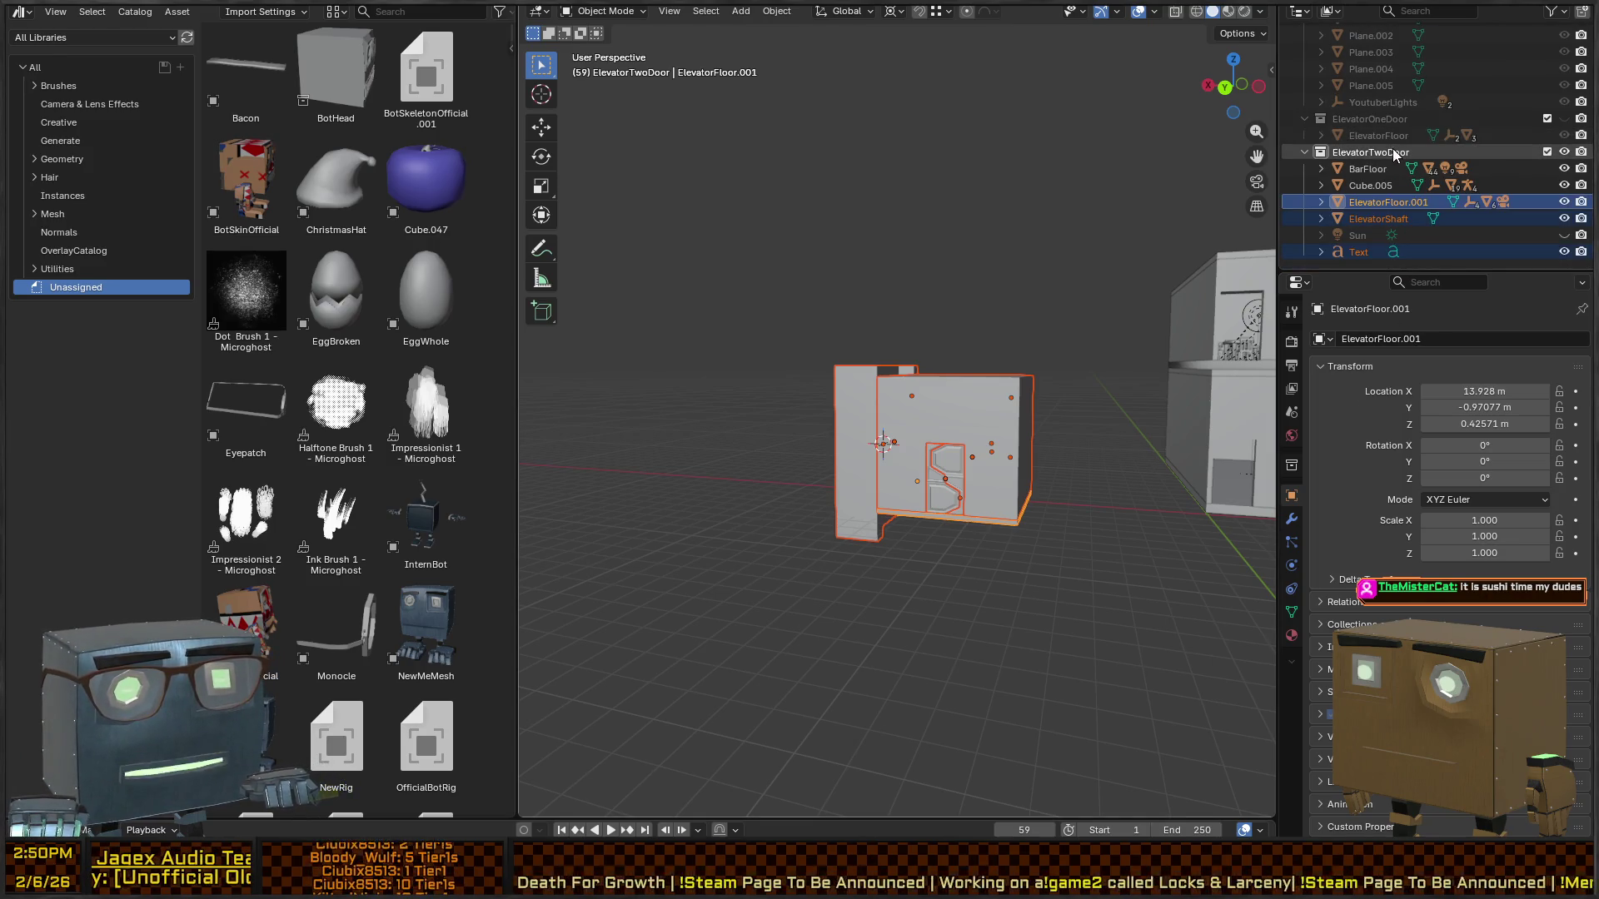
{"action": "left_click", "coordinate": [1386, 333]}
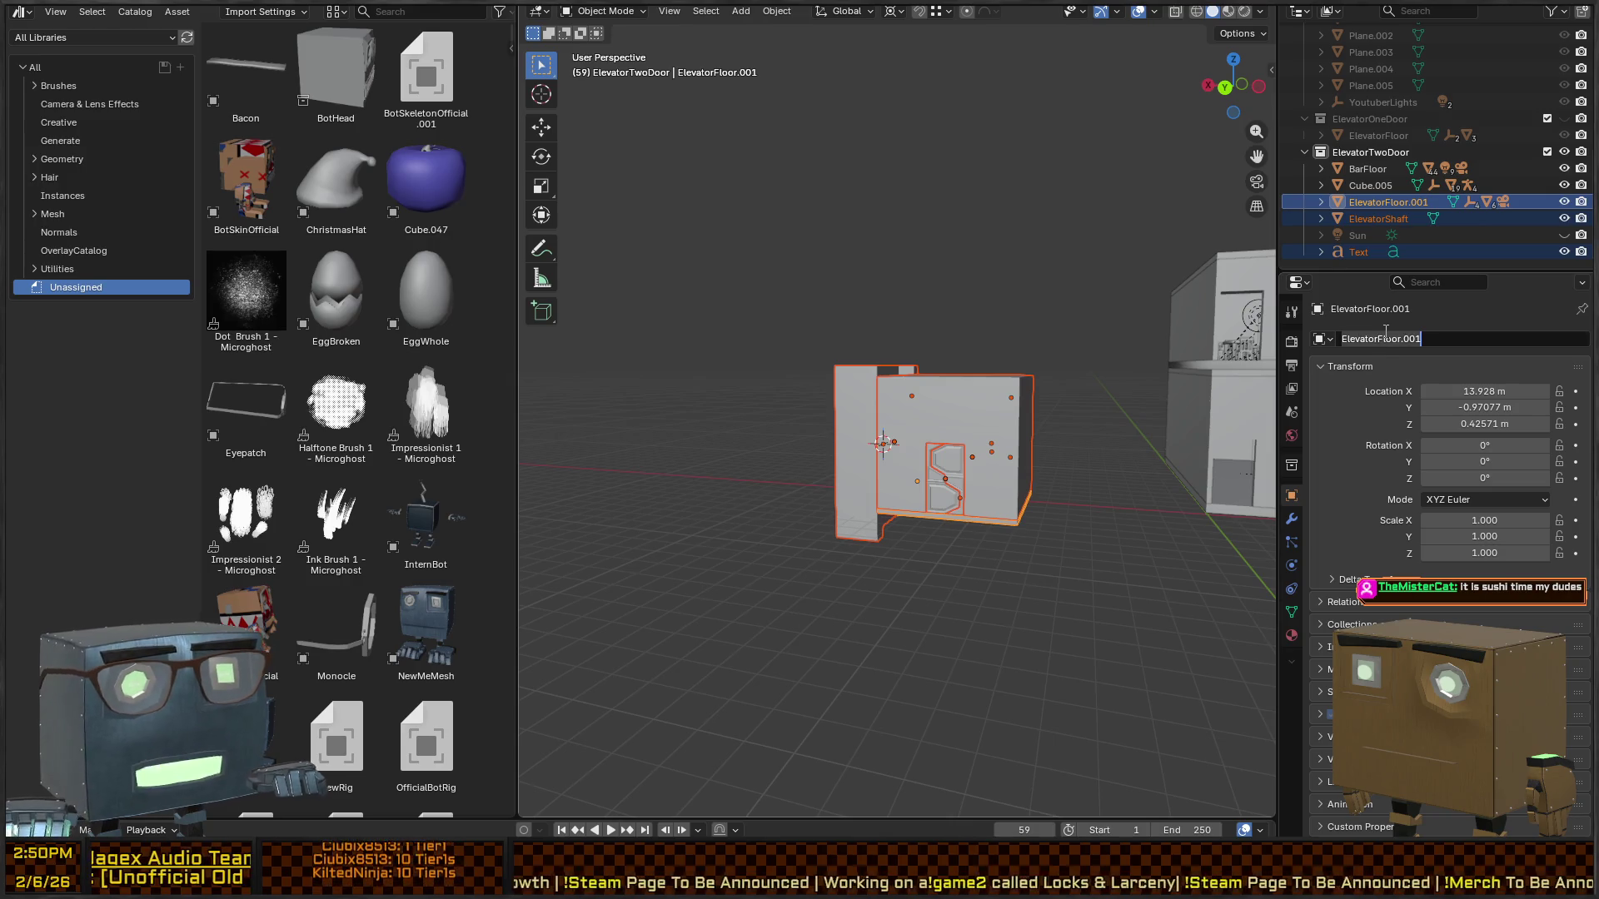
{"action": "type", "text": "Elevat"}
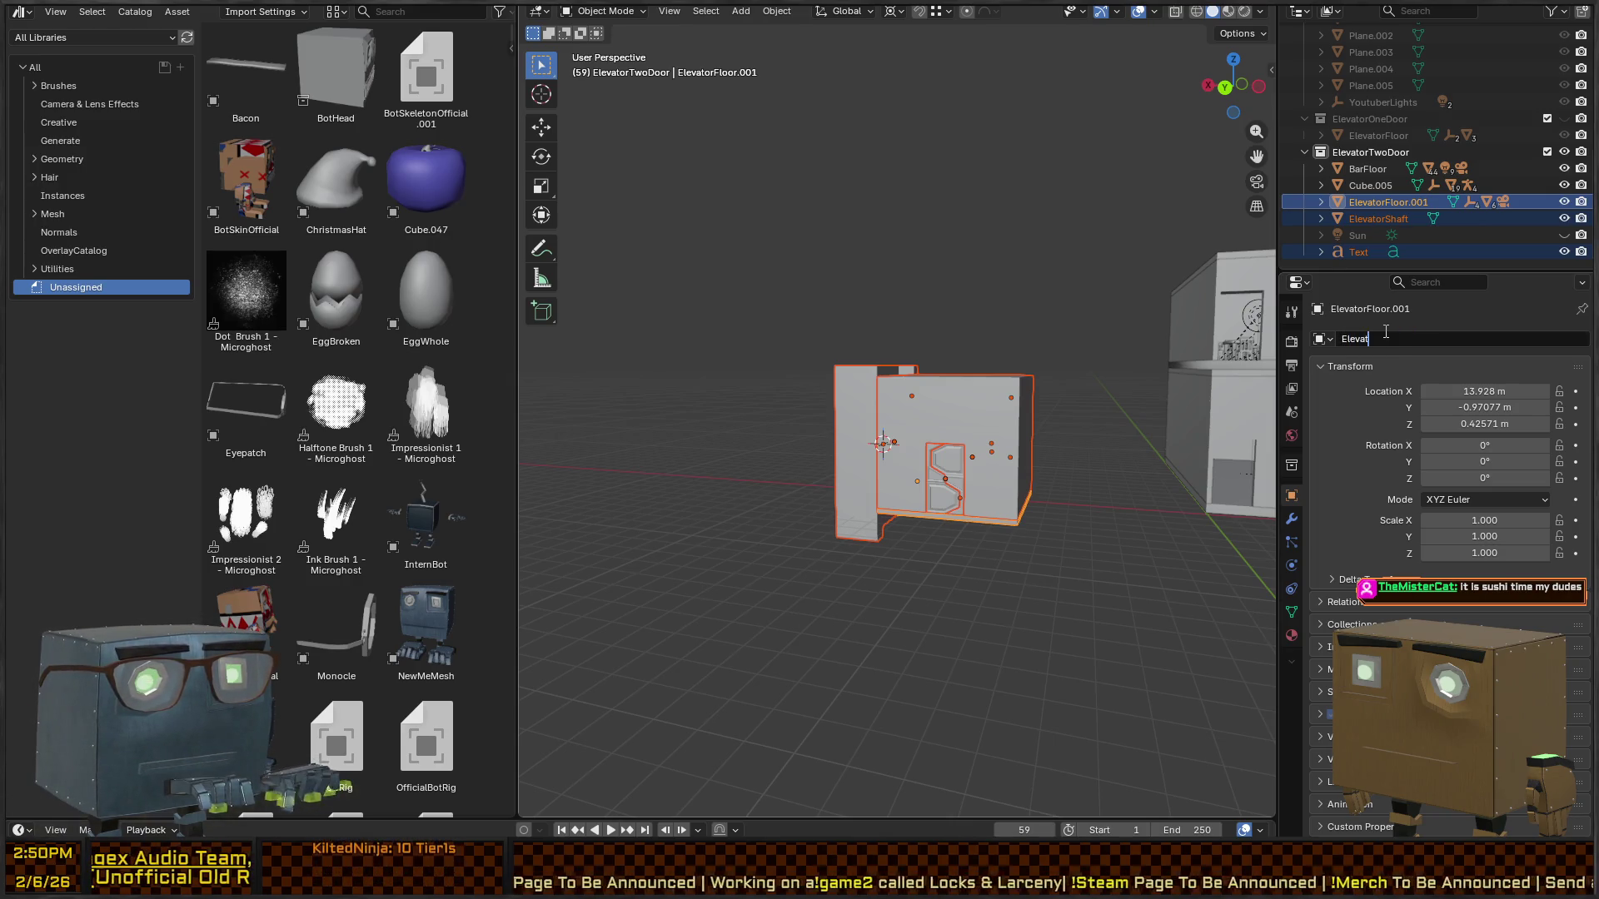
{"action": "type", "text": "or"}
{"action": "key", "text": "Return"}
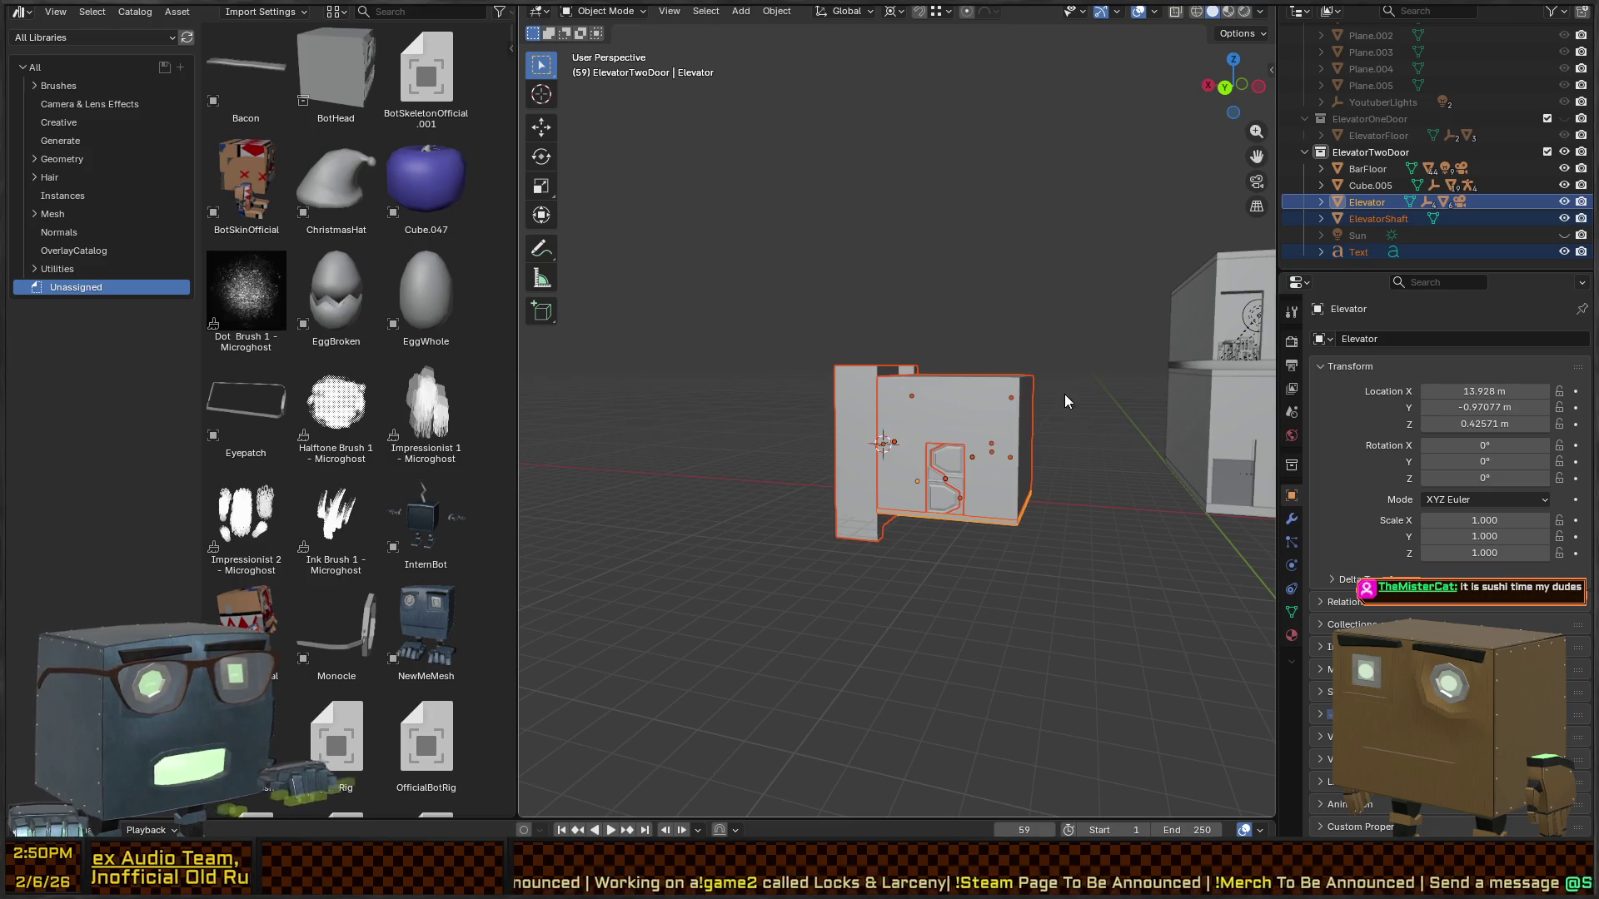
- Export the selected Elevator object via Quick Favorites and open its export folder
{"action": "key", "text": "q"}
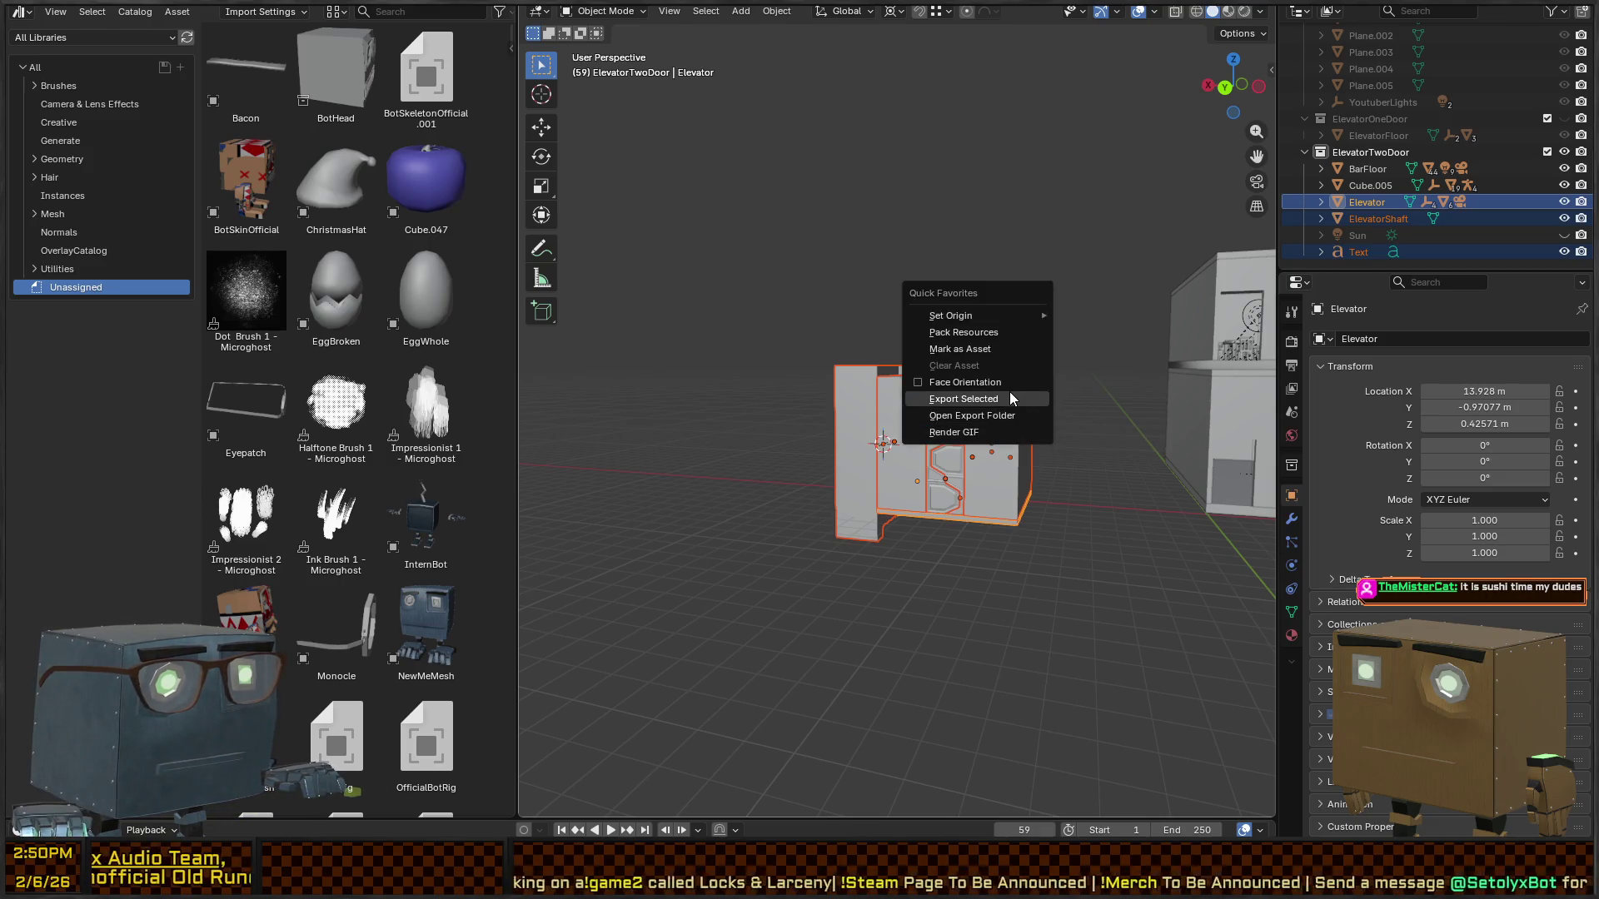
{"action": "left_click", "coordinate": [936, 400]}
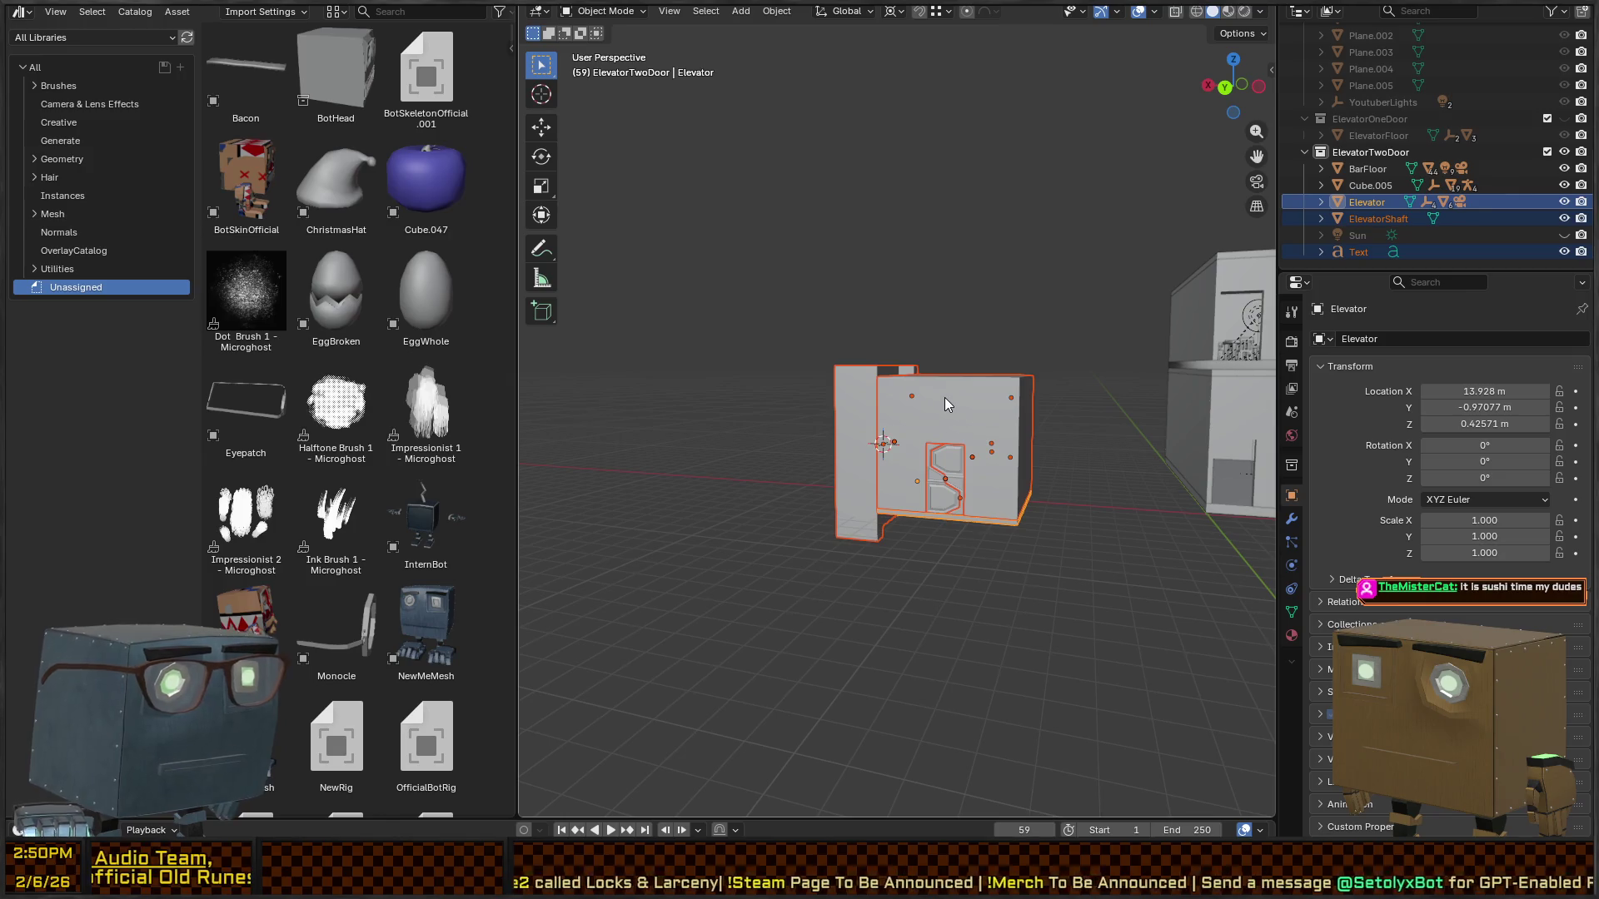
{"action": "key", "text": "q"}
{"action": "left_click", "coordinate": [988, 431]}
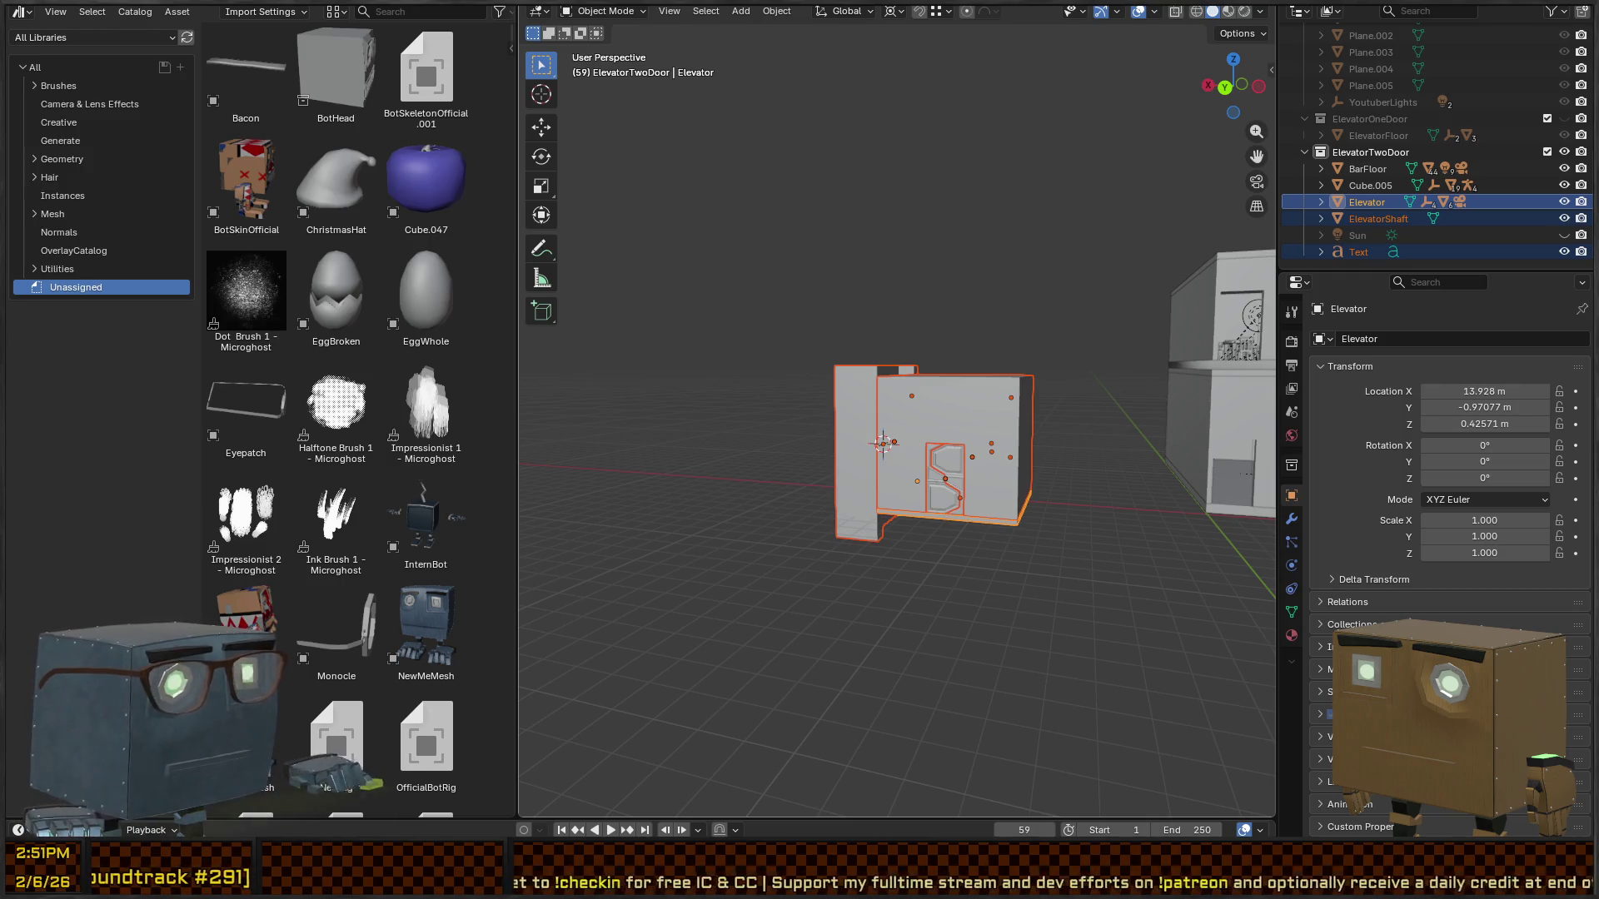
- Switch to the Unity editor so it reimports Elevator.fbx
{"action": "key", "text": "alt+Tab"}
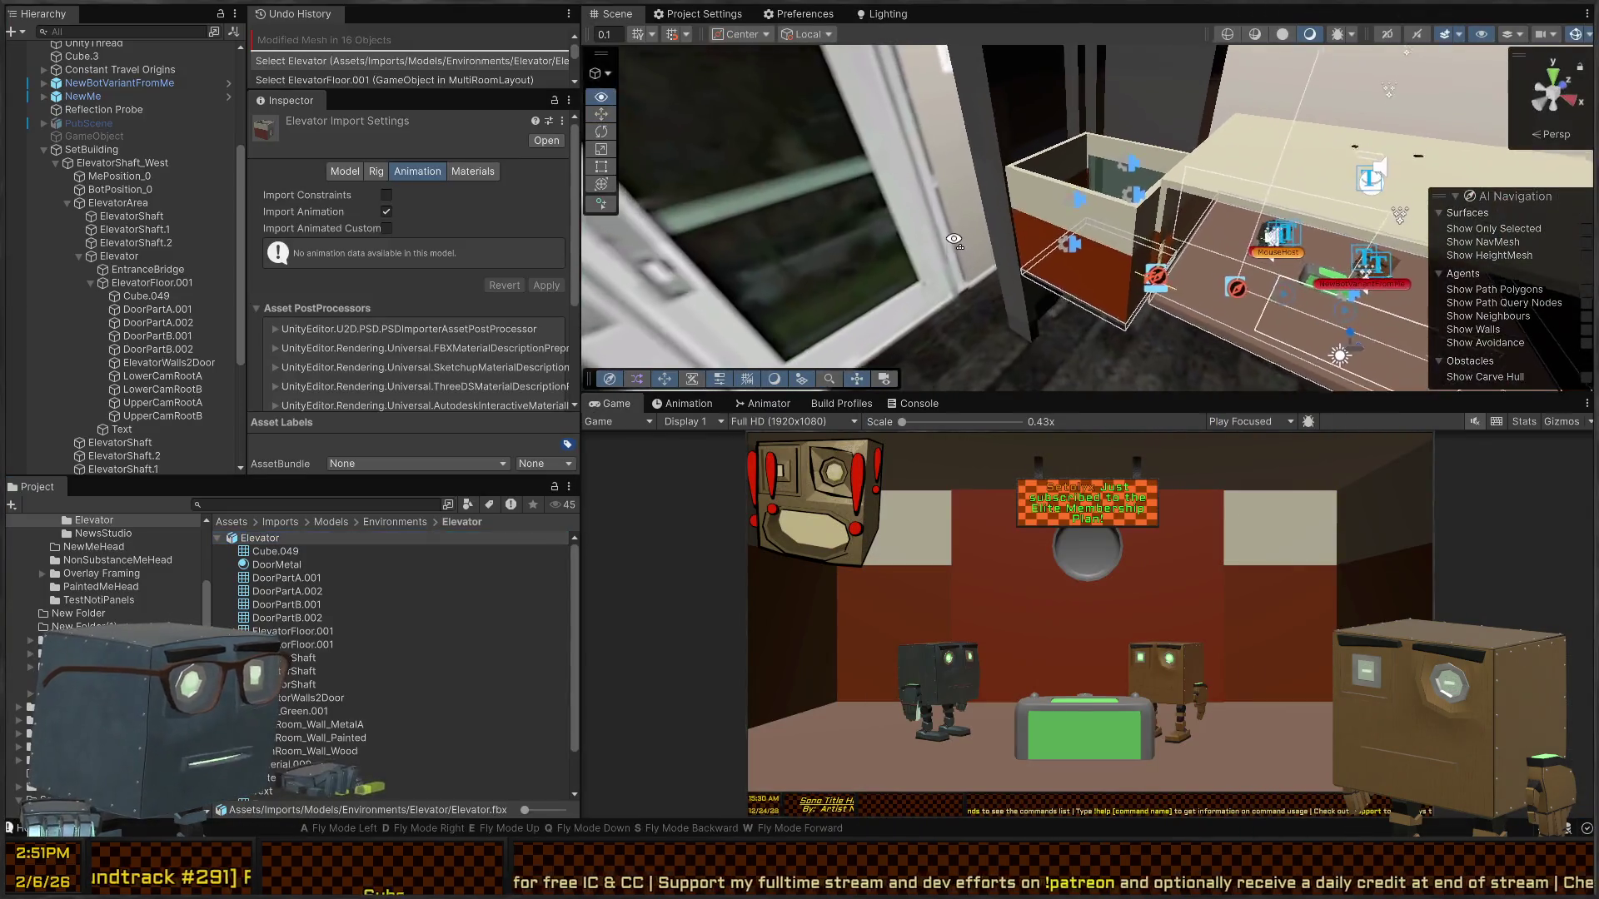
- Drop the Elevator model into the scene, frame it, then delete the test Elevator1 copy
{"action": "left_click", "coordinate": [222, 538]}
{"action": "mouse_move", "coordinate": [250, 538]}
{"action": "left_mouse_down"}
{"action": "mouse_move", "coordinate": [252, 556]}
{"action": "mouse_move", "coordinate": [542, 375]}
{"action": "mouse_move", "coordinate": [921, 274]}
{"action": "mouse_move", "coordinate": [886, 217]}
{"action": "mouse_move", "coordinate": [913, 237]}
{"action": "left_mouse_up"}
{"action": "key", "text": "f"}
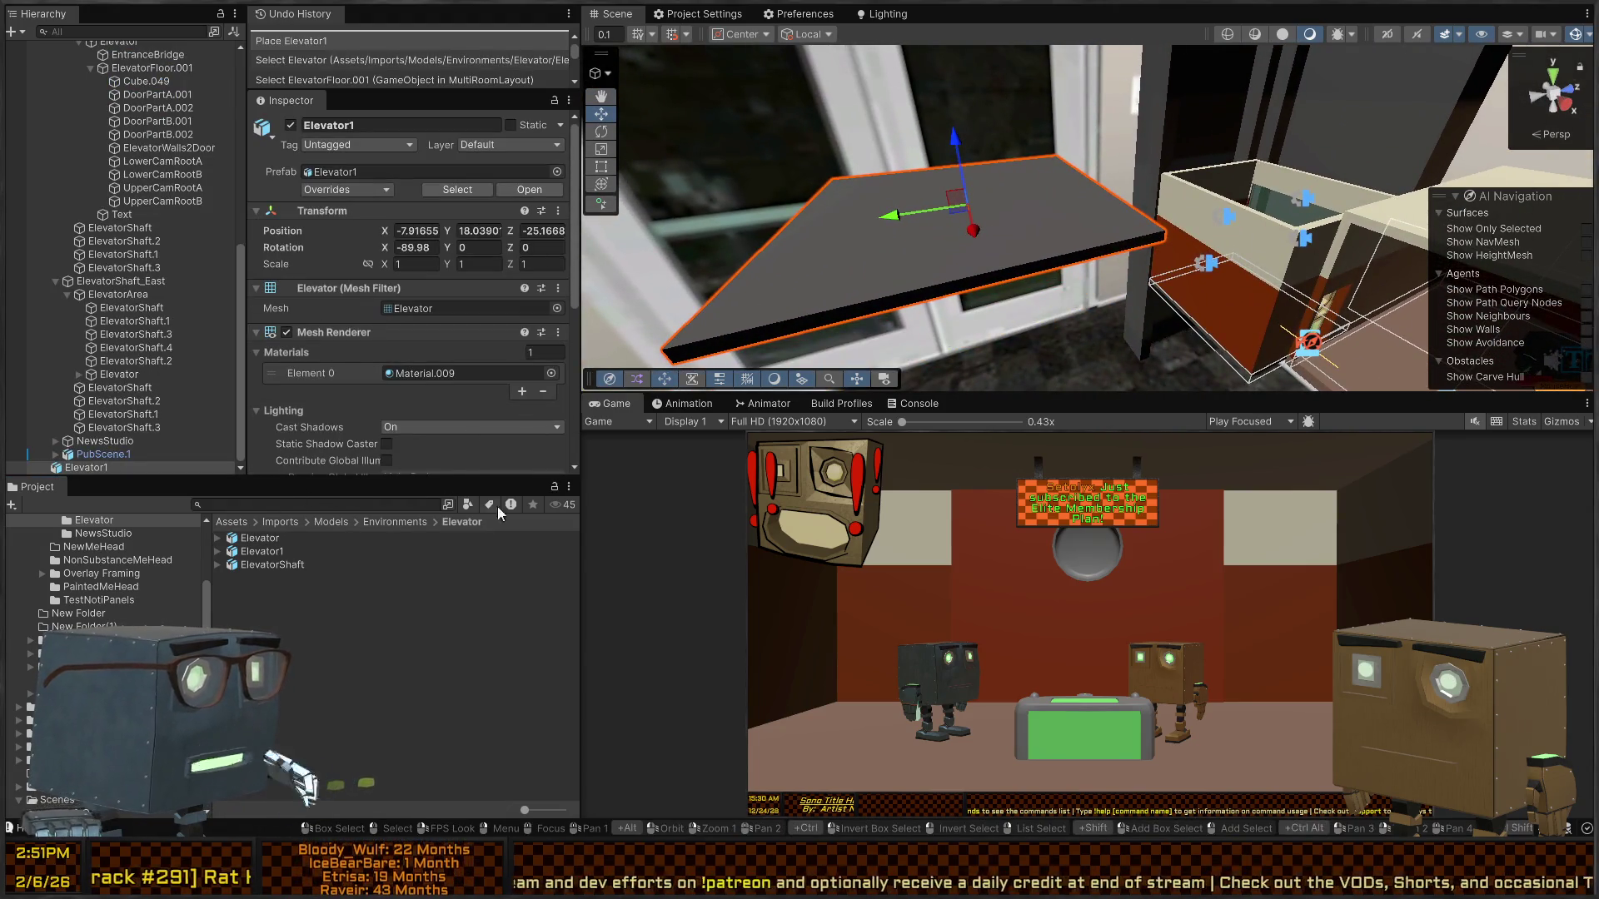
{"action": "key", "text": "Delete"}
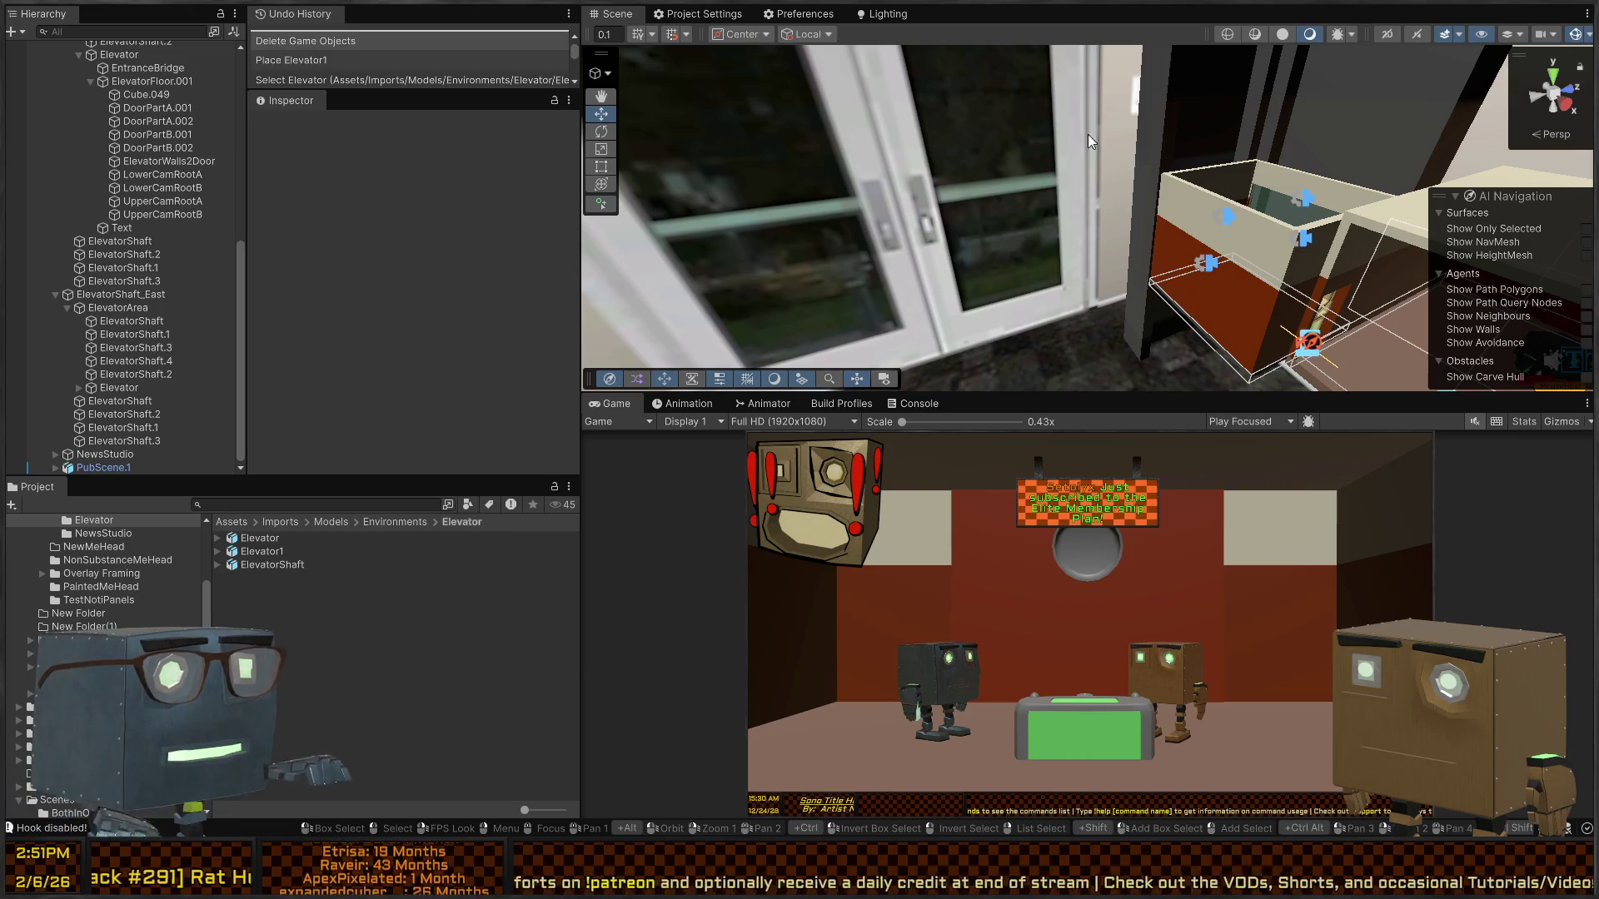
- In Blender, add FBX export to Quick Favorites and run it from the Q menu
{"action": "key", "text": "alt"}
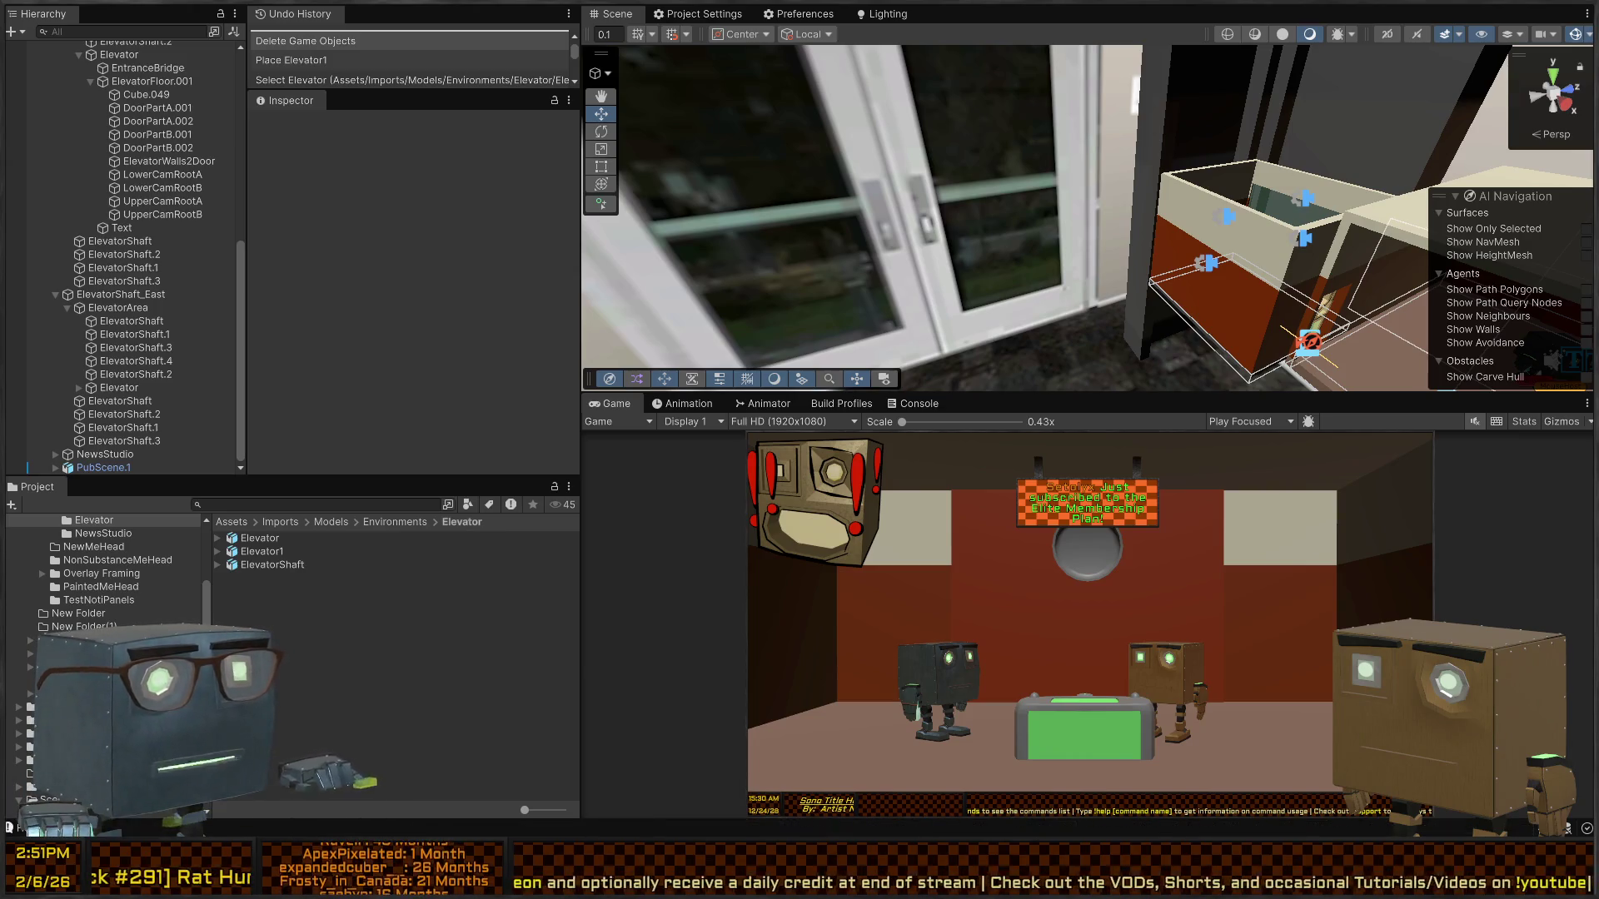
{"action": "key", "text": "alt+Tab"}
{"action": "key", "text": "F4"}
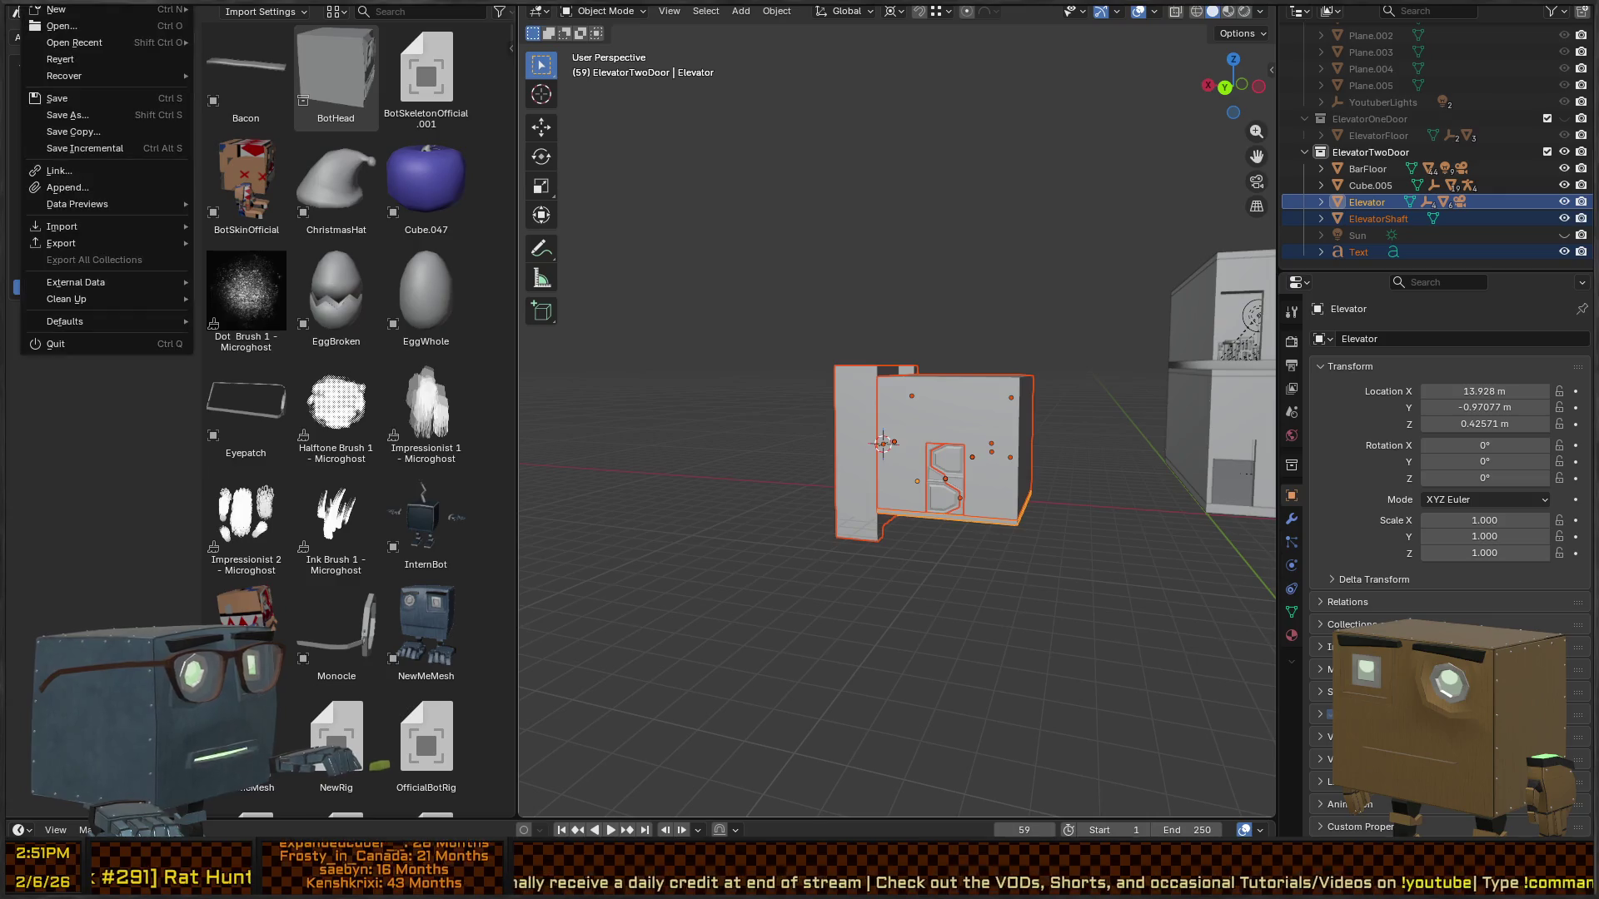
{"action": "mouse_move", "coordinate": [100, 242]}
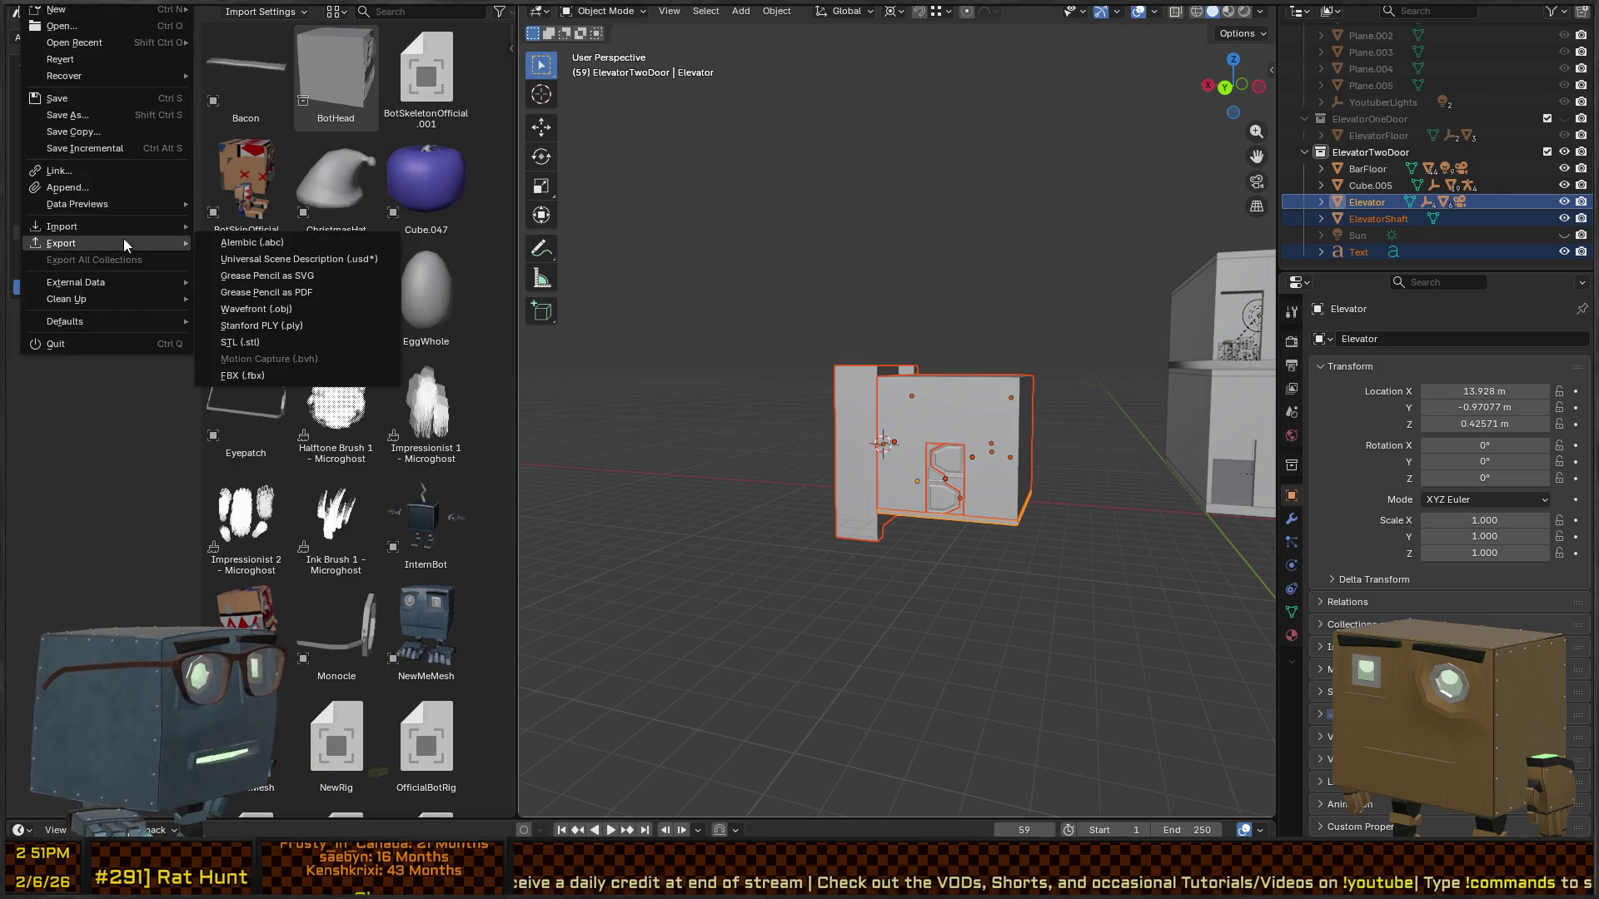
{"action": "right_click", "coordinate": [245, 372]}
{"action": "left_click", "coordinate": [245, 374]}
{"action": "key", "text": "q"}
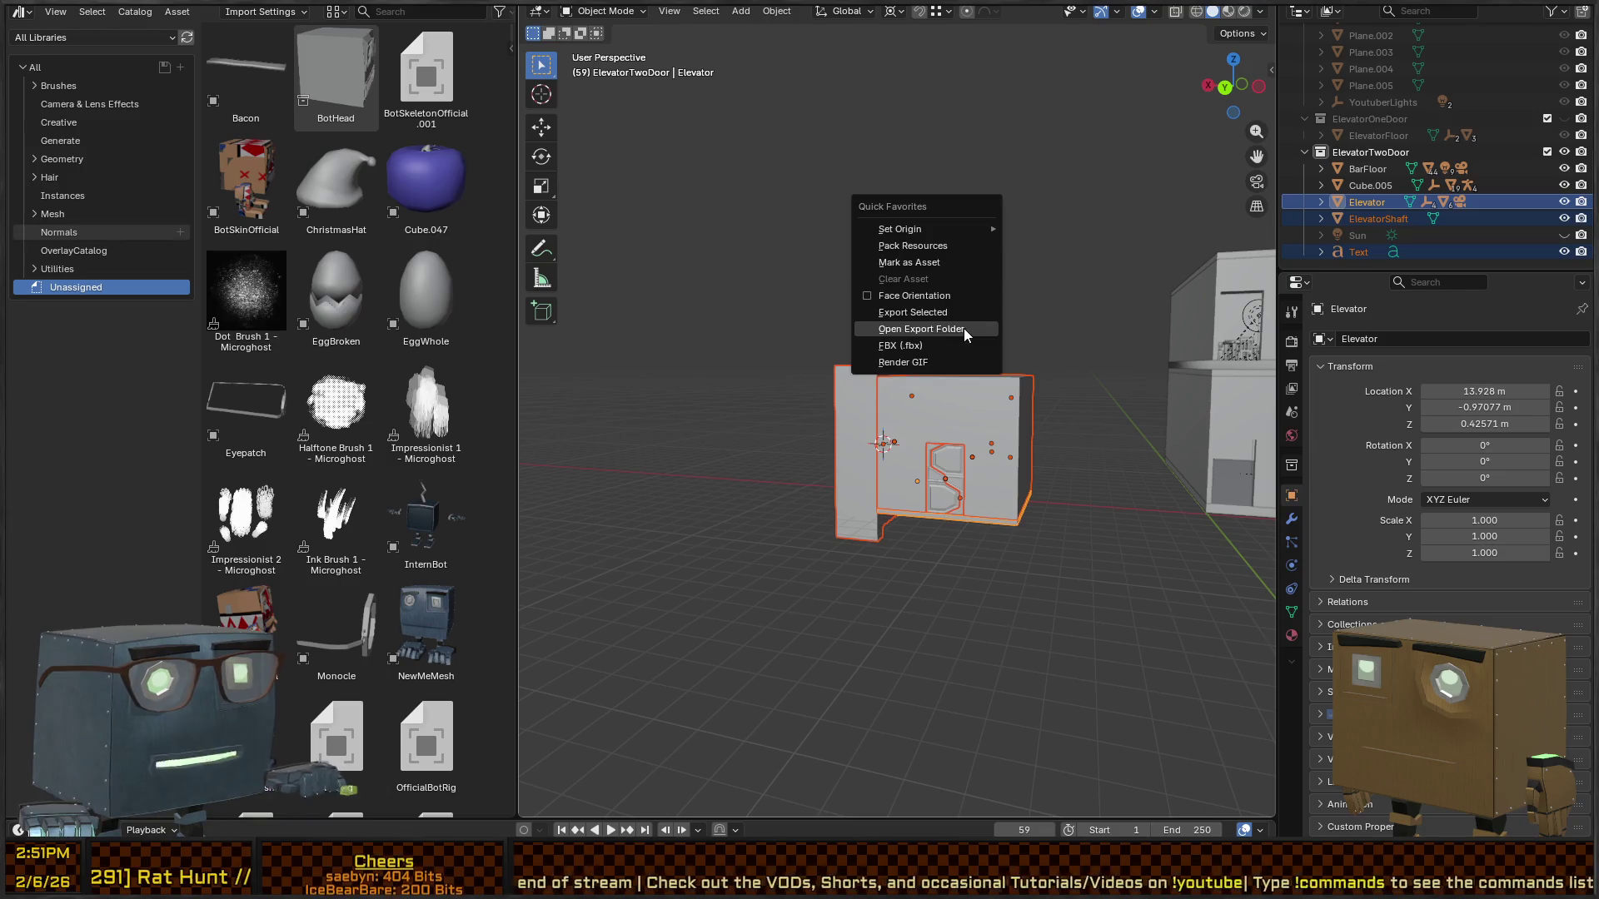
{"action": "left_click", "coordinate": [938, 346]}
{"action": "key", "text": "alt+Tab"}
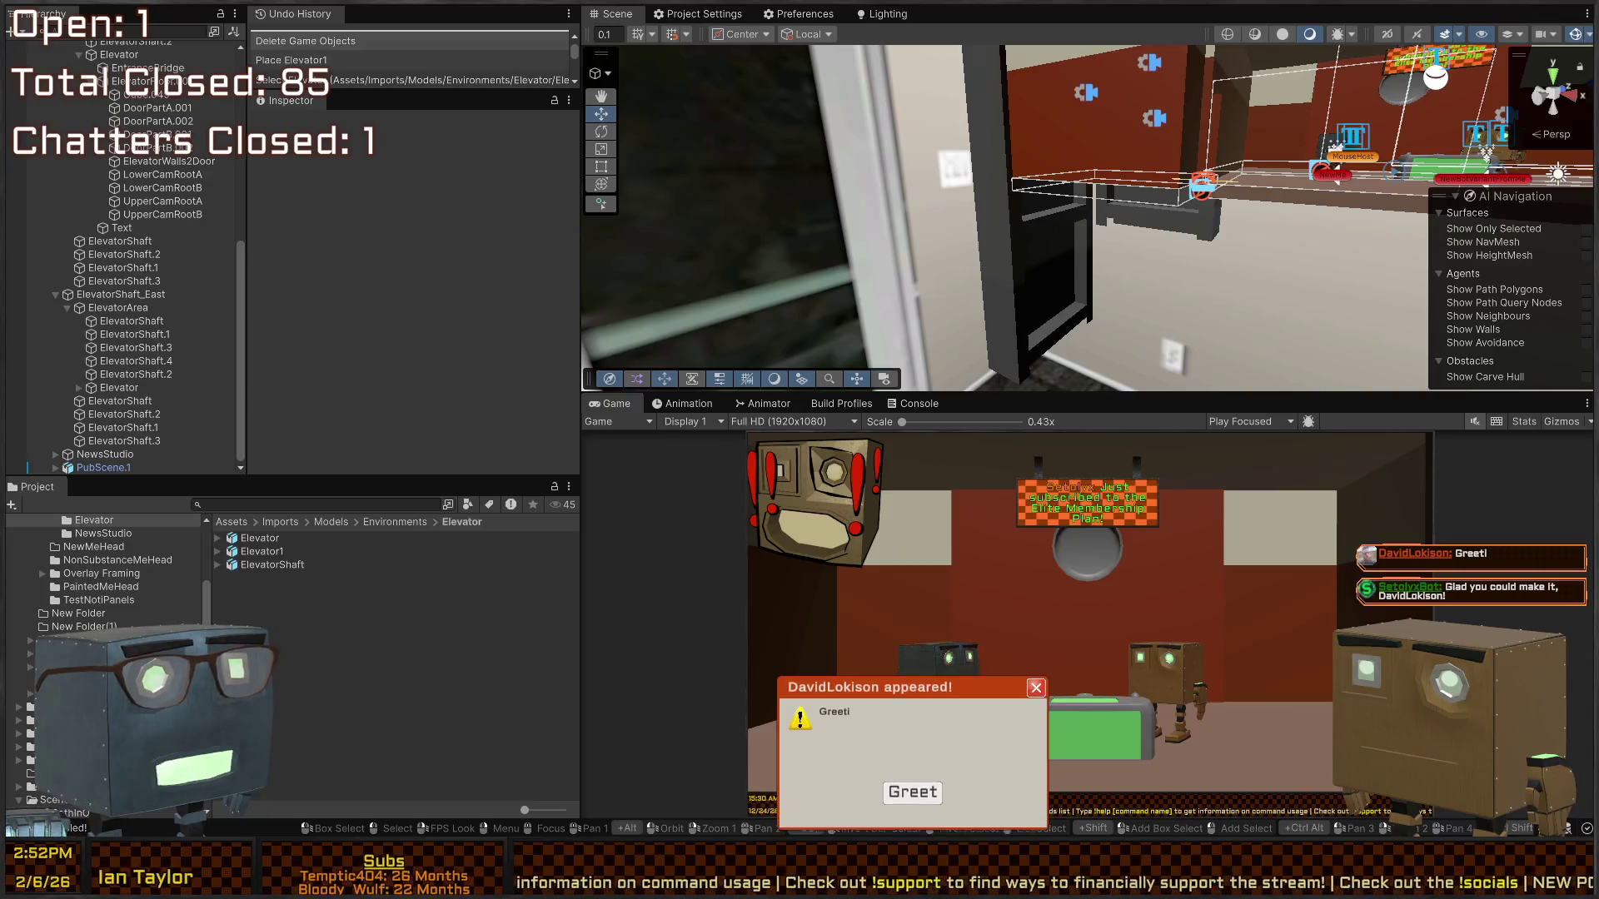
- Focus ElevatorShaft.1 and drag it down to Y -16.2296, then fly in for a closer look
{"action": "left_click_drag", "start_coordinate": [1033, 317], "coordinate": [1088, 290]}
{"action": "left_click", "coordinate": [1088, 290]}
{"action": "key", "text": "f"}
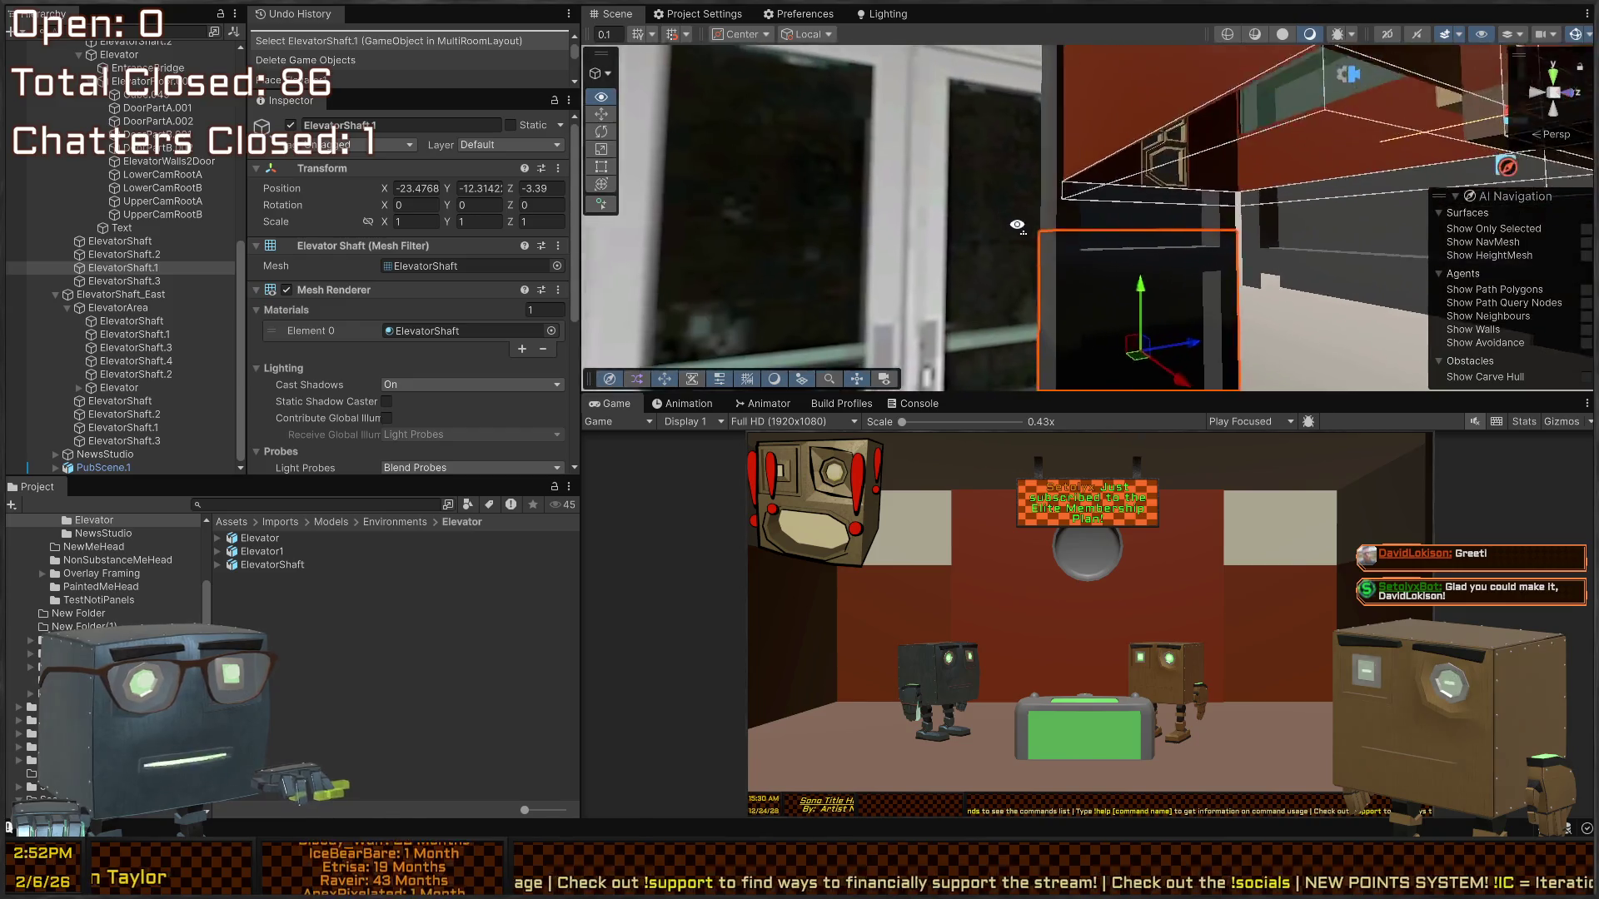
{"action": "left_click_drag", "start_coordinate": [1019, 222], "coordinate": [1025, 283]}
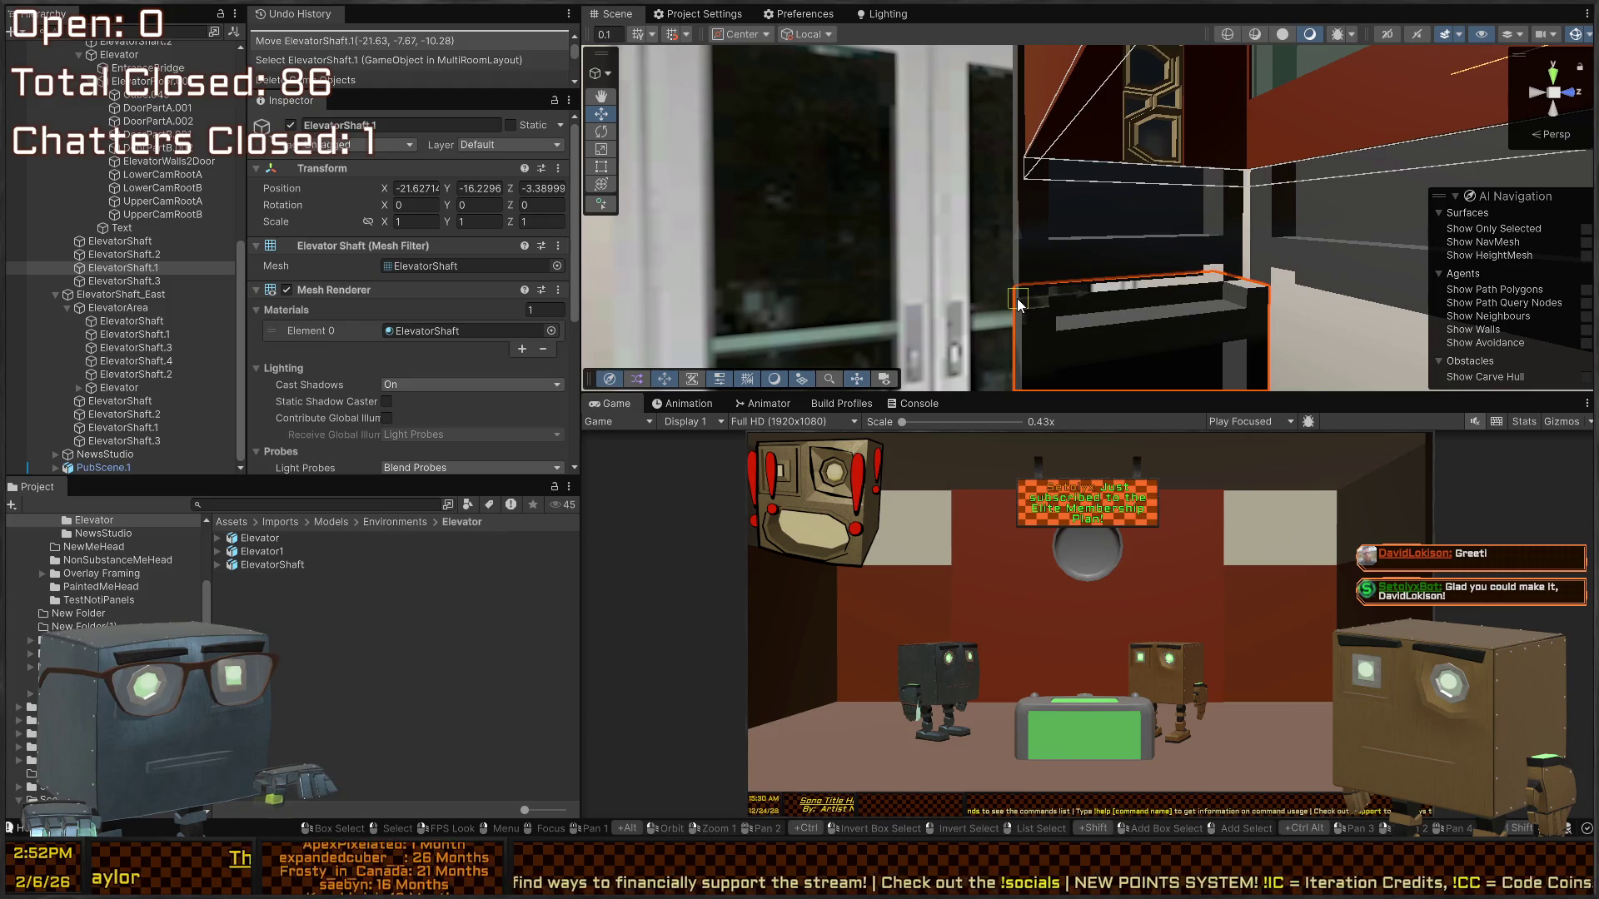
{"action": "mouse_move", "coordinate": [1017, 296]}
{"action": "left_mouse_down"}
{"action": "mouse_move", "coordinate": [1030, 339]}
{"action": "mouse_move", "coordinate": [1085, 262]}
{"action": "mouse_move", "coordinate": [1036, 277]}
{"action": "mouse_move", "coordinate": [1180, 389]}
{"action": "mouse_move", "coordinate": [1143, 282]}
{"action": "mouse_move", "coordinate": [1113, 341]}
{"action": "mouse_move", "coordinate": [1566, 389]}
{"action": "mouse_move", "coordinate": [32, 407]}
{"action": "mouse_move", "coordinate": [17, 429]}
{"action": "mouse_move", "coordinate": [1519, 431]}
{"action": "mouse_move", "coordinate": [996, 413]}
{"action": "mouse_move", "coordinate": [1042, 483]}
{"action": "mouse_move", "coordinate": [1094, 353]}
{"action": "mouse_move", "coordinate": [973, 318]}
{"action": "left_mouse_up"}
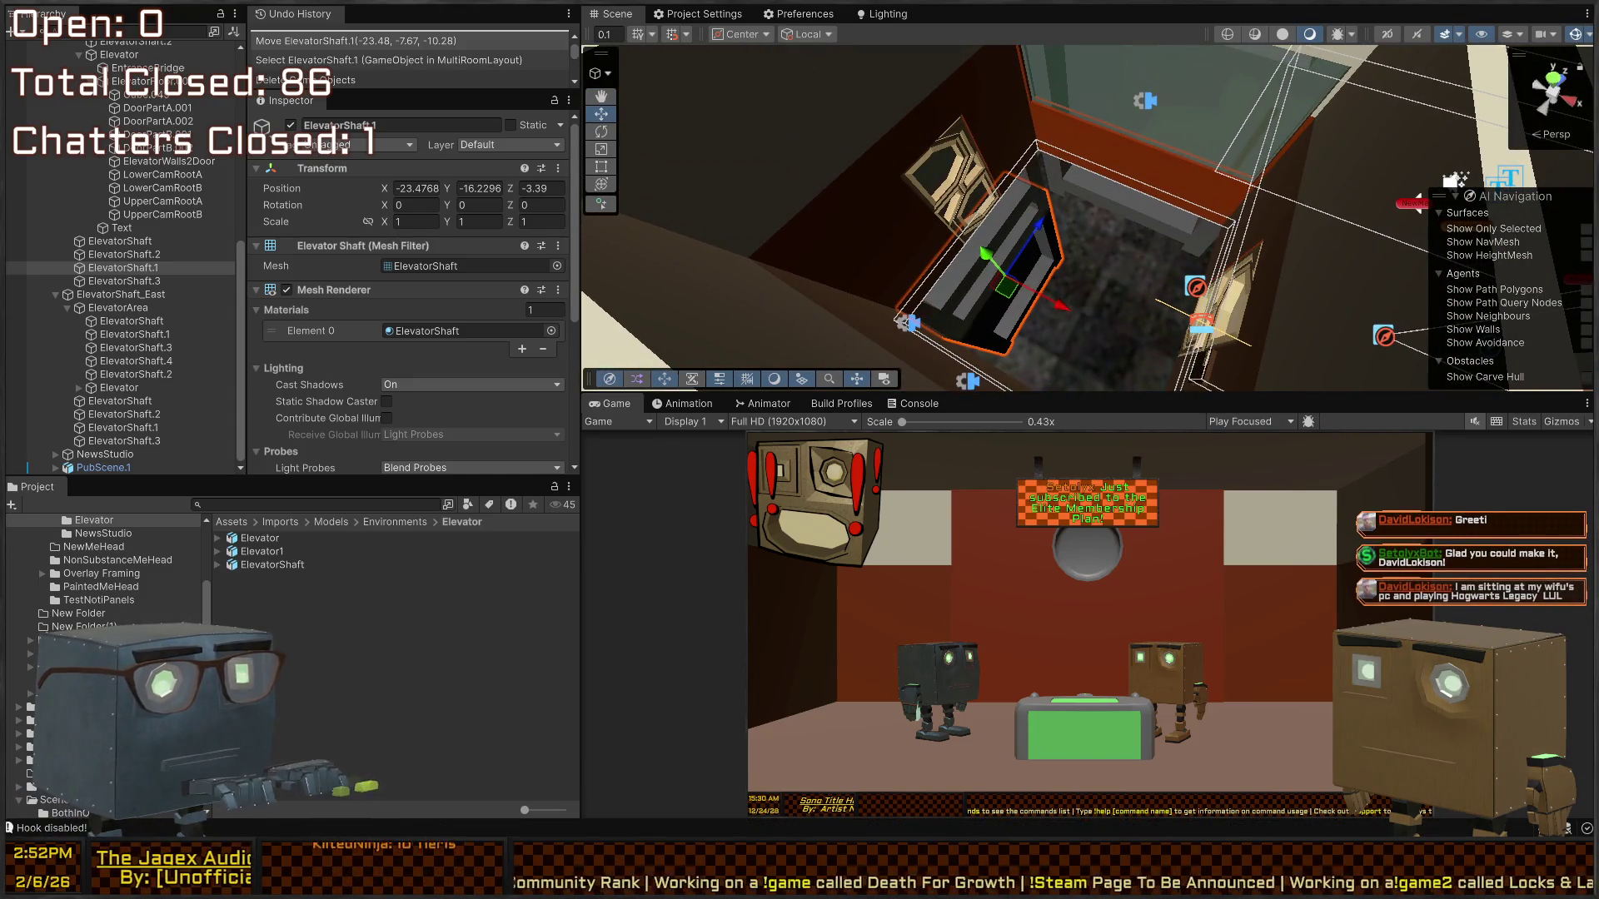
{"action": "key", "text": "alt+Tab"}
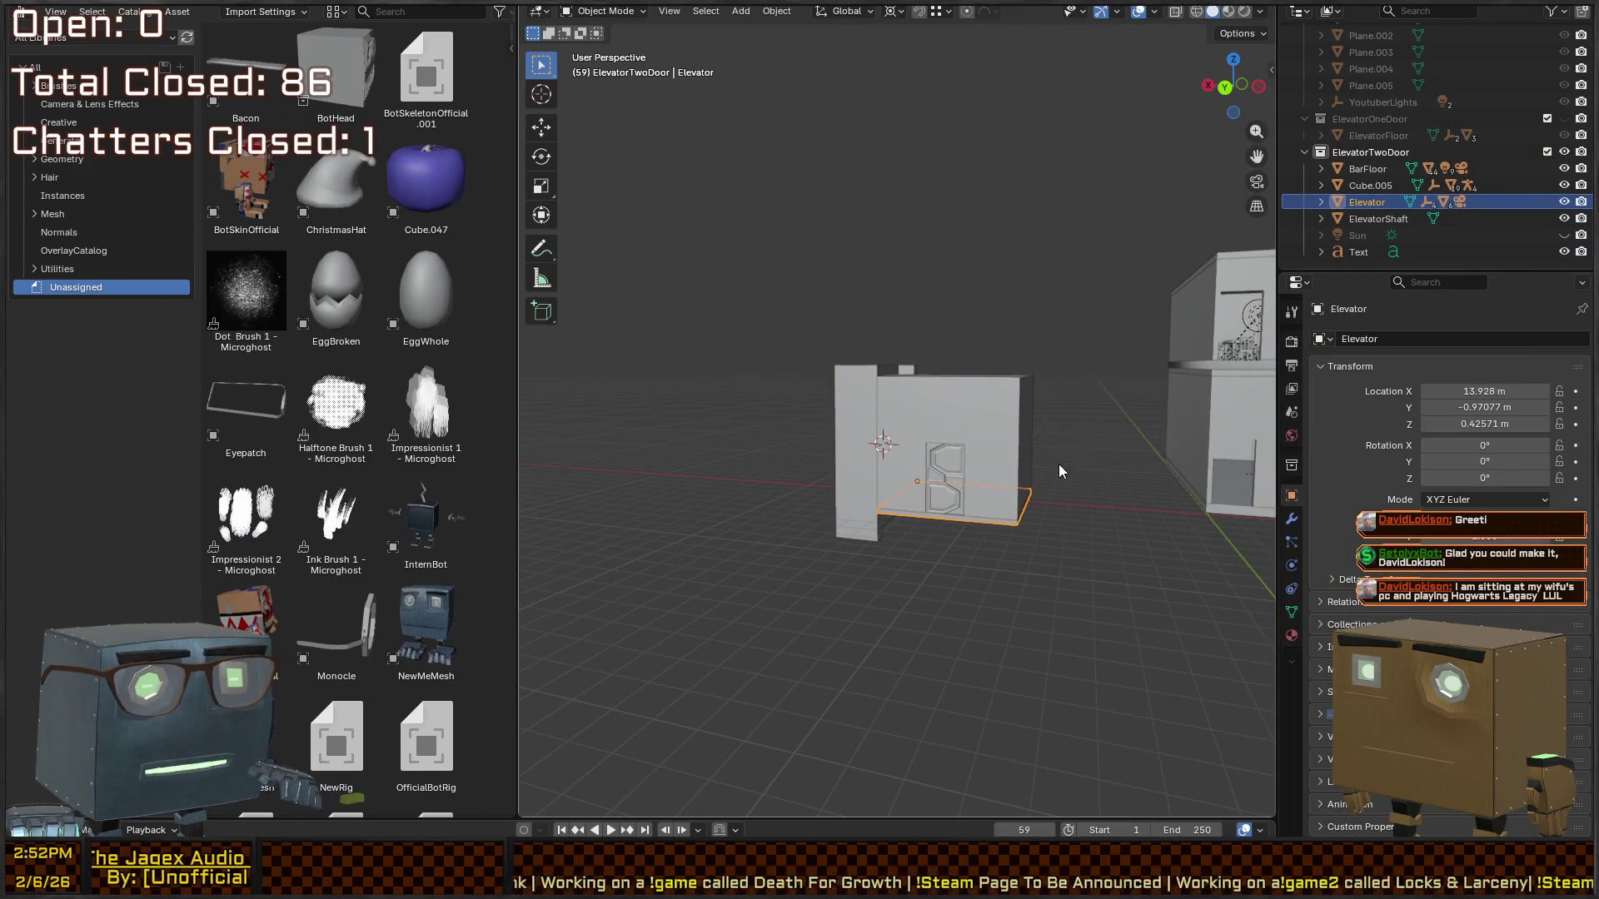
- Undo the 'Elevator' rename so the car is ElevatorFloor.001 again, viewing the box from above
{"action": "mouse_move", "coordinate": [1084, 365]}
{"action": "left_mouse_down"}
{"action": "mouse_move", "coordinate": [951, 478]}
{"action": "mouse_move", "coordinate": [1035, 392]}
{"action": "mouse_move", "coordinate": [1136, 372]}
{"action": "left_mouse_up"}
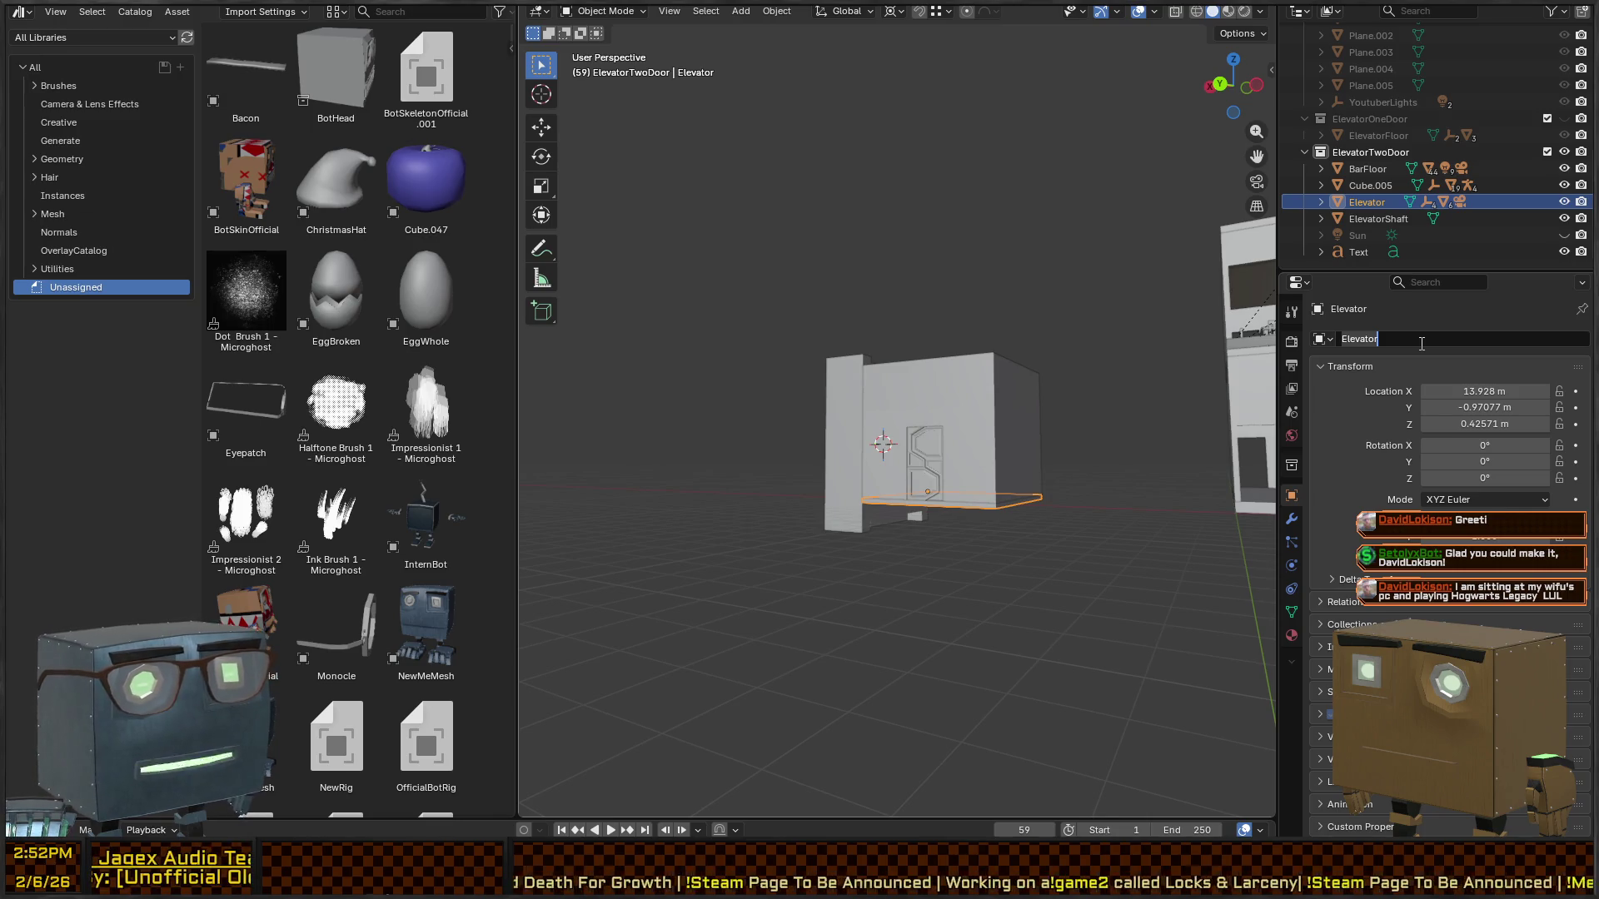
{"action": "key", "text": "Return"}
{"action": "key", "text": "a"}
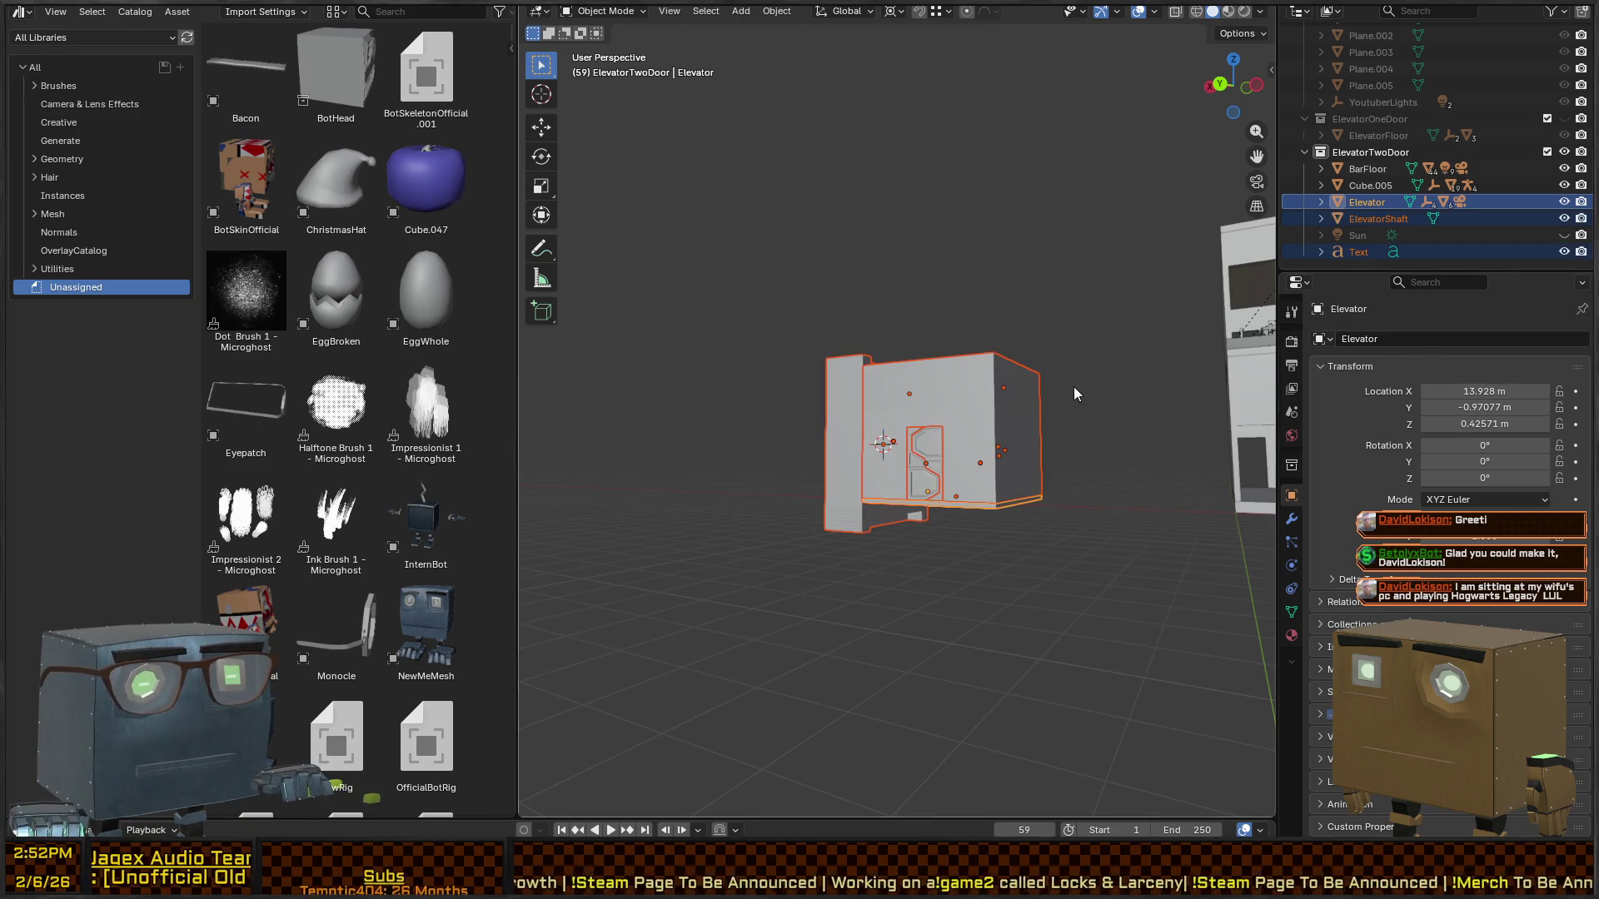
{"action": "key", "text": "ctrl+z"}
{"action": "key", "text": "ctrl+z"}
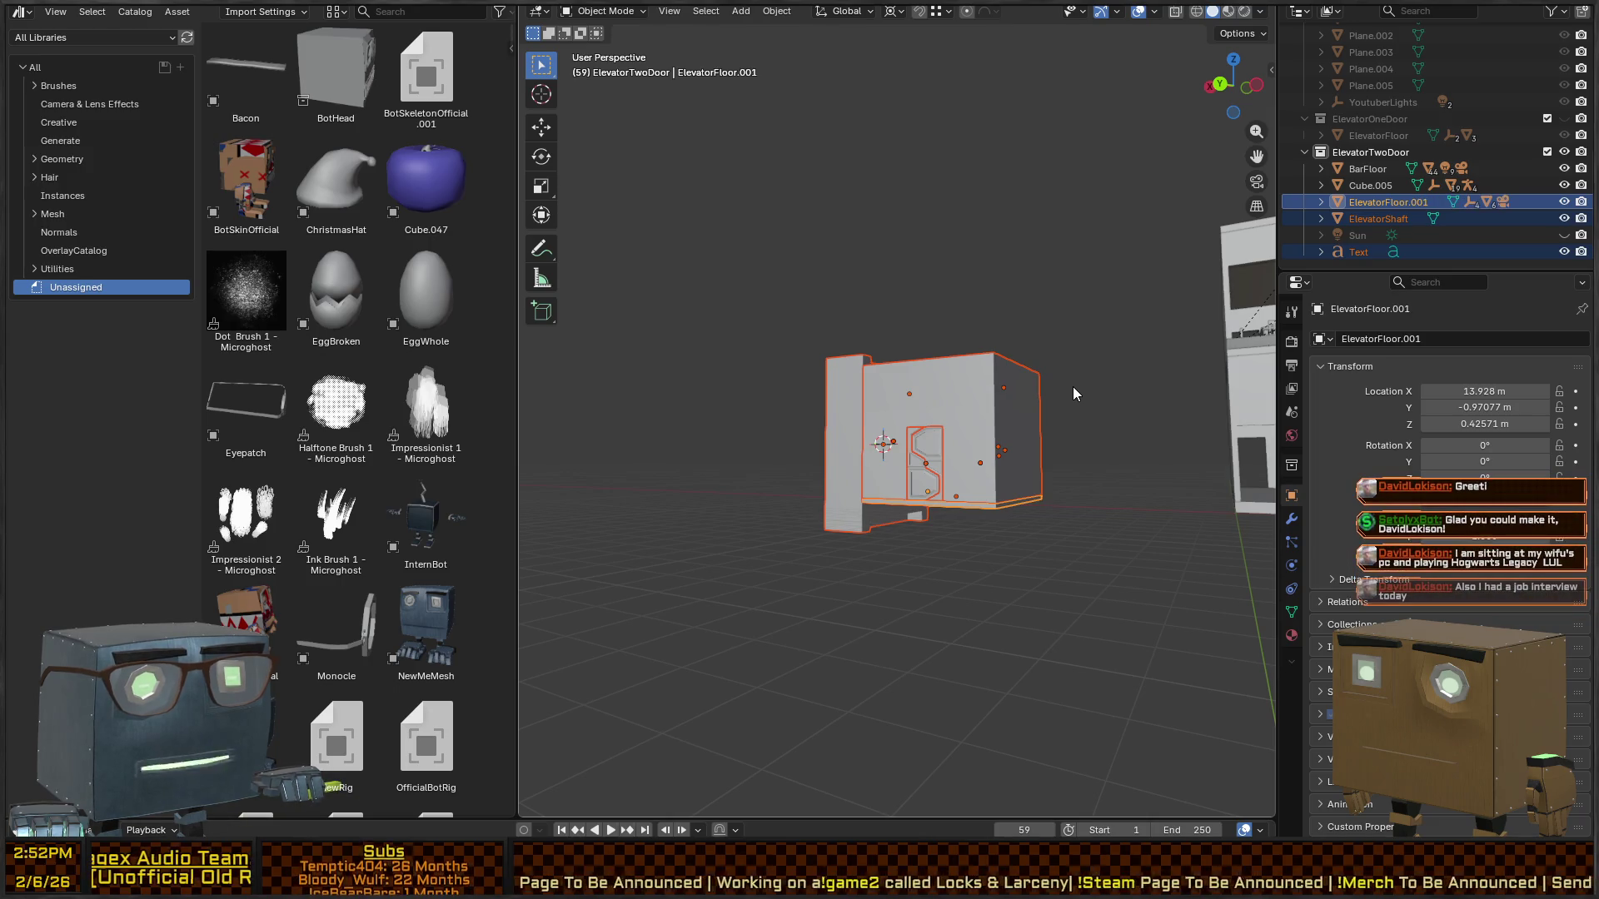
{"action": "key", "text": "ctrl+z"}
{"action": "mouse_move", "coordinate": [1063, 288]}
{"action": "left_mouse_down"}
{"action": "mouse_move", "coordinate": [1084, 328]}
{"action": "mouse_move", "coordinate": [955, 430]}
{"action": "left_mouse_up"}
{"action": "key", "text": "ctrl+shift+z"}
{"action": "right_click", "coordinate": [933, 422]}
{"action": "key", "text": "Escape"}
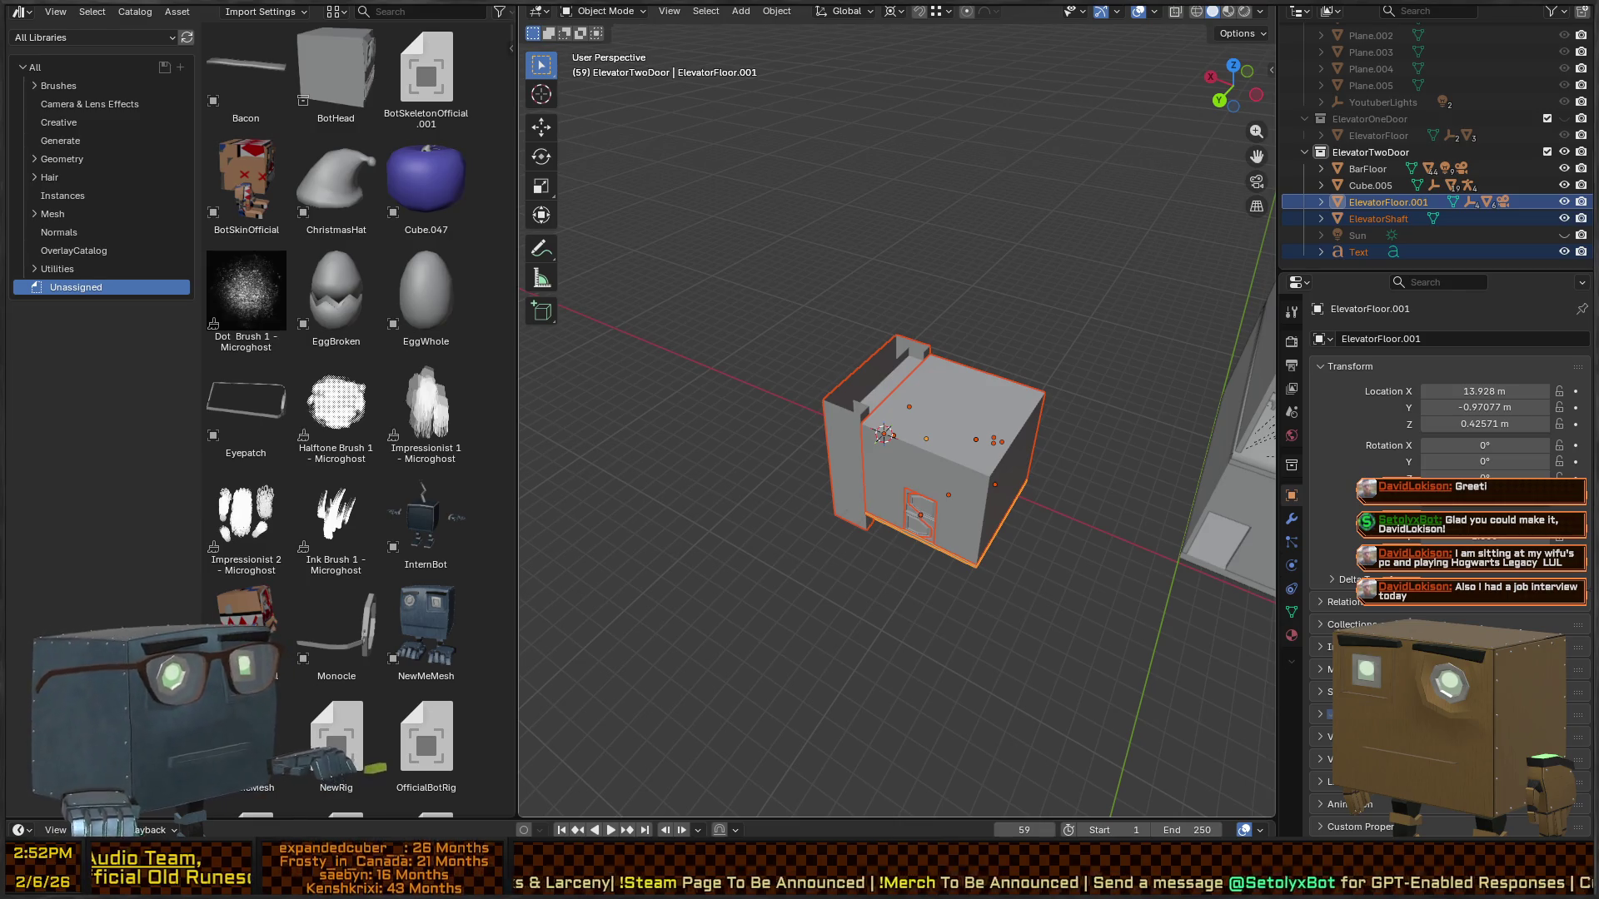
{"action": "key", "text": "alt+Tab"}
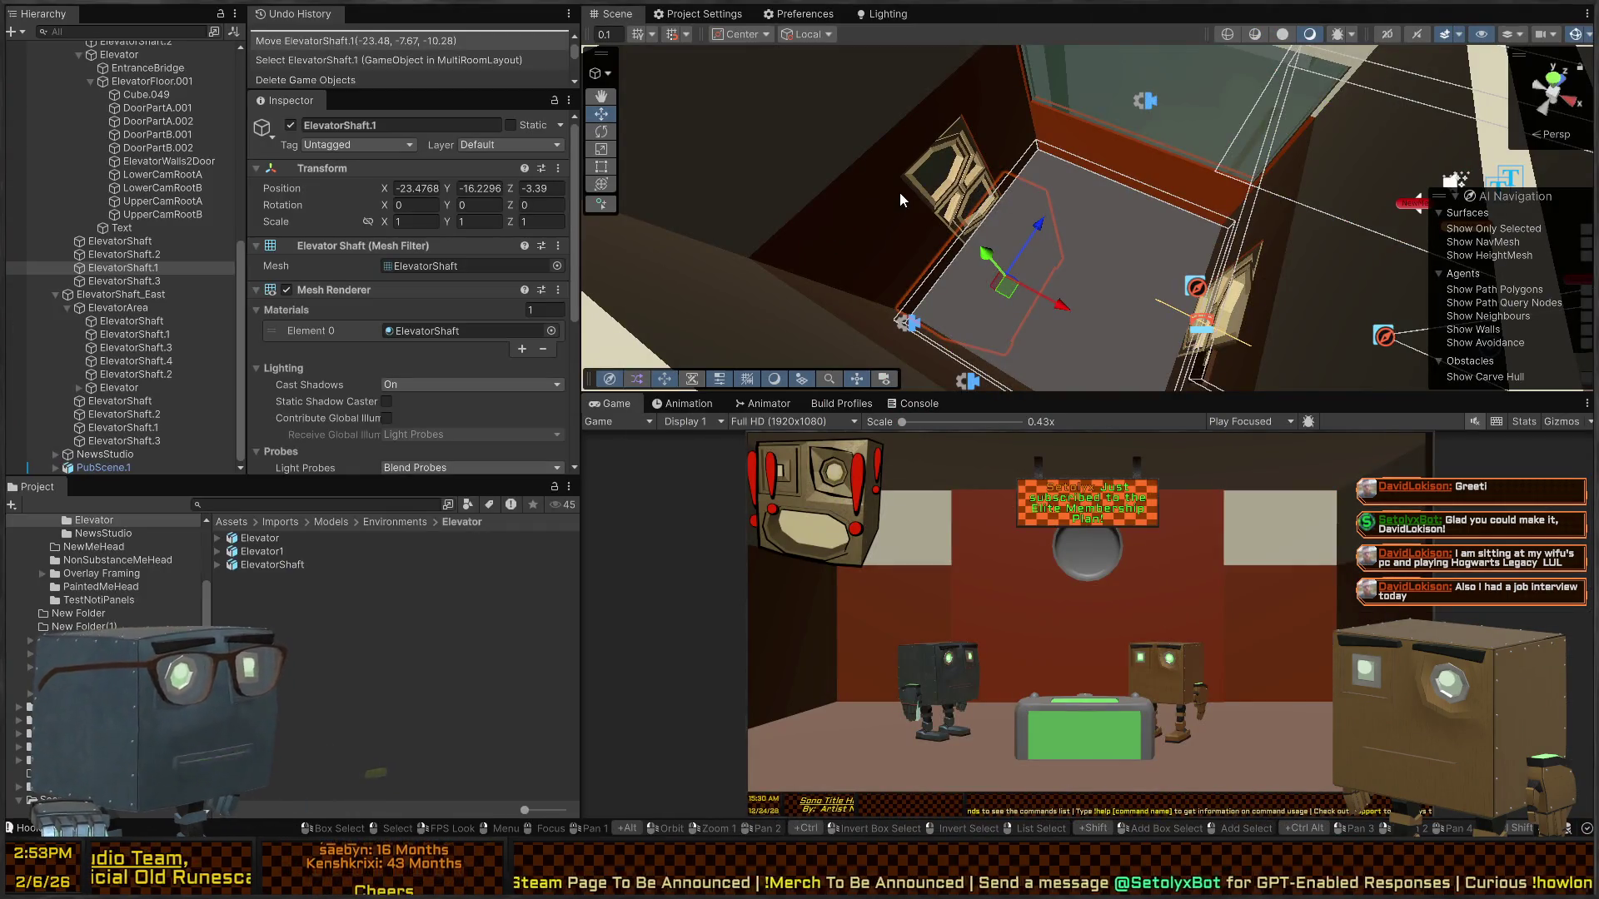
- Fly the Scene camera up and around the elevator shaft for a high overview
{"action": "mouse_move", "coordinate": [1018, 195]}
{"action": "left_mouse_down"}
{"action": "mouse_move", "coordinate": [1132, 118]}
{"action": "mouse_move", "coordinate": [1096, 60]}
{"action": "mouse_move", "coordinate": [989, 129]}
{"action": "mouse_move", "coordinate": [753, 107]}
{"action": "mouse_move", "coordinate": [828, 75]}
{"action": "mouse_move", "coordinate": [769, 76]}
{"action": "mouse_move", "coordinate": [1017, 74]}
{"action": "mouse_move", "coordinate": [740, 108]}
{"action": "mouse_move", "coordinate": [1035, 222]}
{"action": "mouse_move", "coordinate": [927, 153]}
{"action": "mouse_move", "coordinate": [863, 142]}
{"action": "mouse_move", "coordinate": [1027, 189]}
{"action": "mouse_move", "coordinate": [1149, 175]}
{"action": "mouse_move", "coordinate": [1257, 131]}
{"action": "left_mouse_up"}
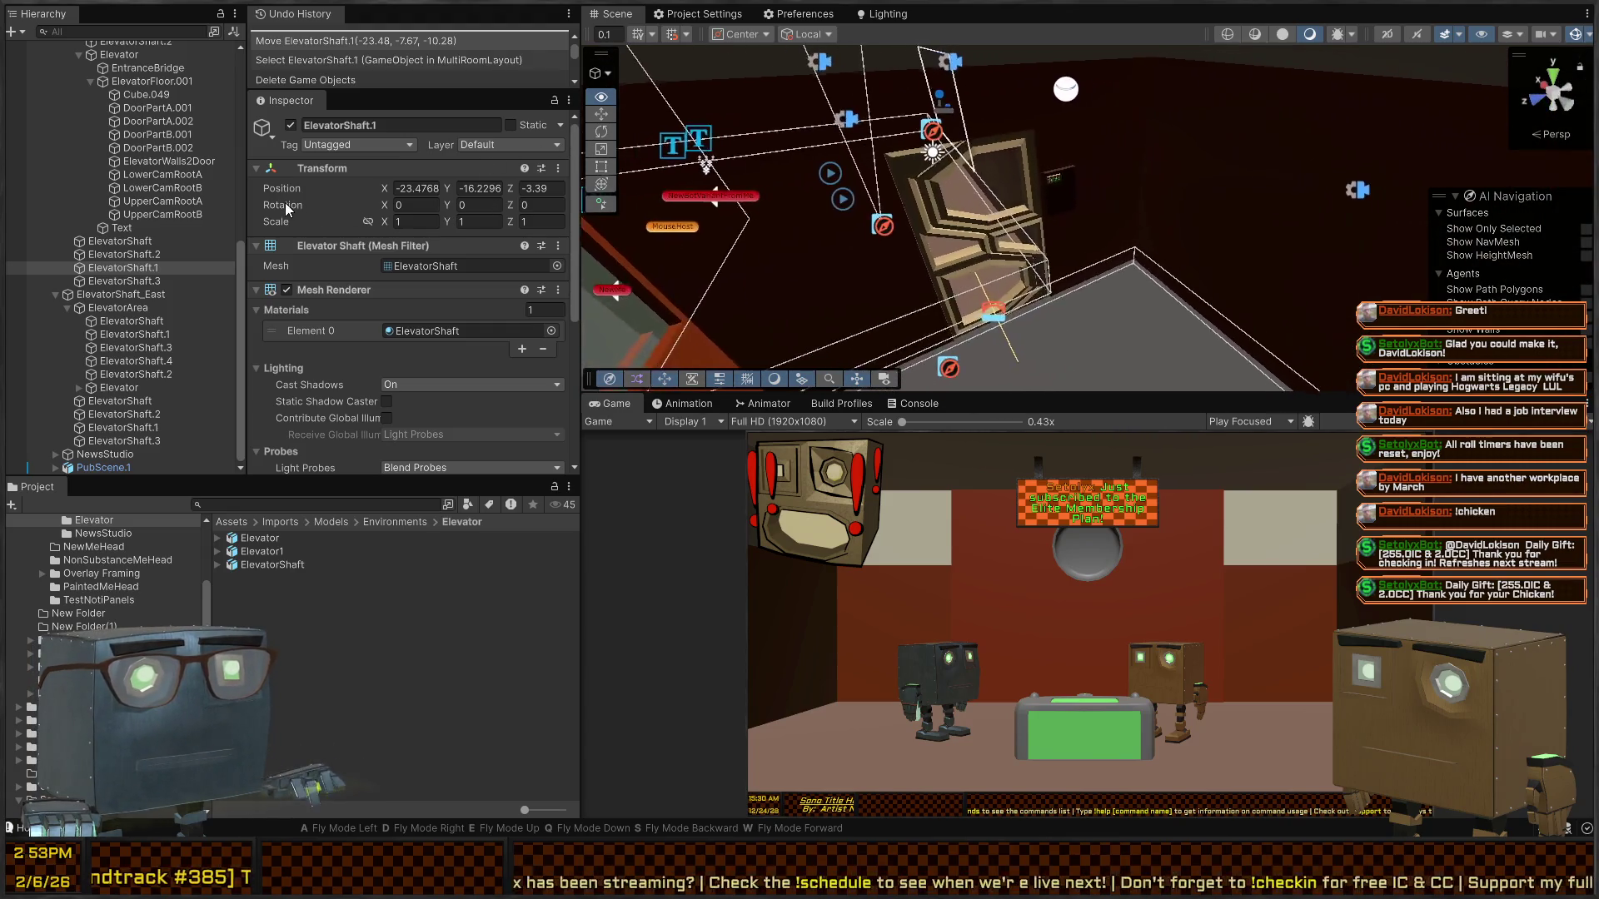
{"action": "left_click_drag", "start_coordinate": [286, 208], "coordinate": [303, 143]}
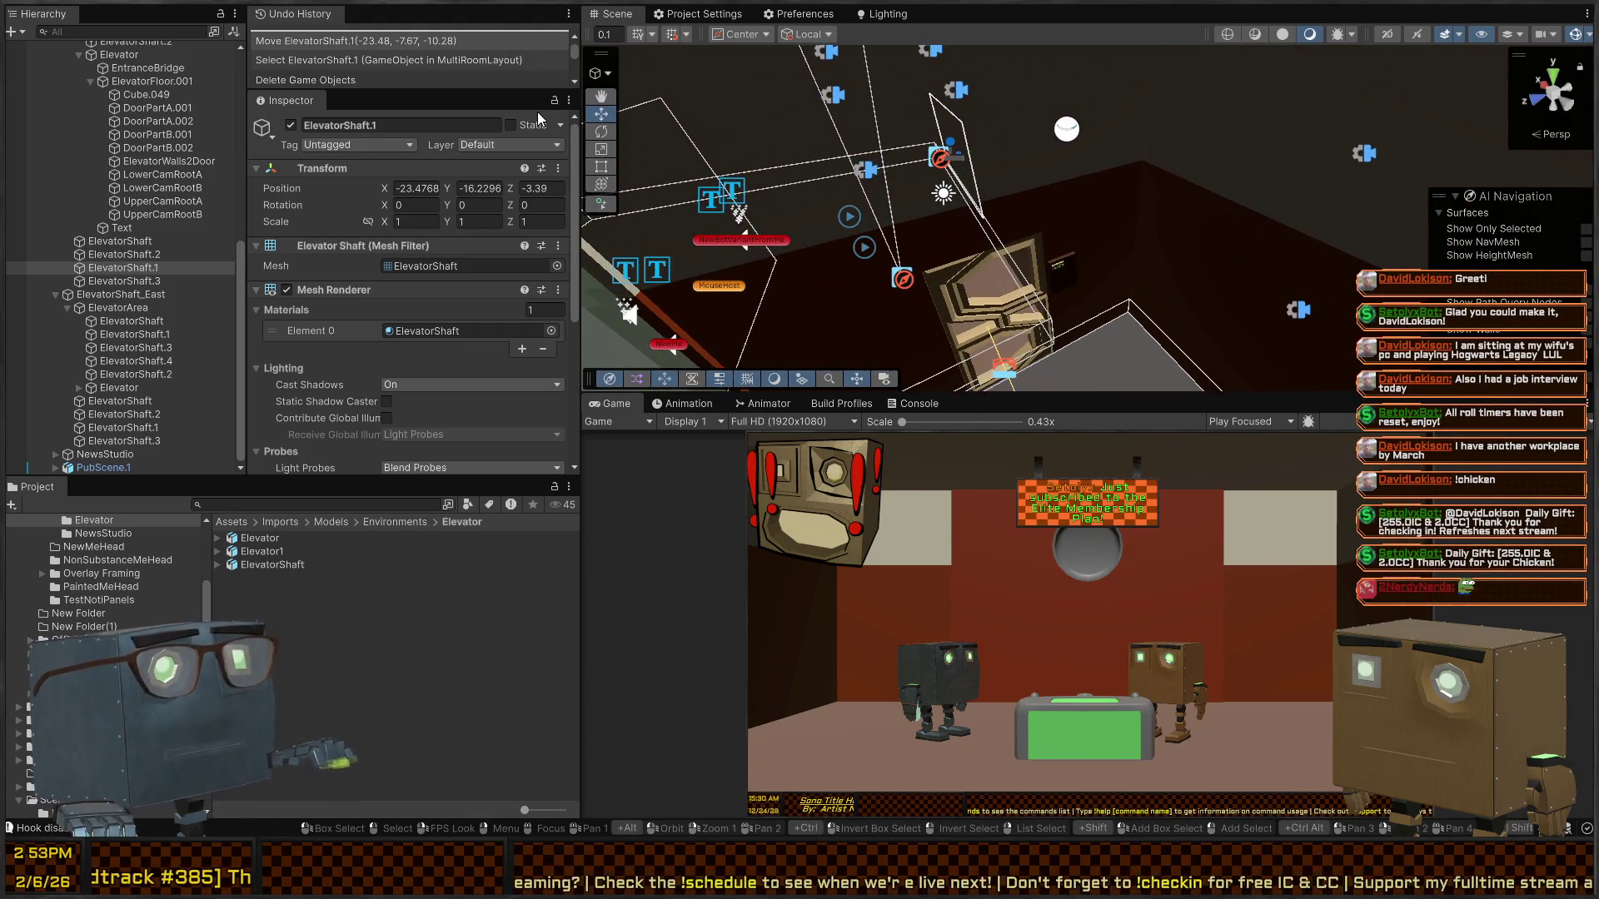
{"action": "mouse_move", "coordinate": [623, 120]}
{"action": "left_mouse_down"}
{"action": "mouse_move", "coordinate": [678, 267]}
{"action": "mouse_move", "coordinate": [1130, 209]}
{"action": "left_mouse_up"}
{"action": "key", "text": "alt+Tab"}
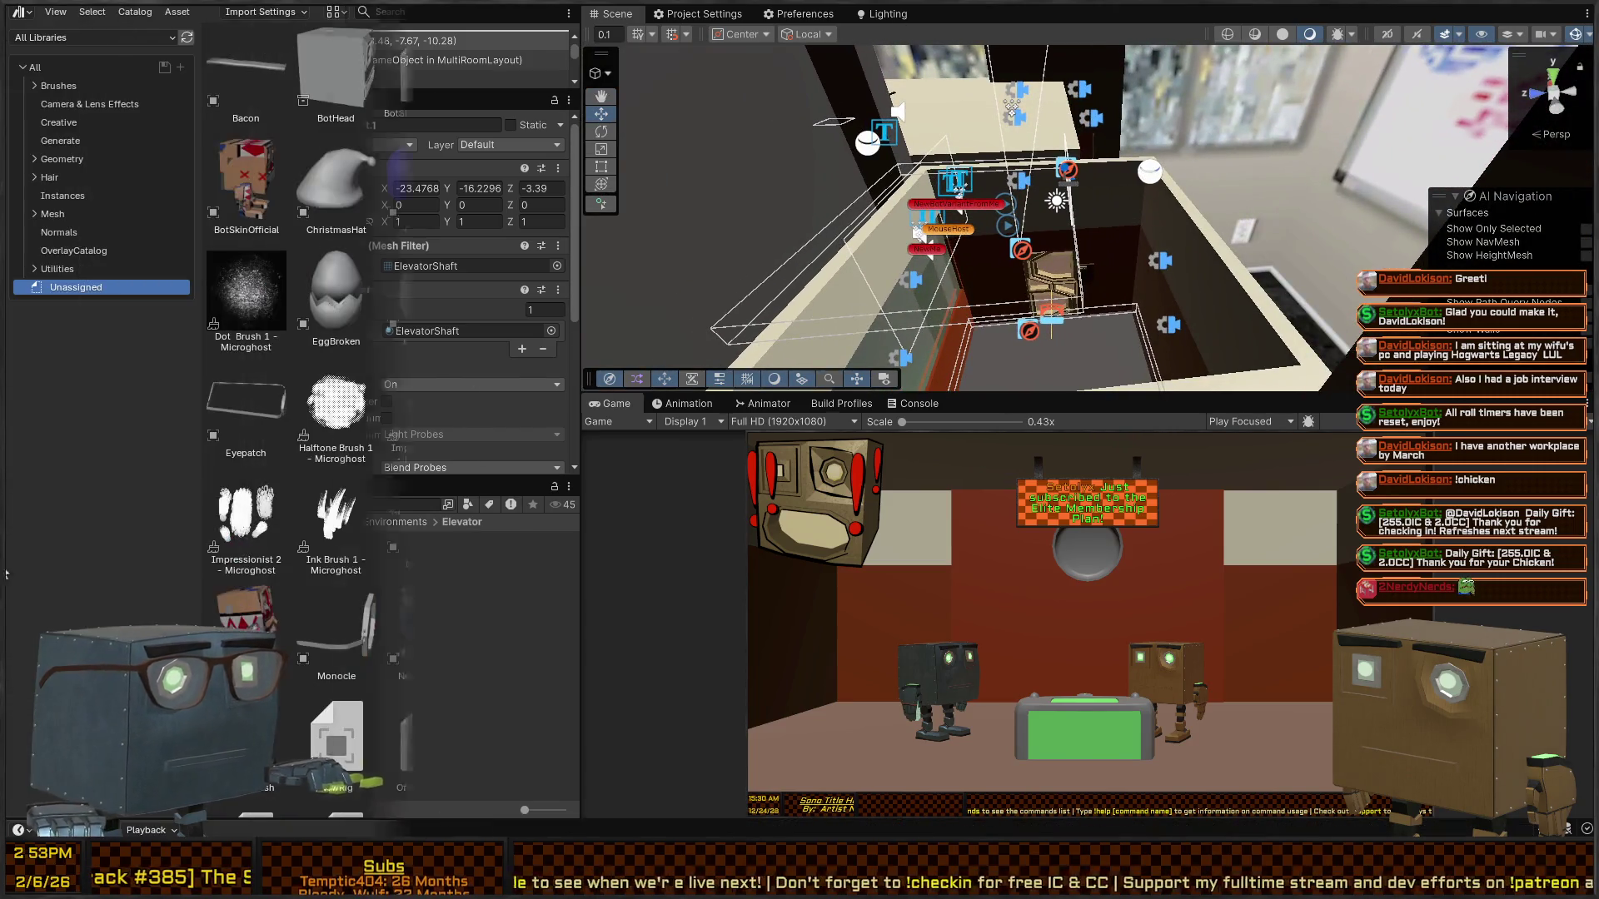
- Check ElevatorWalls2Door's triangulated top face in Edit Mode, then return to the Unity scene
{"action": "scroll", "coordinate": [1024, 366], "scroll_direction": "up", "scroll_amount": 4}
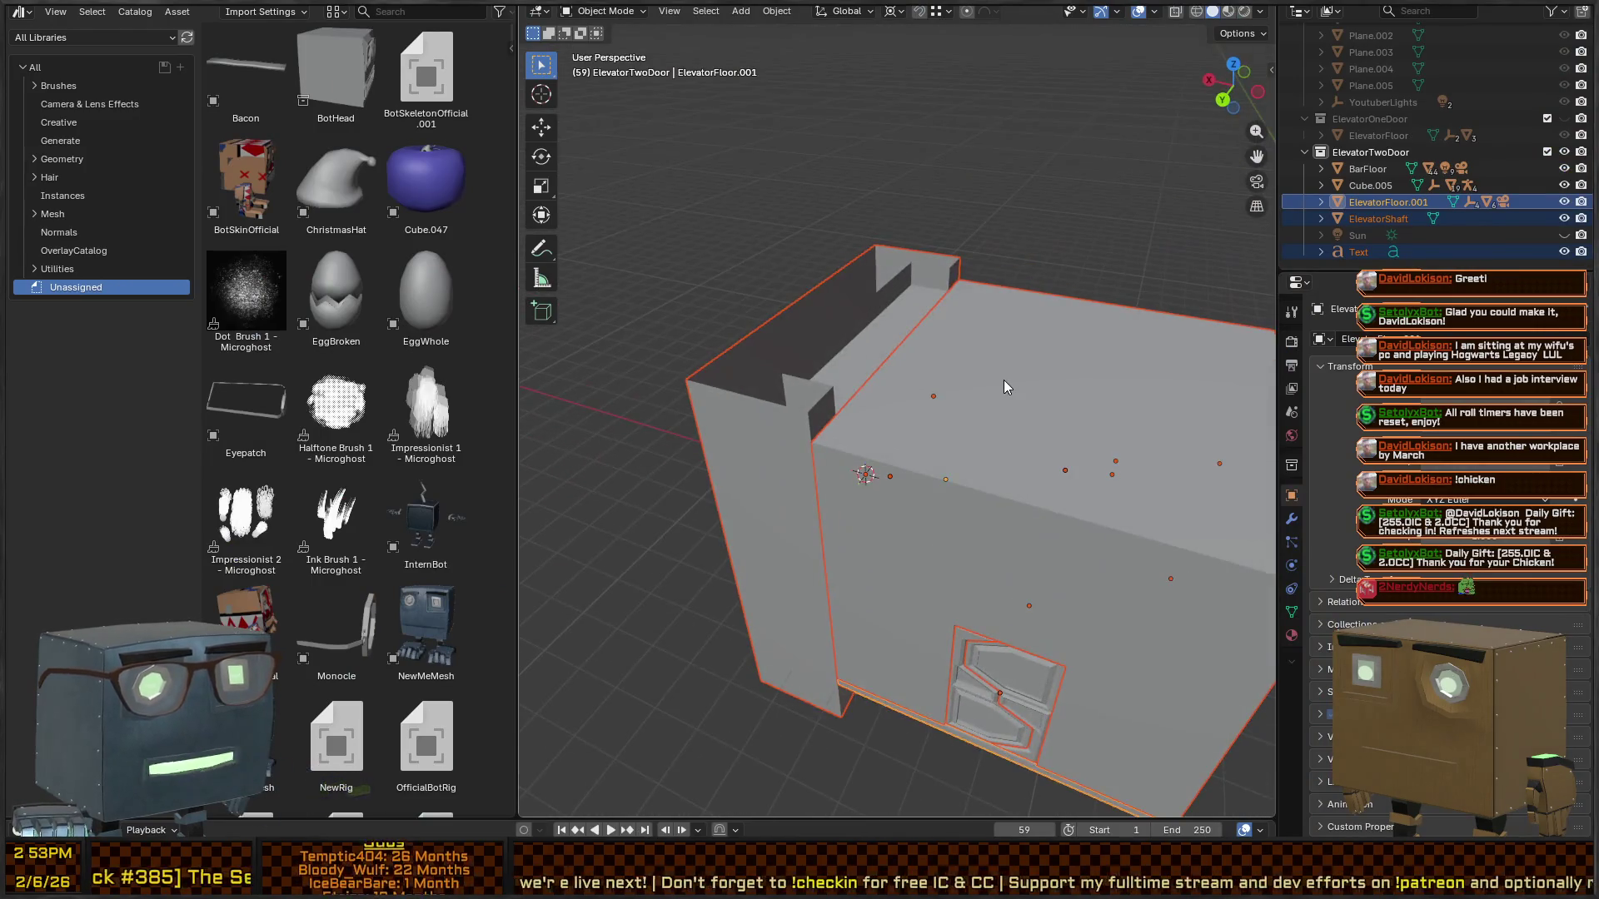
{"action": "left_click", "coordinate": [1026, 362]}
{"action": "key", "text": "Tab"}
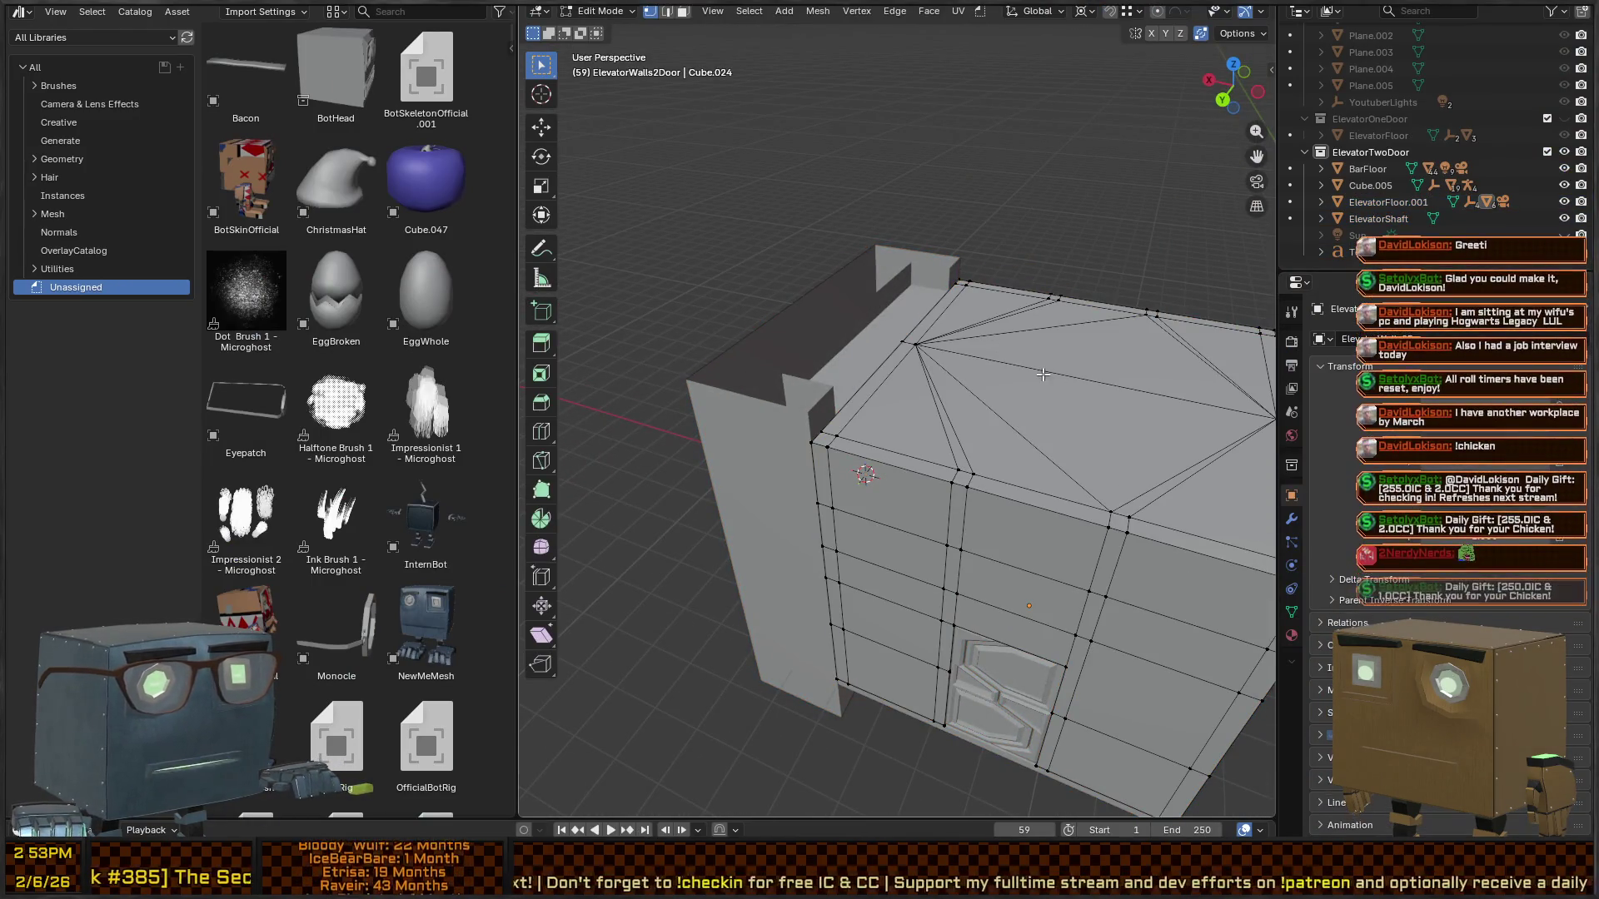
{"action": "left_click_drag", "start_coordinate": [992, 339], "coordinate": [998, 130]}
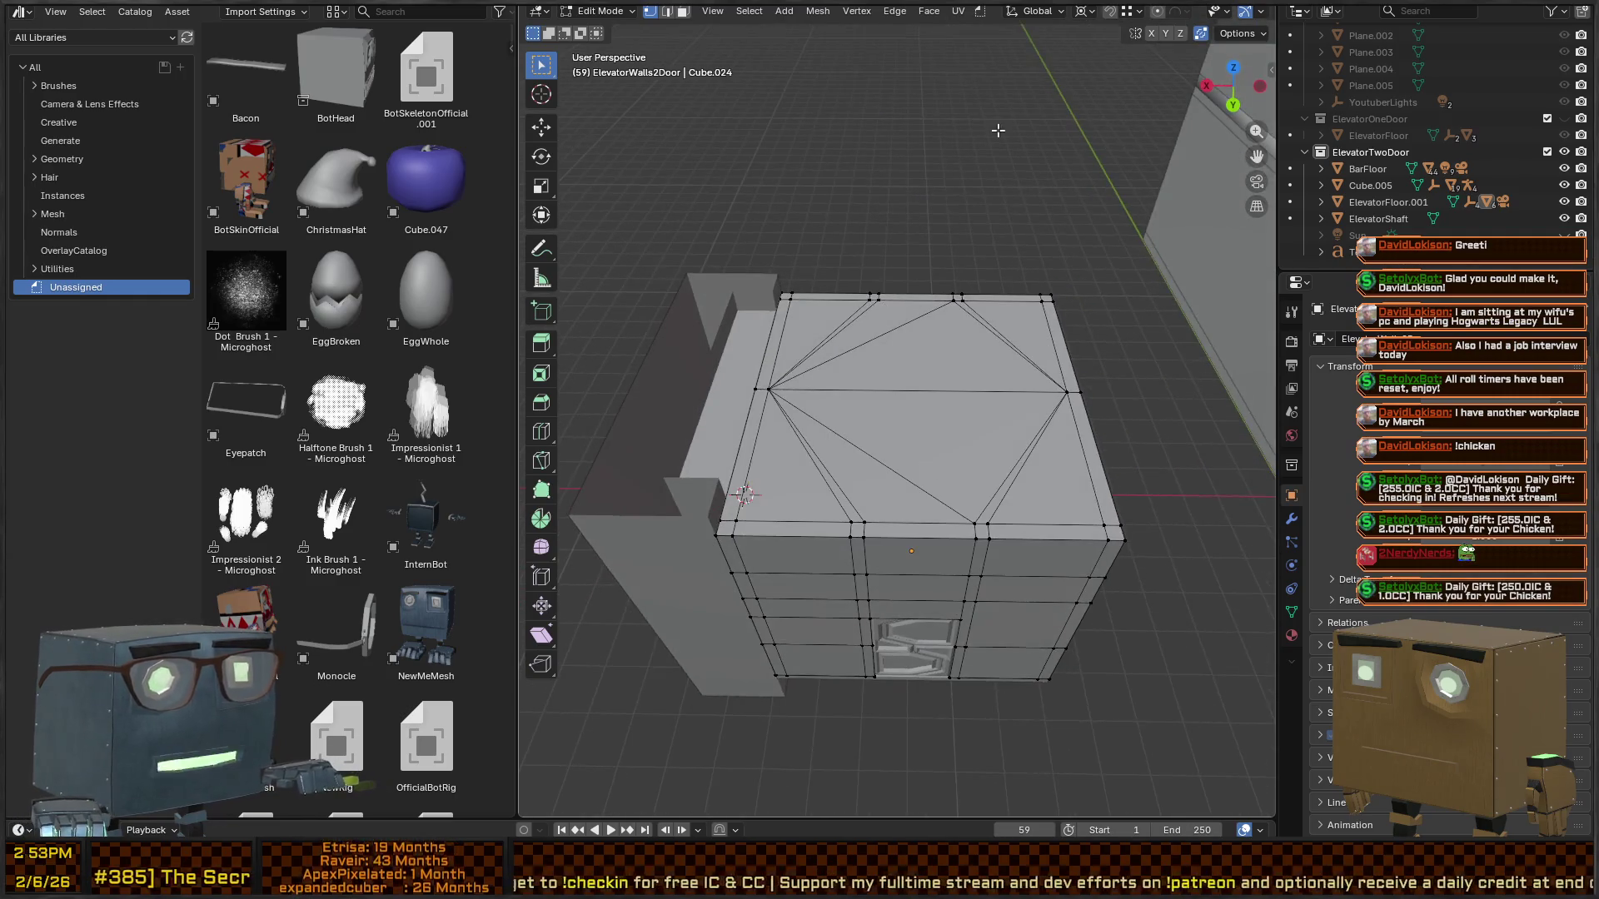
{"action": "key", "text": "alt+Tab"}
{"action": "mouse_move", "coordinate": [999, 325]}
{"action": "left_mouse_down"}
{"action": "mouse_move", "coordinate": [1032, 314]}
{"action": "mouse_move", "coordinate": [924, 247]}
{"action": "mouse_move", "coordinate": [585, 271]}
{"action": "mouse_move", "coordinate": [1030, 247]}
{"action": "mouse_move", "coordinate": [763, 302]}
{"action": "mouse_move", "coordinate": [1039, 311]}
{"action": "mouse_move", "coordinate": [783, 277]}
{"action": "left_mouse_up"}
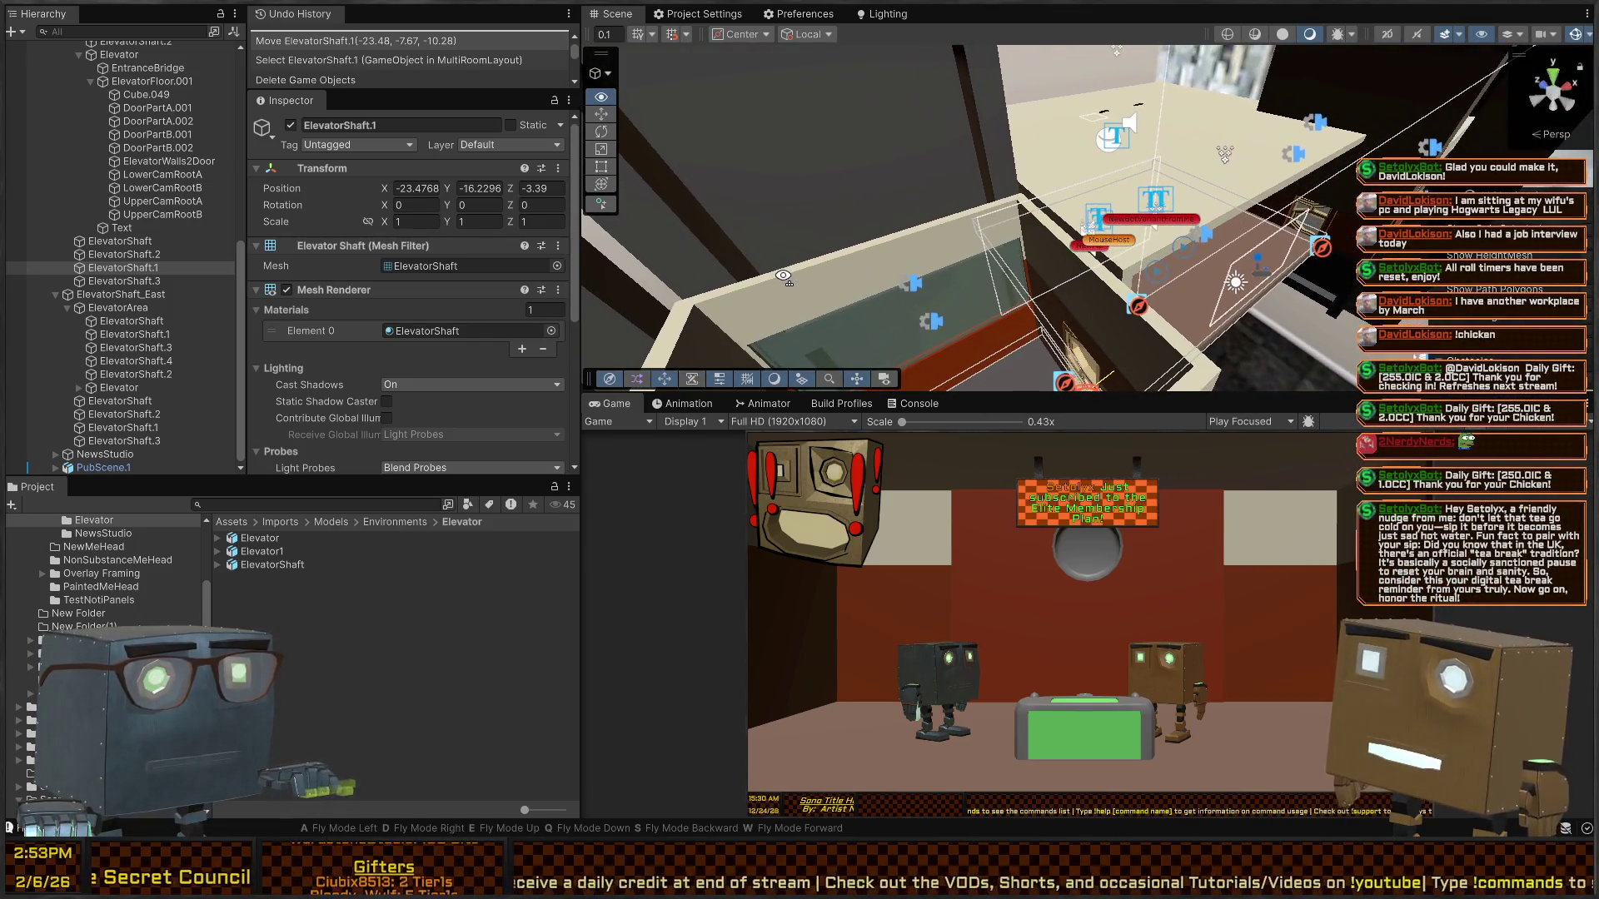
- Remove the extra ElevatorShaft.1 copy and the ElevatorShaft object from the Unity scene
{"action": "left_click", "coordinate": [980, 143]}
{"action": "mouse_move", "coordinate": [956, 188]}
{"action": "left_mouse_down"}
{"action": "mouse_move", "coordinate": [1009, 144]}
{"action": "mouse_move", "coordinate": [1021, 337]}
{"action": "left_mouse_up"}
{"action": "left_click", "coordinate": [1041, 345]}
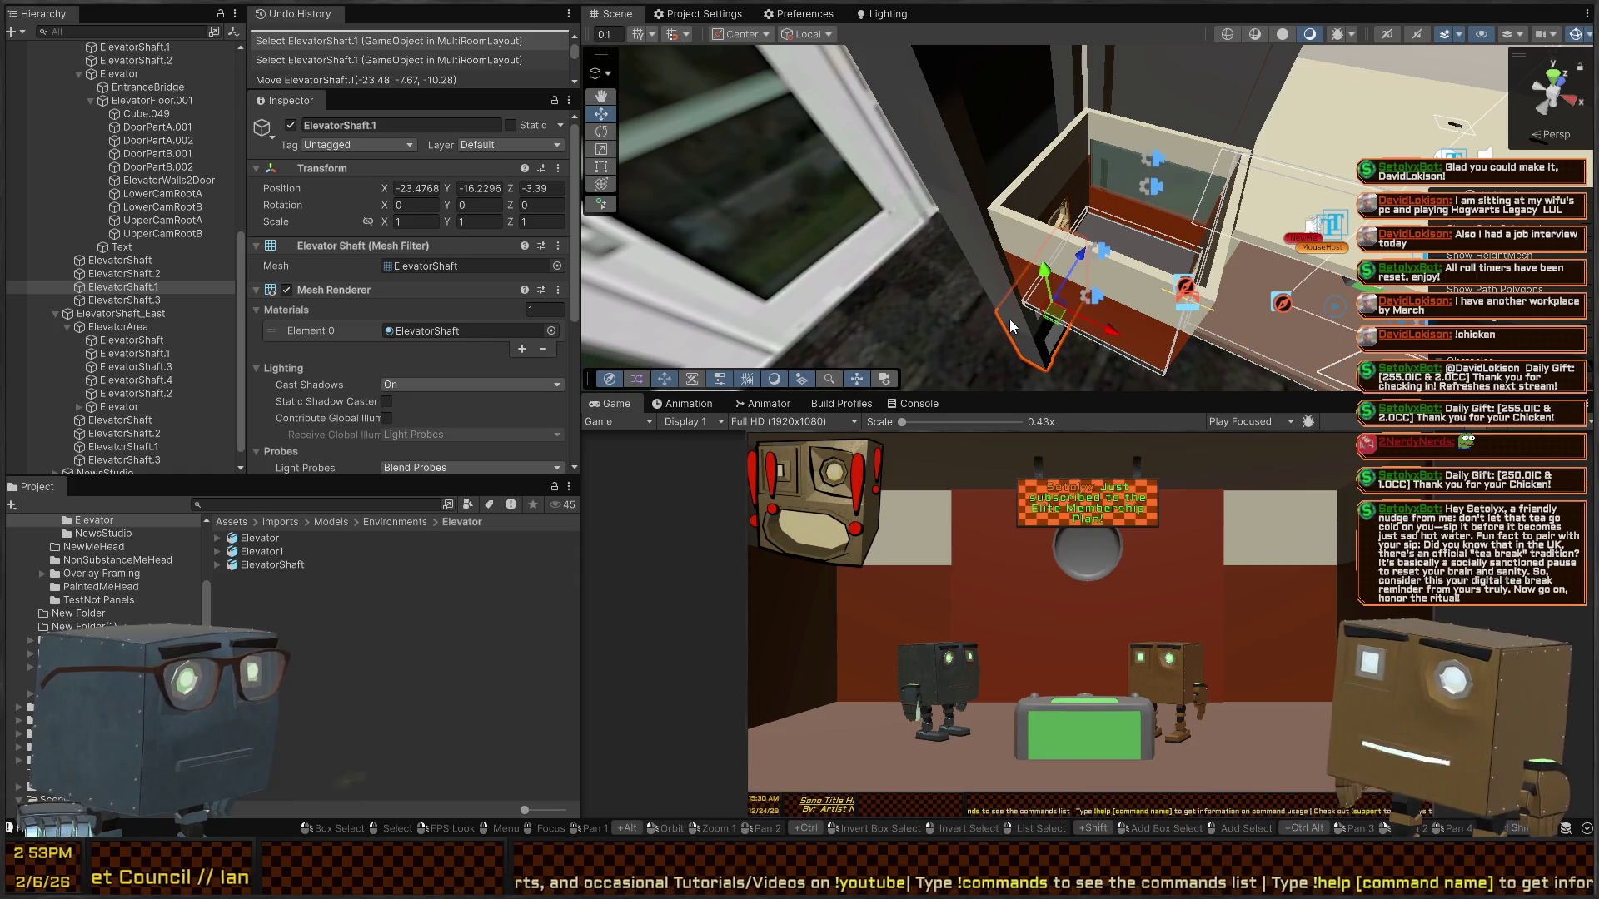
{"action": "key", "text": "Delete"}
{"action": "left_click", "coordinate": [1001, 293]}
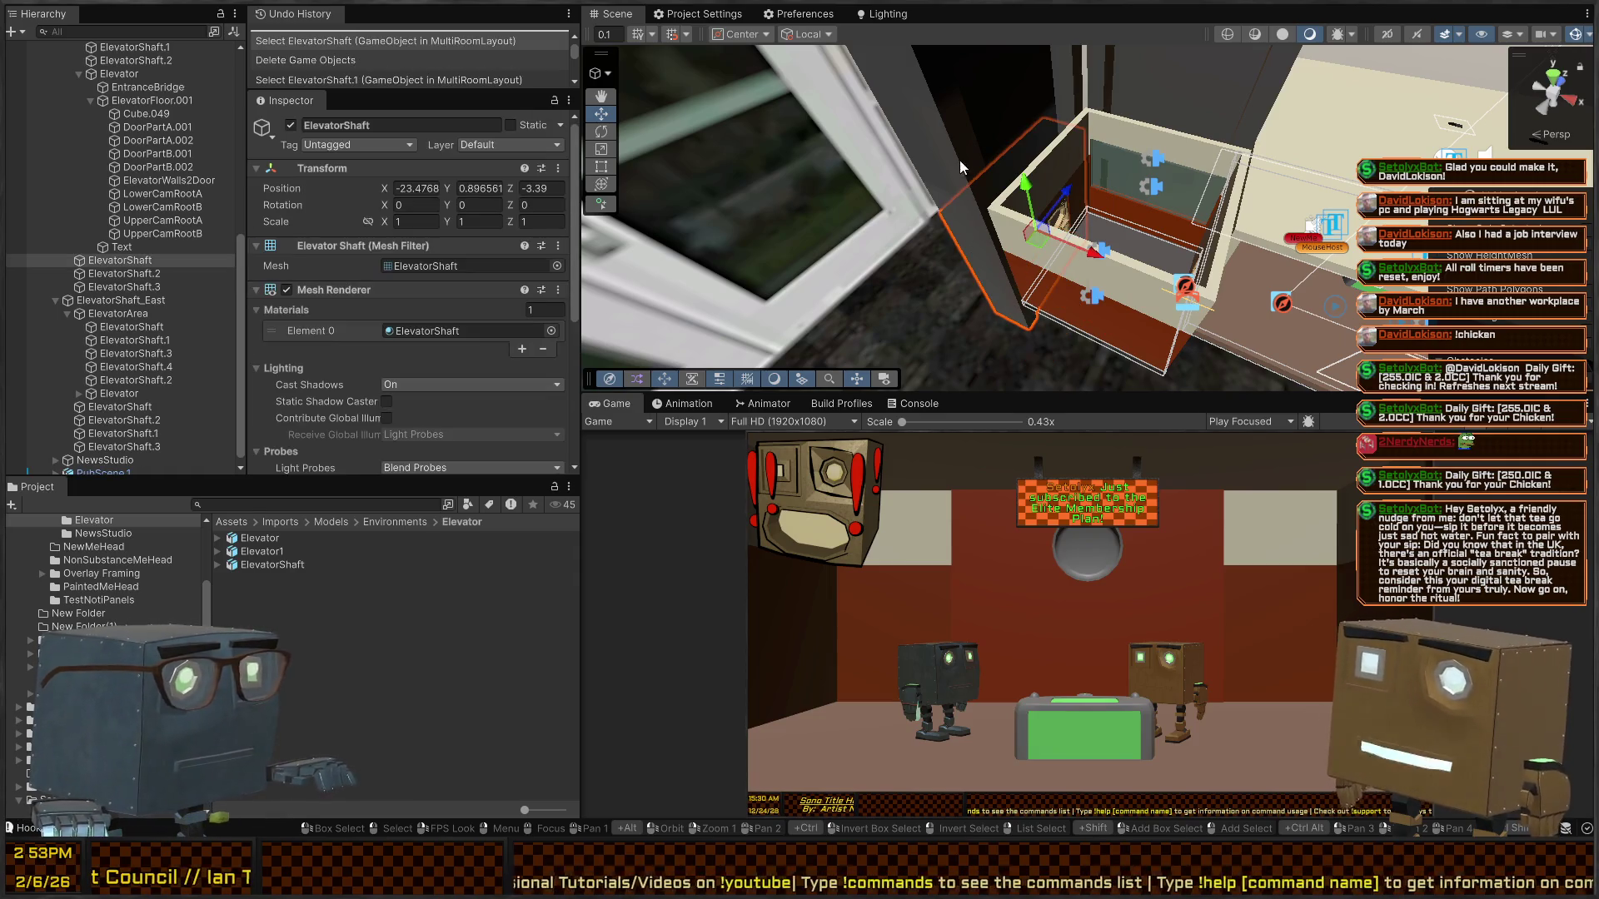
{"action": "key", "text": "Delete"}
{"action": "mouse_move", "coordinate": [959, 160]}
{"action": "left_mouse_down"}
{"action": "mouse_move", "coordinate": [1037, 123]}
{"action": "mouse_move", "coordinate": [1138, 156]}
{"action": "mouse_move", "coordinate": [1153, 305]}
{"action": "mouse_move", "coordinate": [907, 340]}
{"action": "mouse_move", "coordinate": [1053, 196]}
{"action": "left_mouse_up"}
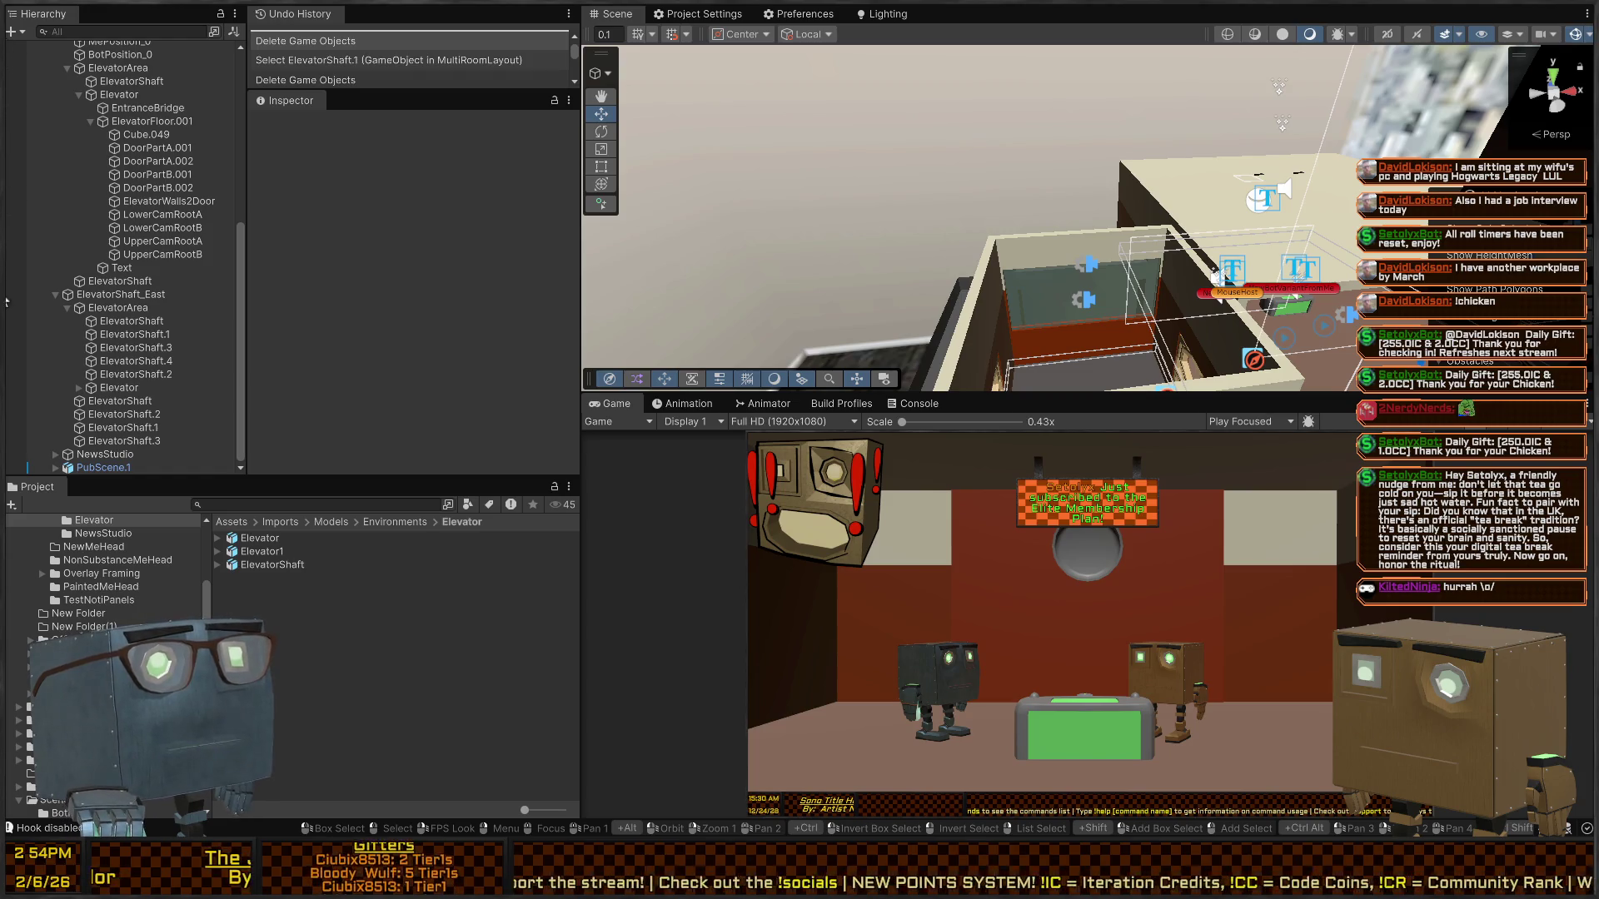
- Fly the camera around the elevator and view the Elevator1 model's import settings
{"action": "mouse_move", "coordinate": [1222, 275]}
{"action": "left_mouse_down"}
{"action": "mouse_move", "coordinate": [1149, 303]}
{"action": "mouse_move", "coordinate": [1192, 310]}
{"action": "mouse_move", "coordinate": [1083, 210]}
{"action": "left_mouse_up"}
{"action": "mouse_move", "coordinate": [1110, 202]}
{"action": "left_mouse_down"}
{"action": "mouse_move", "coordinate": [1285, 254]}
{"action": "mouse_move", "coordinate": [1263, 175]}
{"action": "mouse_move", "coordinate": [1195, 228]}
{"action": "left_mouse_up"}
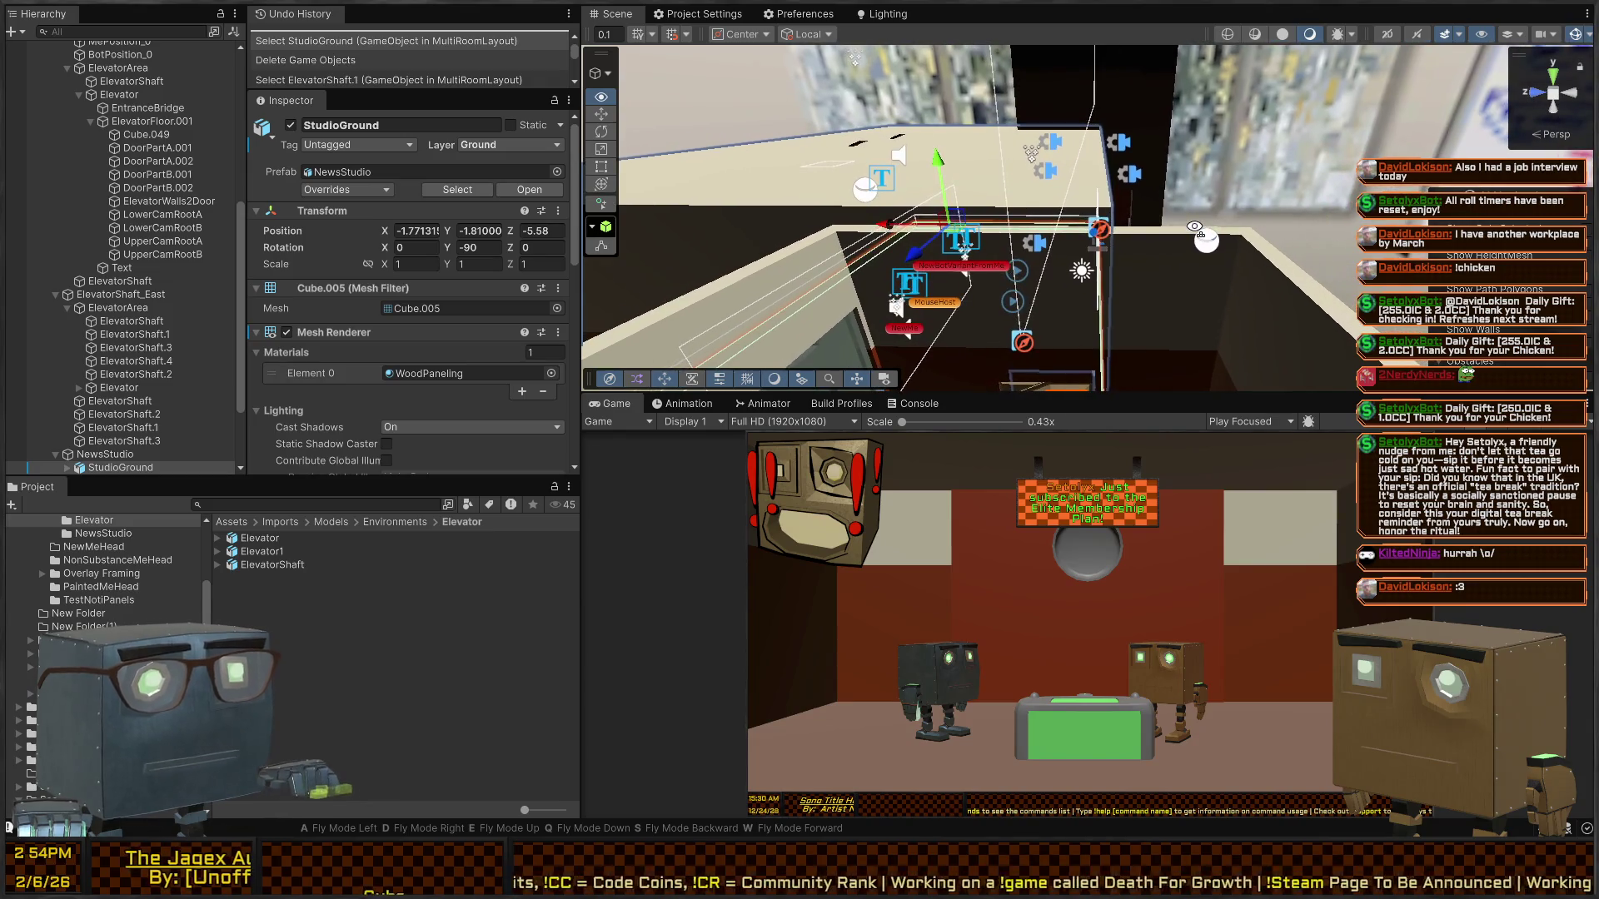
{"action": "mouse_move", "coordinate": [1065, 317]}
{"action": "left_mouse_down"}
{"action": "mouse_move", "coordinate": [1094, 278]}
{"action": "mouse_move", "coordinate": [1234, 201]}
{"action": "mouse_move", "coordinate": [1103, 308]}
{"action": "mouse_move", "coordinate": [860, 164]}
{"action": "left_mouse_up"}
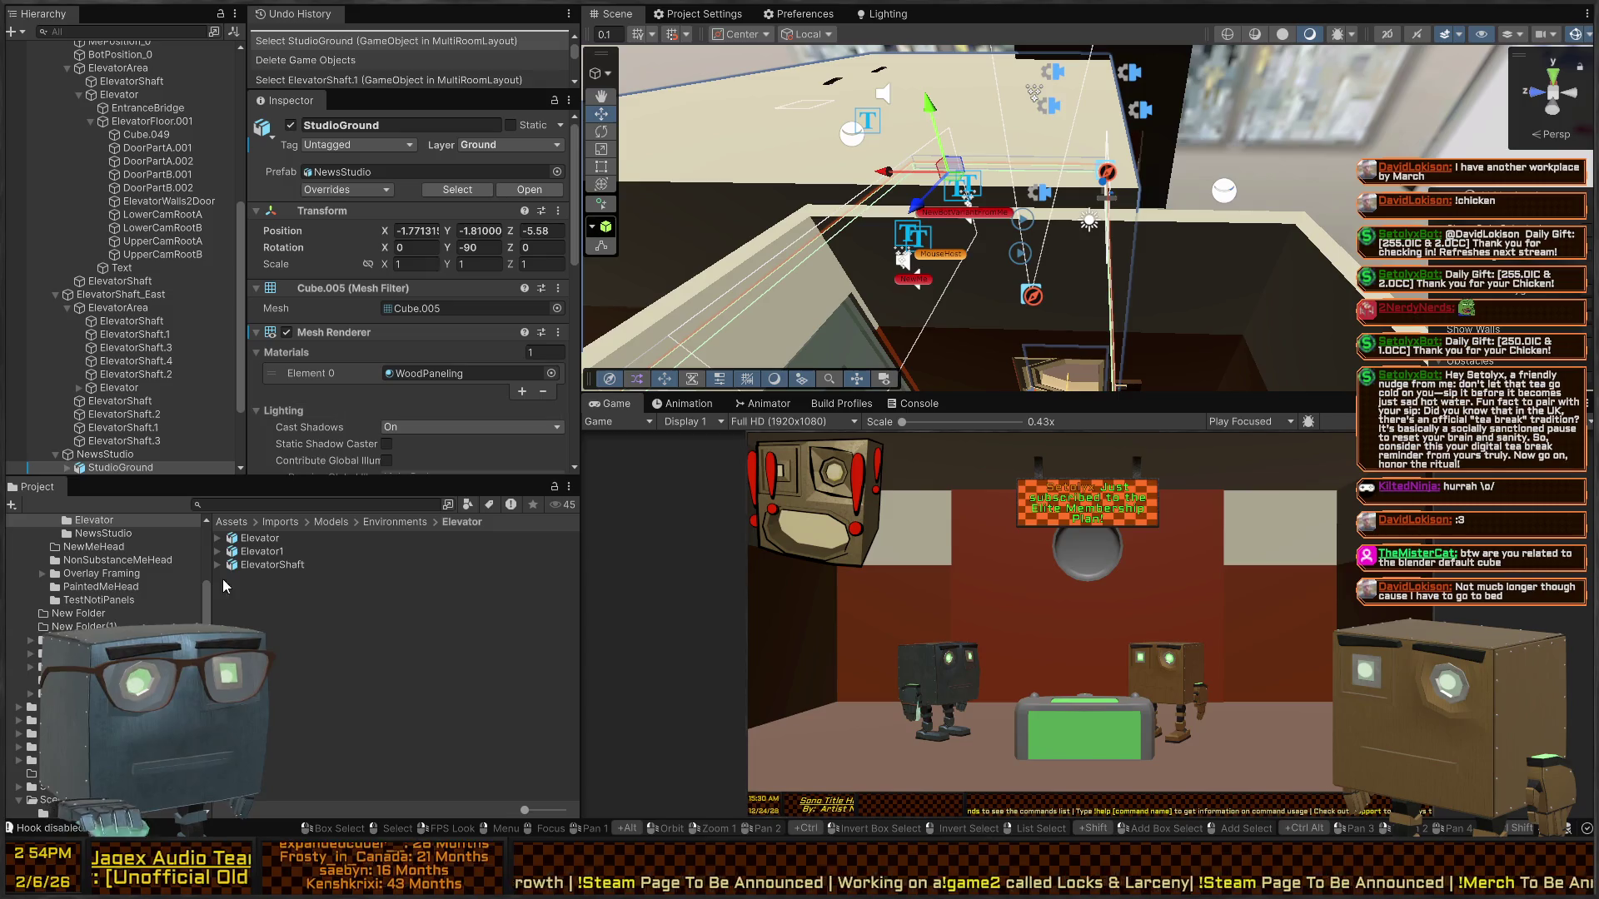
{"action": "left_click", "coordinate": [297, 551]}
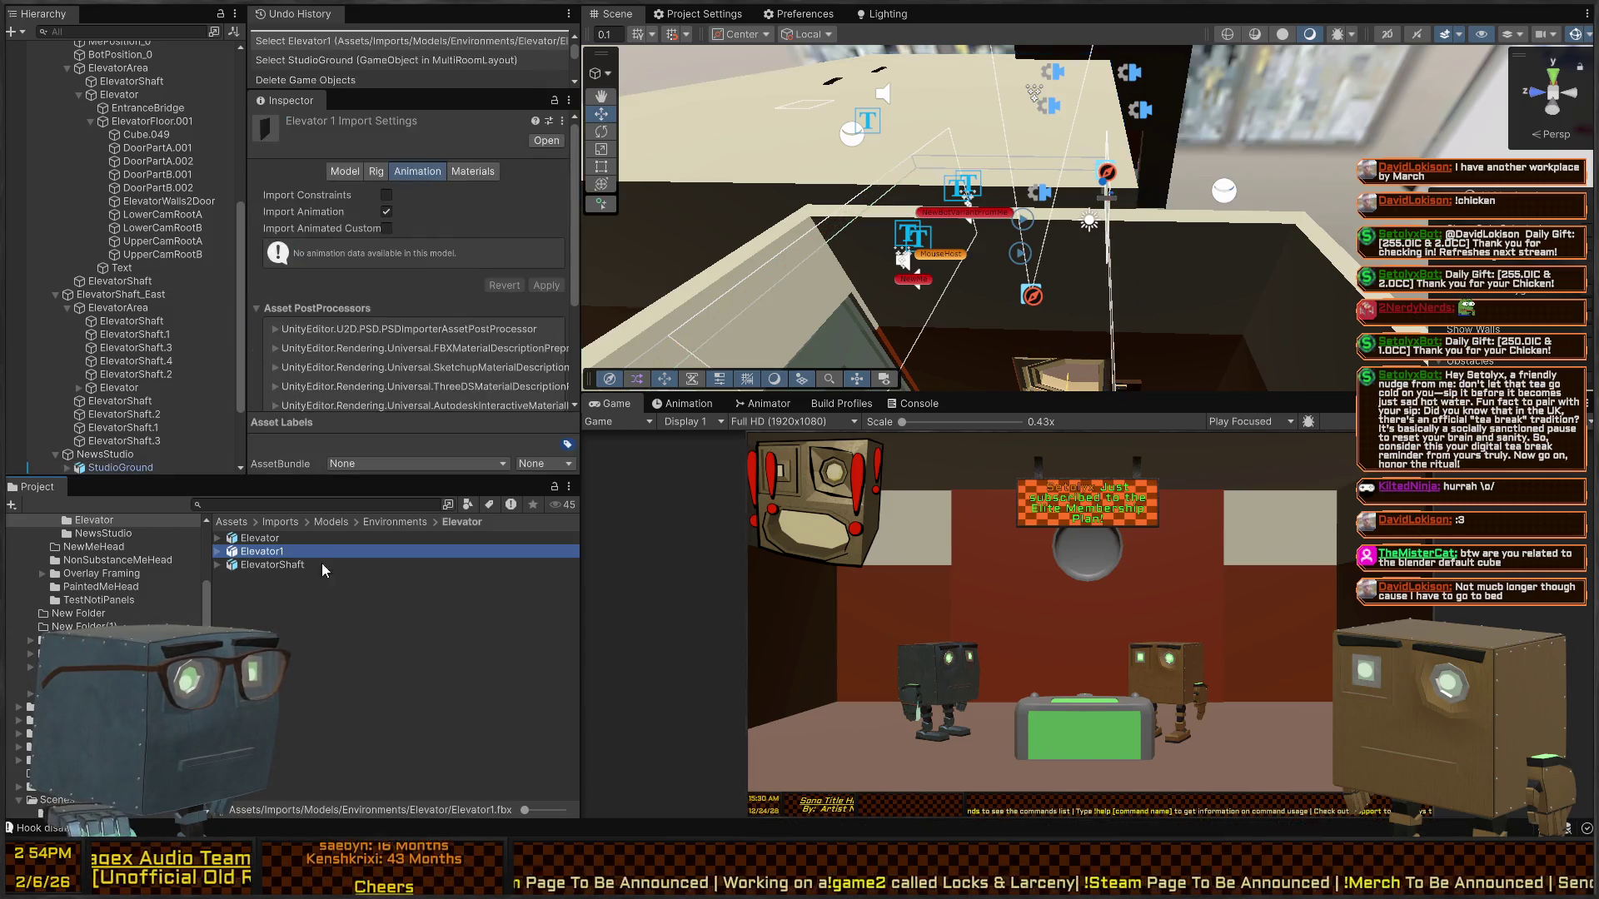
- Raise the ElevatorShaft to -23.1266, 3.34426, -3.08477, then switch back to Blender
{"action": "left_click_drag", "start_coordinate": [1000, 192], "coordinate": [673, 235]}
{"action": "left_click", "coordinate": [967, 273]}
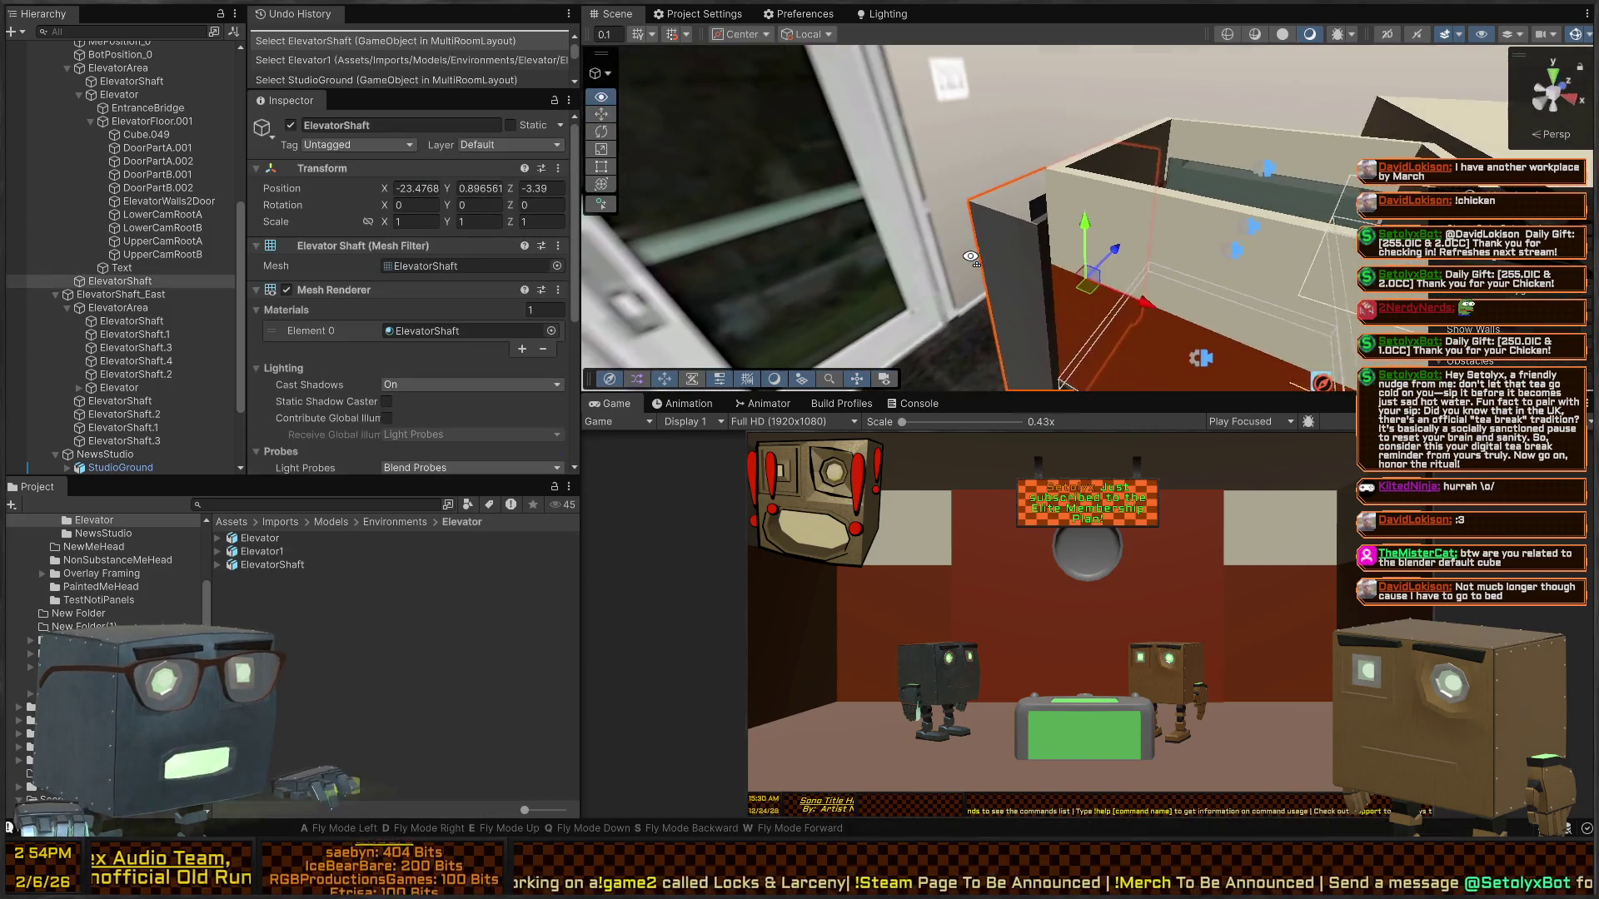
{"action": "mouse_move", "coordinate": [967, 273]}
{"action": "left_mouse_down"}
{"action": "mouse_move", "coordinate": [1075, 248]}
{"action": "mouse_move", "coordinate": [1021, 269]}
{"action": "mouse_move", "coordinate": [1088, 221]}
{"action": "mouse_move", "coordinate": [1091, 171]}
{"action": "mouse_move", "coordinate": [932, 209]}
{"action": "mouse_move", "coordinate": [828, 290]}
{"action": "left_mouse_up"}
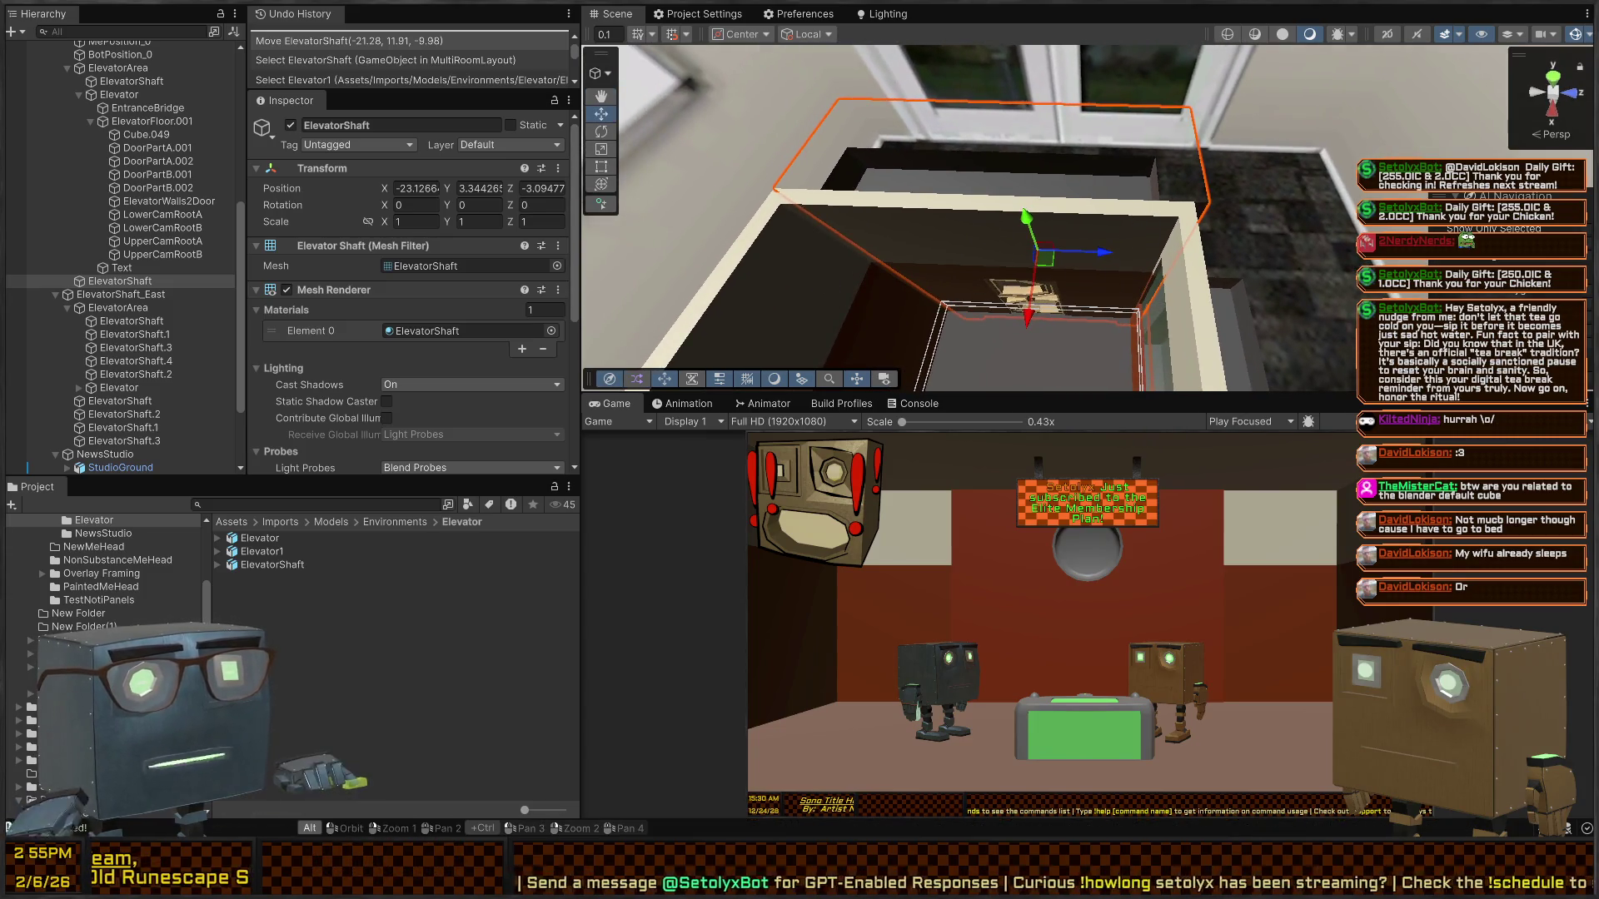
{"action": "key", "text": "alt+Tab"}
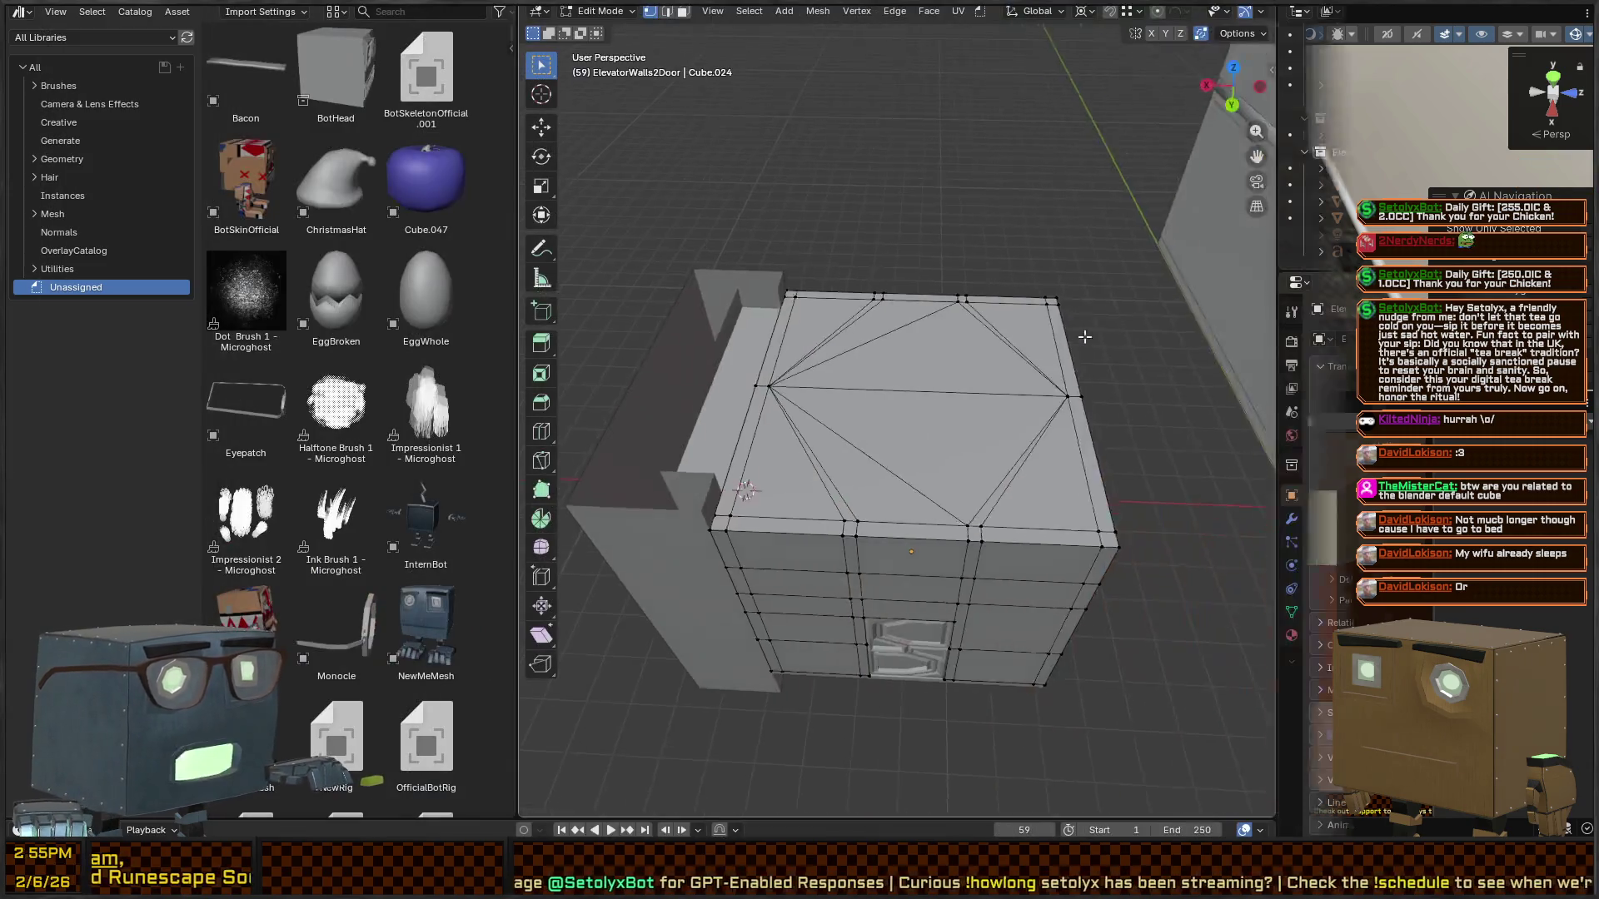
- Return to Object Mode and apply the ElevatorShaft's scale
{"action": "mouse_move", "coordinate": [1085, 336]}
{"action": "left_mouse_down"}
{"action": "mouse_move", "coordinate": [1058, 334]}
{"action": "mouse_move", "coordinate": [1140, 455]}
{"action": "left_mouse_up"}
{"action": "scroll", "coordinate": [1051, 332], "scroll_direction": "up", "scroll_amount": 5}
{"action": "key", "text": "Tab"}
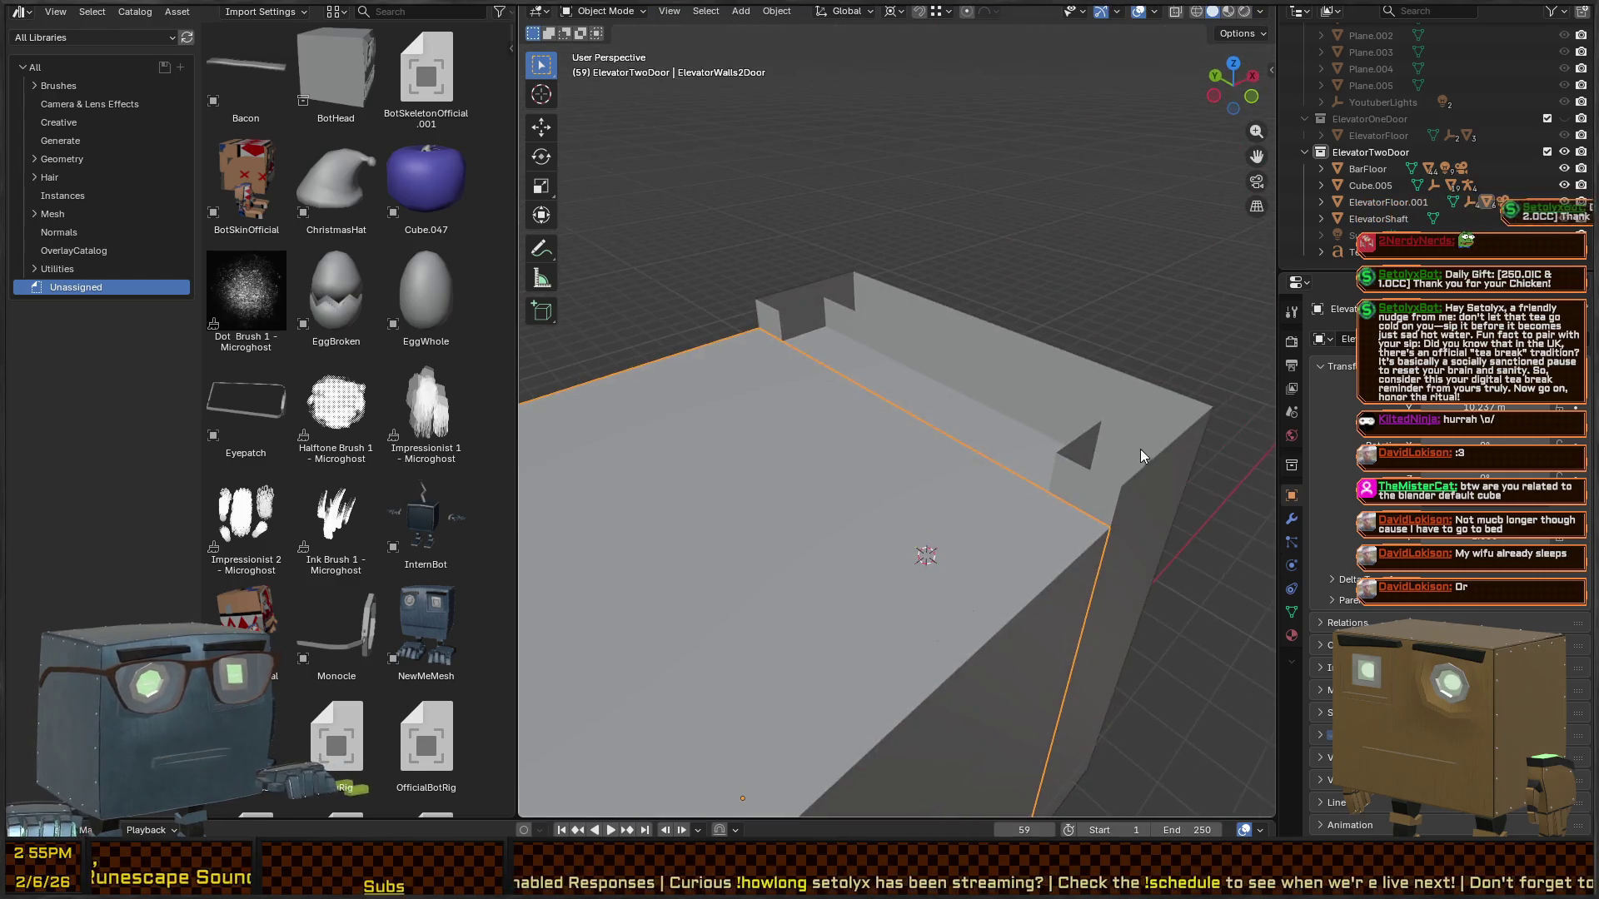
{"action": "left_click", "coordinate": [1141, 450]}
{"action": "key", "text": "ctrl+a"}
{"action": "left_click", "coordinate": [1141, 450]}
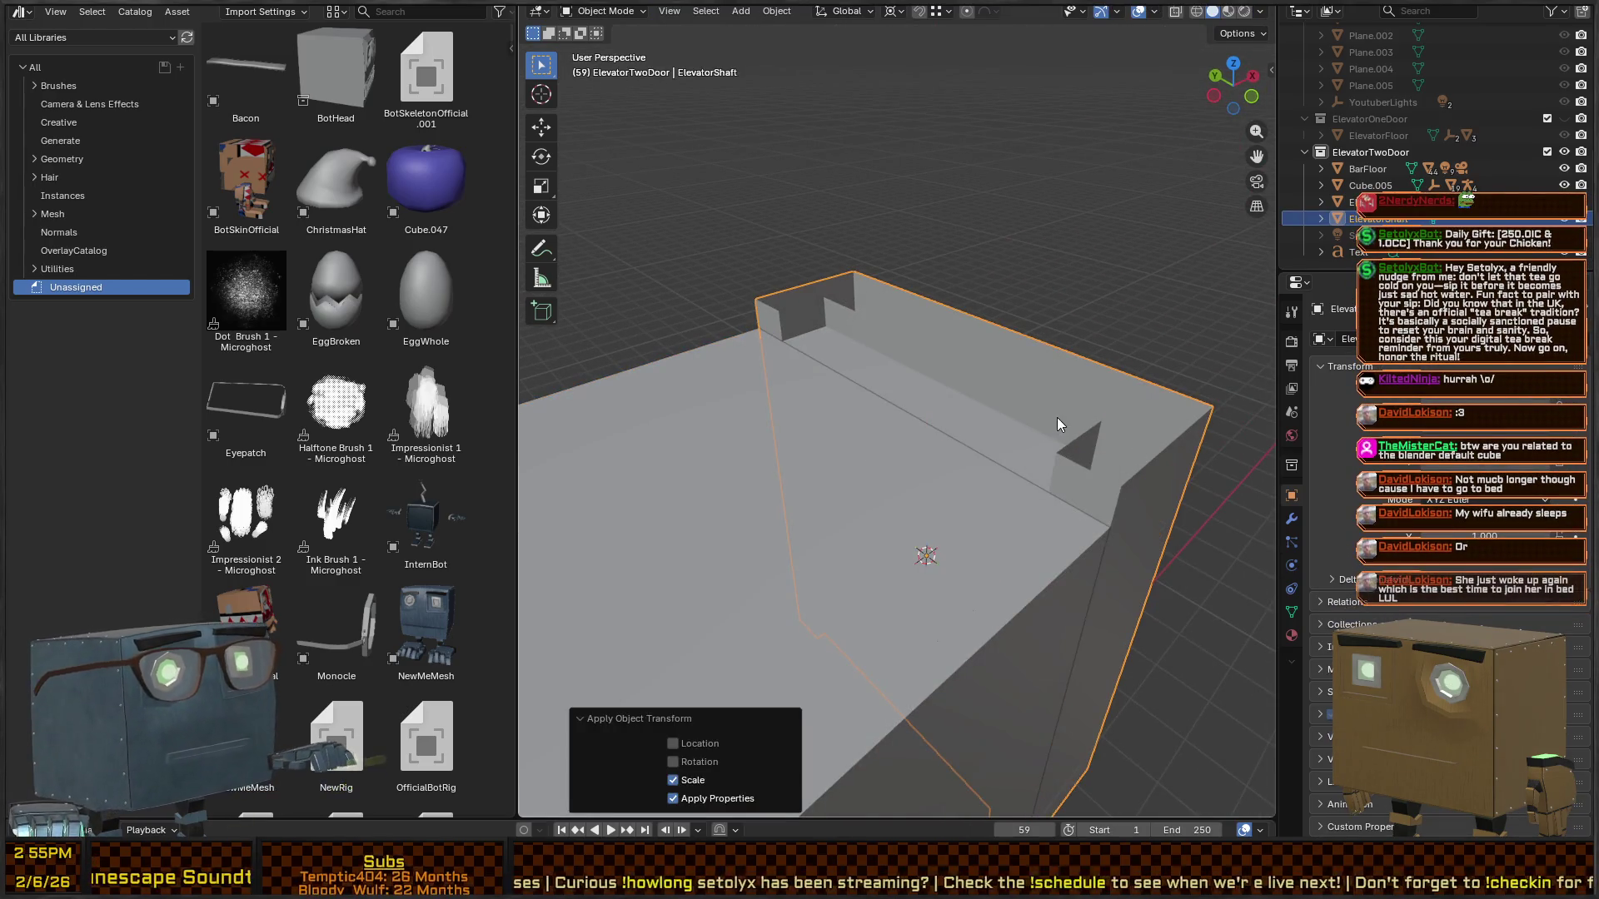
- Add the door, floor and text to the selection and export them as FBX
{"action": "scroll", "coordinate": [1056, 417], "scroll_direction": "down", "scroll_amount": 5}
{"action": "mouse_move", "coordinate": [1055, 406]}
{"action": "left_mouse_down"}
{"action": "mouse_move", "coordinate": [921, 463]}
{"action": "mouse_move", "coordinate": [980, 421]}
{"action": "left_mouse_up"}
{"action": "key", "text": "c"}
{"action": "left_click", "coordinate": [879, 492]}
{"action": "right_click", "coordinate": [882, 486]}
{"action": "key", "text": "q"}
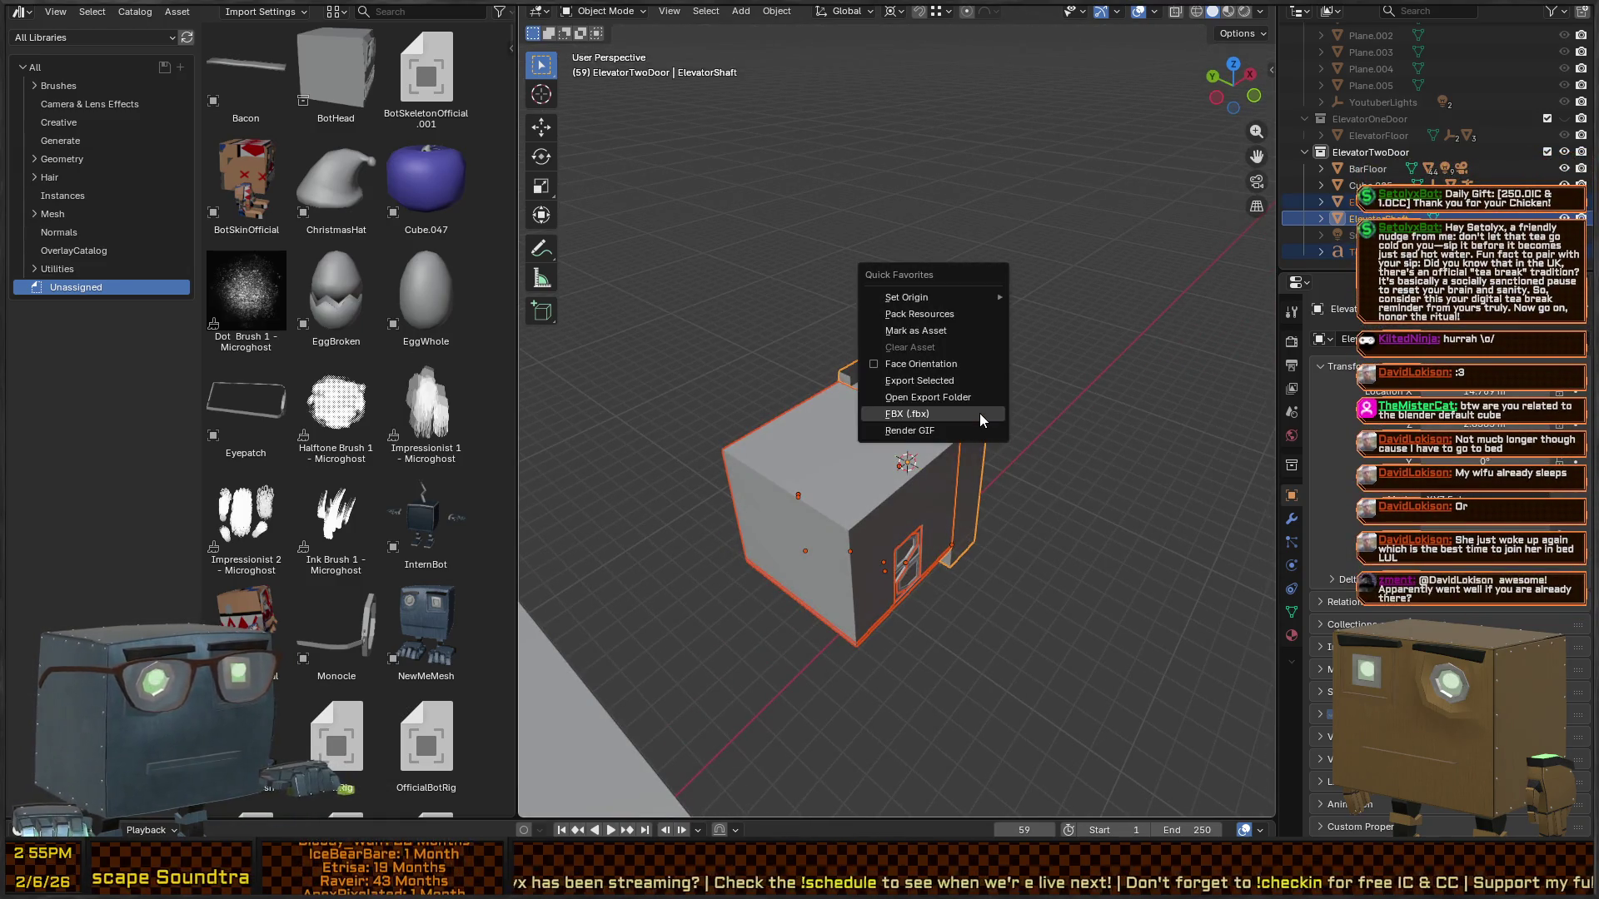
{"action": "left_click", "coordinate": [981, 414]}
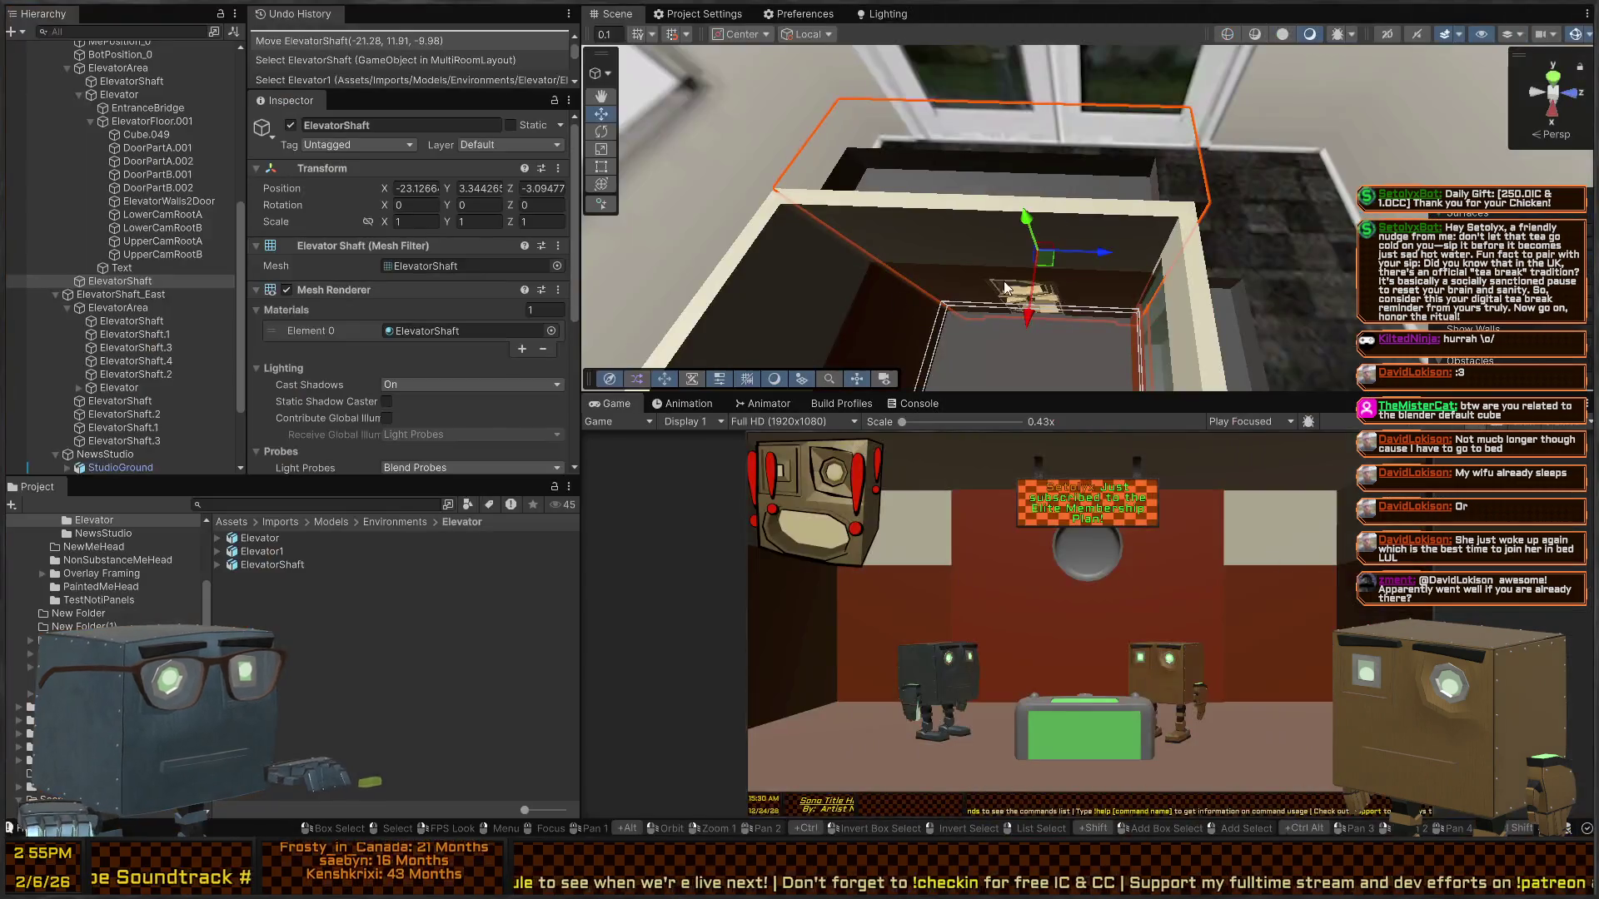
- In Unity, inspect ElevatorShaft, ElevatorWalls2Door and ElevatorFloor.001 in turn, then return to Blender
{"action": "left_click_drag", "start_coordinate": [1137, 284], "coordinate": [986, 217]}
{"action": "left_click", "coordinate": [1057, 203]}
{"action": "left_click", "coordinate": [1037, 272]}
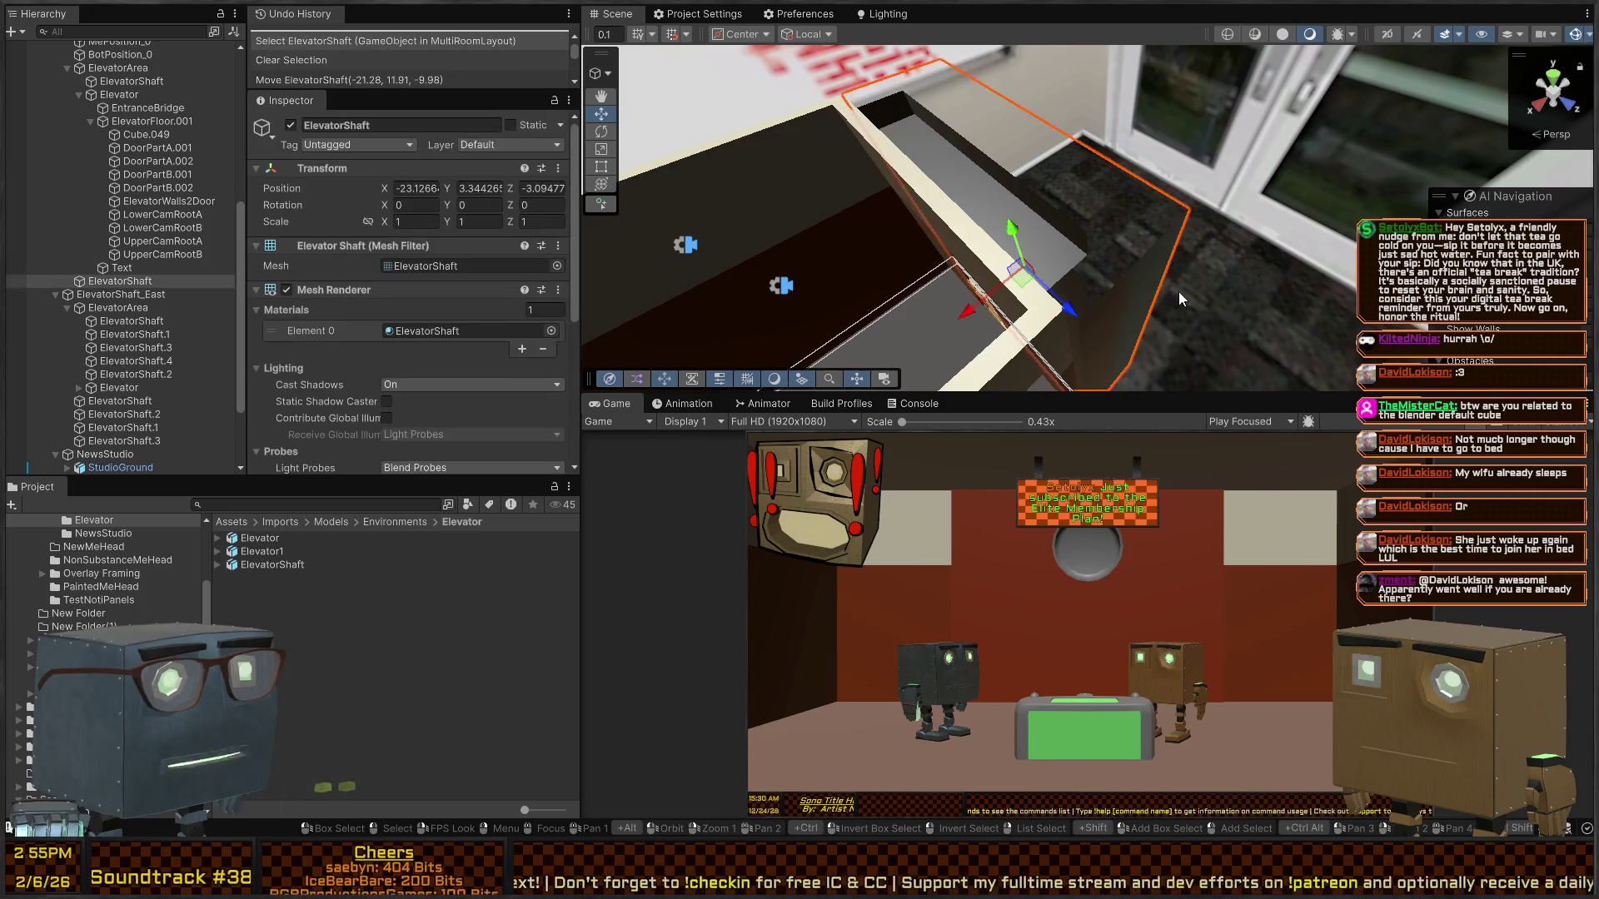
{"action": "mouse_move", "coordinate": [1177, 292]}
{"action": "left_mouse_down"}
{"action": "mouse_move", "coordinate": [960, 248]}
{"action": "mouse_move", "coordinate": [1261, 308]}
{"action": "left_mouse_up"}
{"action": "left_click", "coordinate": [1260, 308]}
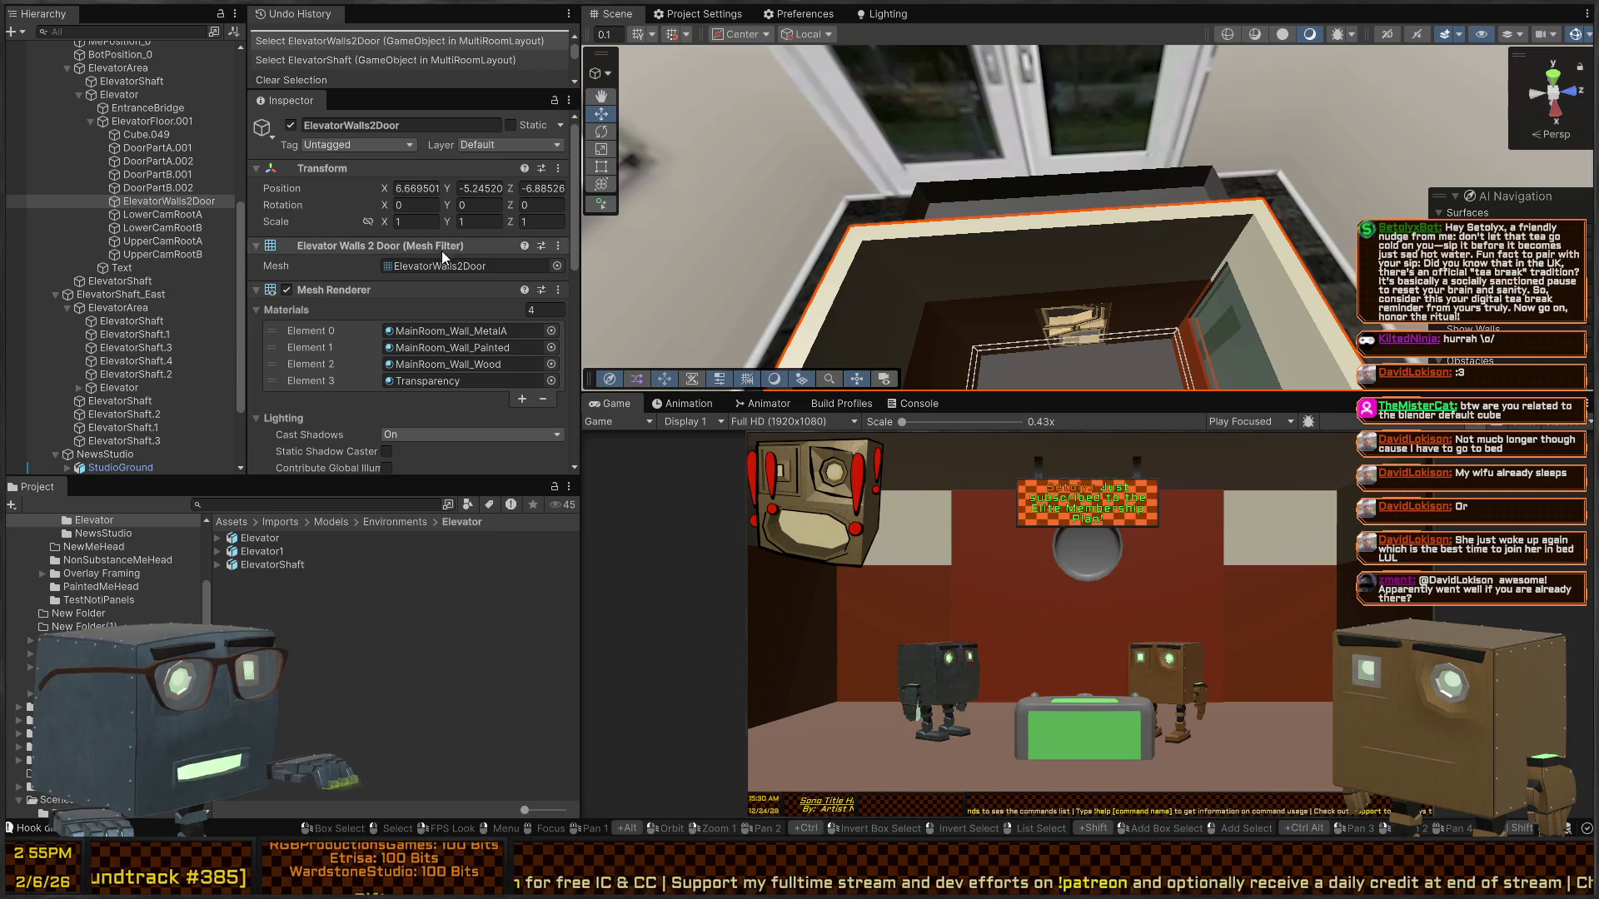
{"action": "left_click", "coordinate": [137, 123]}
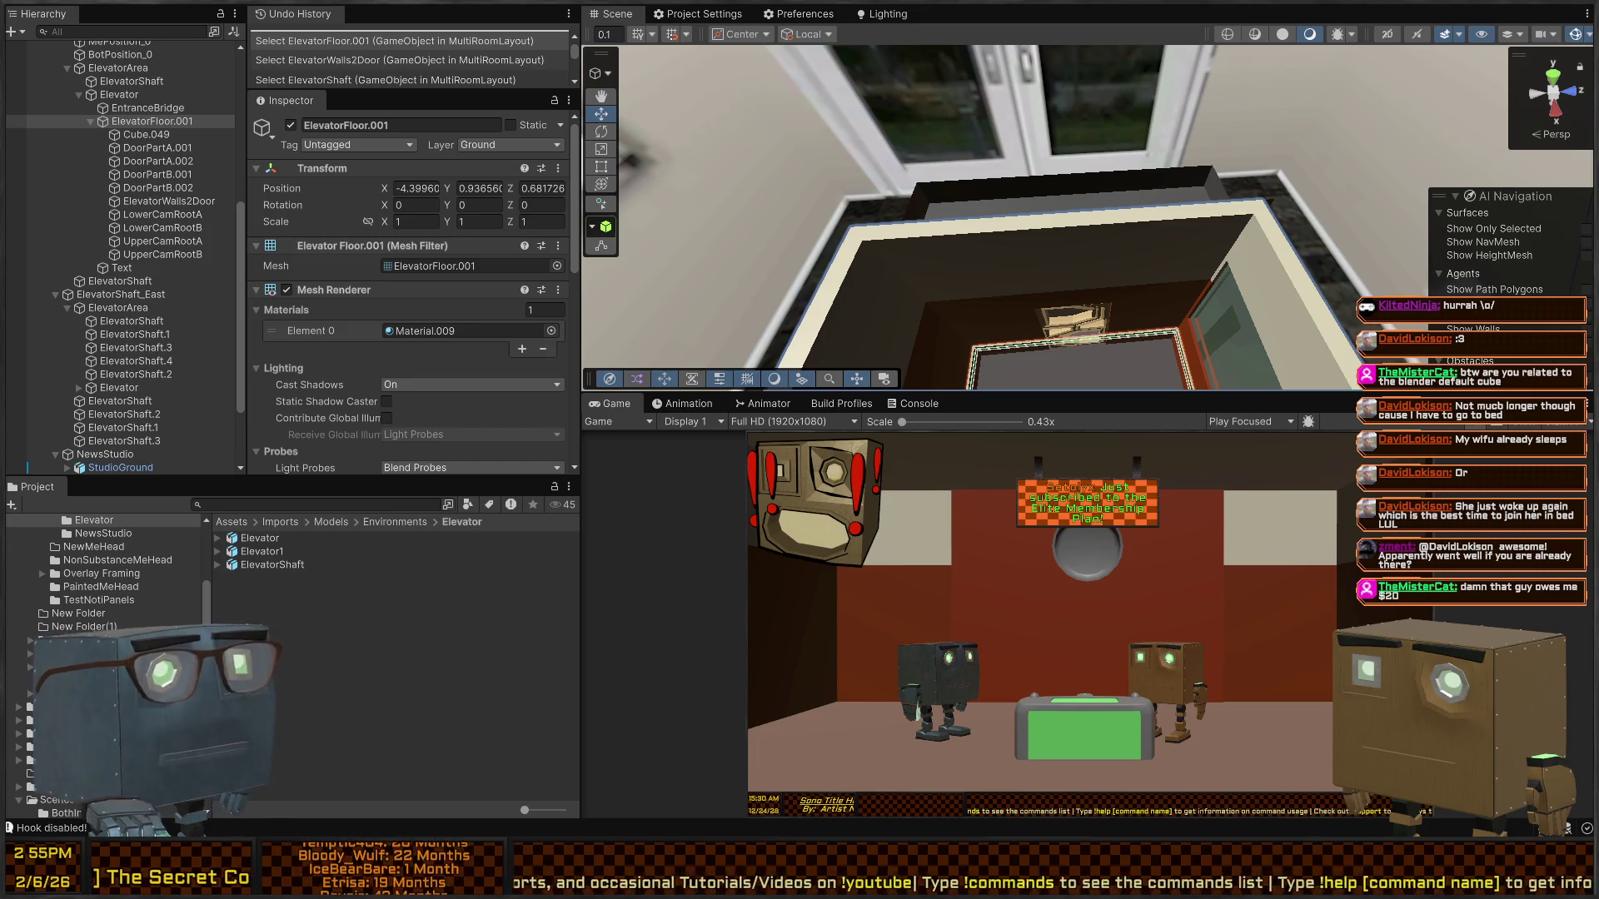
{"action": "left_click_drag", "start_coordinate": [1032, 208], "coordinate": [1052, 190]}
{"action": "left_click", "coordinate": [1052, 191]}
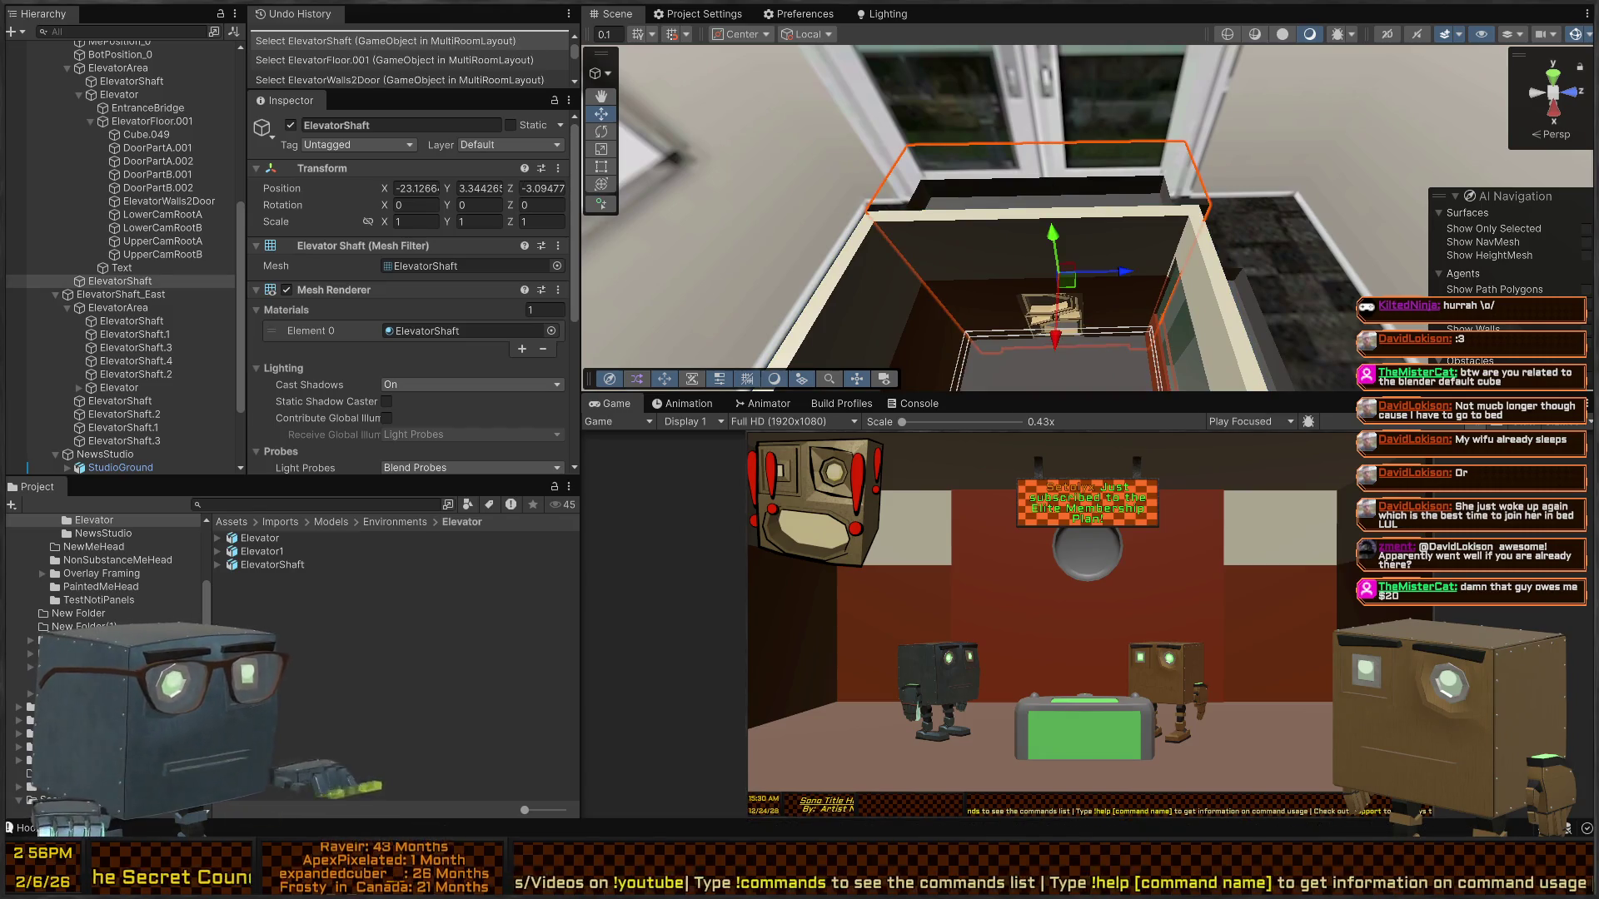
{"action": "key", "text": "alt+Tab"}
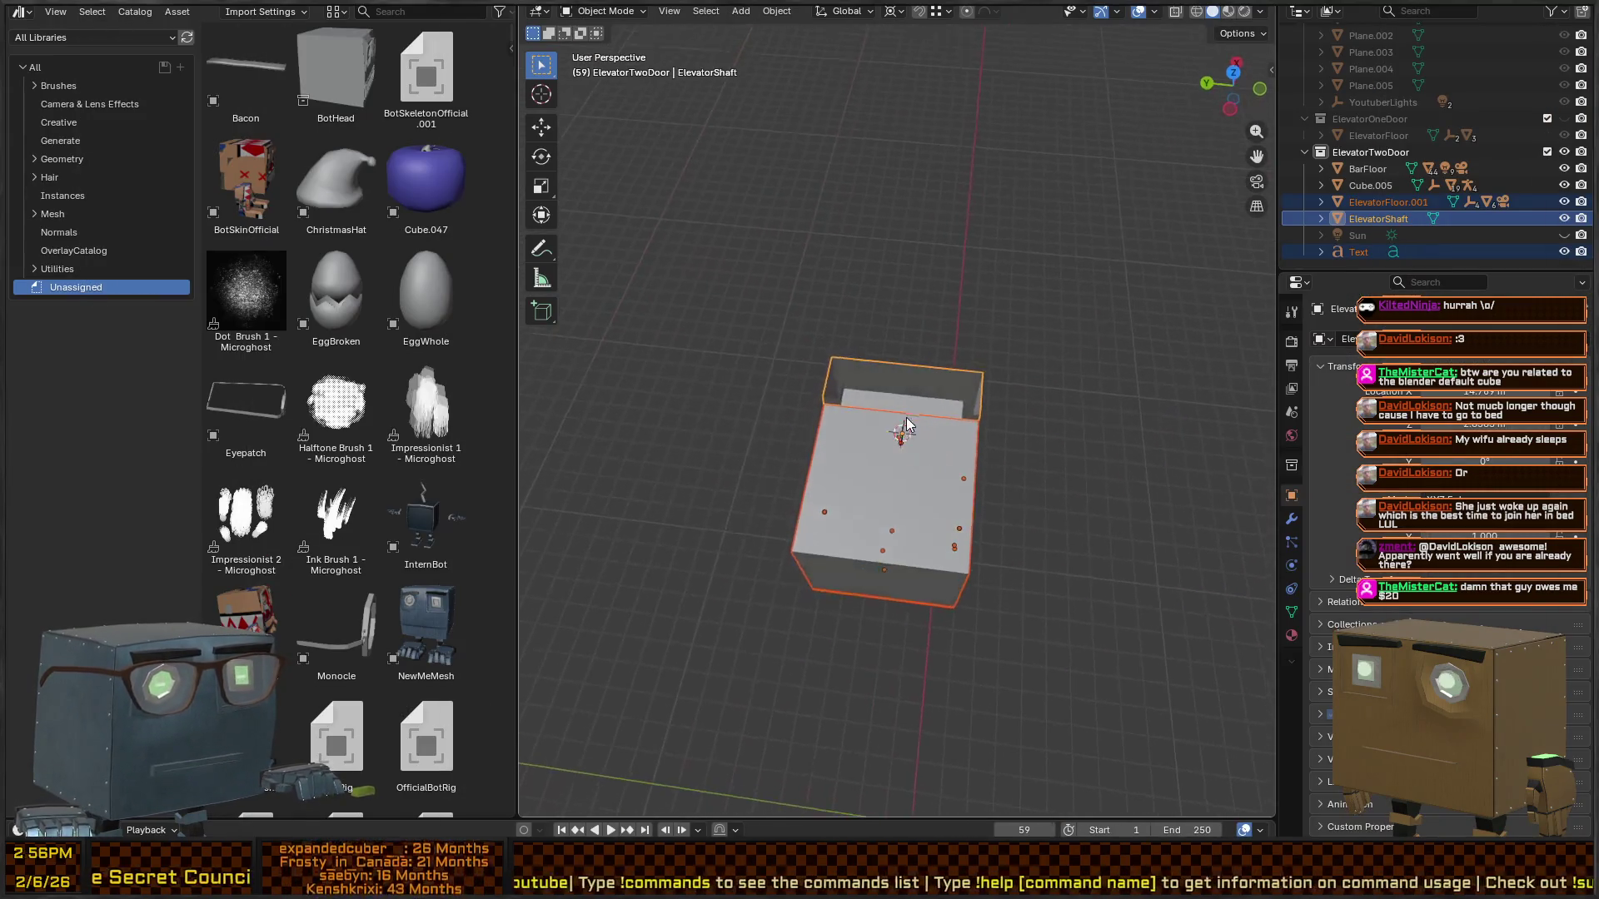
- Apply the elevator shaft's transform
{"action": "key", "text": "ctrl+a"}
{"action": "left_click", "coordinate": [902, 453]}
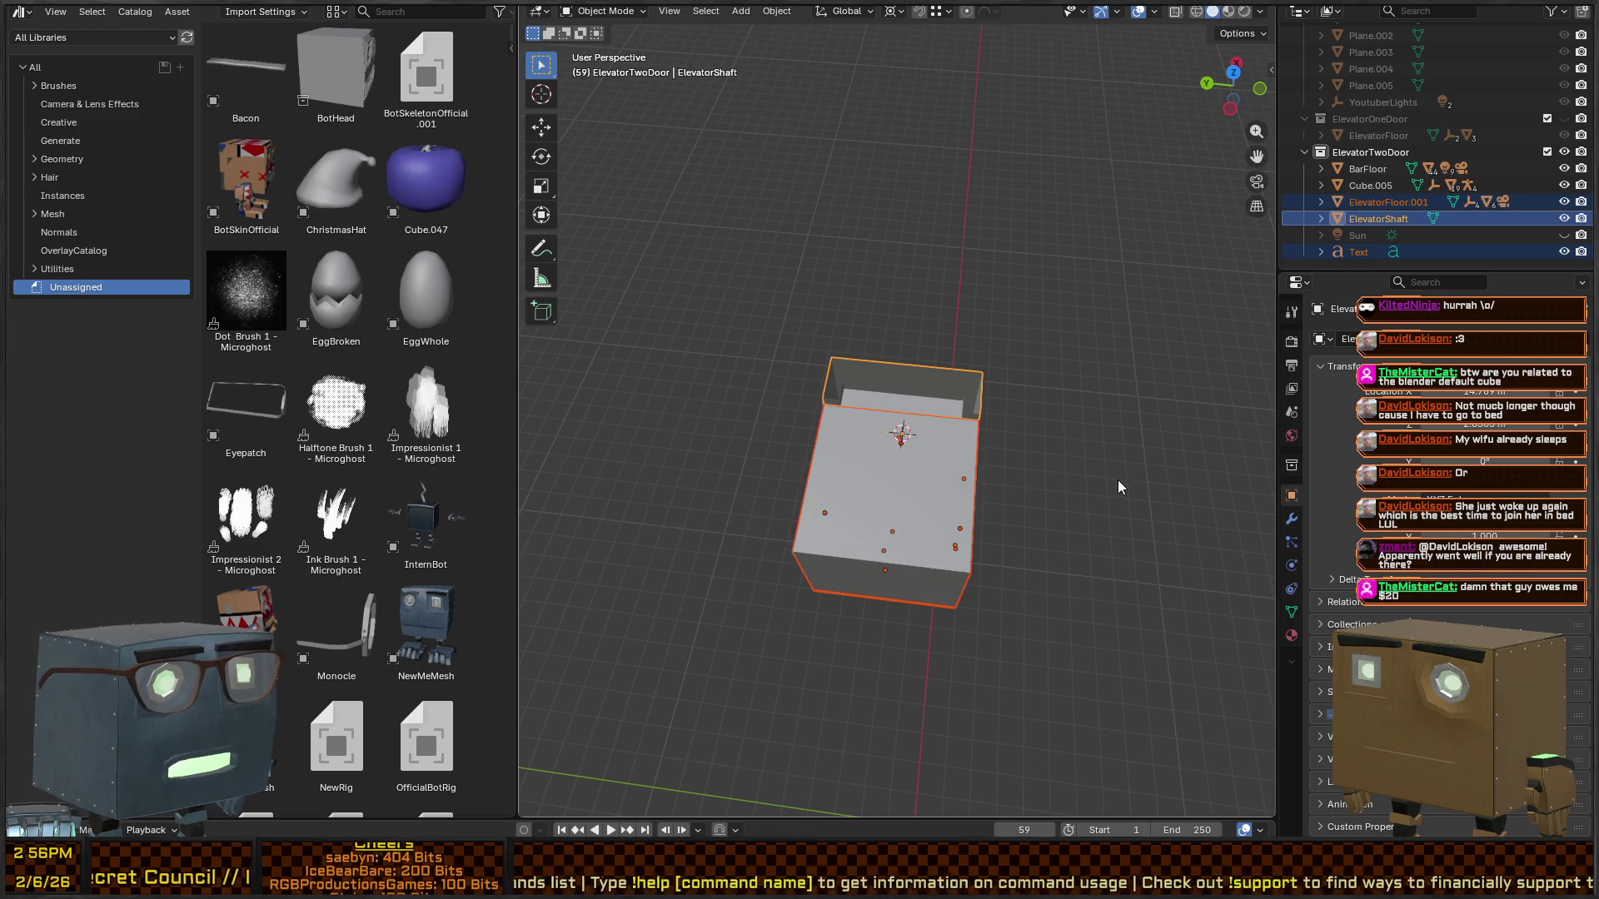
{"action": "mouse_move", "coordinate": [1117, 479]}
{"action": "left_mouse_down"}
{"action": "mouse_move", "coordinate": [873, 316]}
{"action": "mouse_move", "coordinate": [731, 408]}
{"action": "mouse_move", "coordinate": [1032, 413]}
{"action": "mouse_move", "coordinate": [961, 464]}
{"action": "mouse_move", "coordinate": [806, 441]}
{"action": "mouse_move", "coordinate": [1074, 465]}
{"action": "mouse_move", "coordinate": [949, 433]}
{"action": "mouse_move", "coordinate": [984, 438]}
{"action": "mouse_move", "coordinate": [993, 420]}
{"action": "left_mouse_up"}
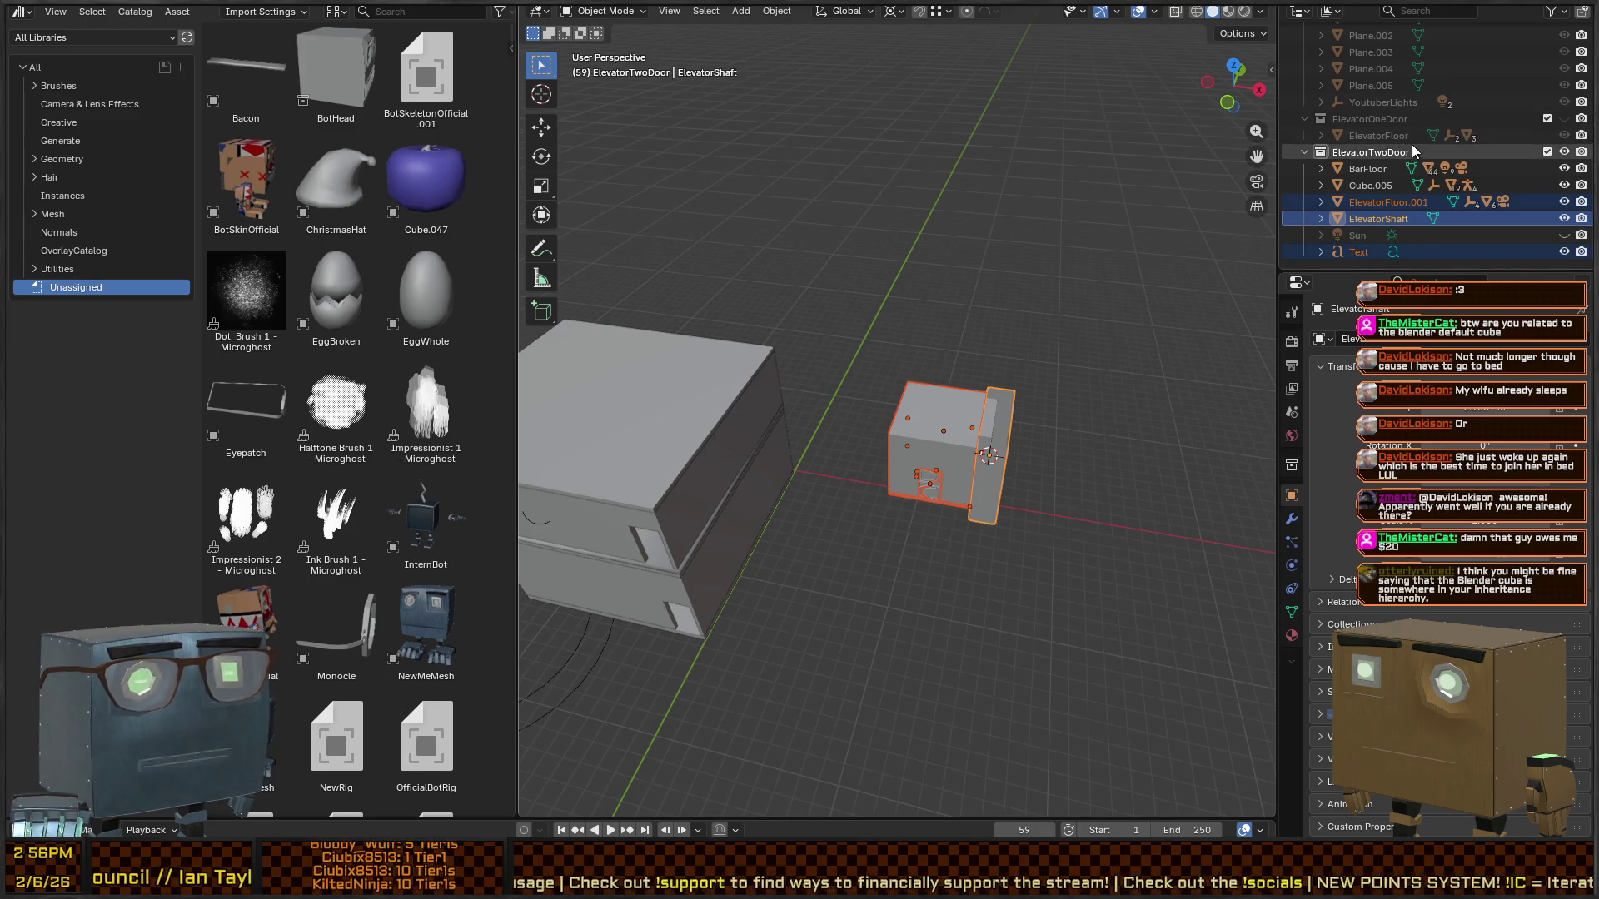
- Make the ElevatorOneDoor collection visible and re-include it in the scene
{"action": "left_click", "coordinate": [1372, 121]}
{"action": "left_click", "coordinate": [1564, 118]}
{"action": "left_click", "coordinate": [1564, 118]}
{"action": "left_click", "coordinate": [1564, 118]}
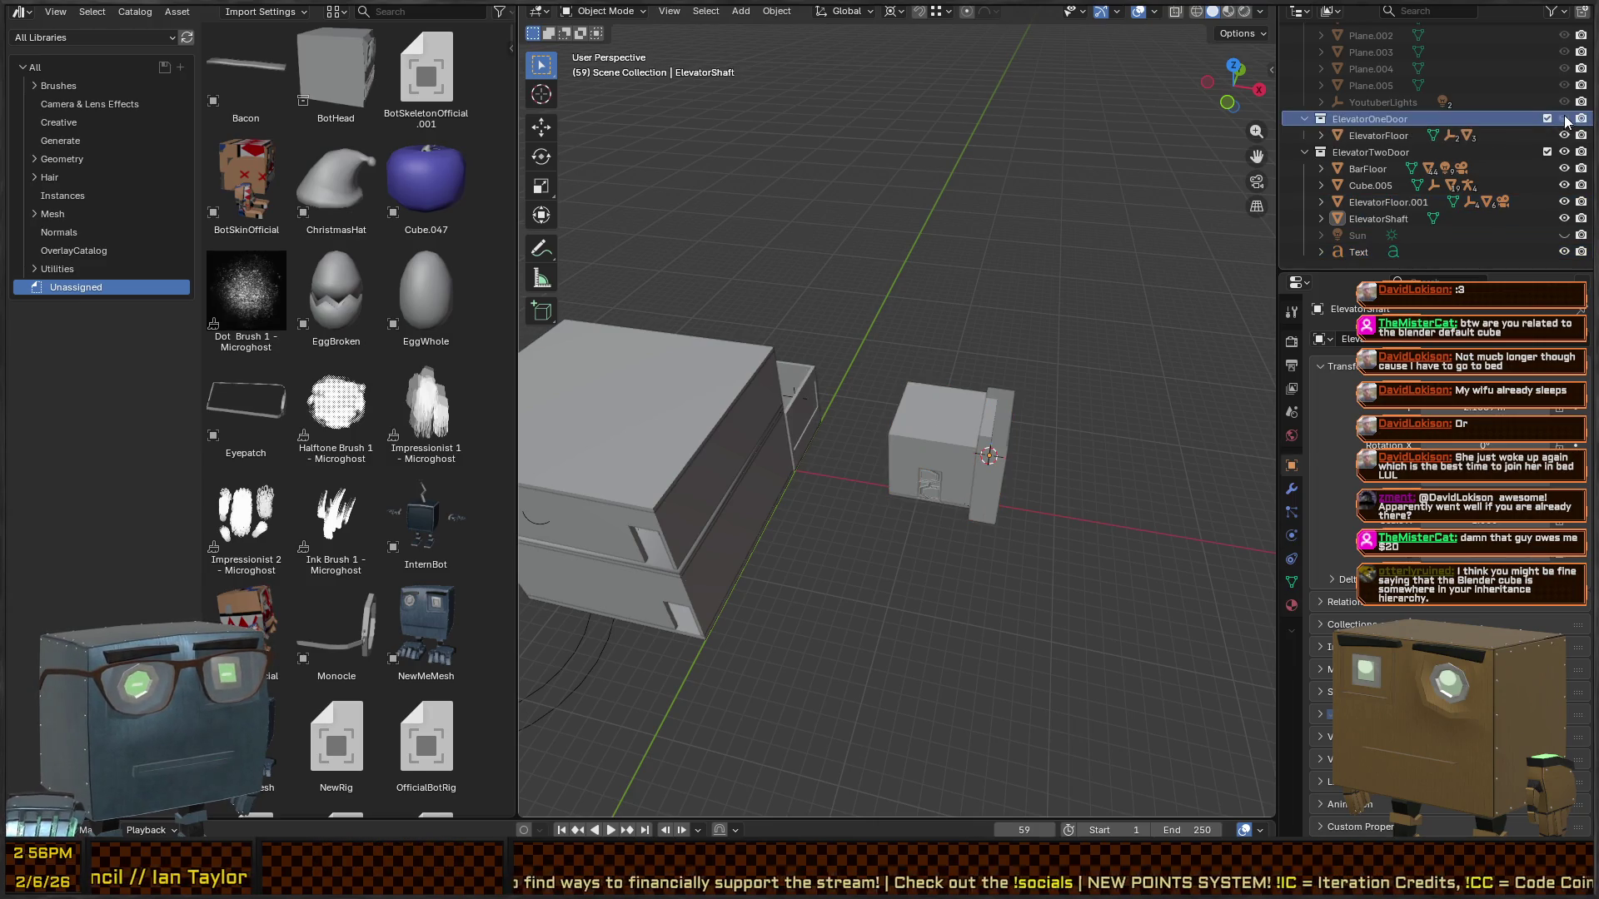
{"action": "mouse_move", "coordinate": [1227, 222]}
{"action": "left_mouse_down"}
{"action": "mouse_move", "coordinate": [1093, 215]}
{"action": "mouse_move", "coordinate": [766, 253]}
{"action": "mouse_move", "coordinate": [999, 473]}
{"action": "left_mouse_up"}
{"action": "left_click", "coordinate": [1000, 473]}
{"action": "mouse_move", "coordinate": [851, 388]}
{"action": "left_mouse_down"}
{"action": "mouse_move", "coordinate": [1041, 369]}
{"action": "mouse_move", "coordinate": [1091, 322]}
{"action": "mouse_move", "coordinate": [991, 384]}
{"action": "left_mouse_up"}
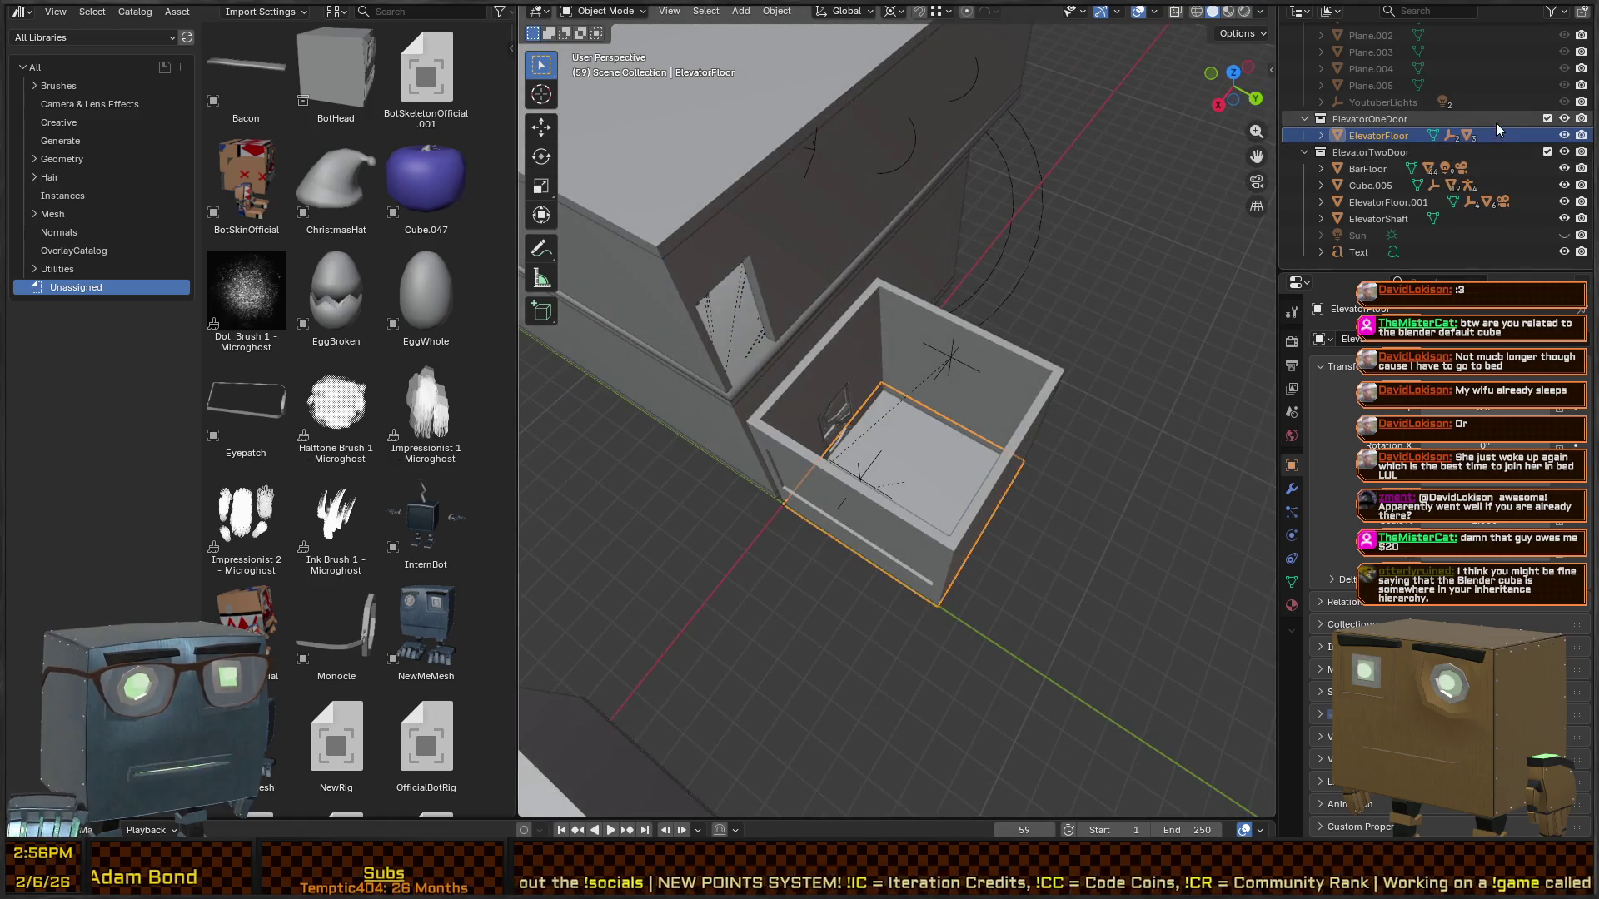
{"action": "left_click", "coordinate": [1547, 118]}
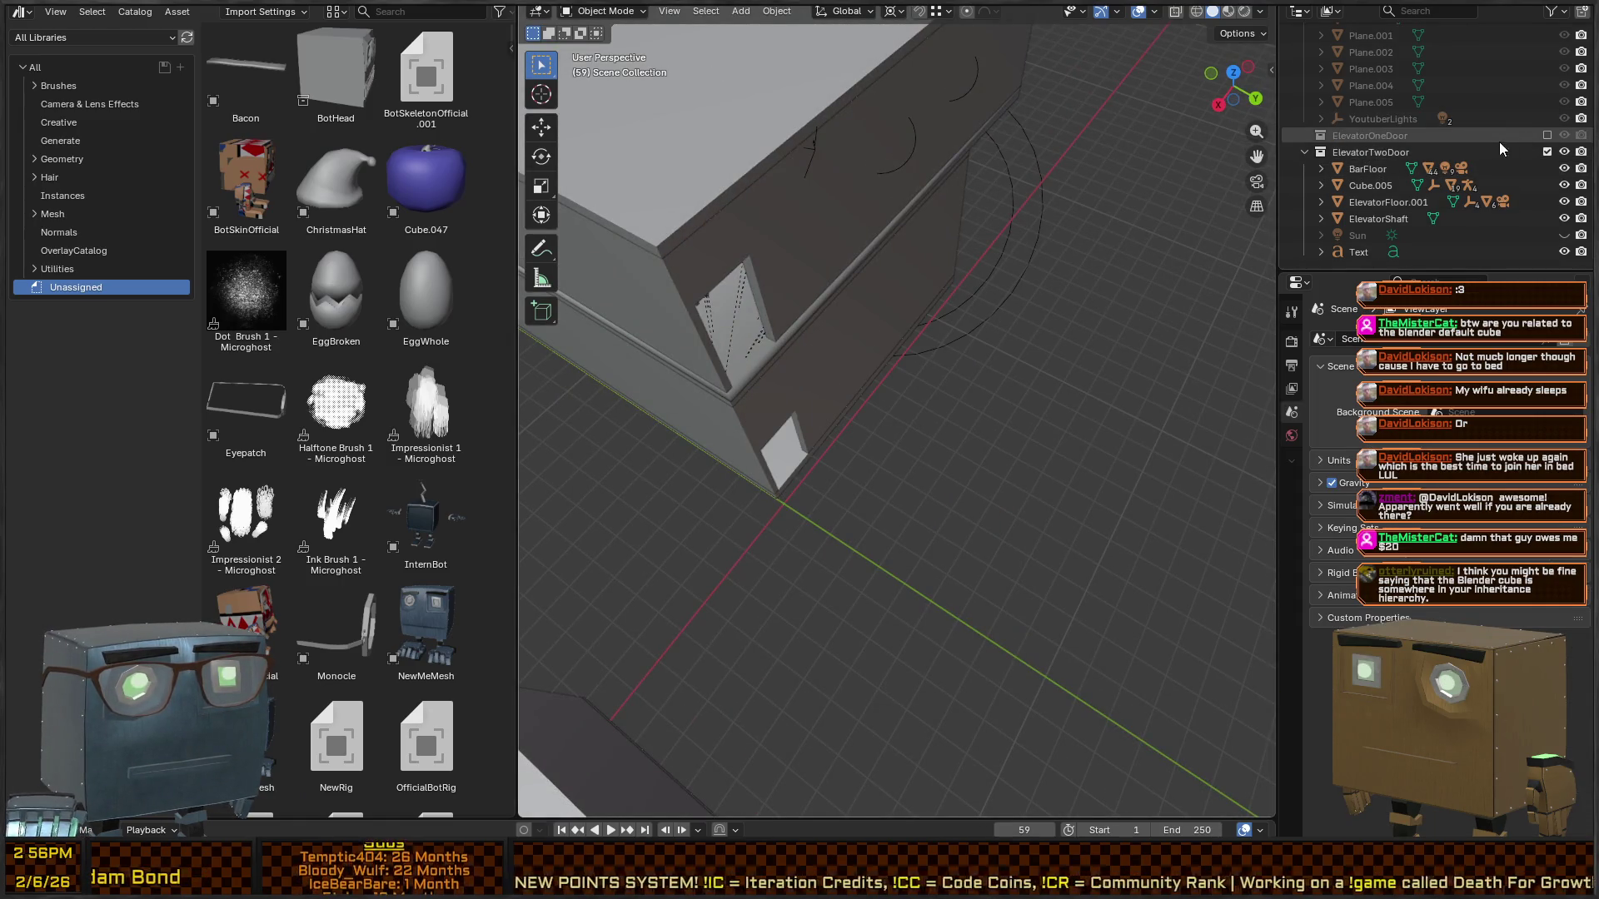
{"action": "left_click", "coordinate": [1547, 134]}
- Select ElevatorFloor and ElevatorFloor.001 and frame the floor in the view
{"action": "left_click", "coordinate": [951, 469]}
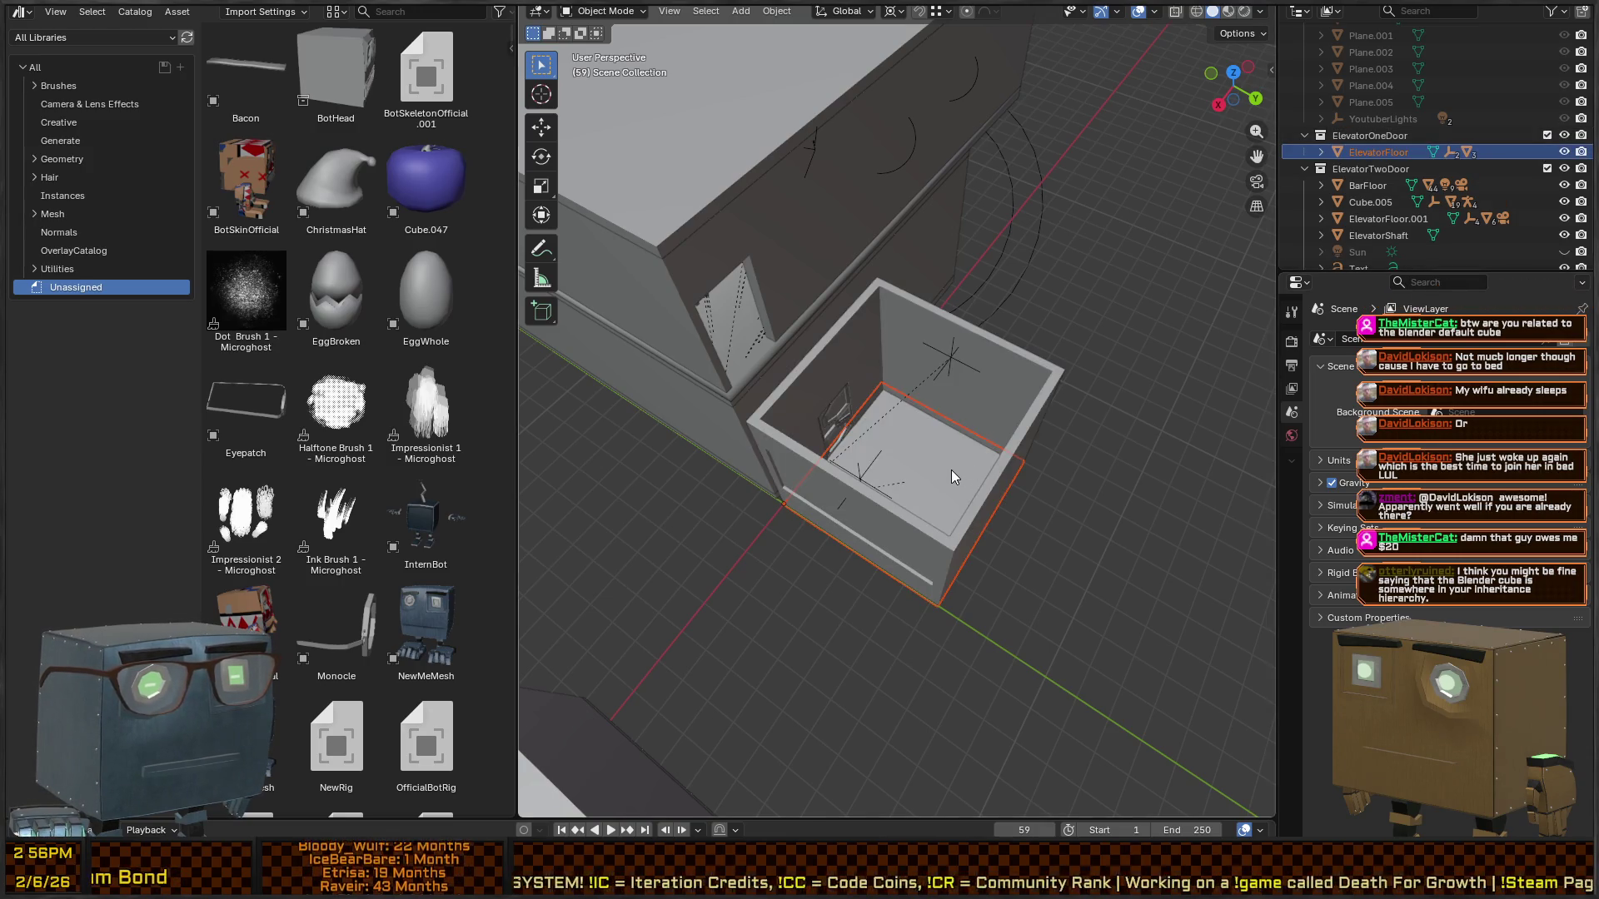
{"action": "mouse_move", "coordinate": [1052, 463]}
{"action": "left_mouse_down"}
{"action": "mouse_move", "coordinate": [931, 401]}
{"action": "mouse_move", "coordinate": [927, 430]}
{"action": "mouse_move", "coordinate": [876, 473]}
{"action": "mouse_move", "coordinate": [991, 479]}
{"action": "mouse_move", "coordinate": [679, 377]}
{"action": "left_mouse_up"}
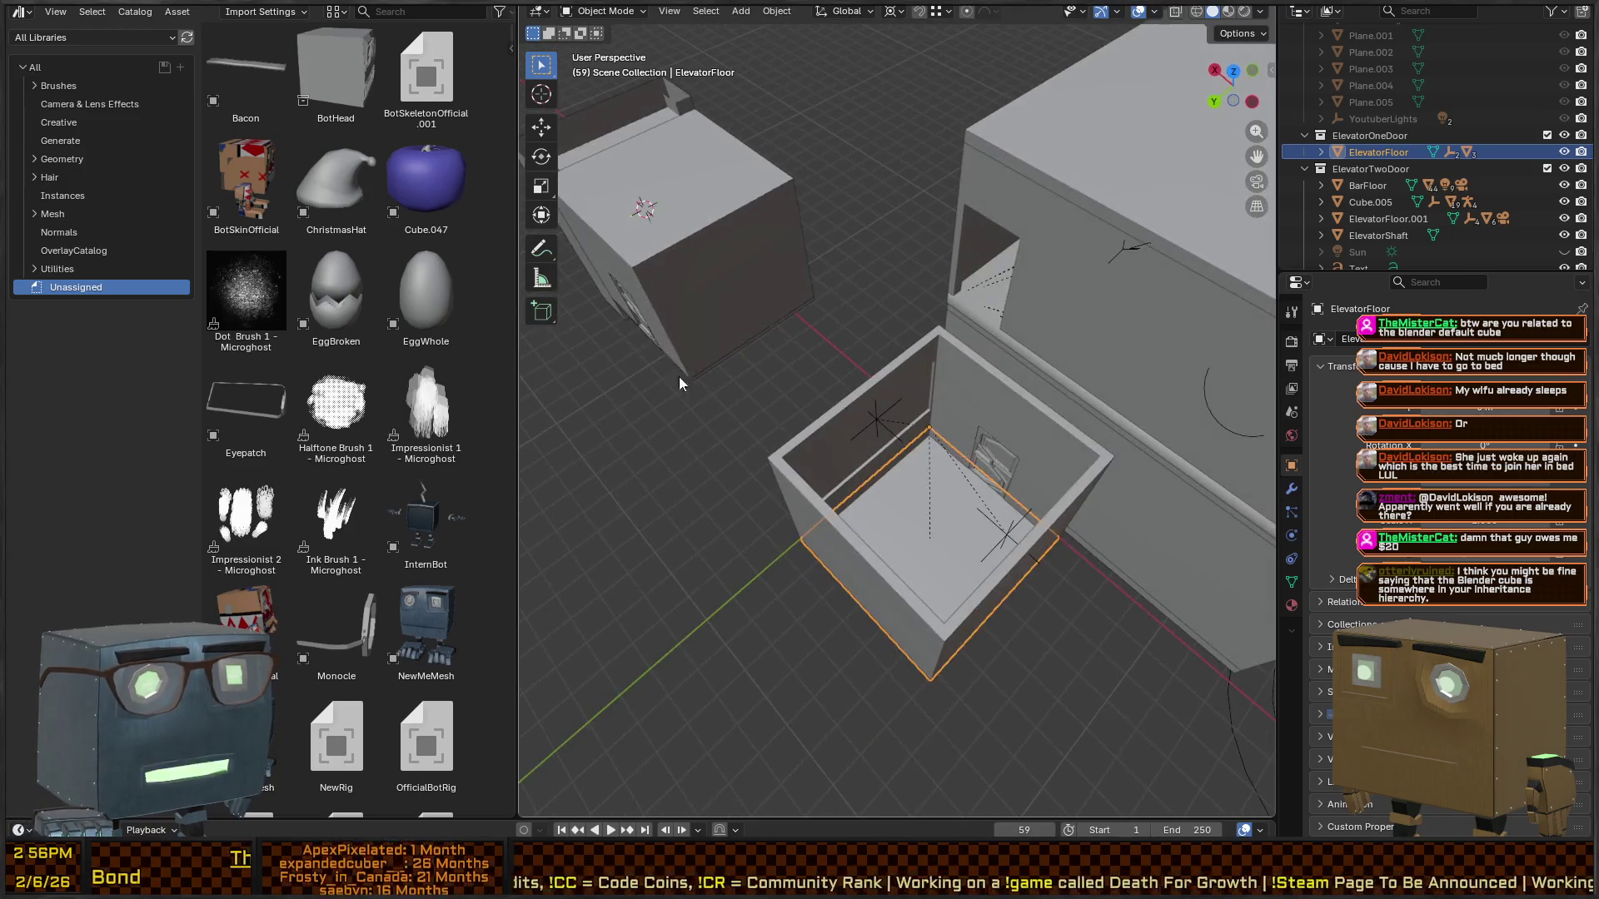
{"action": "left_click", "coordinate": [722, 362]}
{"action": "left_click", "coordinate": [723, 361]}
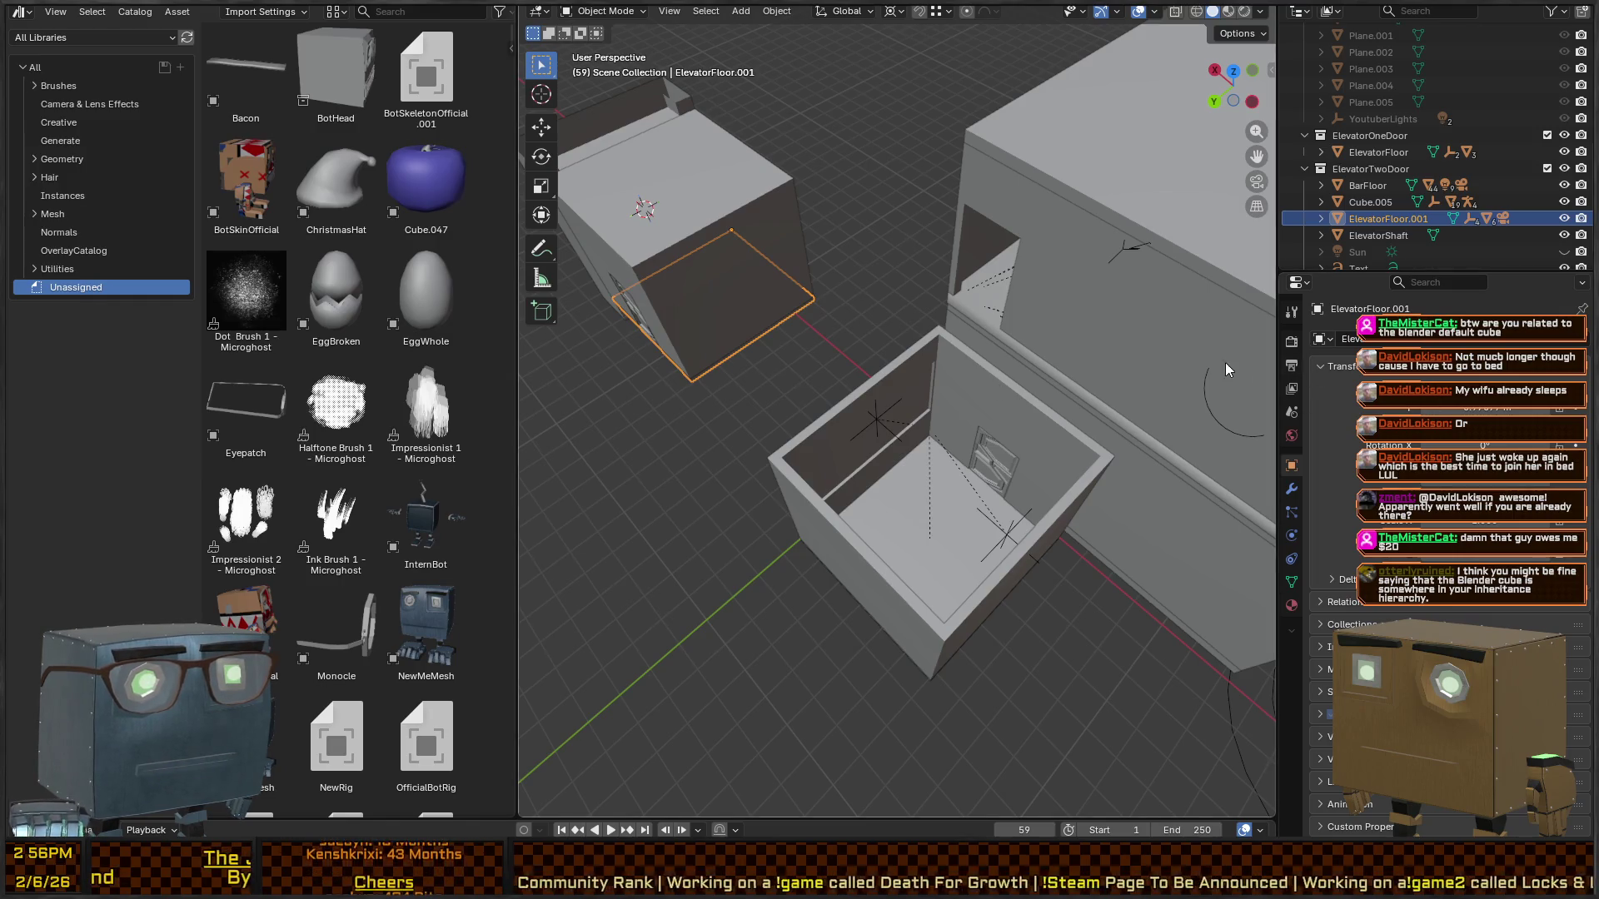
{"action": "key", "text": "KP_Decimal"}
{"action": "key", "text": "c"}
{"action": "left_click", "coordinate": [822, 286]}
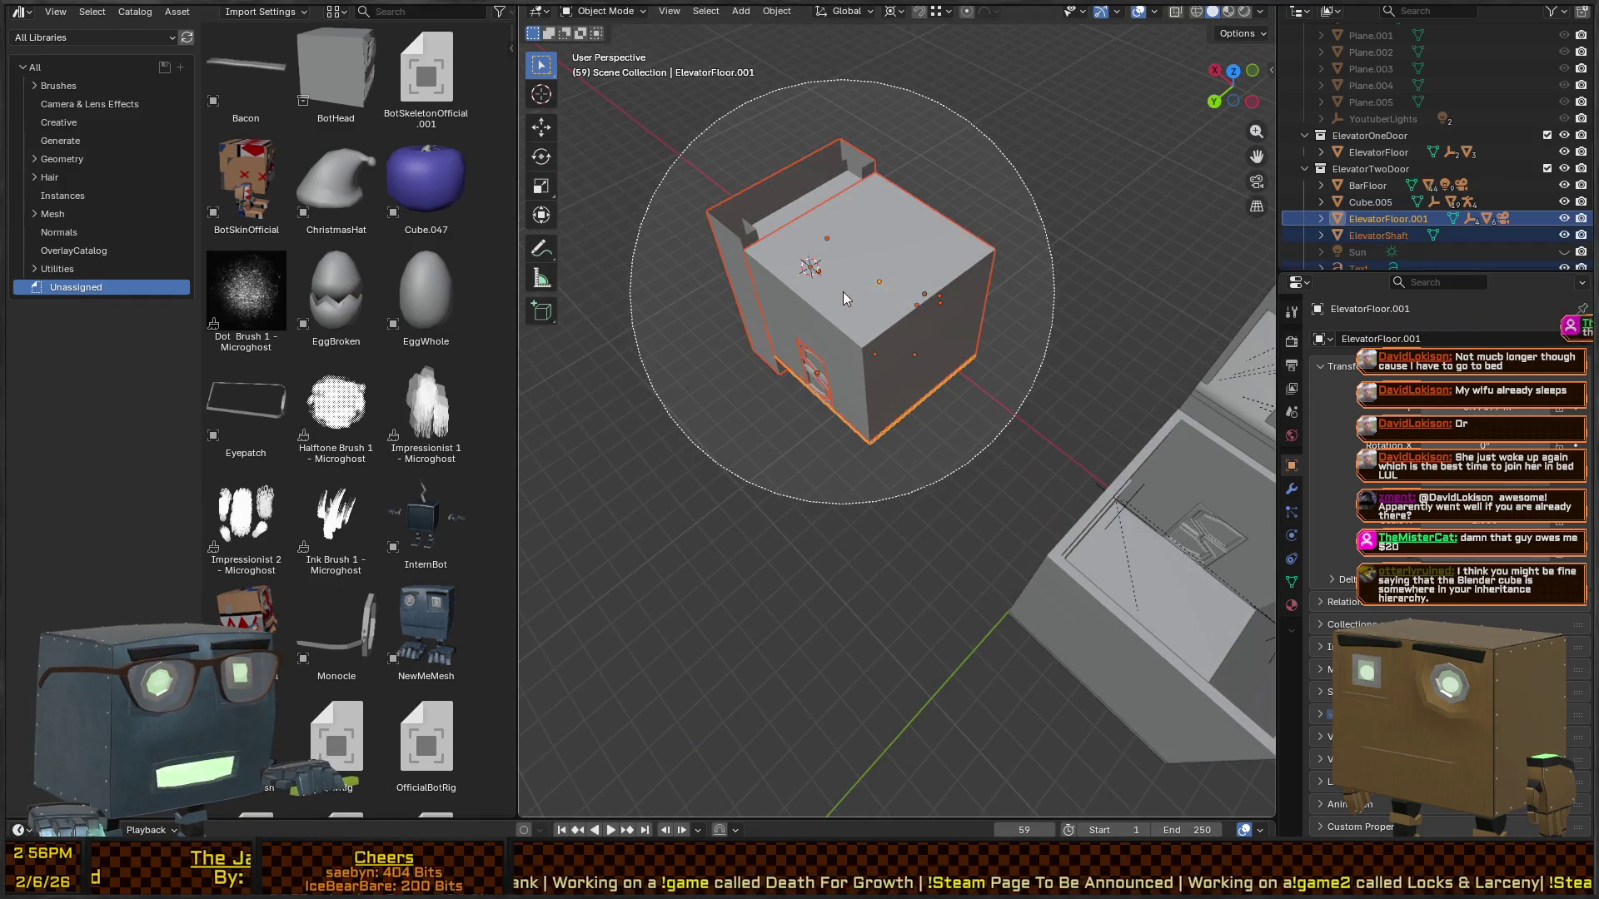
- Make the elevator floor's instances real
{"action": "key", "text": "ctrl+a"}
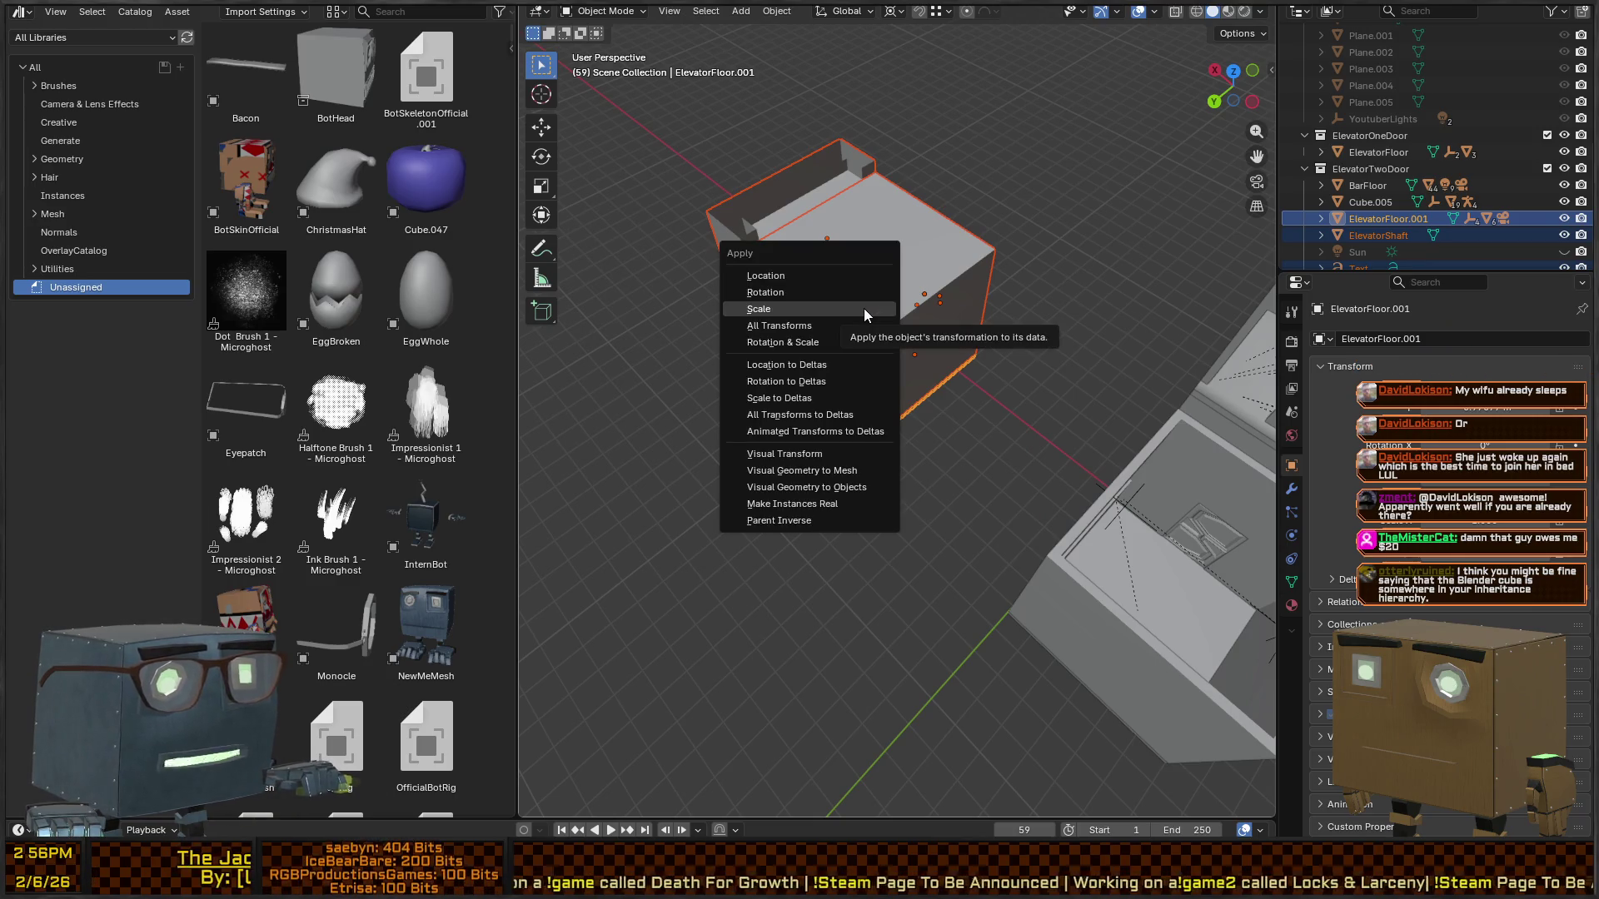
{"action": "left_click", "coordinate": [831, 505]}
{"action": "left_click_drag", "start_coordinate": [996, 401], "coordinate": [1054, 498]}
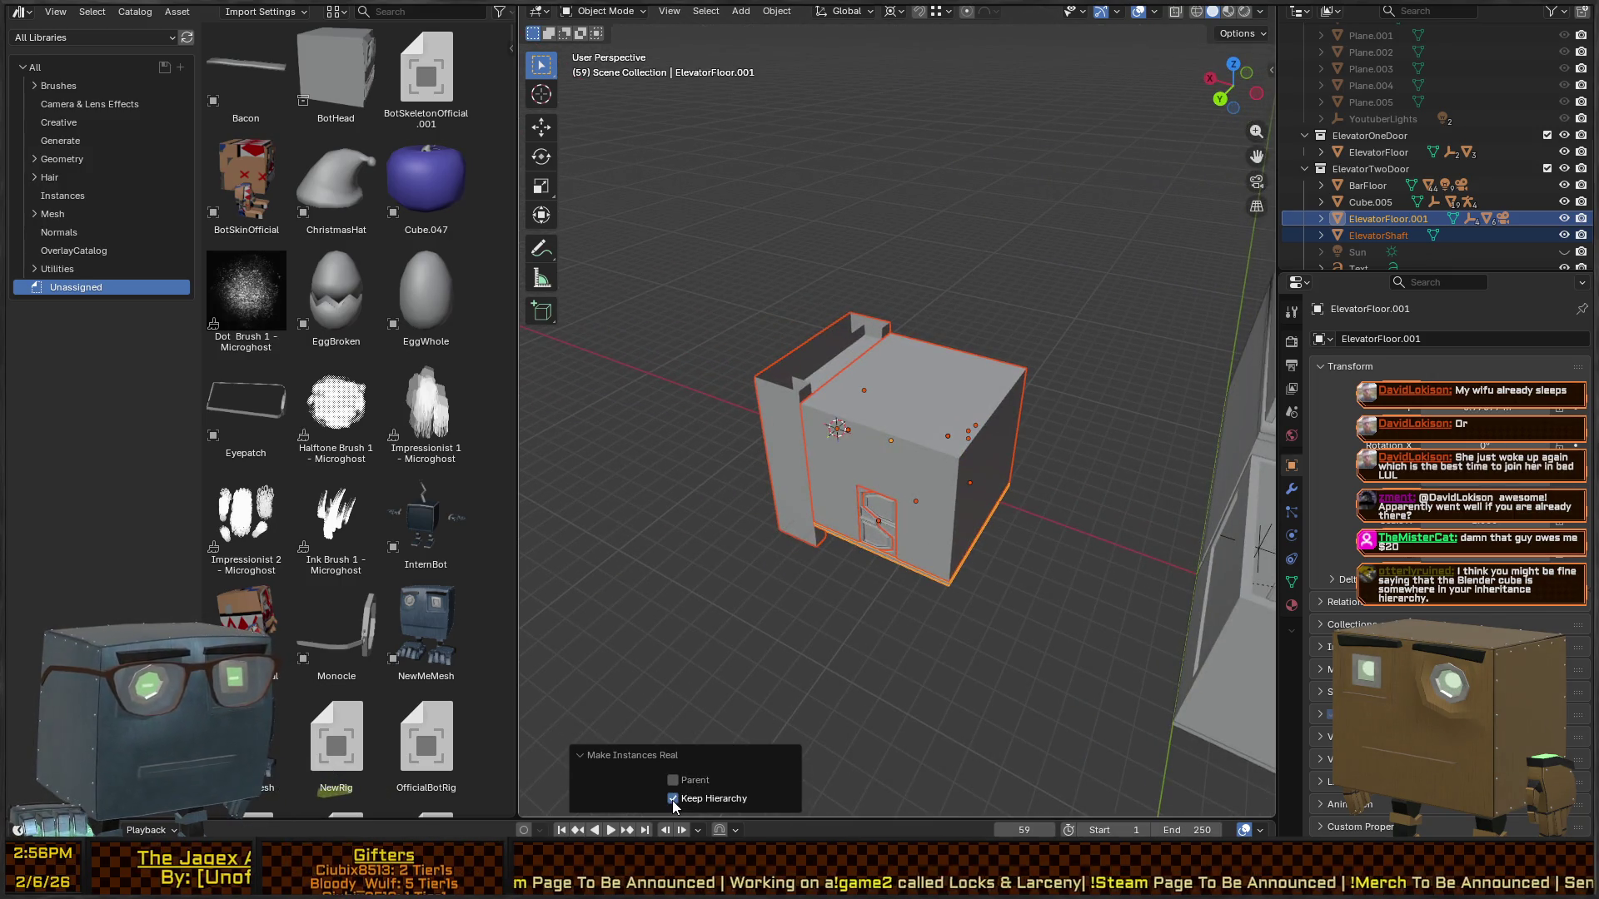
{"action": "left_click", "coordinate": [931, 435]}
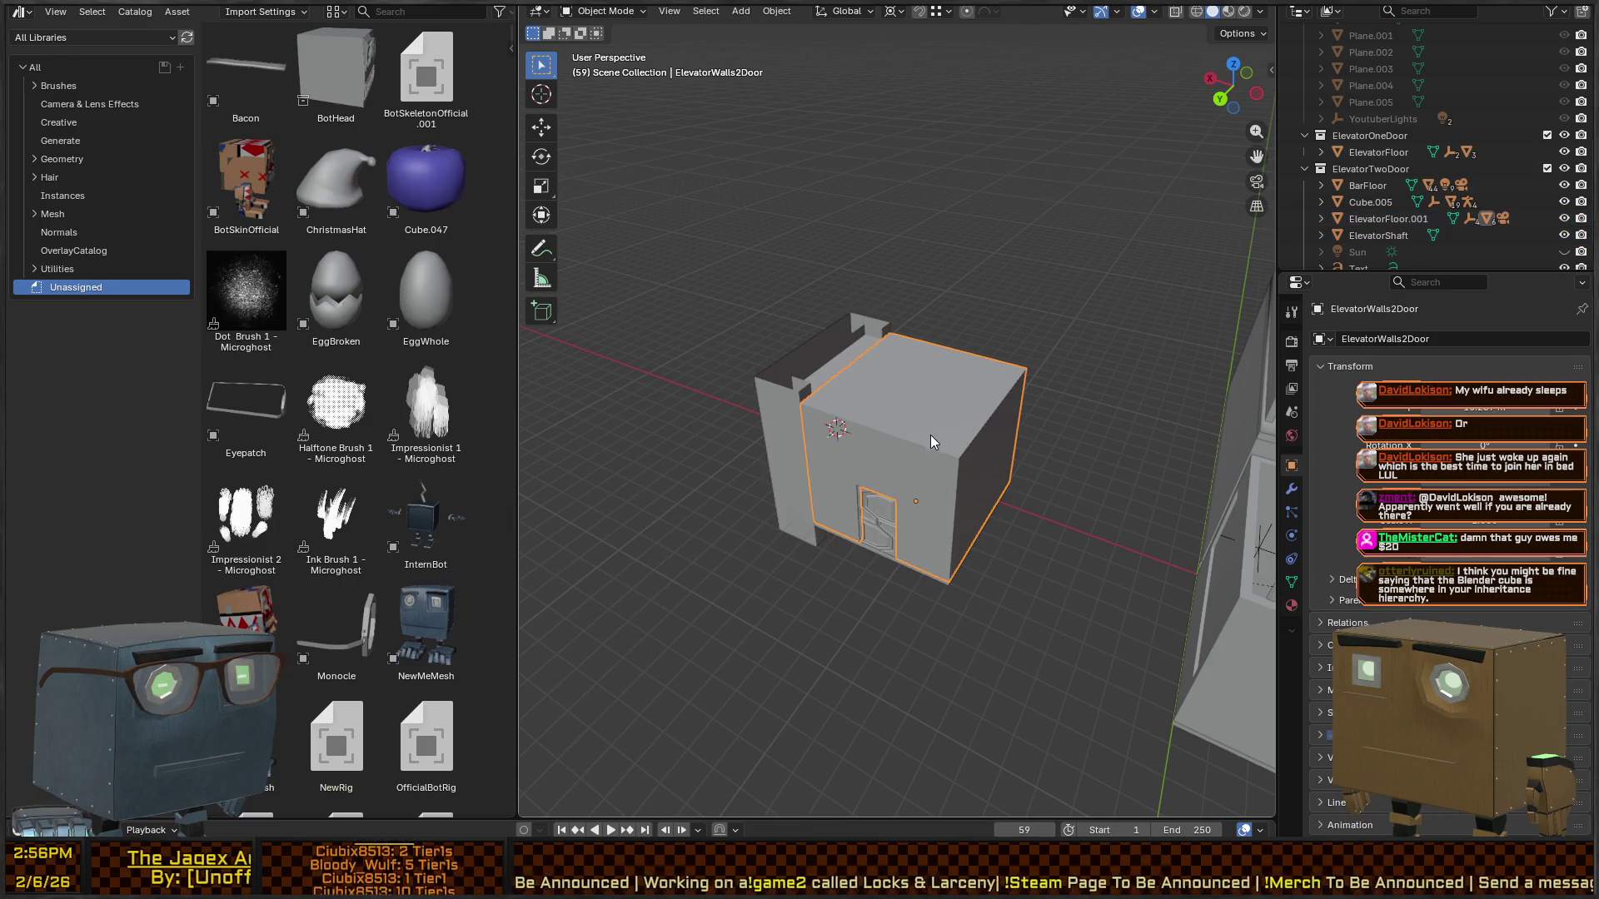
{"action": "left_click", "coordinate": [878, 550]}
- Add the elevator shaft to the selection and apply all transforms
{"action": "key", "text": "c"}
{"action": "left_click_drag", "start_coordinate": [1011, 319], "coordinate": [825, 470]}
{"action": "key", "text": "Escape"}
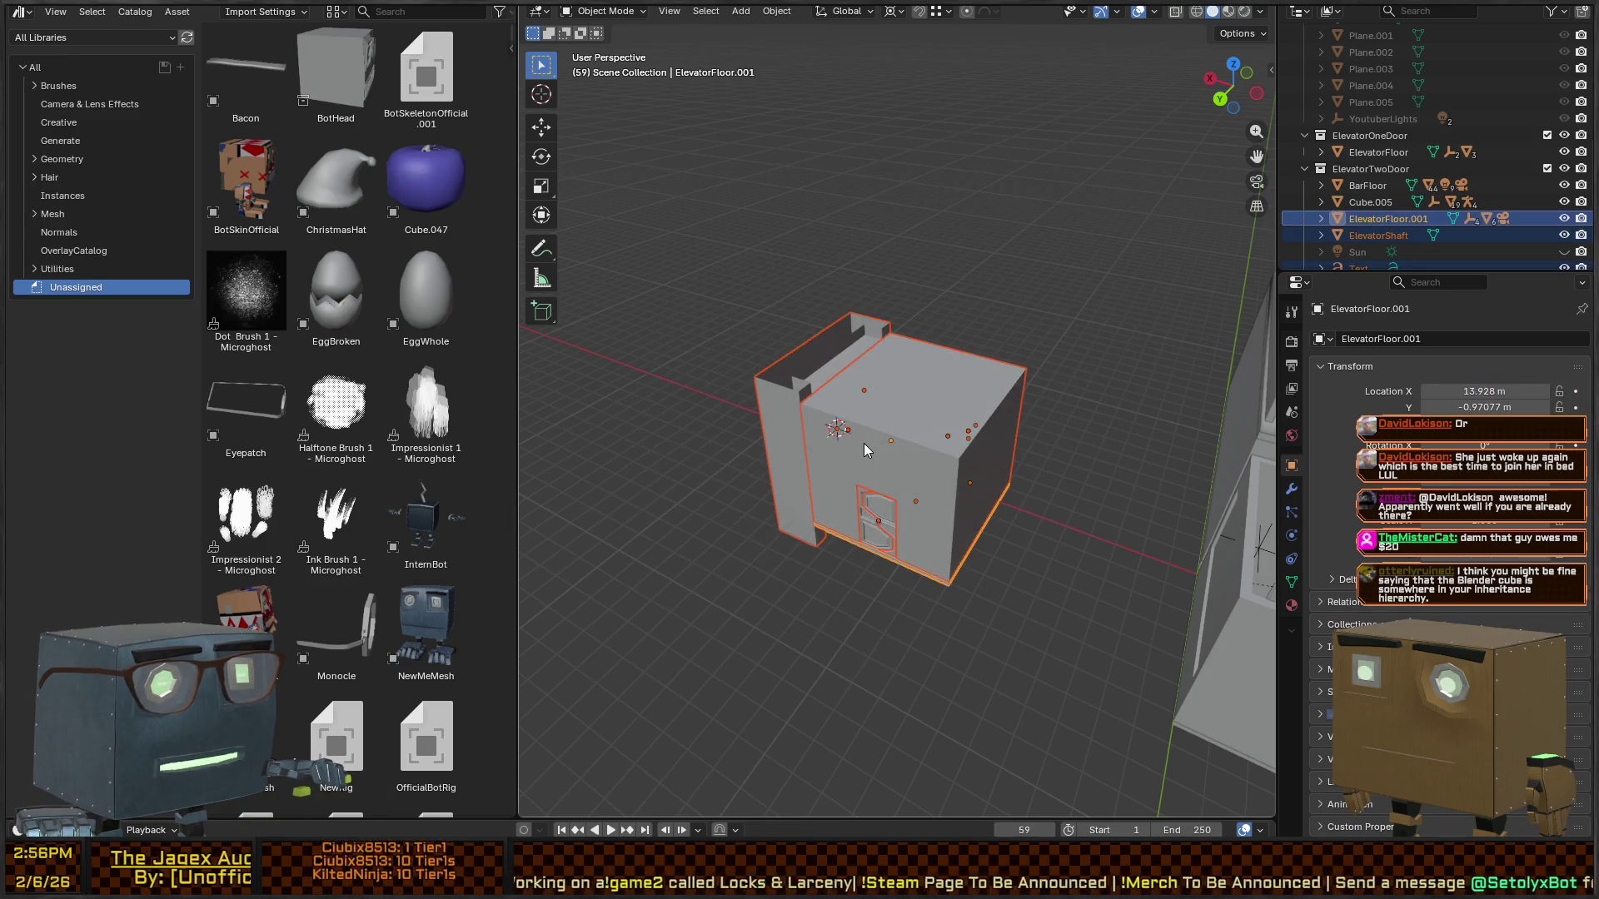
{"action": "key", "text": "ctrl+a"}
{"action": "left_click", "coordinate": [798, 265]}
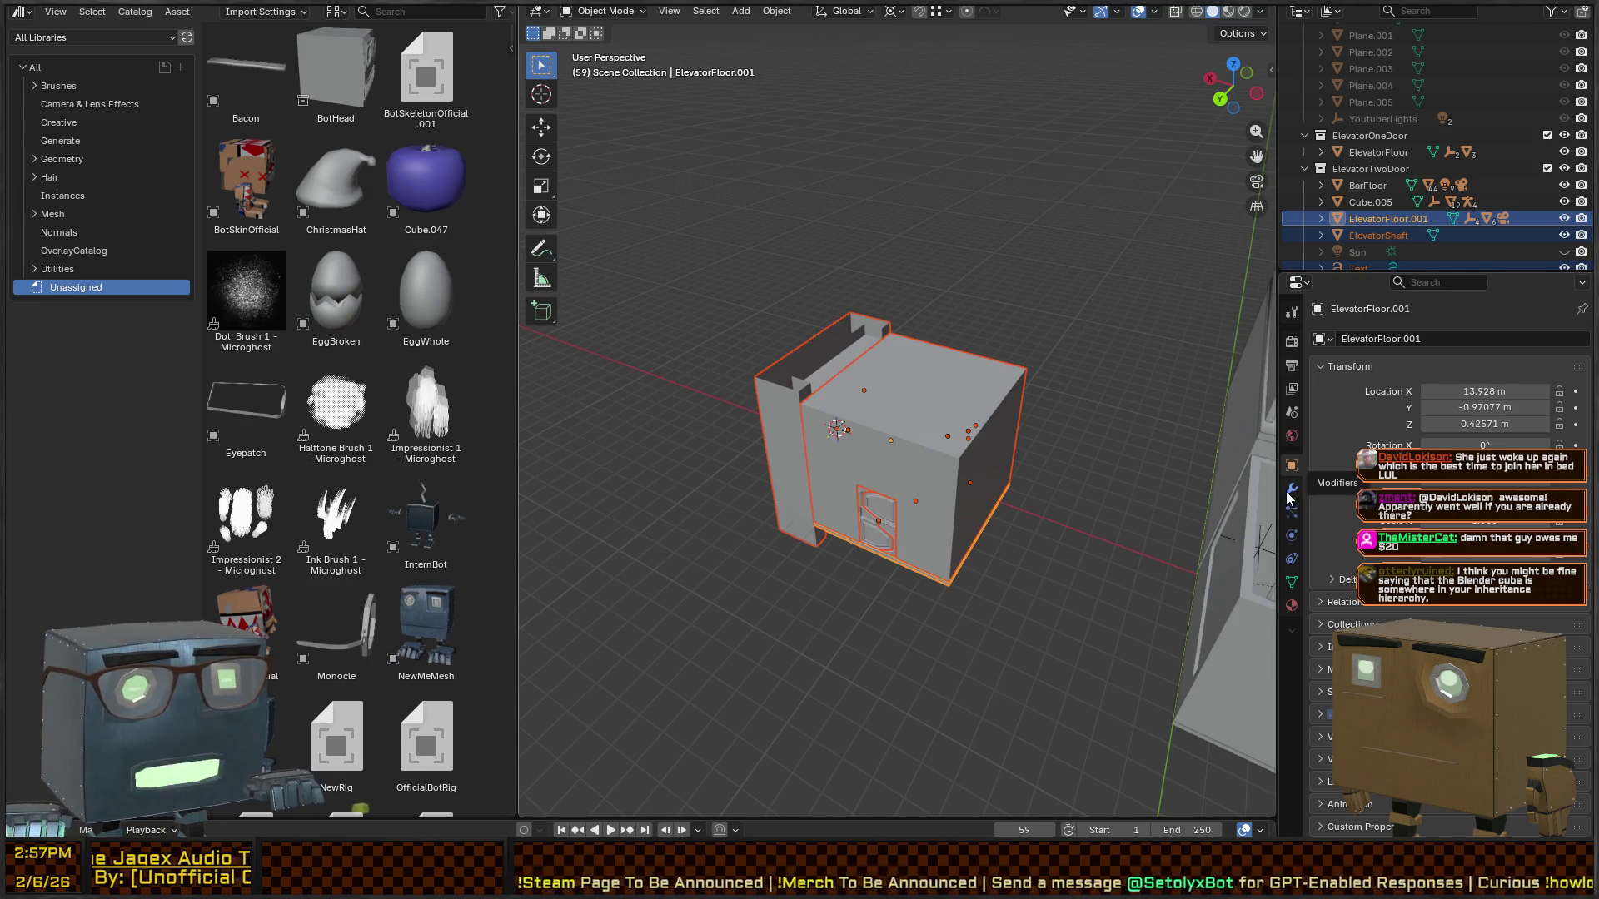
- Show the floor's Cube.006 mesh data in Object Data properties, then deselect everything
{"action": "left_click", "coordinate": [1292, 583]}
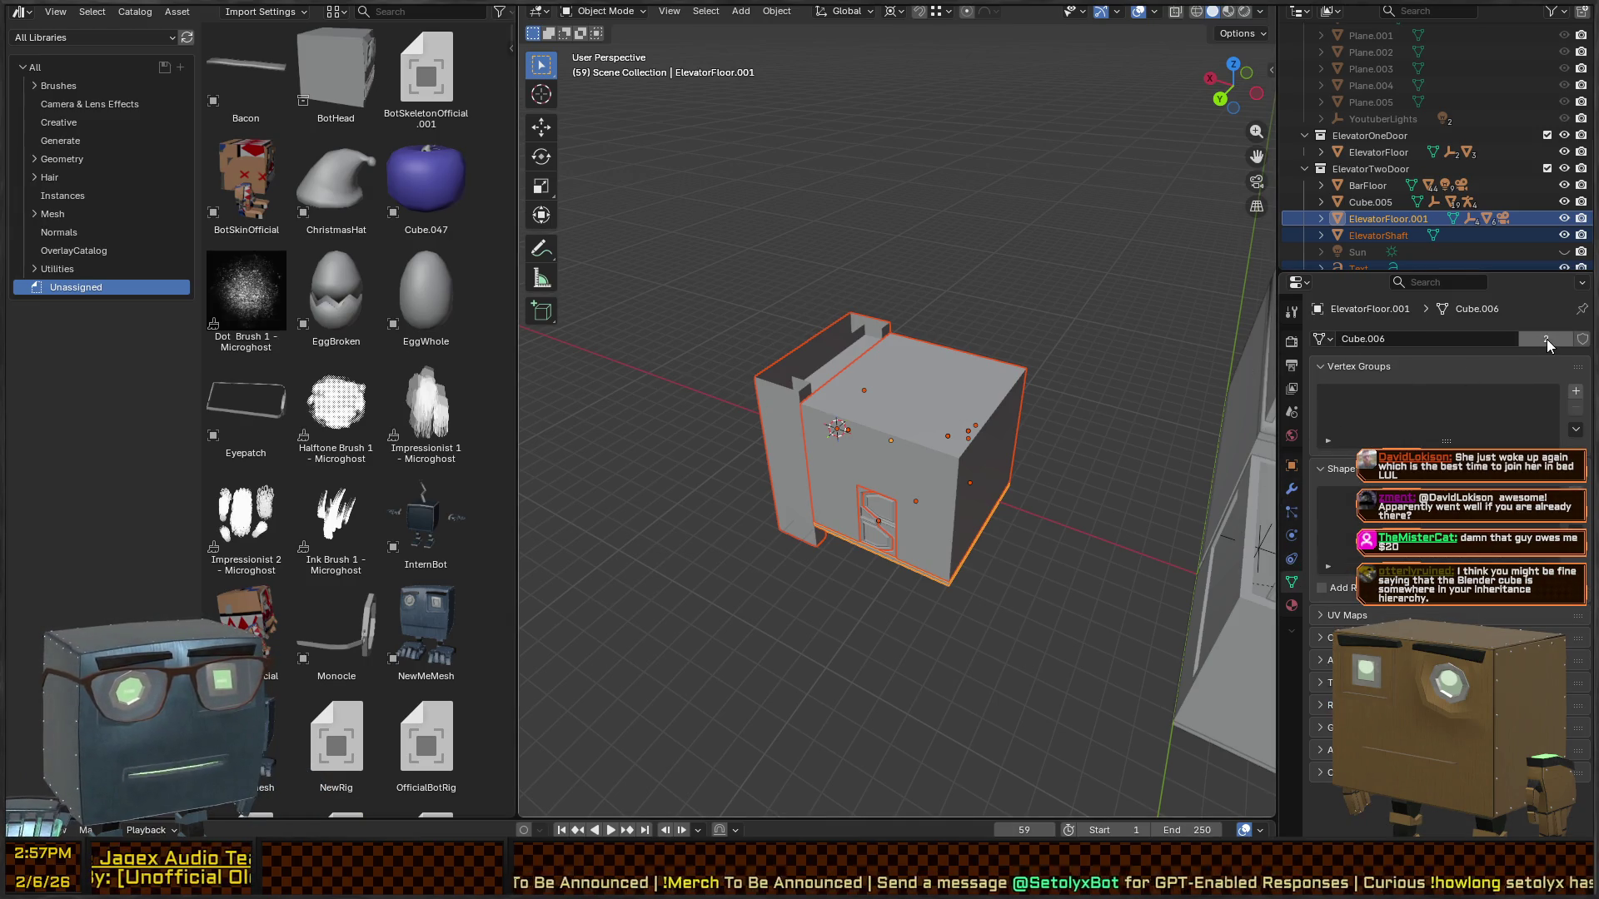
{"action": "key", "text": "KP_4"}
{"action": "key", "text": "KP_4"}
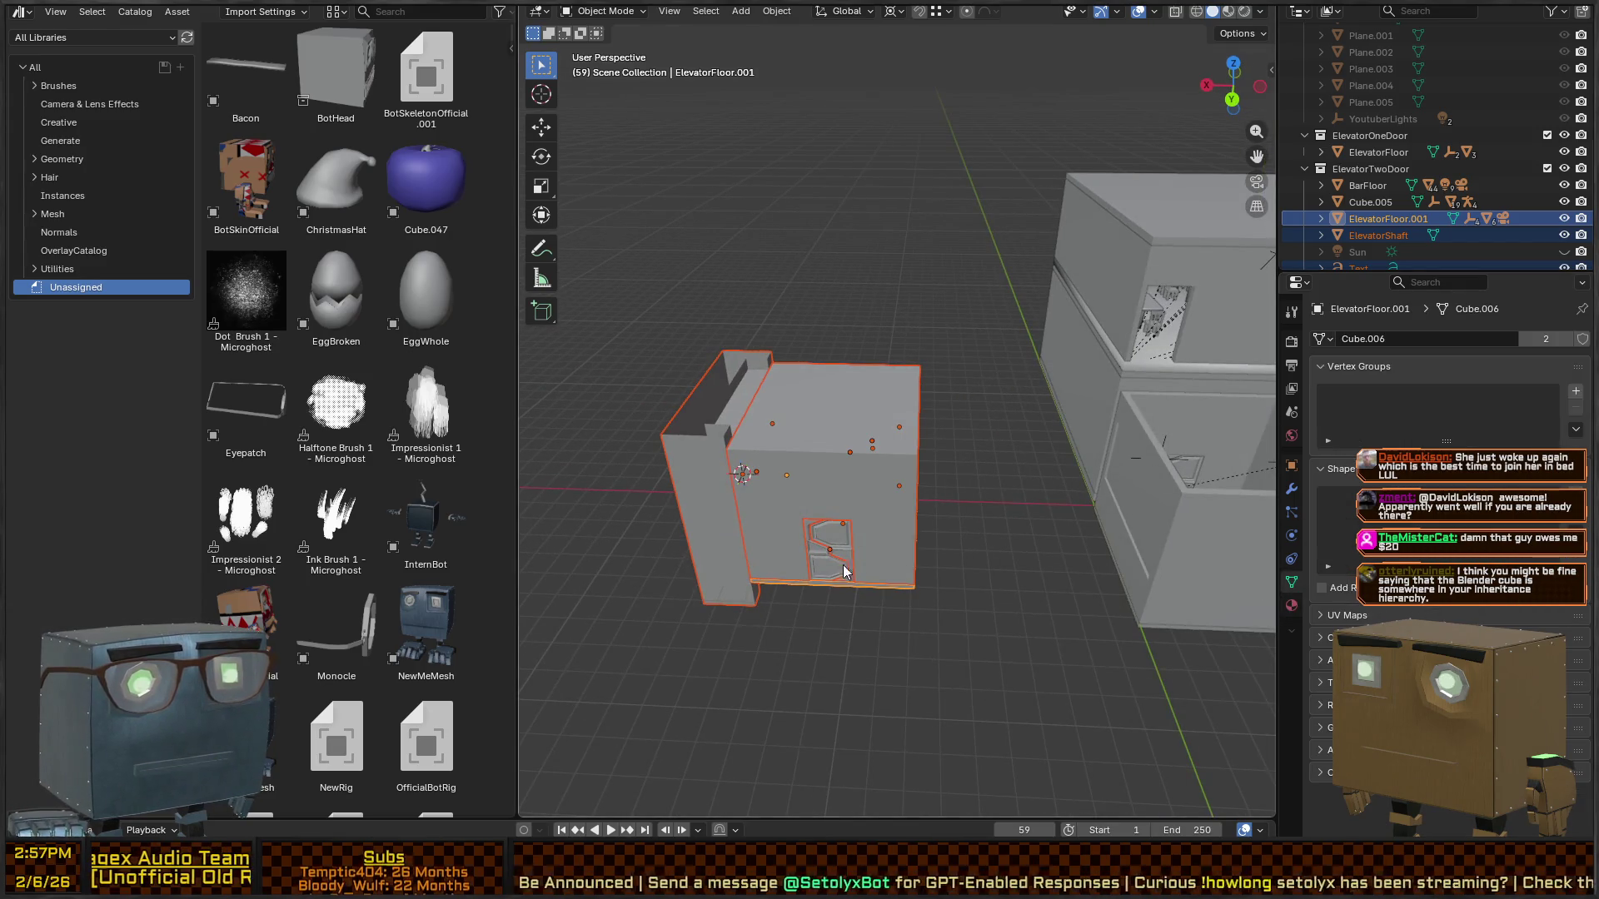
{"action": "left_click", "coordinate": [872, 590]}
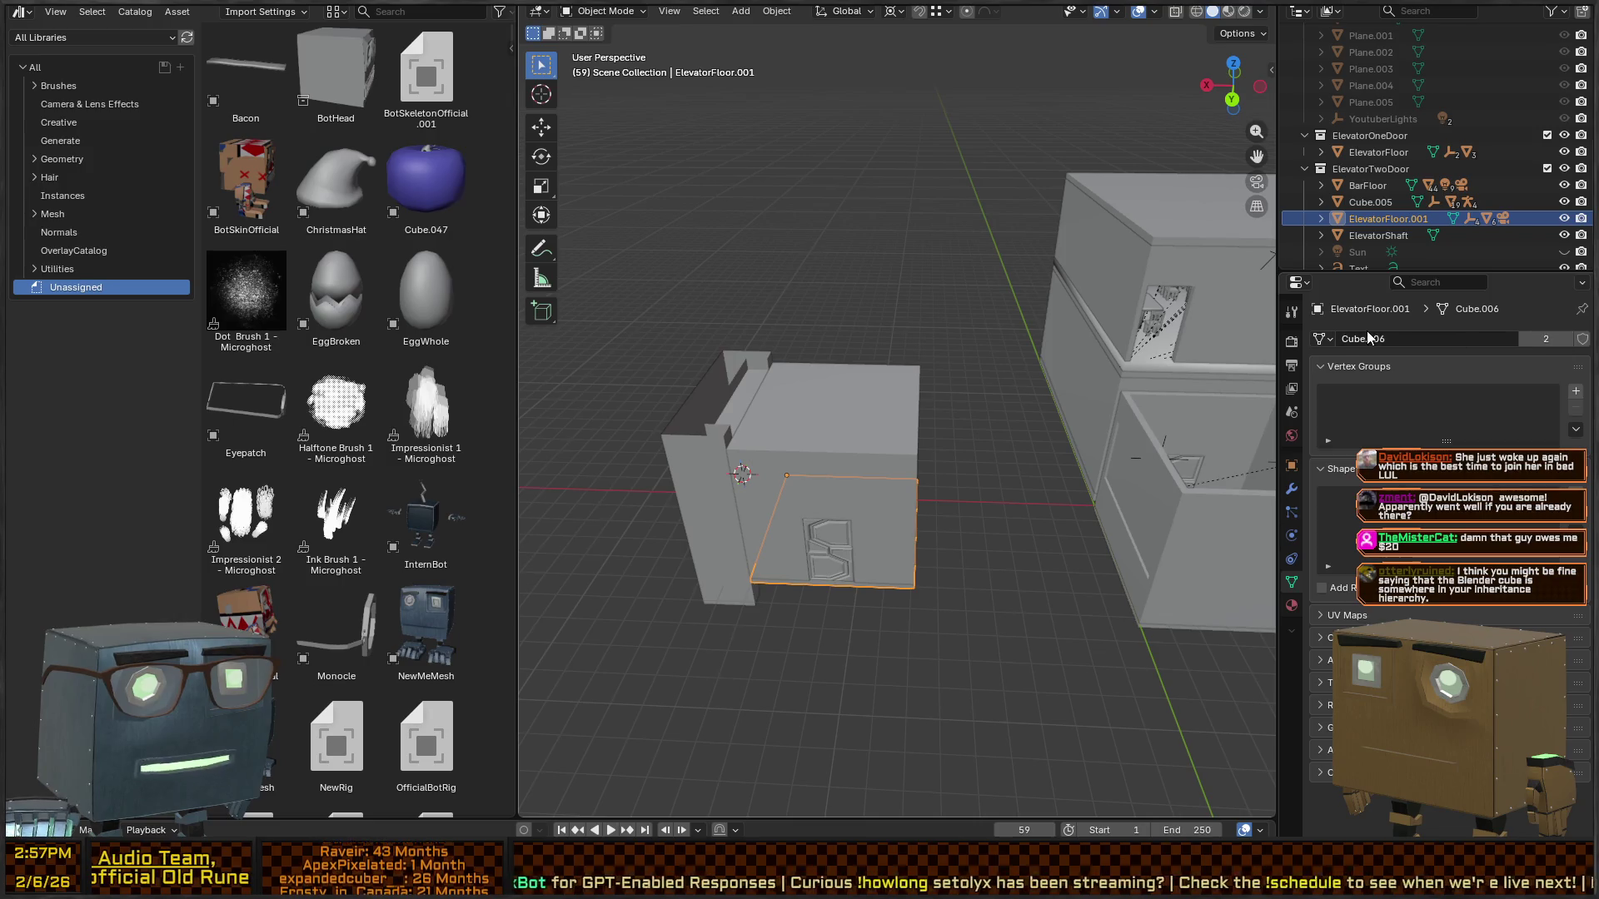
{"action": "key", "text": "KP_4"}
{"action": "key", "text": "KP_4"}
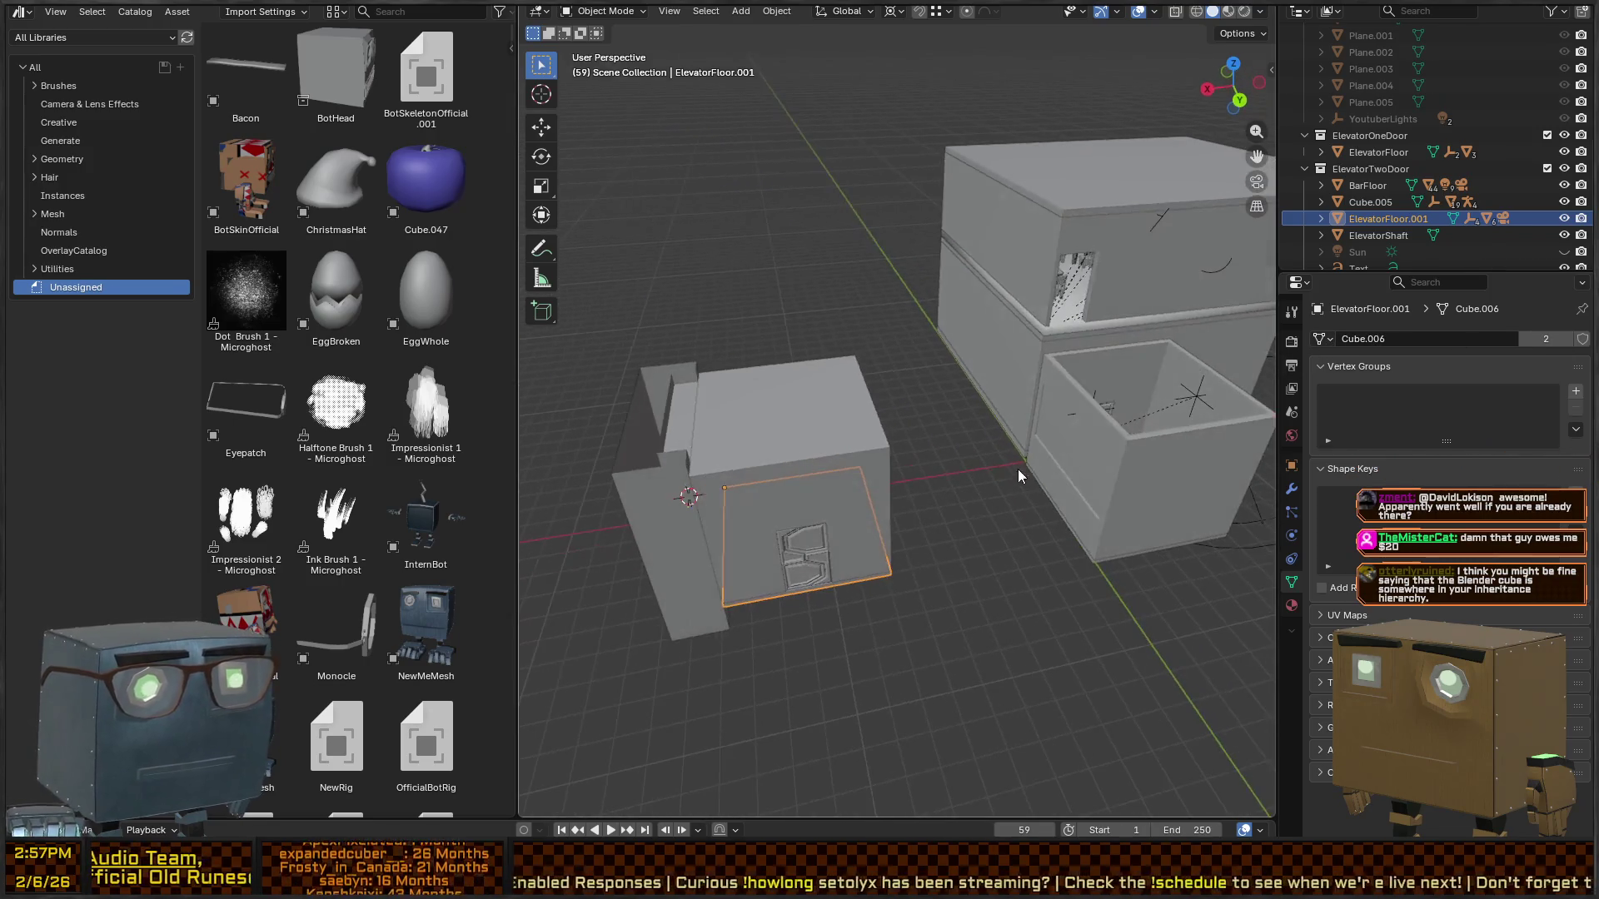
{"action": "key", "text": "KP_6"}
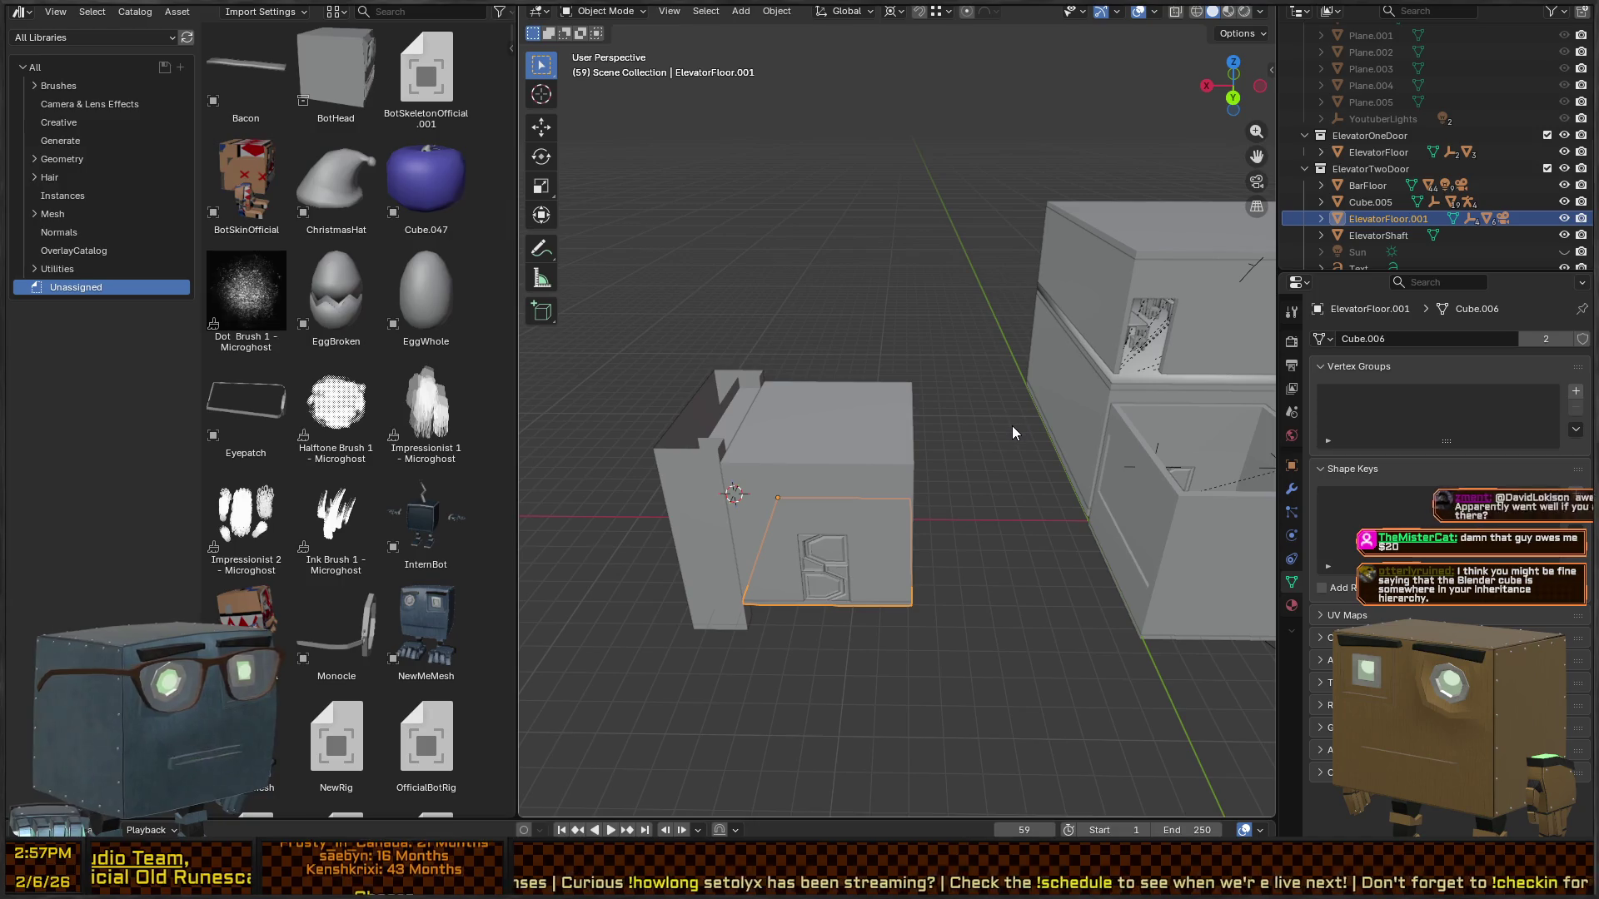
{"action": "left_click", "coordinate": [938, 413]}
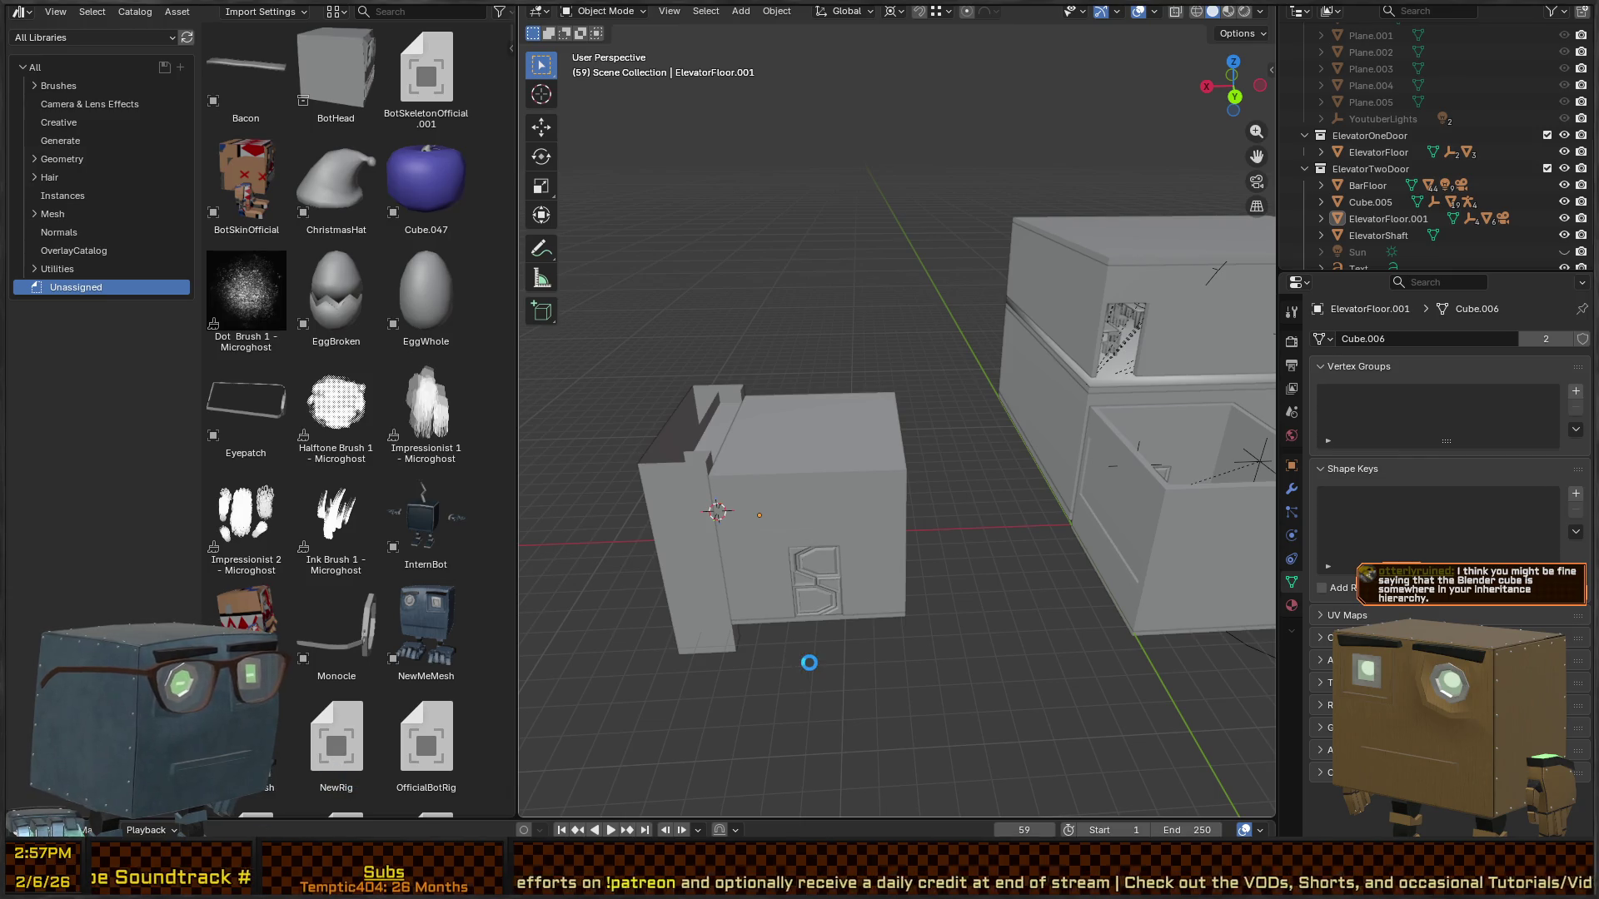
- Invert the car-and-shaft selection and delete everything else, then undo it
{"action": "scroll", "coordinate": [892, 422], "scroll_direction": "down", "scroll_amount": 2}
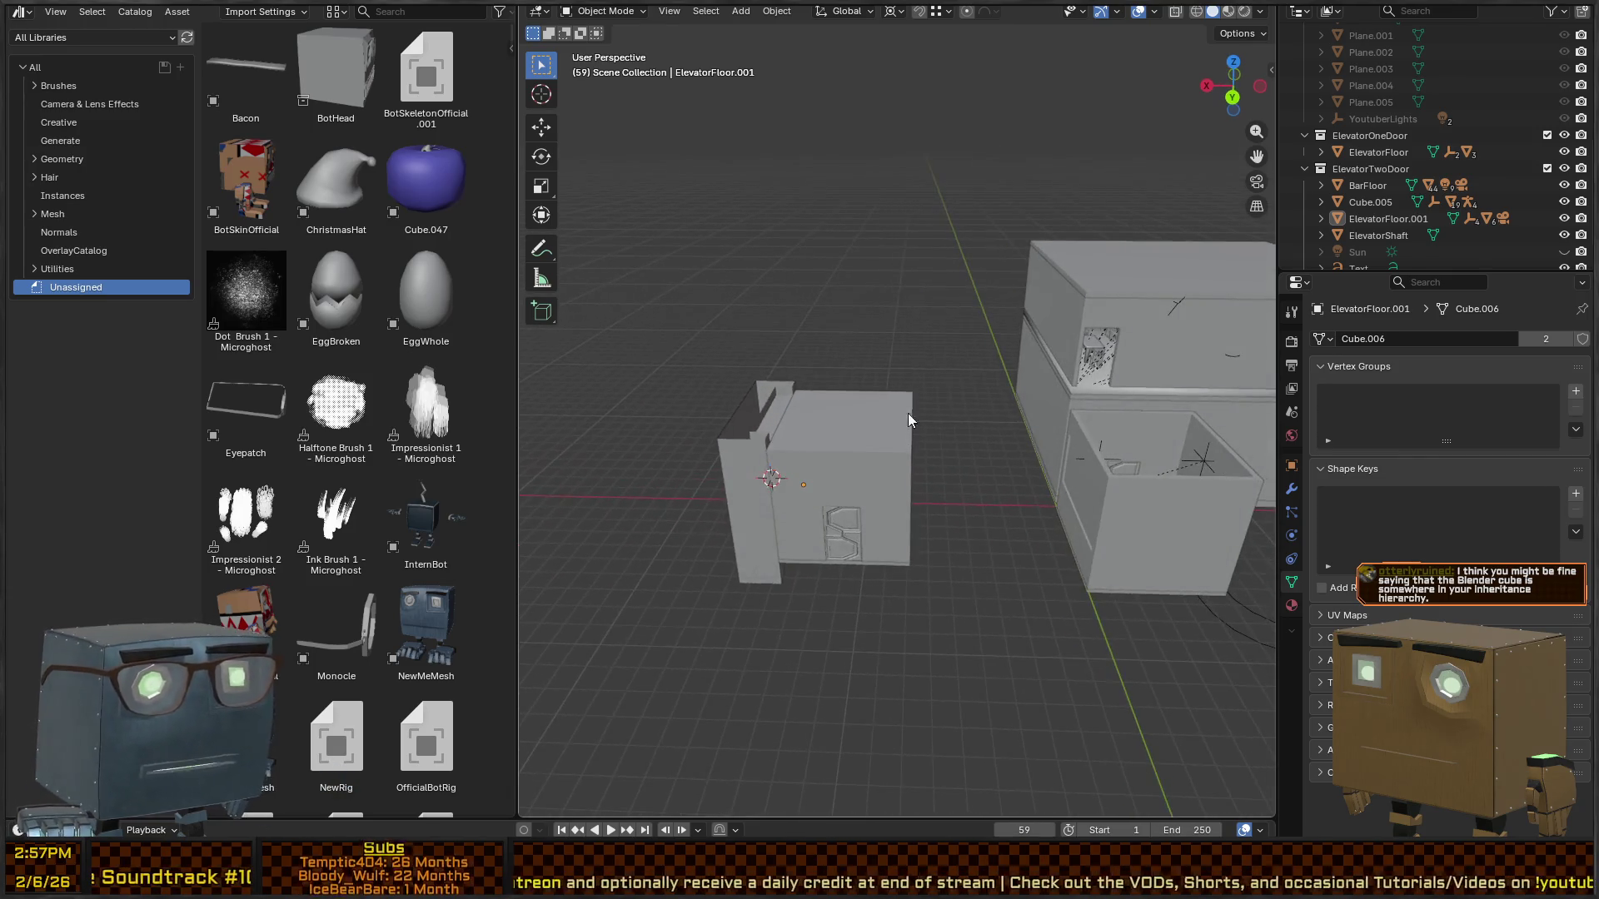
{"action": "left_click", "coordinate": [853, 479]}
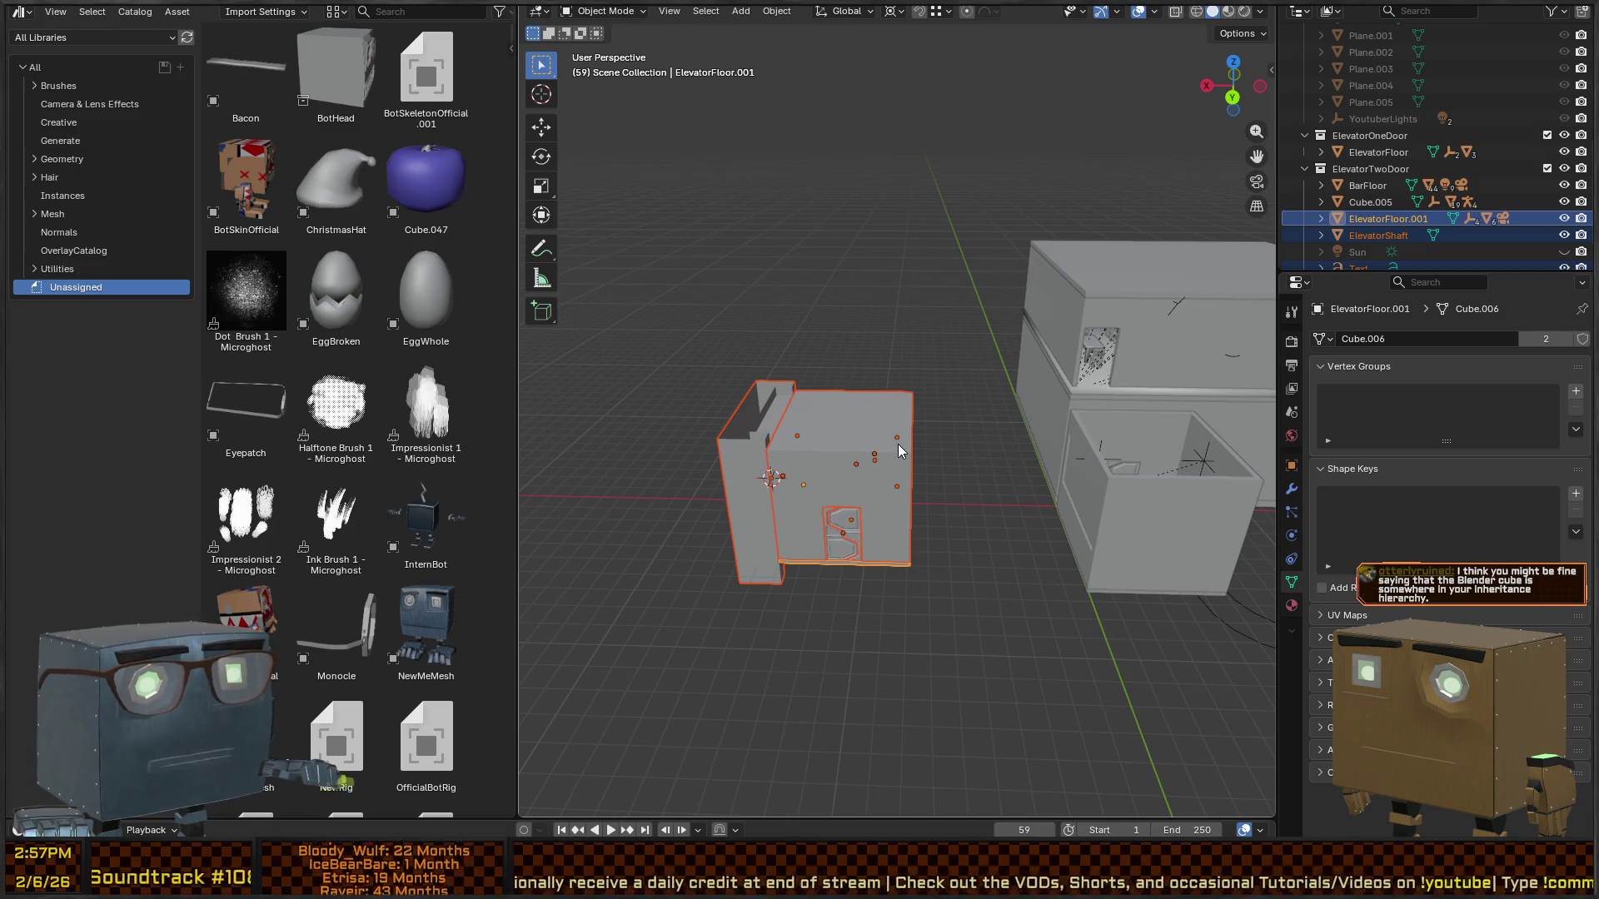
{"action": "key", "text": "ctrl+i"}
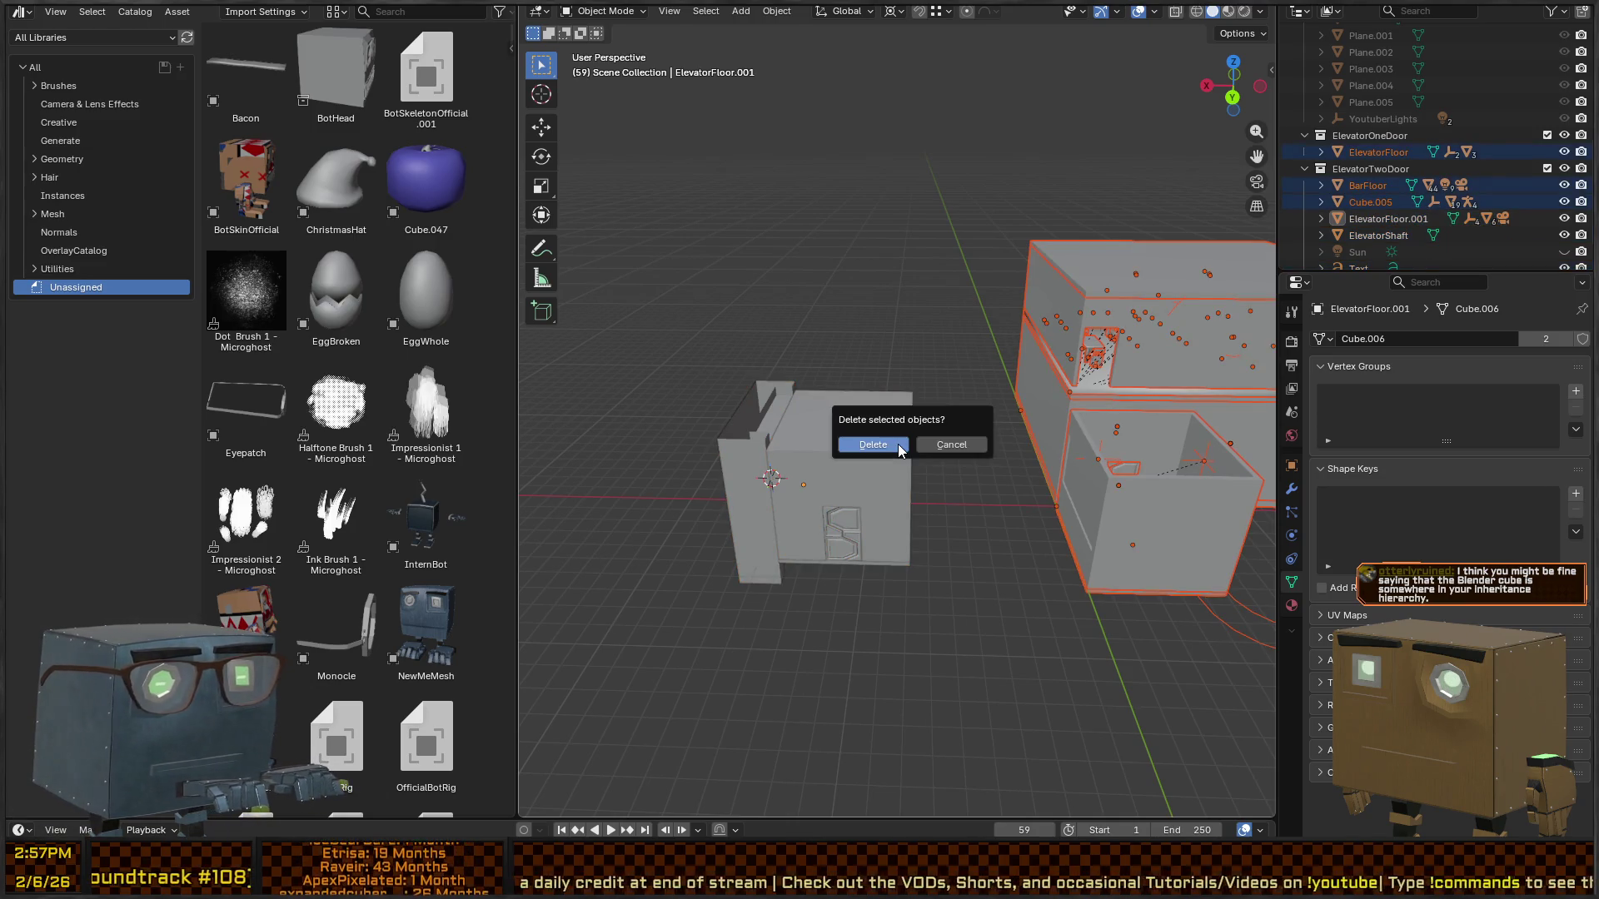
{"action": "left_click", "coordinate": [898, 443]}
{"action": "key", "text": "ctrl+z"}
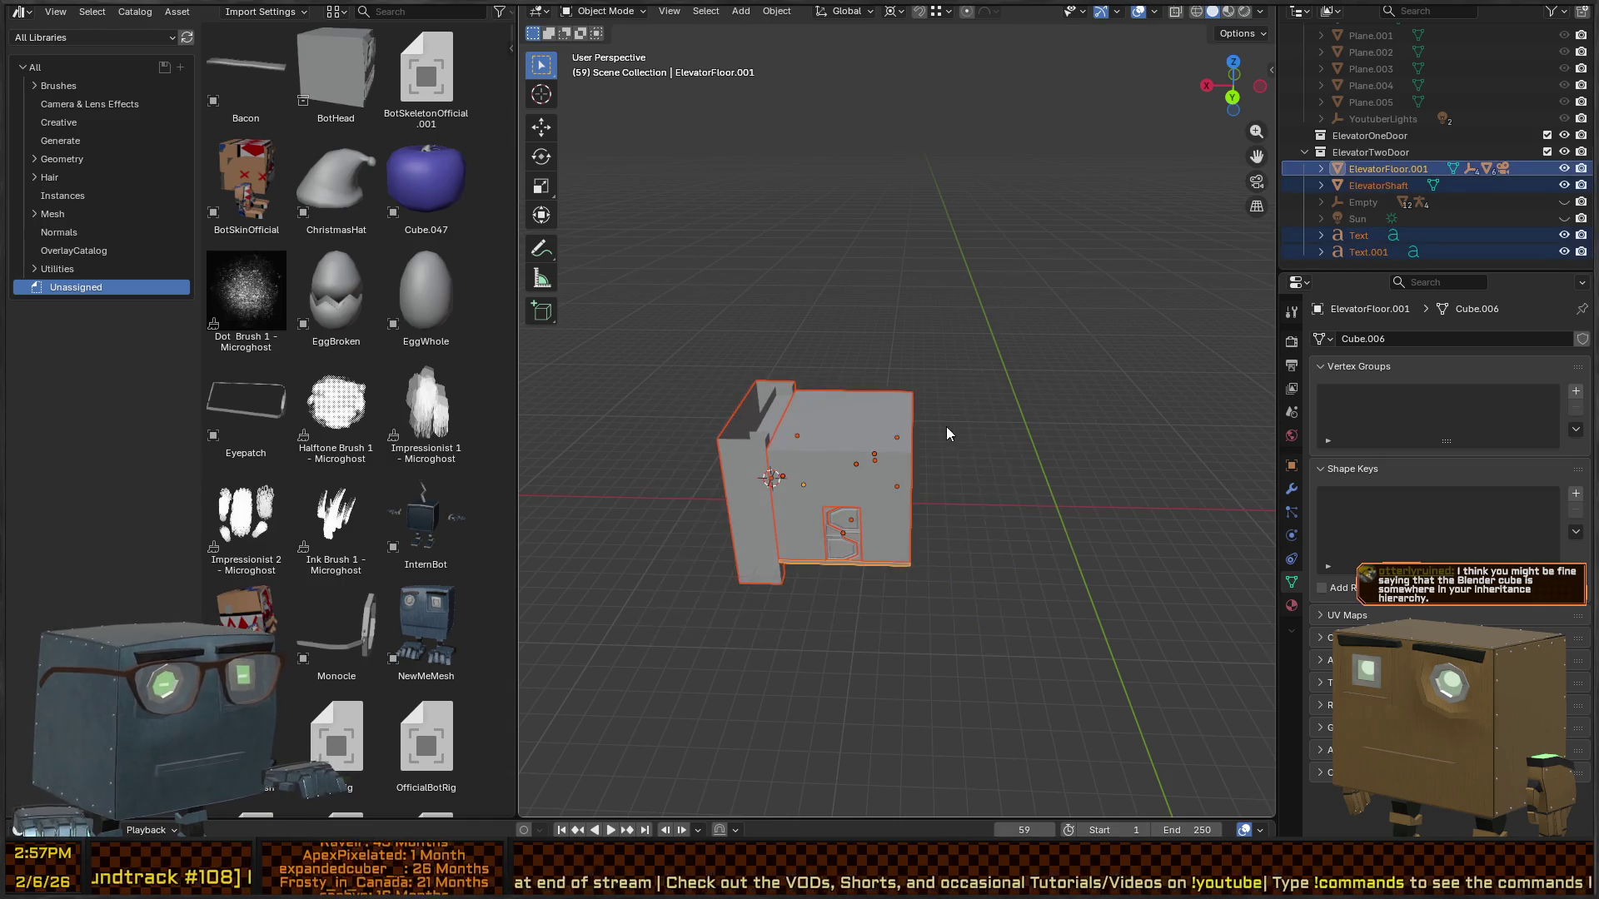
- Clear the locations of ElevatorFloor.001 and ElevatorShaft to the world origin
{"action": "left_click", "coordinate": [870, 567]}
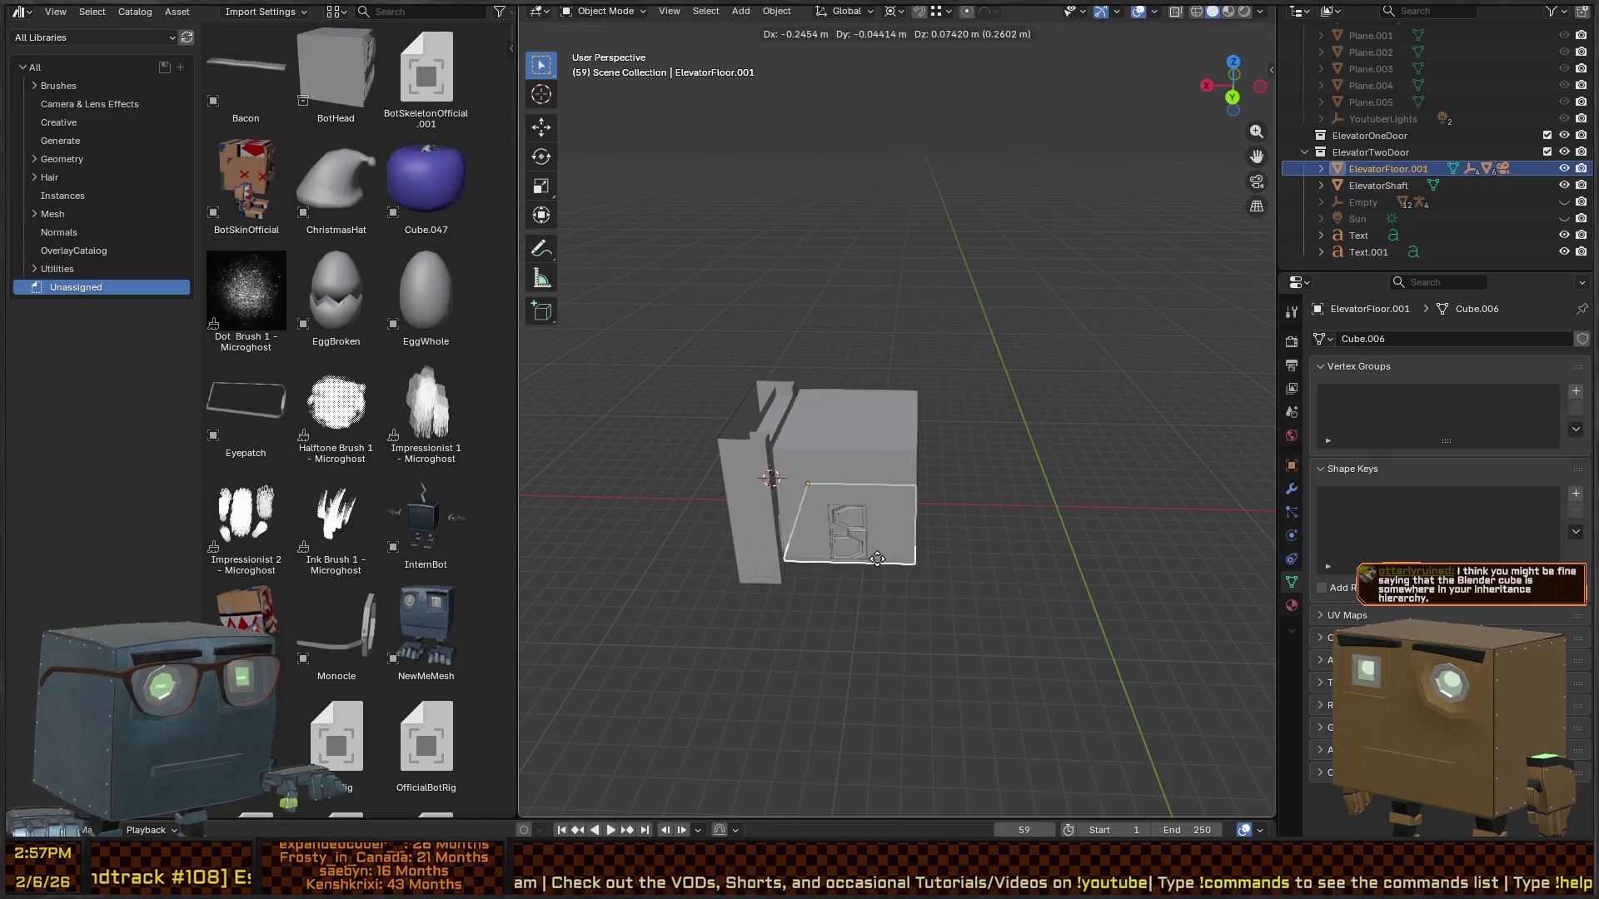
{"action": "key", "text": "alt+g"}
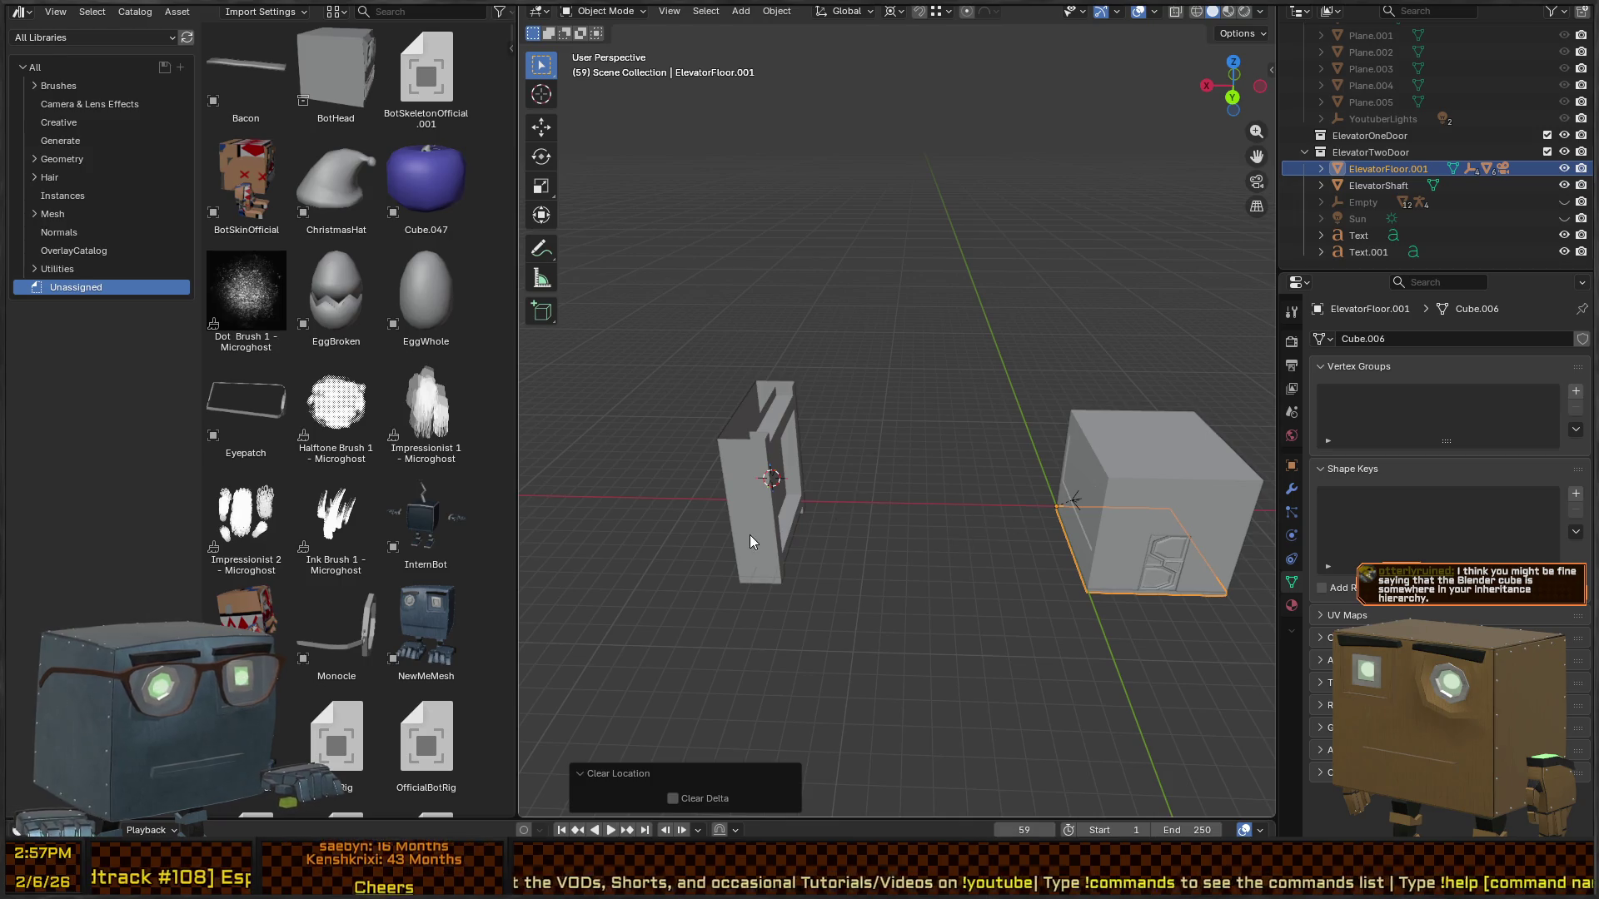
{"action": "left_click", "coordinate": [749, 542]}
{"action": "key", "text": "alt+g"}
{"action": "right_click", "coordinate": [939, 462]}
- Set the shaft's origin with Geometry to Origin and frame it in the view
{"action": "mouse_move", "coordinate": [949, 462]}
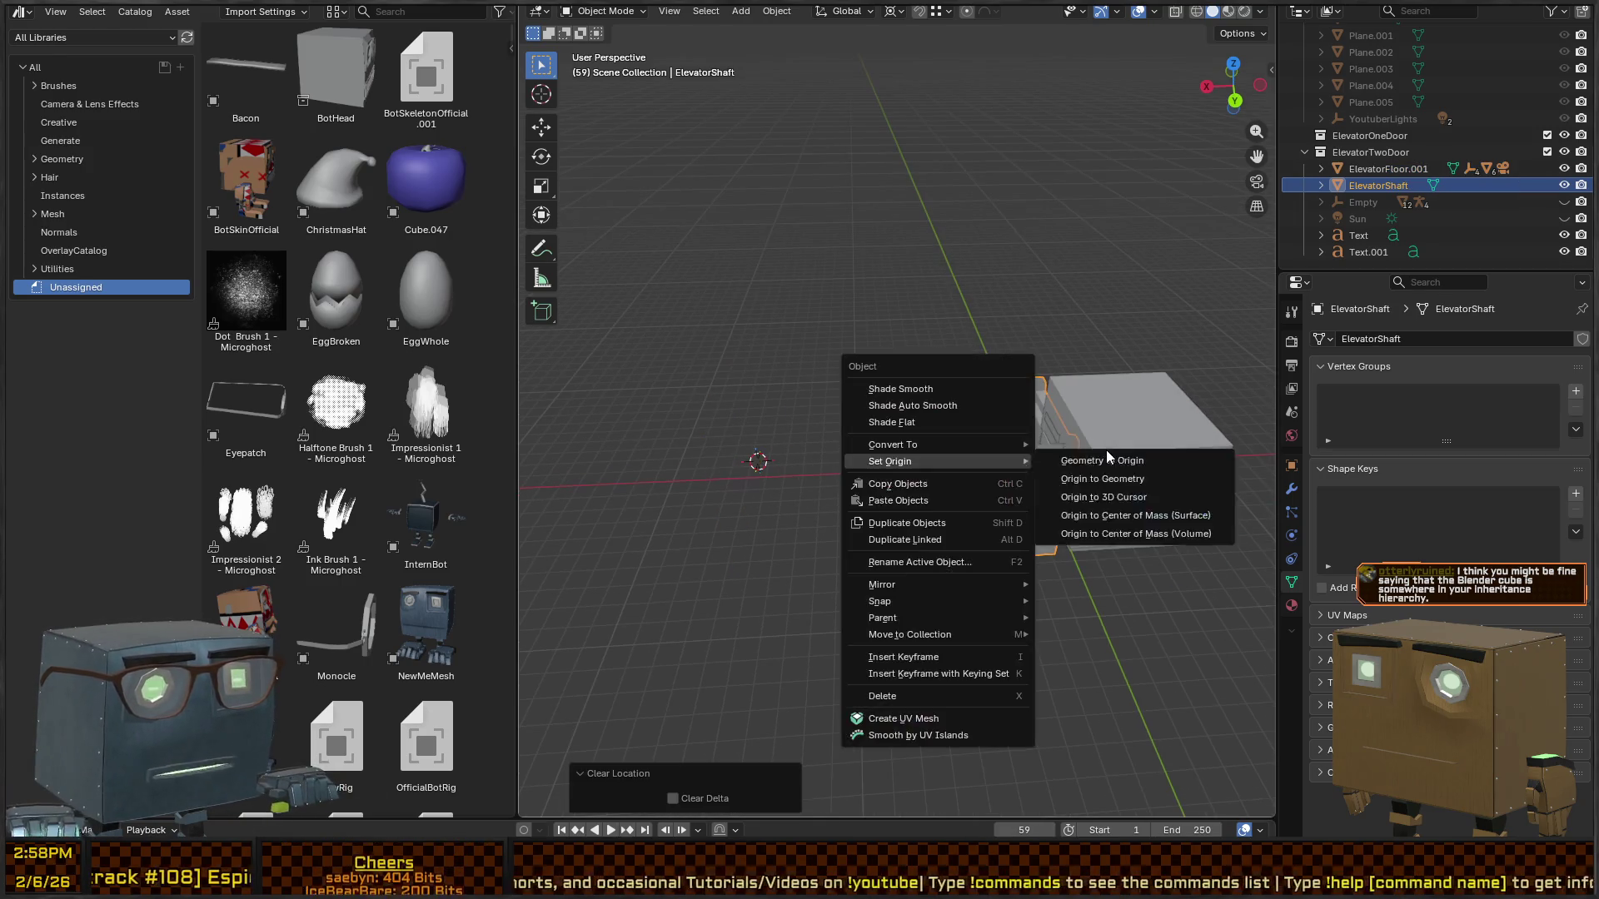
{"action": "left_click", "coordinate": [1106, 460]}
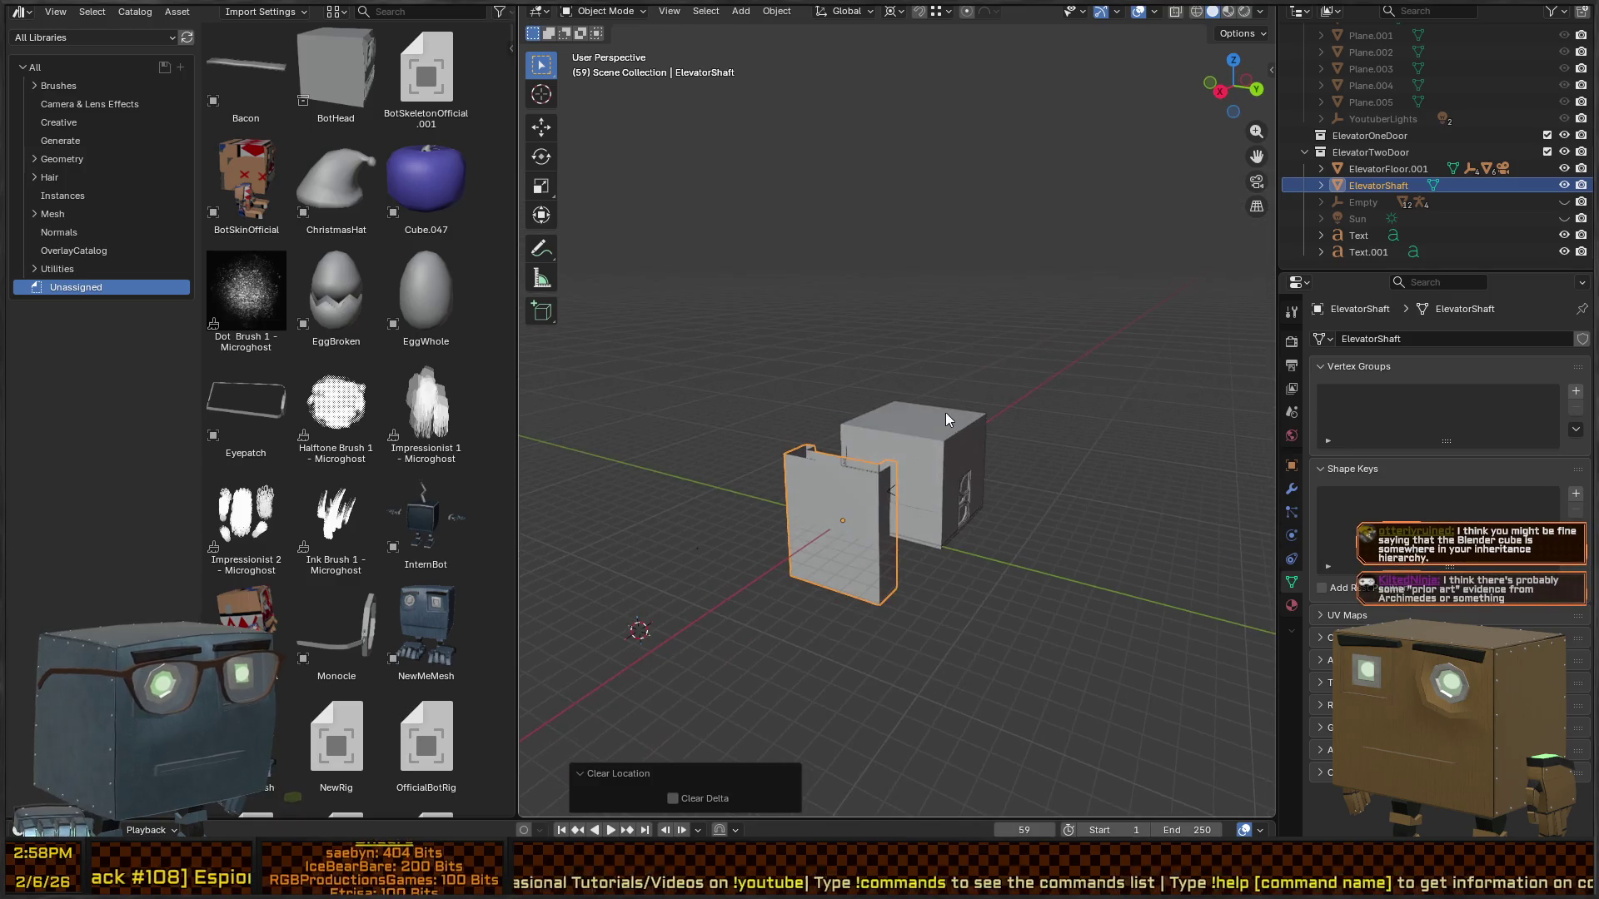
{"action": "key", "text": "KP_Decimal"}
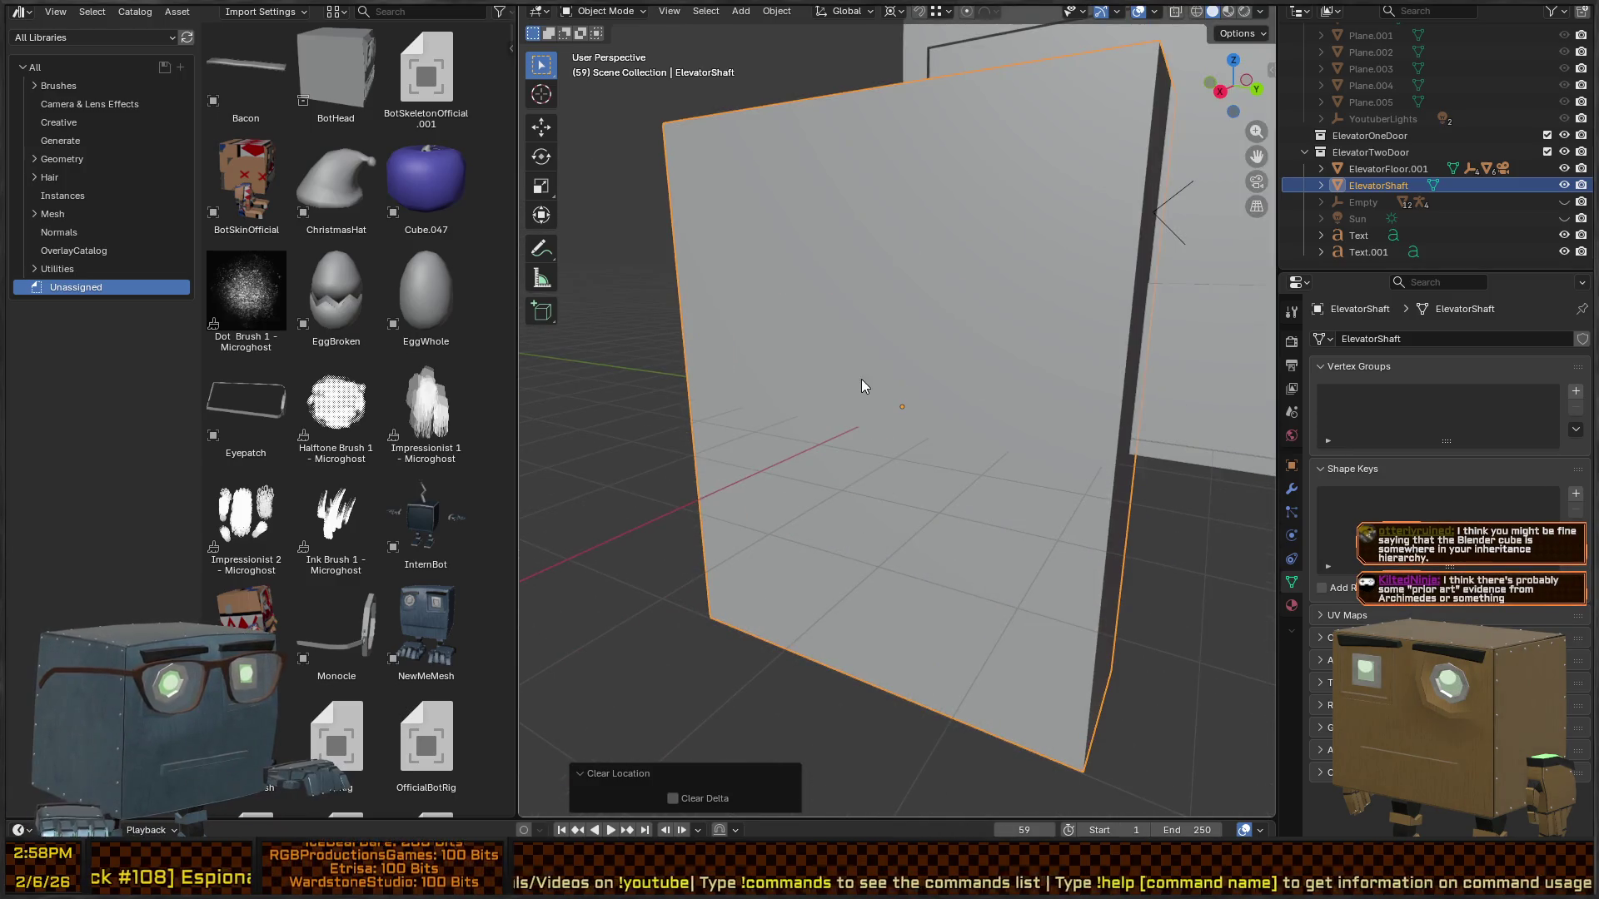
{"action": "scroll", "coordinate": [848, 322], "scroll_direction": "down", "scroll_amount": 2}
{"action": "mouse_move", "coordinate": [1074, 332]}
{"action": "left_mouse_down"}
{"action": "mouse_move", "coordinate": [899, 311]}
{"action": "mouse_move", "coordinate": [846, 333]}
{"action": "mouse_move", "coordinate": [939, 300]}
{"action": "mouse_move", "coordinate": [888, 300]}
{"action": "mouse_move", "coordinate": [974, 318]}
{"action": "mouse_move", "coordinate": [929, 318]}
{"action": "mouse_move", "coordinate": [921, 462]}
{"action": "left_mouse_up"}
- Move the shaft 0.8408, 3.1297, 3.4923 m against the car and apply its transforms
{"action": "key", "text": "g"}
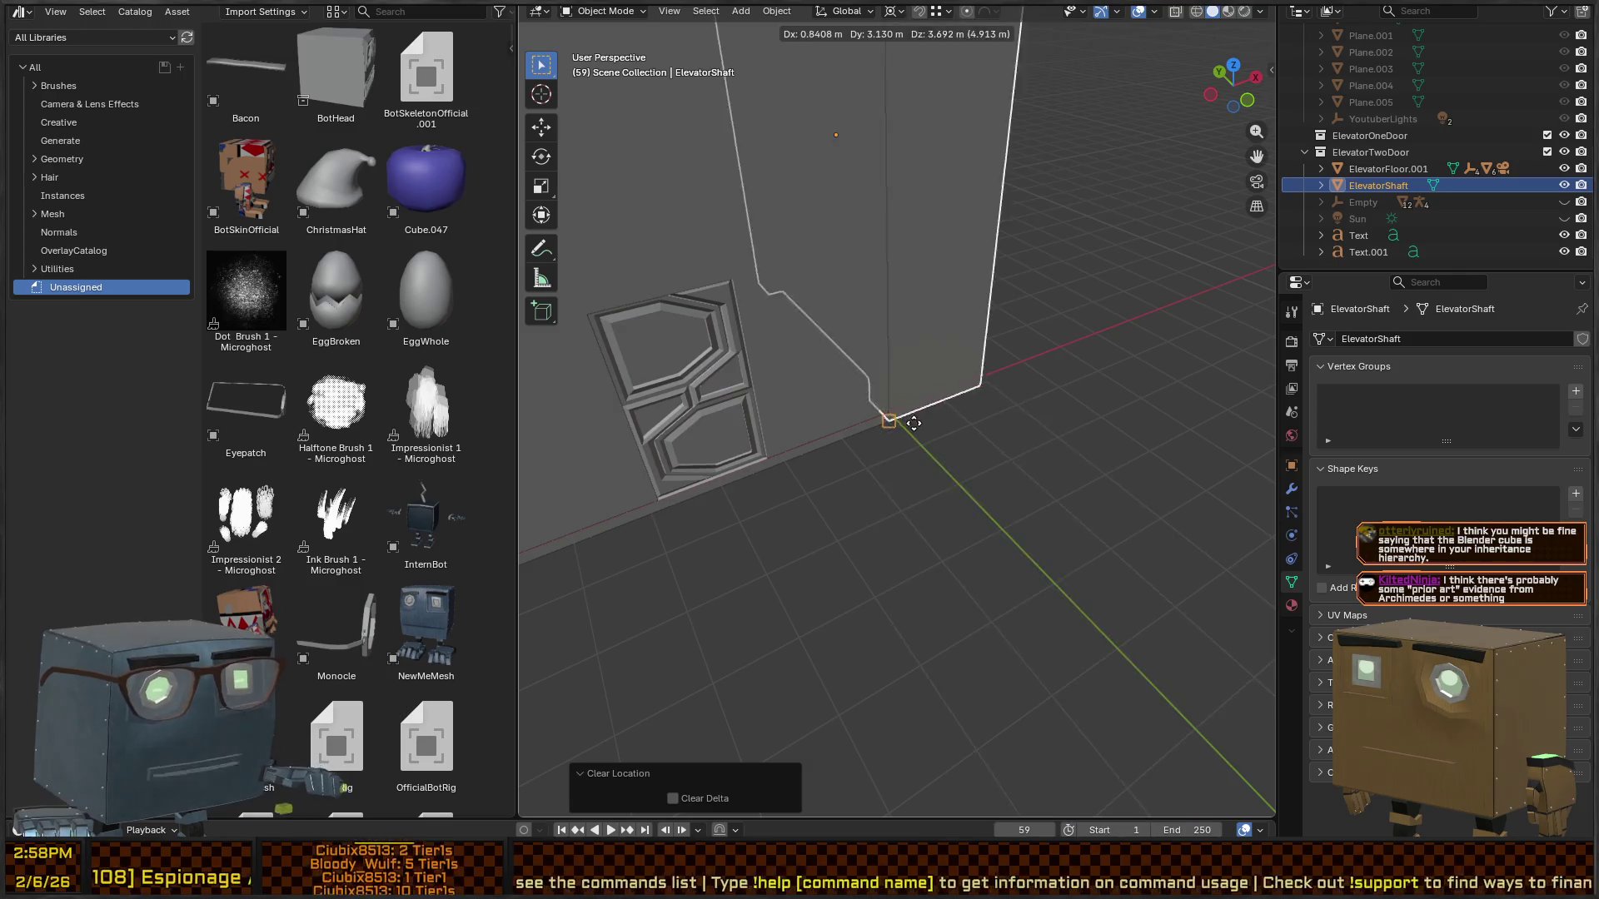
{"action": "left_click", "coordinate": [851, 309]}
{"action": "mouse_move", "coordinate": [851, 308]}
{"action": "left_mouse_down"}
{"action": "mouse_move", "coordinate": [965, 284]}
{"action": "mouse_move", "coordinate": [1045, 352]}
{"action": "mouse_move", "coordinate": [1027, 371]}
{"action": "mouse_move", "coordinate": [1126, 348]}
{"action": "mouse_move", "coordinate": [993, 318]}
{"action": "mouse_move", "coordinate": [943, 407]}
{"action": "mouse_move", "coordinate": [885, 423]}
{"action": "mouse_move", "coordinate": [958, 447]}
{"action": "left_mouse_up"}
{"action": "key", "text": "ctrl+a"}
{"action": "left_click", "coordinate": [951, 443]}
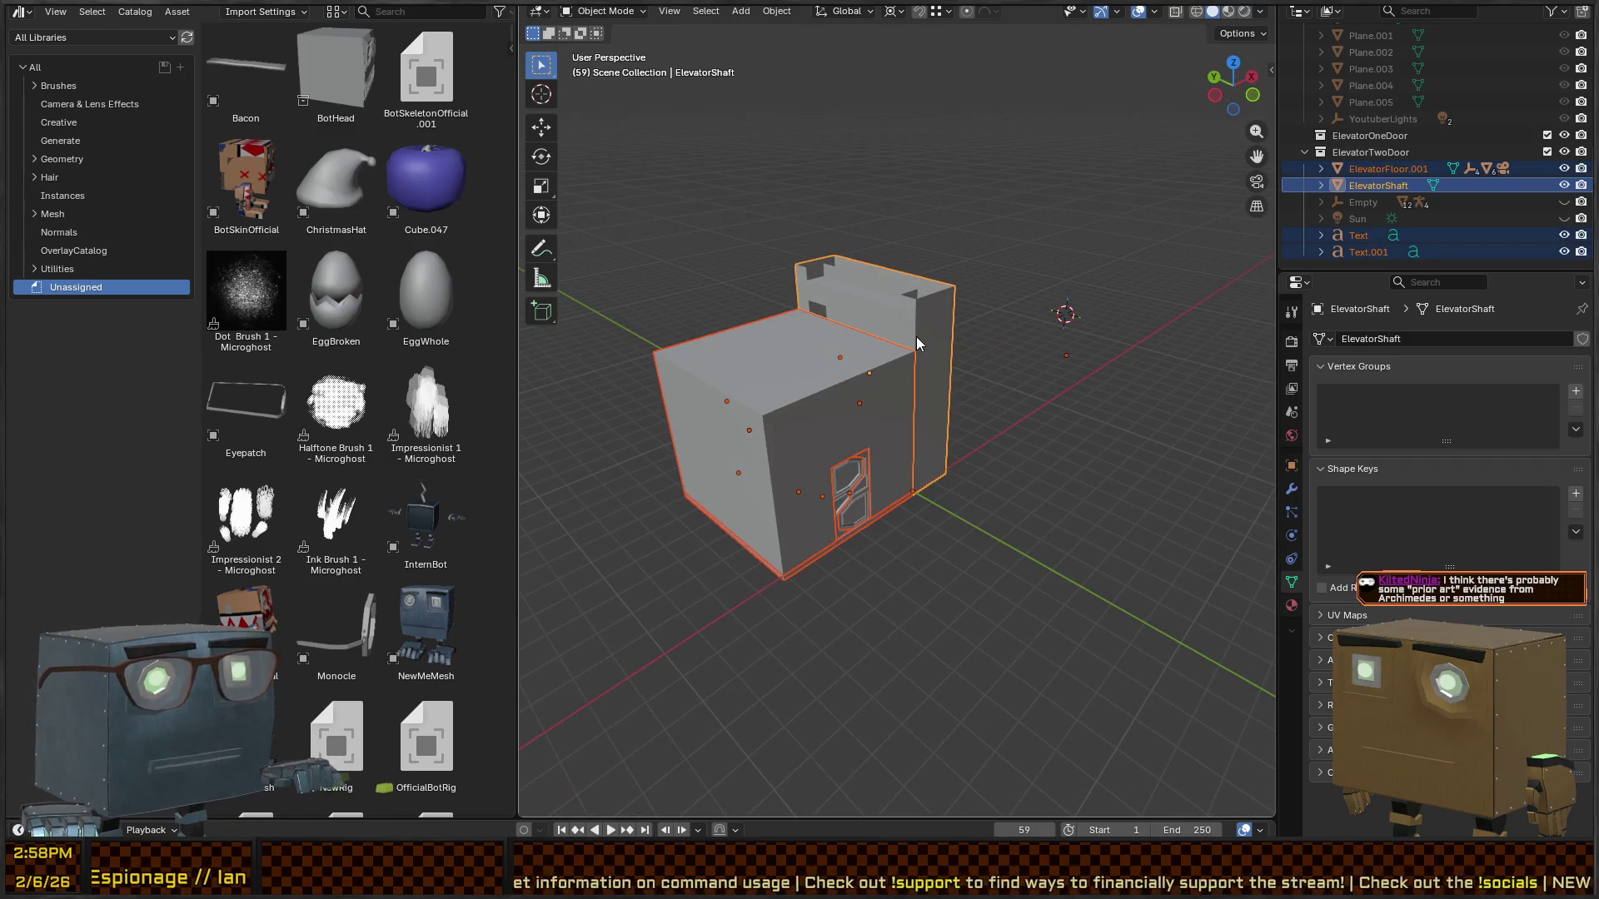
{"action": "key", "text": "F2"}
{"action": "key", "text": "Escape"}
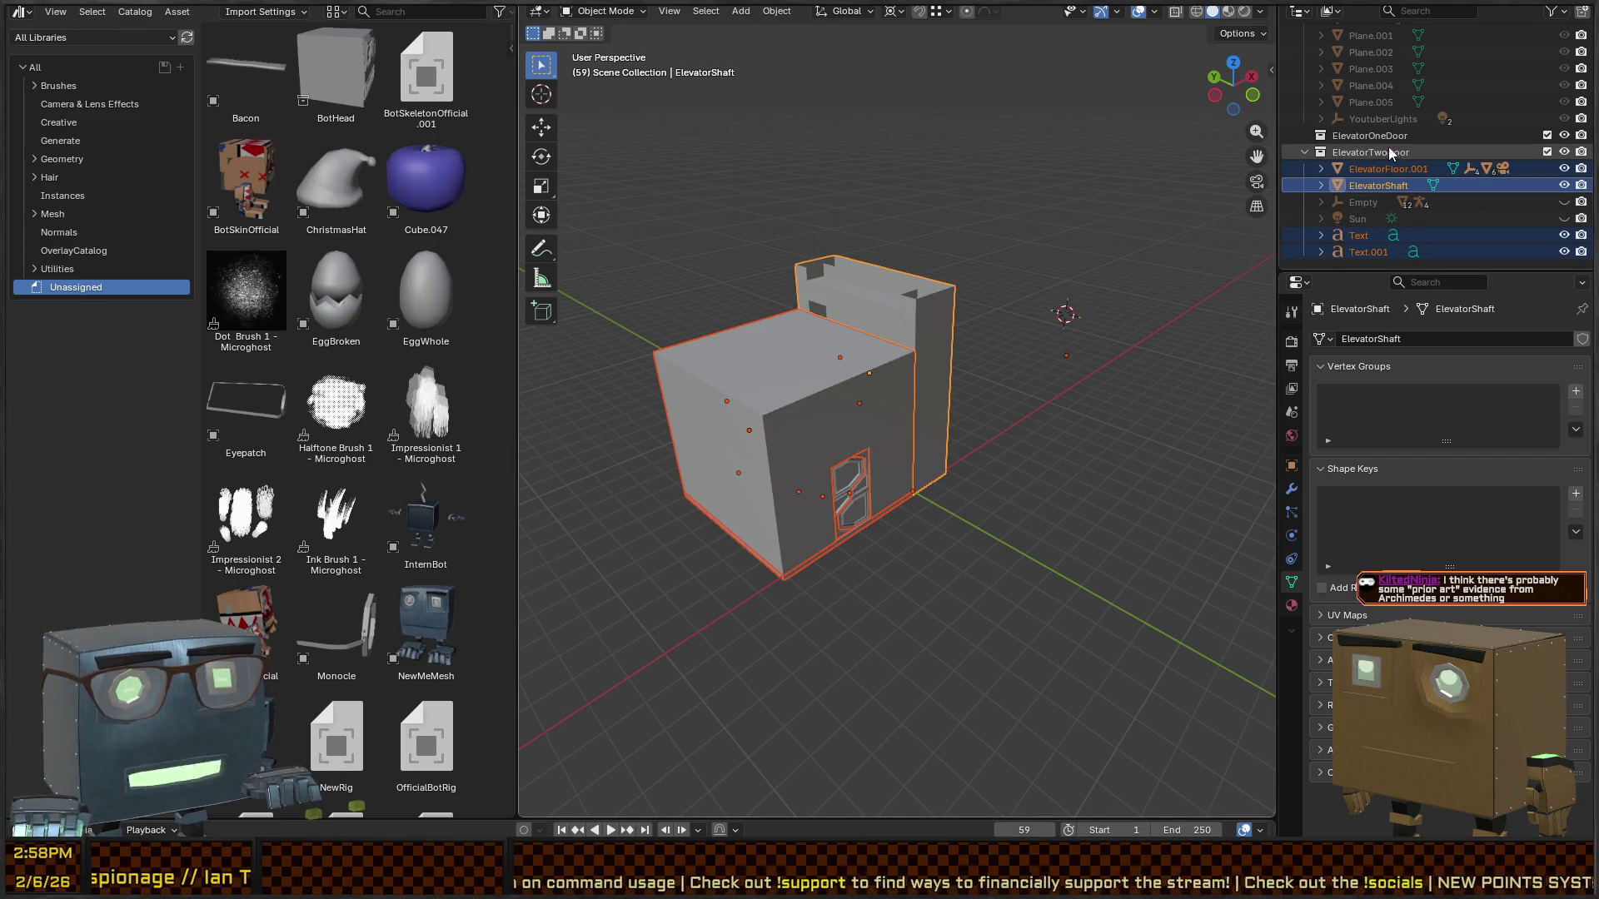
- Remove the ElevatorOneDoor collection and the Collection, Collection.001–.003 groupings
{"action": "left_click", "coordinate": [1387, 151]}
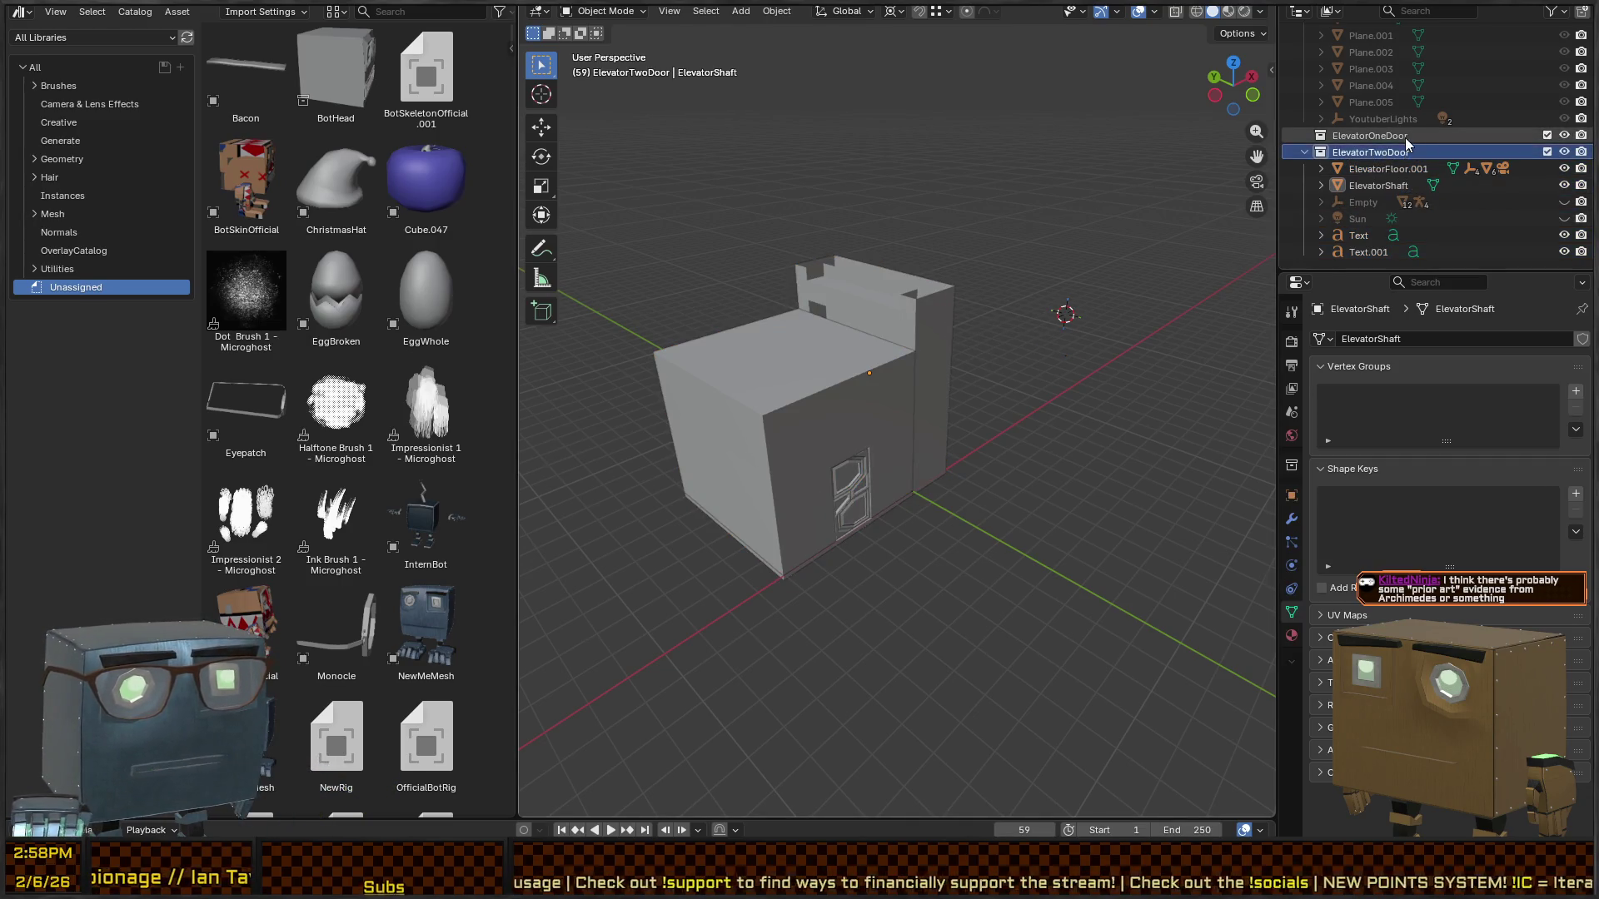
{"action": "key", "text": "ctrl+z"}
{"action": "scroll", "coordinate": [1384, 132], "scroll_direction": "up", "scroll_amount": 10}
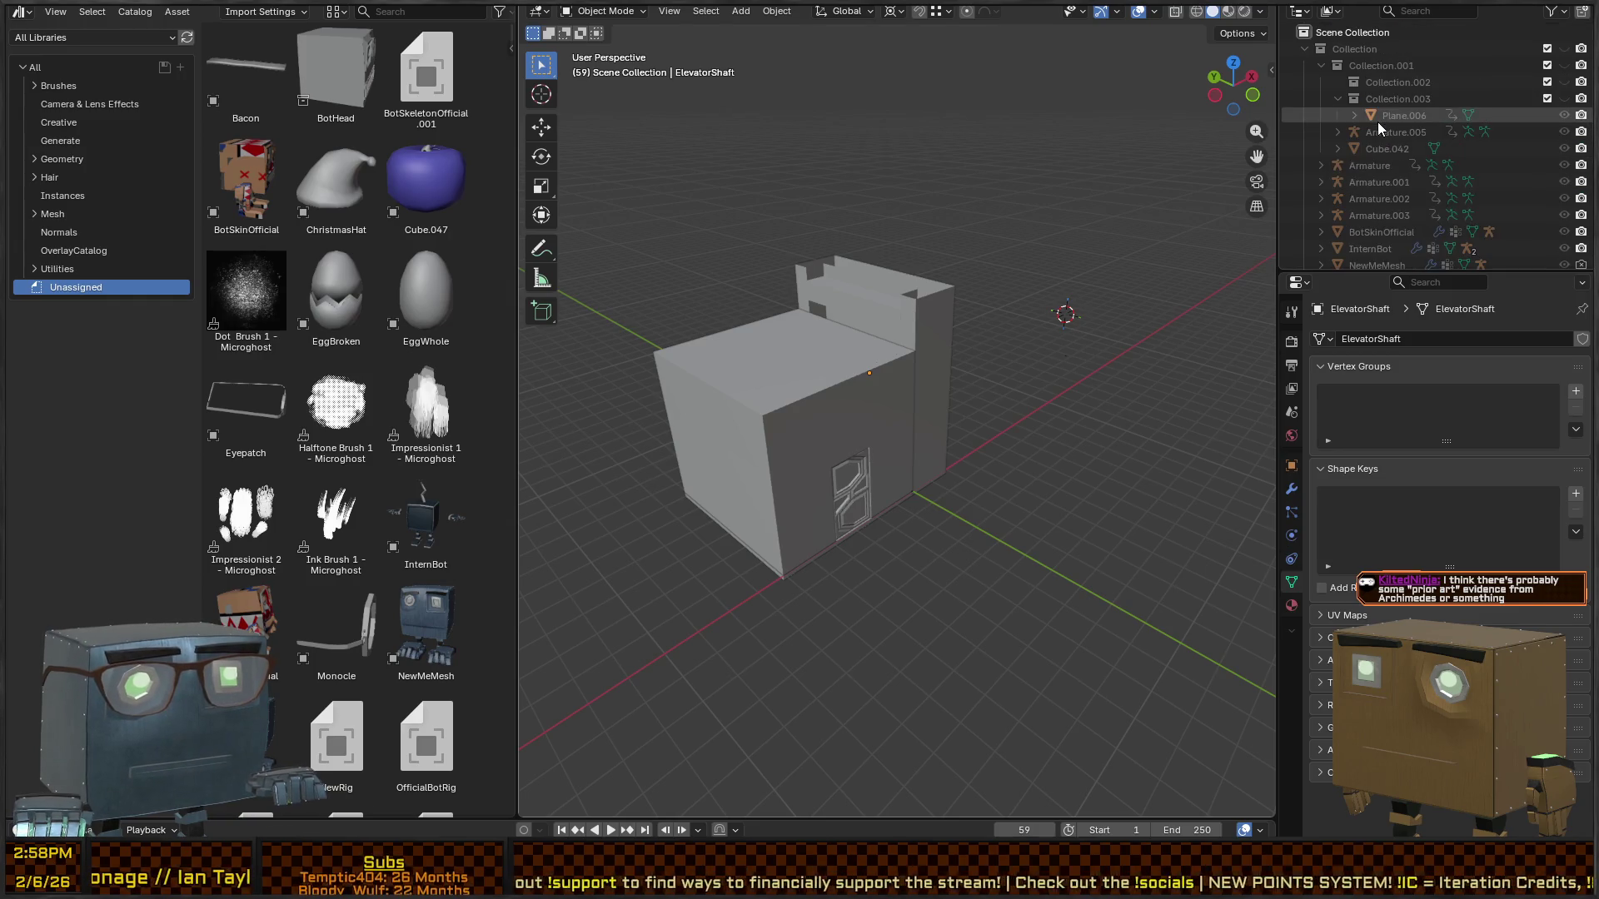
{"action": "key", "text": "ctrl+z"}
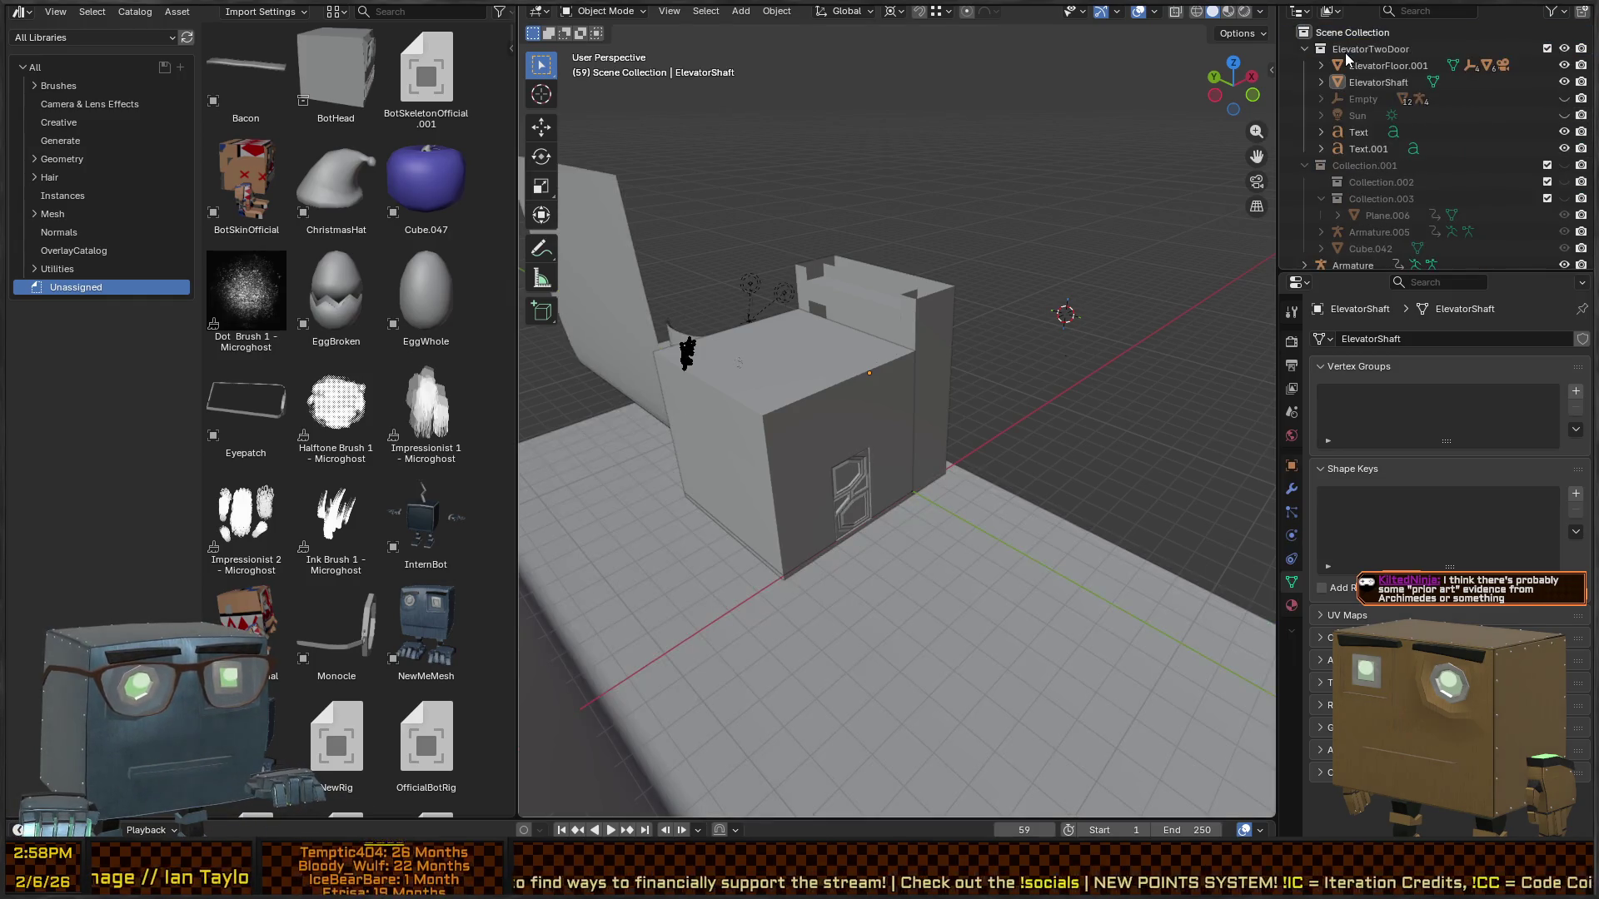
{"action": "key", "text": "ctrl+z"}
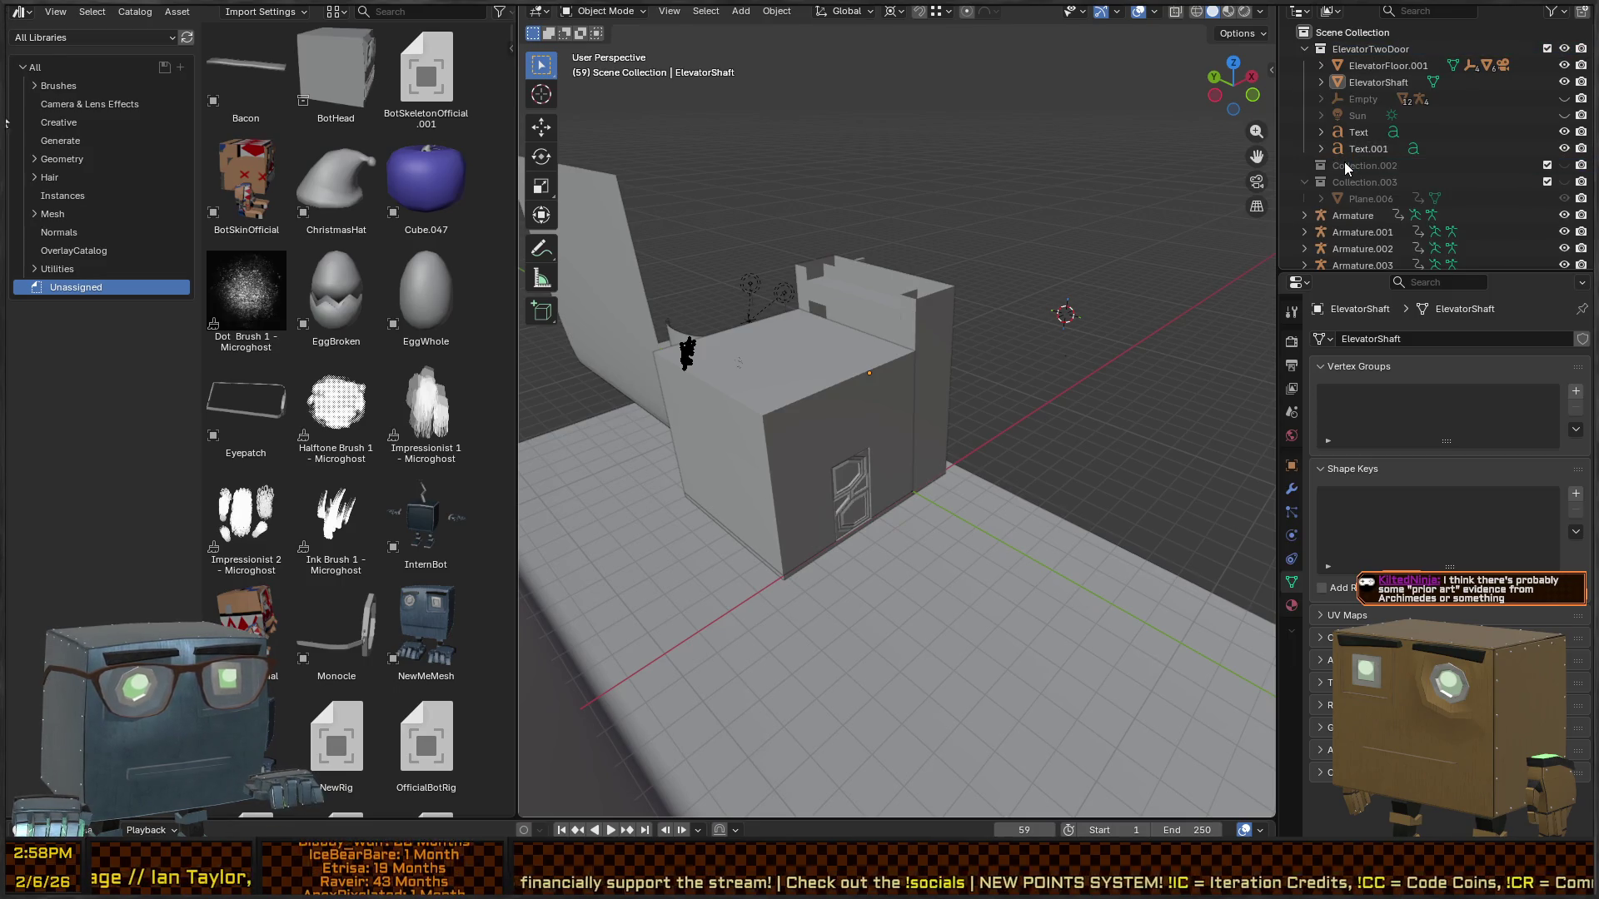
{"action": "key", "text": "ctrl+z"}
{"action": "key", "text": "ctrl+z"}
{"action": "key", "text": "ctrl+z"}
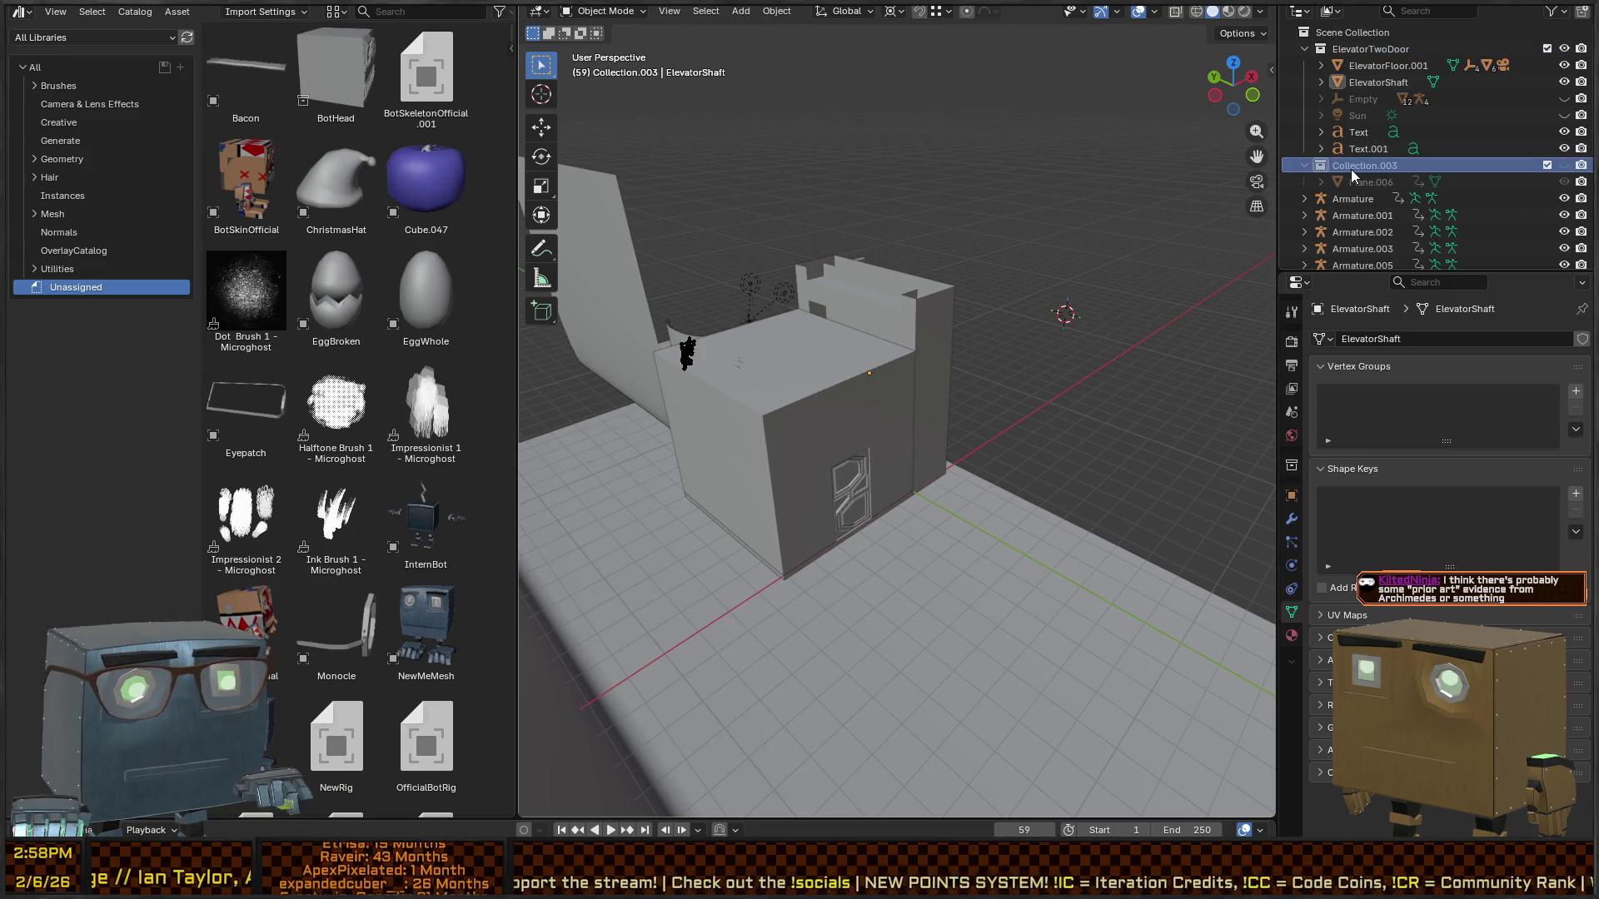
- Delete the leftover armatures, Cube.042 and the Plane objects
{"action": "key", "text": "ctrl+z"}
{"action": "key", "text": "ctrl+z"}
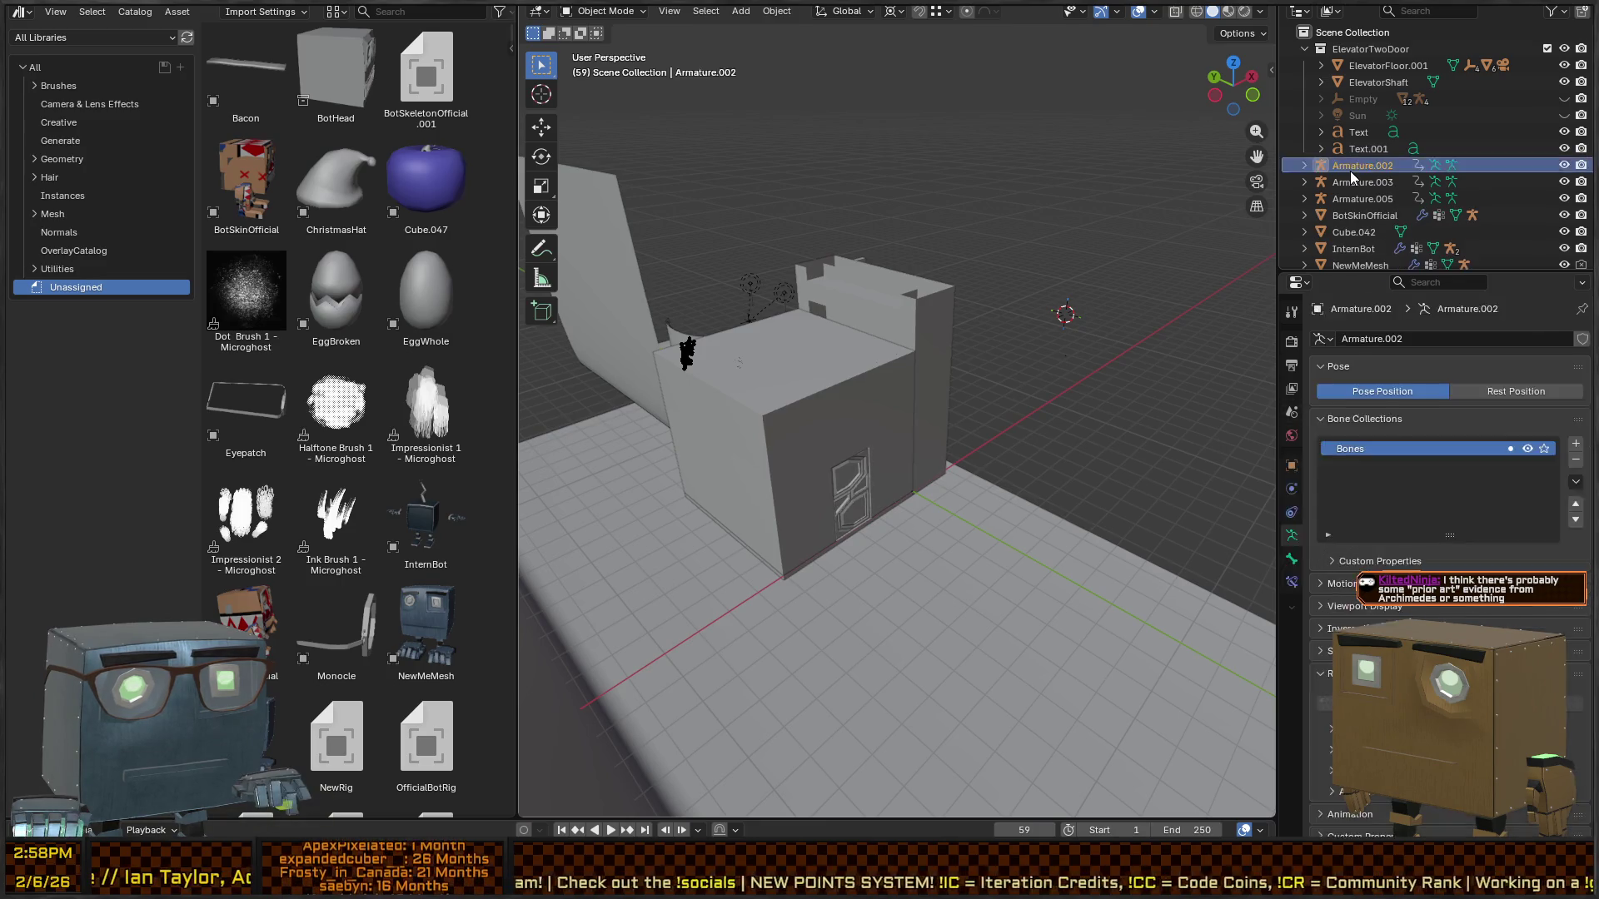
{"action": "key", "text": "ctrl+z"}
{"action": "key", "text": "ctrl+z"}
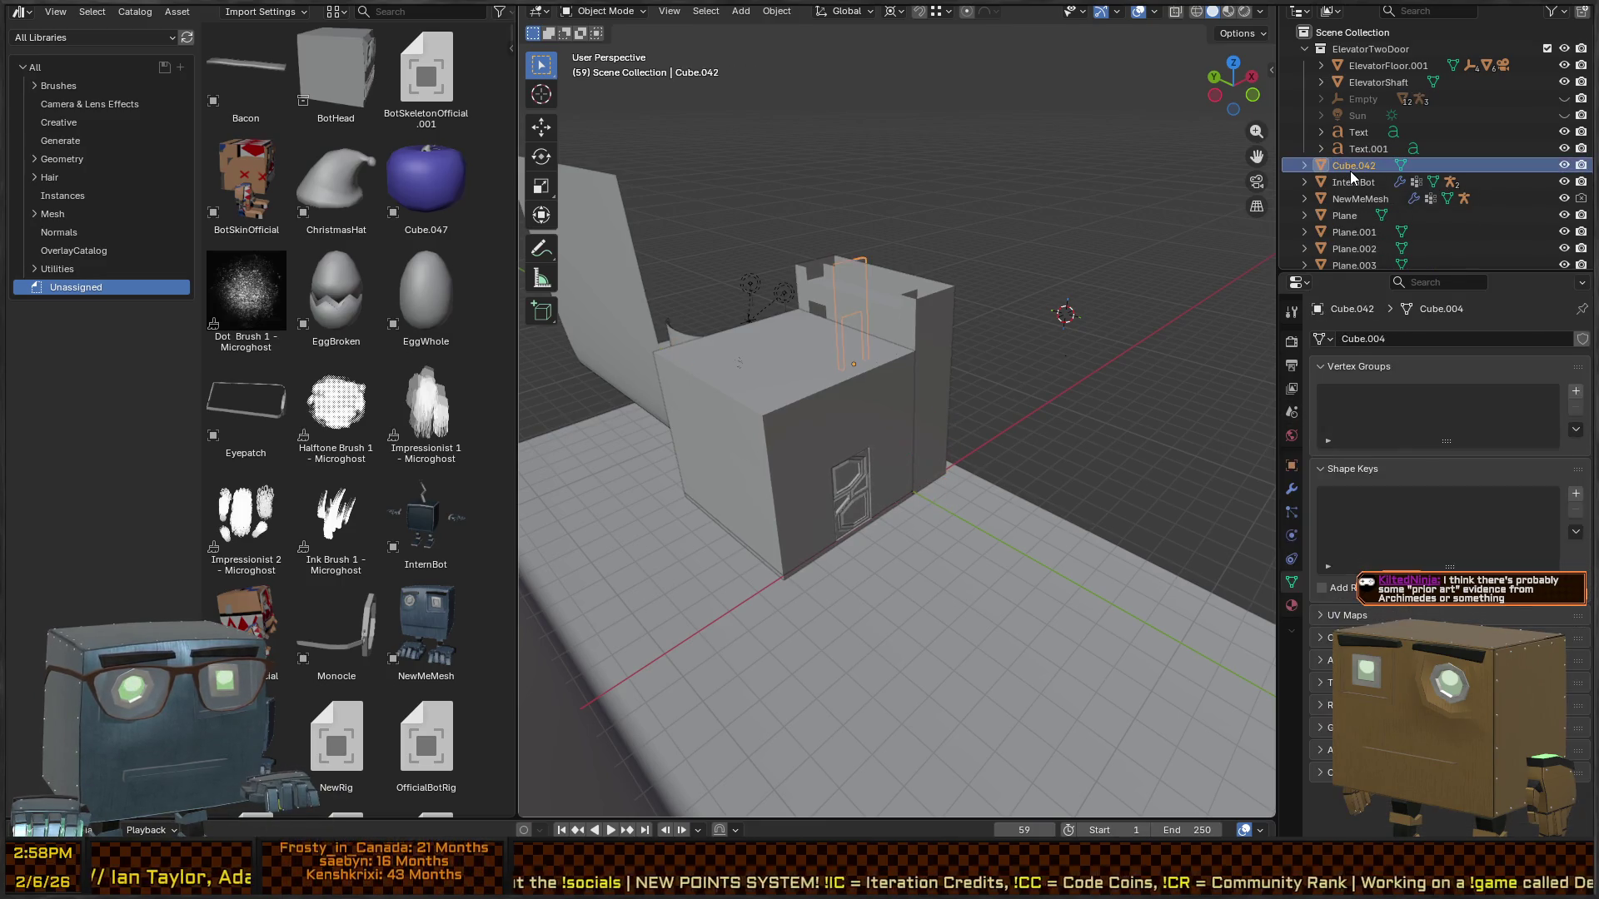
{"action": "scroll", "coordinate": [1356, 177], "scroll_direction": "down", "scroll_amount": 3}
{"action": "key", "text": "ctrl+z"}
{"action": "key", "text": "ctrl+z"}
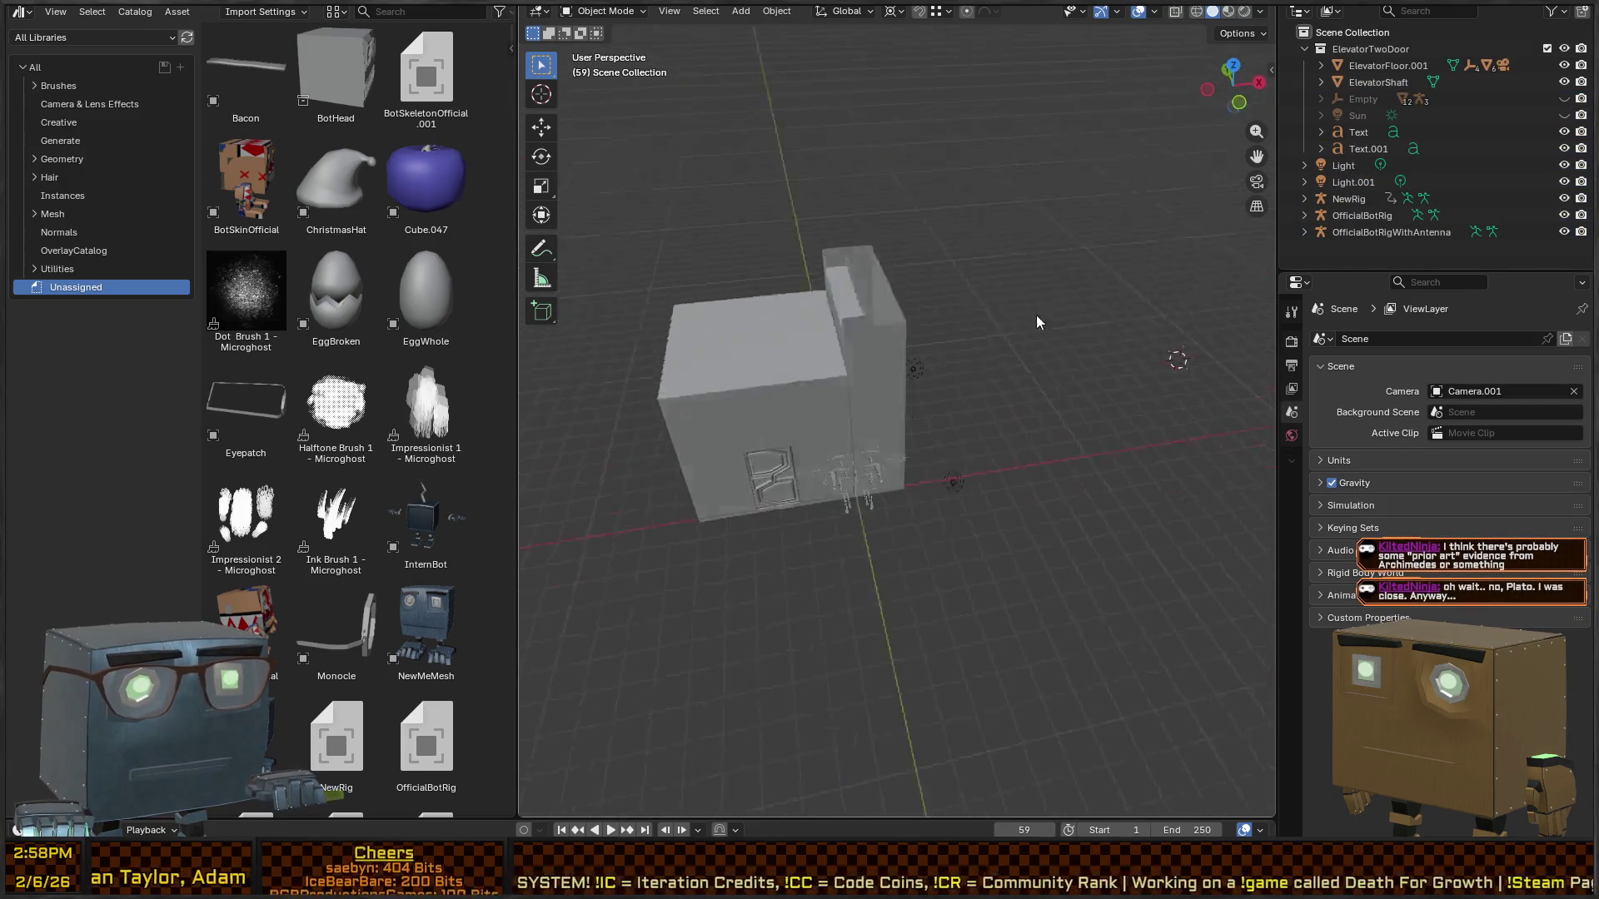
- Delete the bot rigs and both lights, then select Text.001
{"action": "left_click", "coordinate": [877, 497]}
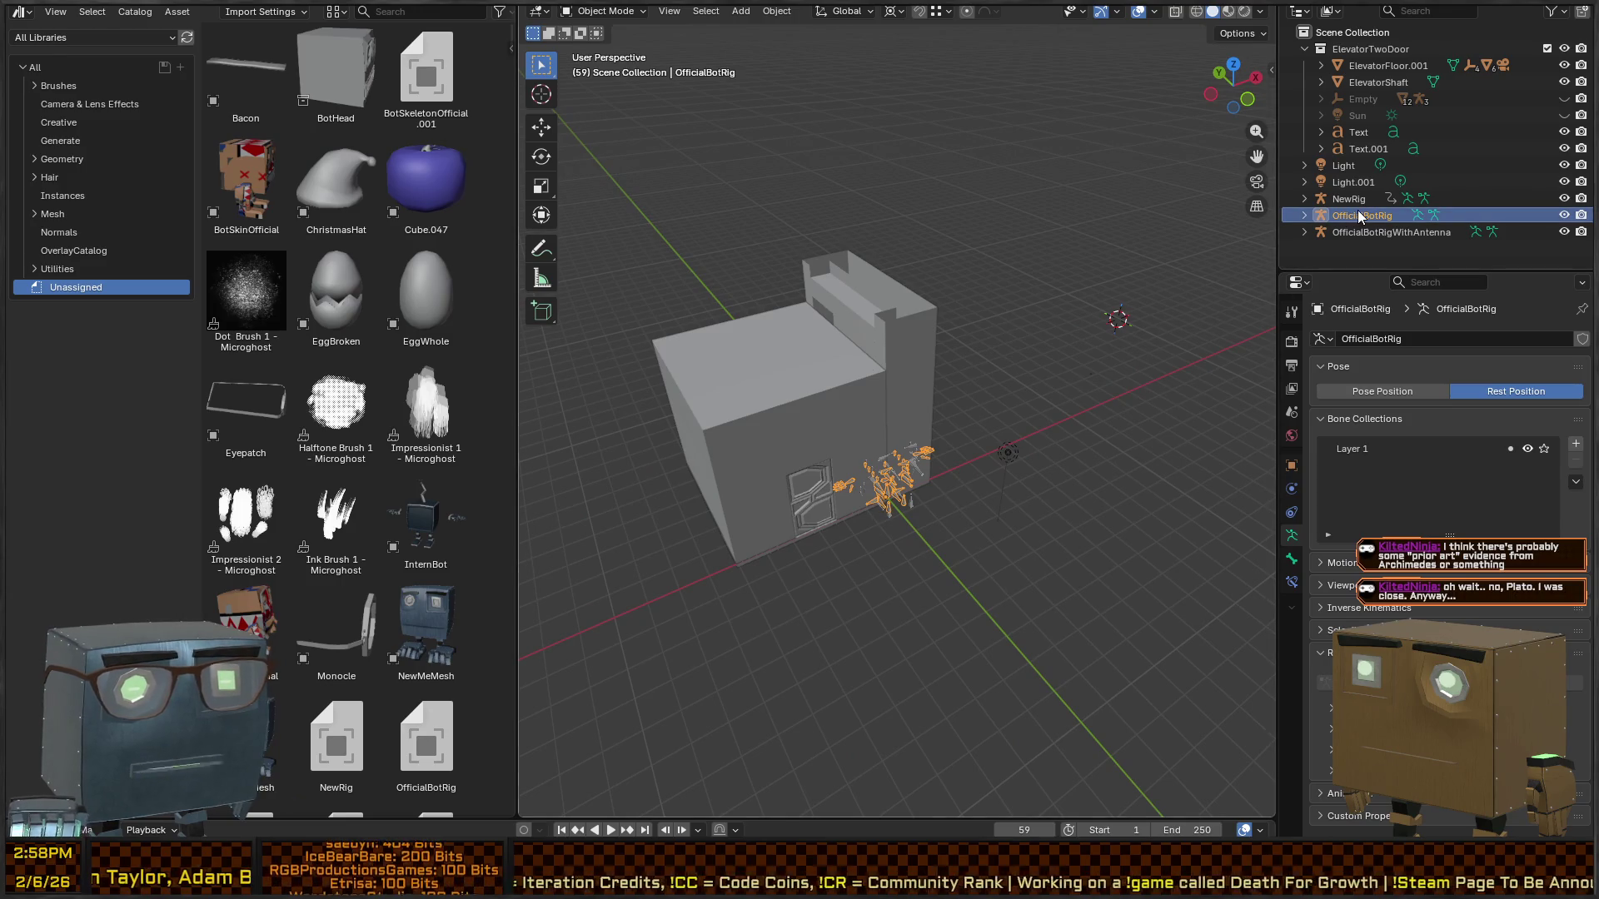
{"action": "key", "text": "ctrl+z"}
{"action": "key", "text": "ctrl+z"}
{"action": "key", "text": "ctrl+z"}
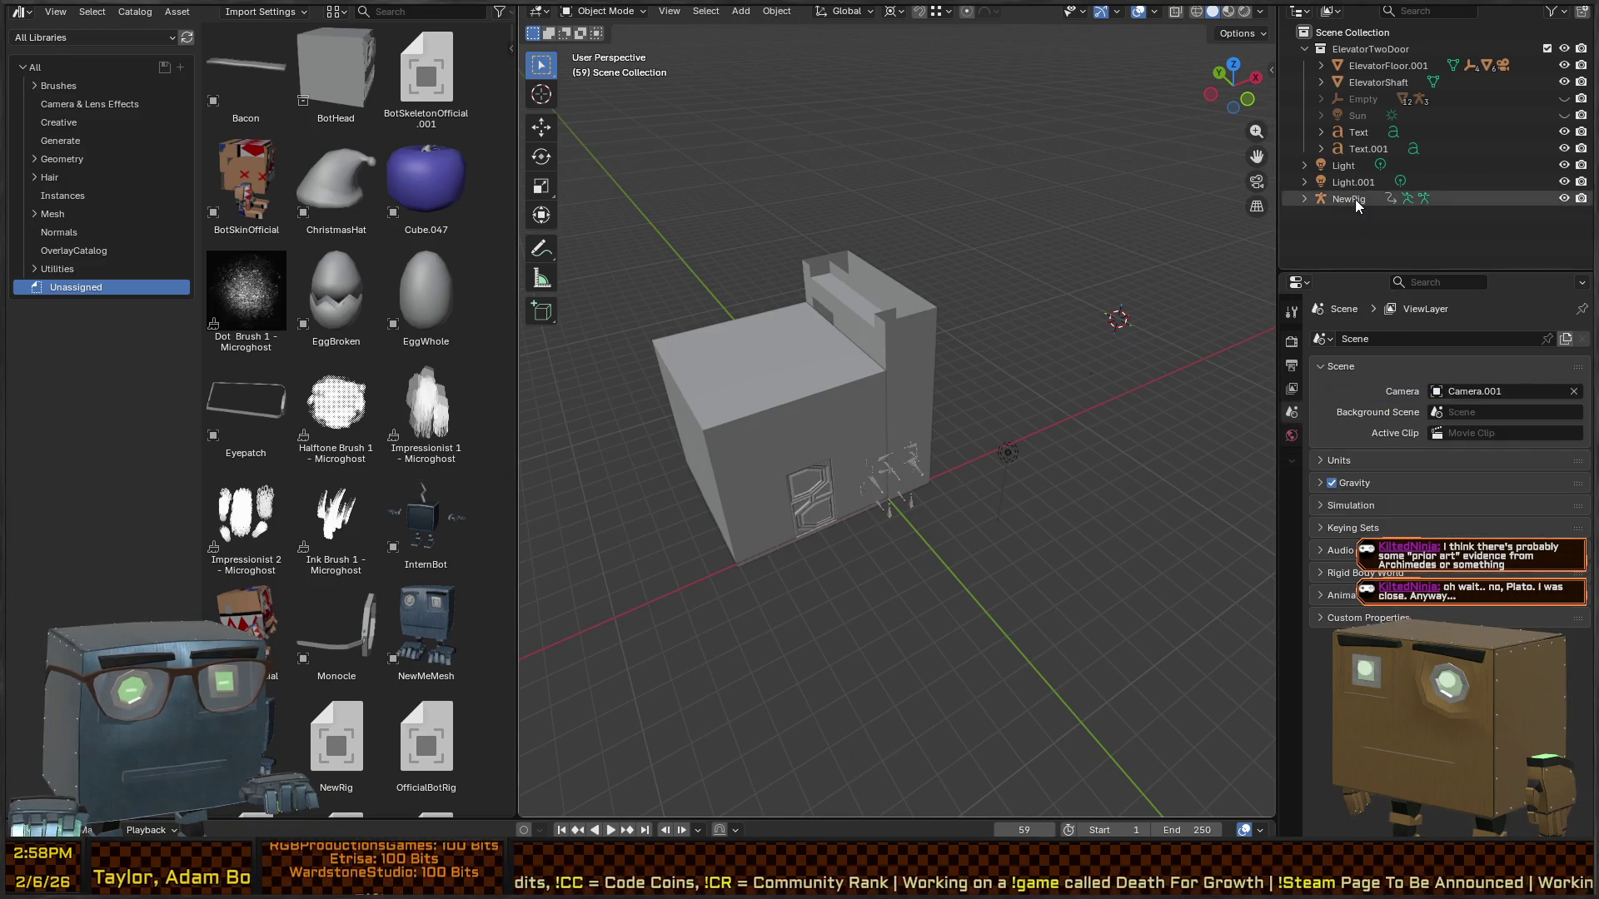
{"action": "key", "text": "ctrl+z"}
{"action": "key", "text": "ctrl+z"}
{"action": "key", "text": "ctrl+z"}
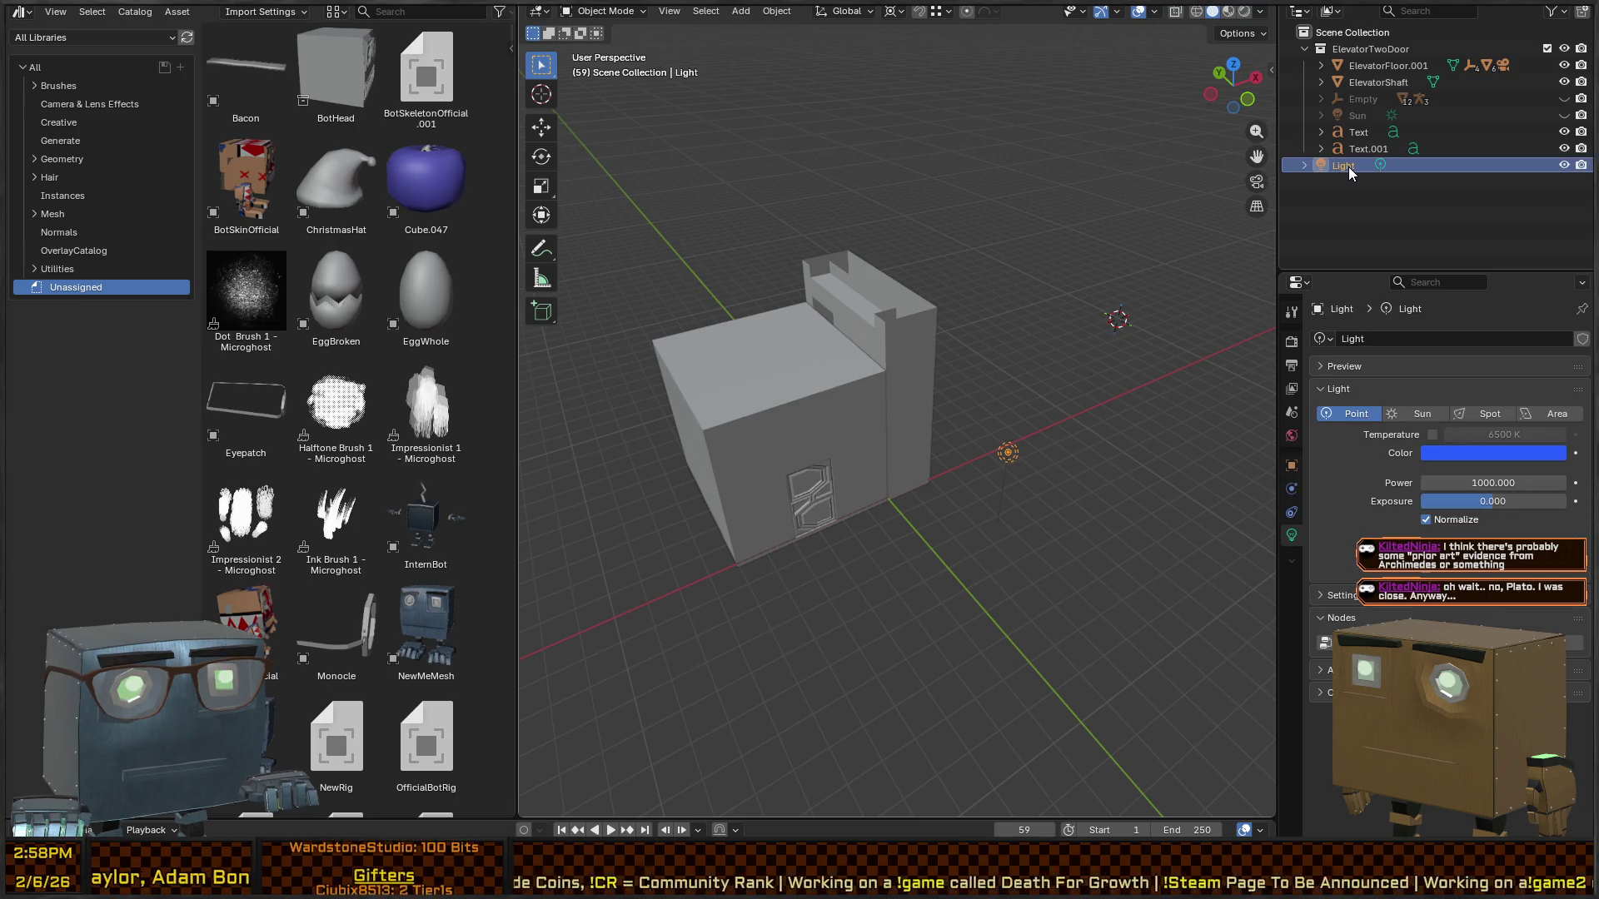
{"action": "mouse_move", "coordinate": [855, 343]}
{"action": "left_mouse_down"}
{"action": "mouse_move", "coordinate": [1081, 311]}
{"action": "mouse_move", "coordinate": [1028, 321]}
{"action": "mouse_move", "coordinate": [1042, 328]}
{"action": "left_mouse_up"}
{"action": "left_click", "coordinate": [1376, 148]}
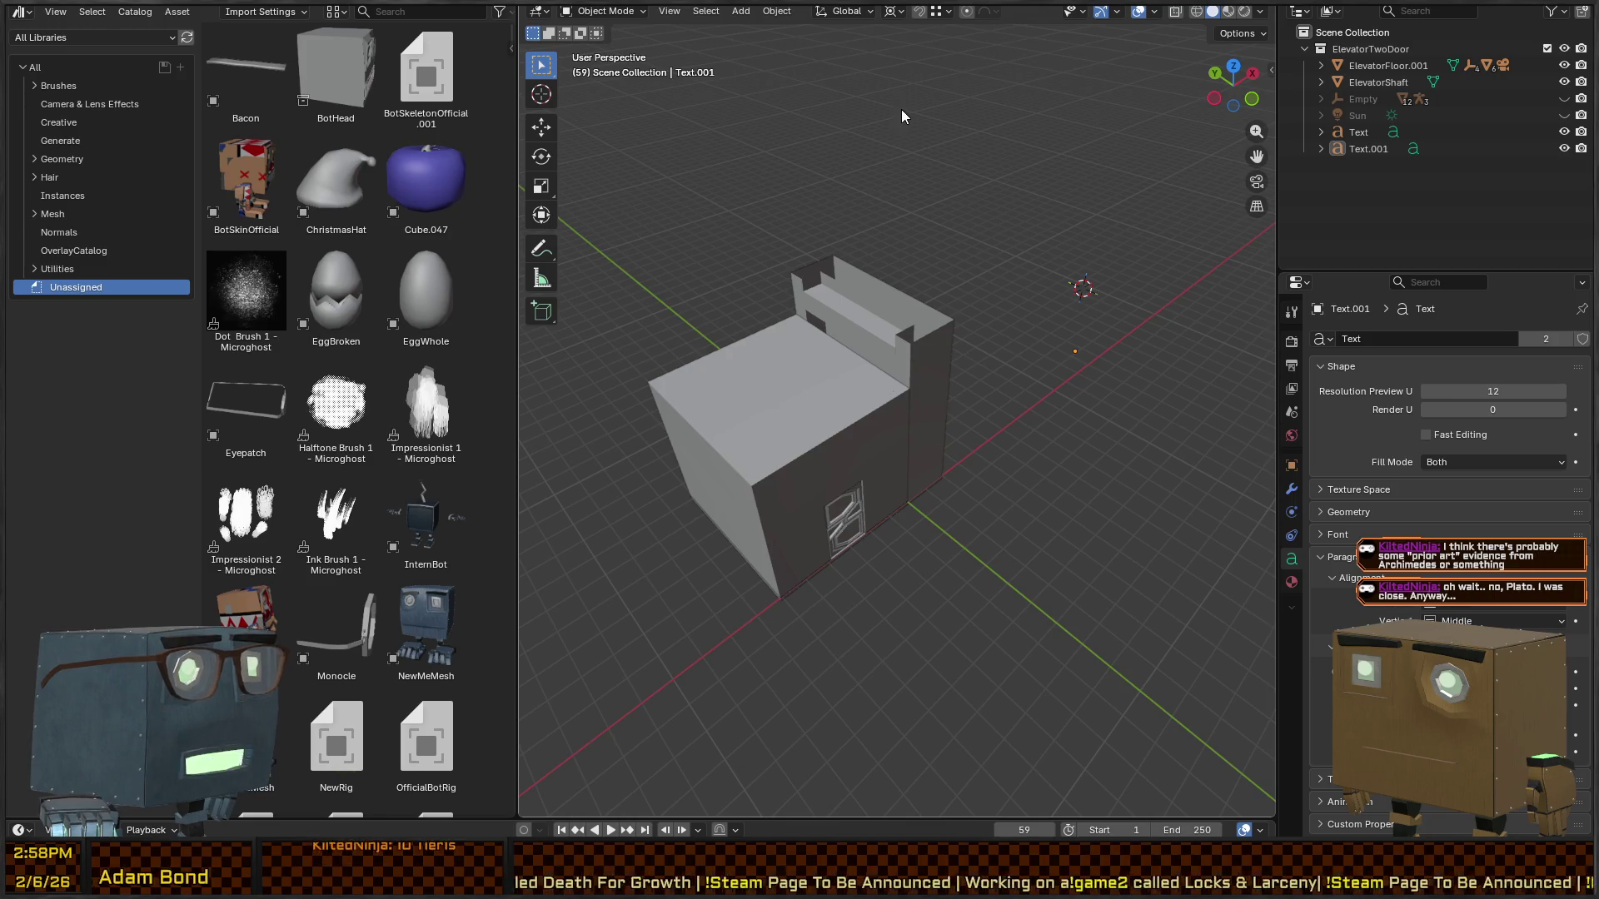
- Circle-select the ElevatorFloor.001 and ElevatorShaft meshes together
{"action": "left_click_drag", "start_coordinate": [879, 341], "coordinate": [866, 308]}
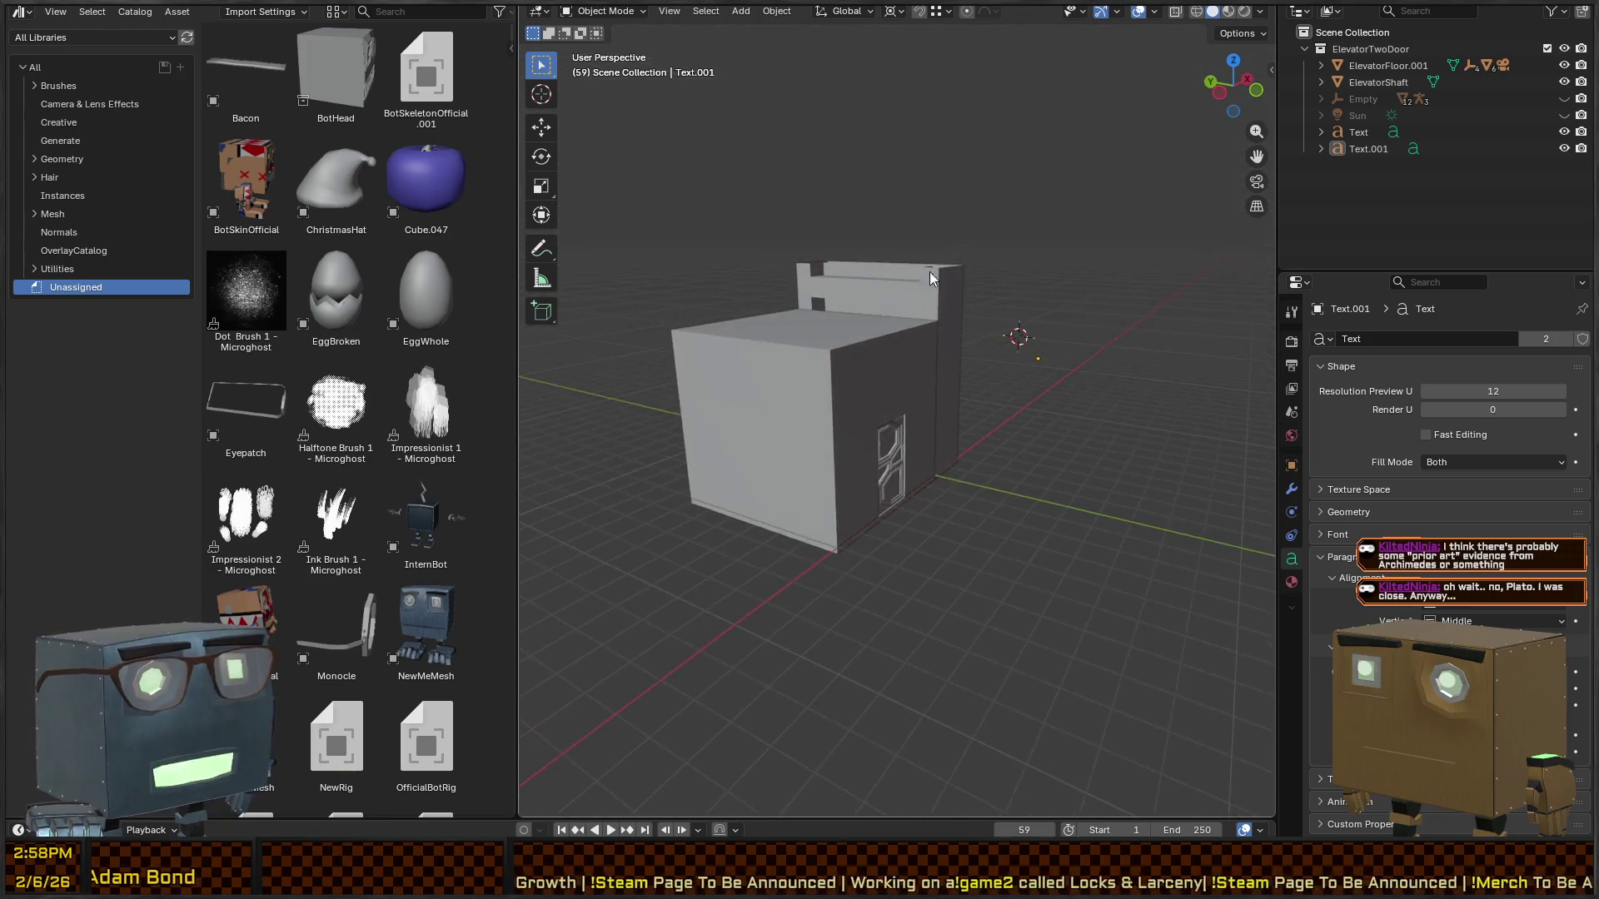
{"action": "scroll", "coordinate": [856, 282], "scroll_direction": "up", "scroll_amount": 4}
{"action": "scroll", "coordinate": [1057, 293], "scroll_direction": "down", "scroll_amount": 3}
{"action": "left_click_drag", "start_coordinate": [1058, 294], "coordinate": [1018, 339]}
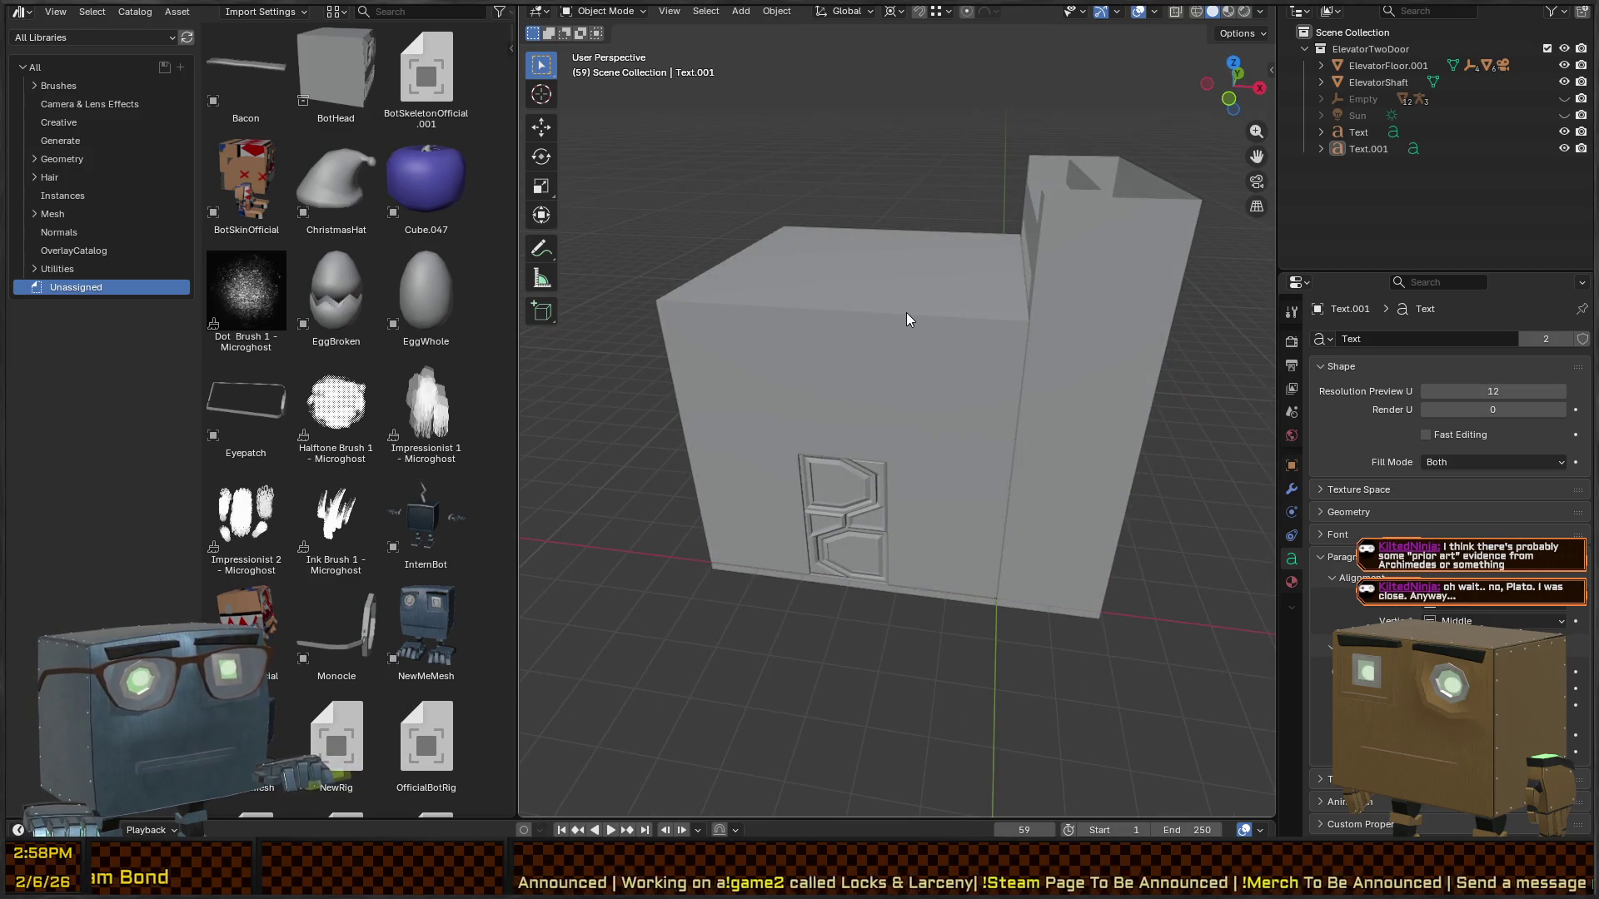
{"action": "mouse_move", "coordinate": [938, 337]}
{"action": "left_mouse_down"}
{"action": "mouse_move", "coordinate": [1152, 383]}
{"action": "mouse_move", "coordinate": [974, 403]}
{"action": "mouse_move", "coordinate": [938, 332]}
{"action": "mouse_move", "coordinate": [1110, 328]}
{"action": "mouse_move", "coordinate": [1041, 365]}
{"action": "mouse_move", "coordinate": [1014, 349]}
{"action": "mouse_move", "coordinate": [1030, 277]}
{"action": "mouse_move", "coordinate": [1001, 266]}
{"action": "mouse_move", "coordinate": [1127, 313]}
{"action": "left_mouse_up"}
{"action": "key", "text": "c"}
{"action": "scroll", "coordinate": [929, 411], "scroll_direction": "down", "scroll_amount": 5}
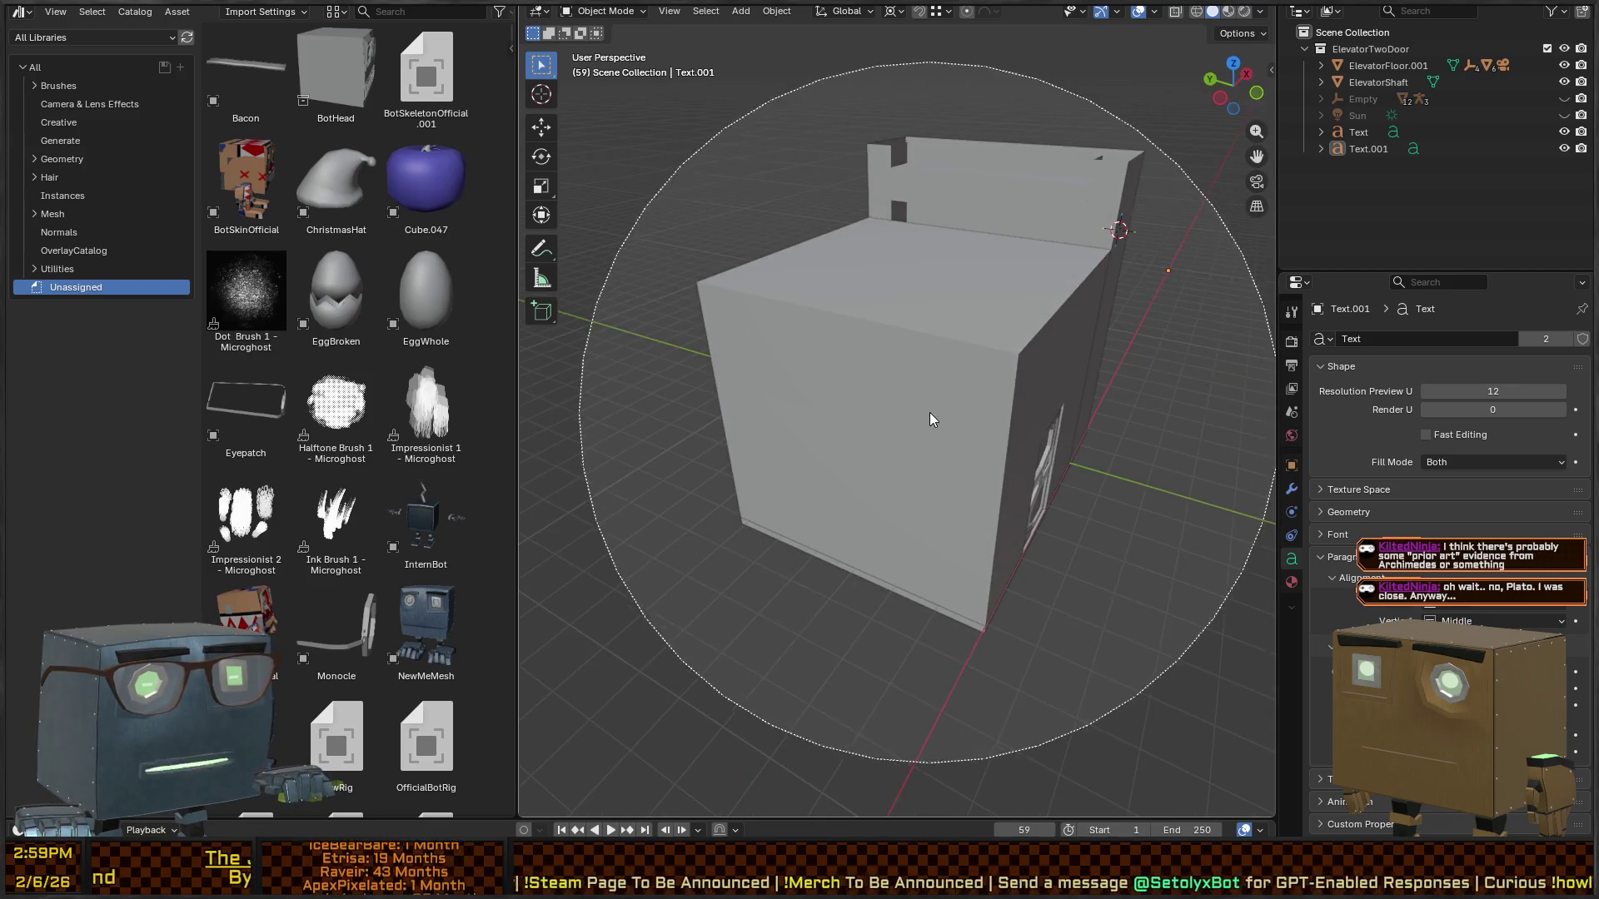
{"action": "scroll", "coordinate": [931, 408], "scroll_direction": "up", "scroll_amount": 3}
{"action": "left_click", "coordinate": [931, 409]}
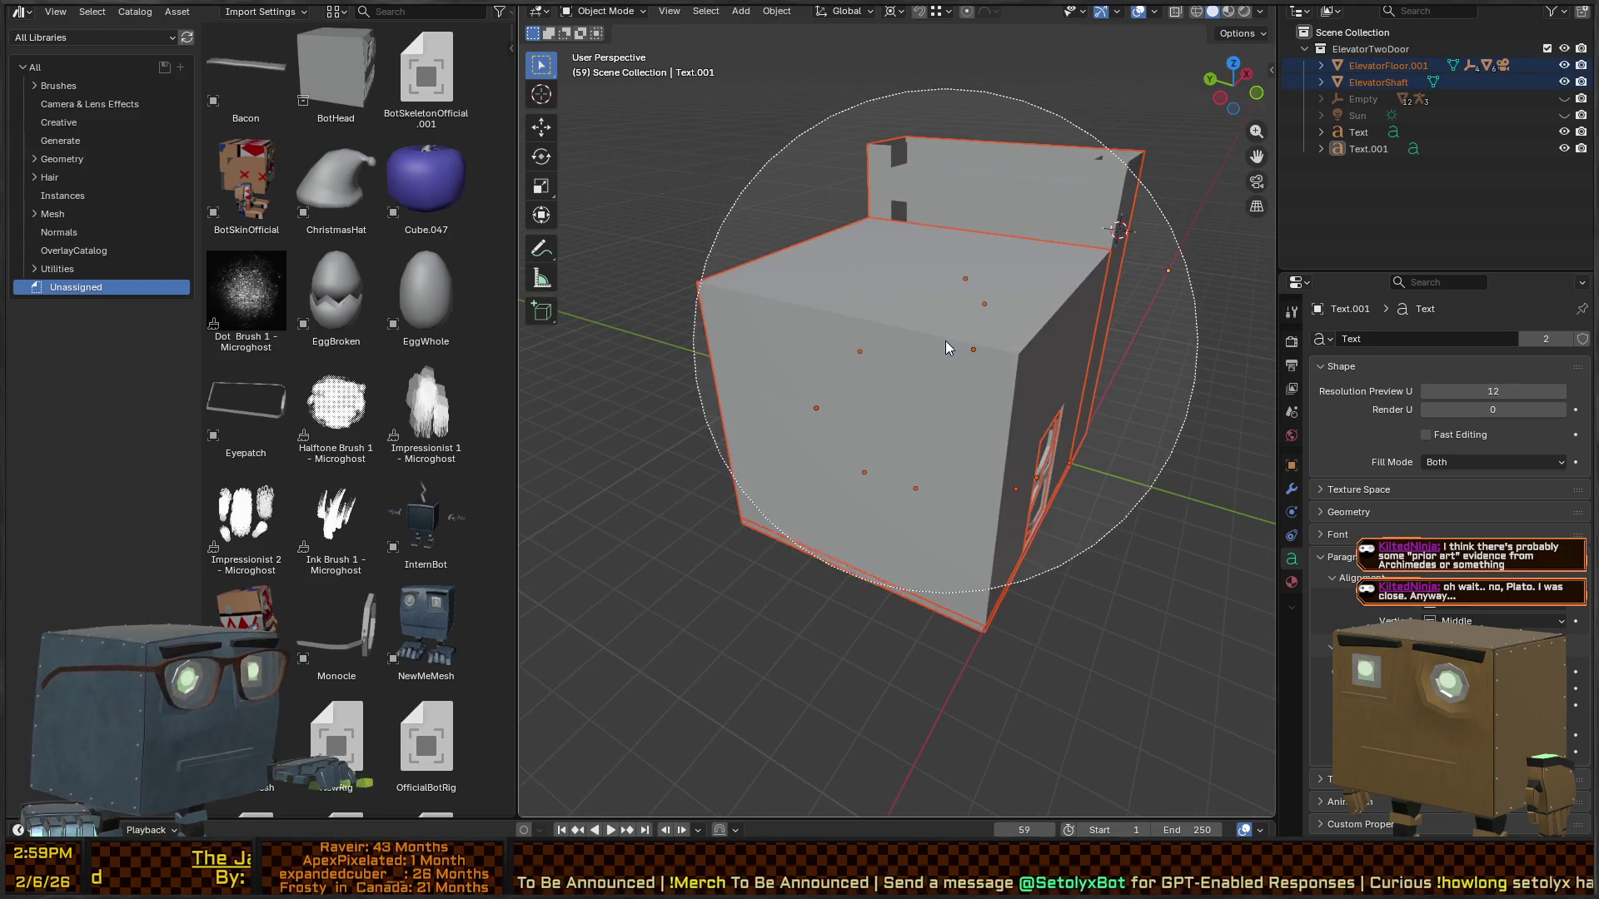
- Export the two selected meshes as an FBX file from Quick Favorites
{"action": "key", "text": "Escape"}
{"action": "key", "text": "q"}
{"action": "left_click", "coordinate": [972, 337]}
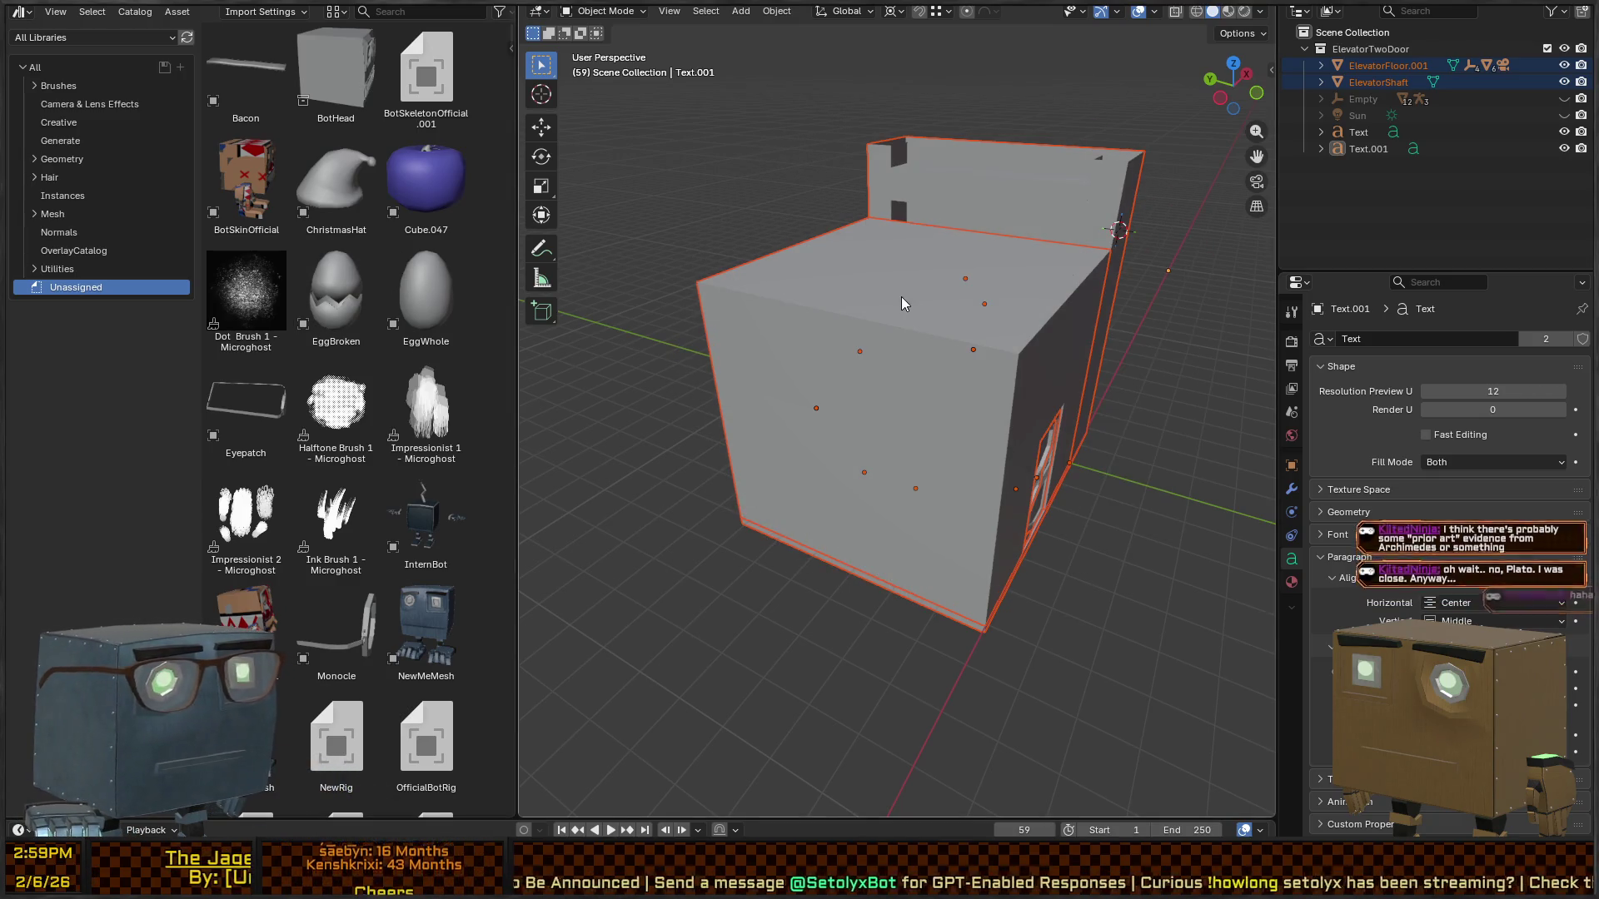
{"action": "key", "text": "alt+Tab"}
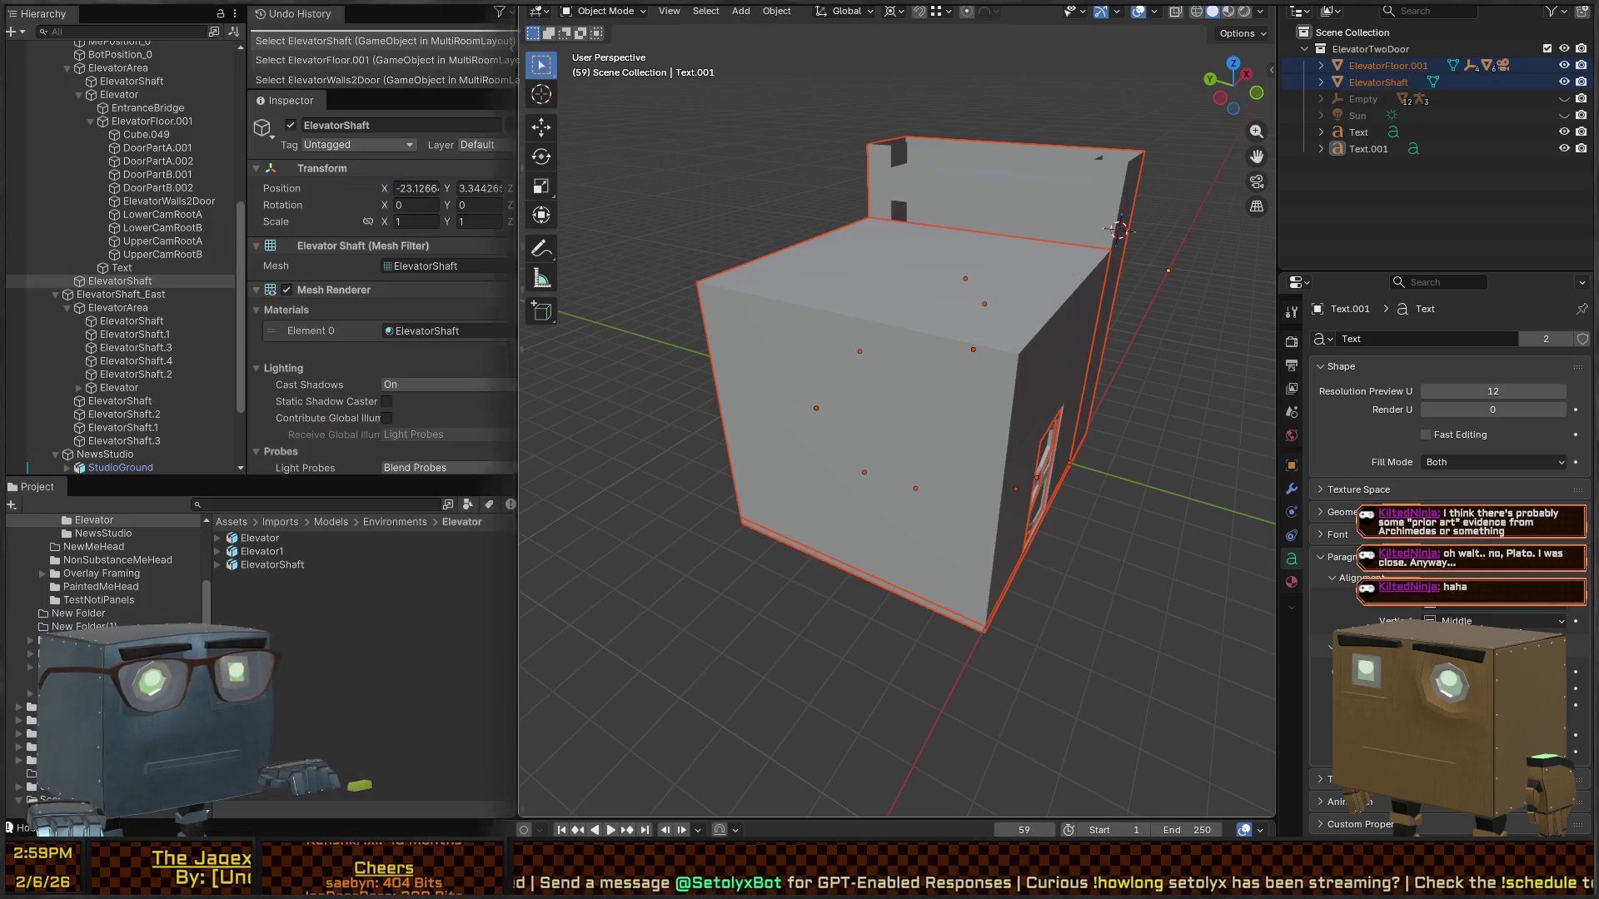
- Place an instance of the Elevator prefab into the Scene view
{"action": "mouse_move", "coordinate": [837, 287]}
{"action": "left_mouse_down"}
{"action": "mouse_move", "coordinate": [860, 310]}
{"action": "mouse_move", "coordinate": [583, 303]}
{"action": "left_mouse_up"}
{"action": "mouse_move", "coordinate": [382, 303]}
{"action": "left_mouse_down"}
{"action": "mouse_move", "coordinate": [1202, 325]}
{"action": "mouse_move", "coordinate": [1215, 247]}
{"action": "mouse_move", "coordinate": [1255, 273]}
{"action": "mouse_move", "coordinate": [931, 276]}
{"action": "left_mouse_up"}
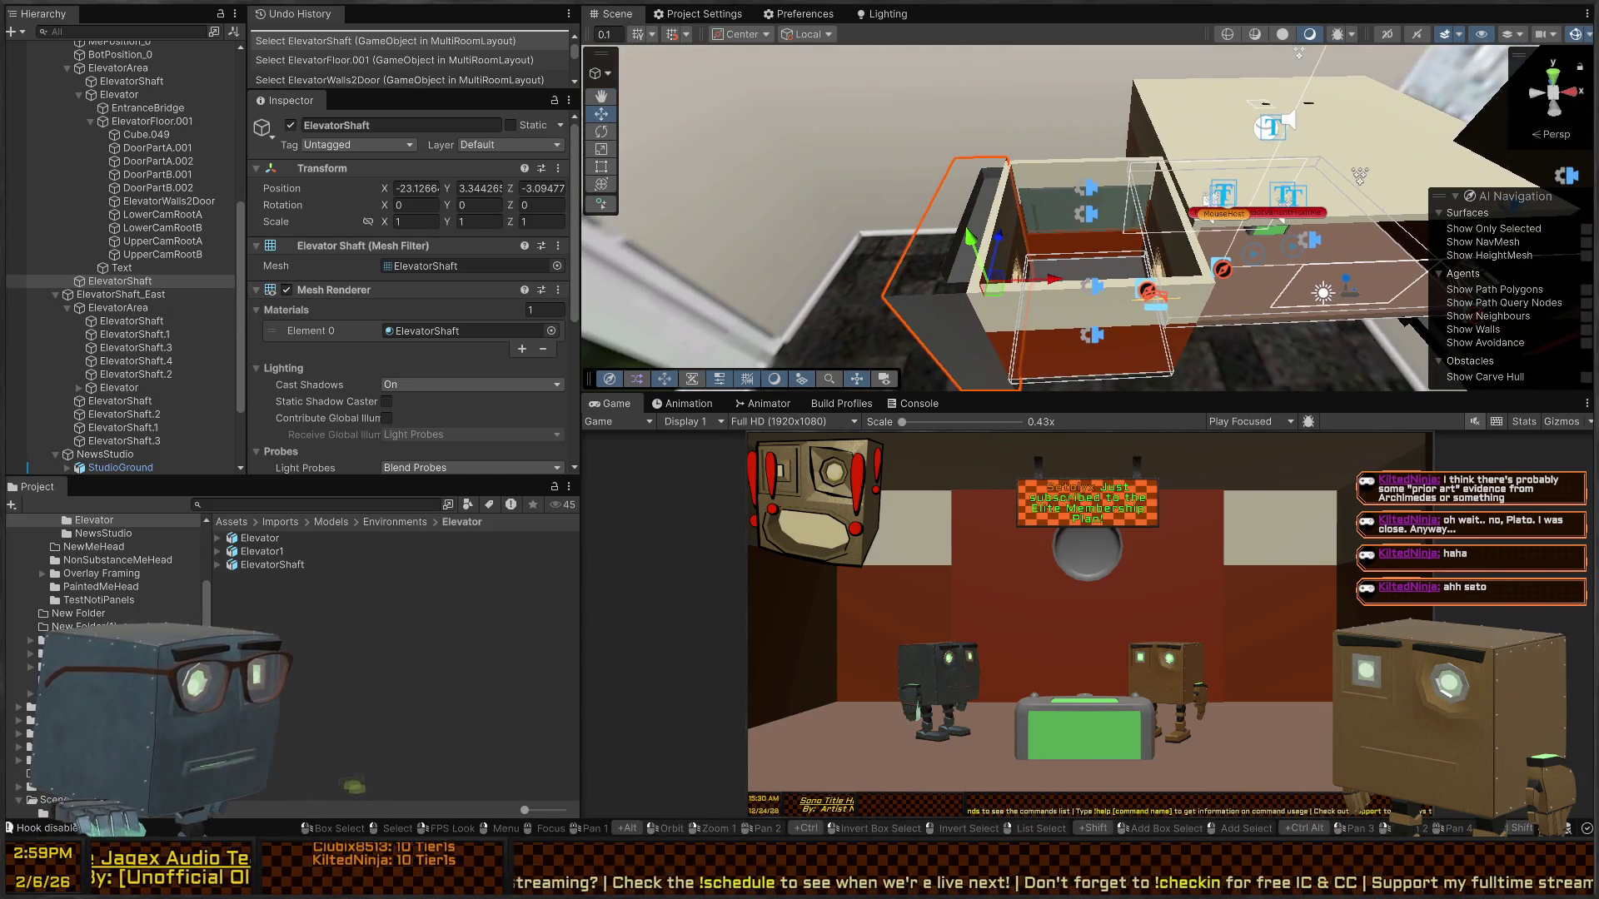
{"action": "mouse_move", "coordinate": [259, 543]}
{"action": "left_mouse_down"}
{"action": "mouse_move", "coordinate": [433, 400]}
{"action": "mouse_move", "coordinate": [1108, 139]}
{"action": "mouse_move", "coordinate": [746, 179]}
{"action": "mouse_move", "coordinate": [652, 298]}
{"action": "mouse_move", "coordinate": [849, 193]}
{"action": "left_mouse_up"}
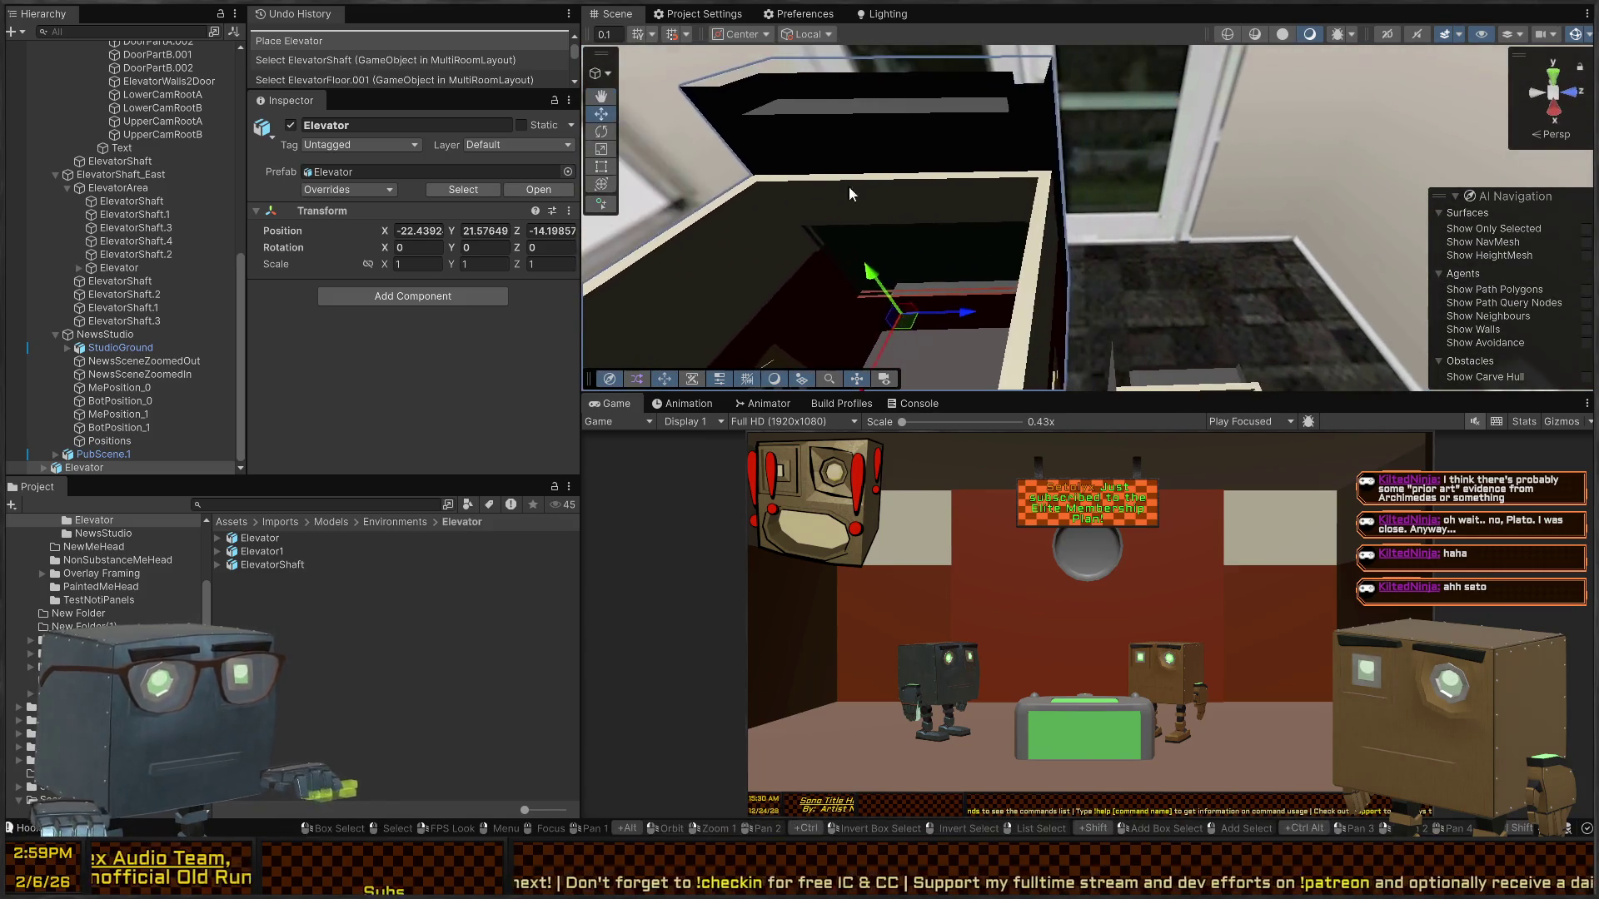
- Inspect ElevatorShaft, ElevatorWalls2Door, ElevatorFloor.001, EntranceBridge and the Elevator parent object
{"action": "left_click", "coordinate": [1214, 379]}
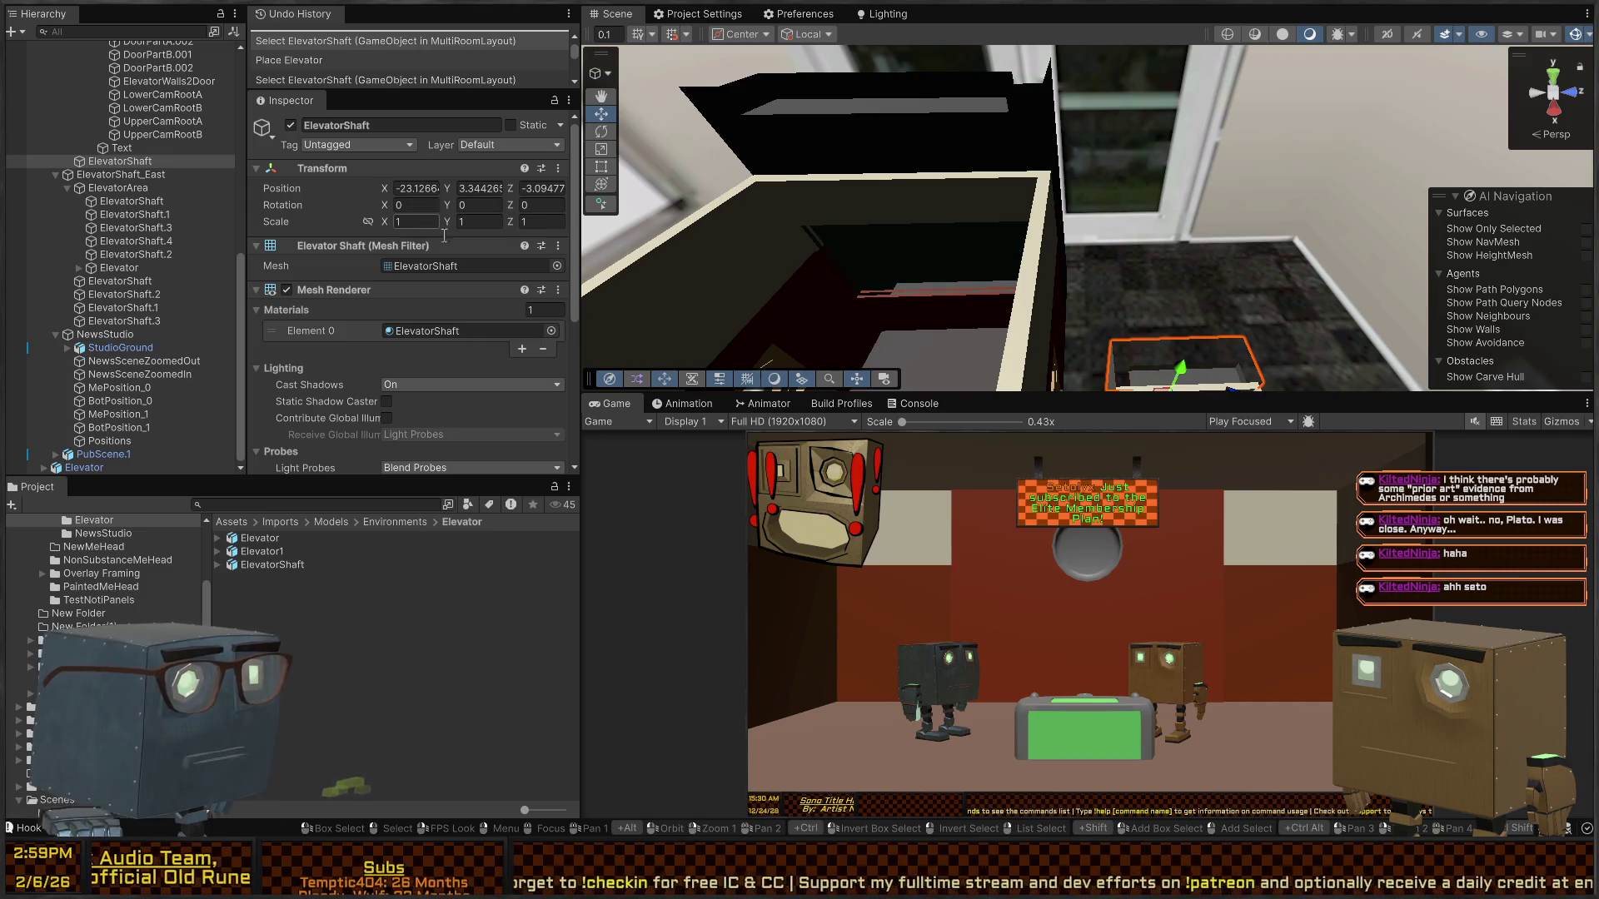
{"action": "key", "text": "f"}
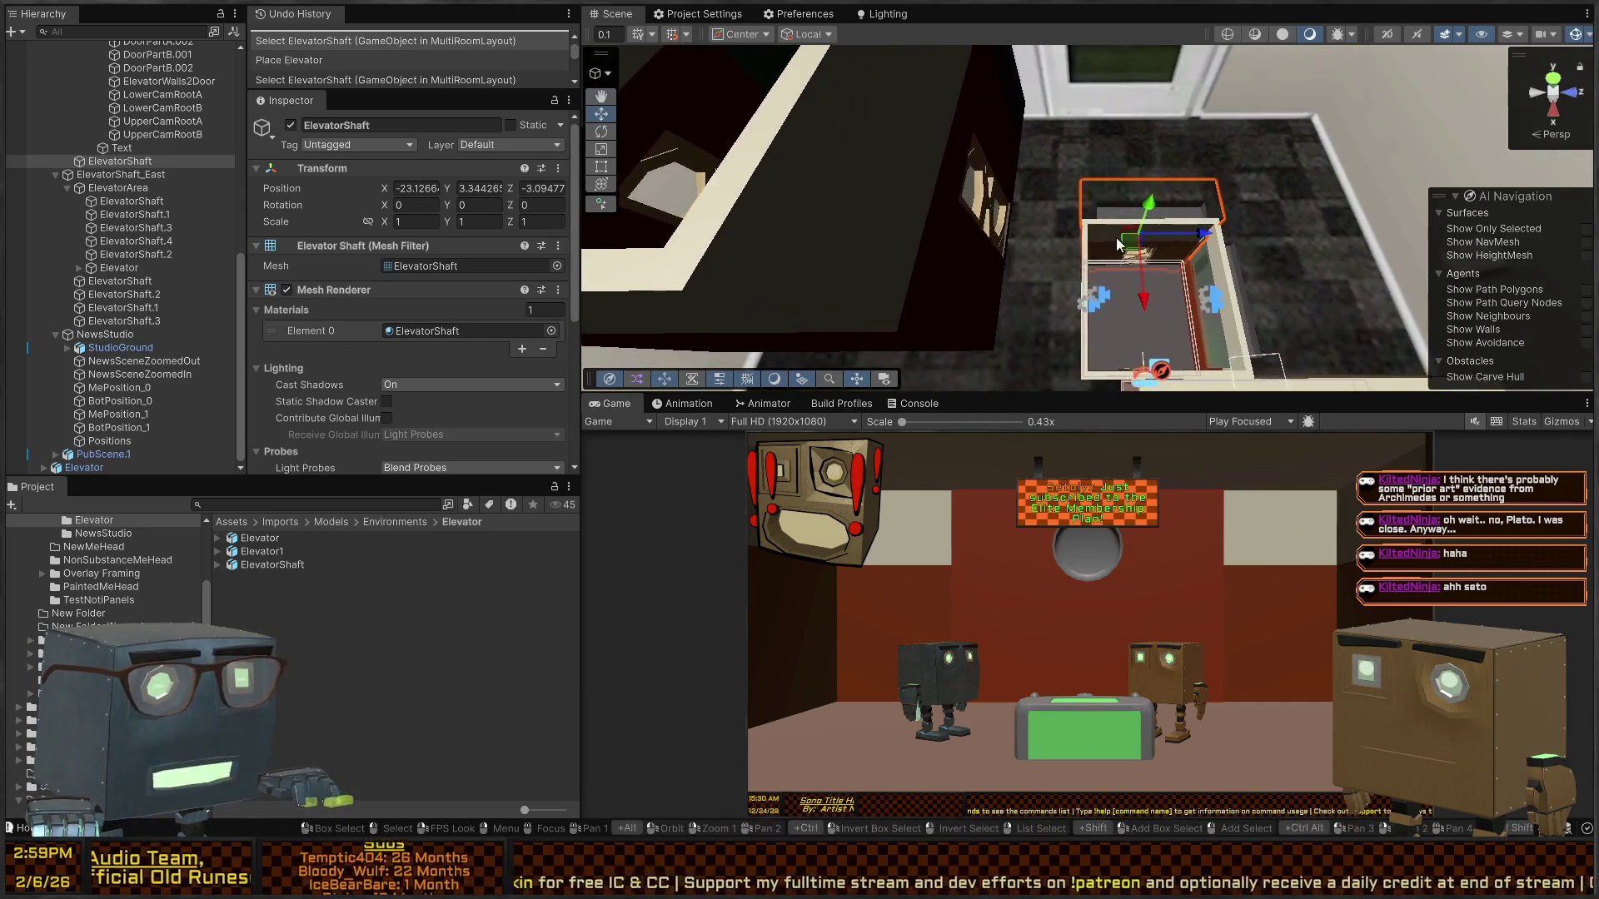
{"action": "left_click", "coordinate": [1075, 262]}
{"action": "left_click", "coordinate": [1090, 263]}
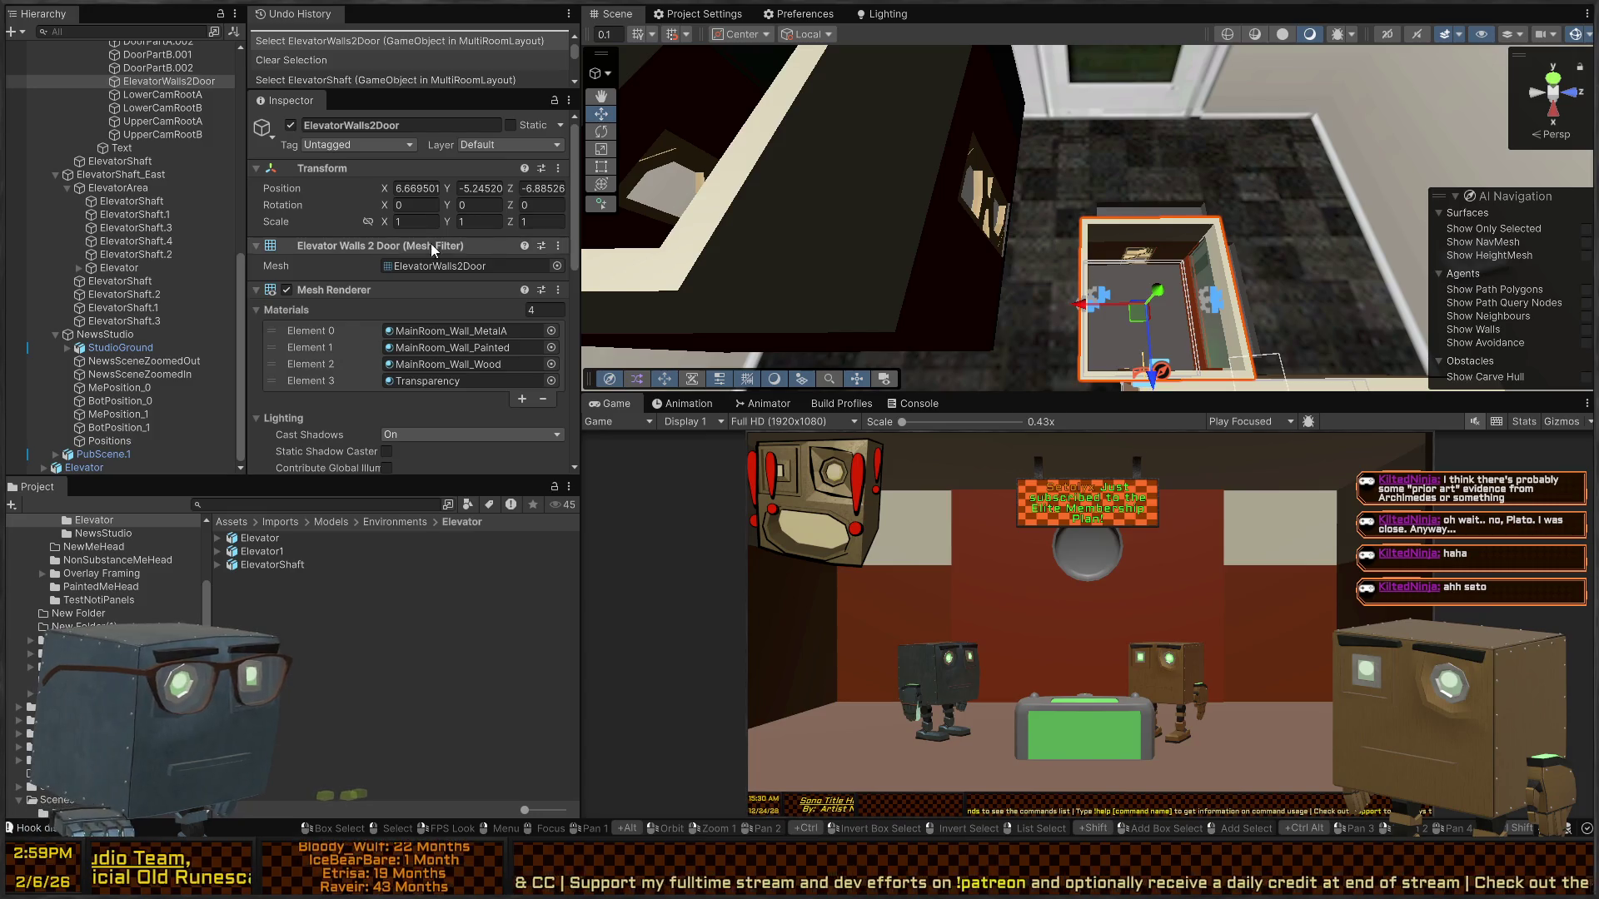
{"action": "scroll", "coordinate": [129, 140], "scroll_direction": "up", "scroll_amount": 3}
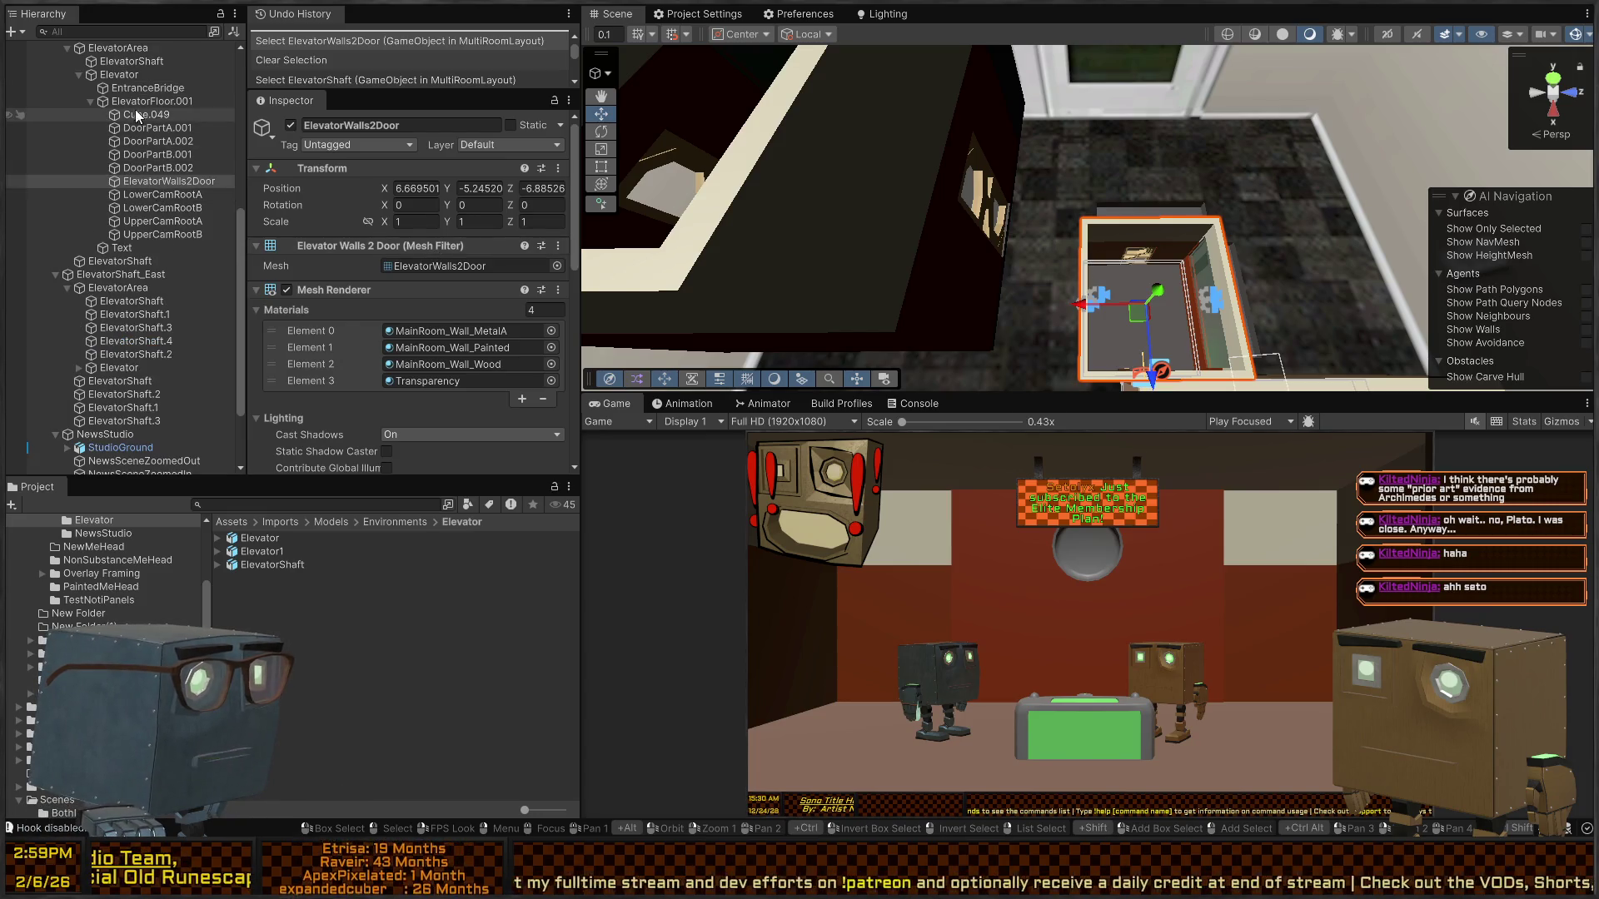
{"action": "left_click", "coordinate": [150, 101]}
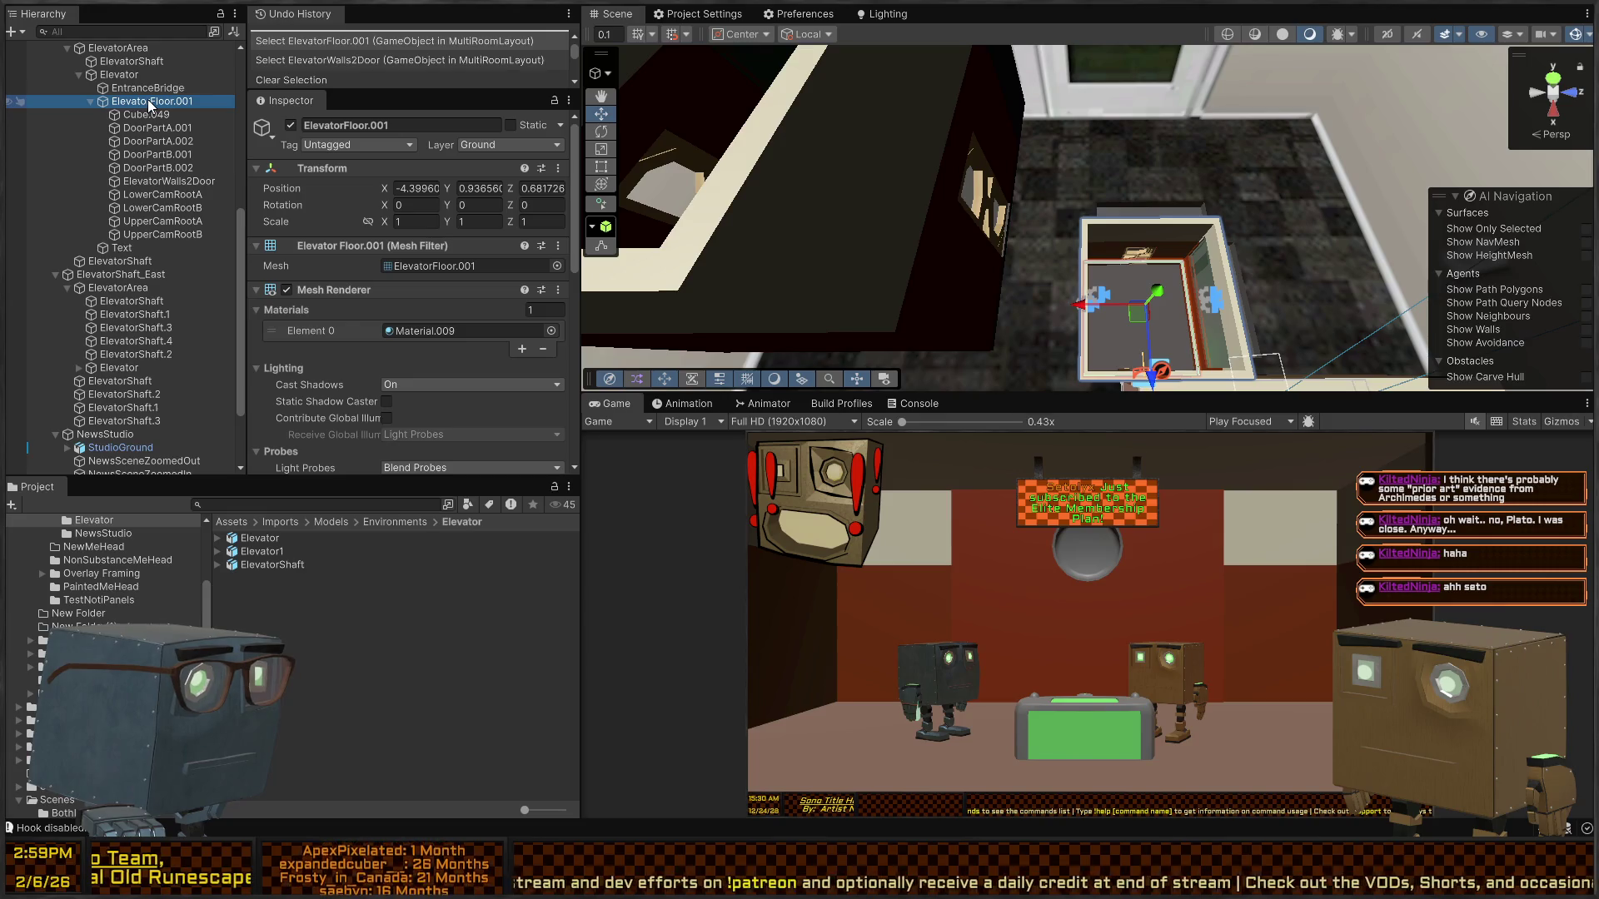
{"action": "left_click", "coordinate": [151, 89]}
{"action": "left_click", "coordinate": [140, 76]}
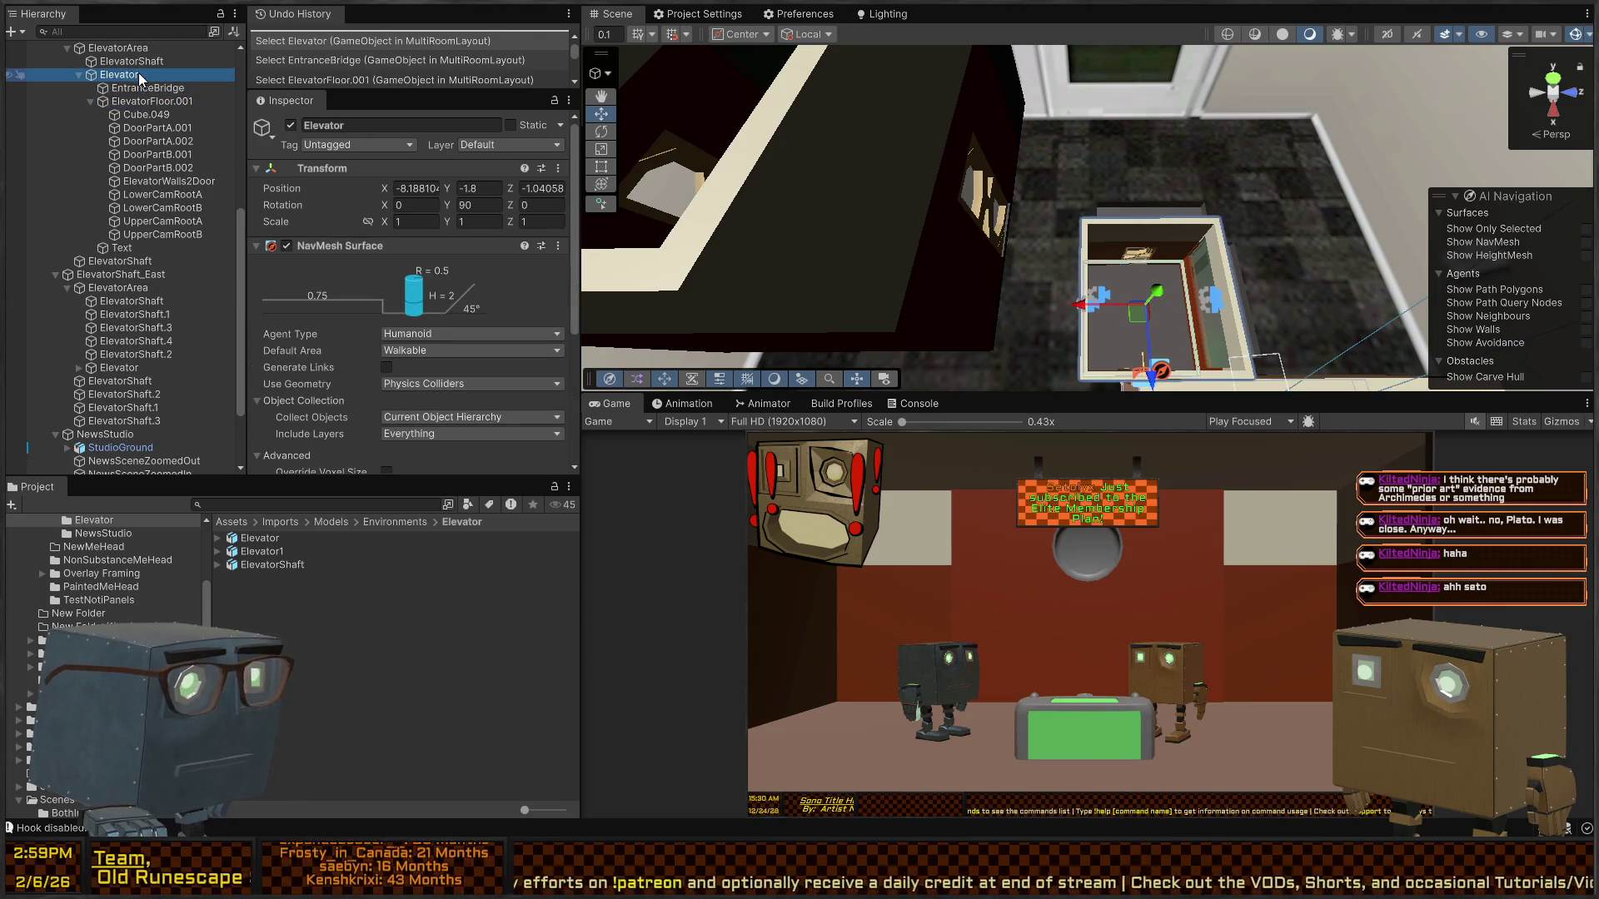
{"action": "left_click", "coordinate": [137, 103]}
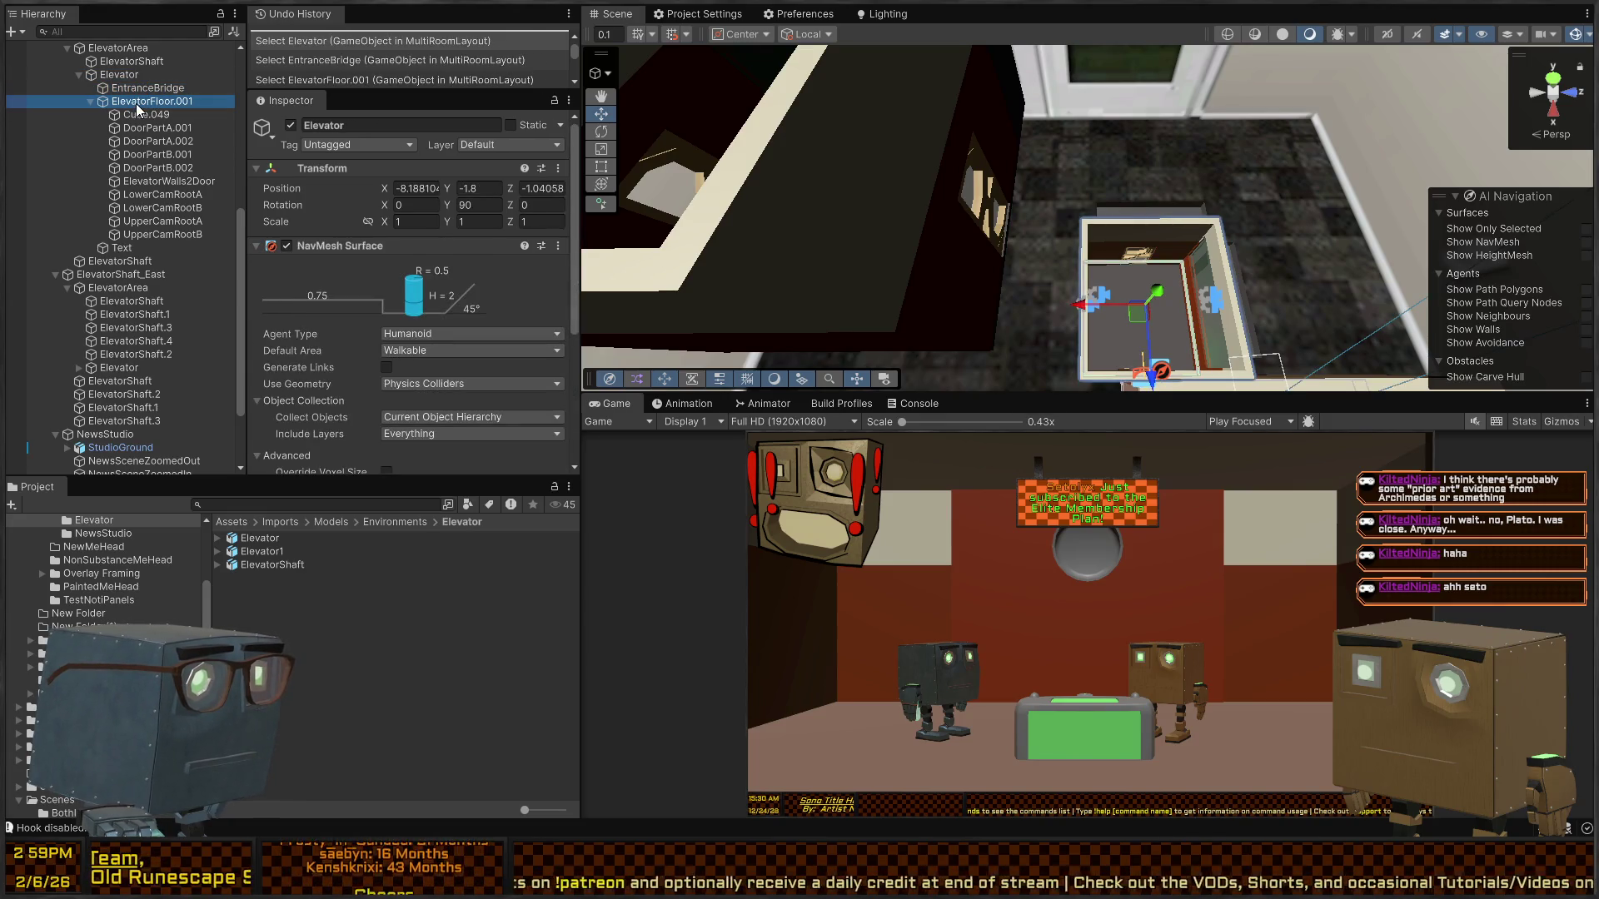
{"action": "left_click", "coordinate": [126, 263]}
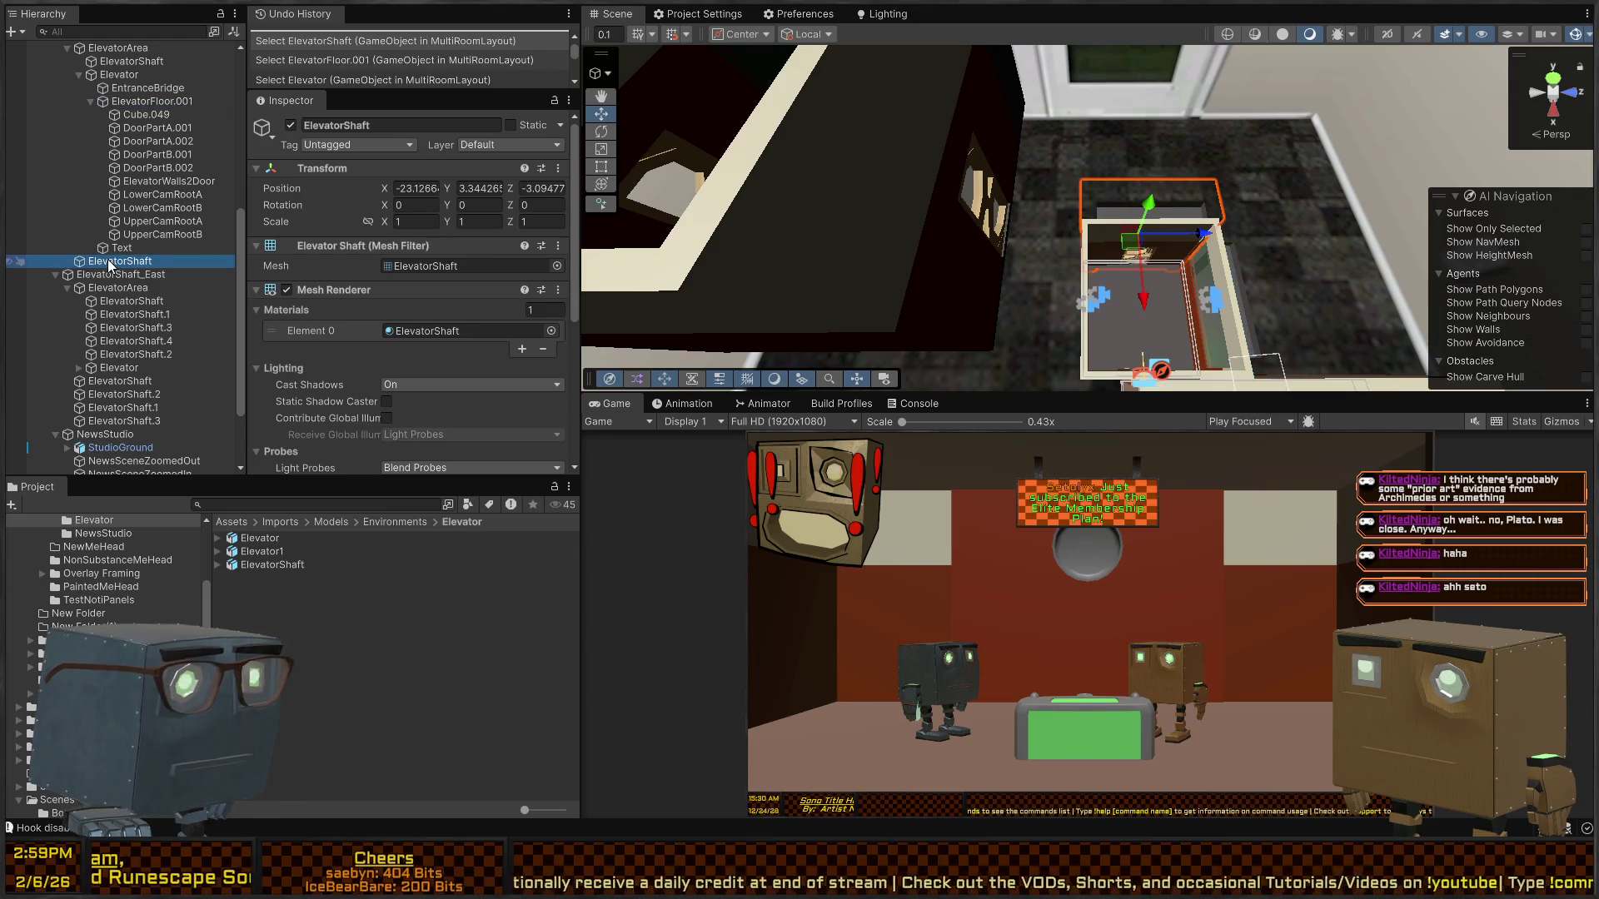
{"action": "mouse_move", "coordinate": [1046, 230]}
{"action": "left_mouse_down"}
{"action": "mouse_move", "coordinate": [992, 105]}
{"action": "mouse_move", "coordinate": [1024, 100]}
{"action": "left_mouse_up"}
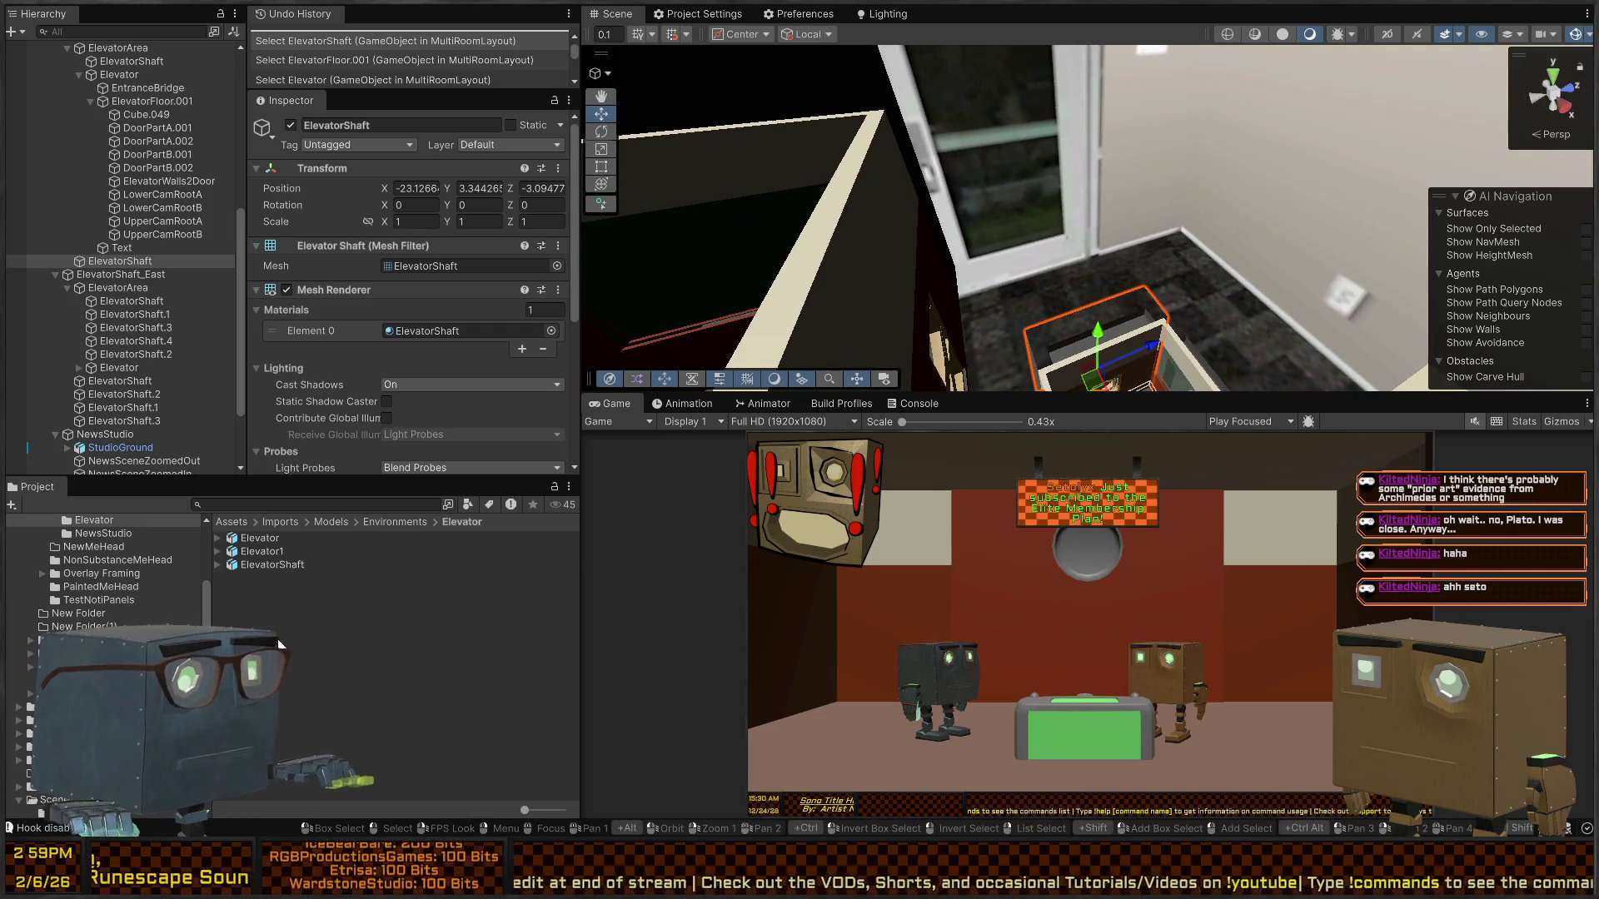
- Delete the Elevator1 and ElevatorShaft model assets from the Project panel
{"action": "left_click", "coordinate": [285, 577]}
{"action": "left_click", "coordinate": [265, 567]}
{"action": "left_click", "coordinate": [278, 551]}
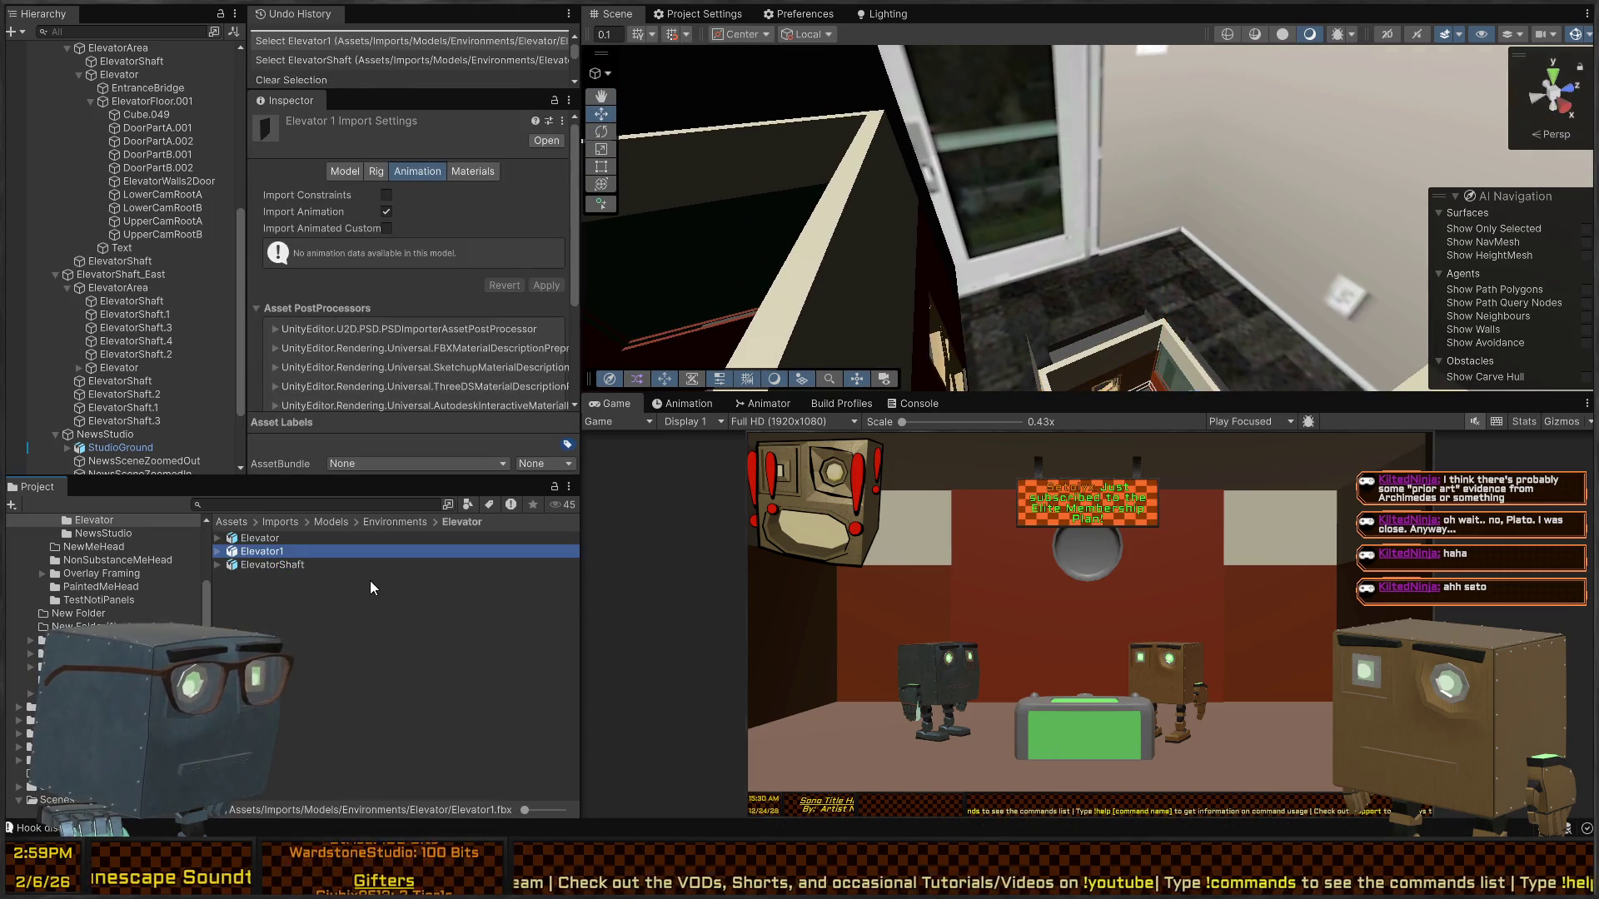
{"action": "key", "text": "shift+Down"}
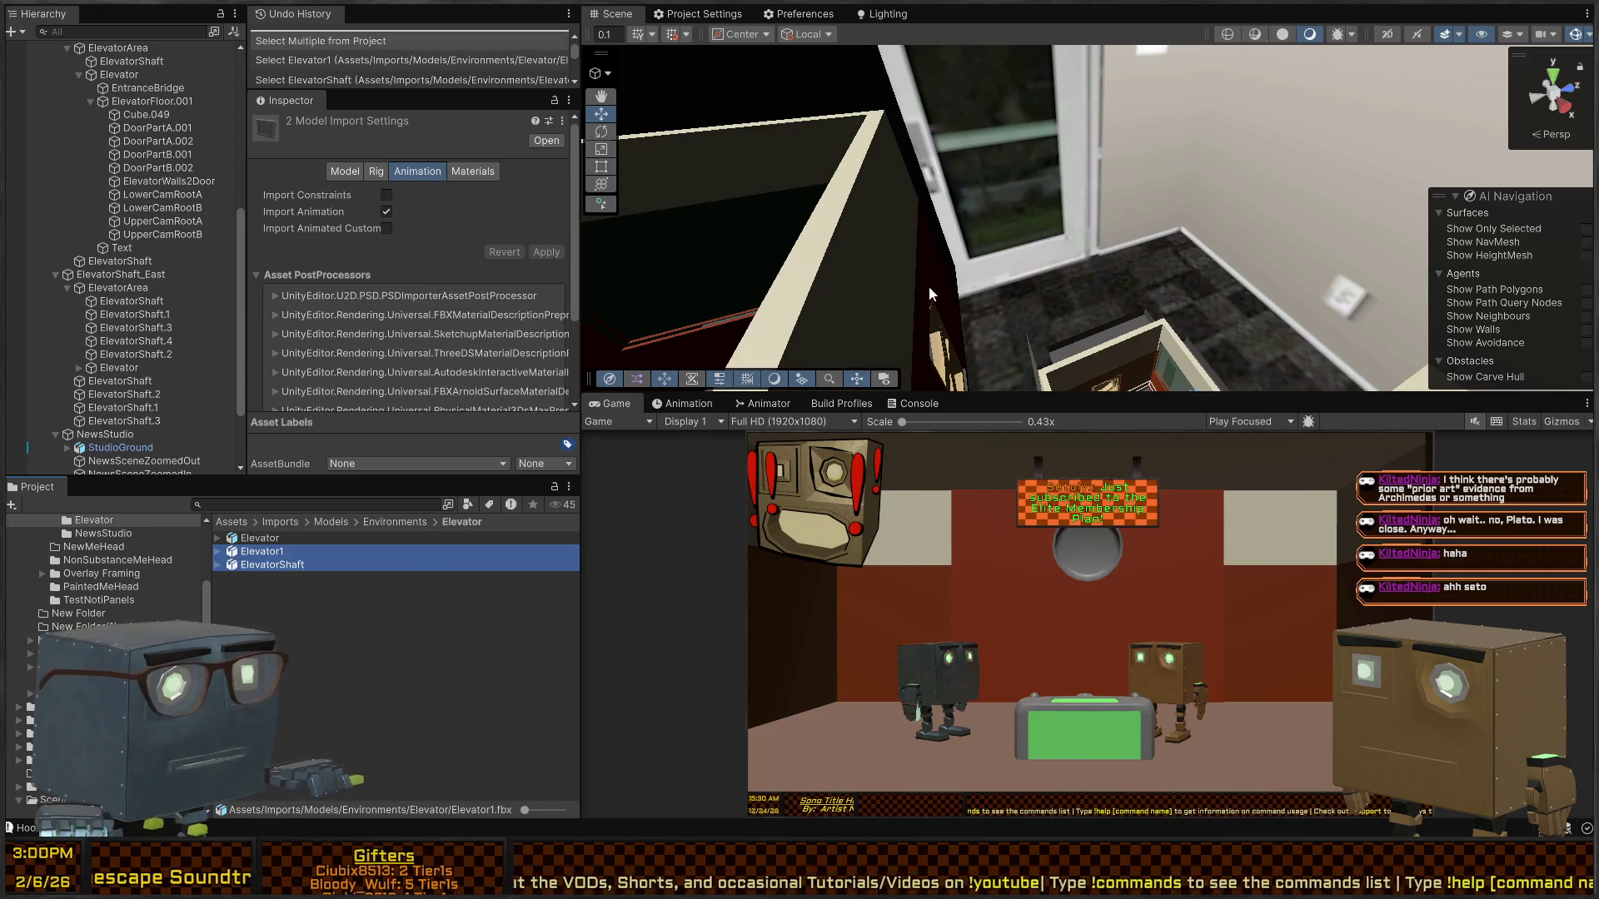
{"action": "key", "text": "Delete"}
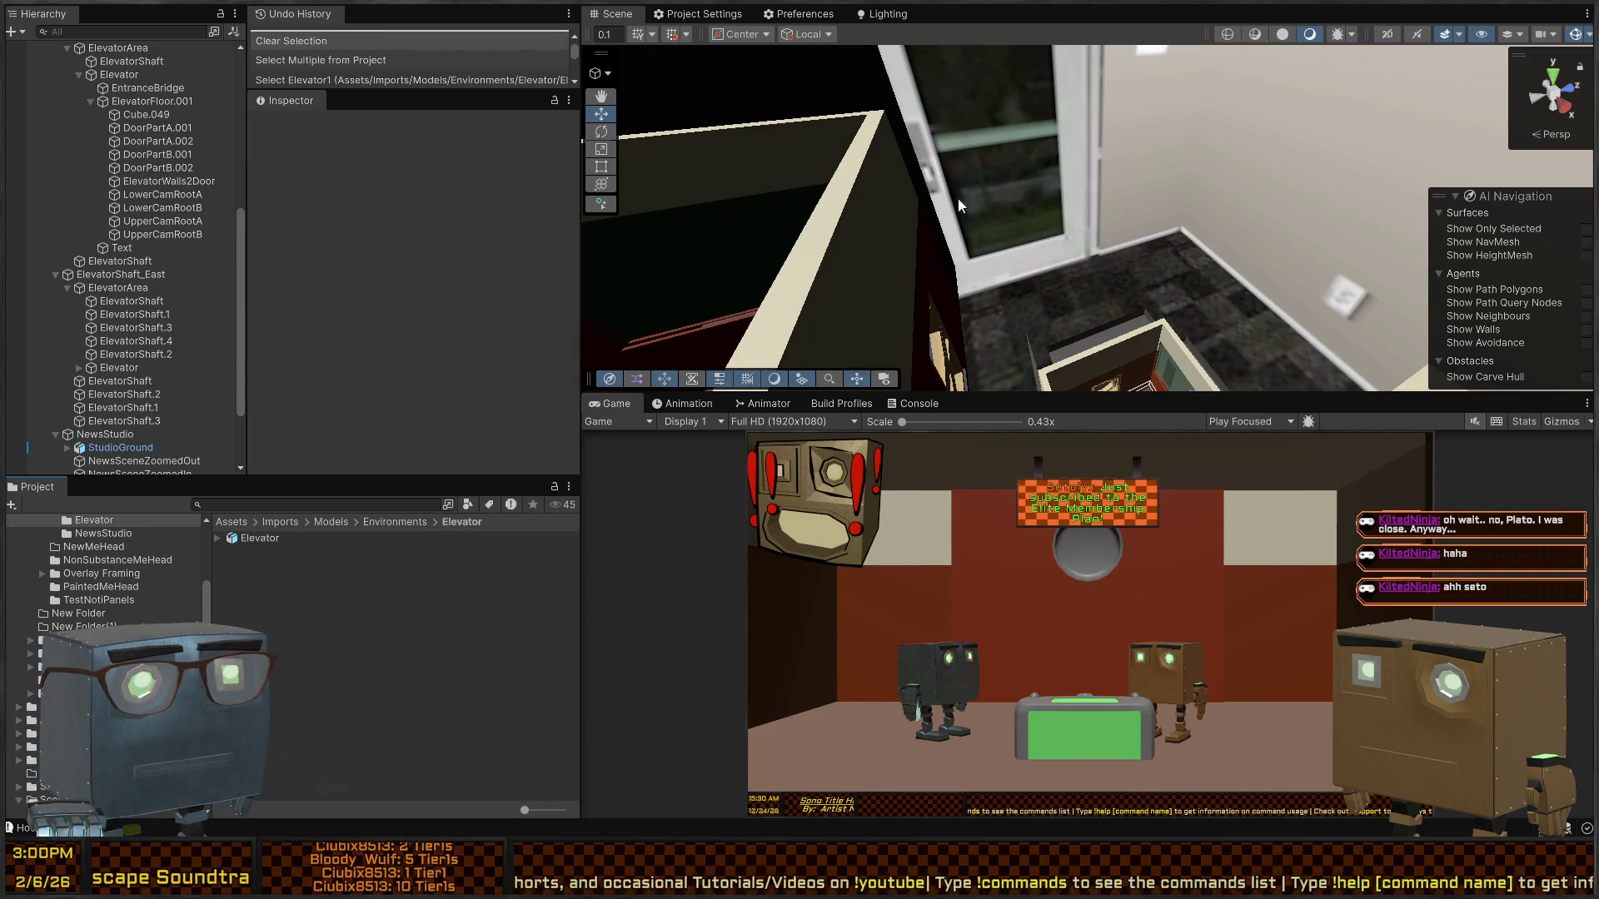
- Fly the Scene view into the elevator shaft and select the placed Elevator instance
{"action": "mouse_move", "coordinate": [1148, 195]}
{"action": "left_mouse_down"}
{"action": "mouse_move", "coordinate": [1075, 223]}
{"action": "mouse_move", "coordinate": [1164, 297]}
{"action": "left_mouse_up"}
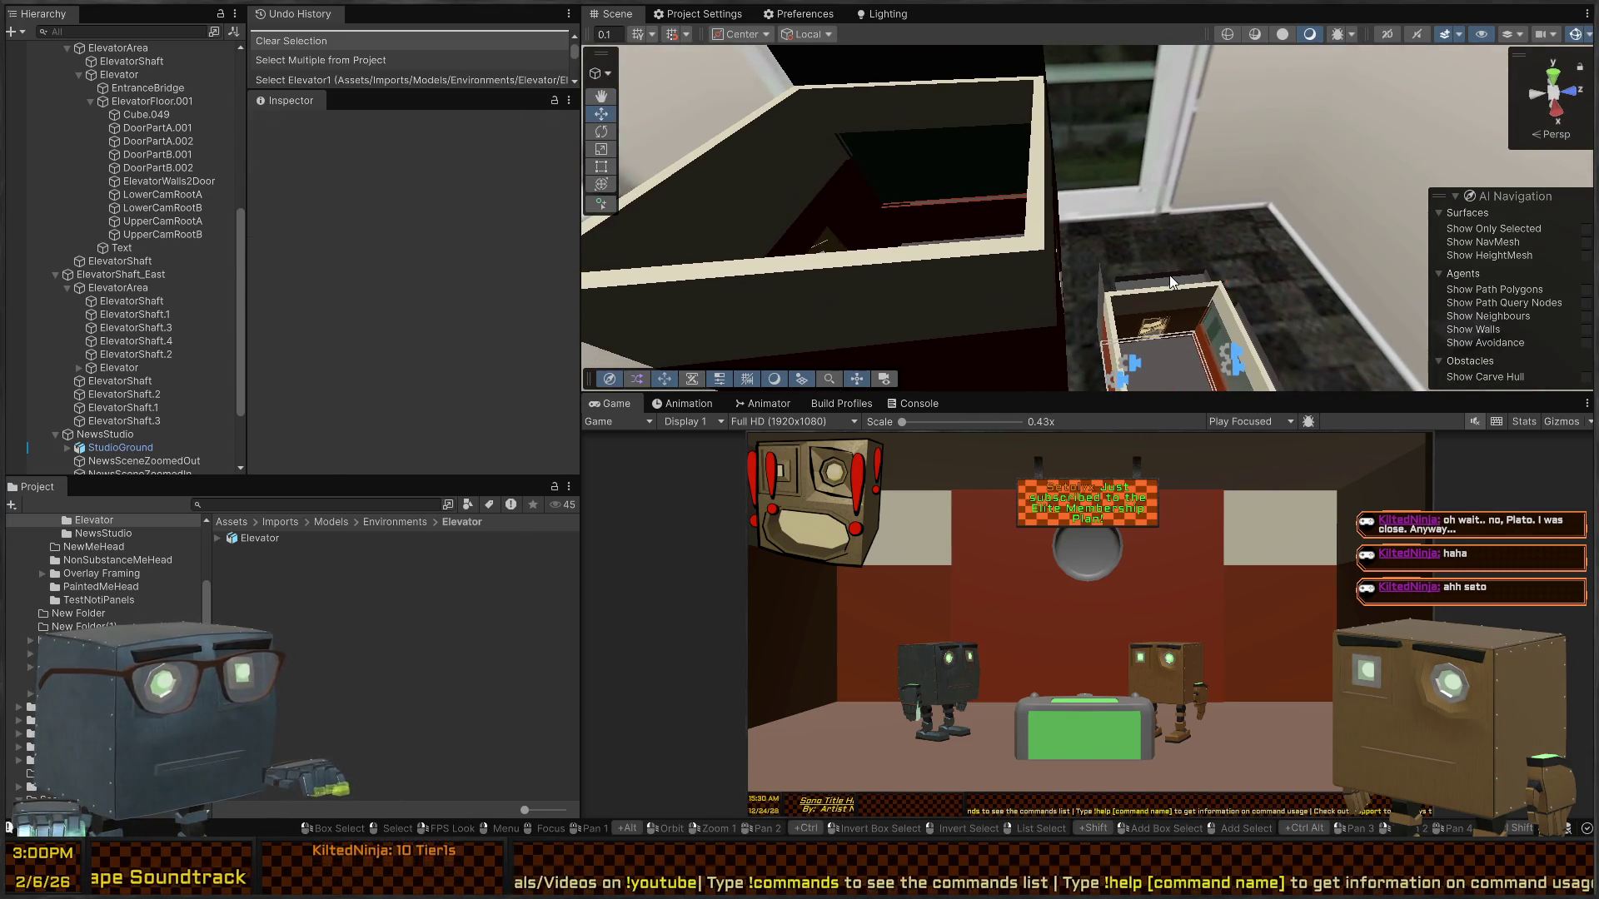
{"action": "left_click", "coordinate": [1170, 282]}
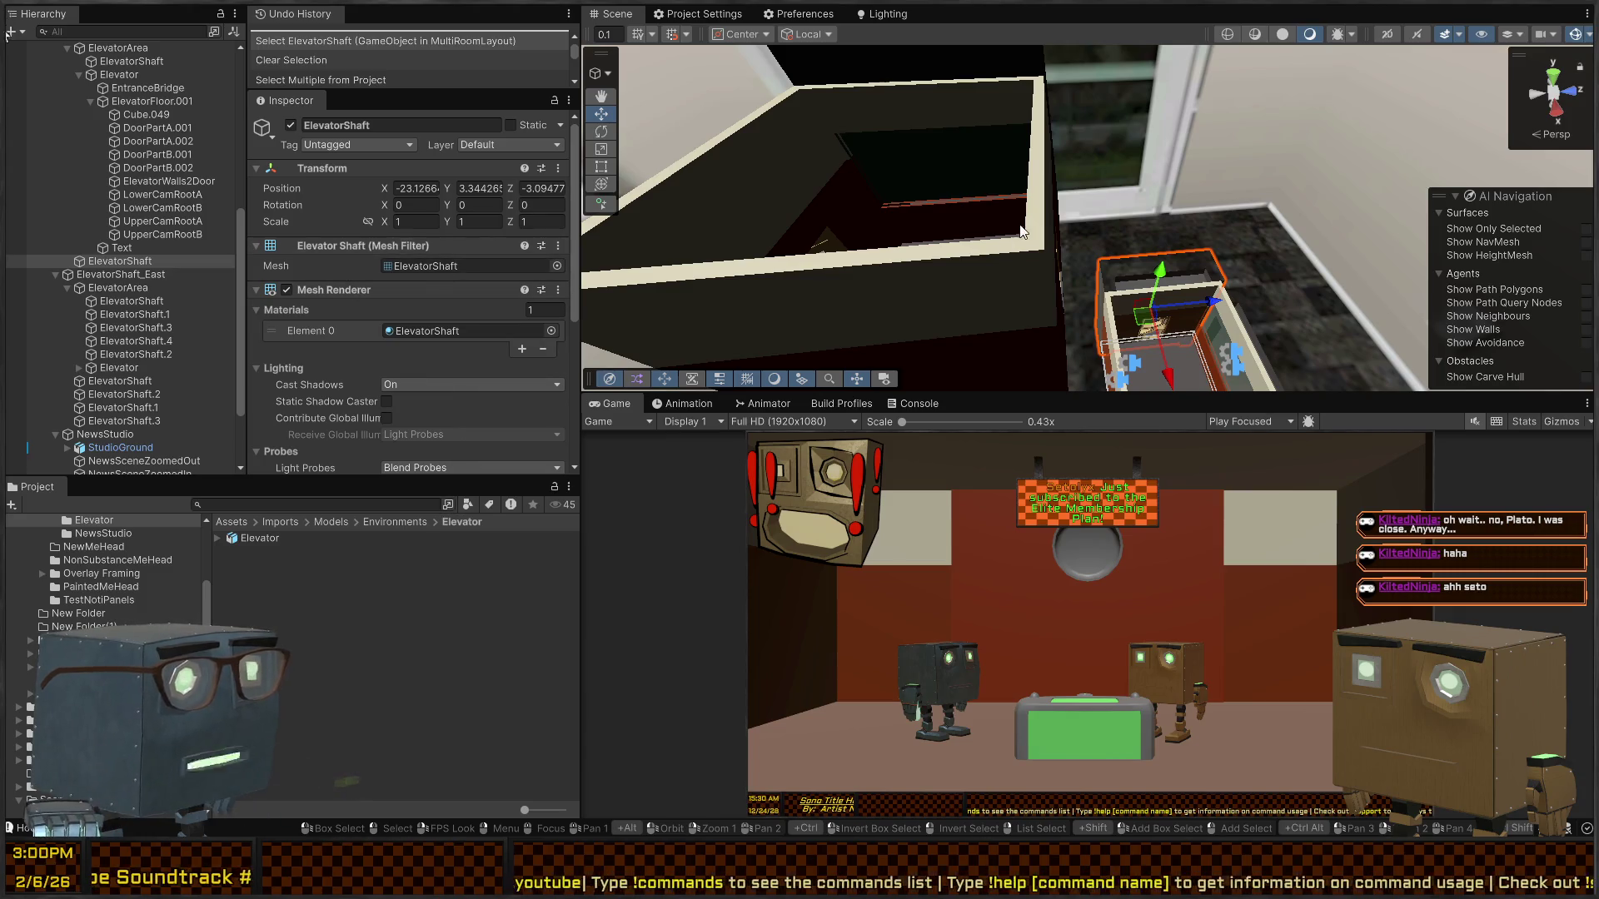
{"action": "mouse_move", "coordinate": [1022, 232]}
{"action": "left_mouse_down"}
{"action": "mouse_move", "coordinate": [1031, 259]}
{"action": "mouse_move", "coordinate": [952, 261]}
{"action": "left_mouse_up"}
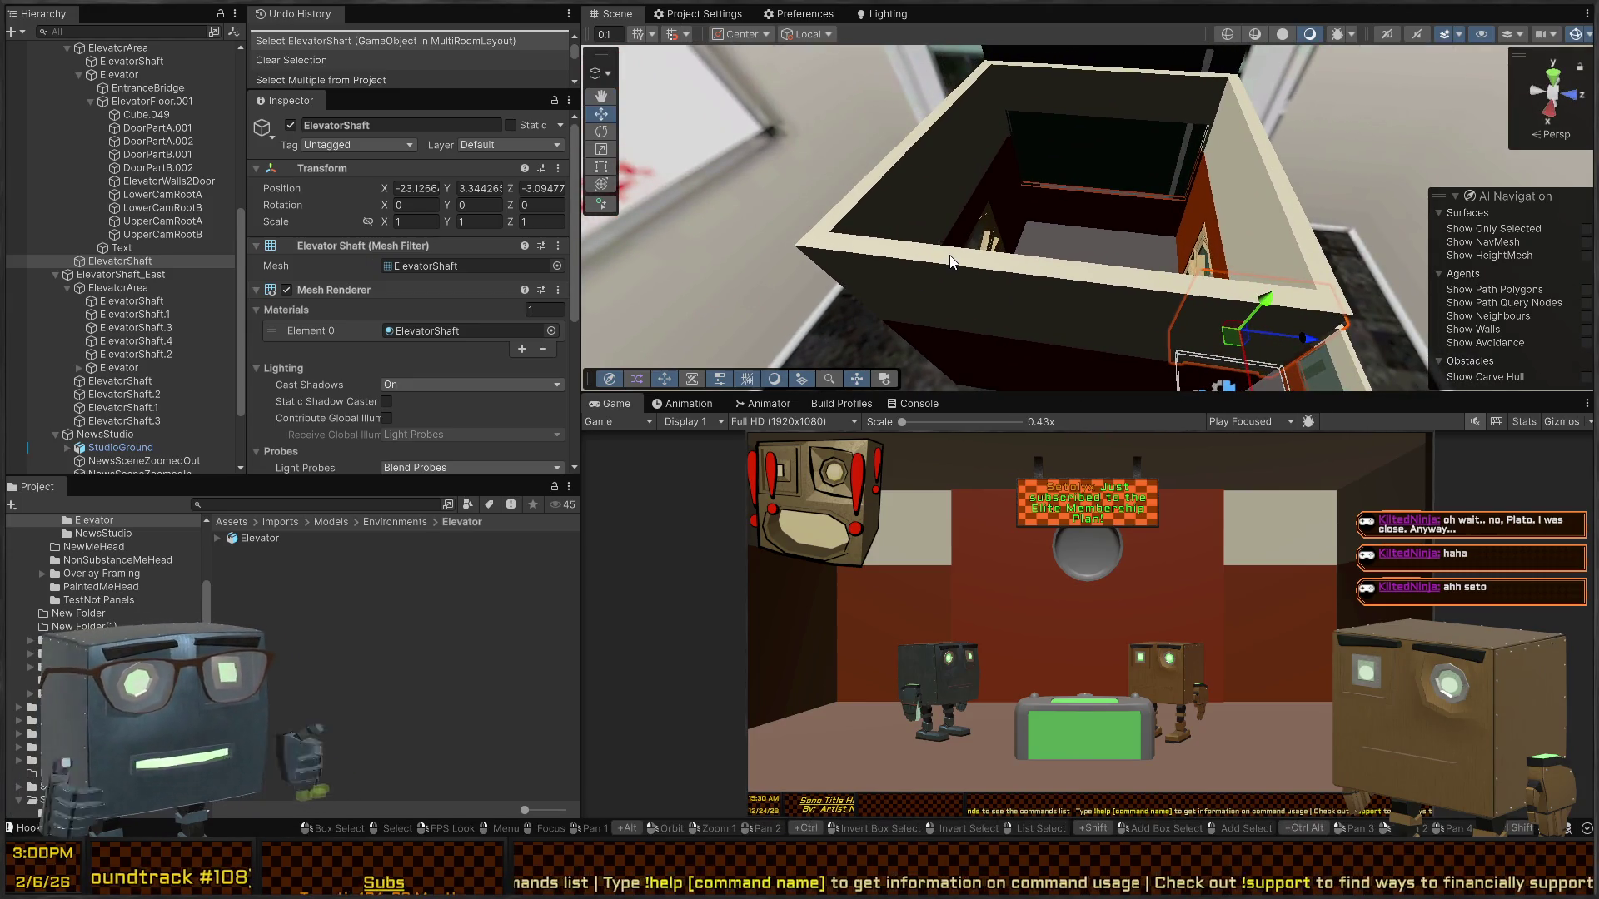
{"action": "left_click_drag", "start_coordinate": [1192, 263], "coordinate": [1186, 94]}
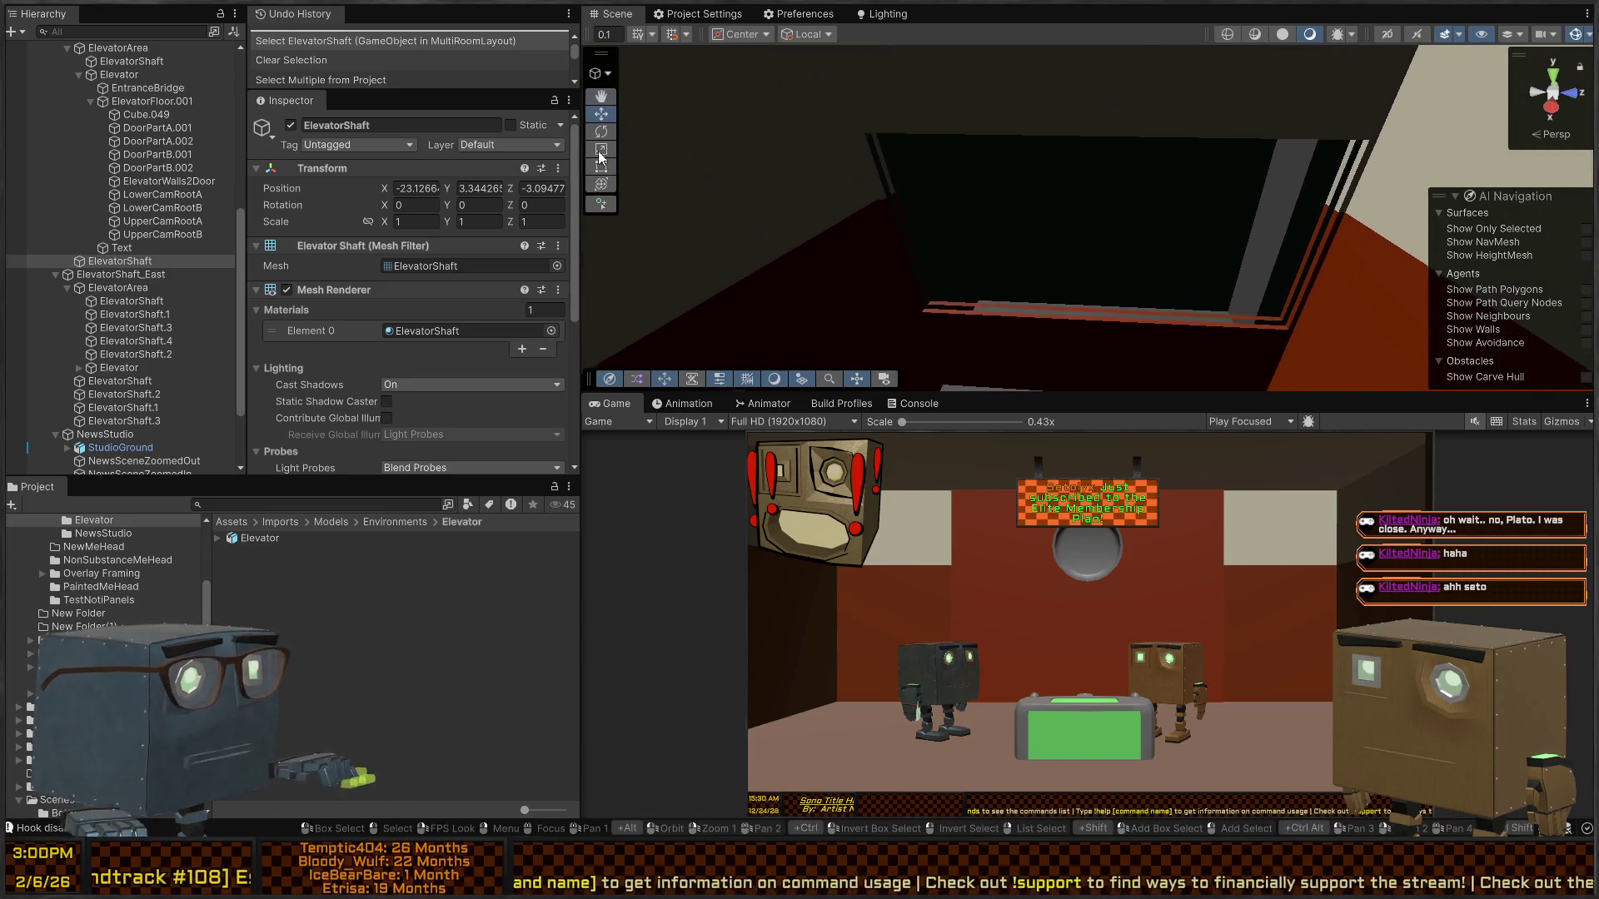
{"action": "scroll", "coordinate": [103, 394], "scroll_direction": "down", "scroll_amount": 3}
{"action": "left_click", "coordinate": [1070, 218]}
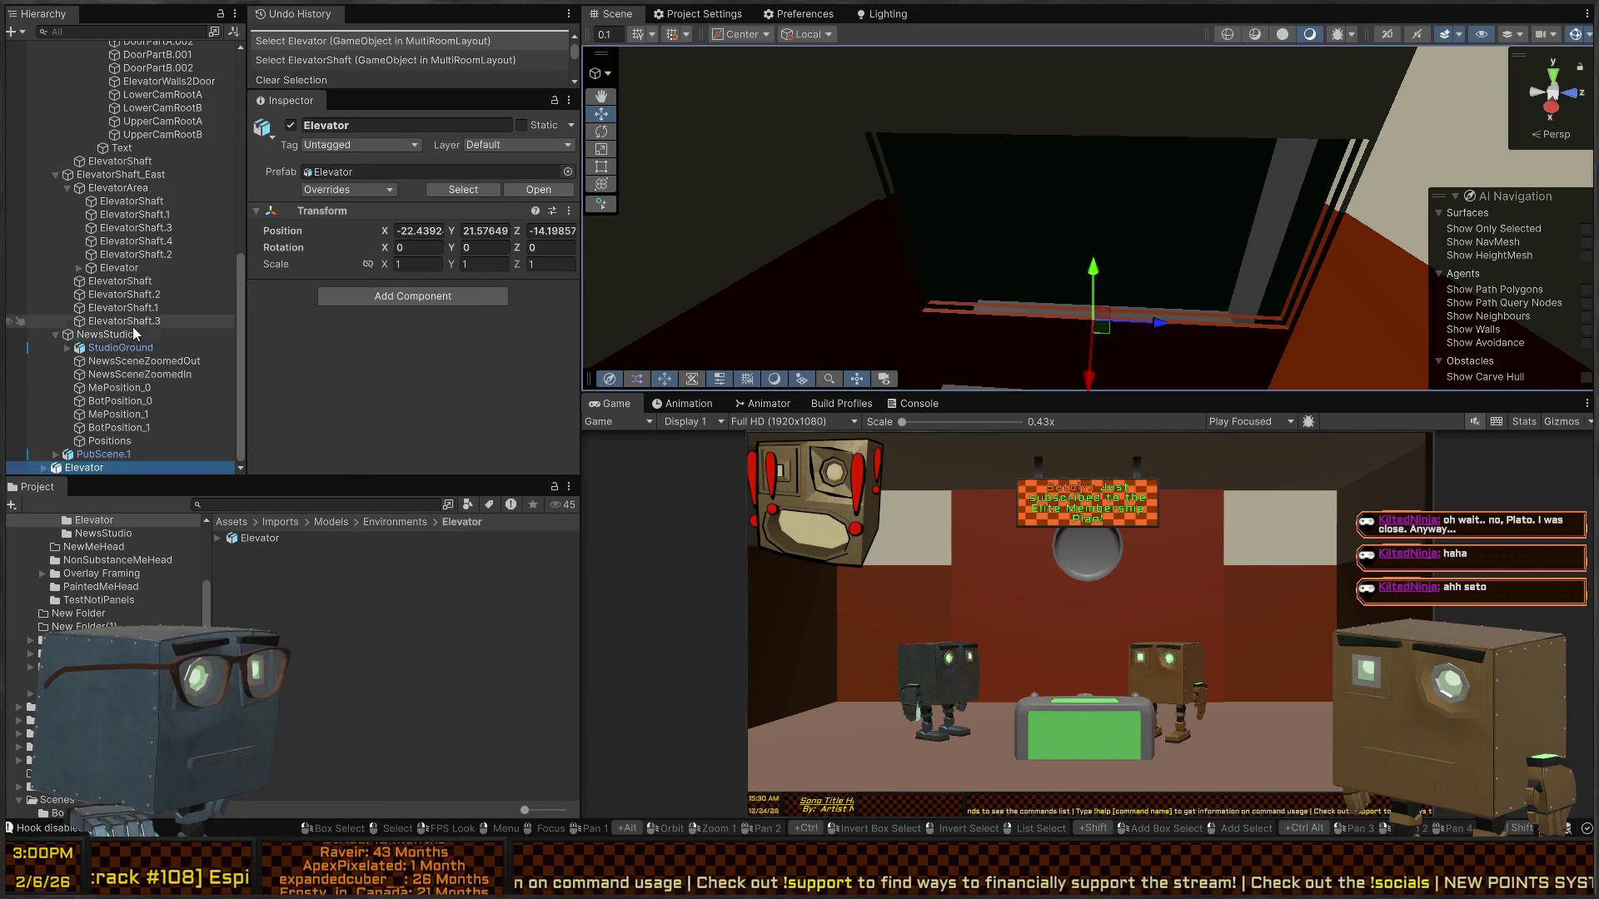
- Expand Elevator and ElevatorFloor.001 in the Hierarchy to reveal their children
{"action": "left_click", "coordinate": [43, 468]}
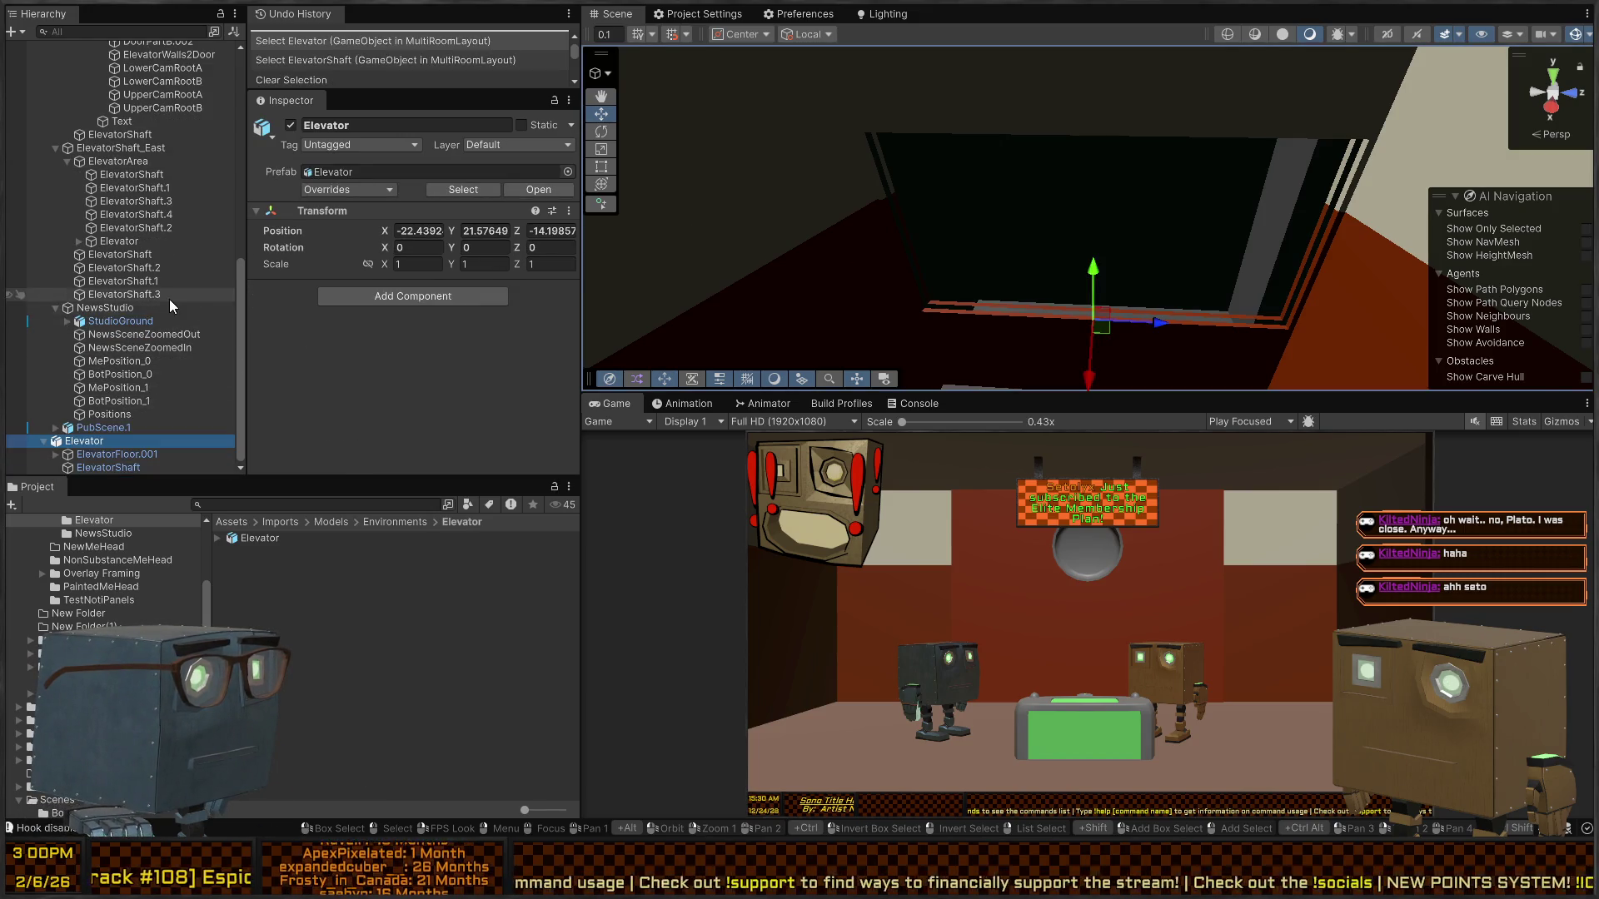
{"action": "left_click", "coordinate": [55, 455]}
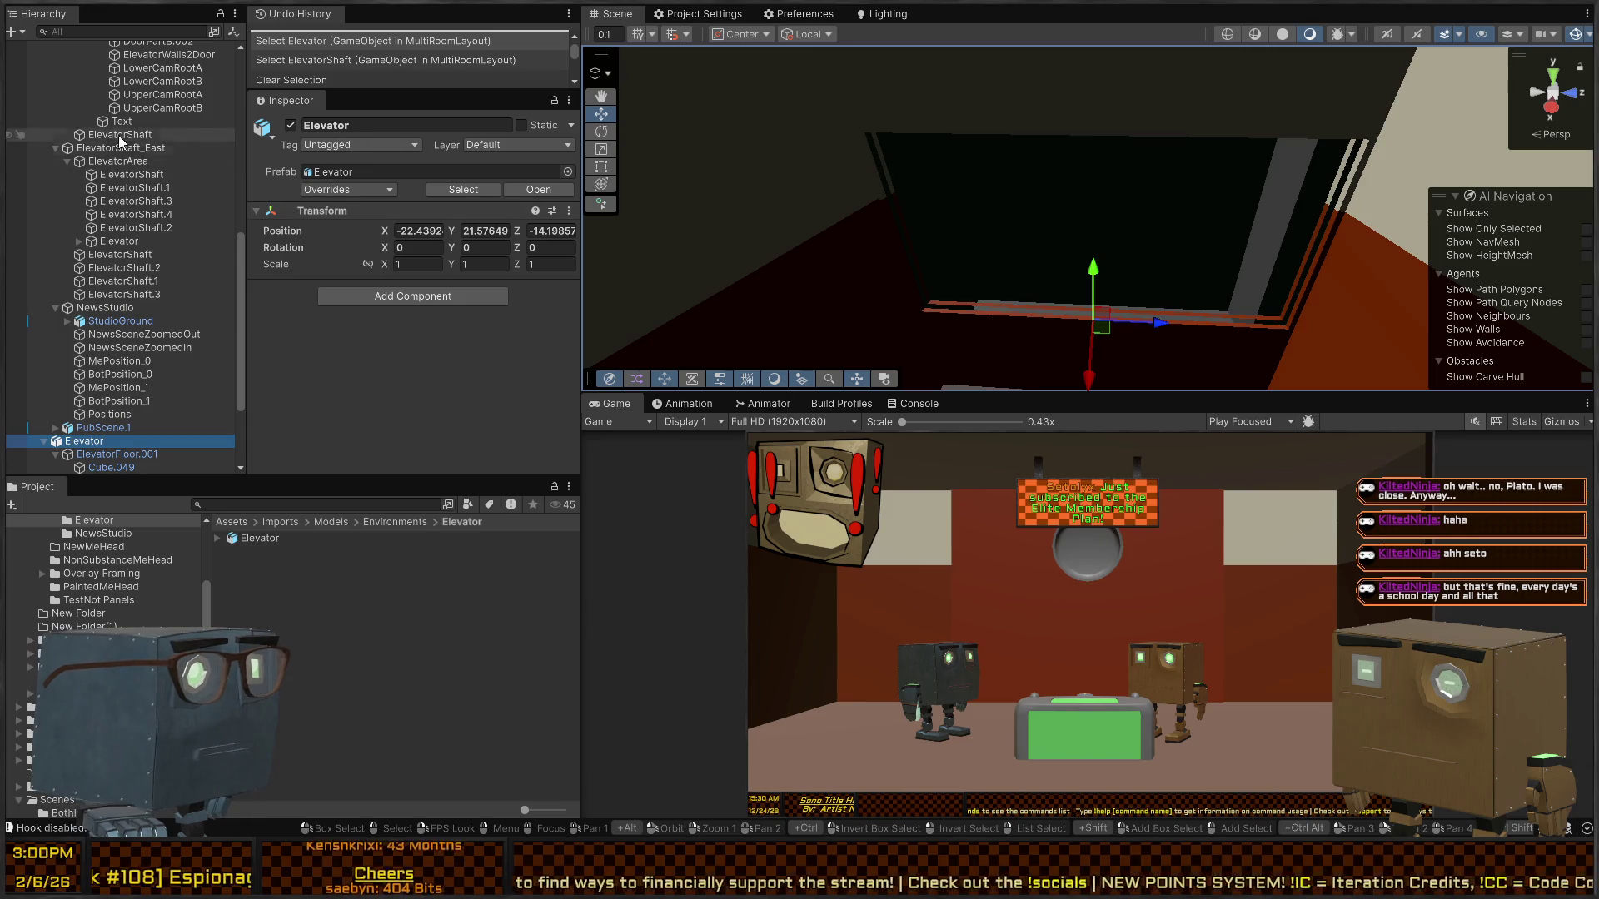
{"action": "scroll", "coordinate": [116, 377], "scroll_direction": "down", "scroll_amount": 5}
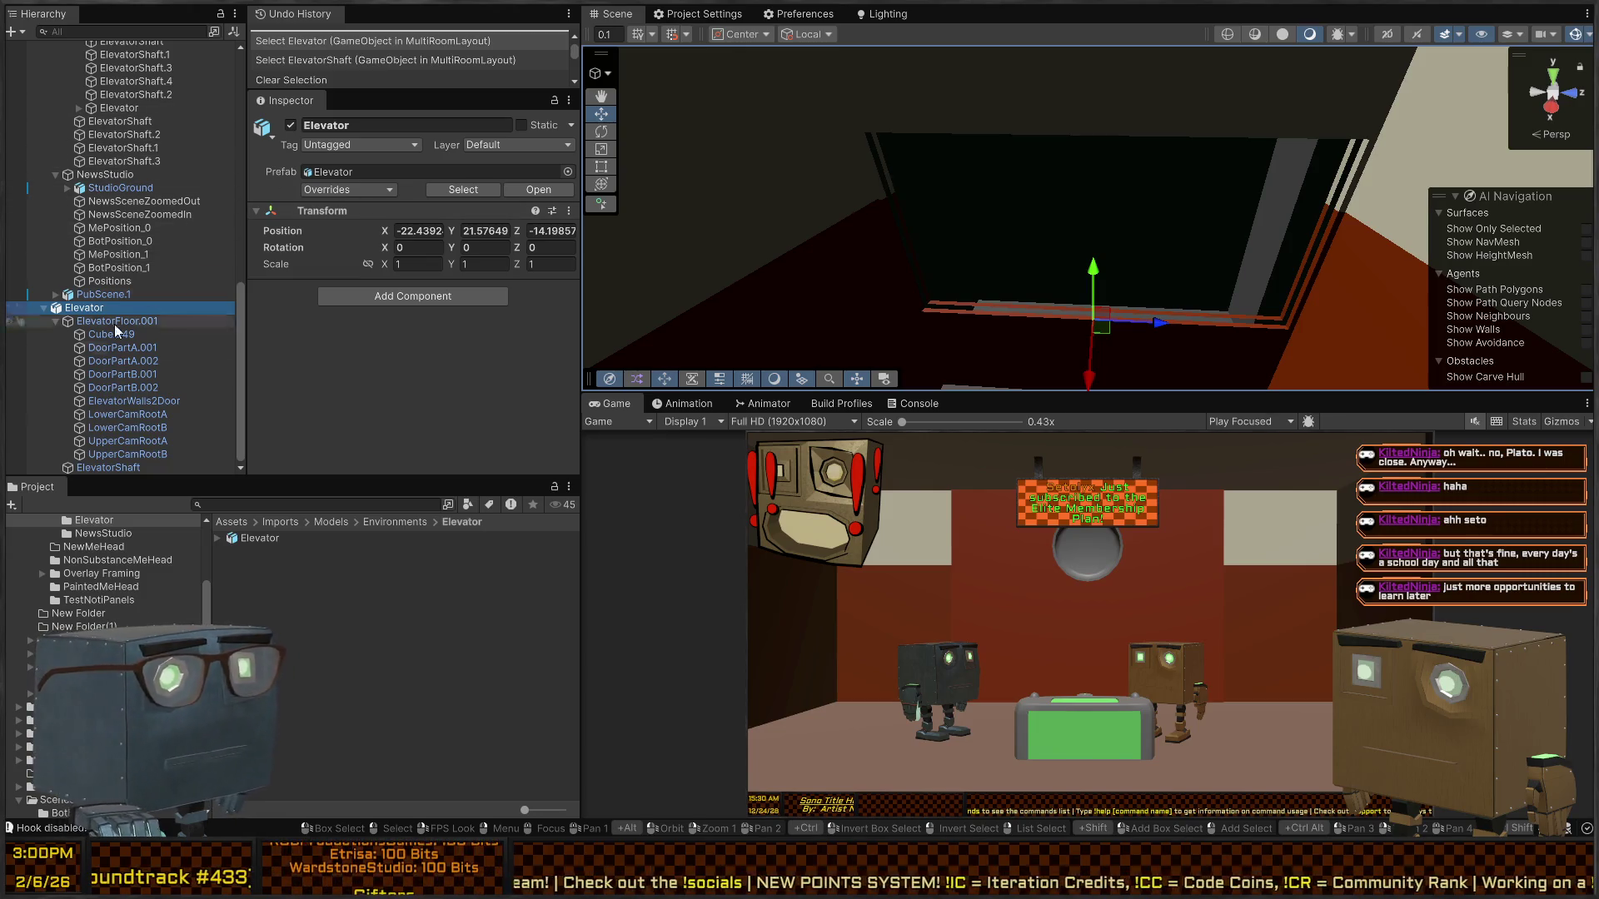
- Frame LowerCamRootA, then fly the camera back to look down on the rooms
{"action": "double_click", "coordinate": [141, 417]}
{"action": "key", "text": "s"}
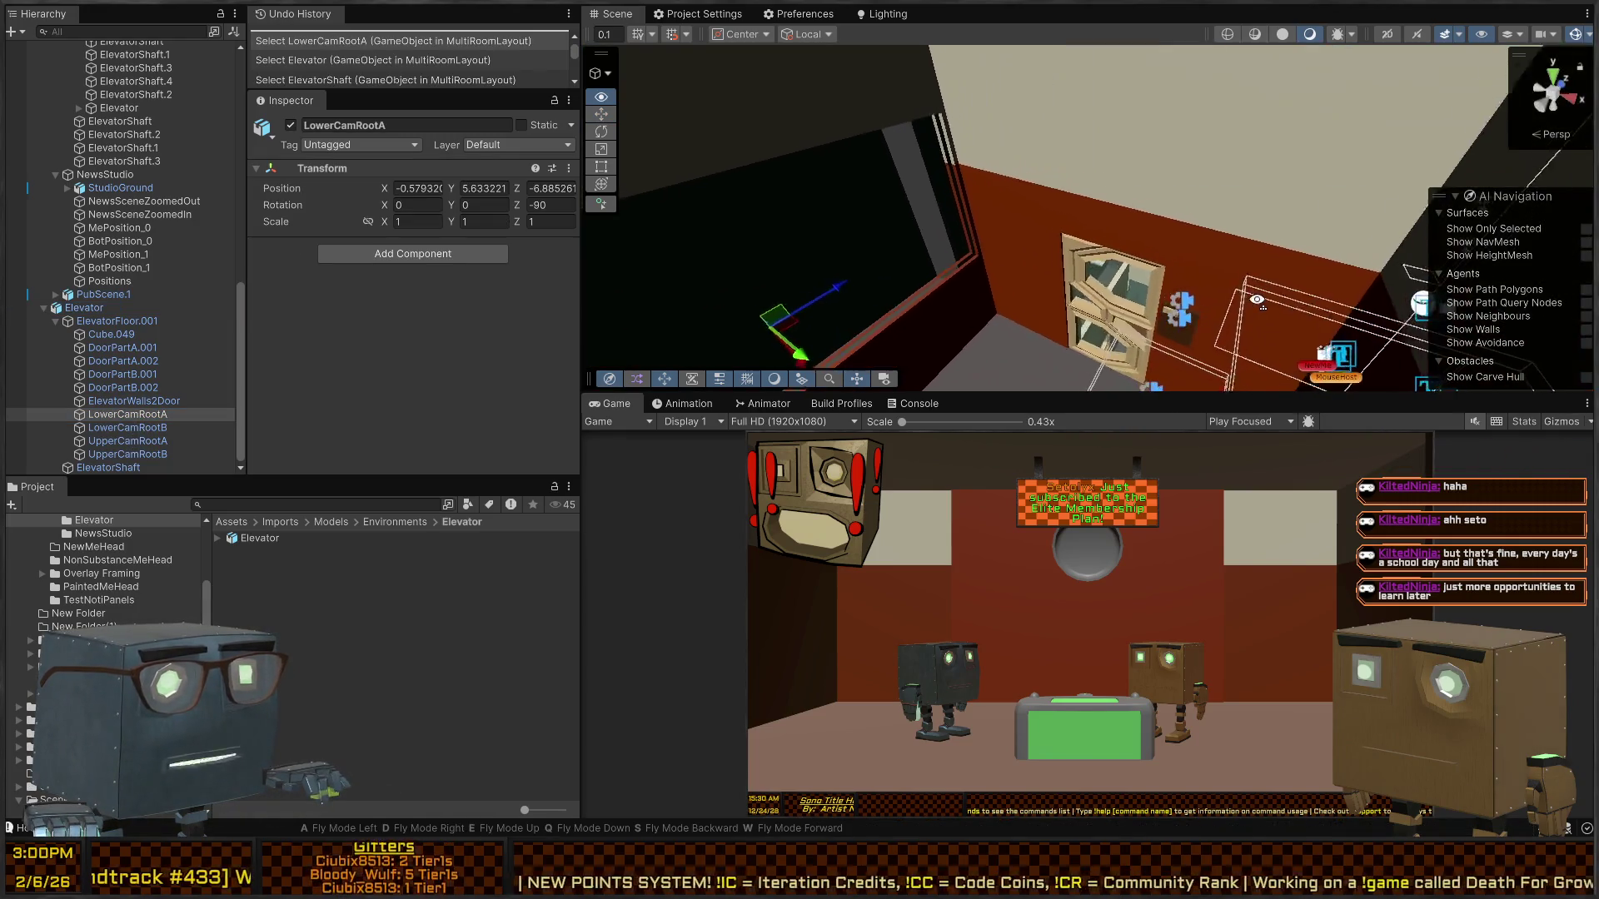
{"action": "mouse_move", "coordinate": [1232, 269]}
{"action": "left_mouse_down"}
{"action": "mouse_move", "coordinate": [1017, 335]}
{"action": "mouse_move", "coordinate": [1289, 227]}
{"action": "mouse_move", "coordinate": [1265, 322]}
{"action": "mouse_move", "coordinate": [1218, 377]}
{"action": "mouse_move", "coordinate": [1417, 262]}
{"action": "left_mouse_up"}
{"action": "key", "text": "s"}
- Back in Blender, use Material Preview shading and orbit toward the window wall
{"action": "key", "text": "alt+Tab"}
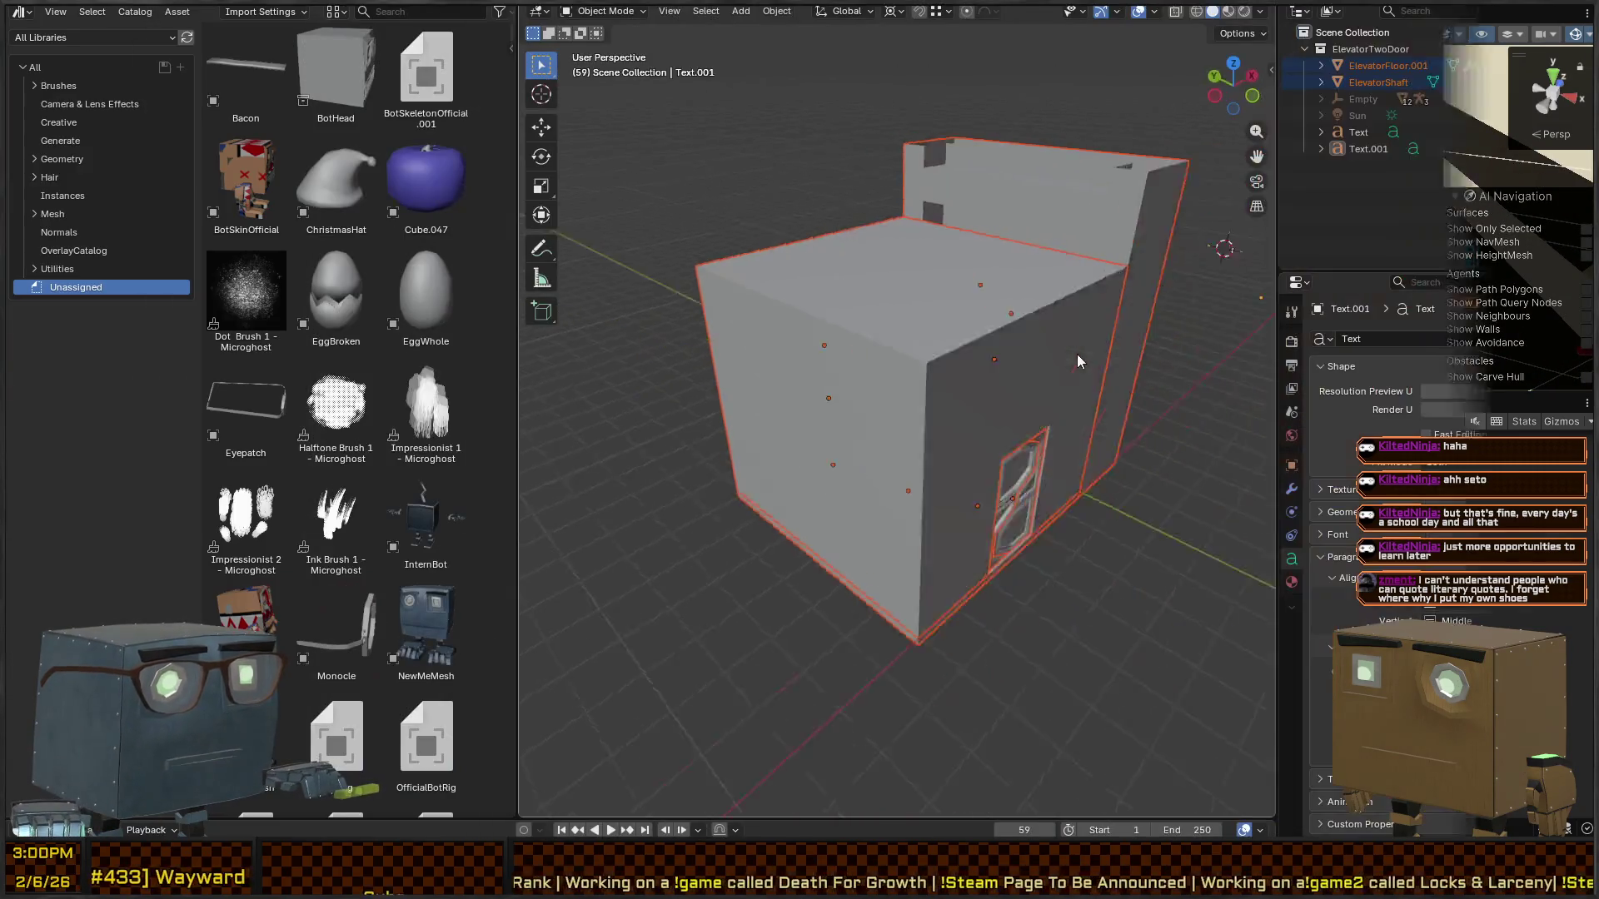
{"action": "scroll", "coordinate": [945, 368], "scroll_direction": "up", "scroll_amount": 5}
{"action": "key", "text": "z"}
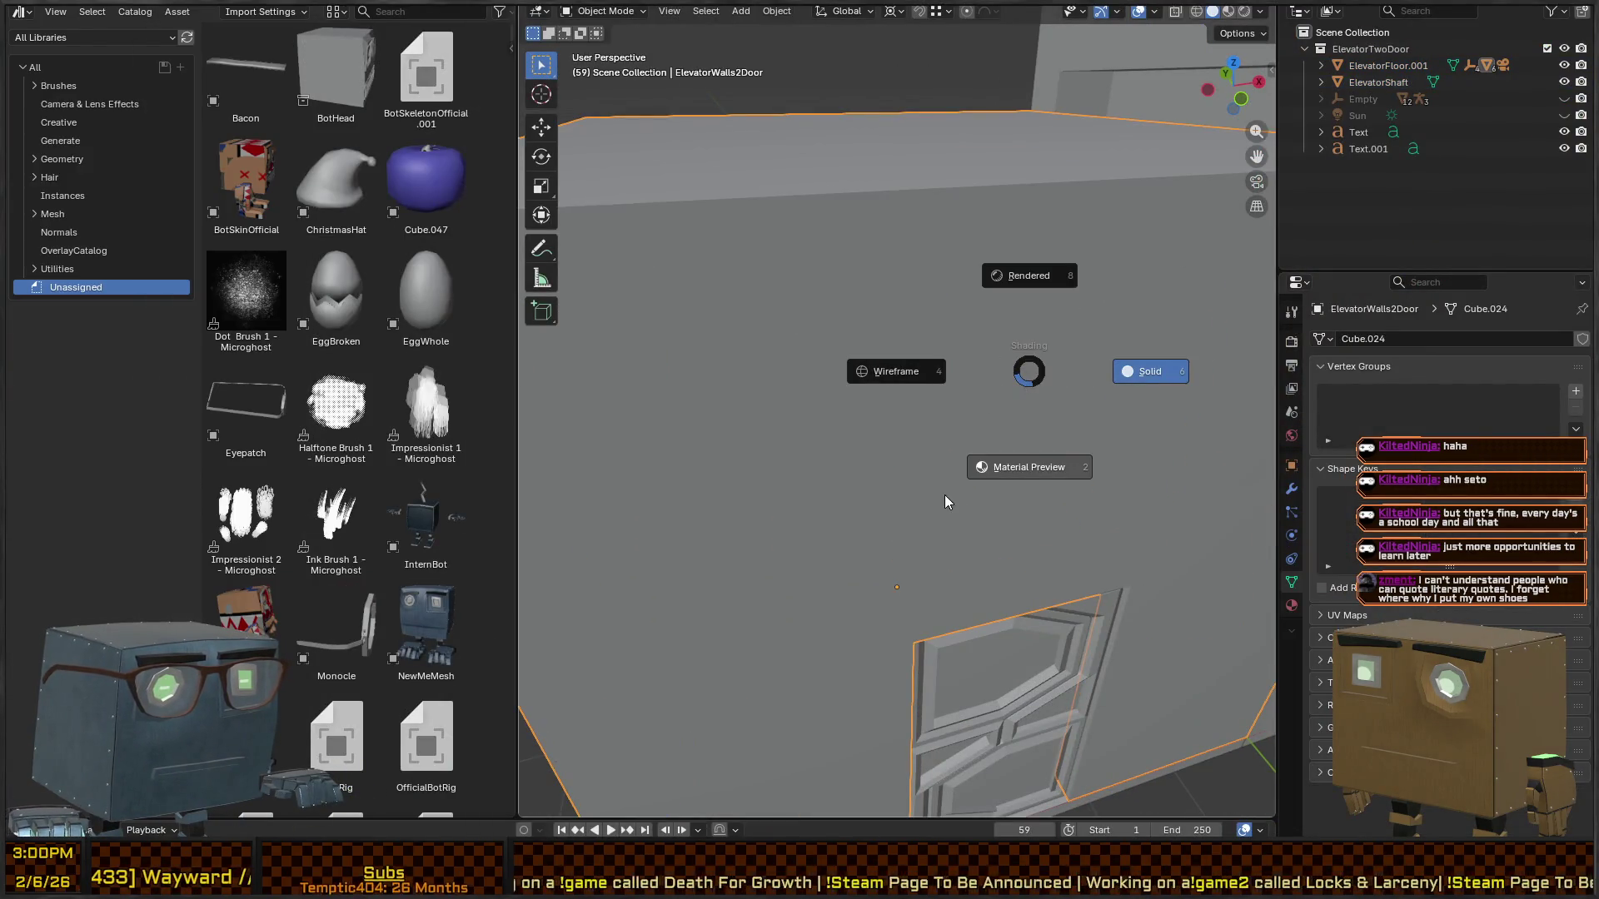
{"action": "left_click", "coordinate": [949, 498]}
{"action": "scroll", "coordinate": [1083, 458], "scroll_direction": "up", "scroll_amount": 4}
{"action": "left_click_drag", "start_coordinate": [1144, 479], "coordinate": [529, 438]}
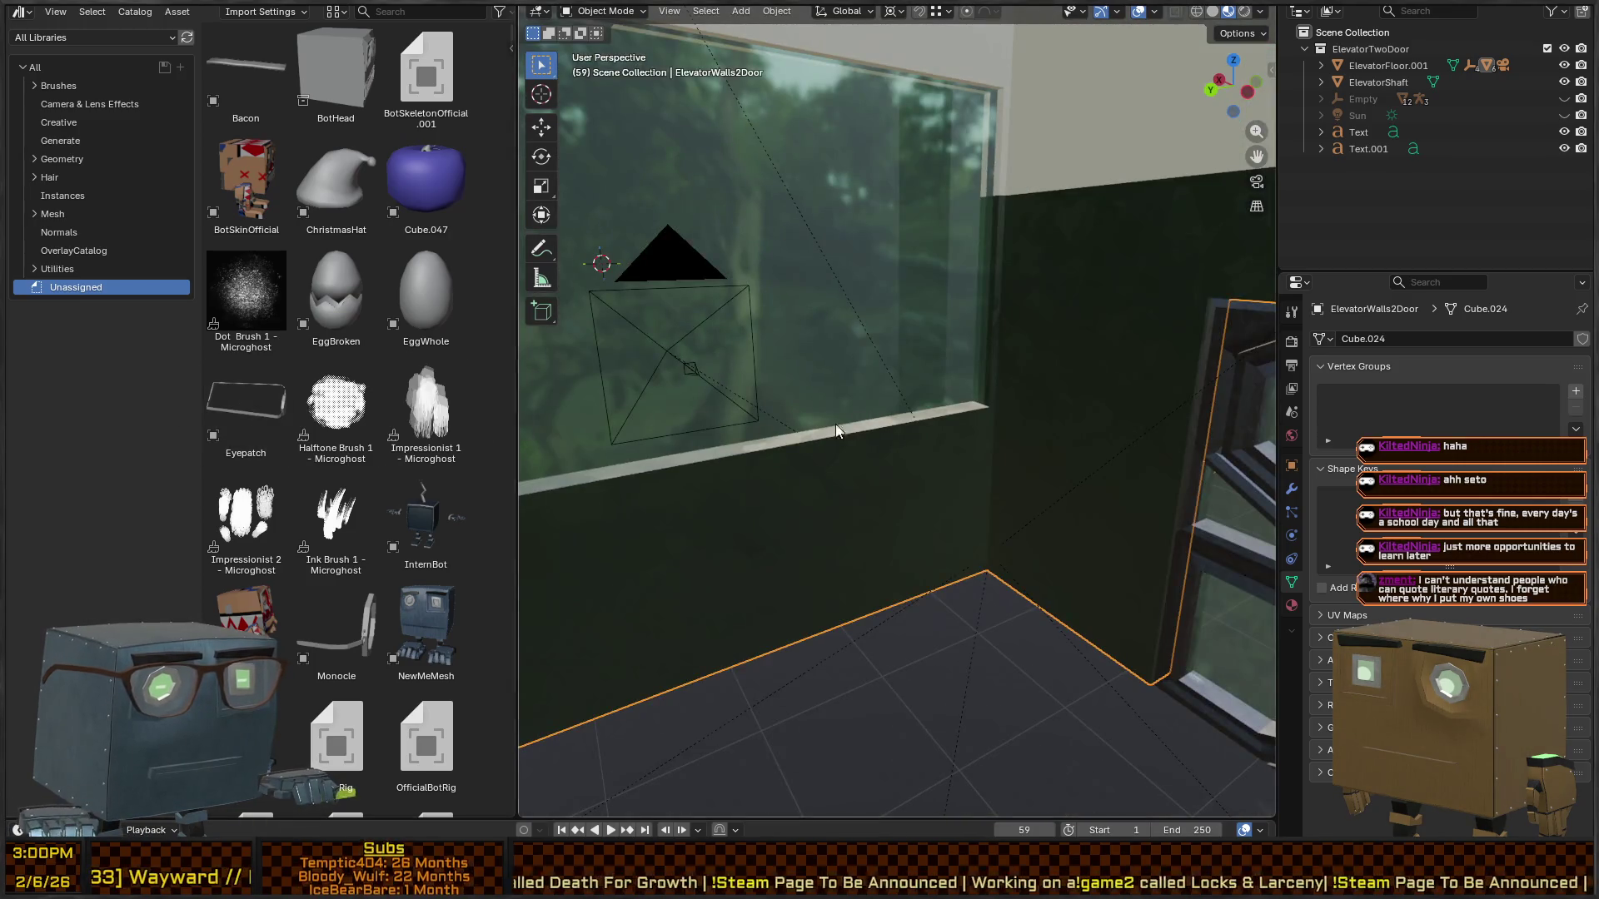
{"action": "mouse_move", "coordinate": [837, 423]}
{"action": "left_mouse_down"}
{"action": "mouse_move", "coordinate": [985, 558]}
{"action": "mouse_move", "coordinate": [902, 492]}
{"action": "mouse_move", "coordinate": [884, 421]}
{"action": "left_mouse_up"}
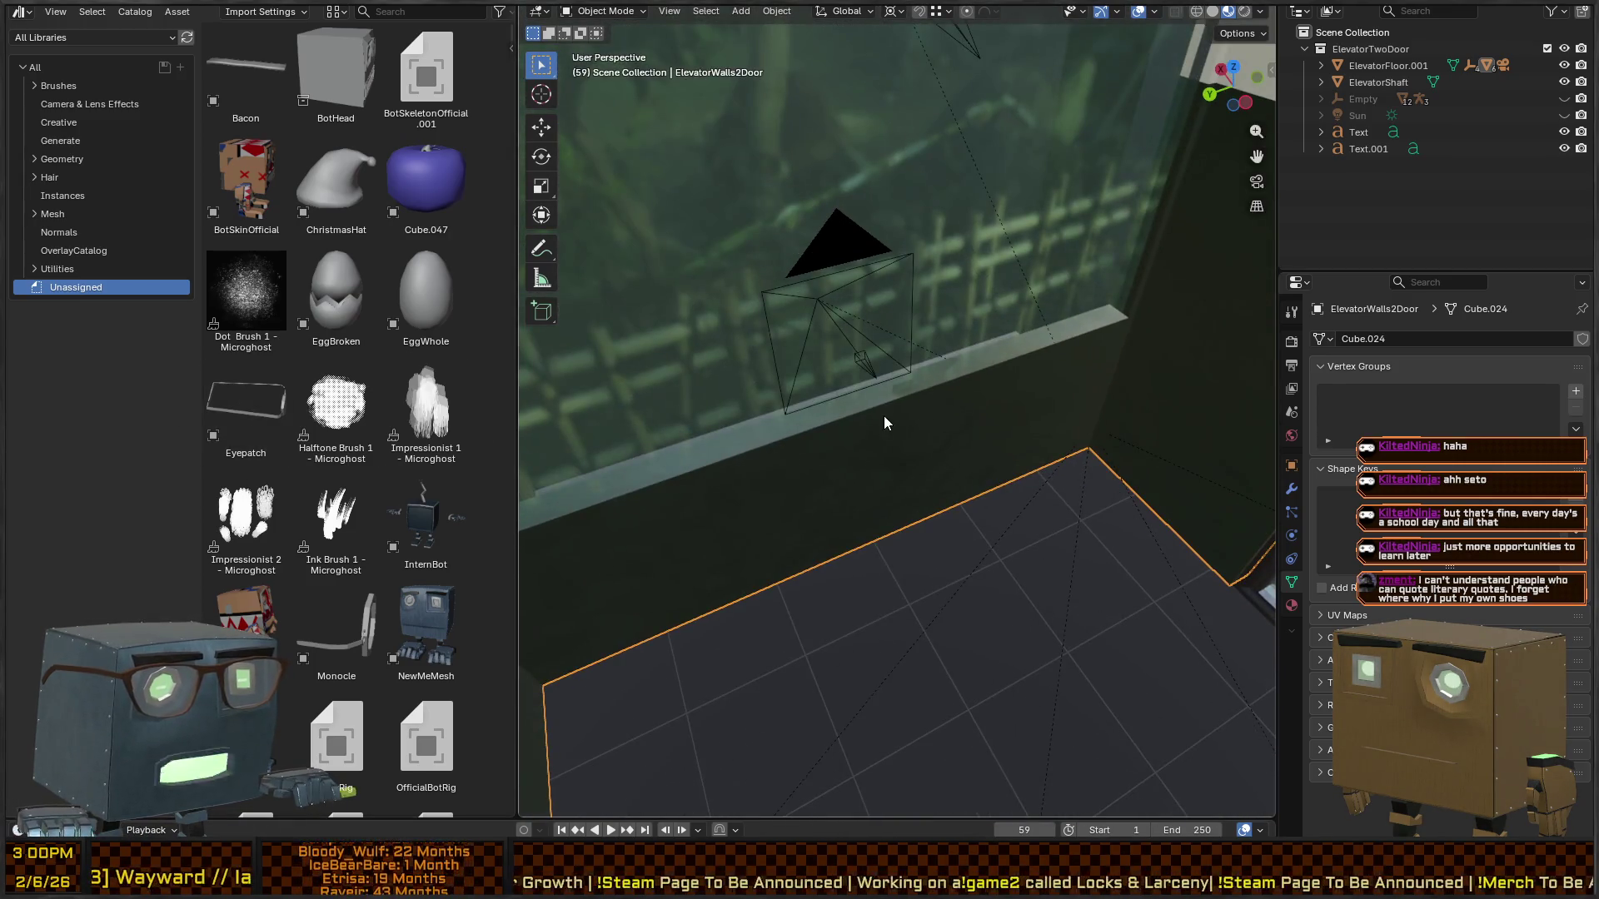
- Edit the ElevatorWalls2Door mesh and select all faces coplanar with the sill strip
{"action": "left_click", "coordinate": [967, 392]}
{"action": "key", "text": "Tab"}
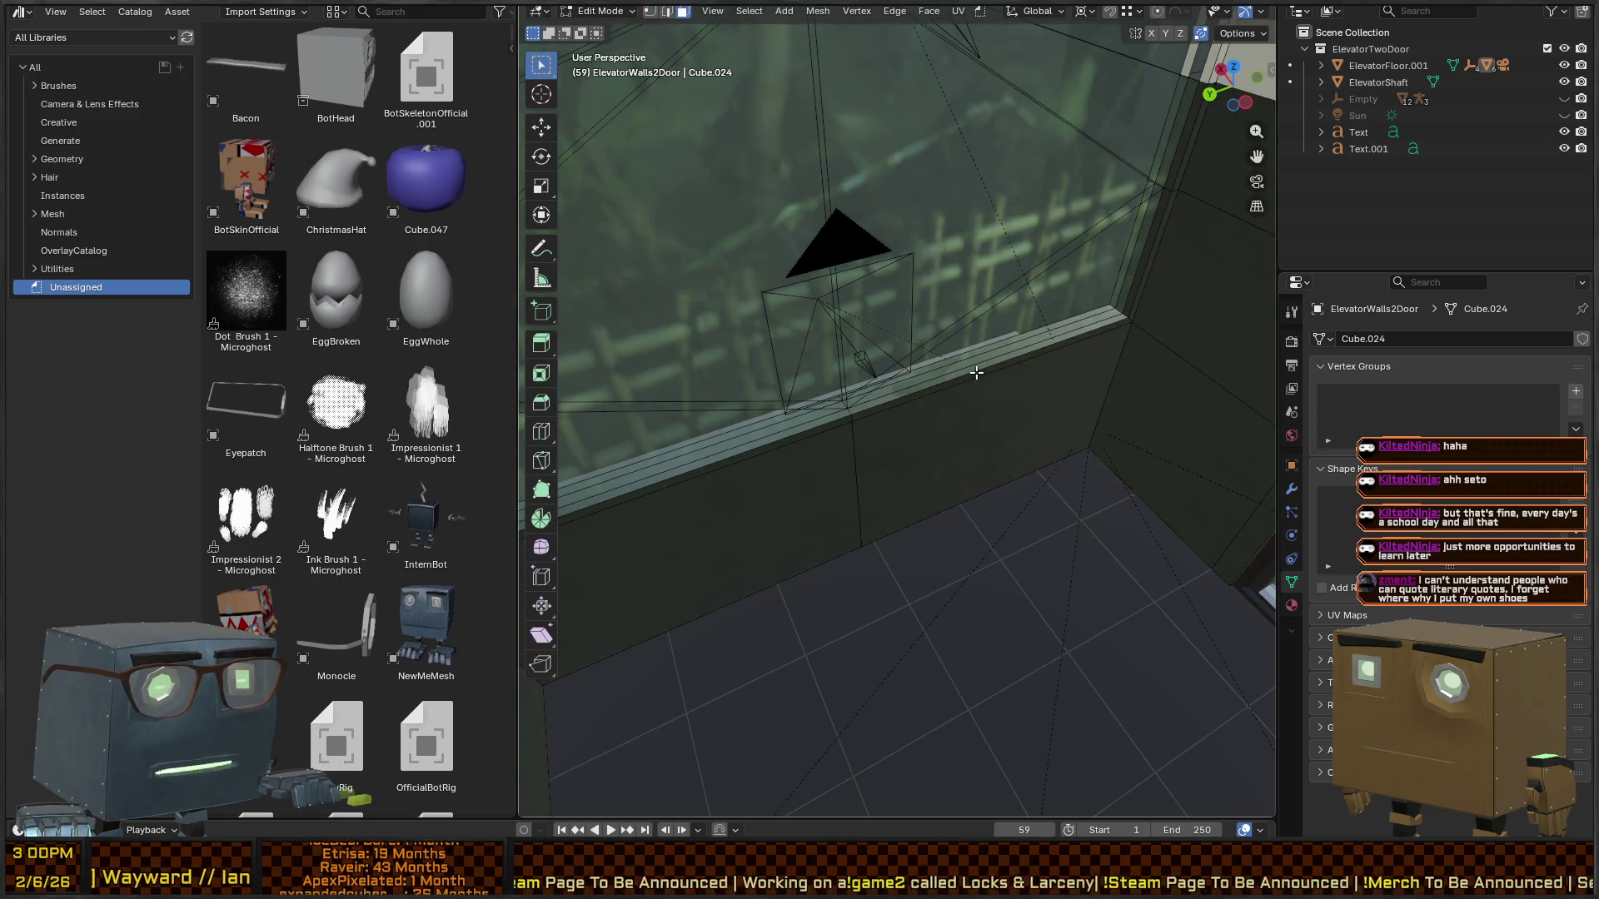
{"action": "left_click", "coordinate": [918, 379]}
{"action": "left_click", "coordinate": [858, 414]}
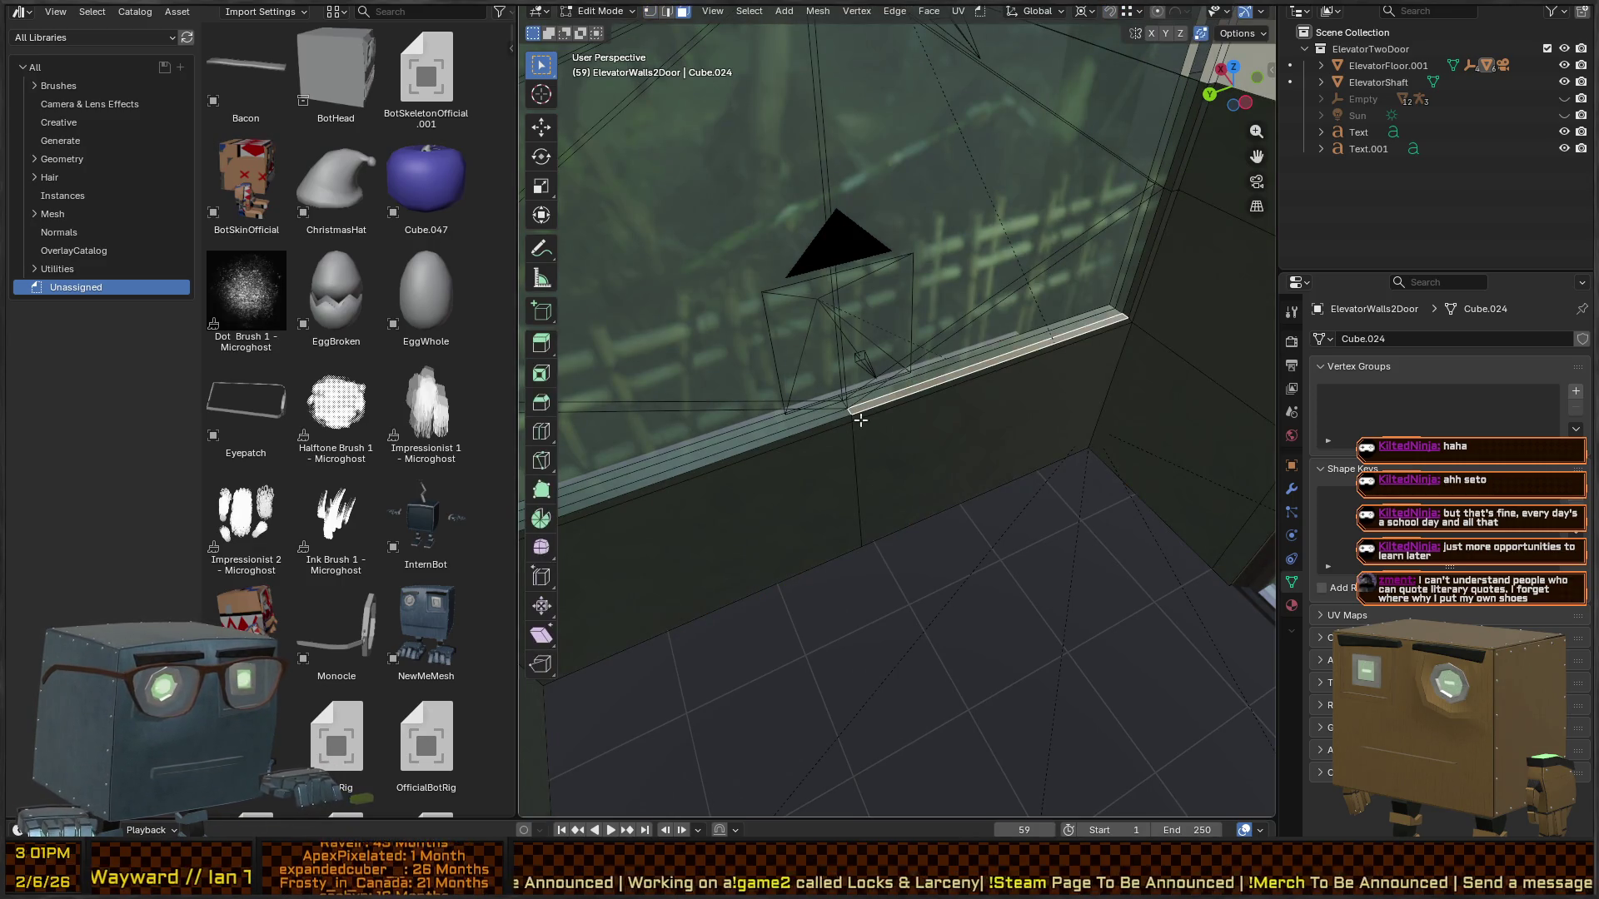
{"action": "key", "text": "shift+g"}
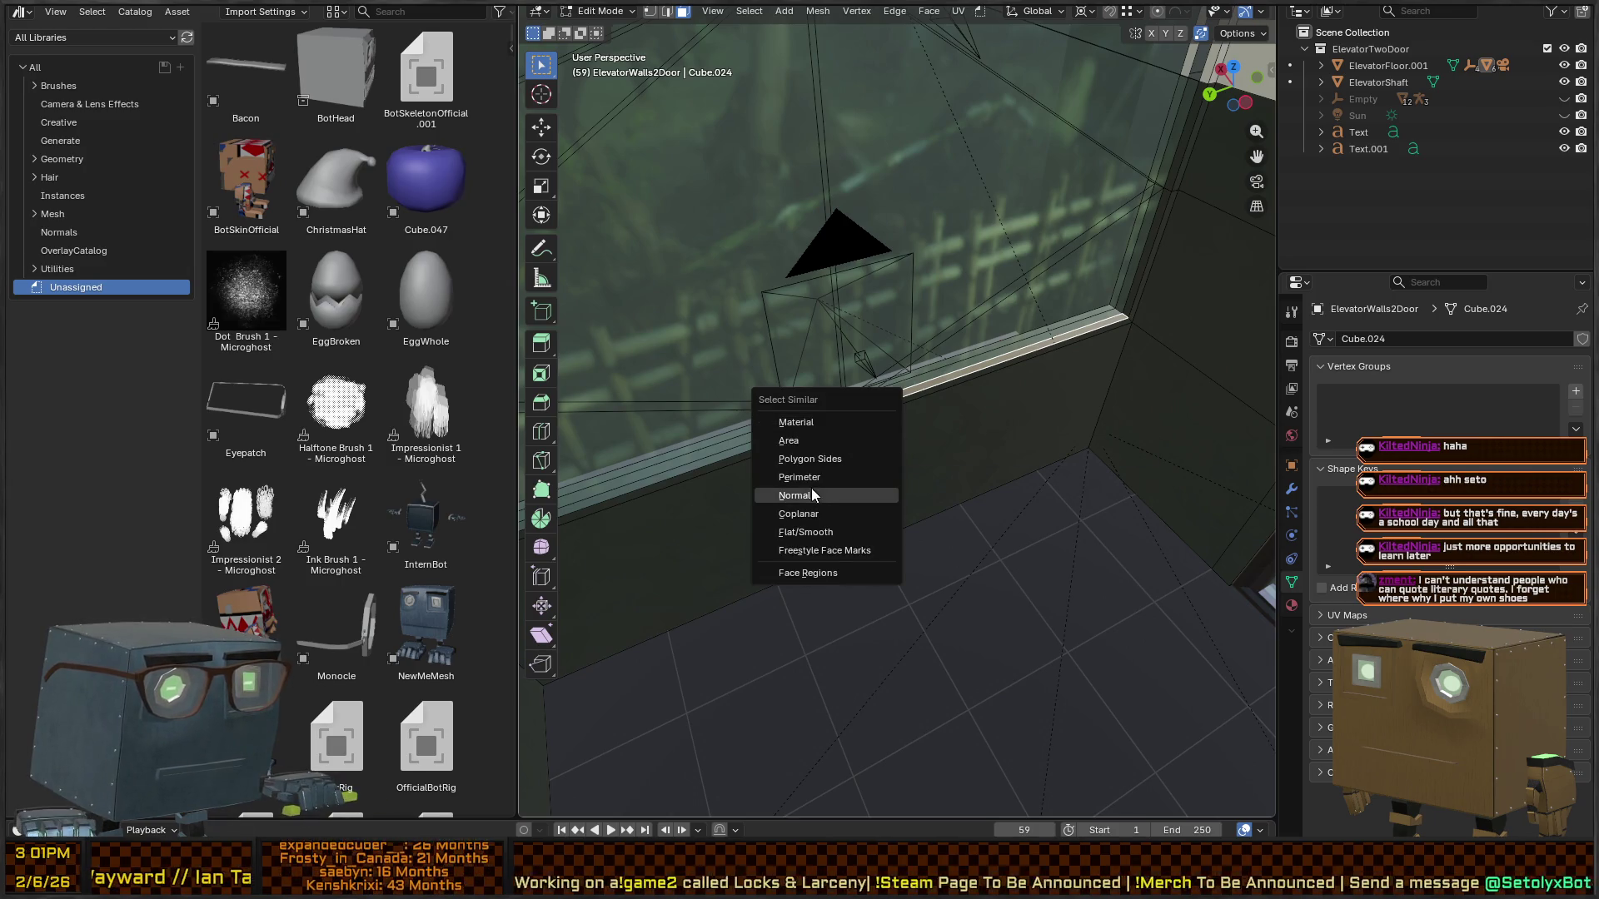
{"action": "left_click", "coordinate": [820, 512]}
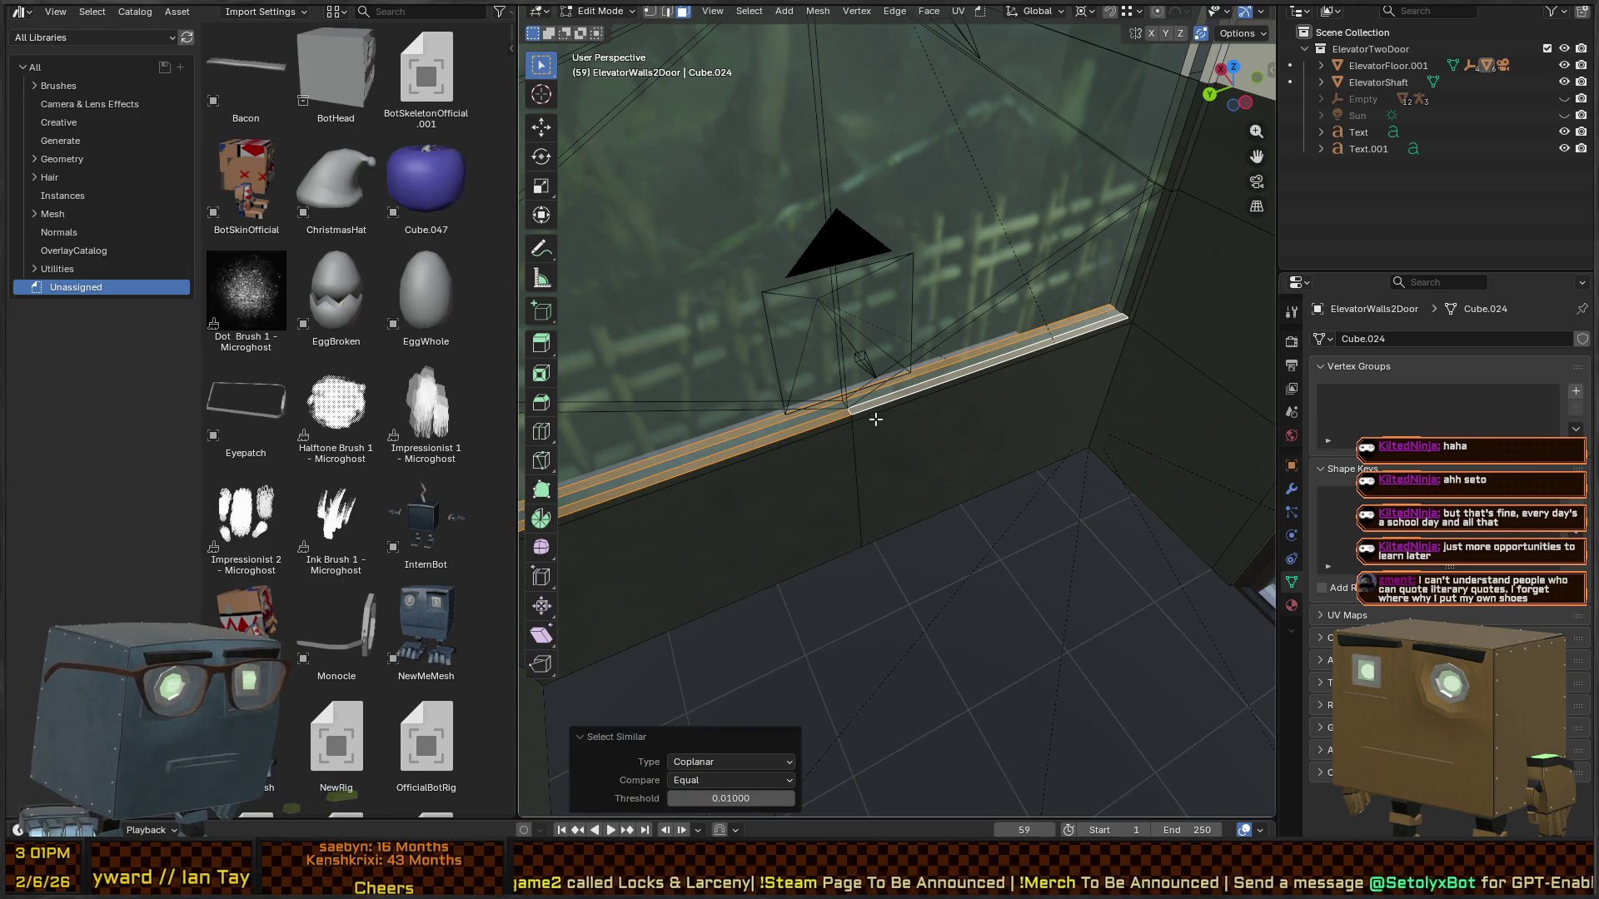
- In wireframe, select the face loop running around the window sill
{"action": "scroll", "coordinate": [875, 419], "scroll_direction": "up", "scroll_amount": 2}
{"action": "key", "text": "1"}
{"action": "scroll", "coordinate": [832, 408], "scroll_direction": "down", "scroll_amount": 3}
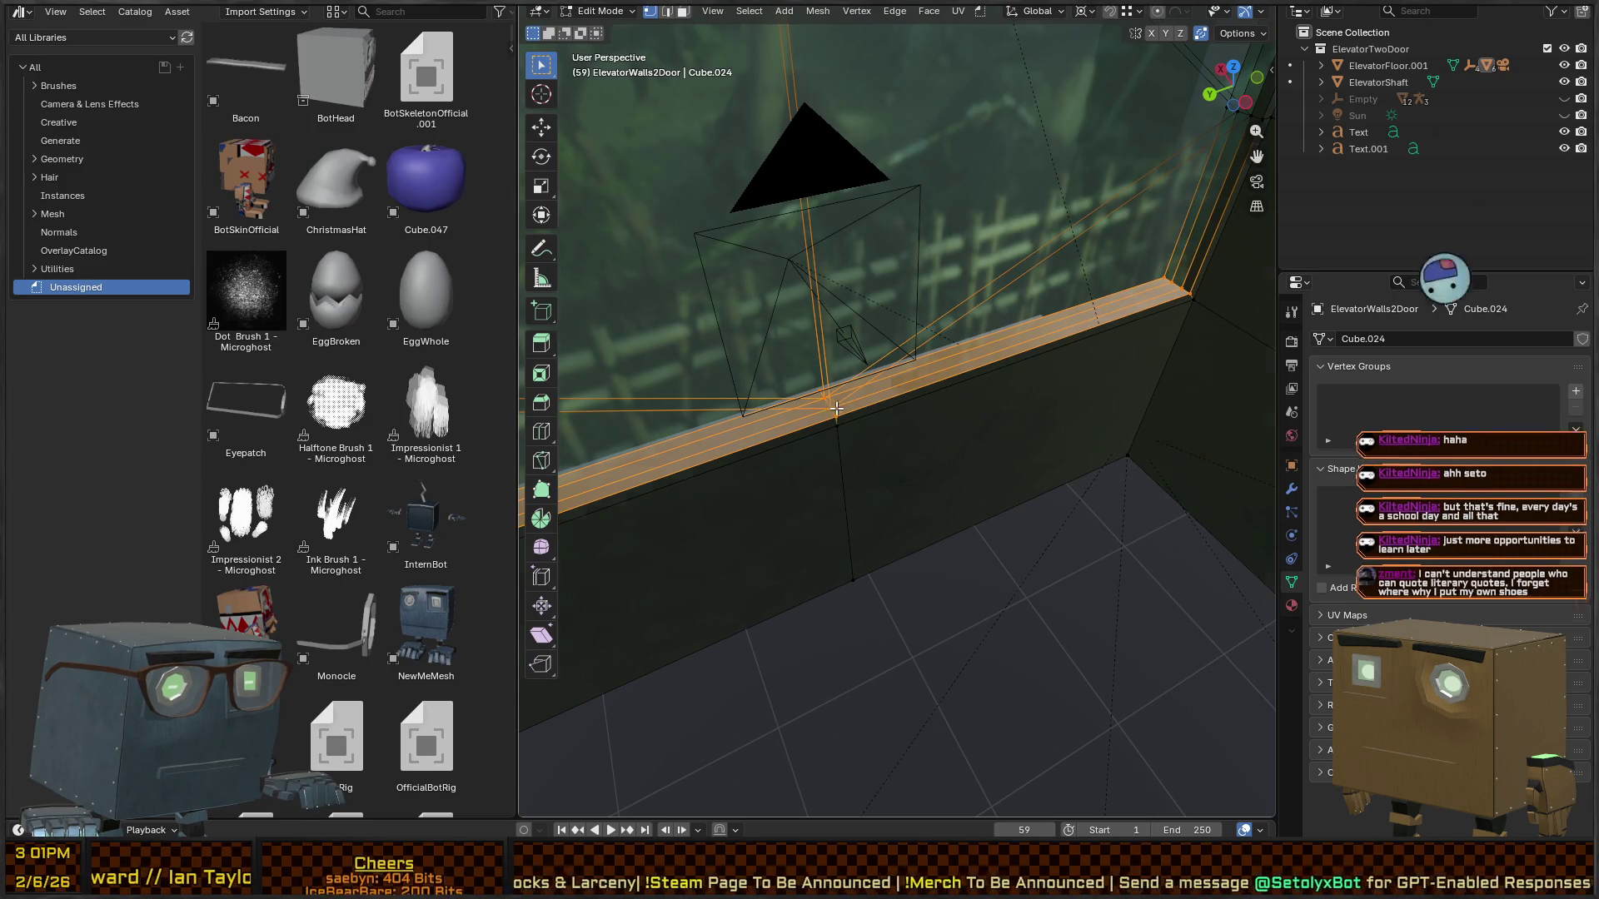
{"action": "key", "text": "3"}
{"action": "scroll", "coordinate": [944, 377], "scroll_direction": "up", "scroll_amount": 3}
{"action": "scroll", "coordinate": [943, 377], "scroll_direction": "down", "scroll_amount": 6}
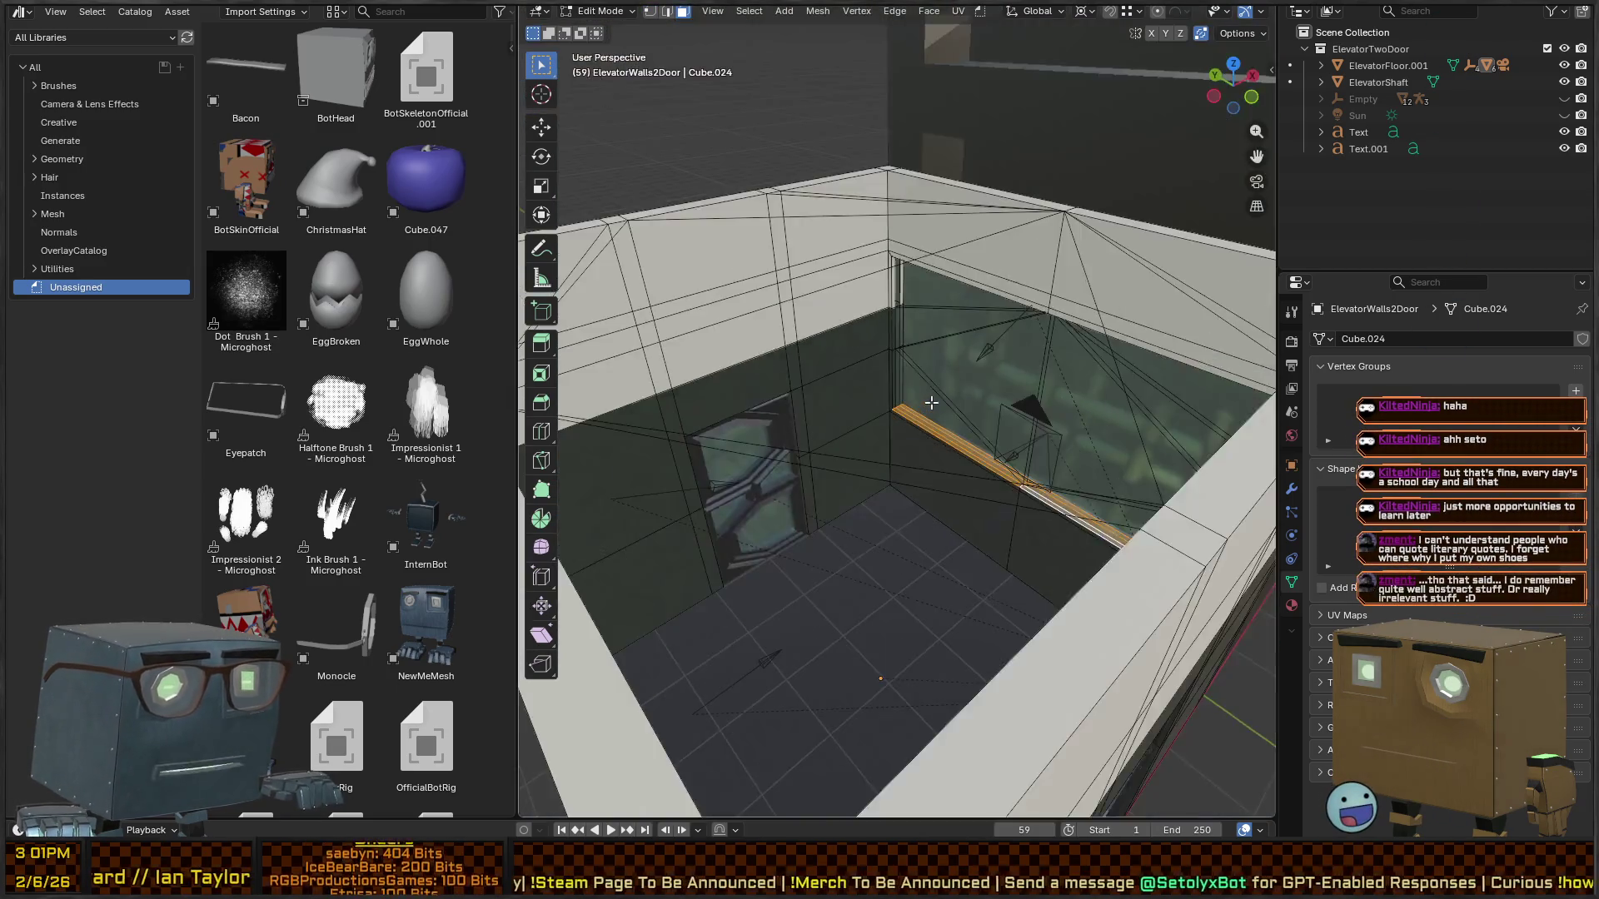
{"action": "scroll", "coordinate": [1054, 373], "scroll_direction": "up", "scroll_amount": 3}
{"action": "scroll", "coordinate": [806, 360], "scroll_direction": "up", "scroll_amount": 5}
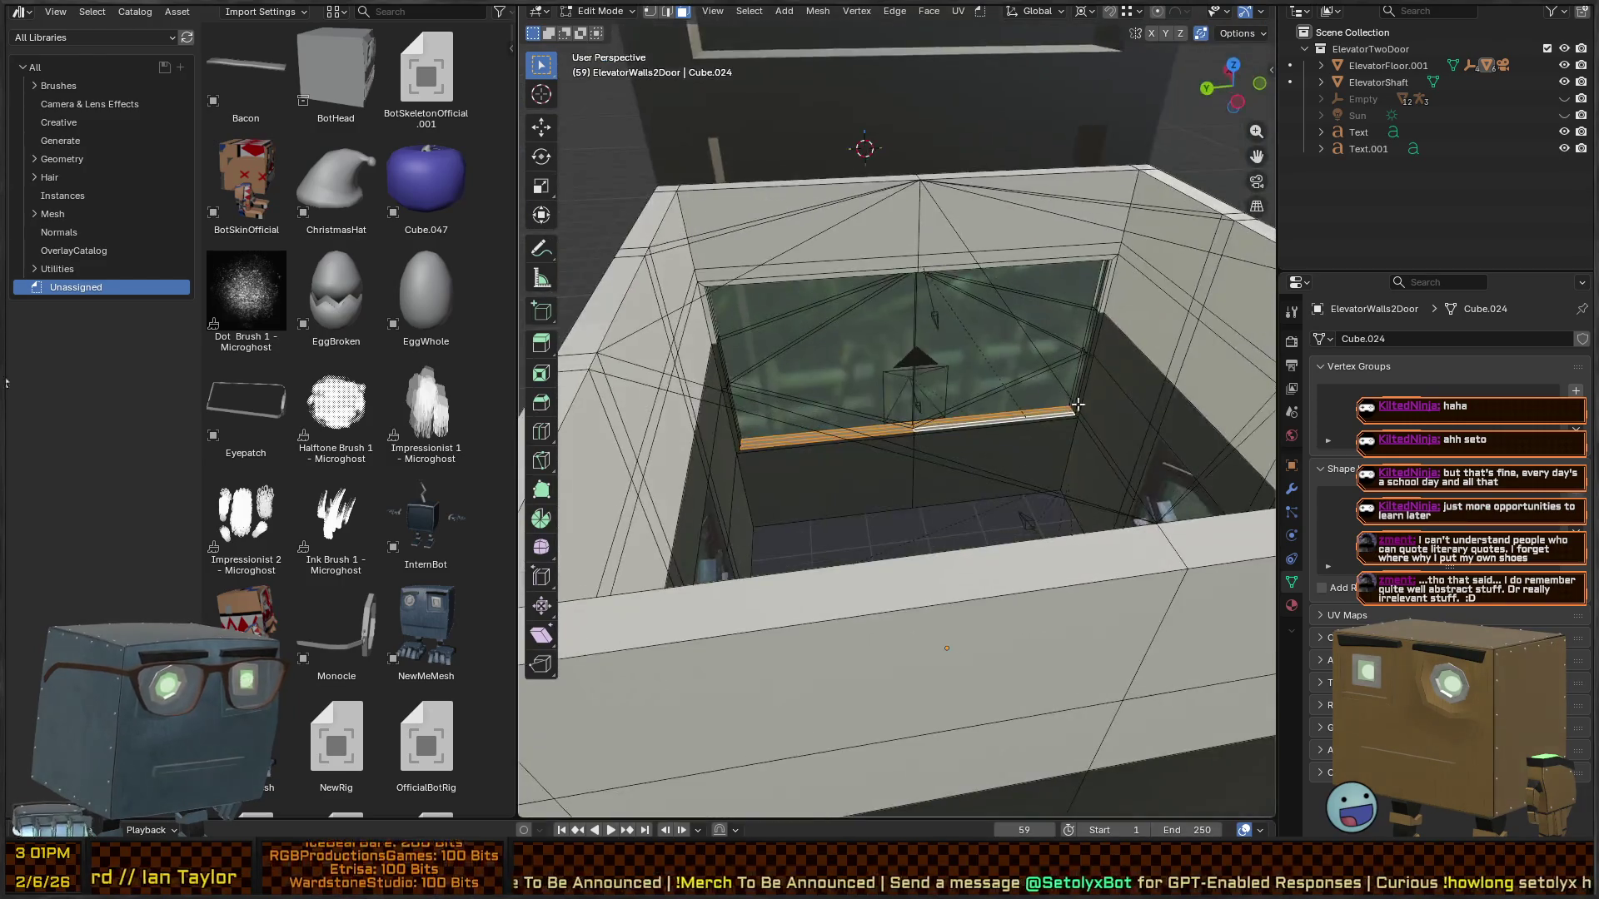
{"action": "key", "text": "3"}
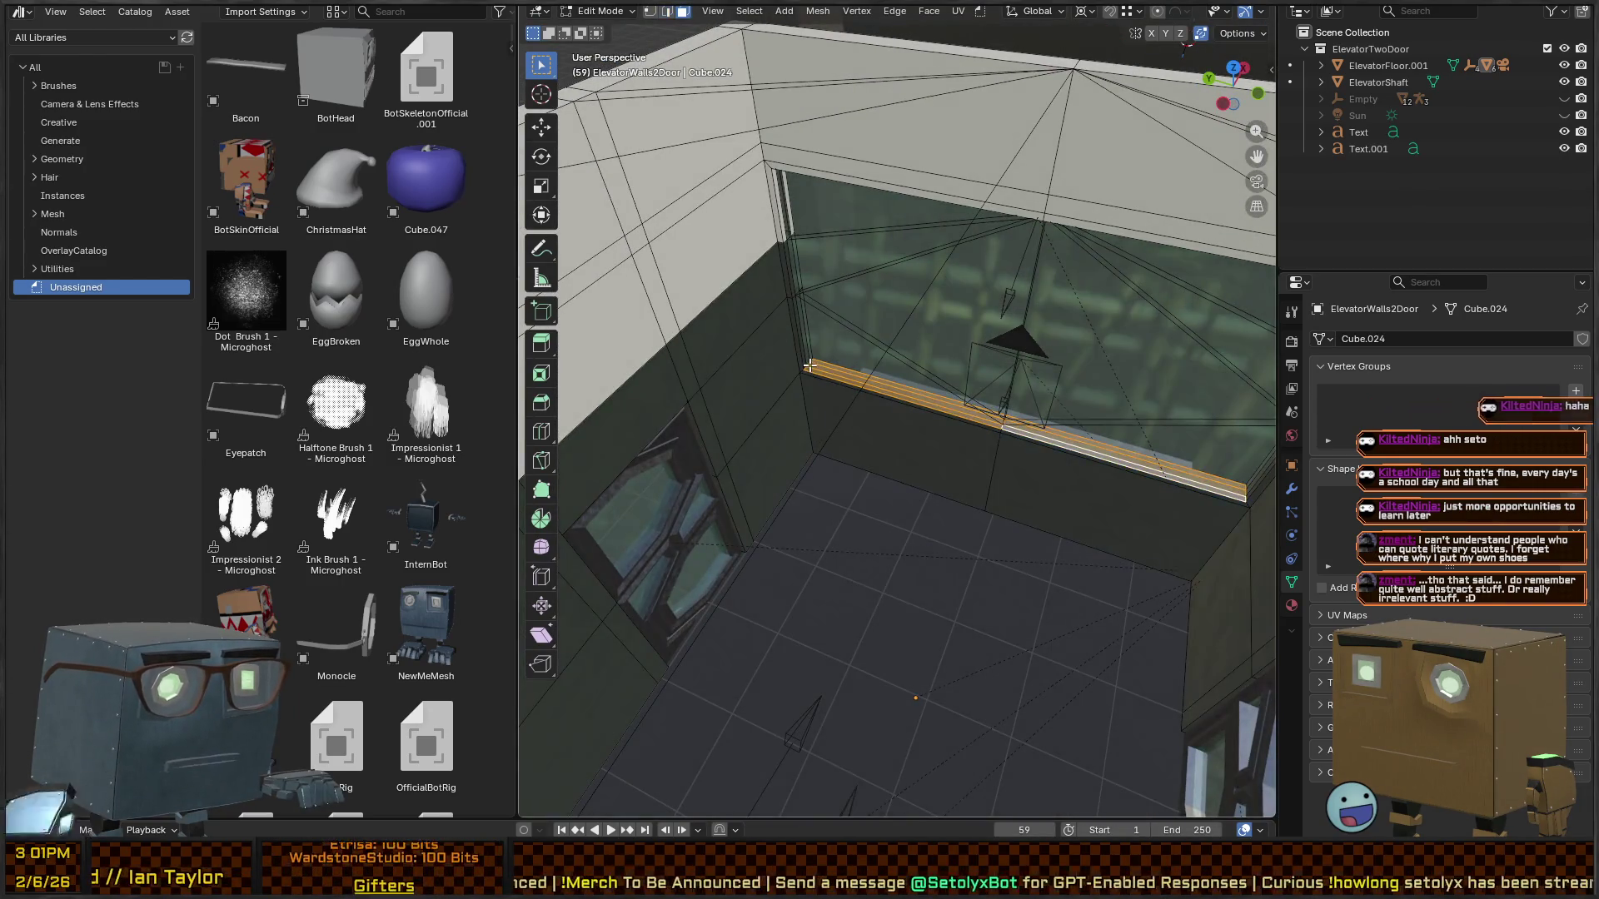
{"action": "left_click", "coordinate": [810, 366]}
{"action": "key", "text": "z"}
{"action": "left_click", "coordinate": [811, 366]}
{"action": "left_click", "coordinate": [811, 366], "text": "alt"}
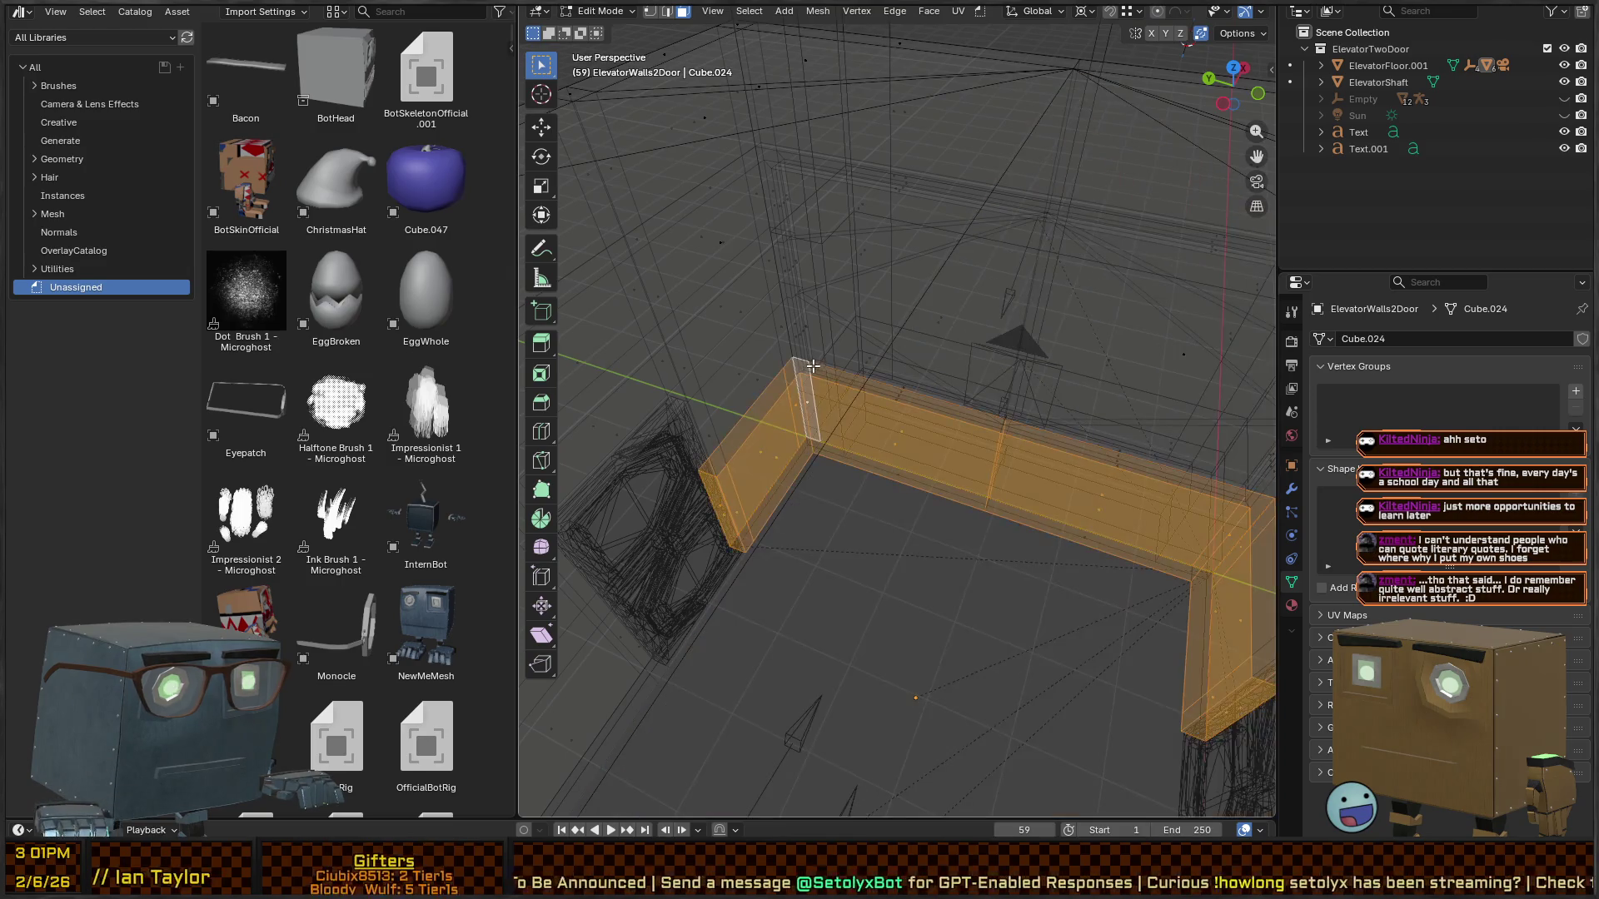
{"action": "left_click", "coordinate": [809, 366]}
{"action": "left_click", "coordinate": [808, 367]}
{"action": "left_click", "coordinate": [807, 366], "text": "alt"}
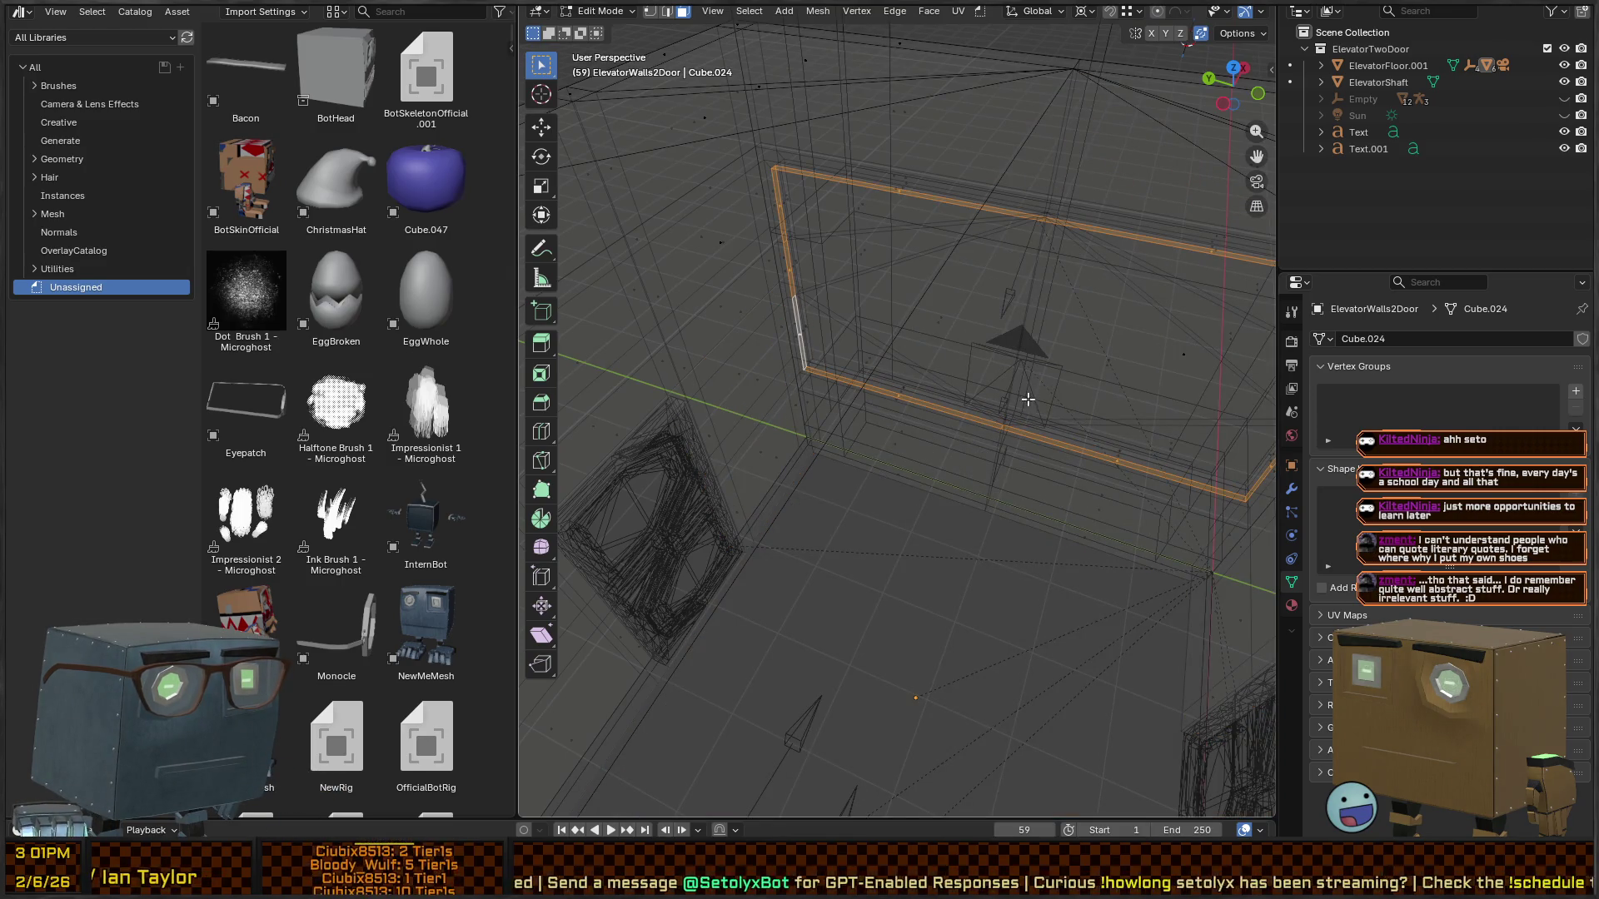
- Frame the sill loop, add the adjacent loop, and recalculate normals to face inside
{"action": "scroll", "coordinate": [1018, 407], "scroll_direction": "up", "scroll_amount": 5}
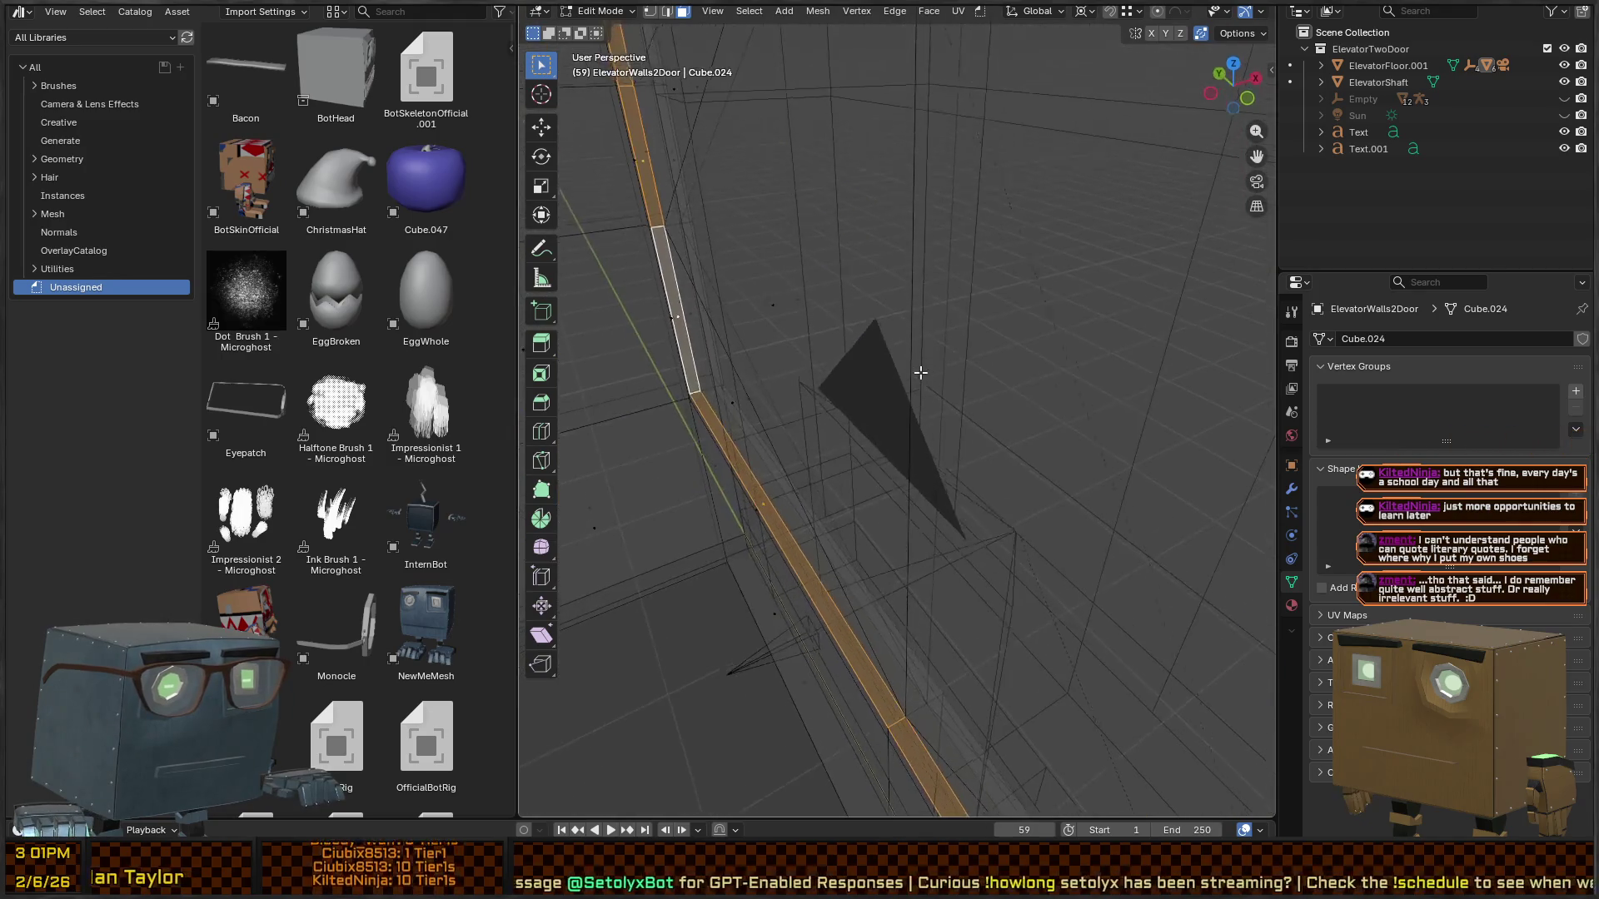
{"action": "key", "text": "KP_Decimal"}
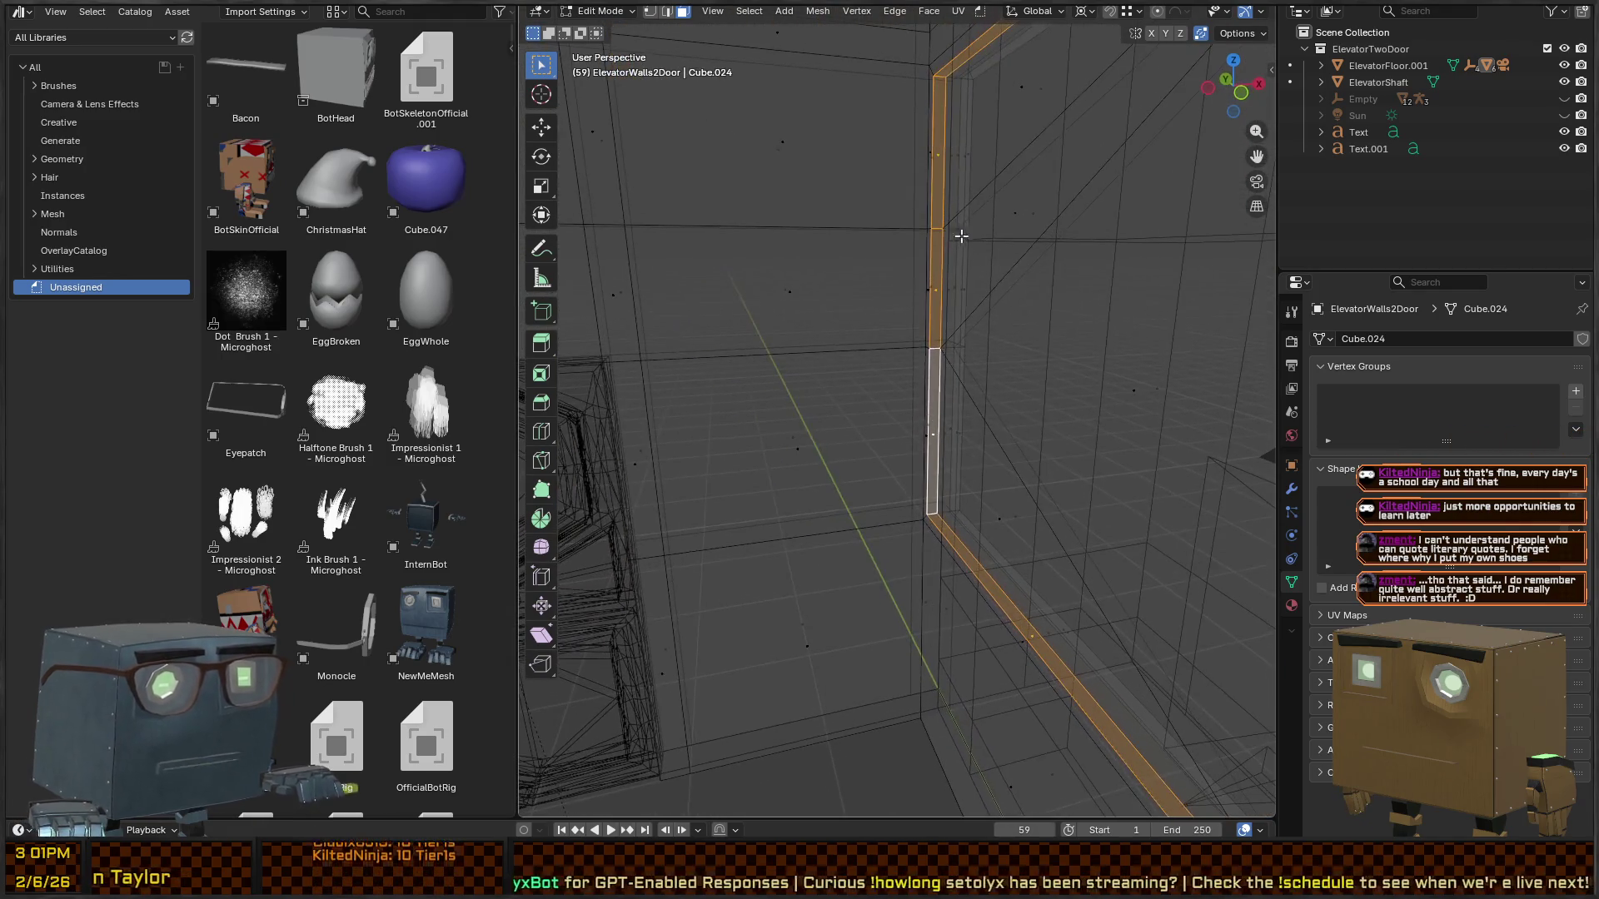
{"action": "left_click", "coordinate": [955, 77], "text": "alt"}
{"action": "left_click_drag", "start_coordinate": [1001, 129], "coordinate": [1036, 199]}
{"action": "key", "text": "shift+n"}
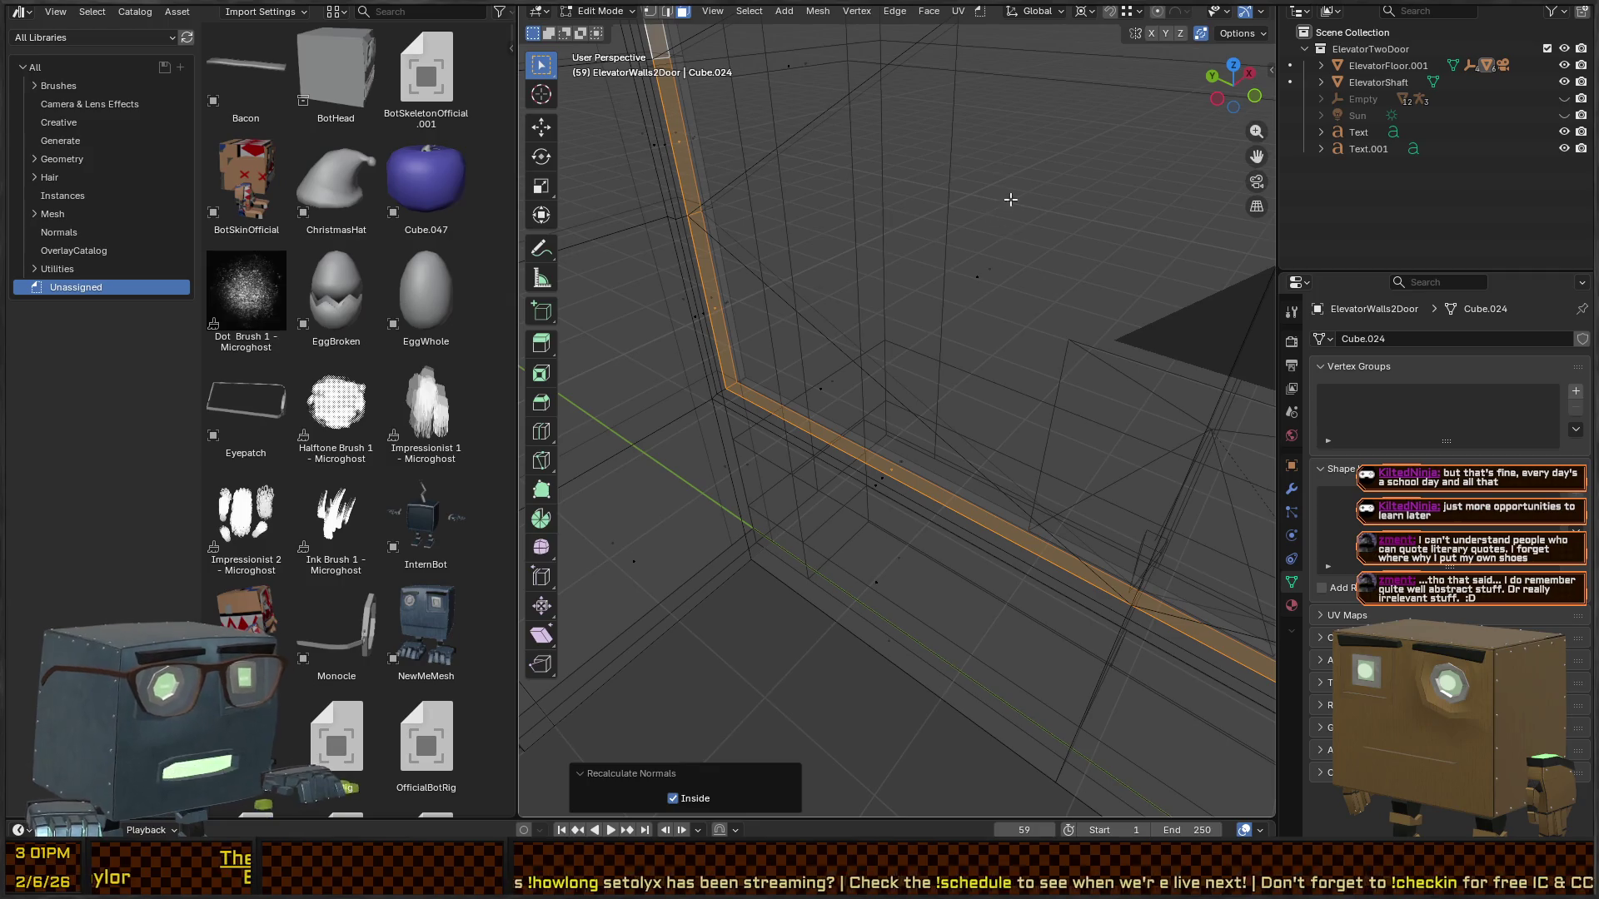
- Switch to Material Preview shading and orbit to face the window wall and repaired sill
{"action": "key", "text": "z"}
{"action": "left_click", "coordinate": [1000, 249]}
{"action": "key", "text": "q"}
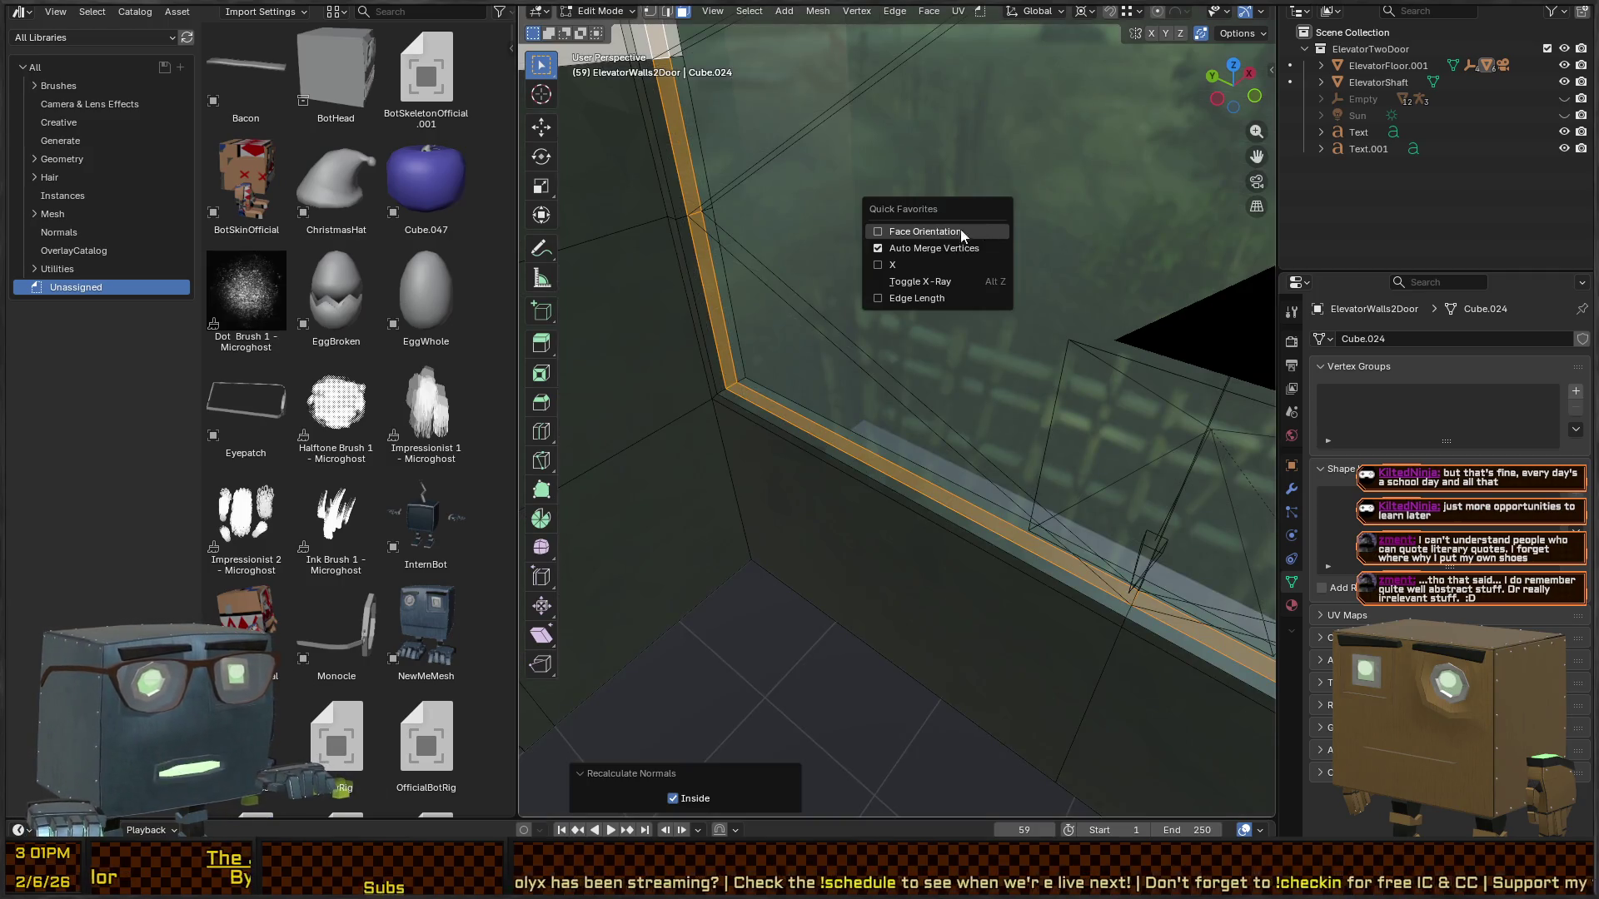
{"action": "key", "text": "Escape"}
{"action": "mouse_move", "coordinate": [953, 232]}
{"action": "left_mouse_down"}
{"action": "mouse_move", "coordinate": [981, 346]}
{"action": "mouse_move", "coordinate": [1083, 342]}
{"action": "mouse_move", "coordinate": [999, 416]}
{"action": "mouse_move", "coordinate": [1016, 366]}
{"action": "mouse_move", "coordinate": [1107, 364]}
{"action": "mouse_move", "coordinate": [1196, 321]}
{"action": "mouse_move", "coordinate": [934, 313]}
{"action": "mouse_move", "coordinate": [1227, 368]}
{"action": "mouse_move", "coordinate": [686, 367]}
{"action": "mouse_move", "coordinate": [988, 382]}
{"action": "mouse_move", "coordinate": [935, 389]}
{"action": "left_mouse_up"}
{"action": "scroll", "coordinate": [1083, 343], "scroll_direction": "down", "scroll_amount": 10}
{"action": "scroll", "coordinate": [999, 457], "scroll_direction": "up", "scroll_amount": 10}
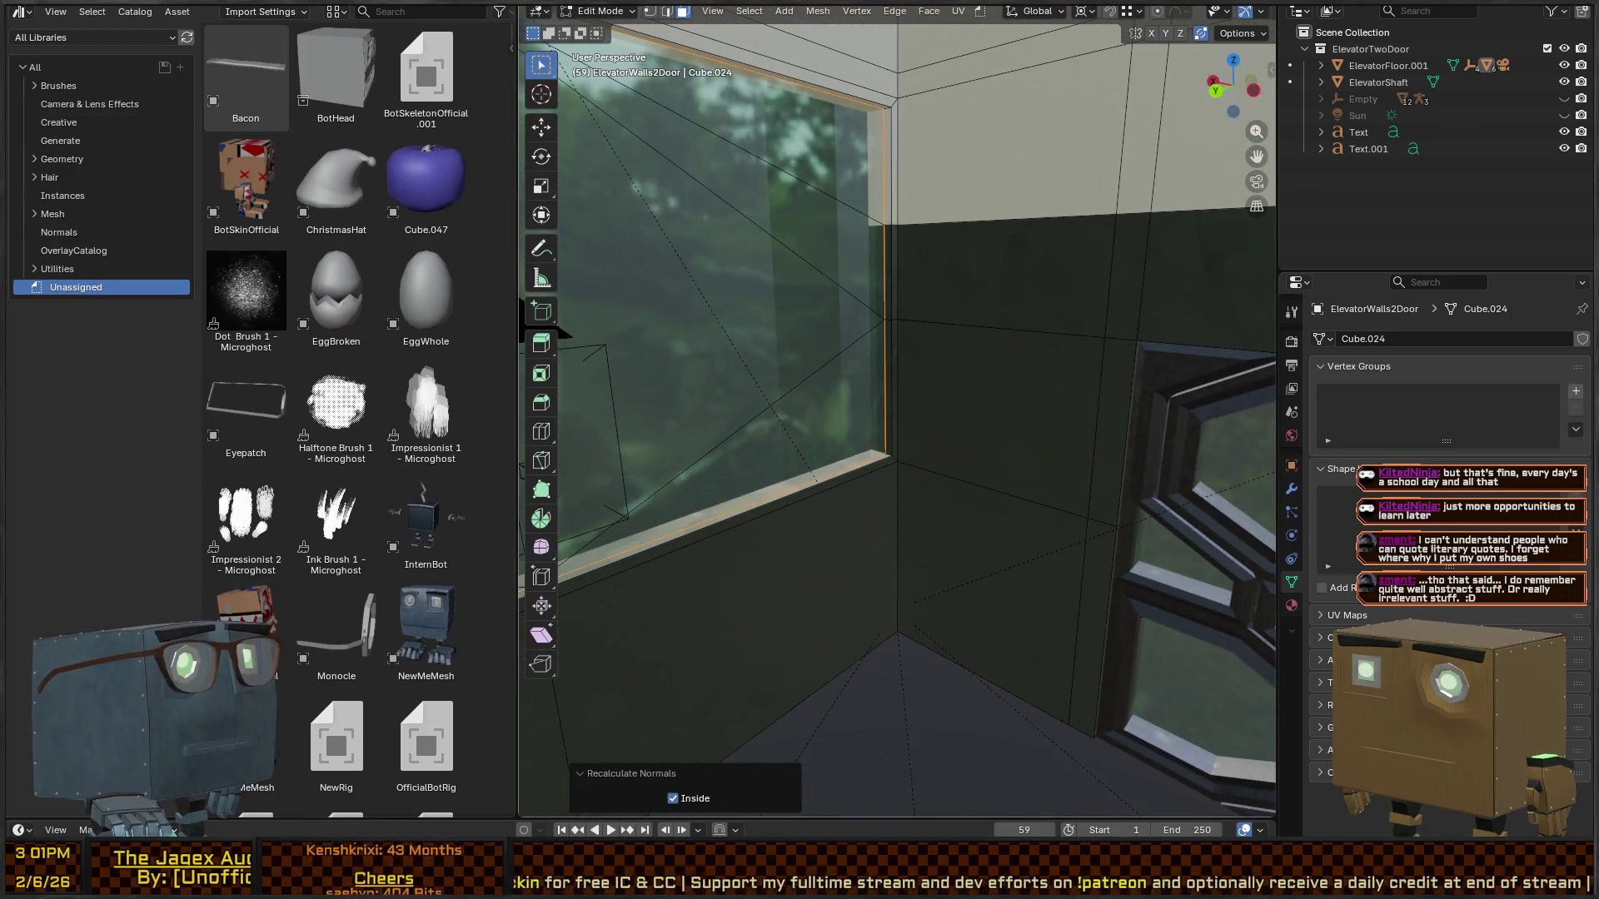
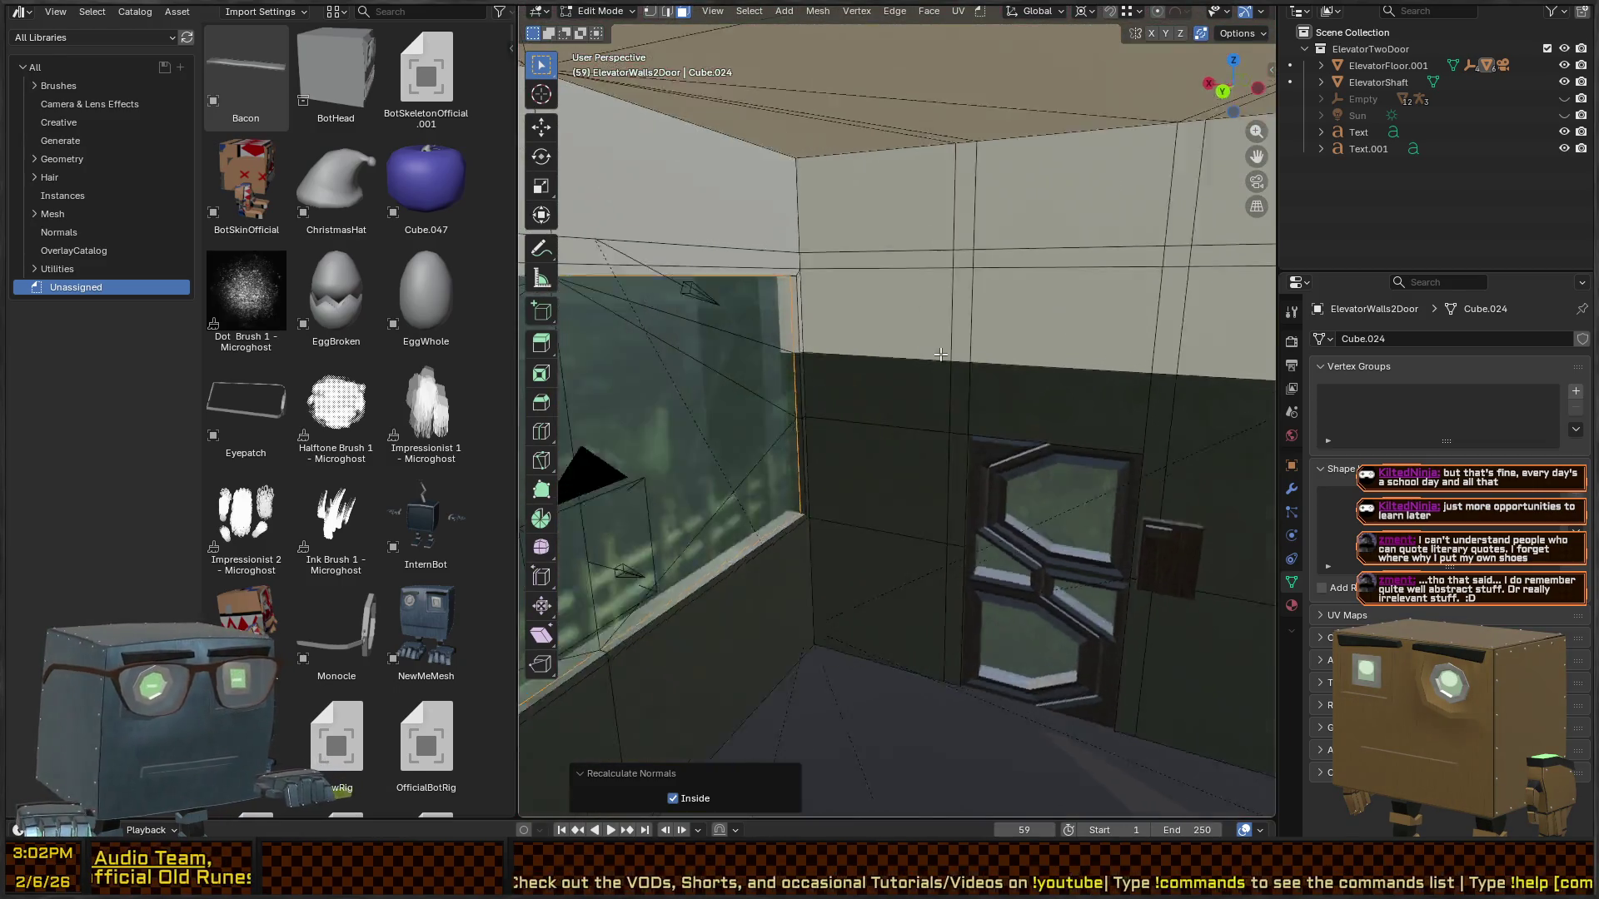
- Leave walk navigation and Edit Mode, orbit outside the elevator box and select its walls
{"action": "left_click", "coordinate": [892, 353]}
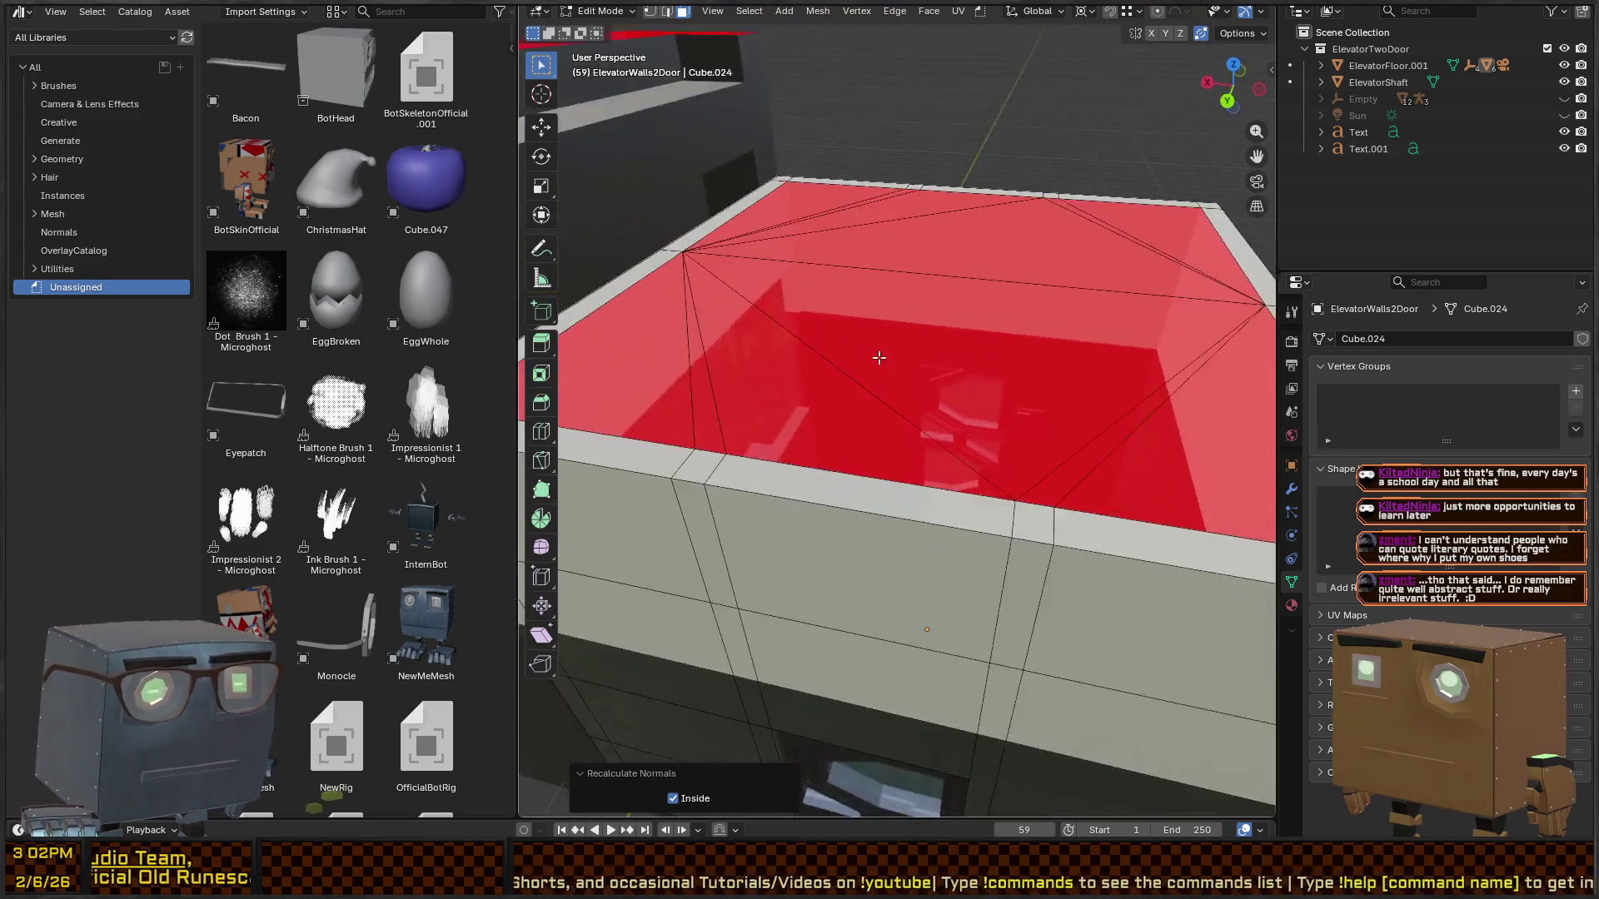
{"action": "key", "text": "Escape"}
{"action": "key", "text": "Tab"}
{"action": "scroll", "coordinate": [937, 488], "scroll_direction": "down", "scroll_amount": 3}
{"action": "scroll", "coordinate": [899, 473], "scroll_direction": "up", "scroll_amount": 3}
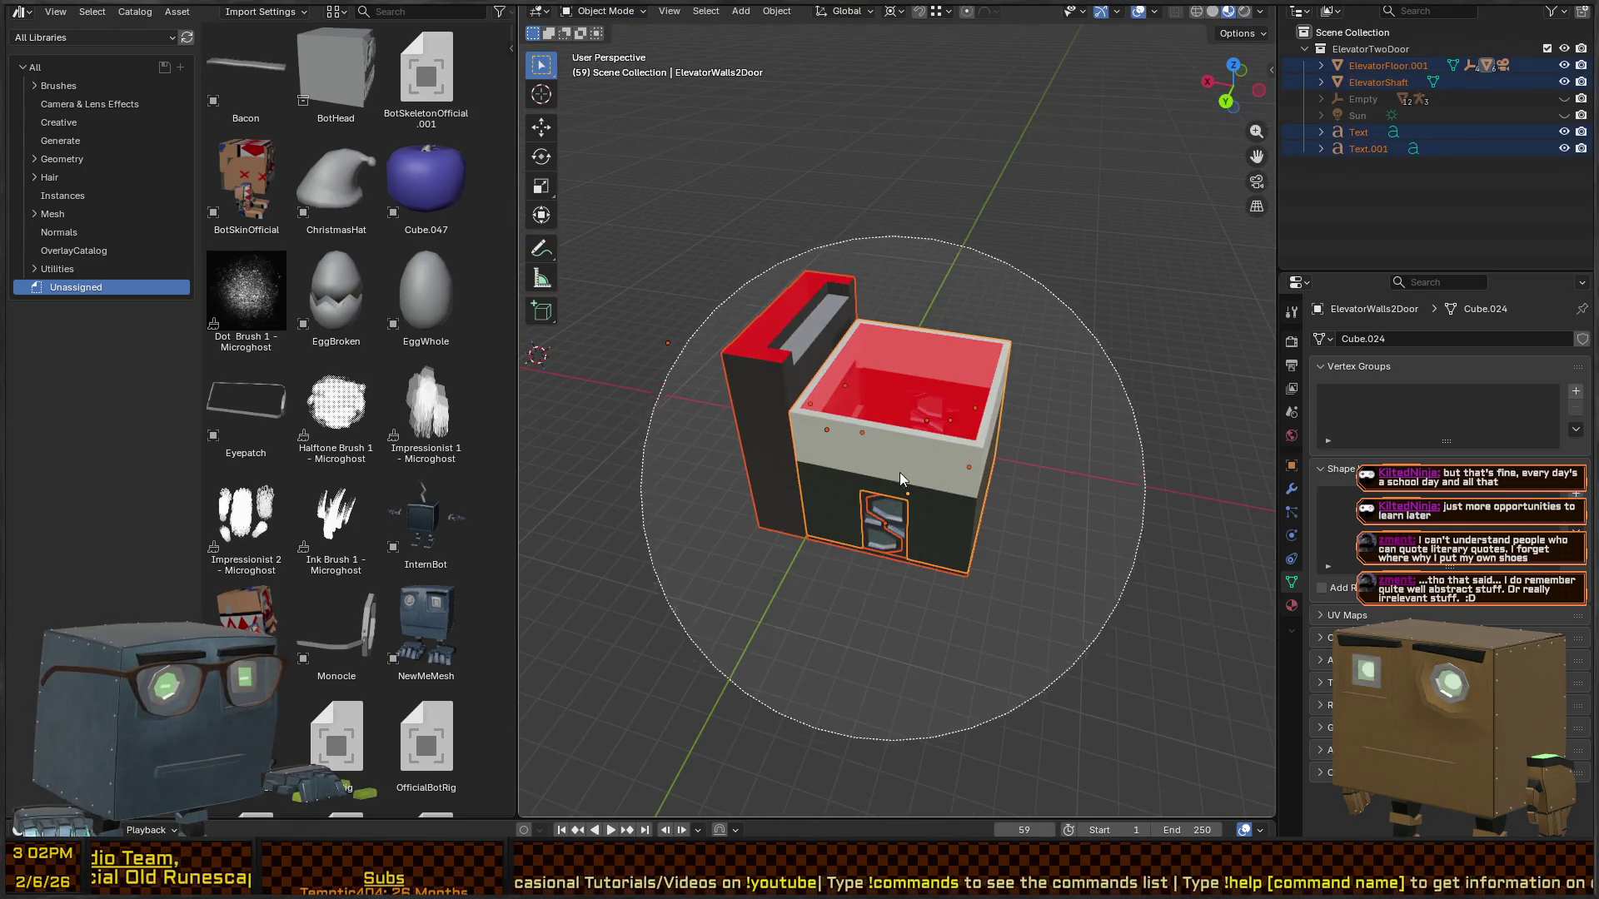
{"action": "mouse_move", "coordinate": [899, 472]}
{"action": "left_mouse_down"}
{"action": "mouse_move", "coordinate": [918, 348]}
{"action": "mouse_move", "coordinate": [991, 387]}
{"action": "mouse_move", "coordinate": [1078, 350]}
{"action": "mouse_move", "coordinate": [778, 381]}
{"action": "mouse_move", "coordinate": [876, 388]}
{"action": "mouse_move", "coordinate": [608, 350]}
{"action": "left_mouse_up"}
{"action": "left_click", "coordinate": [861, 431]}
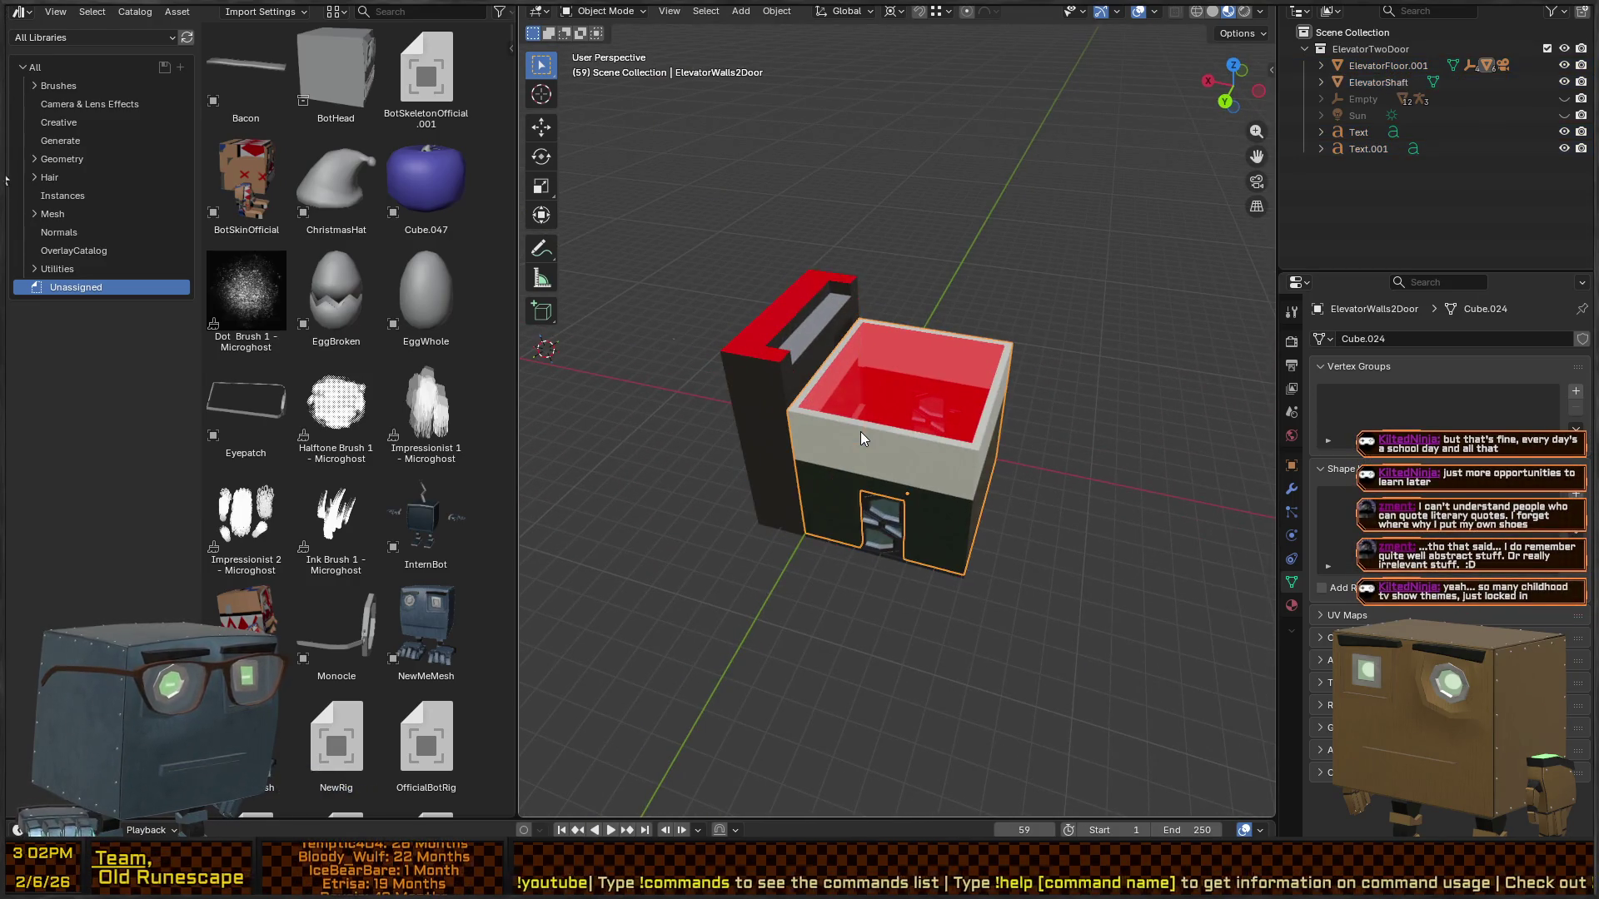
- Select the small Text object beside the elevator and frame the view on it
{"action": "left_click", "coordinate": [919, 575]}
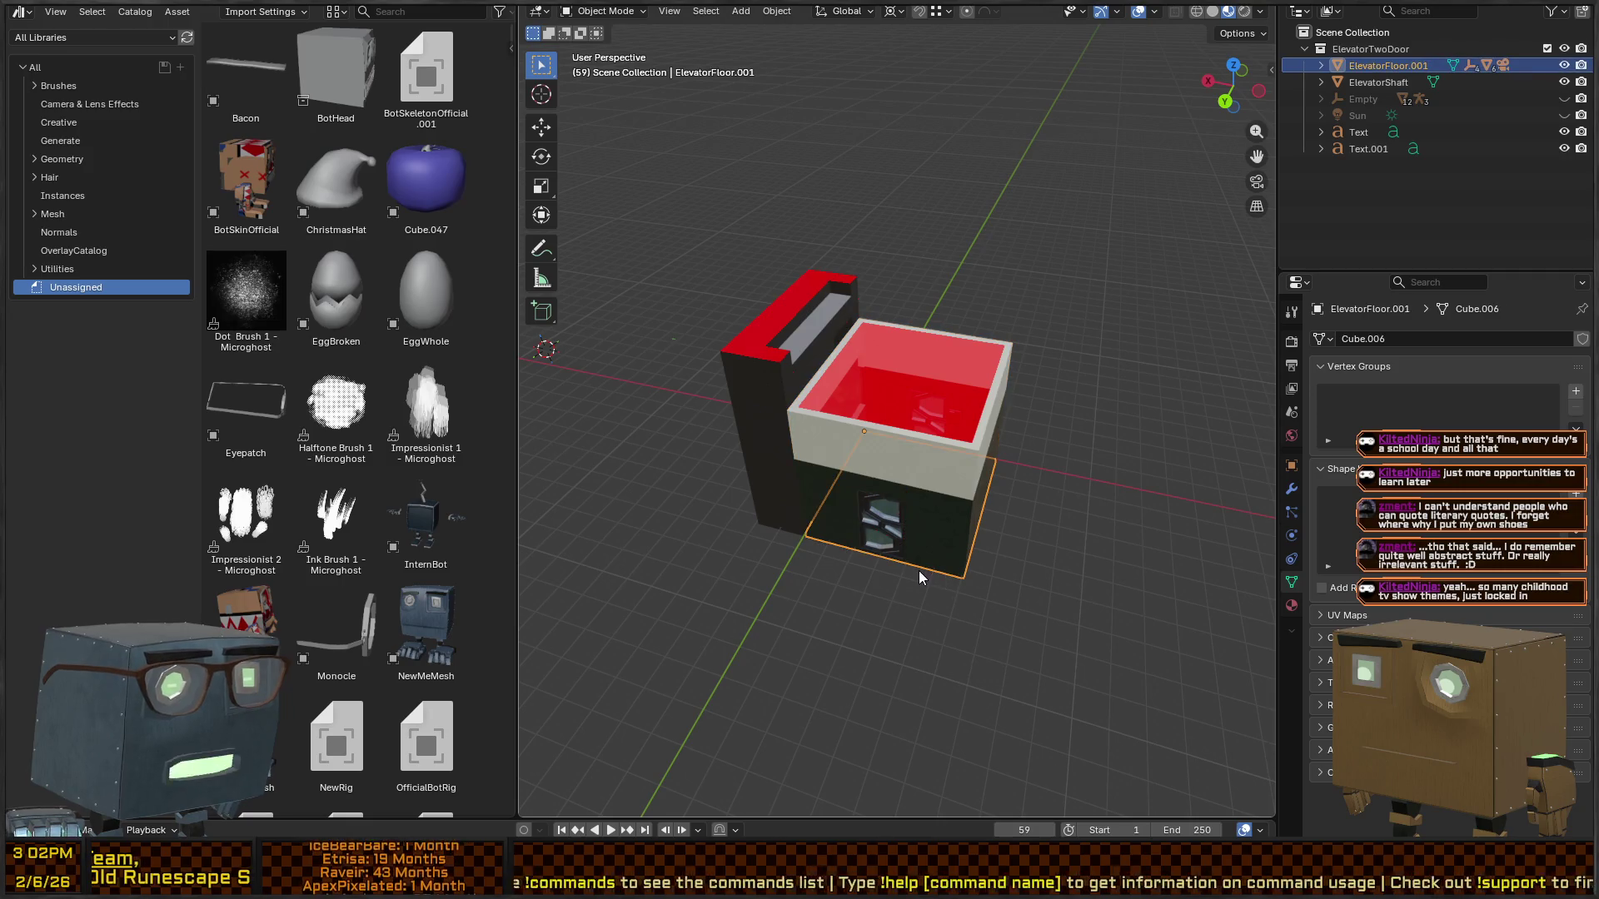
{"action": "left_click", "coordinate": [676, 339]}
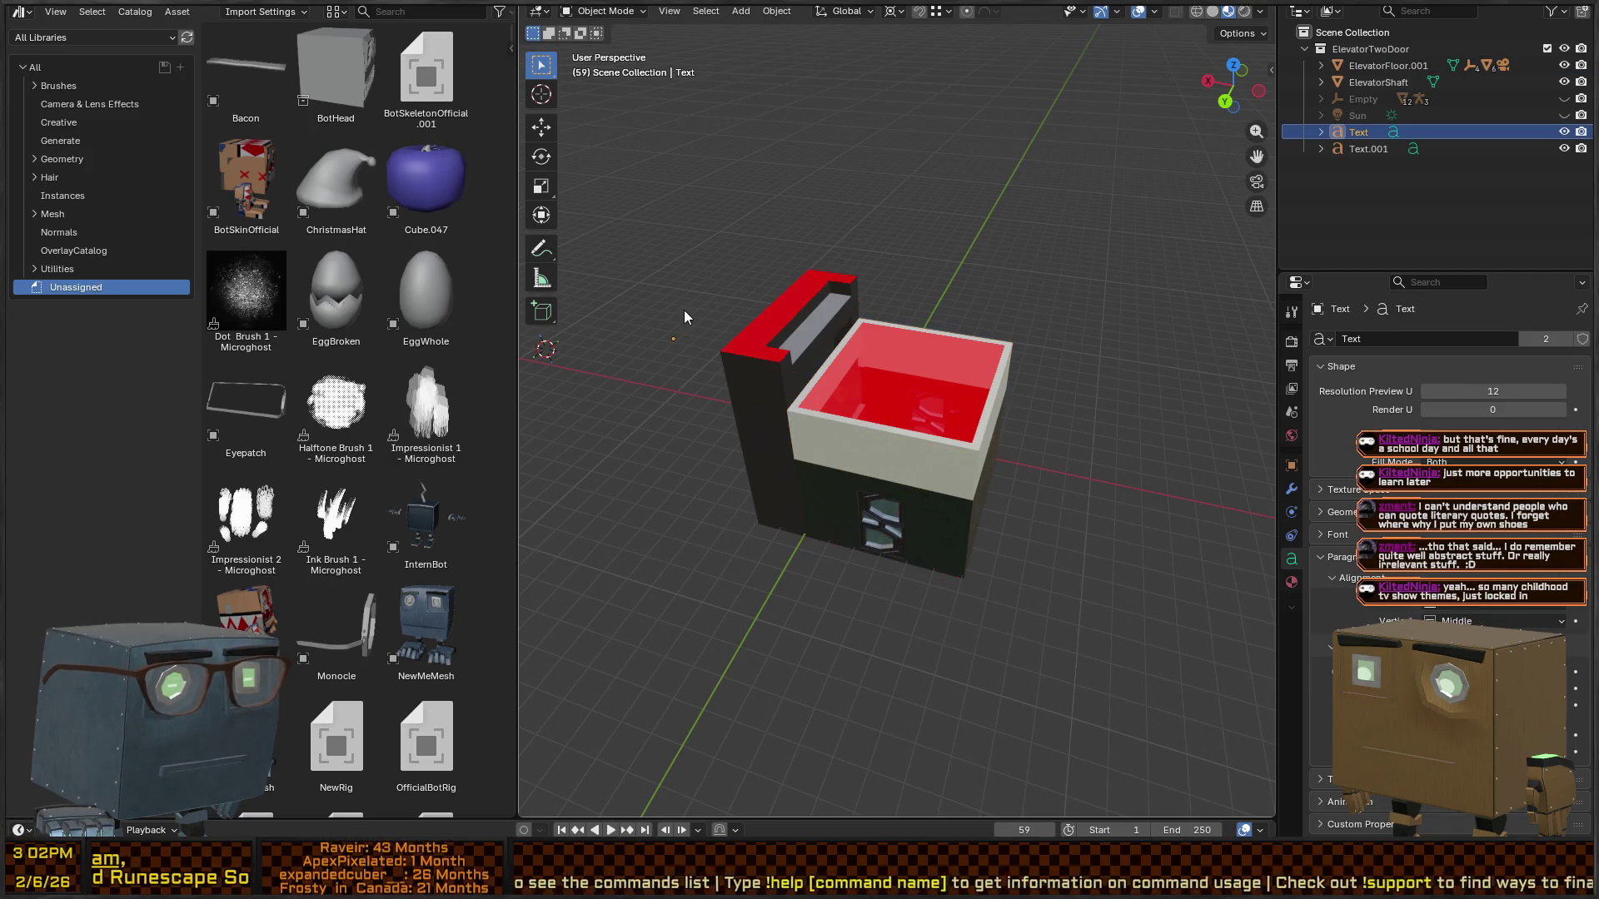
{"action": "scroll", "coordinate": [911, 354], "scroll_direction": "up", "scroll_amount": 5}
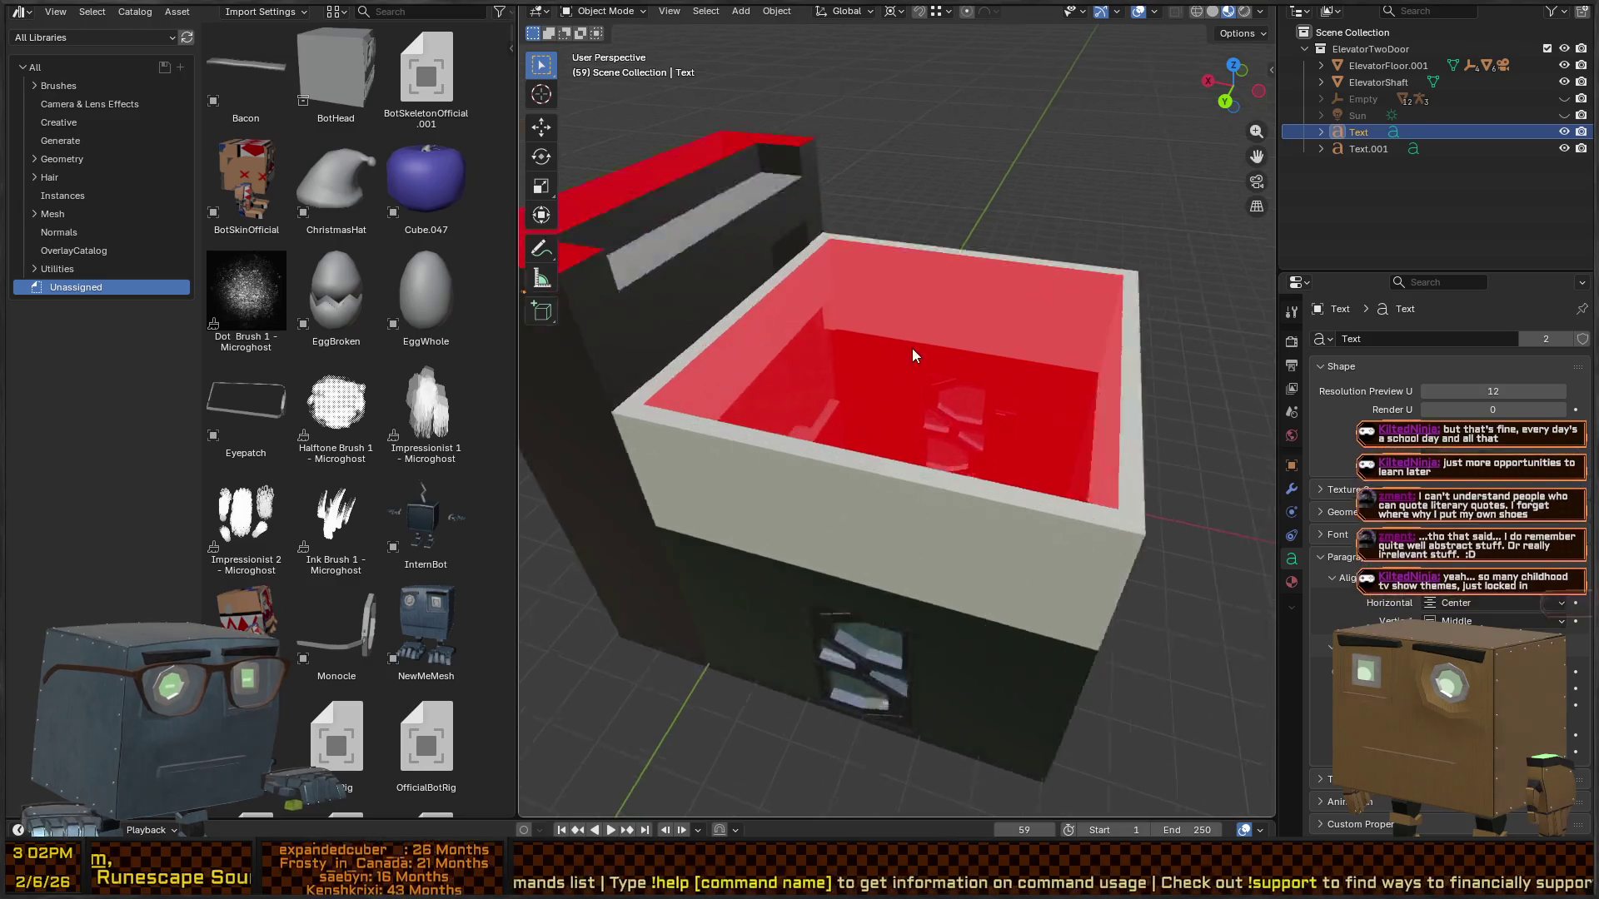
{"action": "scroll", "coordinate": [939, 376], "scroll_direction": "up", "scroll_amount": 4}
{"action": "scroll", "coordinate": [939, 376], "scroll_direction": "down", "scroll_amount": 5}
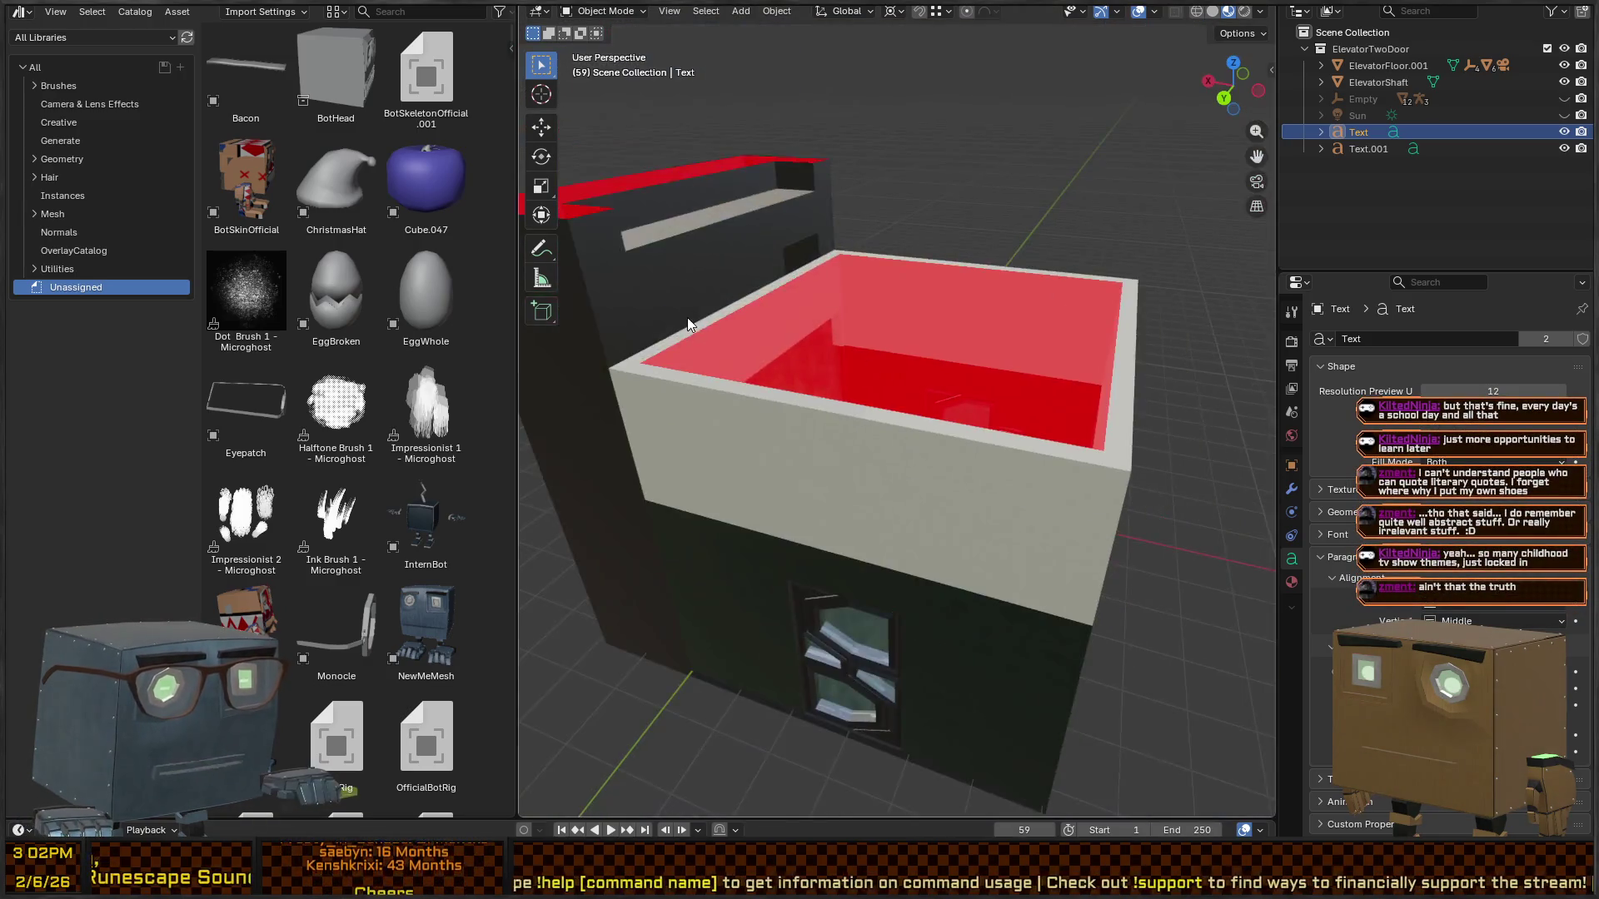
{"action": "key", "text": "KP_Decimal"}
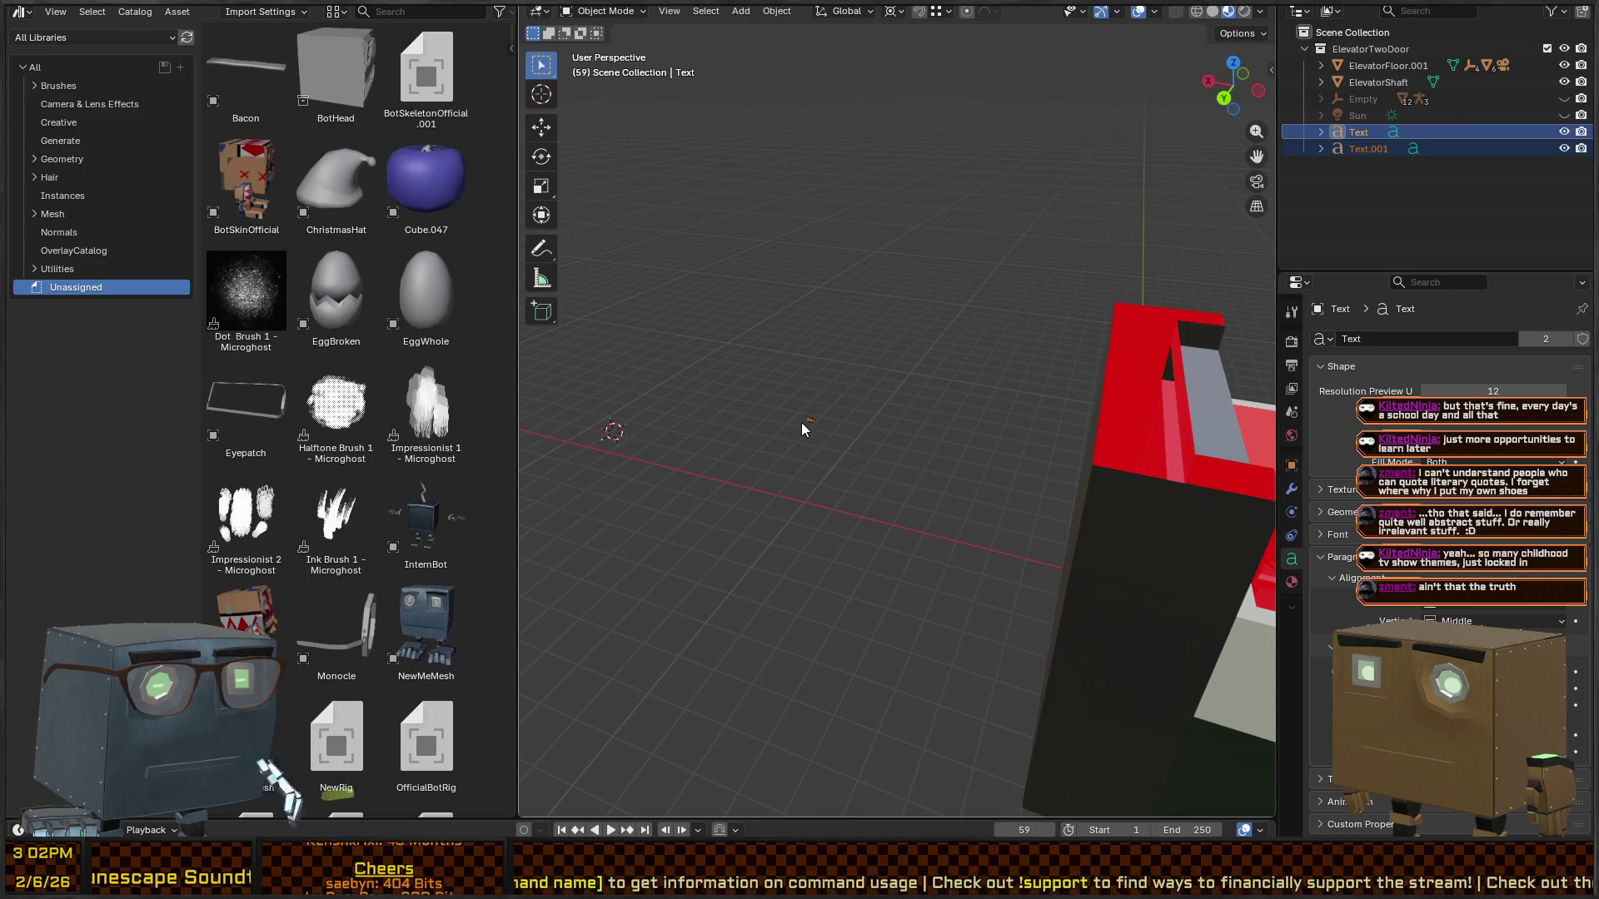
{"action": "mouse_move", "coordinate": [801, 422]}
{"action": "left_mouse_down"}
{"action": "mouse_move", "coordinate": [888, 402]}
{"action": "mouse_move", "coordinate": [621, 526]}
{"action": "left_mouse_up"}
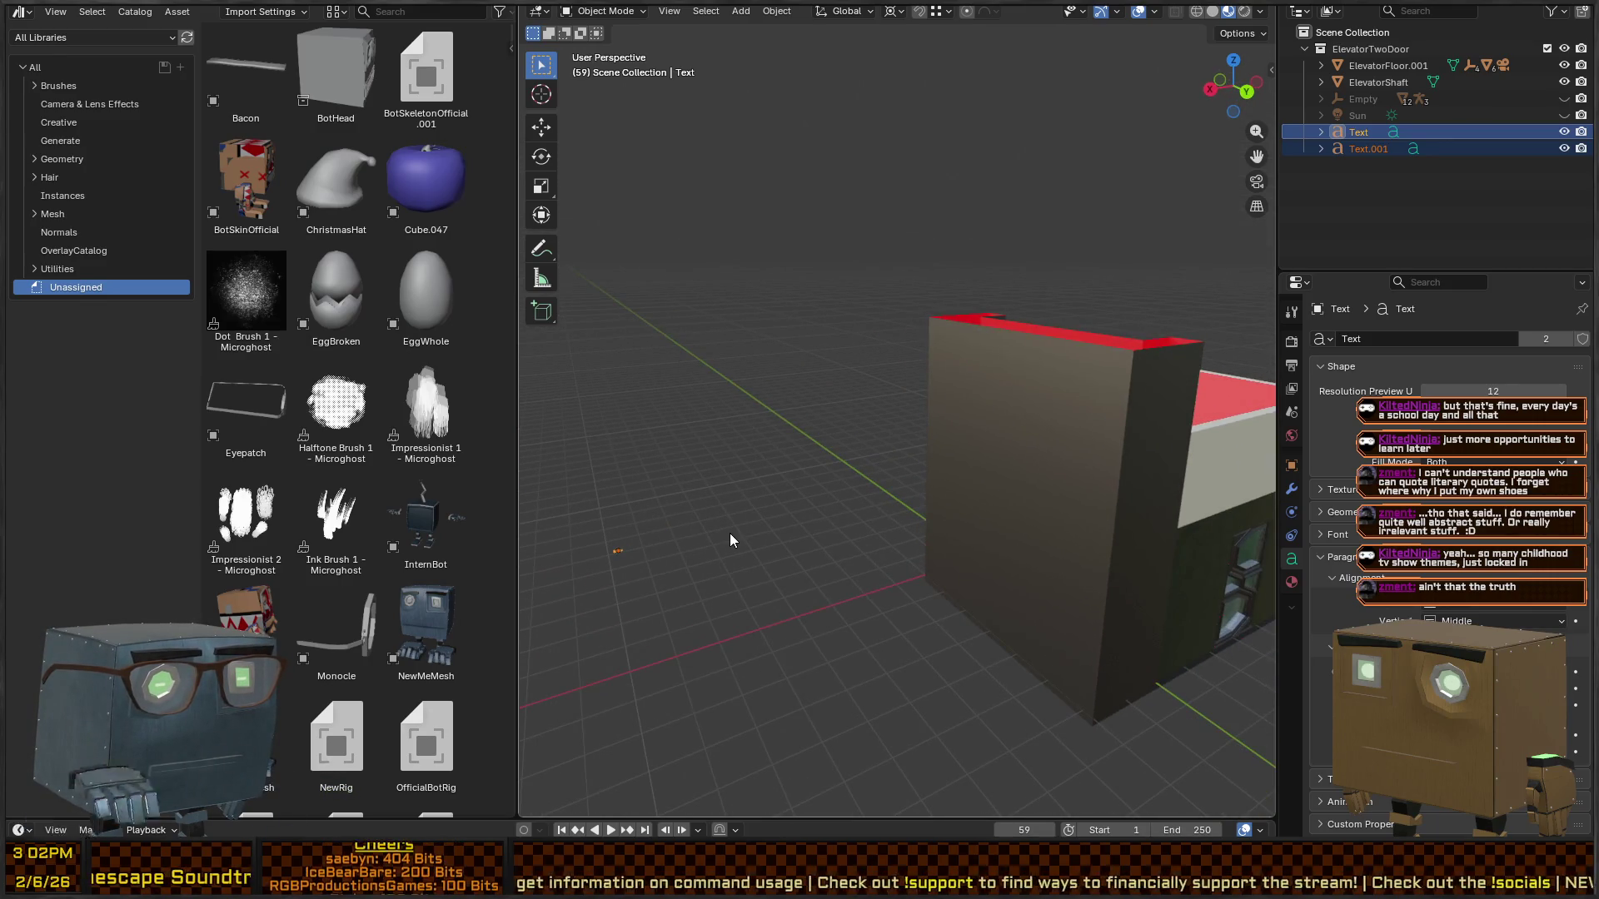
- Clear the Text object's location, then move it along X to about -2.11 m
{"action": "key", "text": "alt+g"}
{"action": "mouse_move", "coordinate": [832, 458]}
{"action": "left_mouse_down"}
{"action": "mouse_move", "coordinate": [981, 533]}
{"action": "mouse_move", "coordinate": [541, 415]}
{"action": "mouse_move", "coordinate": [872, 388]}
{"action": "mouse_move", "coordinate": [926, 426]}
{"action": "mouse_move", "coordinate": [746, 408]}
{"action": "left_mouse_up"}
{"action": "scroll", "coordinate": [764, 402], "scroll_direction": "down", "scroll_amount": 5}
{"action": "key", "text": "g"}
{"action": "key", "text": "x"}
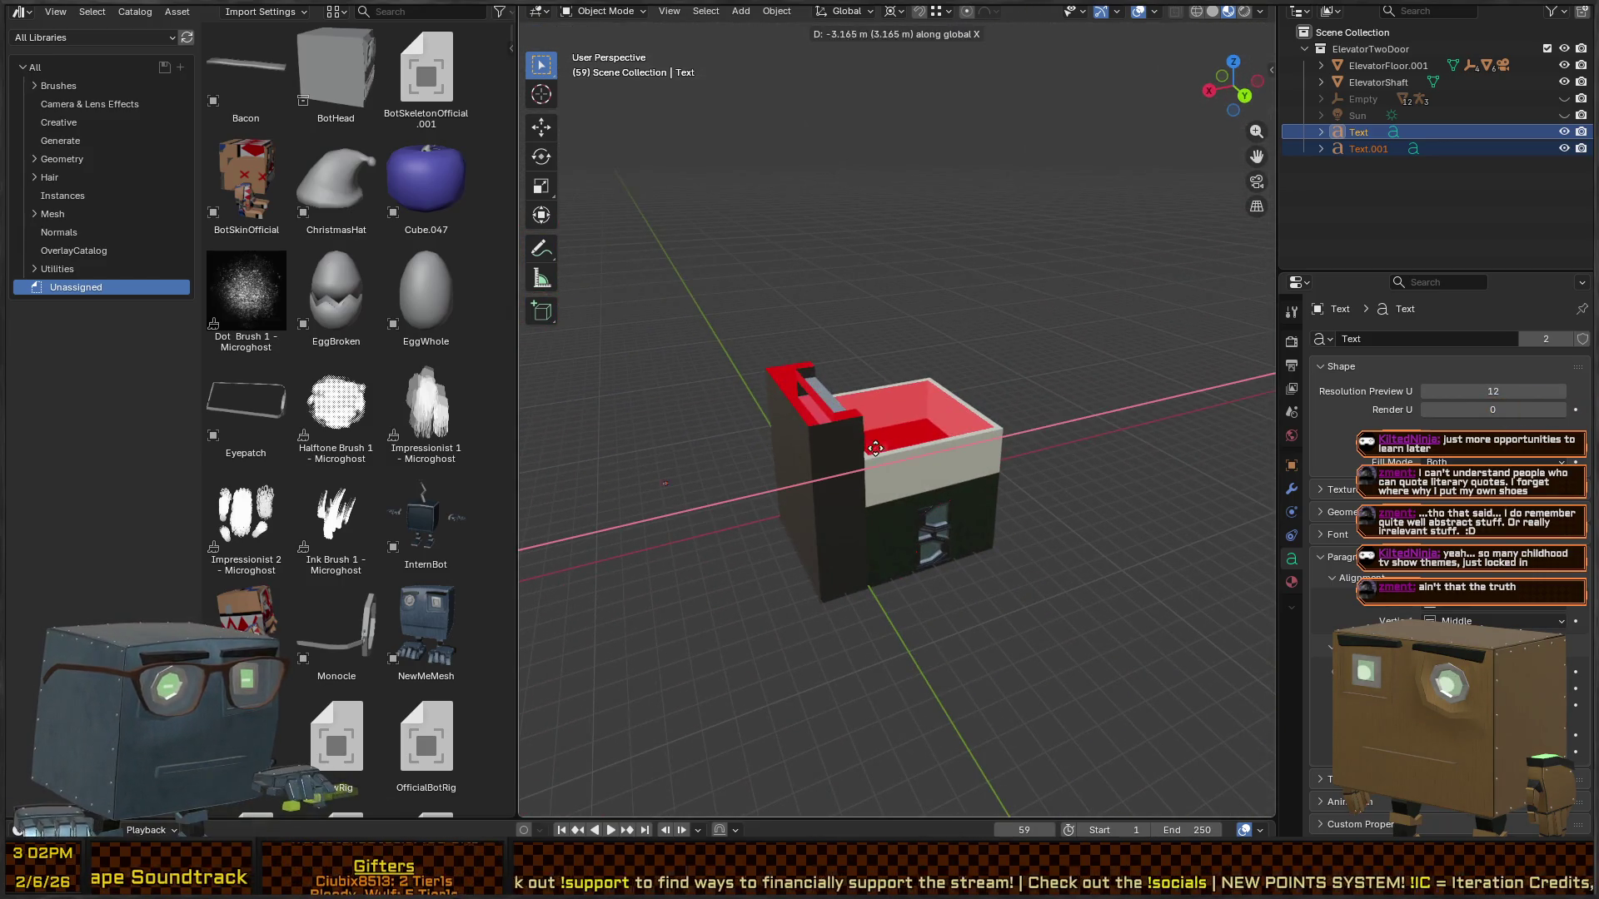
{"action": "left_click", "coordinate": [1099, 406]}
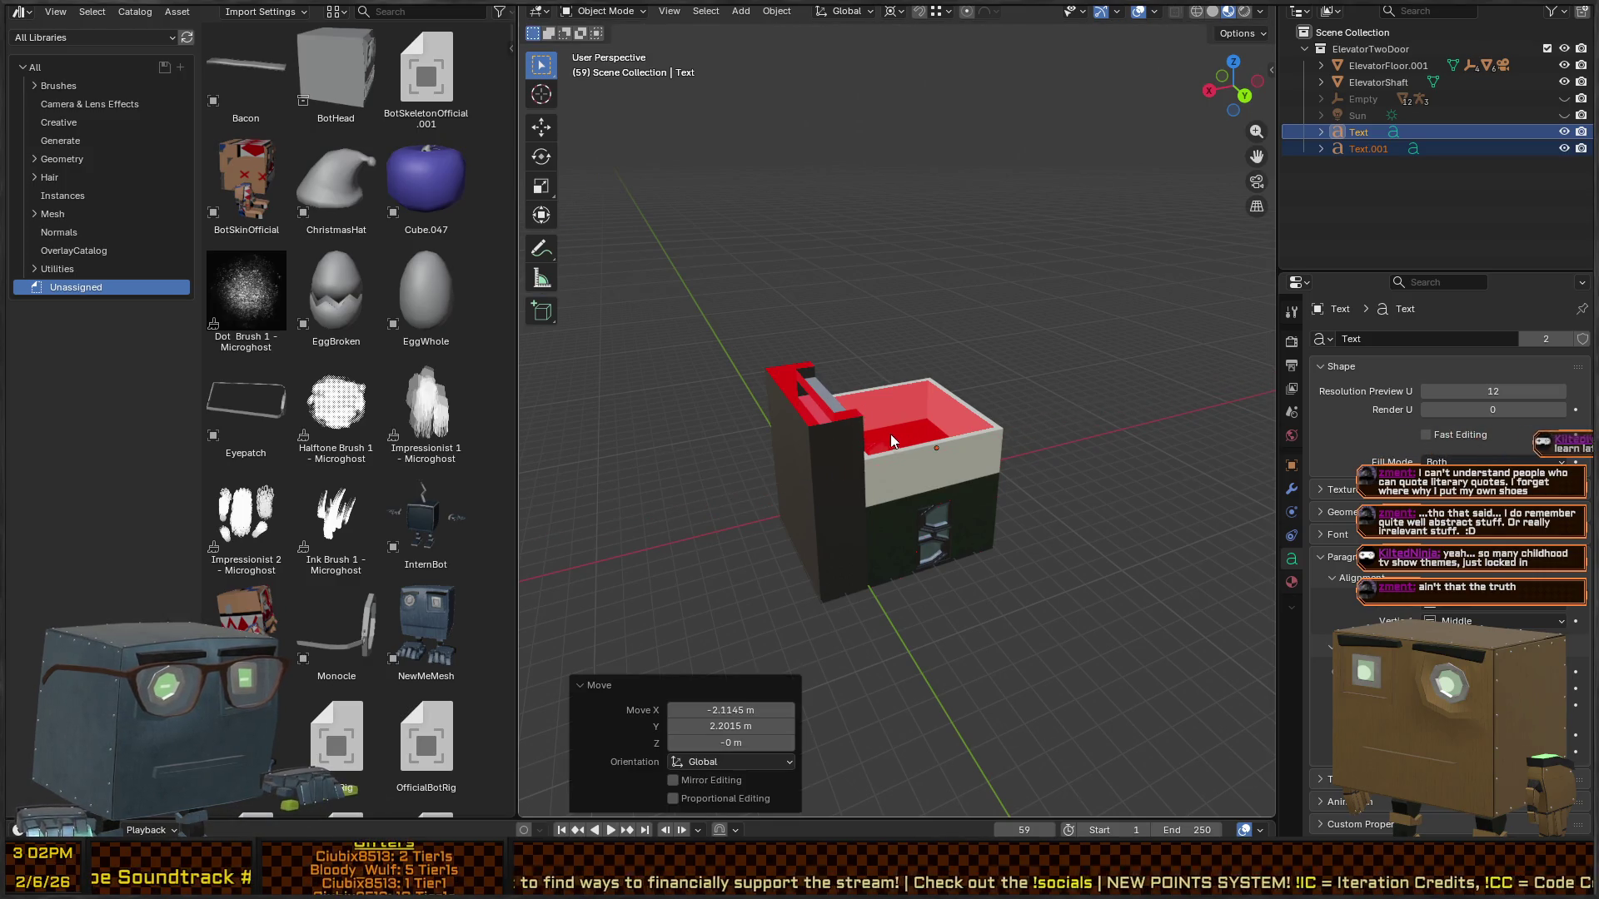
- Slide the Studio text toward the door's wooden board along locked Z and Y axes
{"action": "key", "text": "KP_Decimal"}
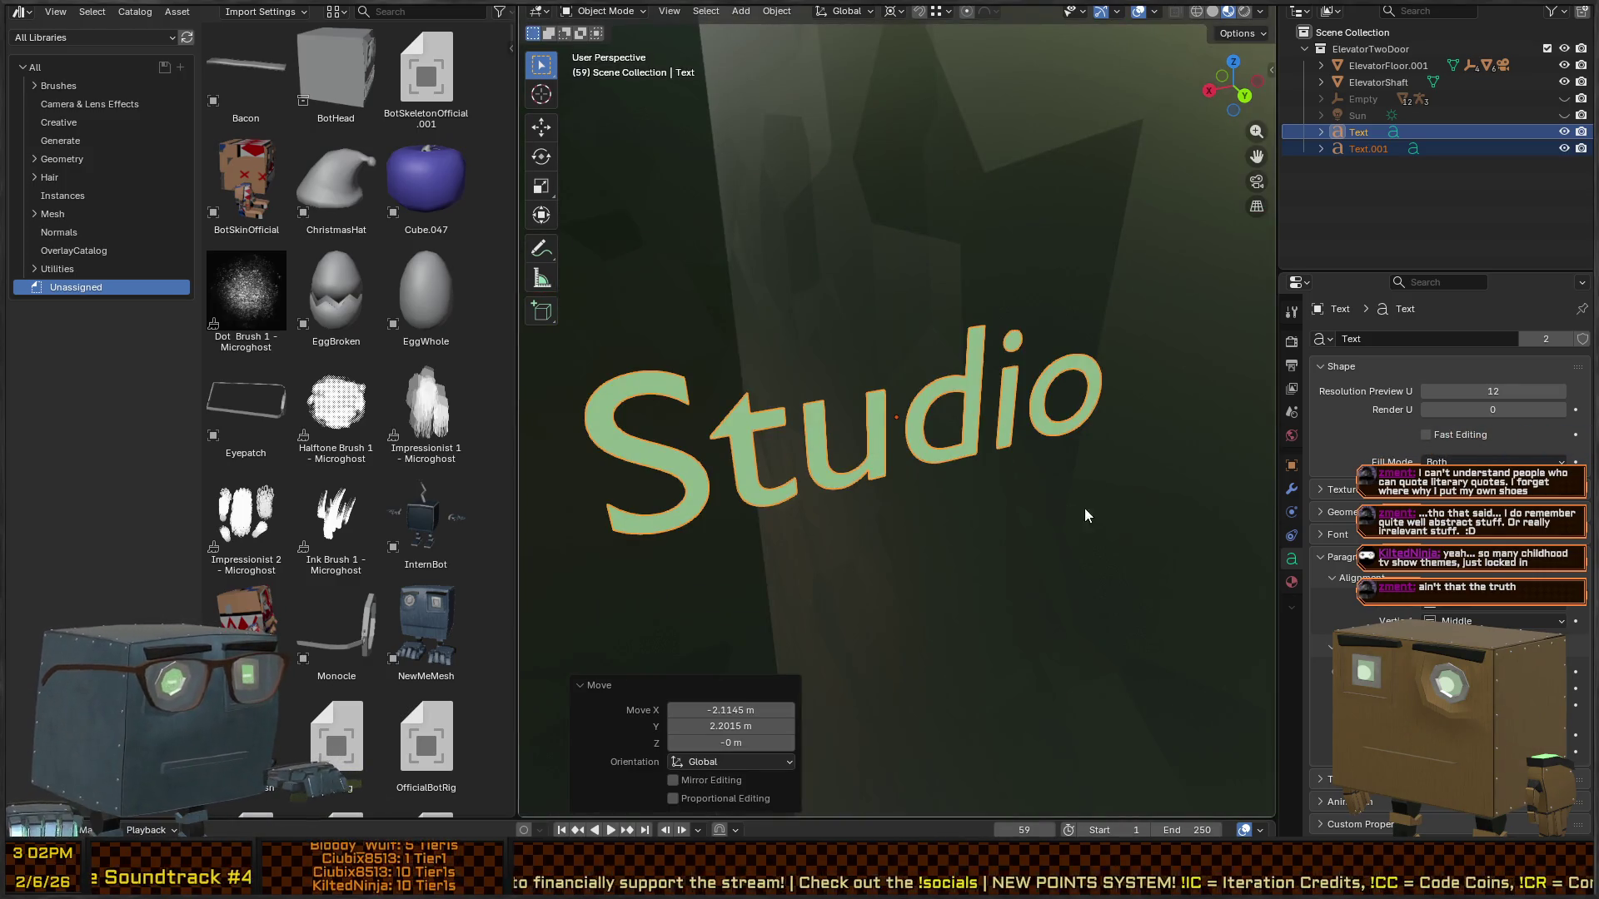
{"action": "scroll", "coordinate": [1085, 516], "scroll_direction": "down", "scroll_amount": 5}
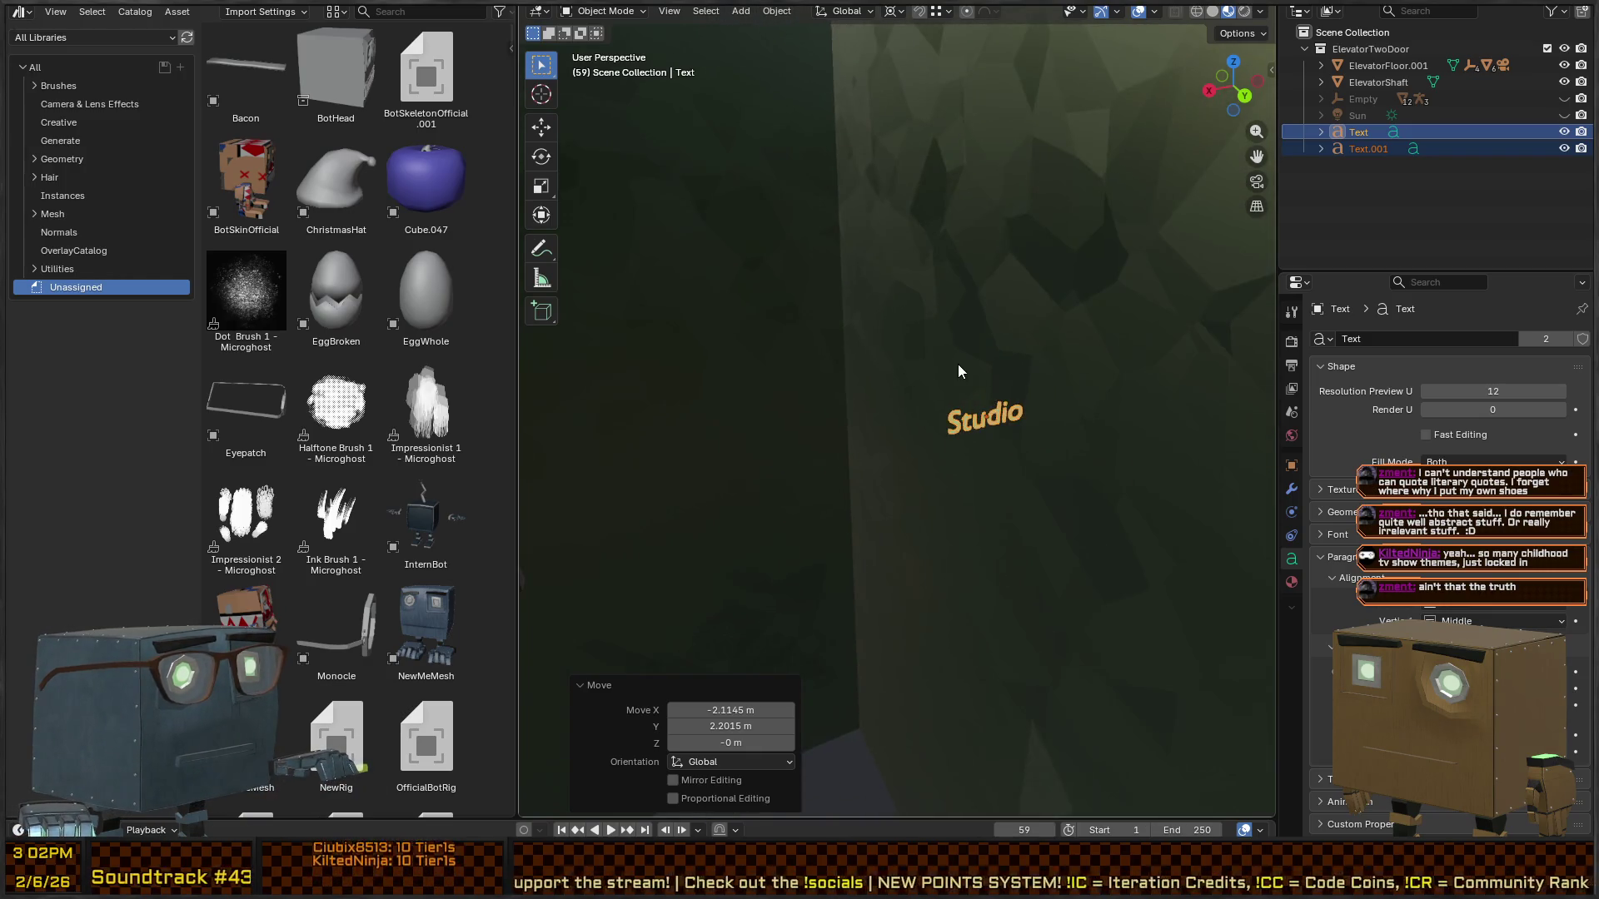
{"action": "key", "text": "g"}
{"action": "key", "text": "z"}
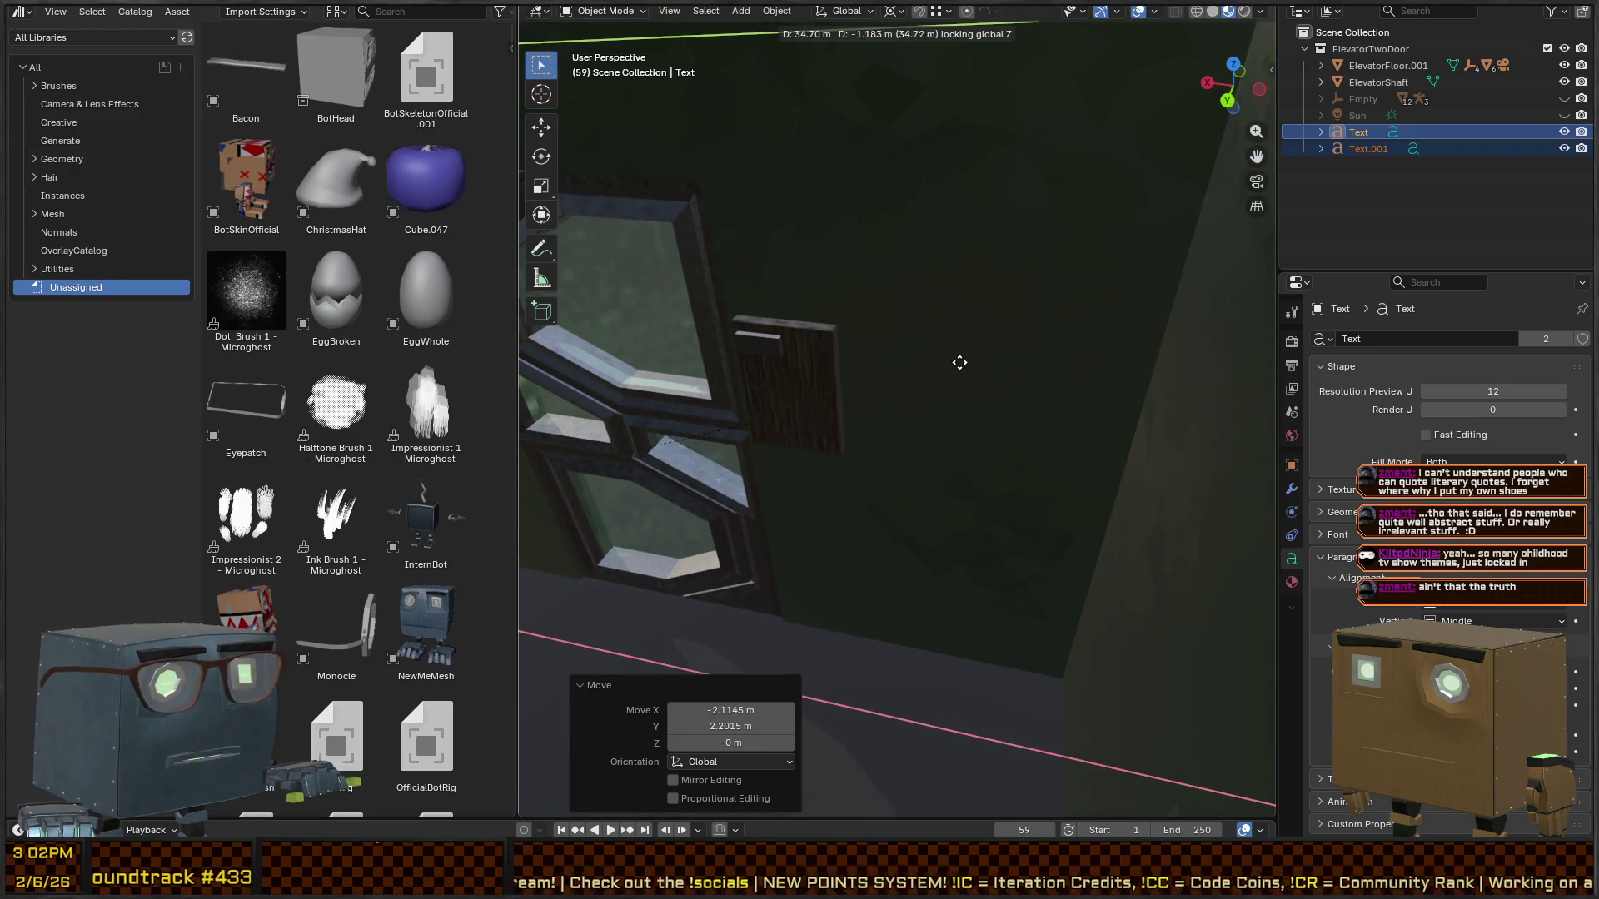
{"action": "scroll", "coordinate": [978, 428], "scroll_direction": "up", "scroll_amount": 3}
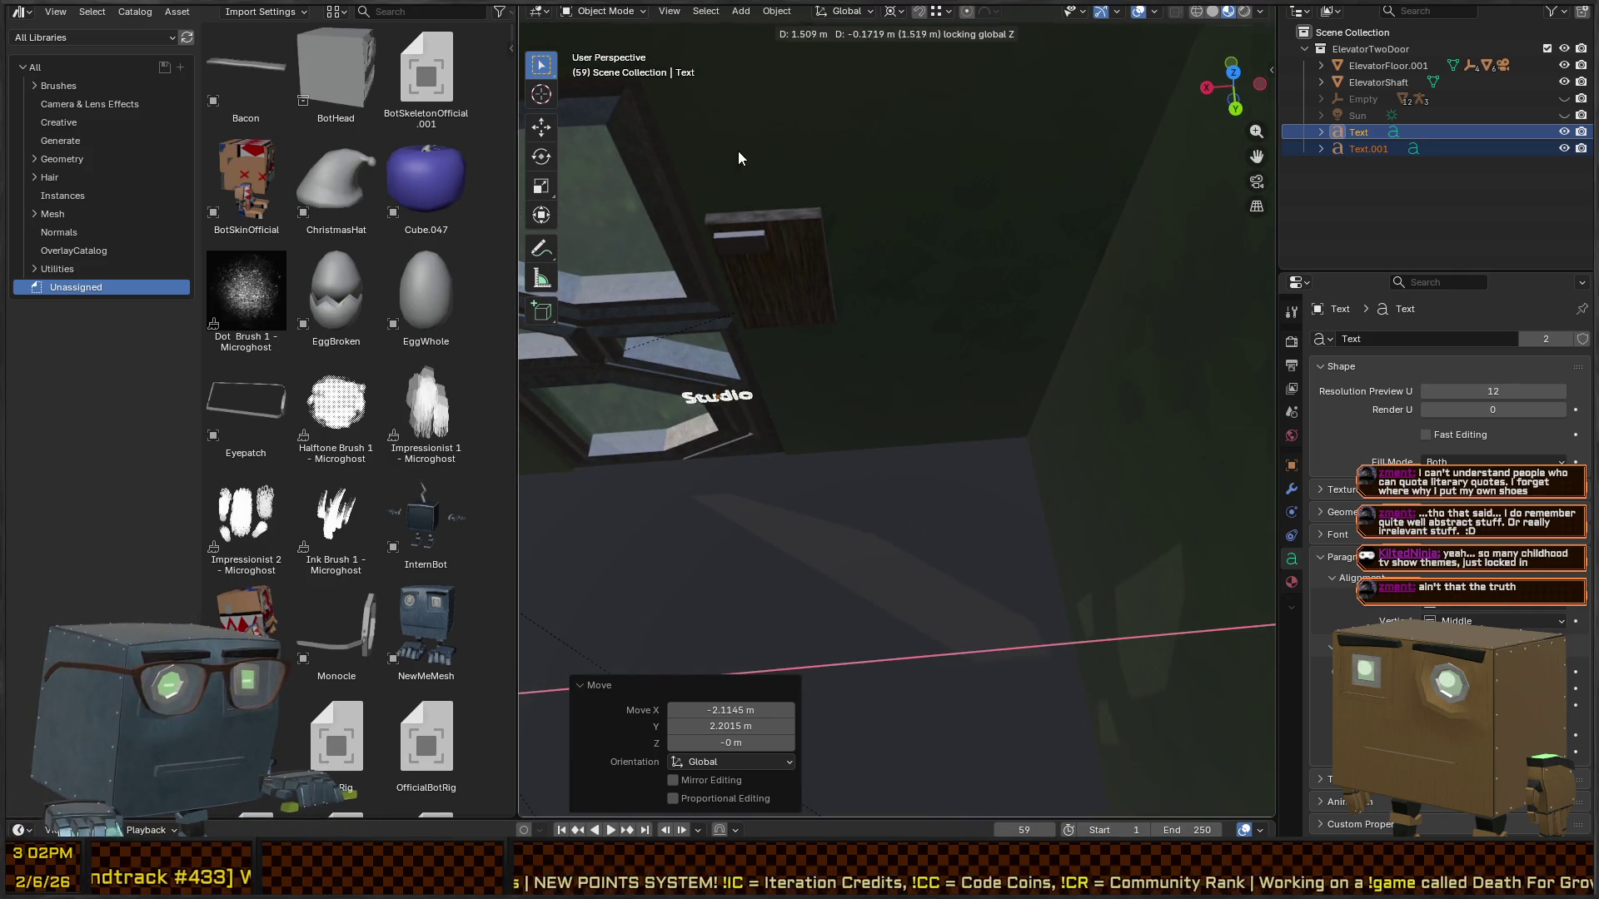
{"action": "left_click", "coordinate": [739, 159]}
{"action": "key", "text": "g"}
{"action": "key", "text": "y"}
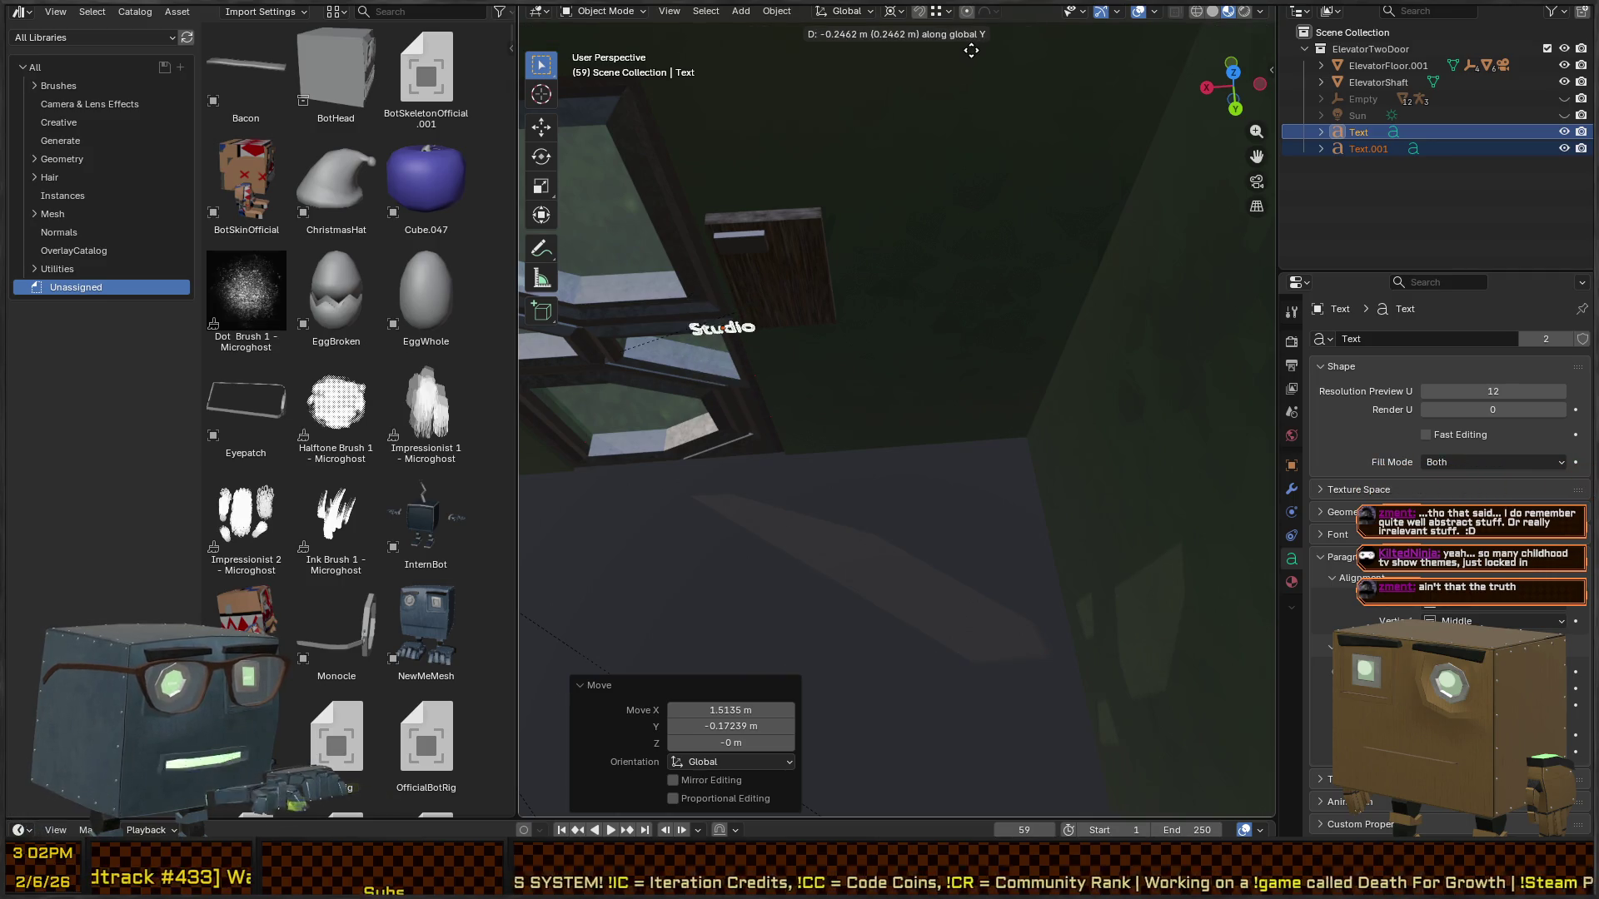
{"action": "left_click", "coordinate": [980, 140]}
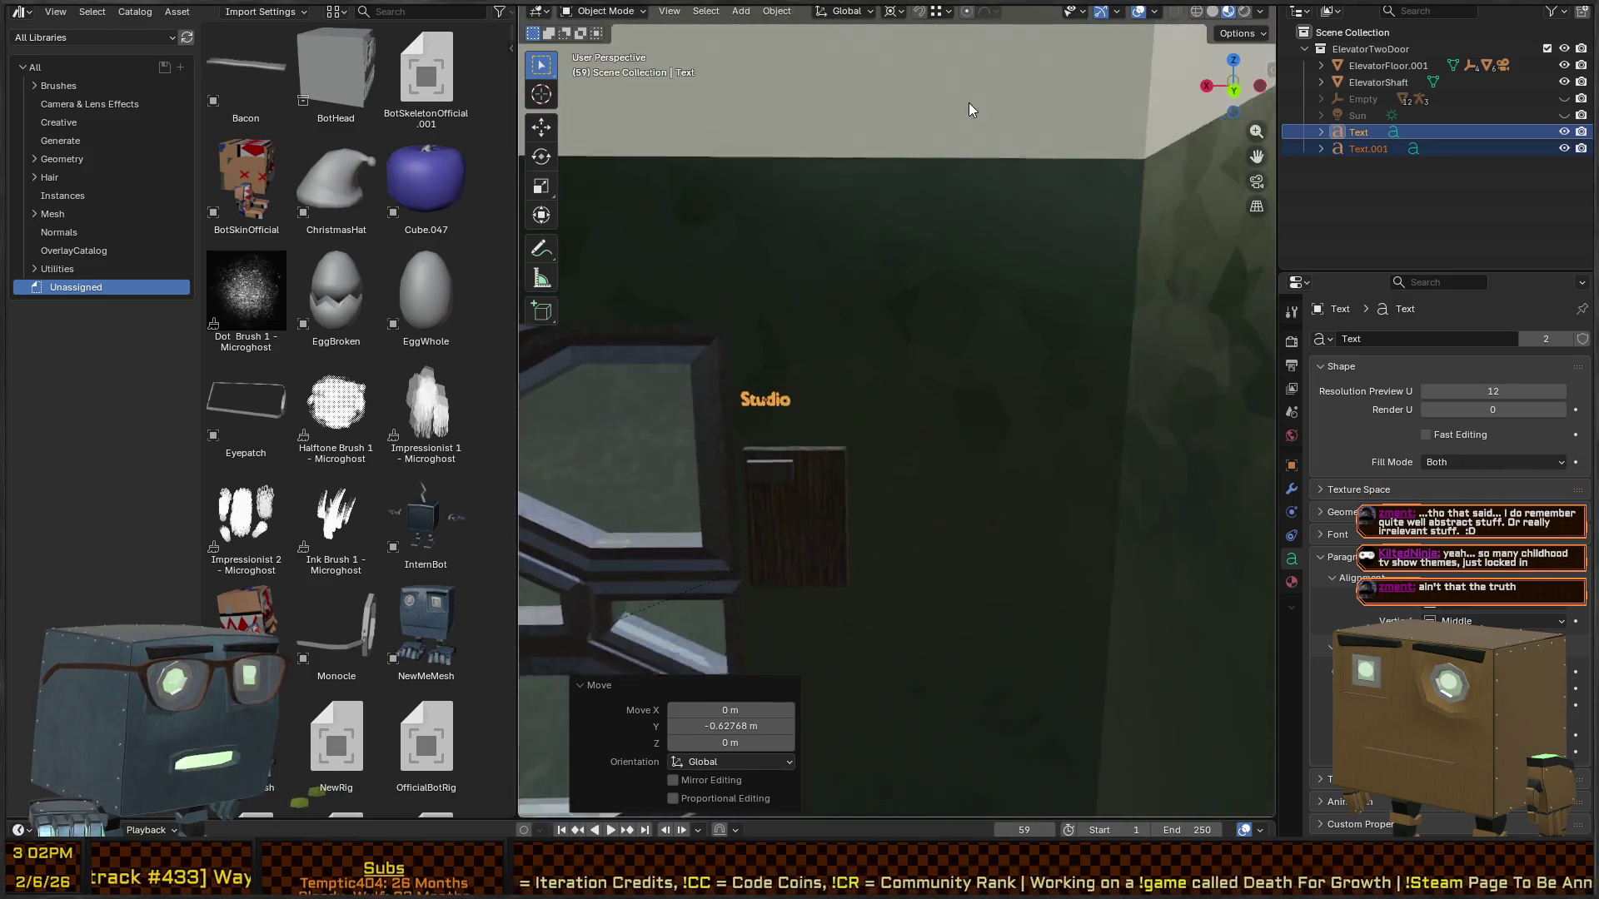
- Reposition the Studio text onto the wooden board beside the elevator door
{"action": "key", "text": "KP_Decimal"}
{"action": "scroll", "coordinate": [805, 251], "scroll_direction": "down", "scroll_amount": 4}
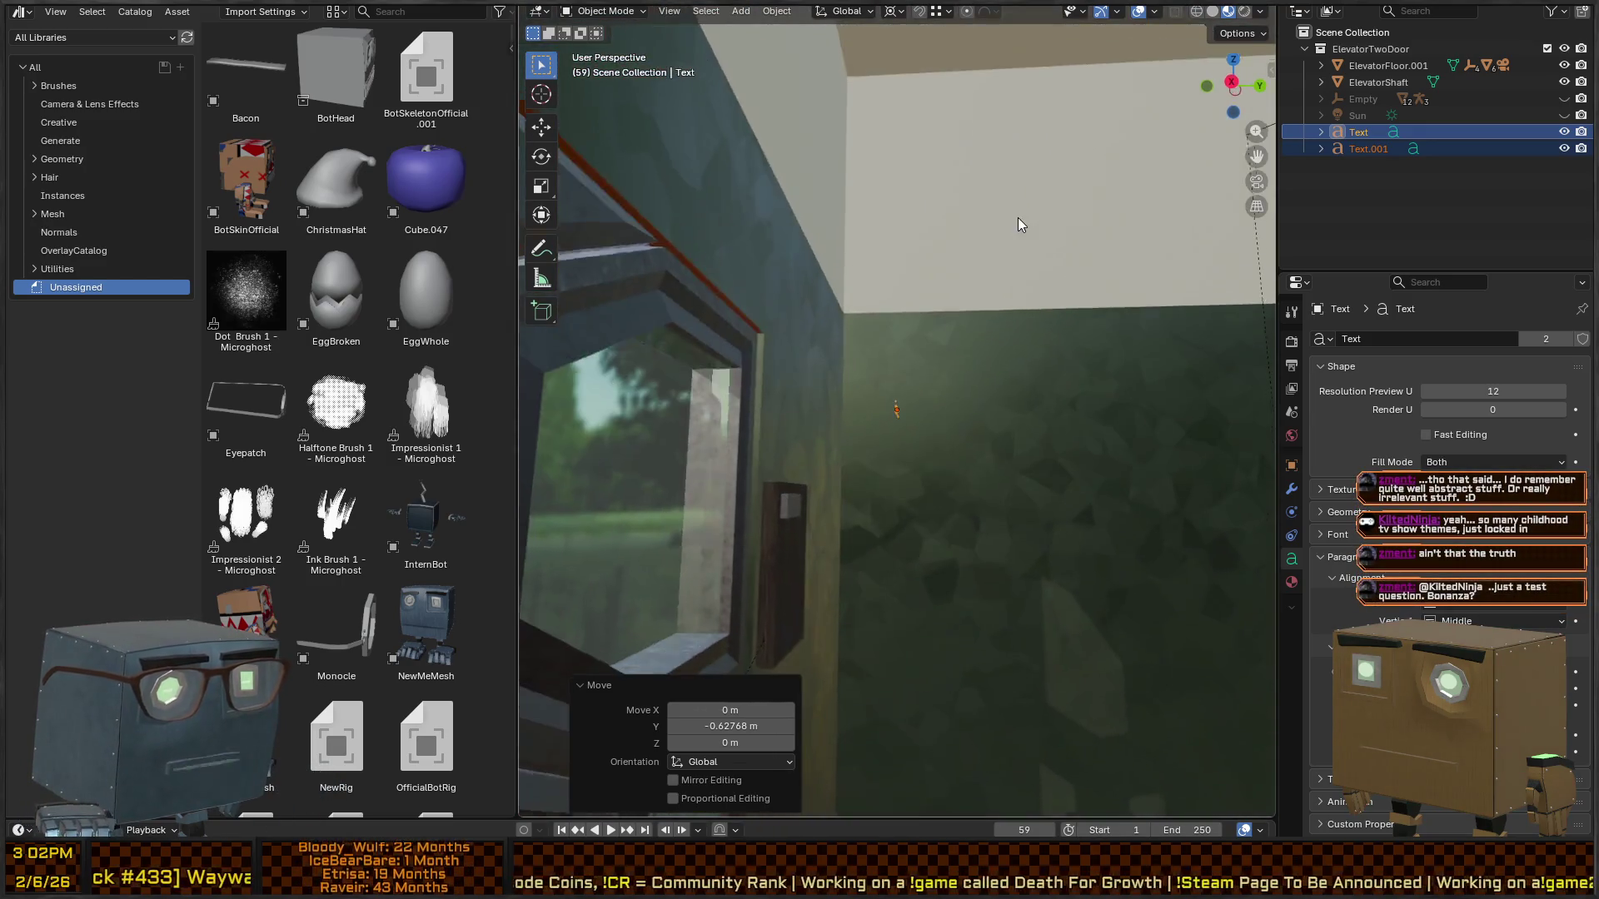
{"action": "key", "text": "g"}
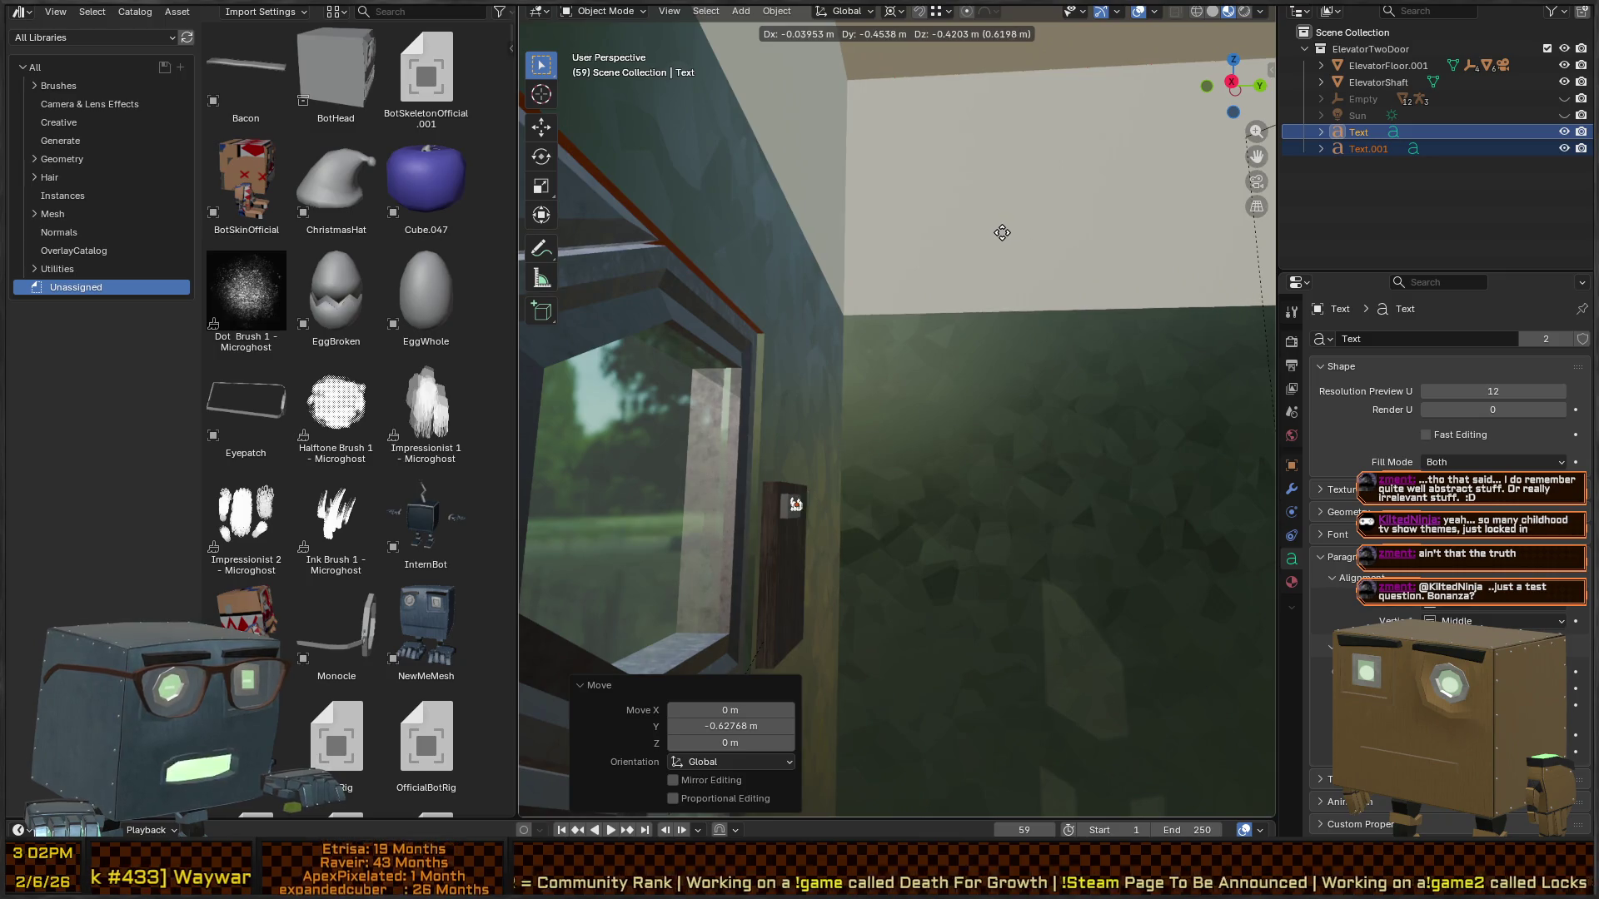
{"action": "left_click", "coordinate": [1002, 232]}
{"action": "key", "text": "KP_Decimal"}
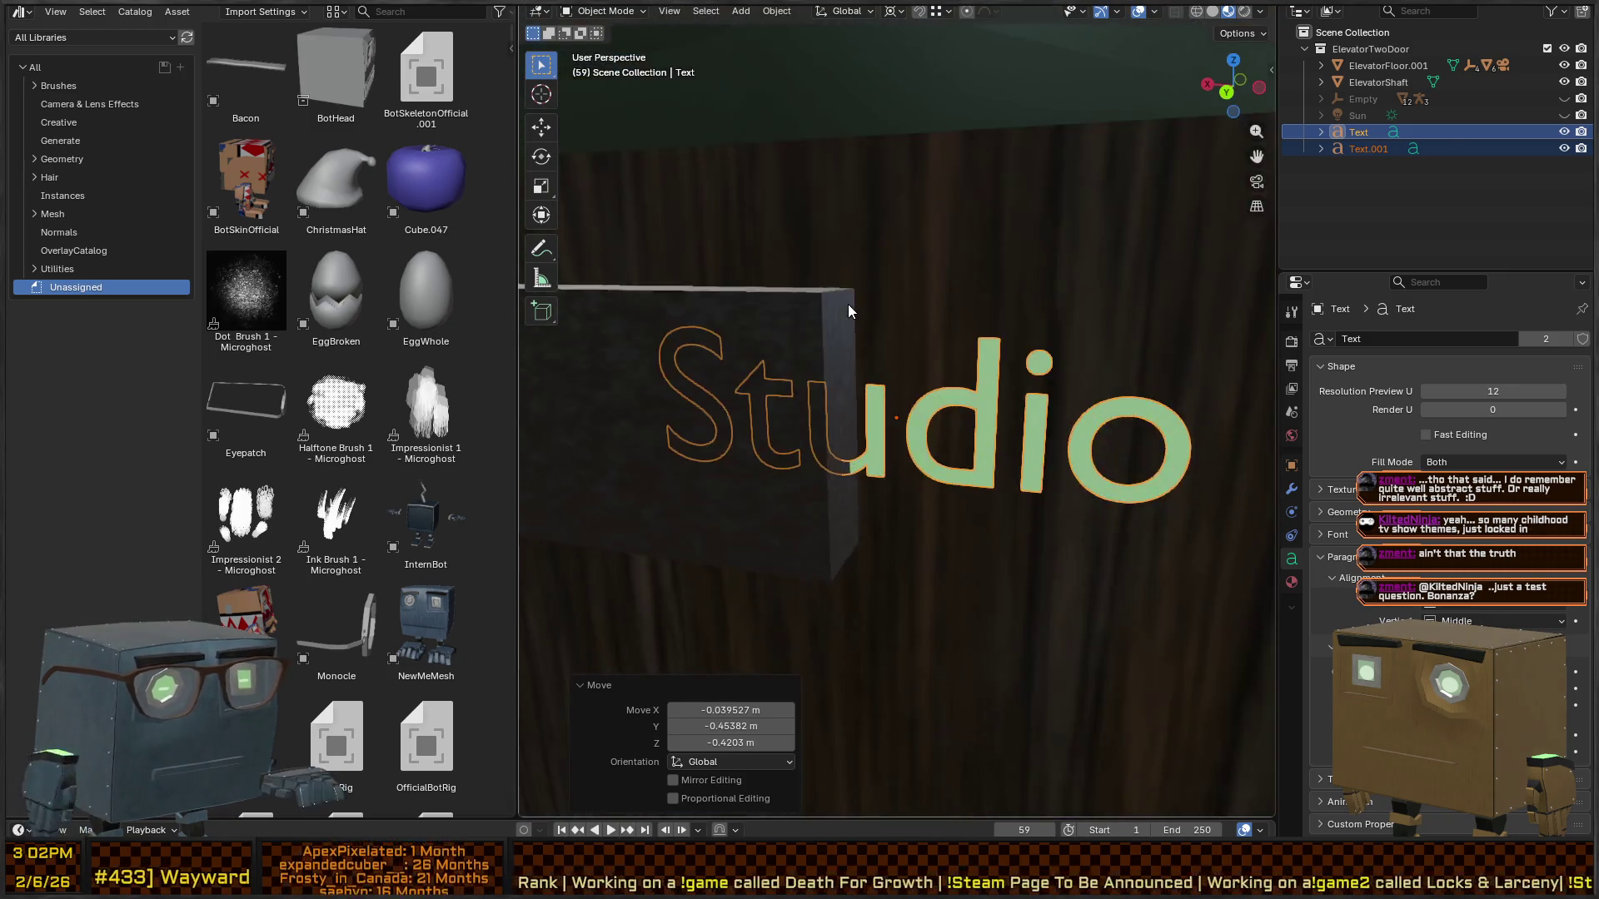
{"action": "scroll", "coordinate": [875, 300], "scroll_direction": "down", "scroll_amount": 3}
{"action": "key", "text": "g"}
{"action": "key", "text": "z"}
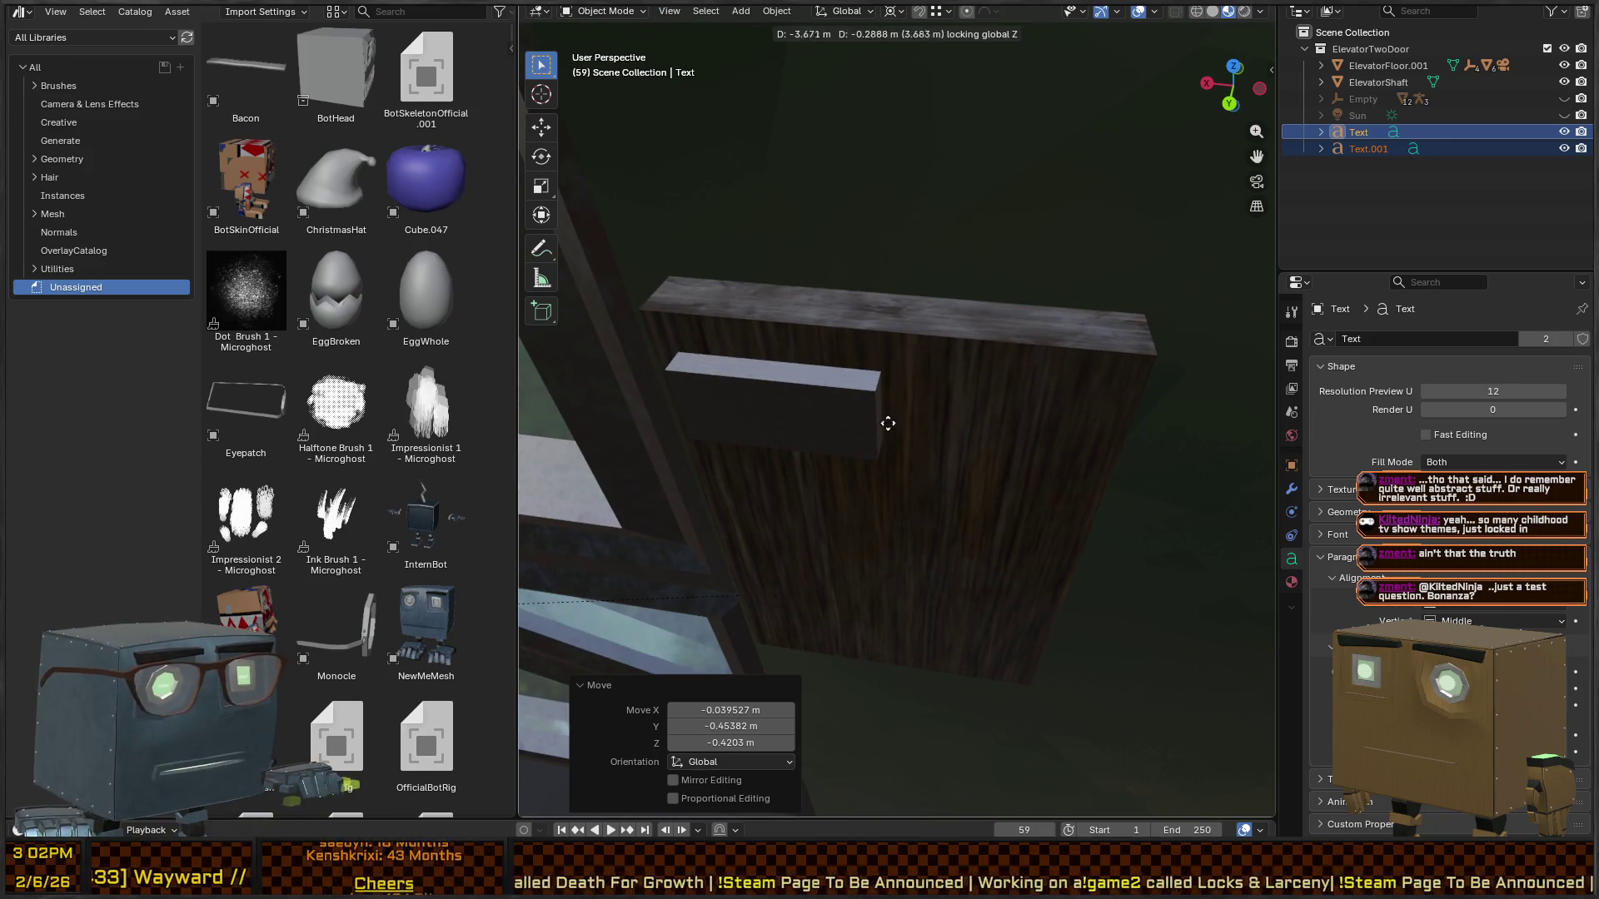
{"action": "key", "text": "Escape"}
{"action": "scroll", "coordinate": [951, 327], "scroll_direction": "down", "scroll_amount": 4}
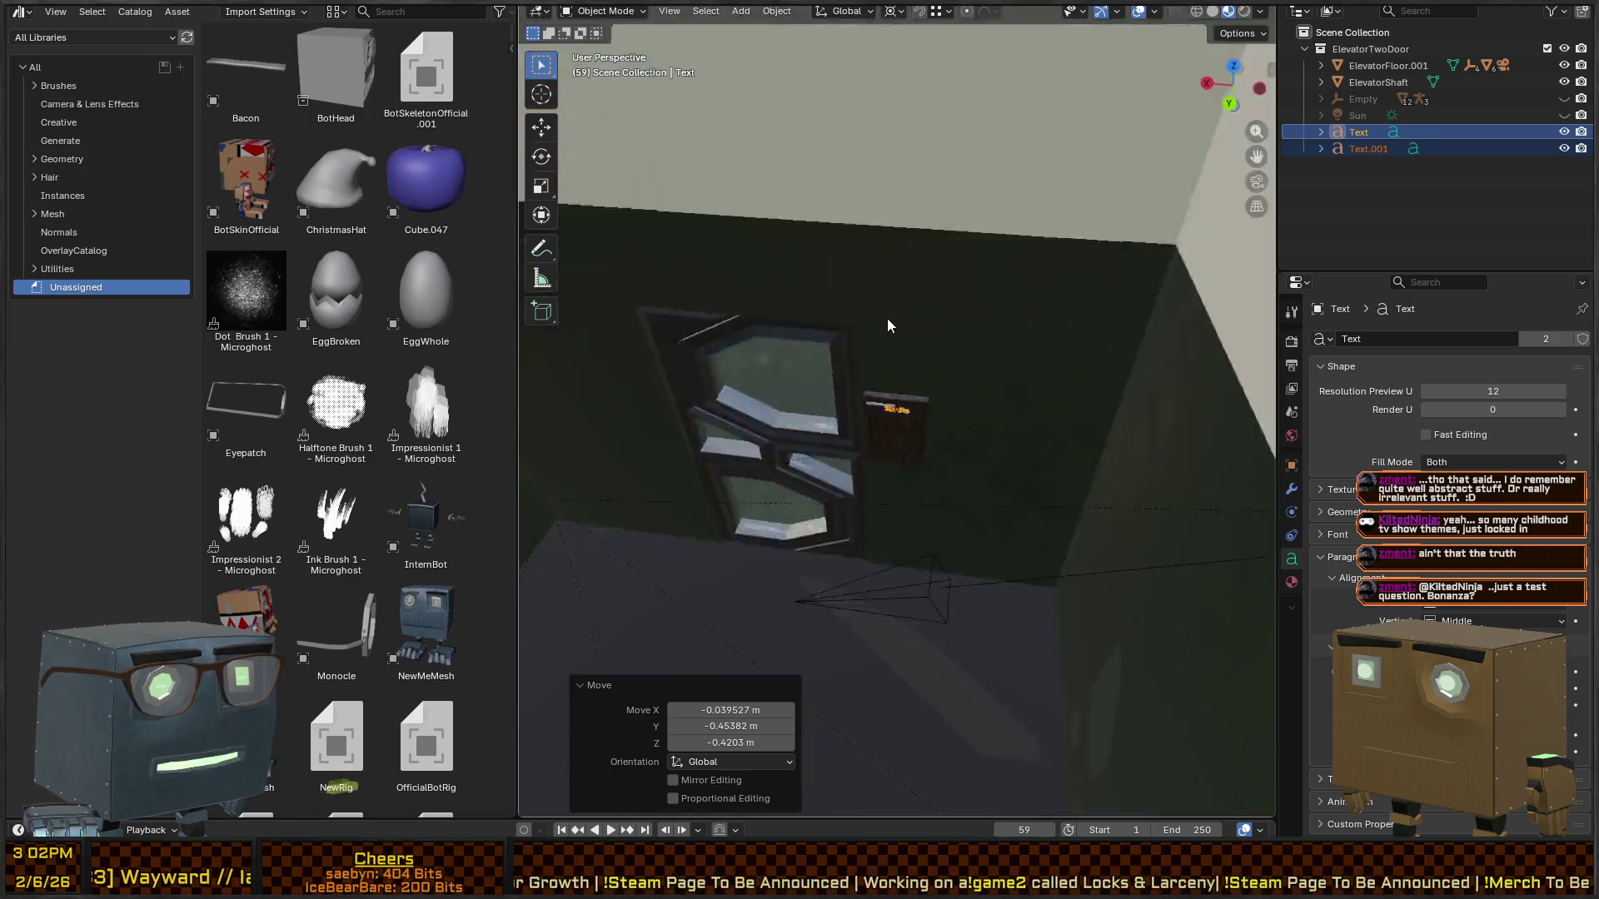
{"action": "scroll", "coordinate": [922, 433], "scroll_direction": "up", "scroll_amount": 5}
- Nudge the Studio text slightly down-left on the board and apply its scale
{"action": "key", "text": "g"}
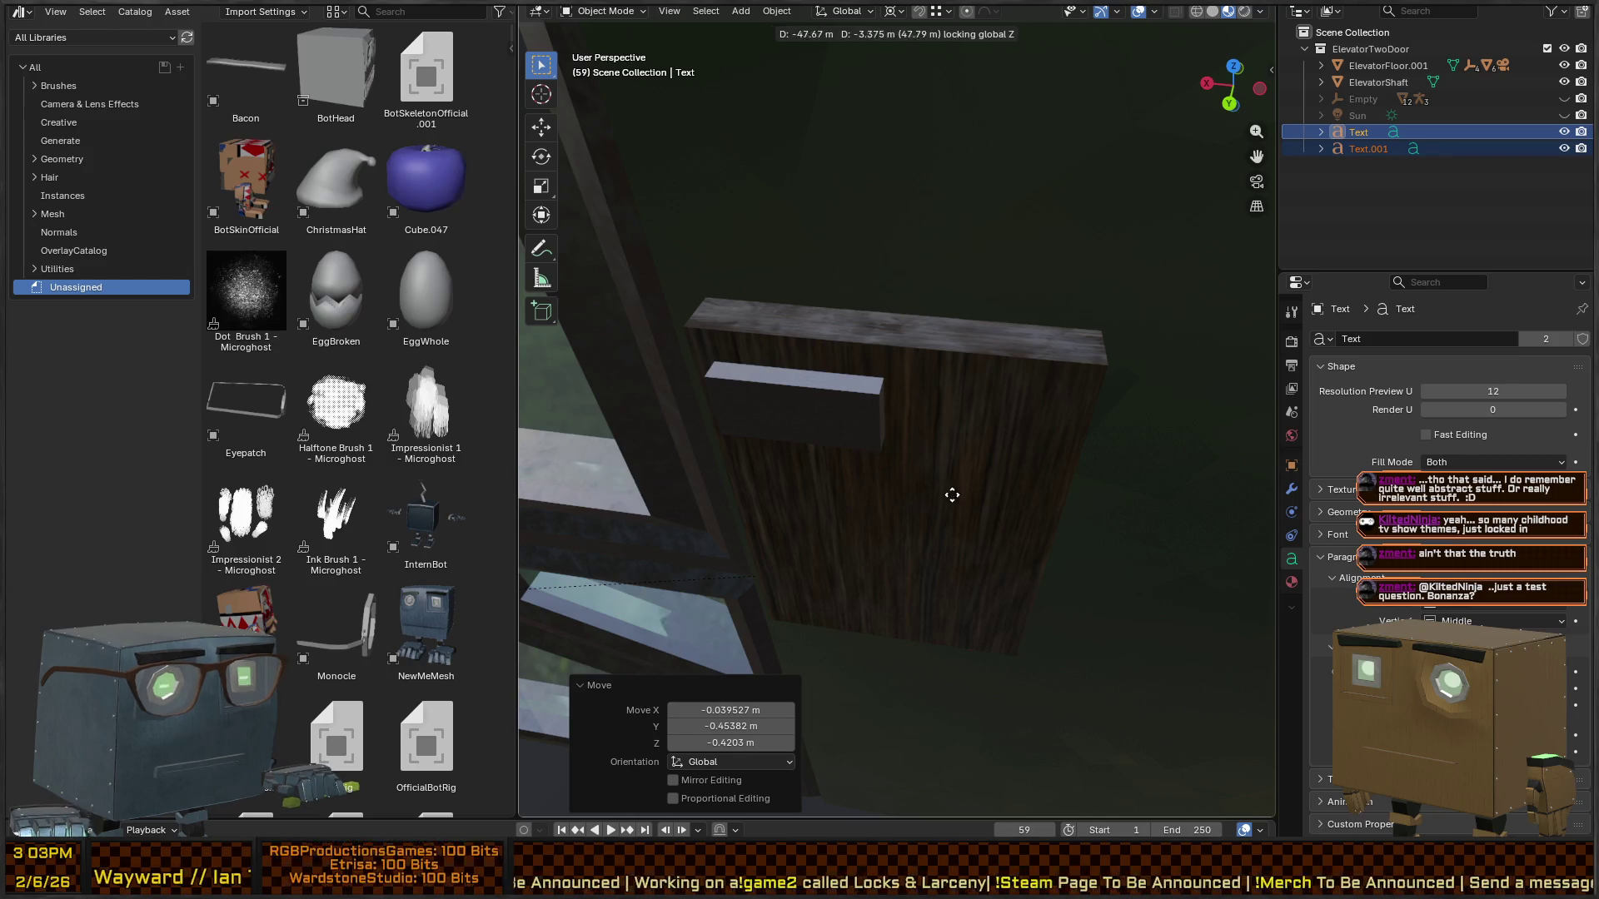
{"action": "key", "text": "Escape"}
{"action": "scroll", "coordinate": [1071, 401], "scroll_direction": "down", "scroll_amount": 3}
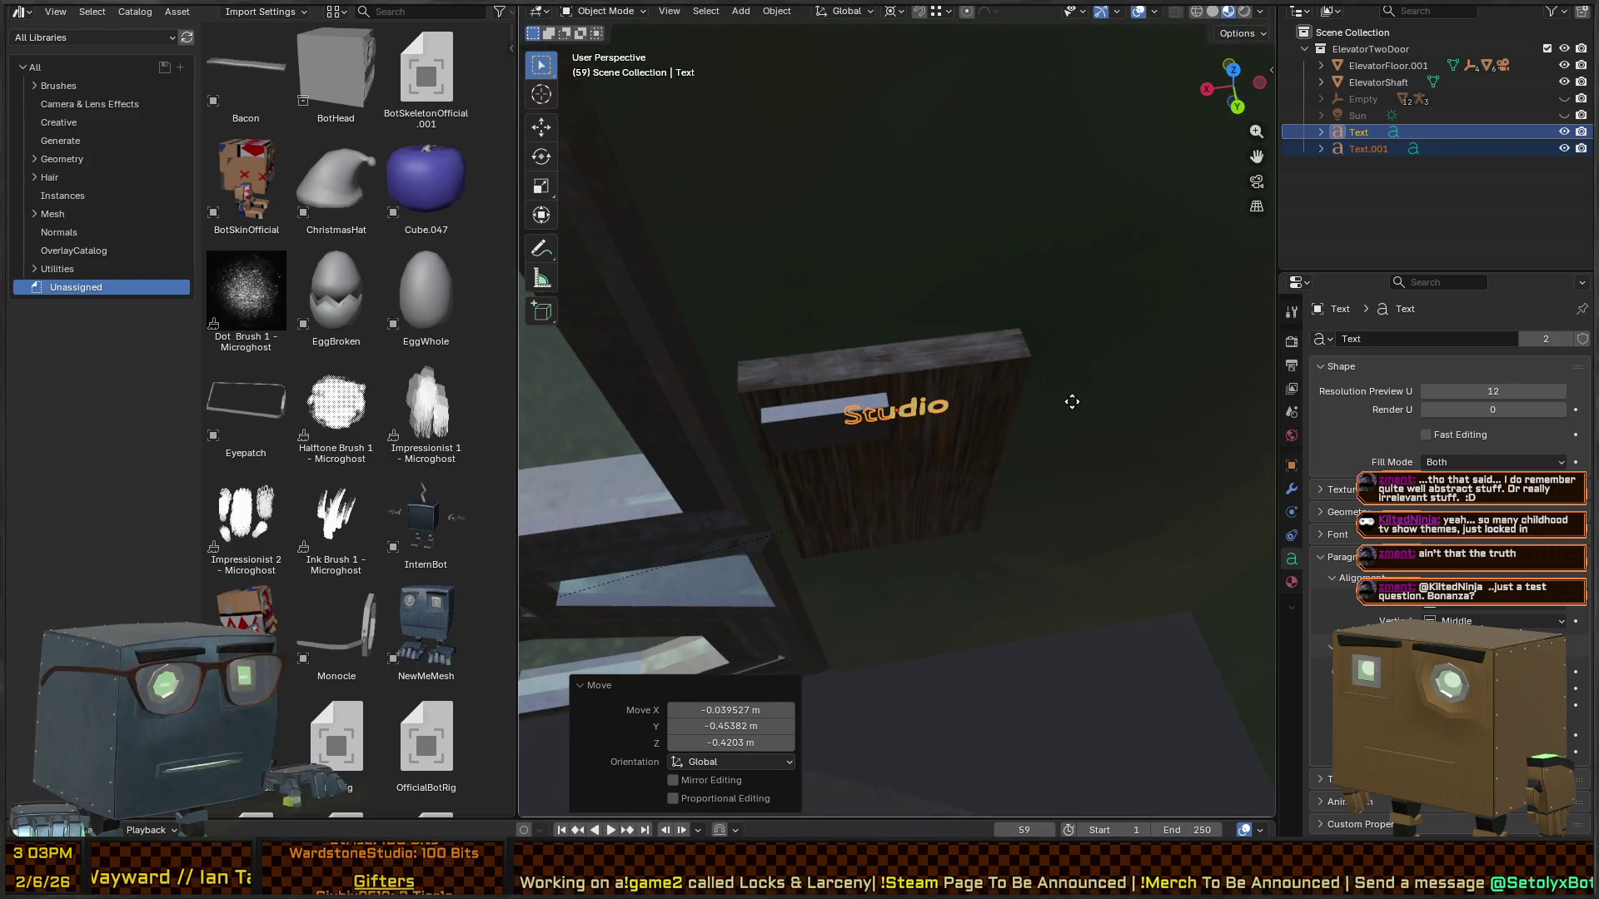
{"action": "key", "text": "g"}
{"action": "left_click", "coordinate": [1043, 411]}
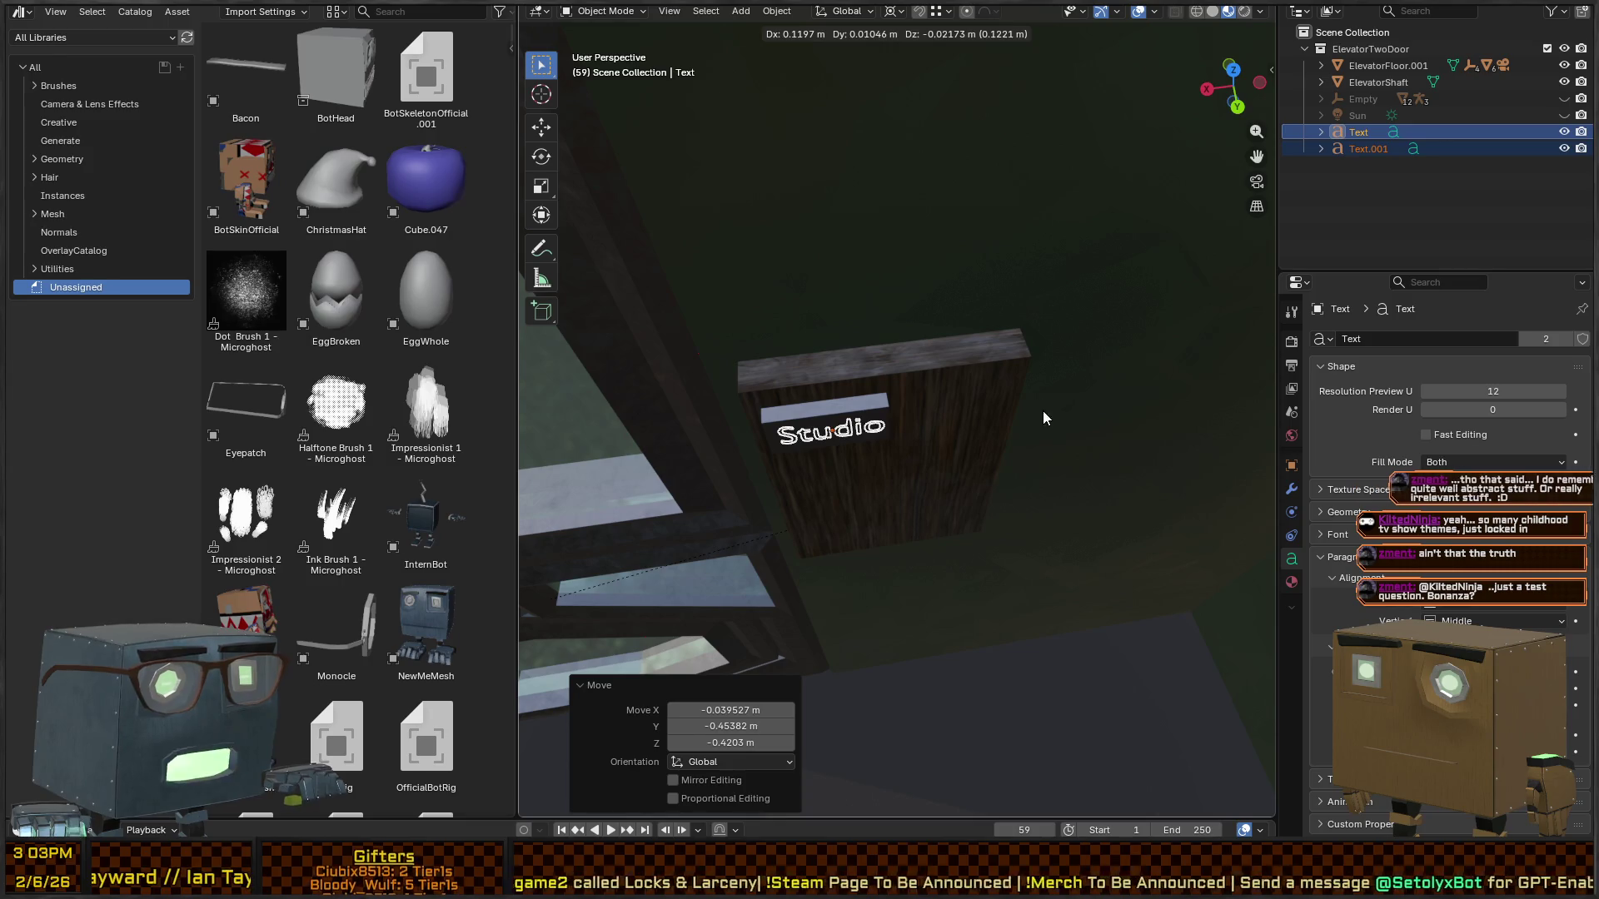
{"action": "key", "text": "g"}
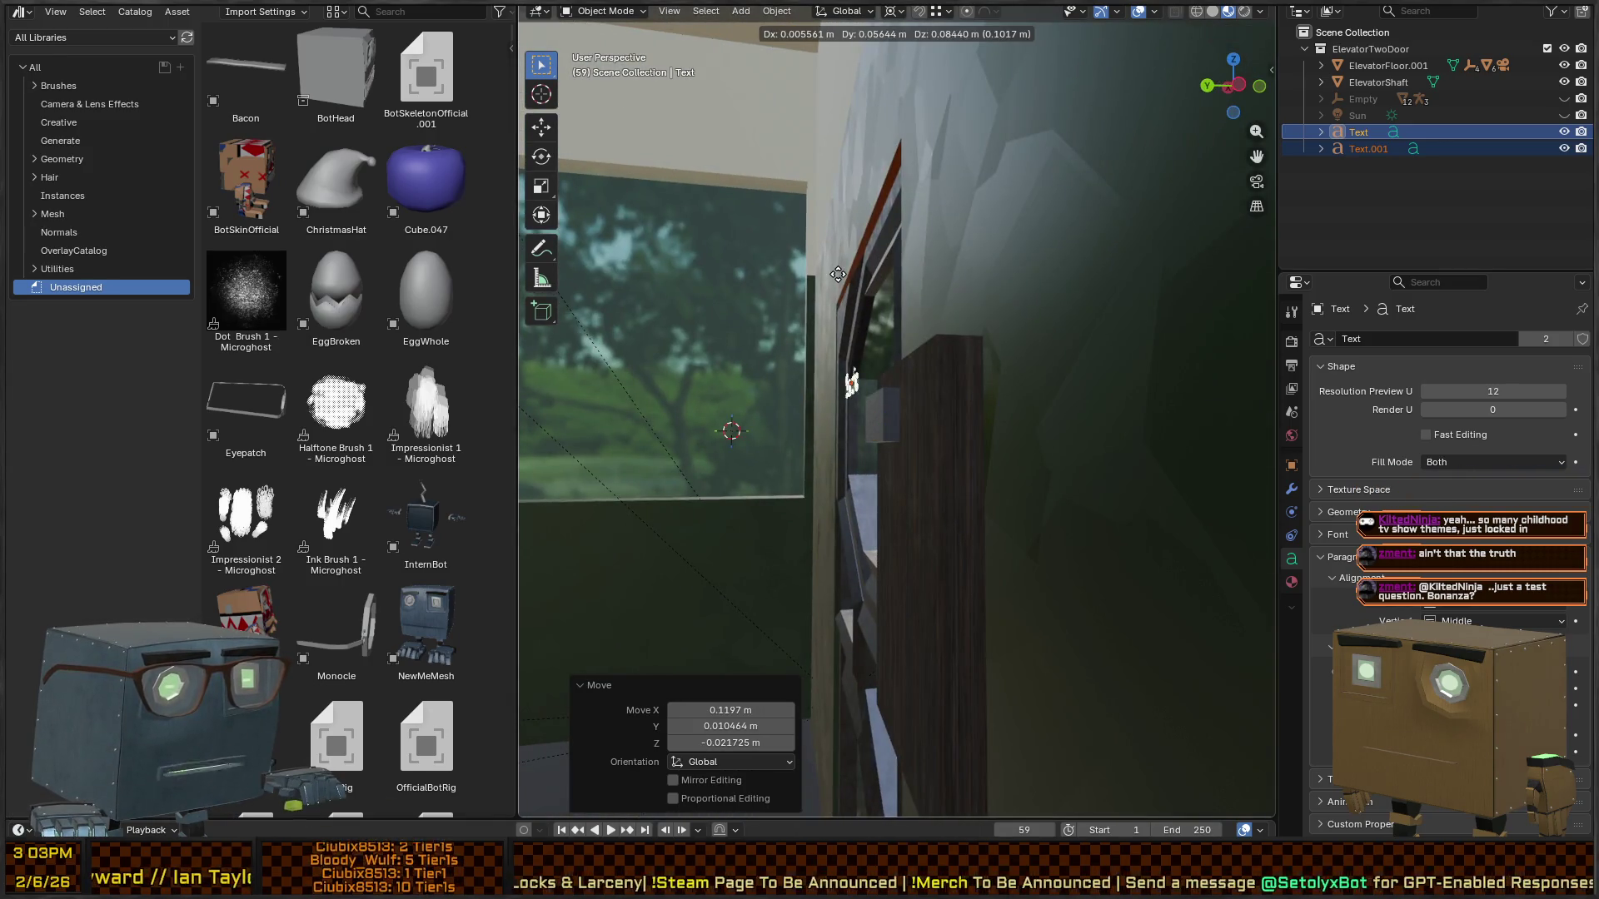
{"action": "key", "text": "Escape"}
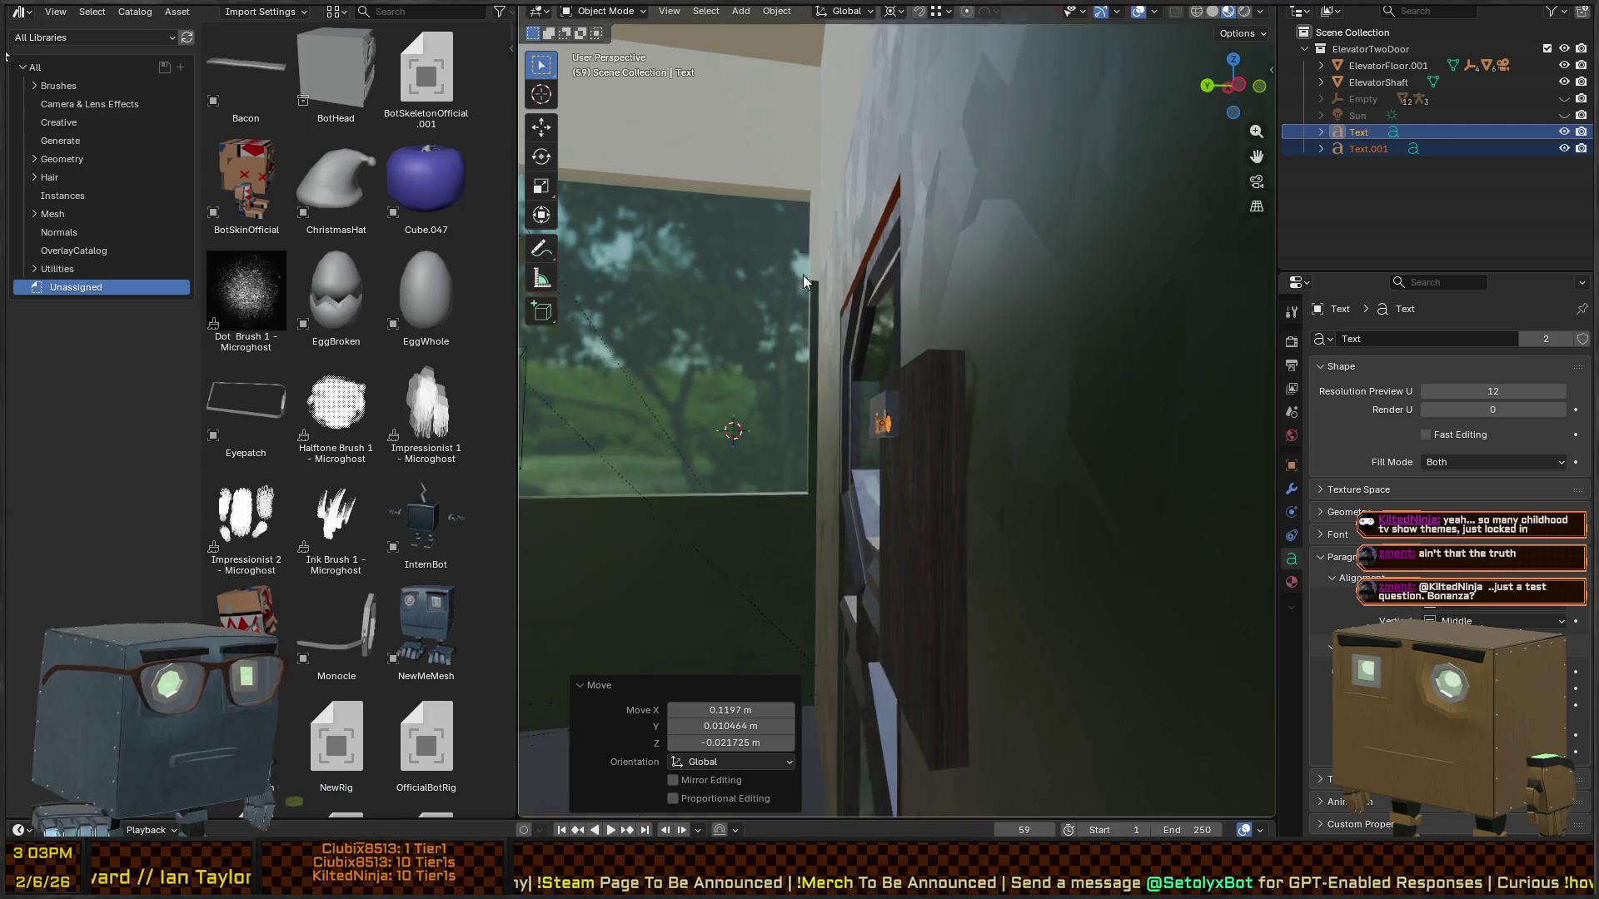
{"action": "mouse_move", "coordinate": [803, 275]}
{"action": "left_mouse_down"}
{"action": "mouse_move", "coordinate": [918, 324]}
{"action": "mouse_move", "coordinate": [890, 359]}
{"action": "left_mouse_up"}
{"action": "key", "text": "ctrl+a"}
{"action": "left_click", "coordinate": [936, 374]}
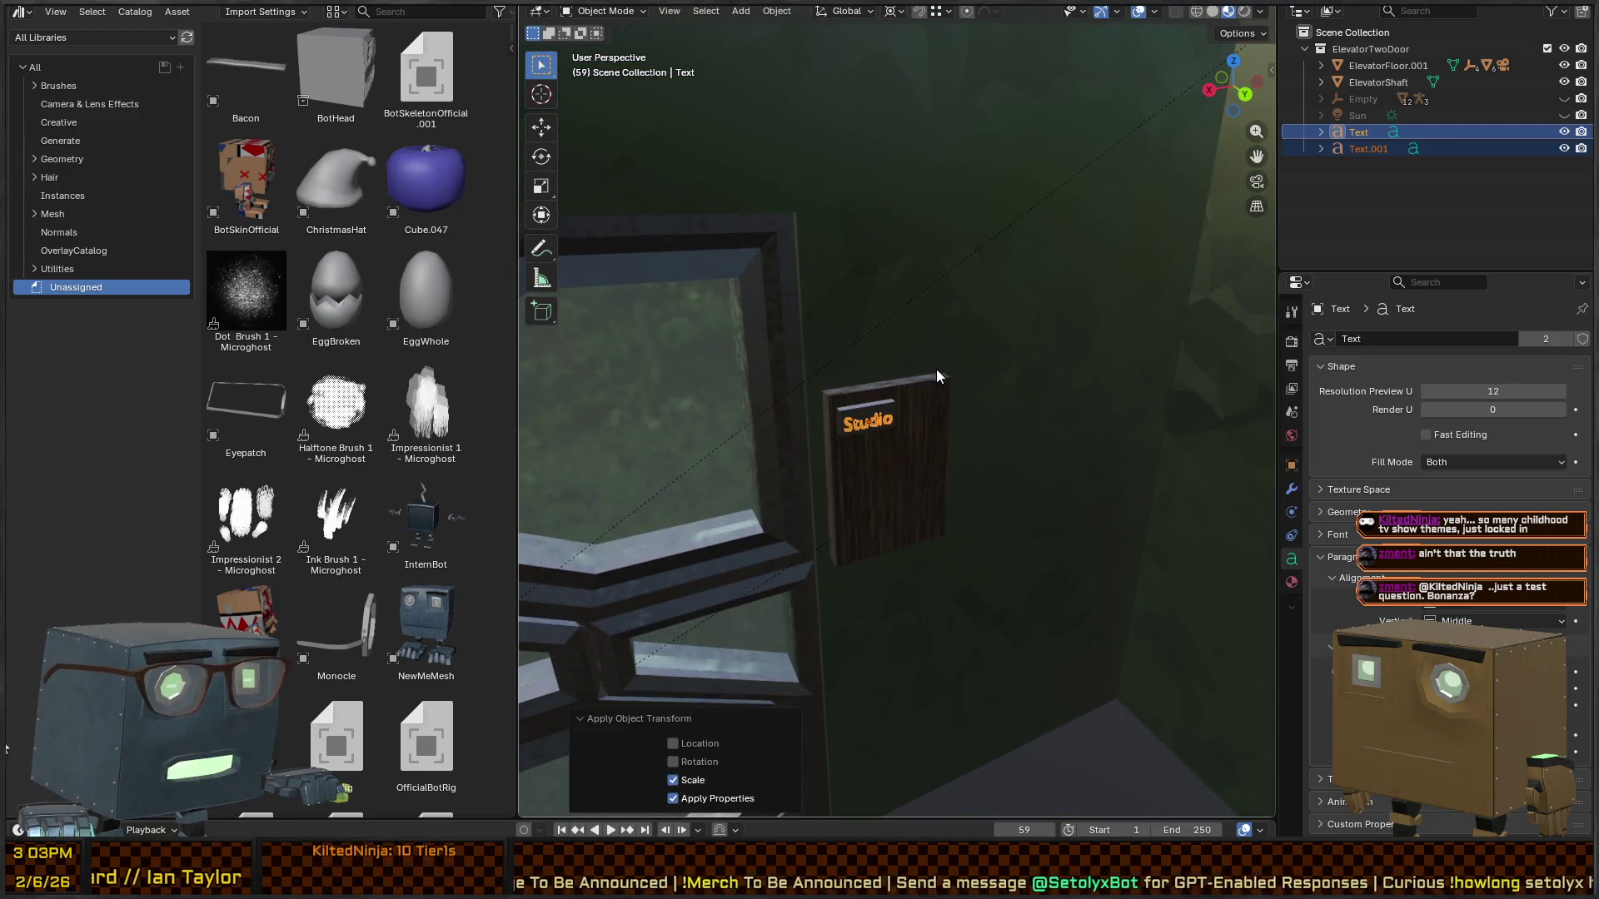
- Delete the two Text objects from the scene
{"action": "scroll", "coordinate": [936, 368], "scroll_direction": "up", "scroll_amount": 4}
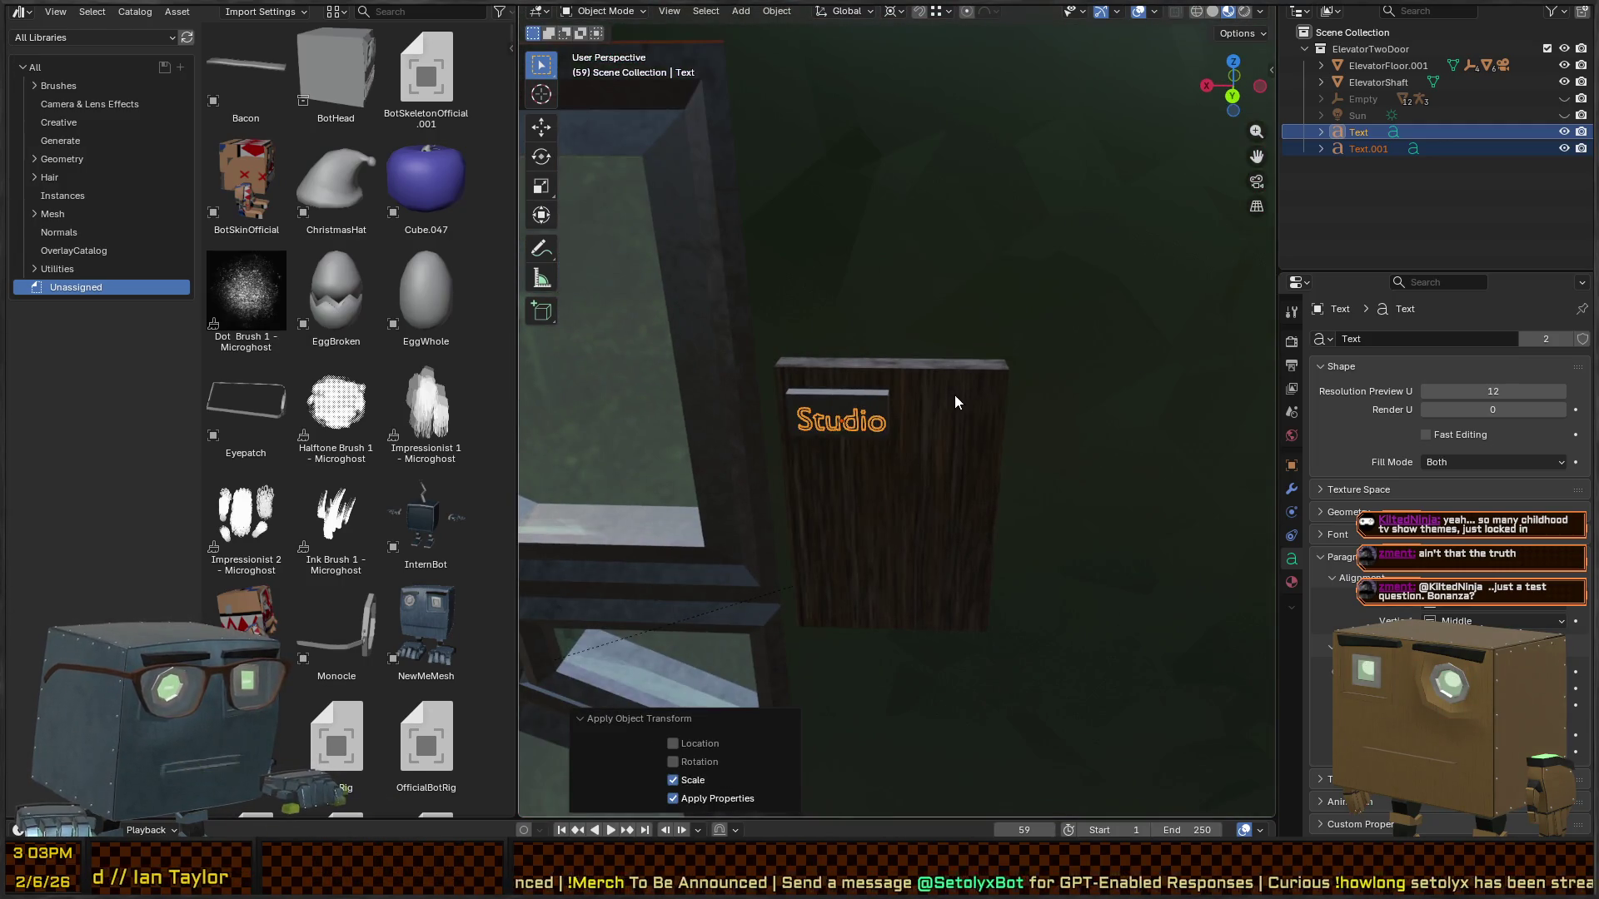
{"action": "scroll", "coordinate": [952, 397], "scroll_direction": "up", "scroll_amount": 5}
{"action": "mouse_move", "coordinate": [877, 327]}
{"action": "left_mouse_down"}
{"action": "mouse_move", "coordinate": [1012, 403]}
{"action": "mouse_move", "coordinate": [791, 363]}
{"action": "left_mouse_up"}
{"action": "scroll", "coordinate": [1012, 402], "scroll_direction": "down", "scroll_amount": 3}
{"action": "key", "text": "x"}
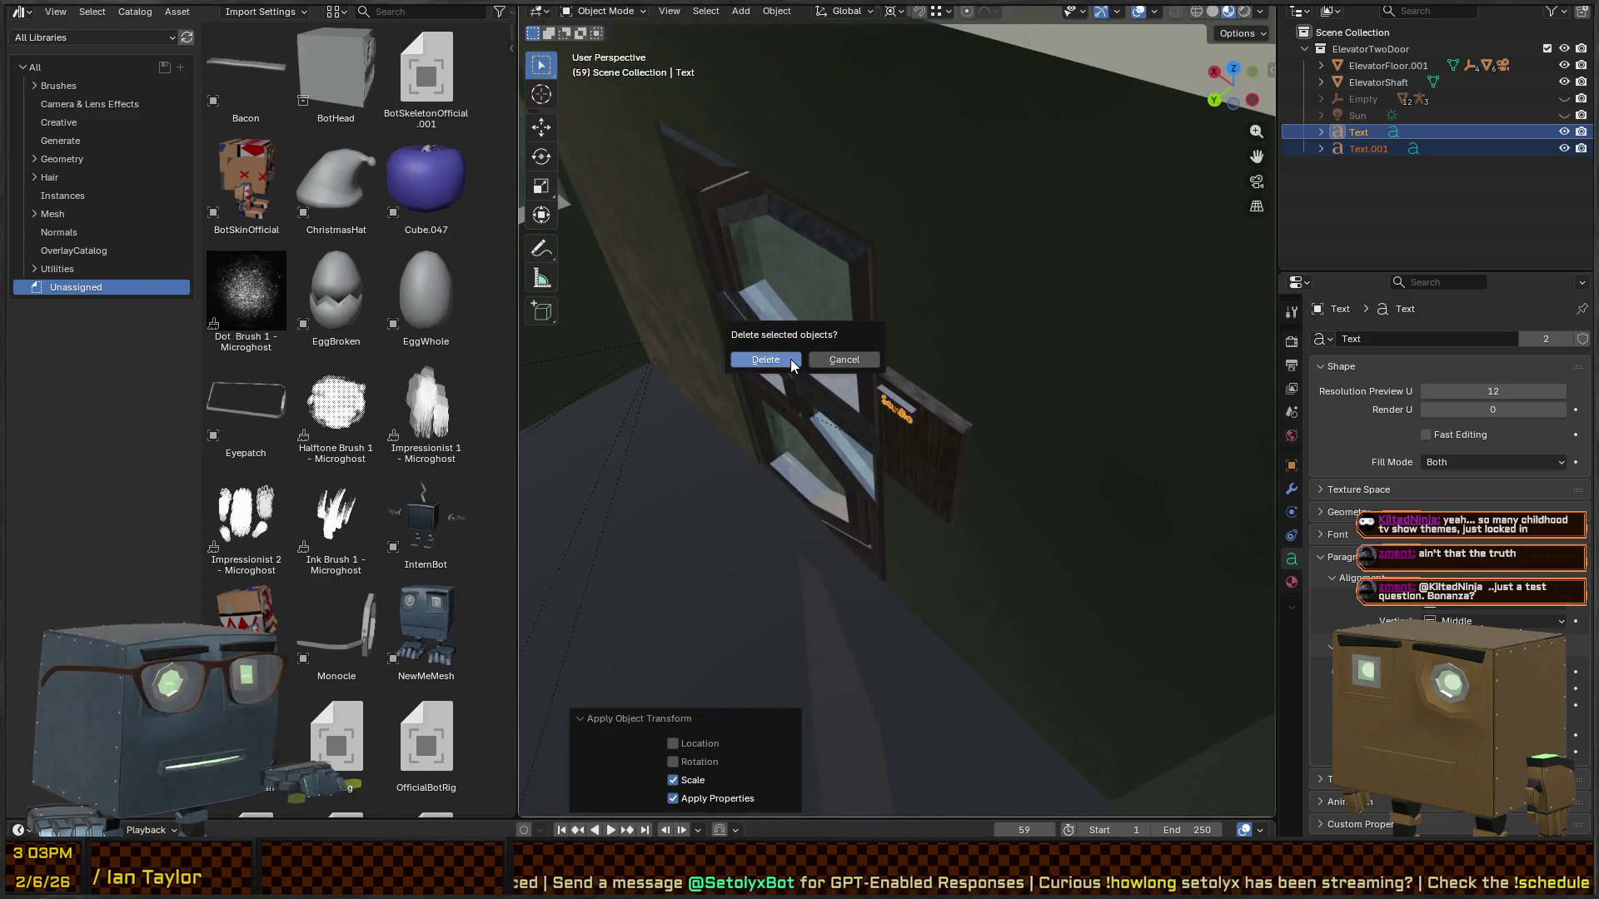
{"action": "left_click", "coordinate": [791, 358]}
- Box-select the elevator floor and shaft and export them as FBX
{"action": "scroll", "coordinate": [867, 403], "scroll_direction": "down", "scroll_amount": 5}
{"action": "scroll", "coordinate": [937, 401], "scroll_direction": "up", "scroll_amount": 5}
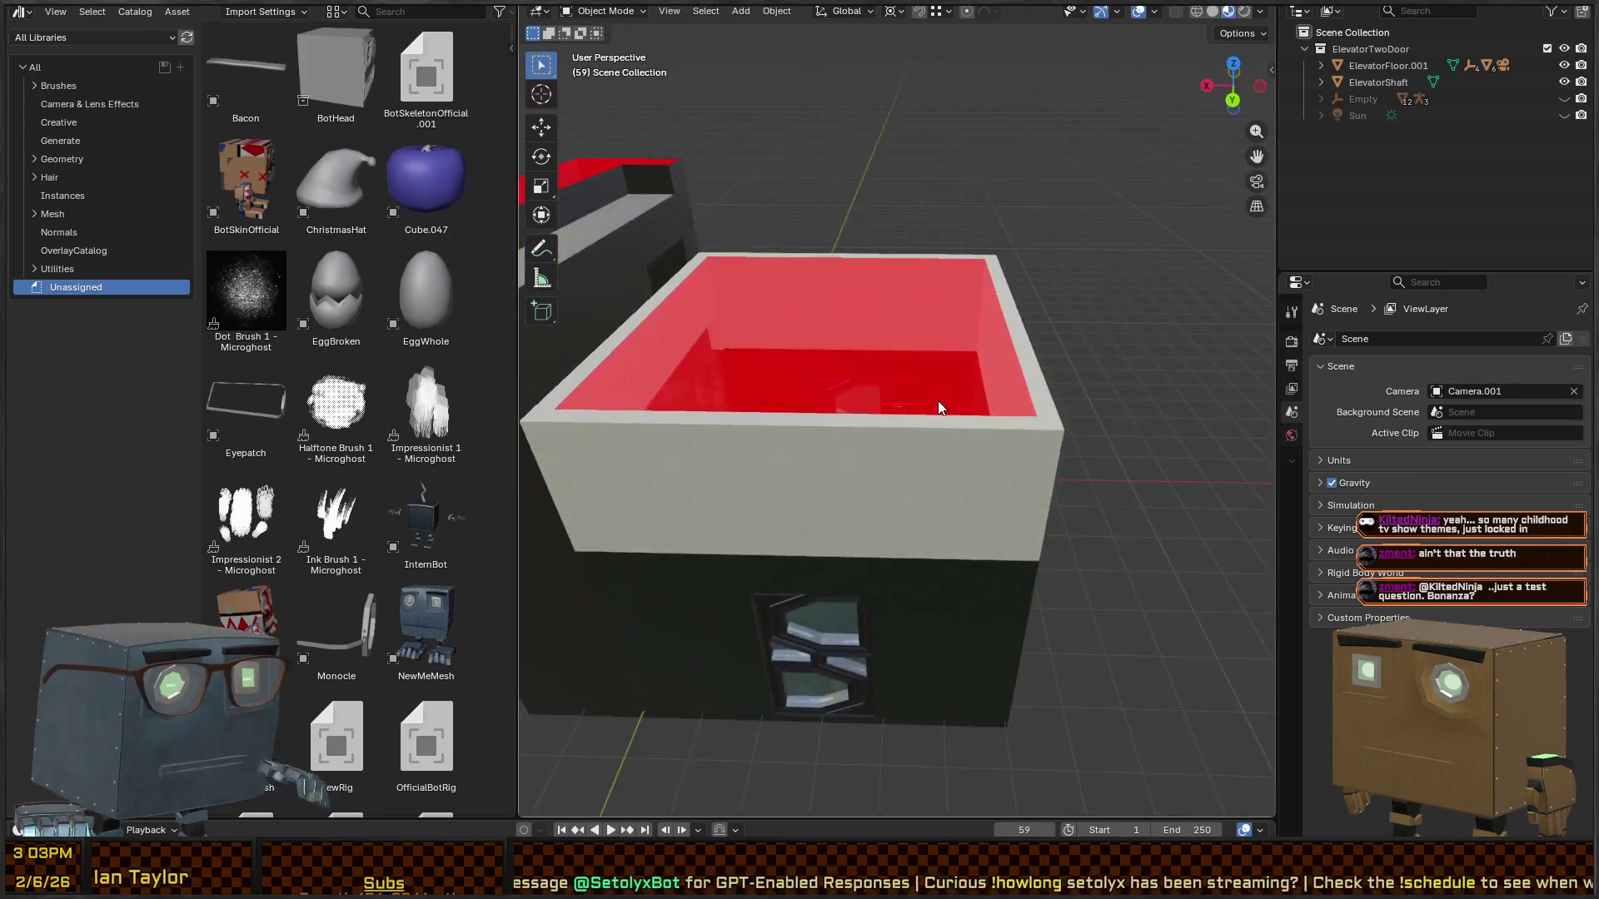
{"action": "scroll", "coordinate": [940, 398], "scroll_direction": "down", "scroll_amount": 5}
{"action": "left_click_drag", "start_coordinate": [1050, 272], "coordinate": [699, 609]}
{"action": "scroll", "coordinate": [847, 392], "scroll_direction": "up", "scroll_amount": 3}
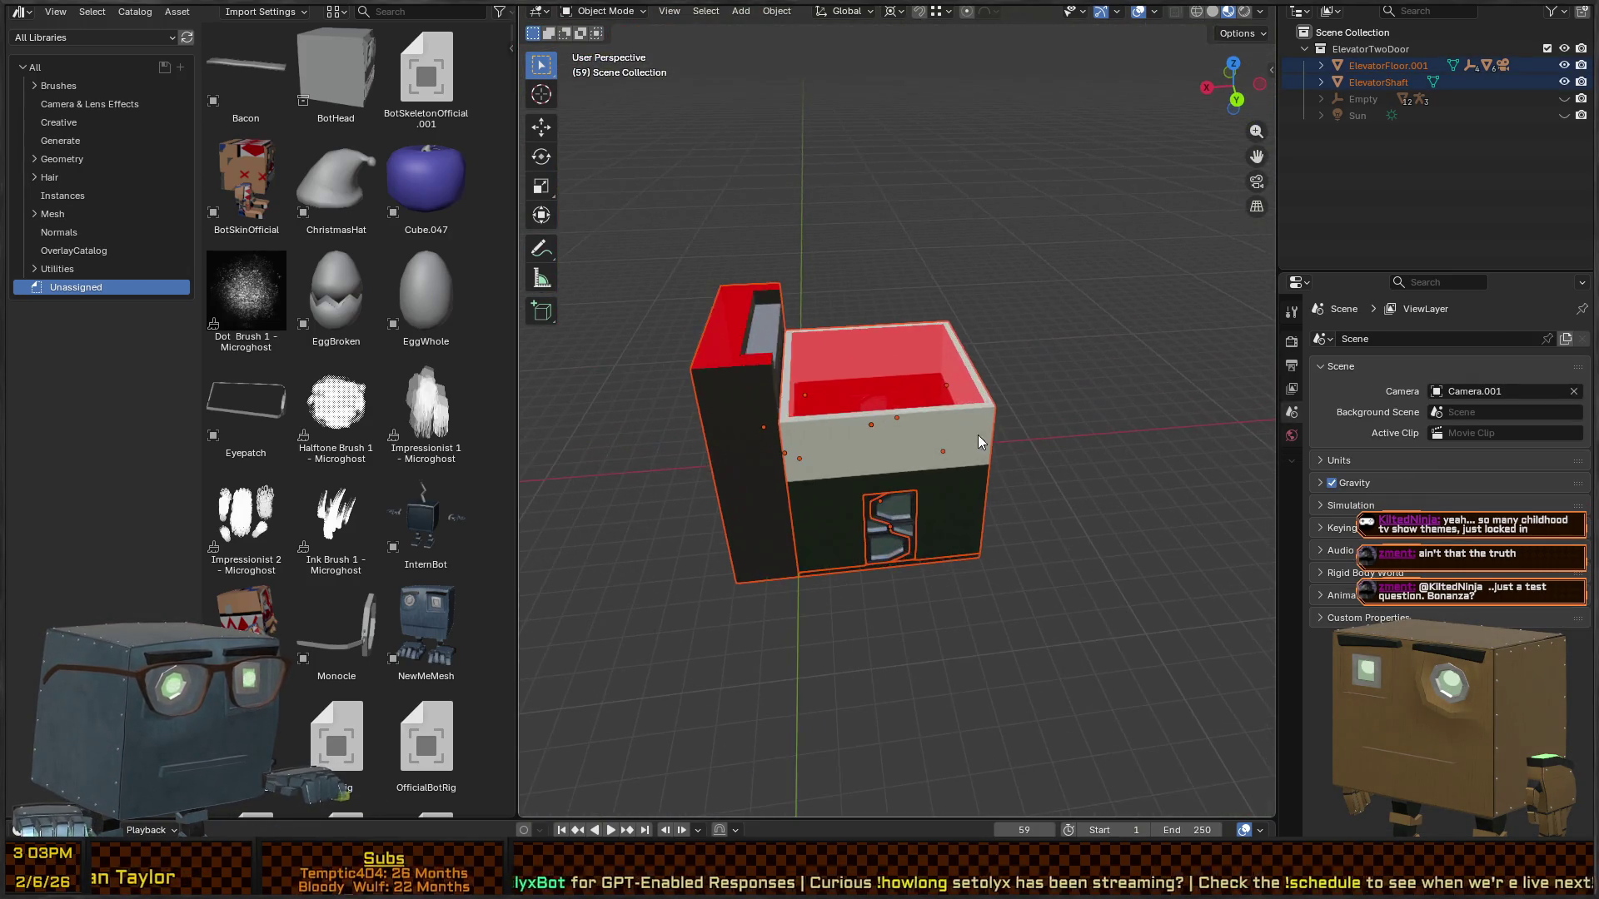
{"action": "key", "text": "q"}
{"action": "left_click", "coordinate": [927, 463]}
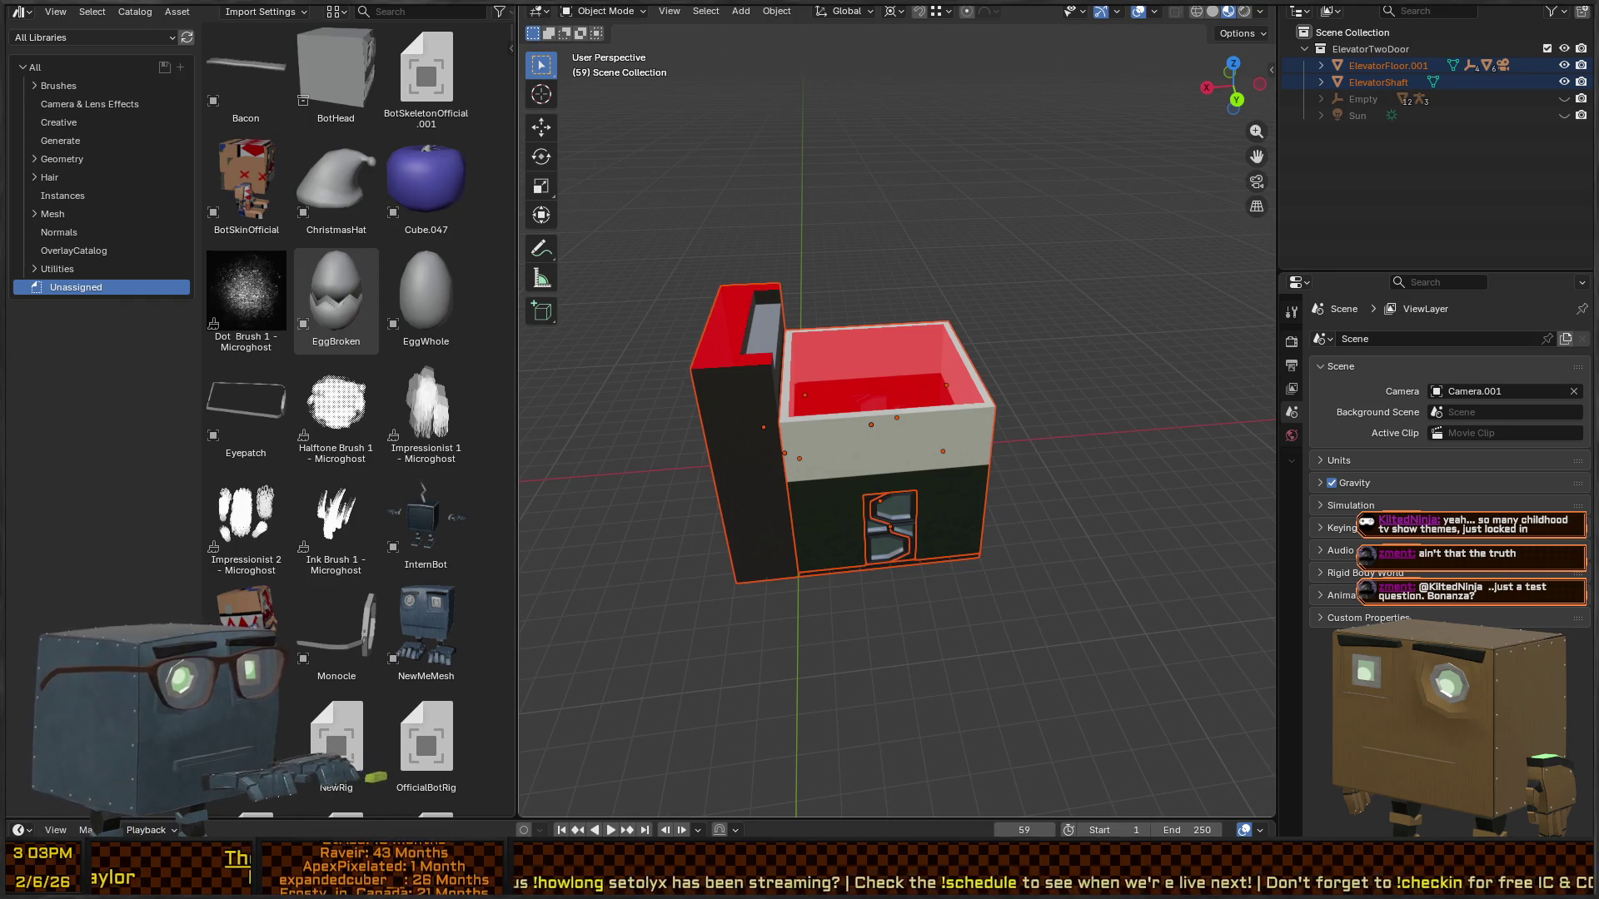
- In Unity, fly the scene camera into the elevator interior with pivot handles
{"action": "key", "text": "alt+Tab"}
{"action": "mouse_move", "coordinate": [927, 212]}
{"action": "left_mouse_down"}
{"action": "mouse_move", "coordinate": [994, 218]}
{"action": "mouse_move", "coordinate": [1135, 291]}
{"action": "mouse_move", "coordinate": [929, 244]}
{"action": "mouse_move", "coordinate": [912, 152]}
{"action": "left_mouse_up"}
{"action": "key", "text": "z"}
{"action": "left_click_drag", "start_coordinate": [1196, 812], "coordinate": [133, 171]}
- Select the ElevatorShaft from outside and orbit around it to look down into it
{"action": "left_click_drag", "start_coordinate": [1165, 249], "coordinate": [1383, 269]}
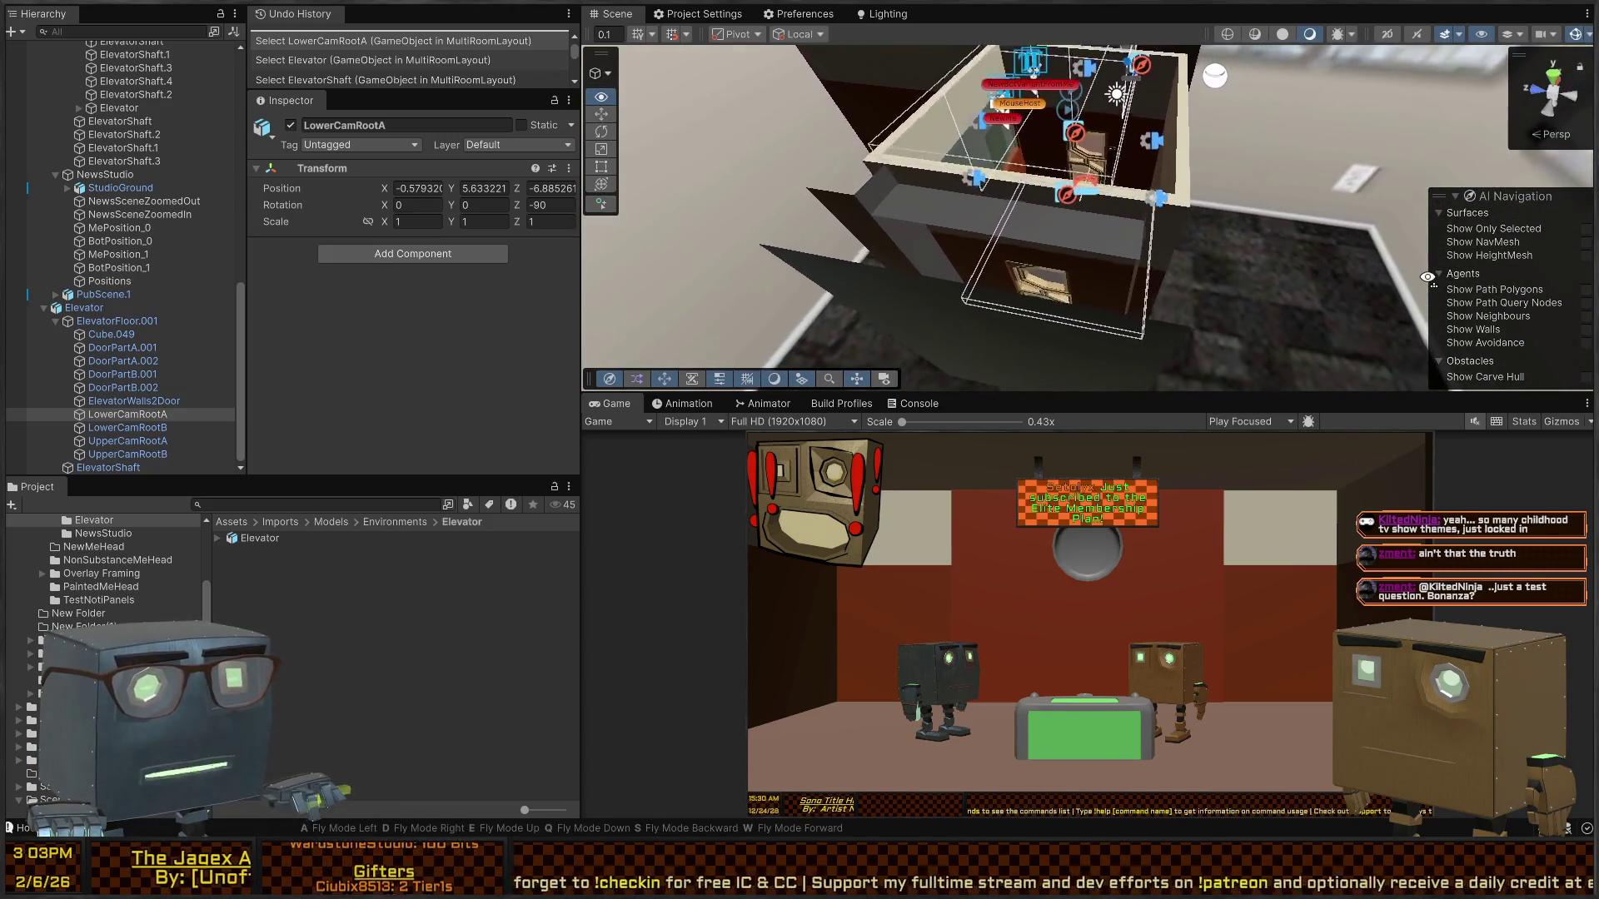
{"action": "left_click", "coordinate": [866, 273]}
{"action": "mouse_move", "coordinate": [994, 272]}
{"action": "left_mouse_down"}
{"action": "mouse_move", "coordinate": [1203, 238]}
{"action": "mouse_move", "coordinate": [445, 357]}
{"action": "left_mouse_up"}
{"action": "scroll", "coordinate": [445, 356], "scroll_direction": "down", "scroll_amount": 5}
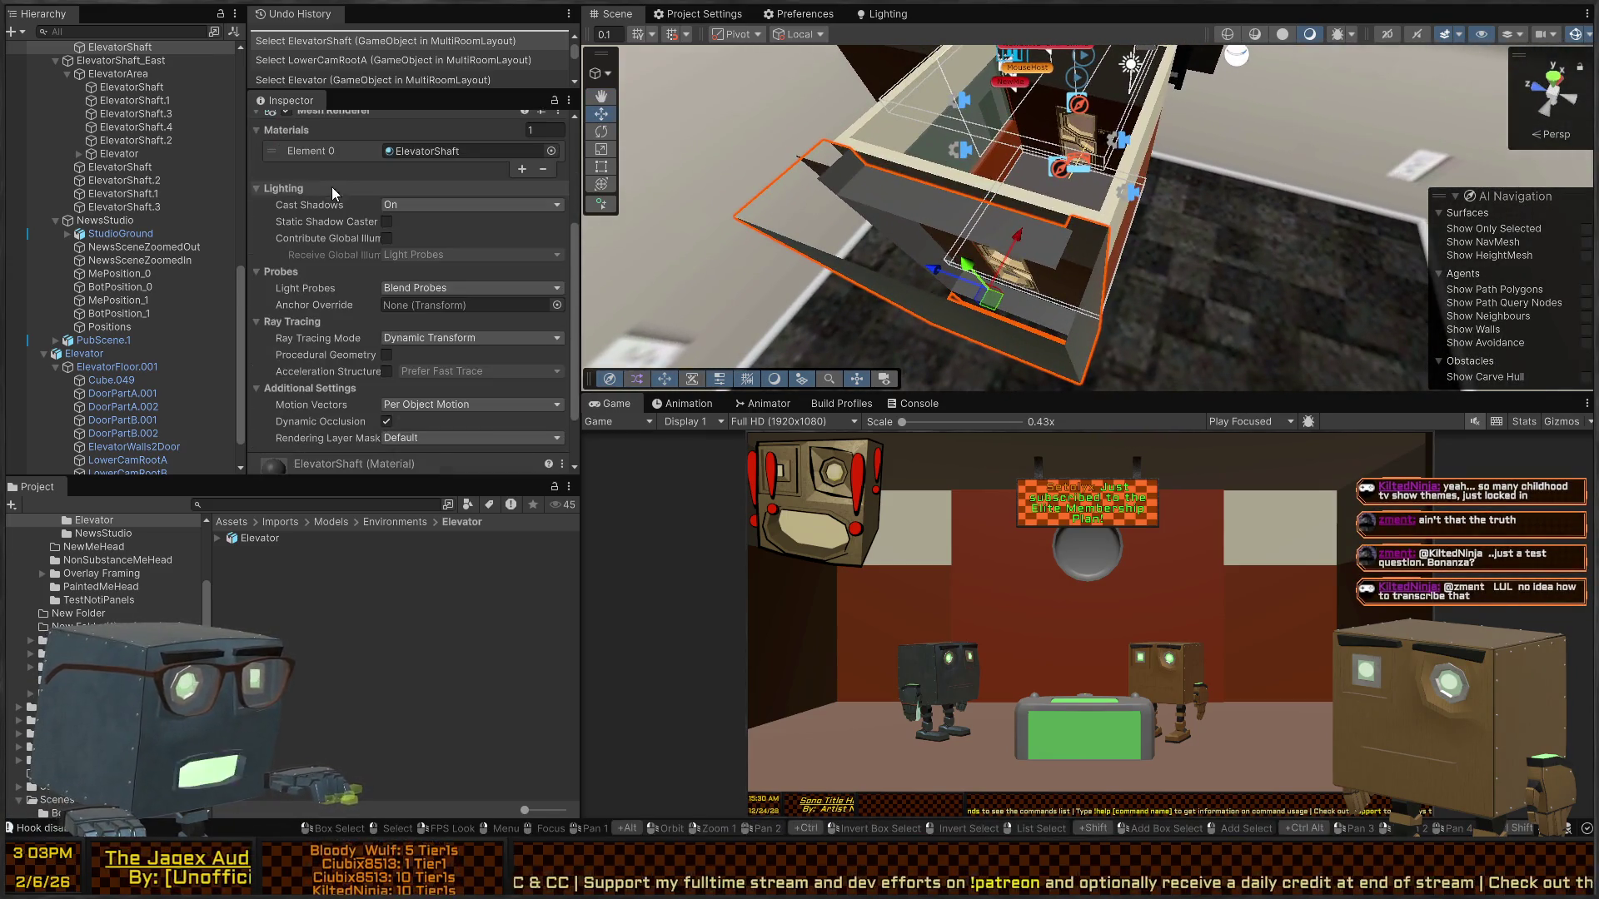
{"action": "scroll", "coordinate": [400, 243], "scroll_direction": "up", "scroll_amount": 5}
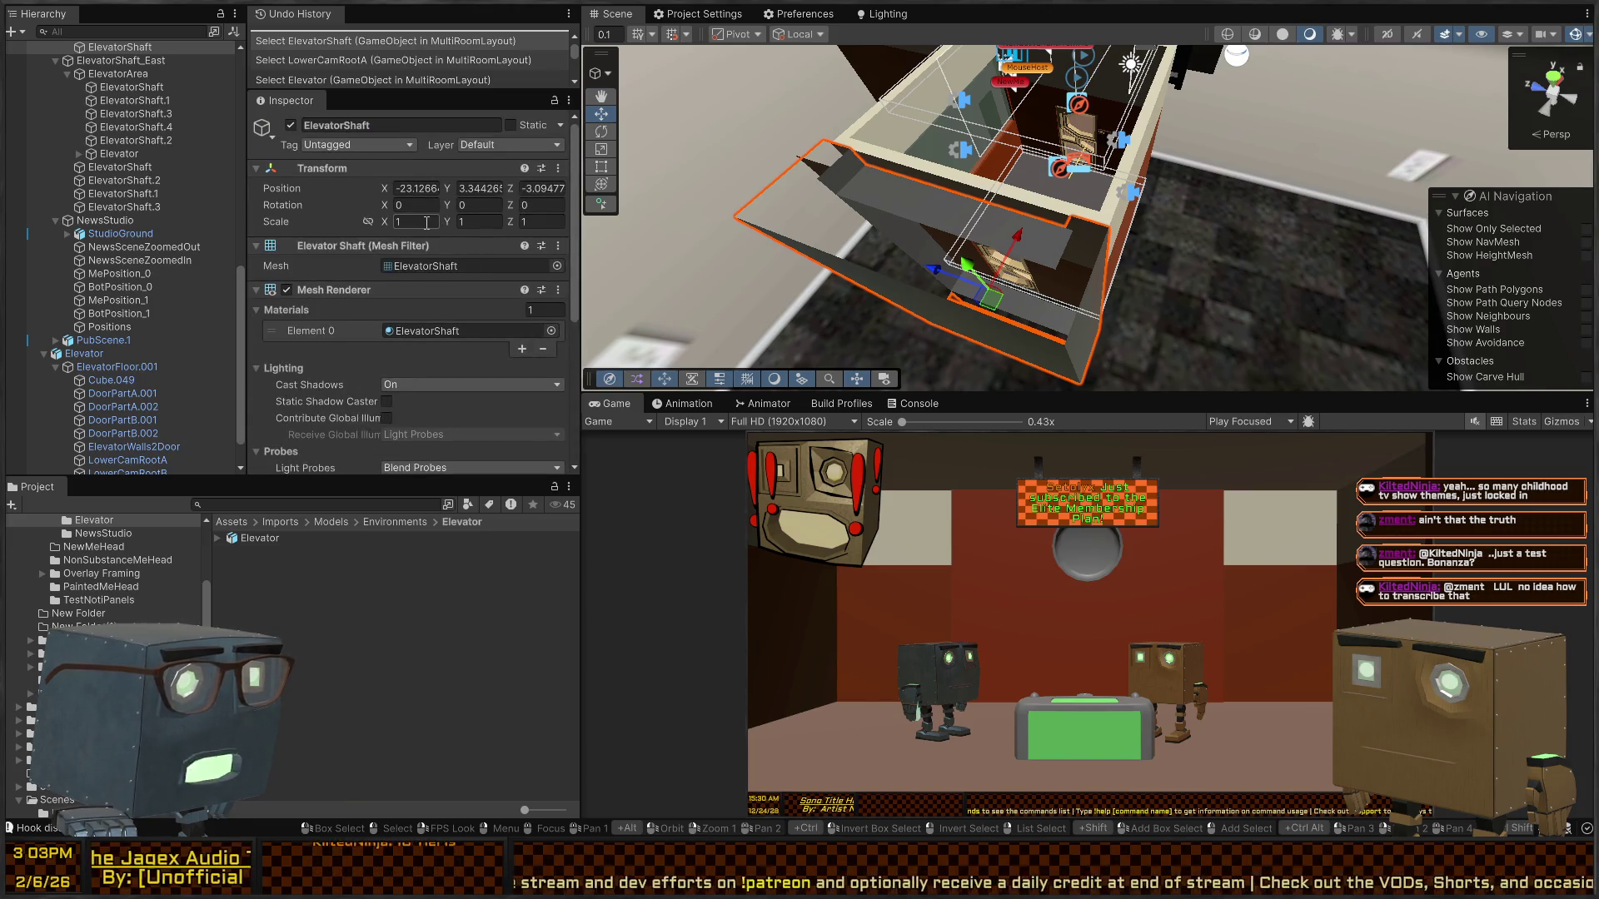
{"action": "mouse_move", "coordinate": [1066, 264]}
{"action": "left_mouse_down"}
{"action": "mouse_move", "coordinate": [1126, 260]}
{"action": "mouse_move", "coordinate": [1058, 255]}
{"action": "mouse_move", "coordinate": [1082, 231]}
{"action": "mouse_move", "coordinate": [1088, 172]}
{"action": "mouse_move", "coordinate": [1187, 252]}
{"action": "left_mouse_up"}
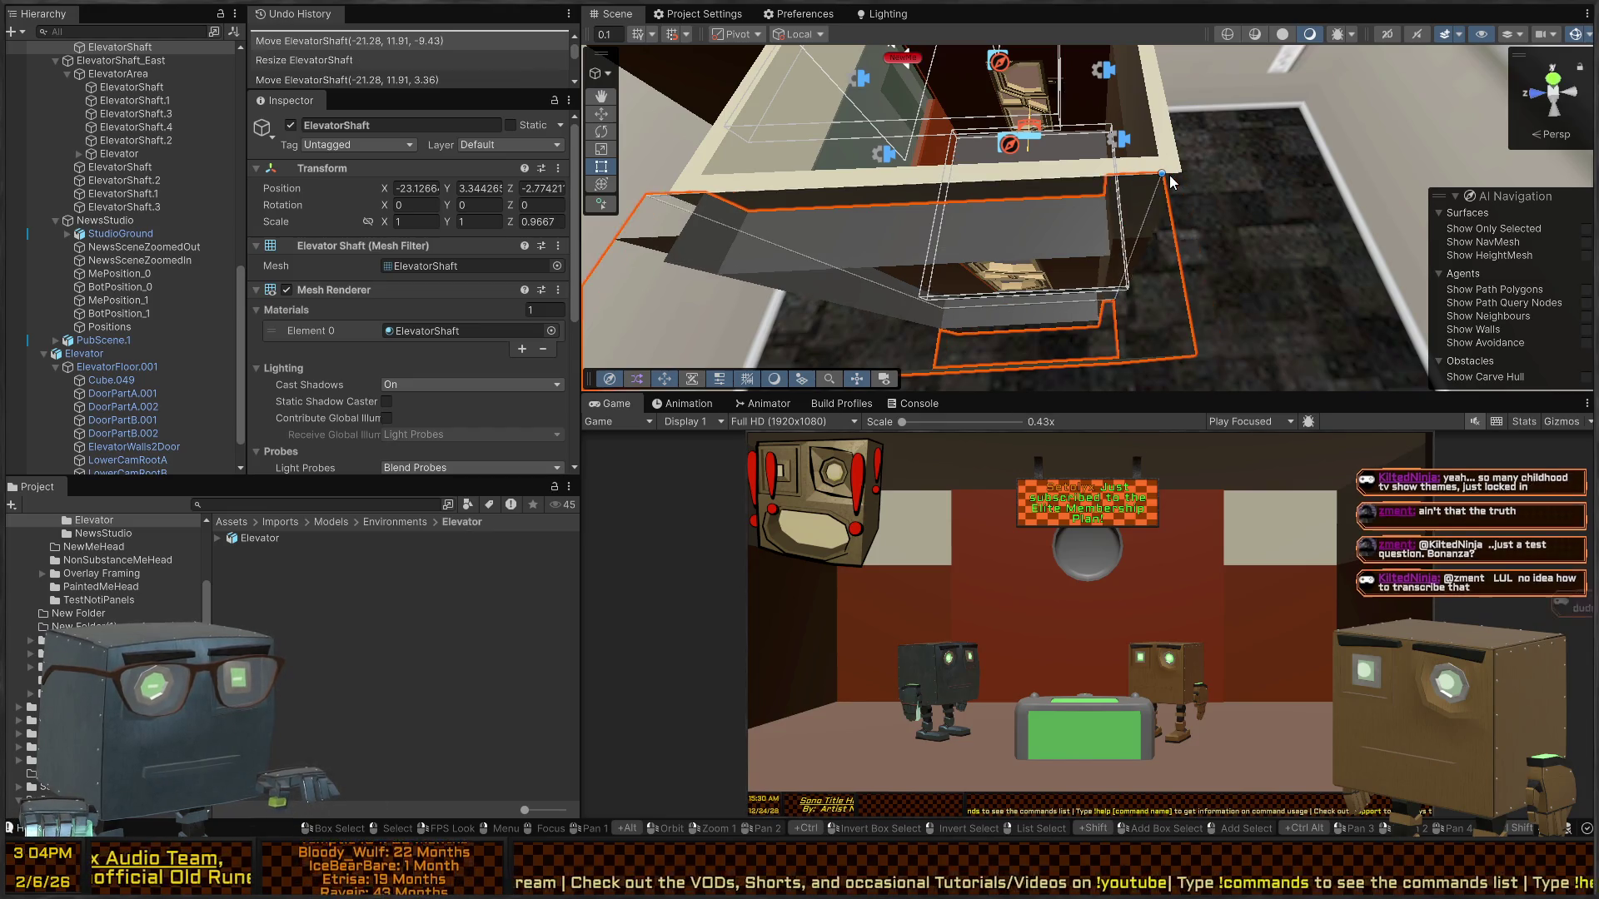
- Undo the shaft's last move, then delete the other ElevatorShaft object
{"action": "left_click", "coordinate": [1188, 175]}
{"action": "key", "text": "ctrl+z"}
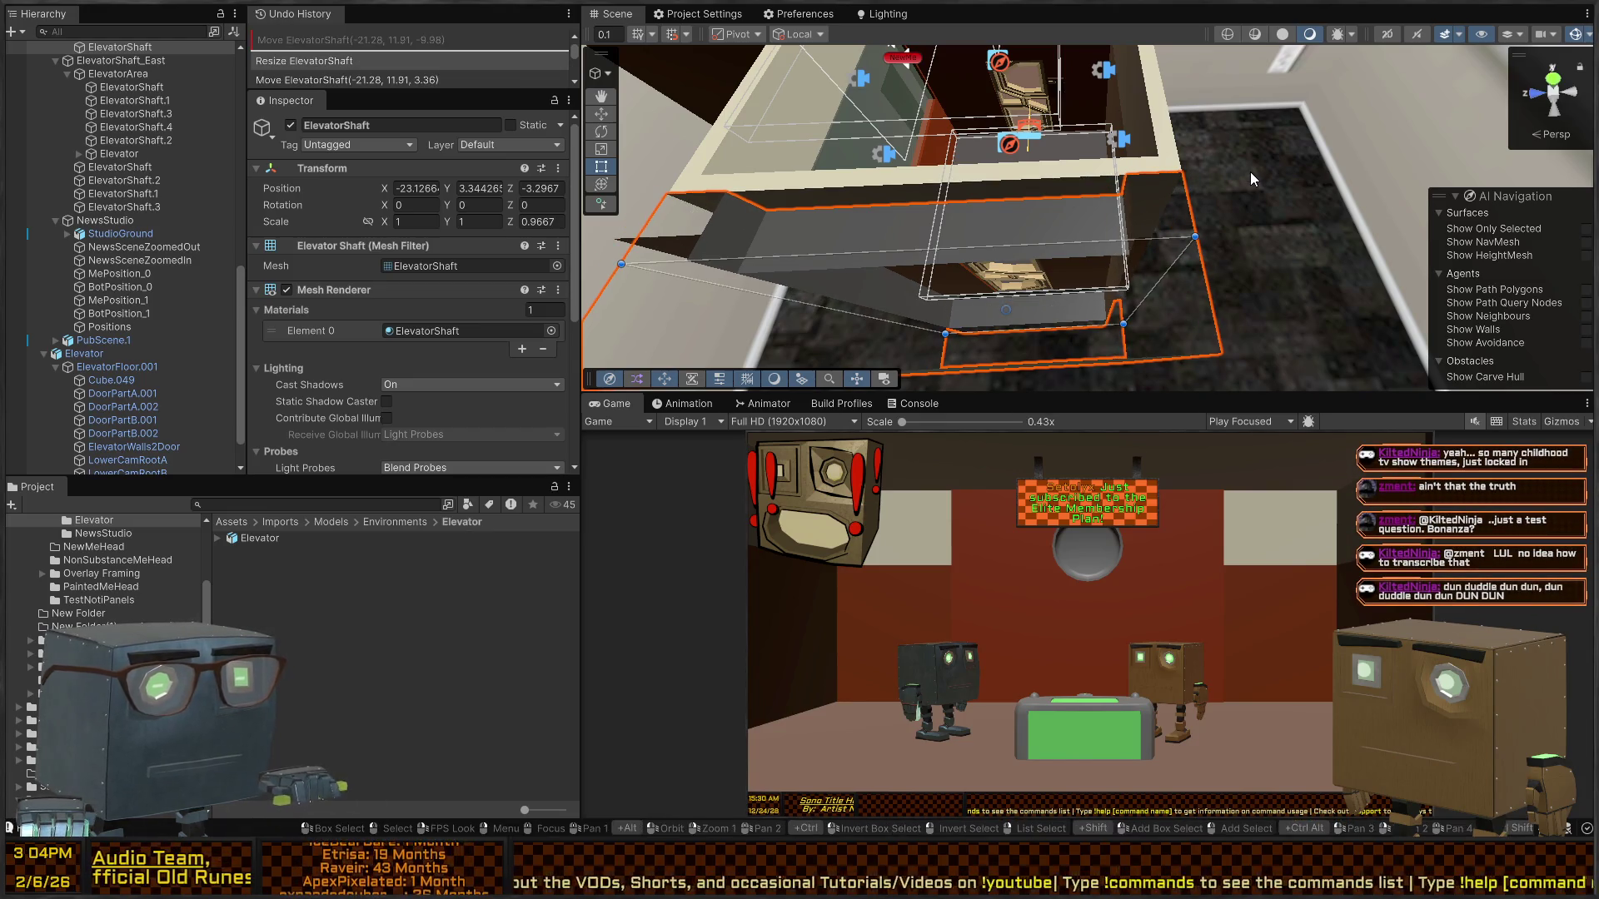
{"action": "mouse_move", "coordinate": [1222, 216]}
{"action": "left_mouse_down"}
{"action": "mouse_move", "coordinate": [1048, 176]}
{"action": "mouse_move", "coordinate": [500, 125]}
{"action": "left_mouse_up"}
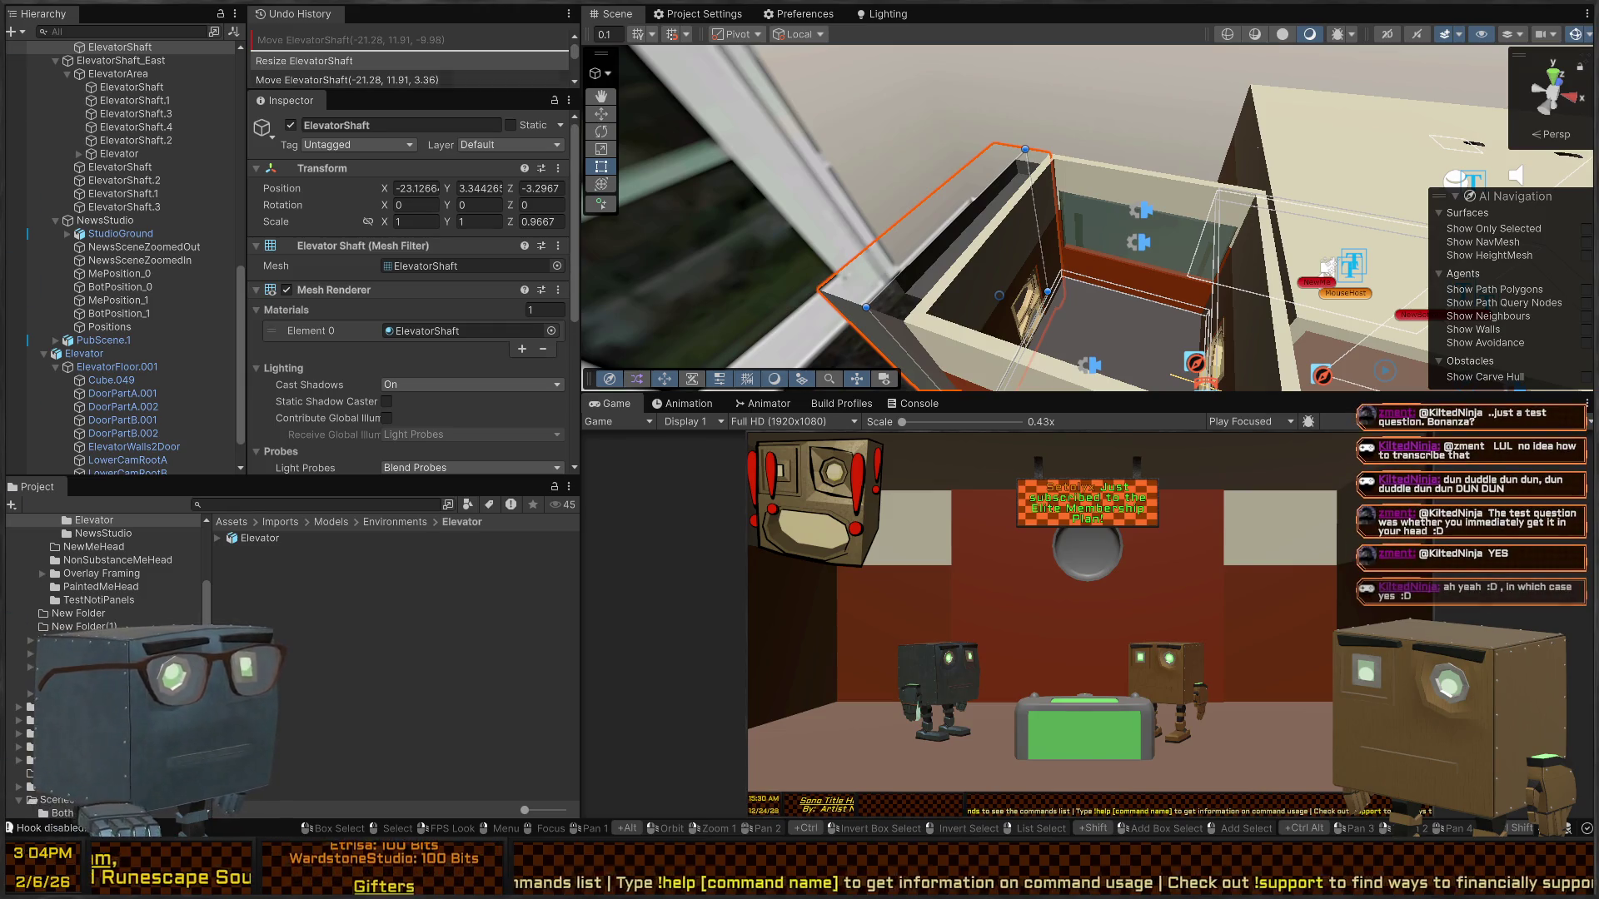
{"action": "mouse_move", "coordinate": [1083, 242]}
{"action": "left_mouse_down"}
{"action": "mouse_move", "coordinate": [1117, 225]}
{"action": "mouse_move", "coordinate": [977, 234]}
{"action": "mouse_move", "coordinate": [1033, 356]}
{"action": "left_mouse_up"}
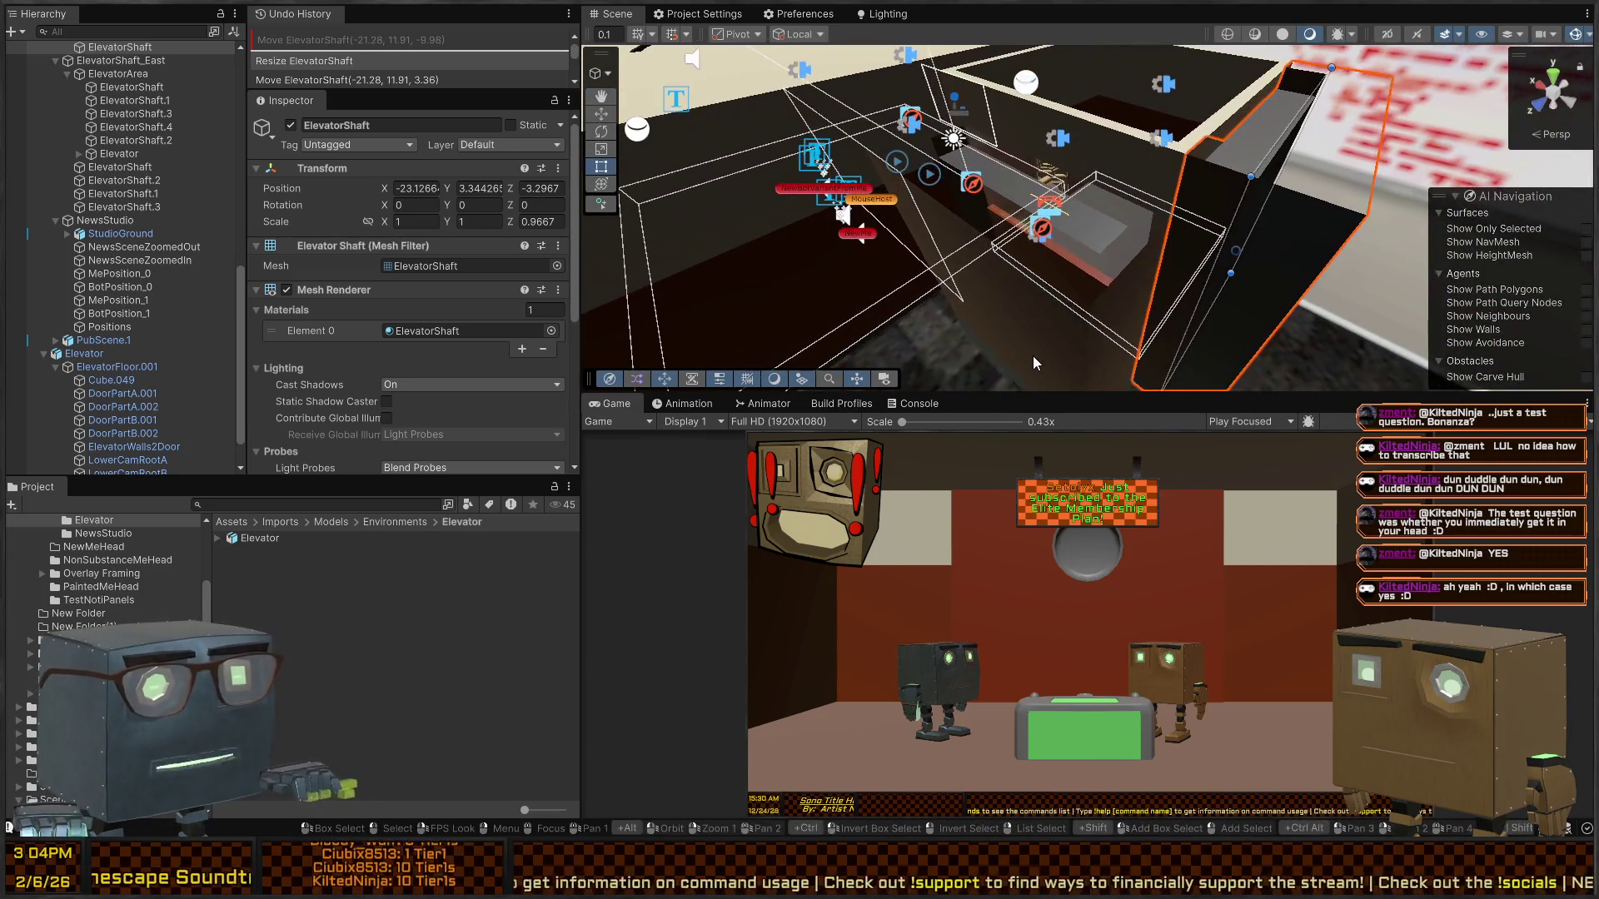
{"action": "left_click", "coordinate": [1051, 358]}
{"action": "key", "text": "Delete"}
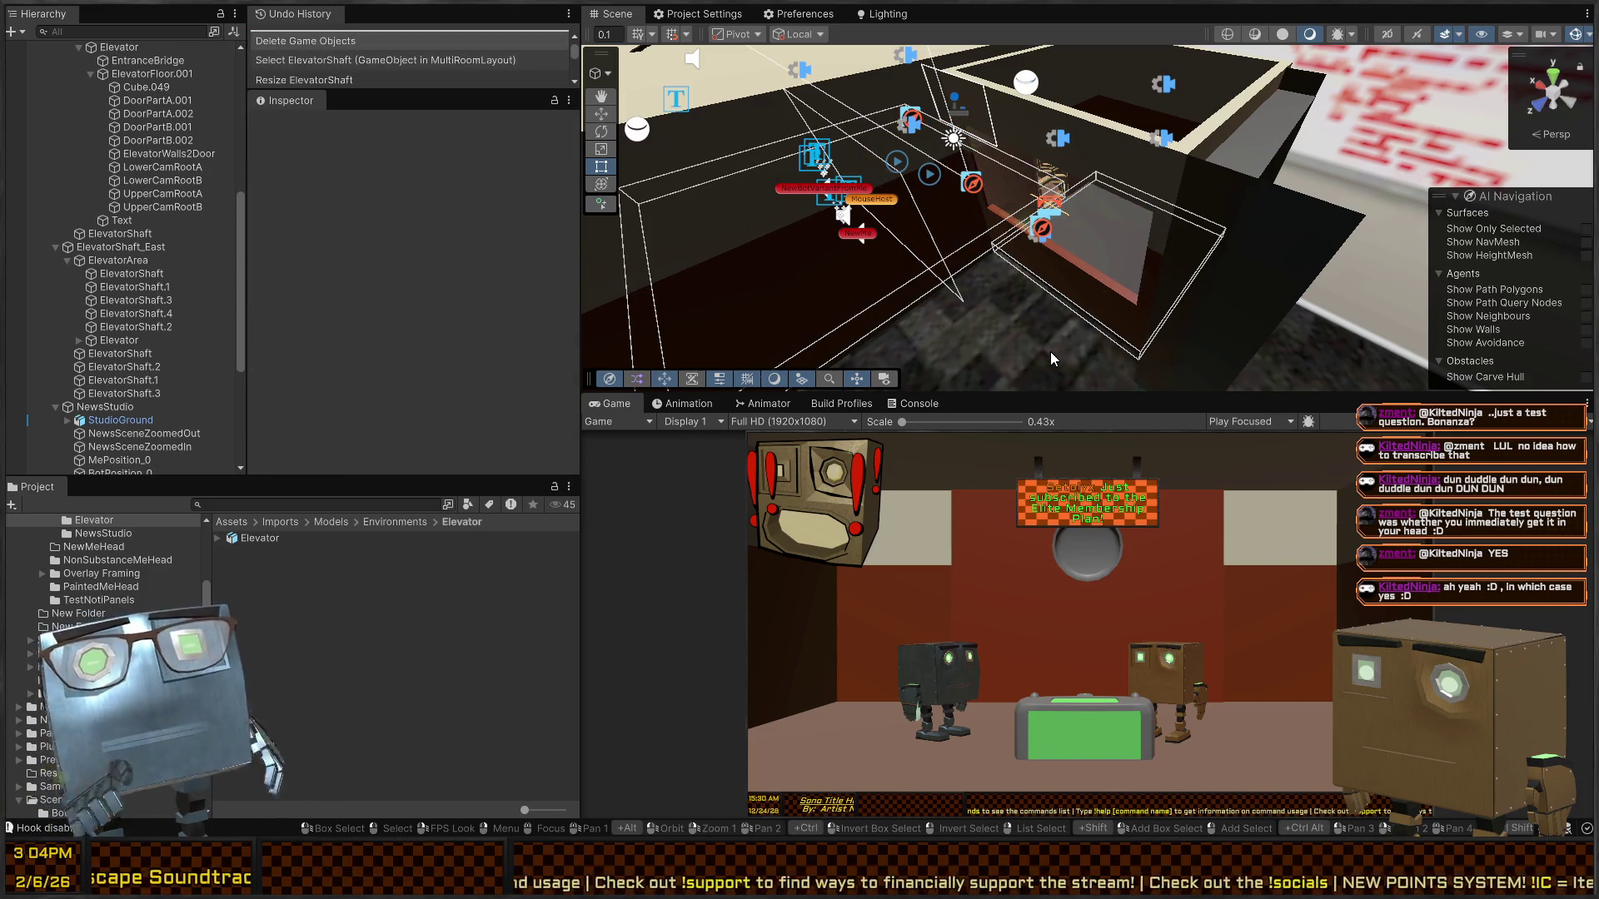
- Paste shaft copy ElevatorShaft.1, slide it left and turn it 90° on Y
{"action": "left_click_drag", "start_coordinate": [997, 137], "coordinate": [1149, 208]}
{"action": "left_click_drag", "start_coordinate": [1180, 264], "coordinate": [1143, 264]}
{"action": "key", "text": "ctrl+v"}
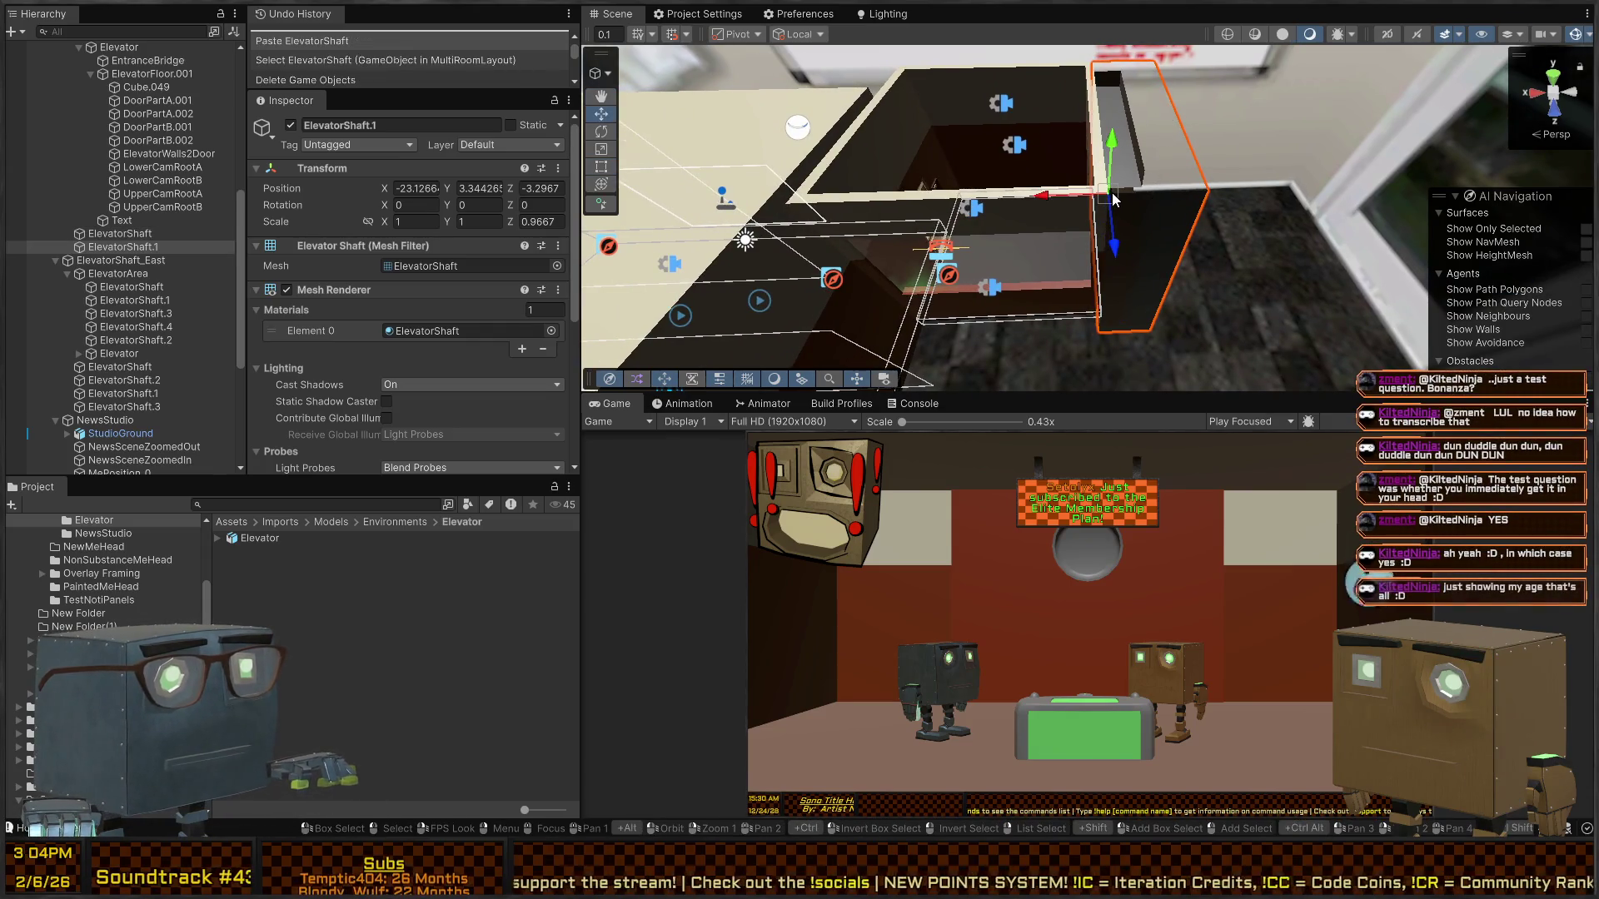
{"action": "left_click_drag", "start_coordinate": [1114, 200], "coordinate": [787, 229]}
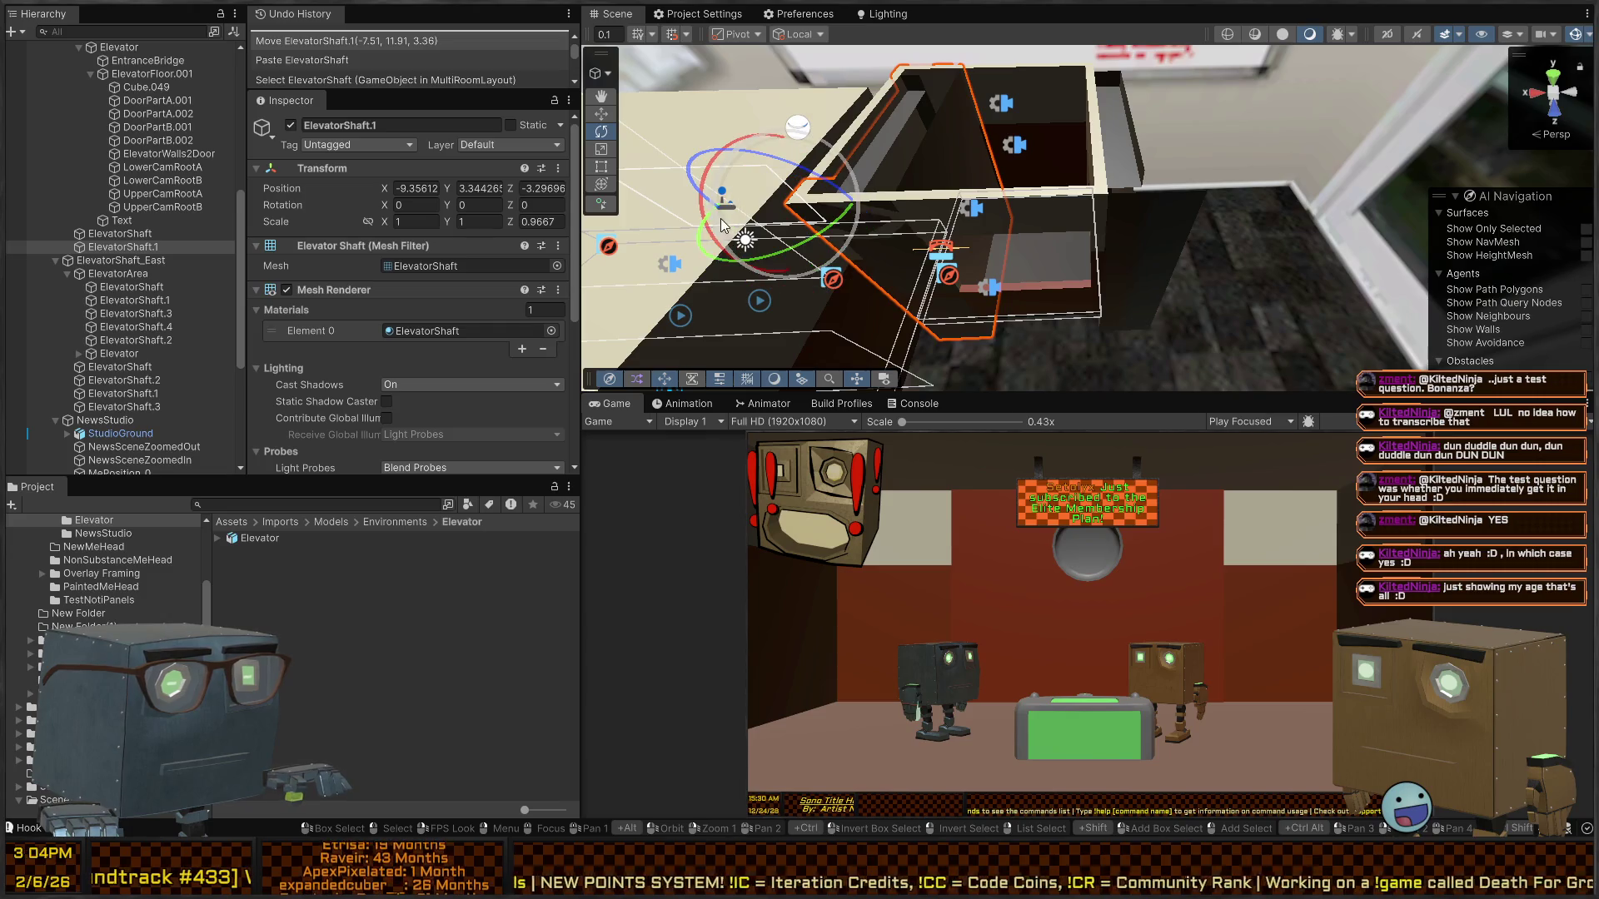
{"action": "mouse_move", "coordinate": [708, 223]}
{"action": "left_mouse_down"}
{"action": "mouse_move", "coordinate": [841, 213]}
{"action": "mouse_move", "coordinate": [752, 225]}
{"action": "left_mouse_up"}
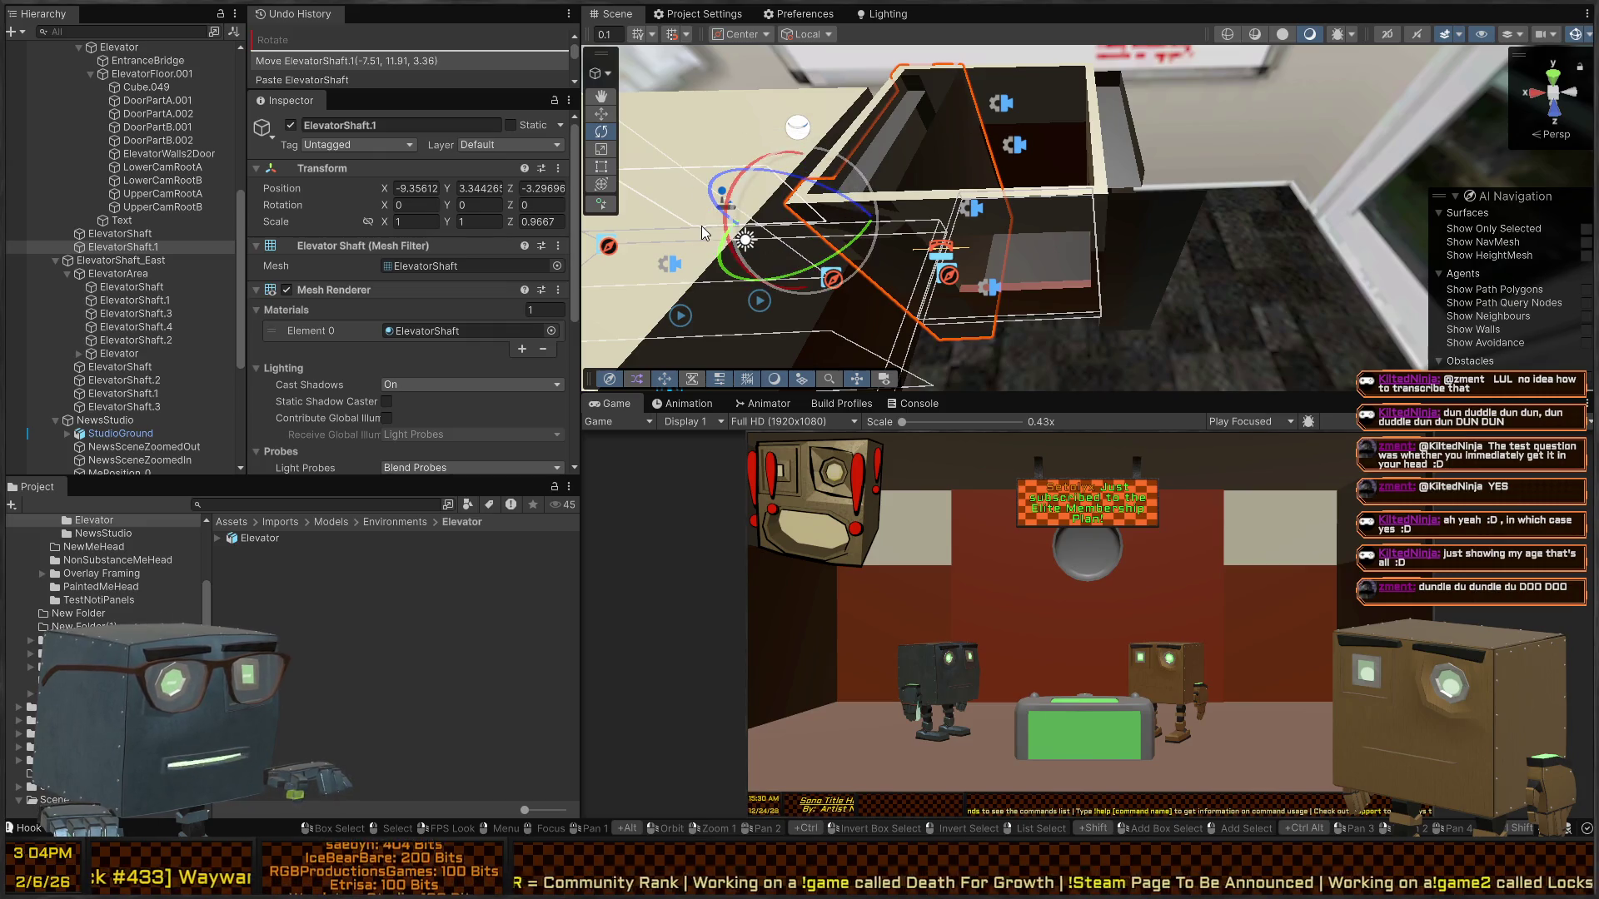
{"action": "mouse_move", "coordinate": [703, 229]}
{"action": "left_mouse_down"}
{"action": "mouse_move", "coordinate": [678, 42]}
{"action": "mouse_move", "coordinate": [1199, 209]}
{"action": "mouse_move", "coordinate": [1166, 162]}
{"action": "left_mouse_up"}
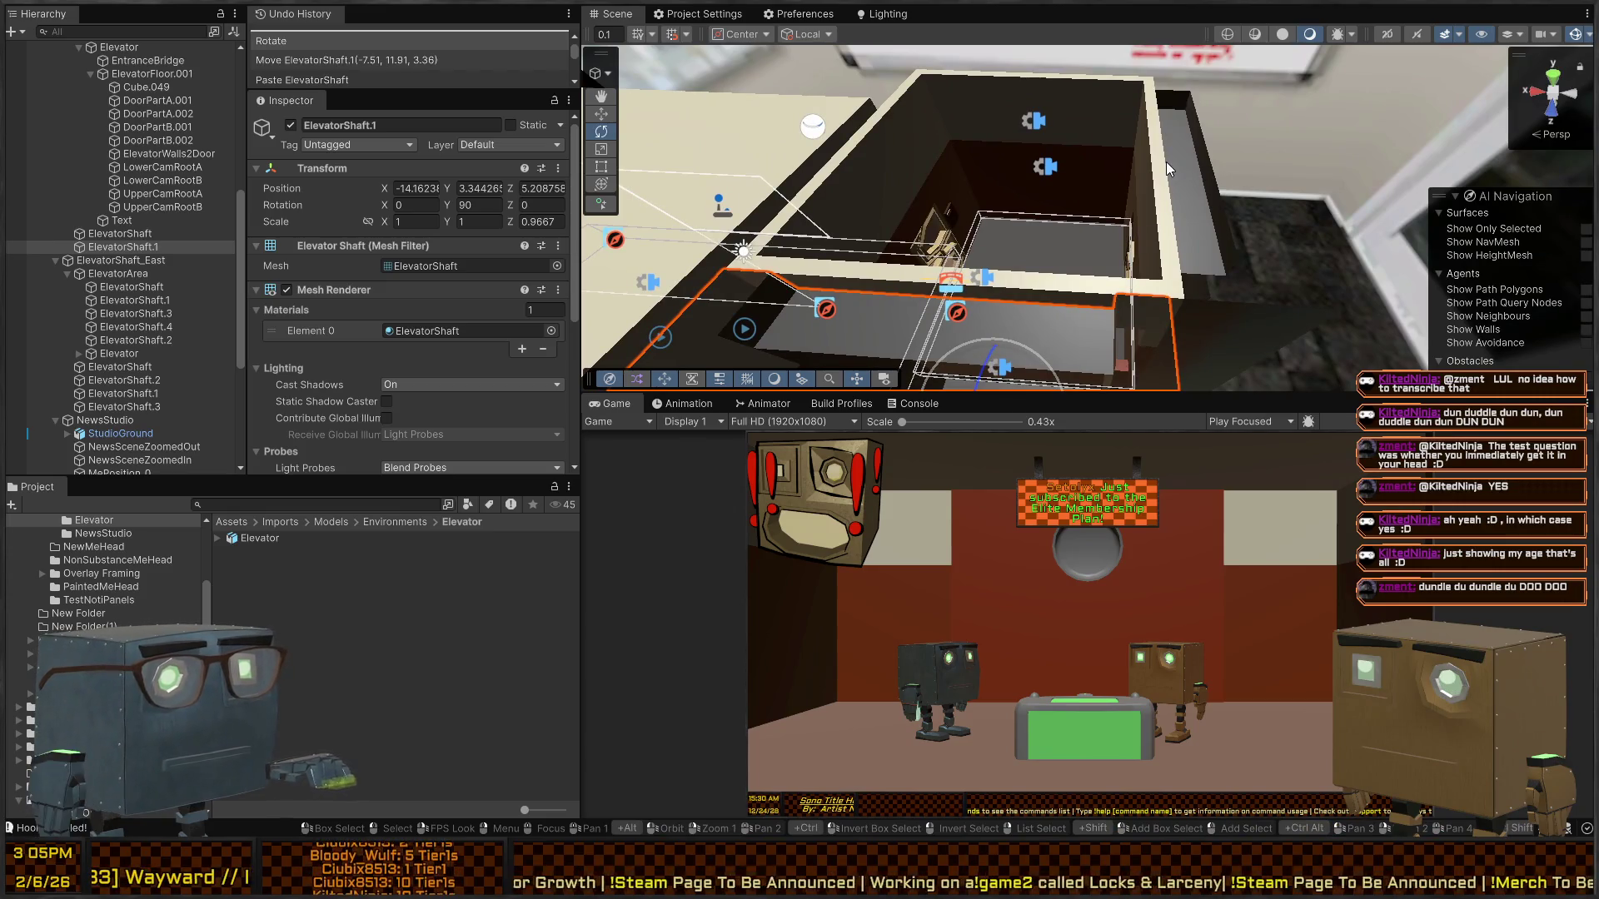
{"action": "mouse_move", "coordinate": [1166, 162]}
{"action": "left_mouse_down"}
{"action": "mouse_move", "coordinate": [677, 265]}
{"action": "mouse_move", "coordinate": [315, 237]}
{"action": "mouse_move", "coordinate": [398, 113]}
{"action": "mouse_move", "coordinate": [692, 81]}
{"action": "mouse_move", "coordinate": [355, 161]}
{"action": "mouse_move", "coordinate": [1195, 150]}
{"action": "mouse_move", "coordinate": [1111, 158]}
{"action": "mouse_move", "coordinate": [1023, 205]}
{"action": "left_mouse_up"}
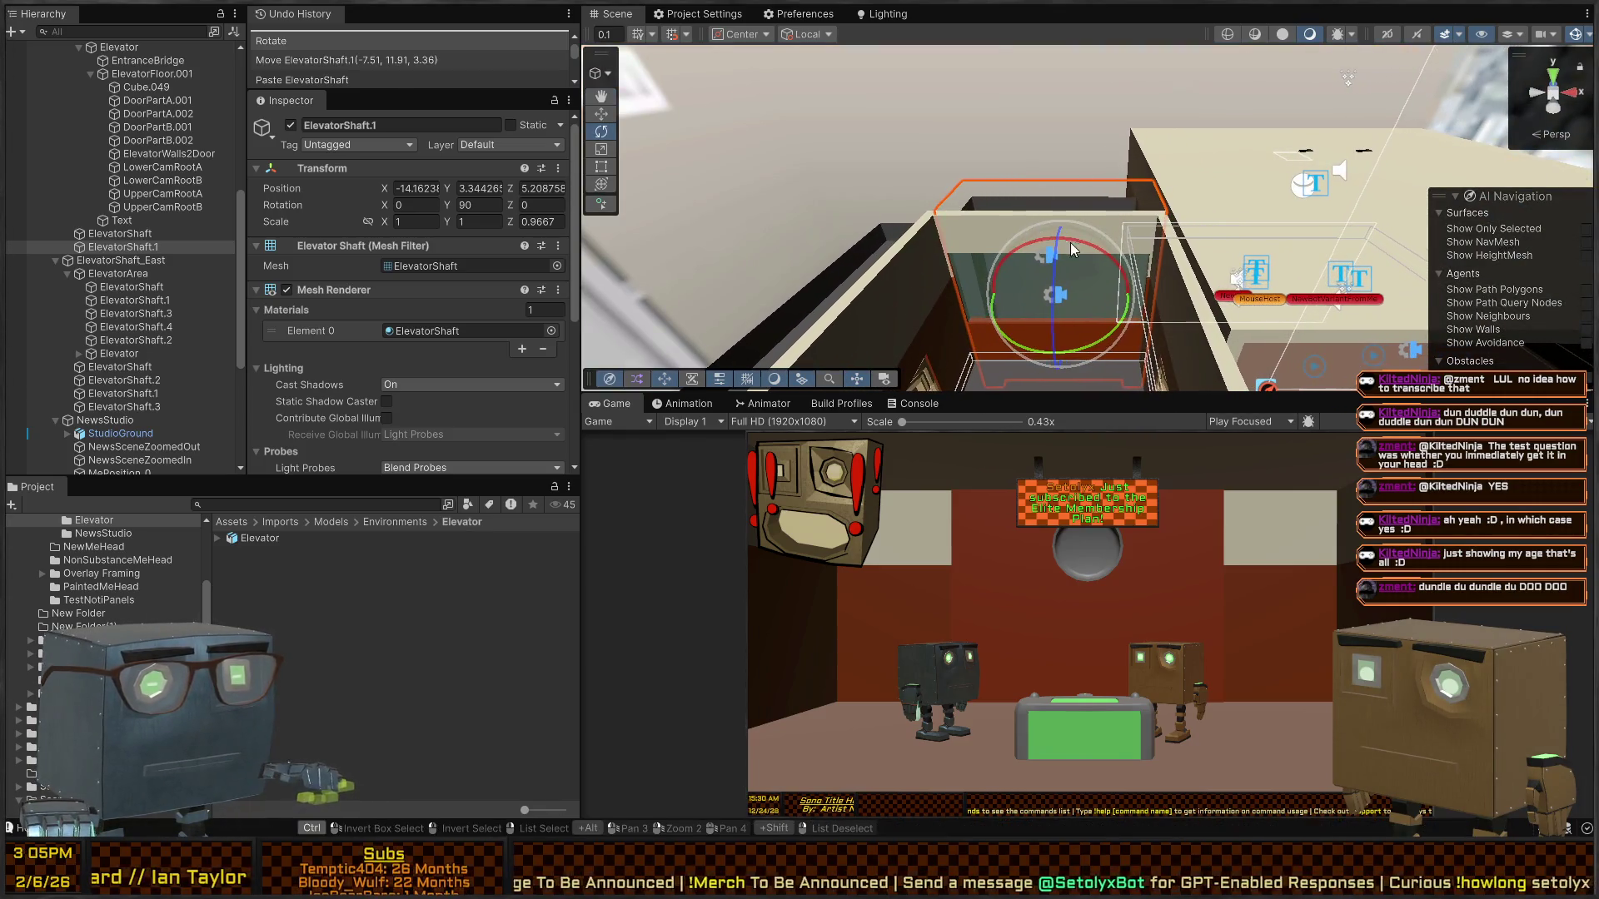
- Paste ElevatorShaft.2 and snap it on top of the shaft at Y 20.47
{"action": "key", "text": "ctrl+v"}
{"action": "key", "text": "w"}
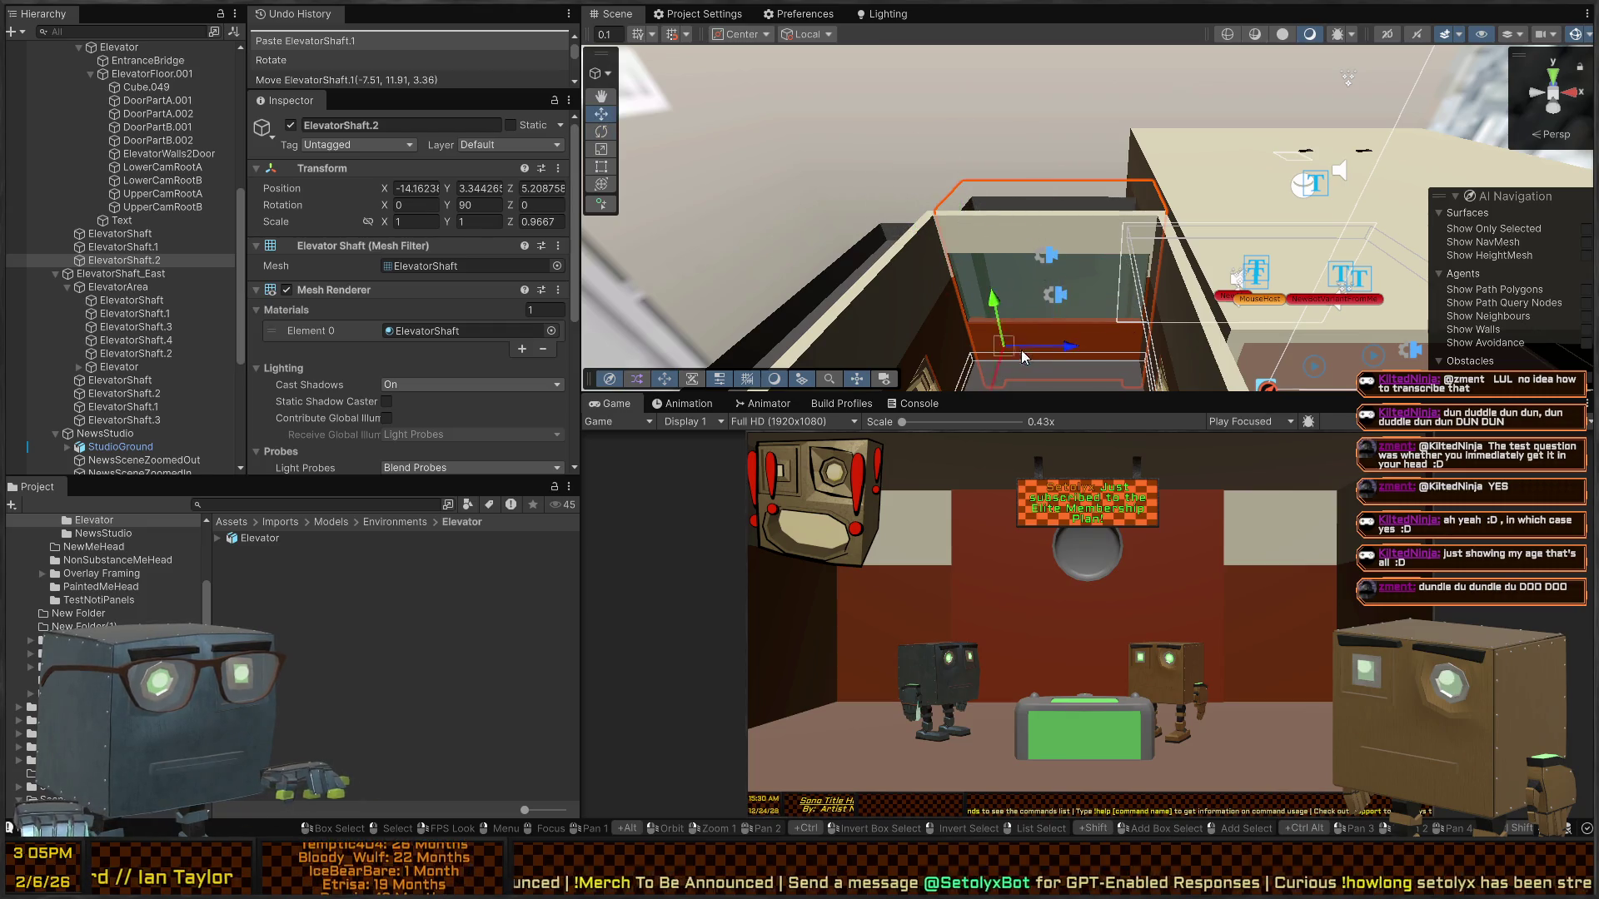
{"action": "mouse_move", "coordinate": [1001, 390]}
{"action": "left_mouse_down"}
{"action": "mouse_move", "coordinate": [962, 214]}
{"action": "mouse_move", "coordinate": [917, 250]}
{"action": "mouse_move", "coordinate": [1023, 165]}
{"action": "mouse_move", "coordinate": [1008, 167]}
{"action": "left_mouse_up"}
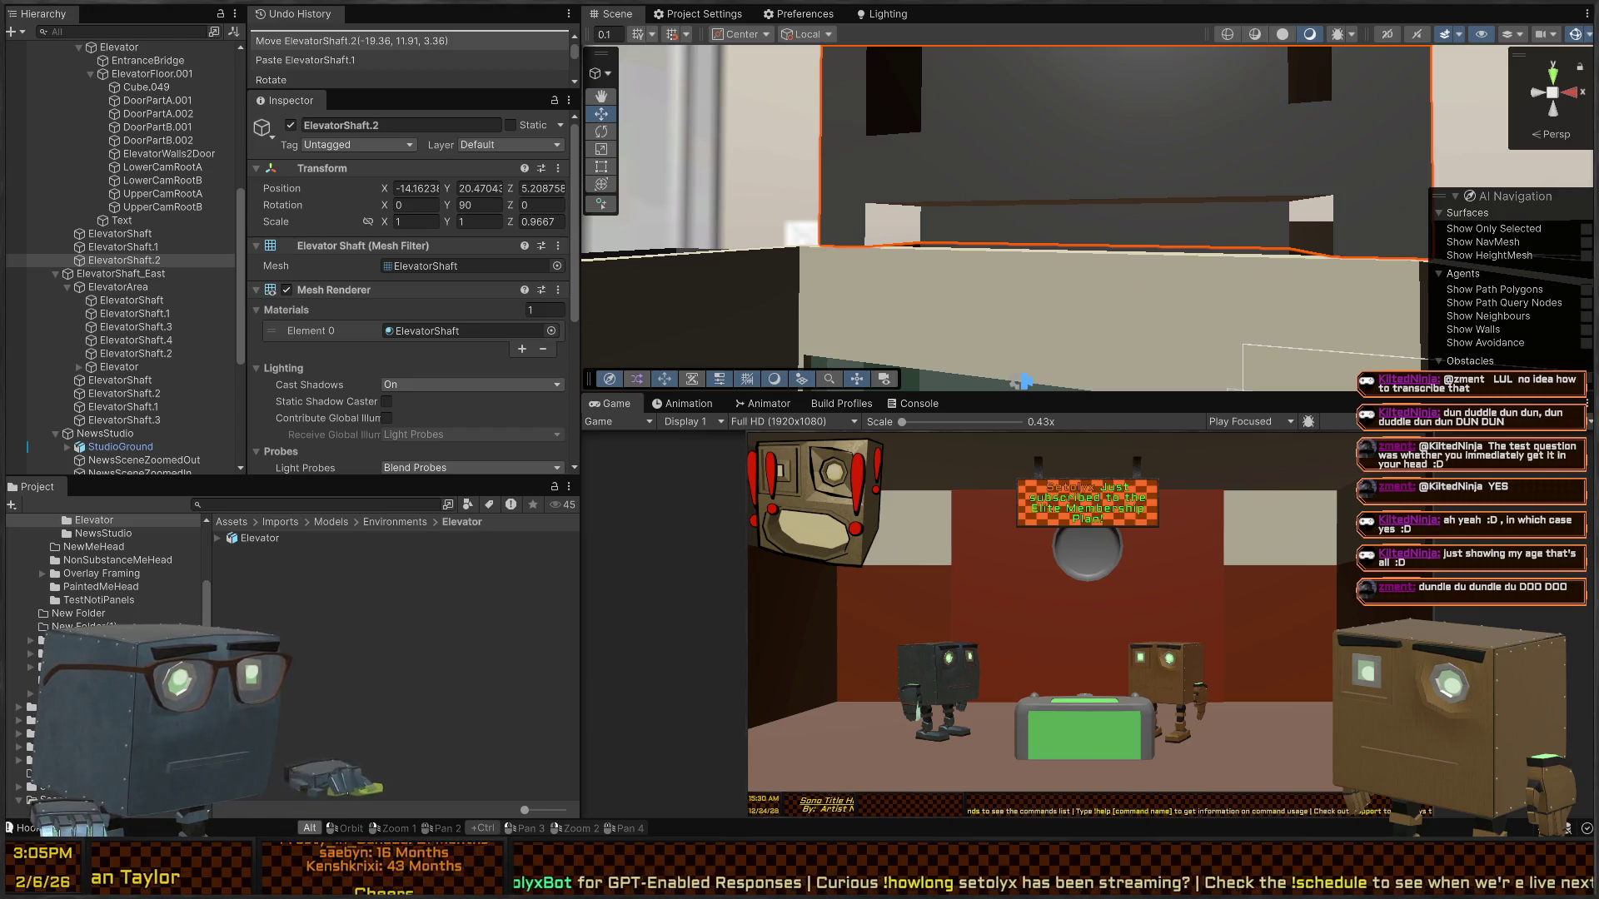
{"action": "key", "text": "alt+Tab"}
- Recalculate the ElevatorShaft mesh's normals in Edit Mode and return to Object Mode
{"action": "left_click", "coordinate": [689, 337]}
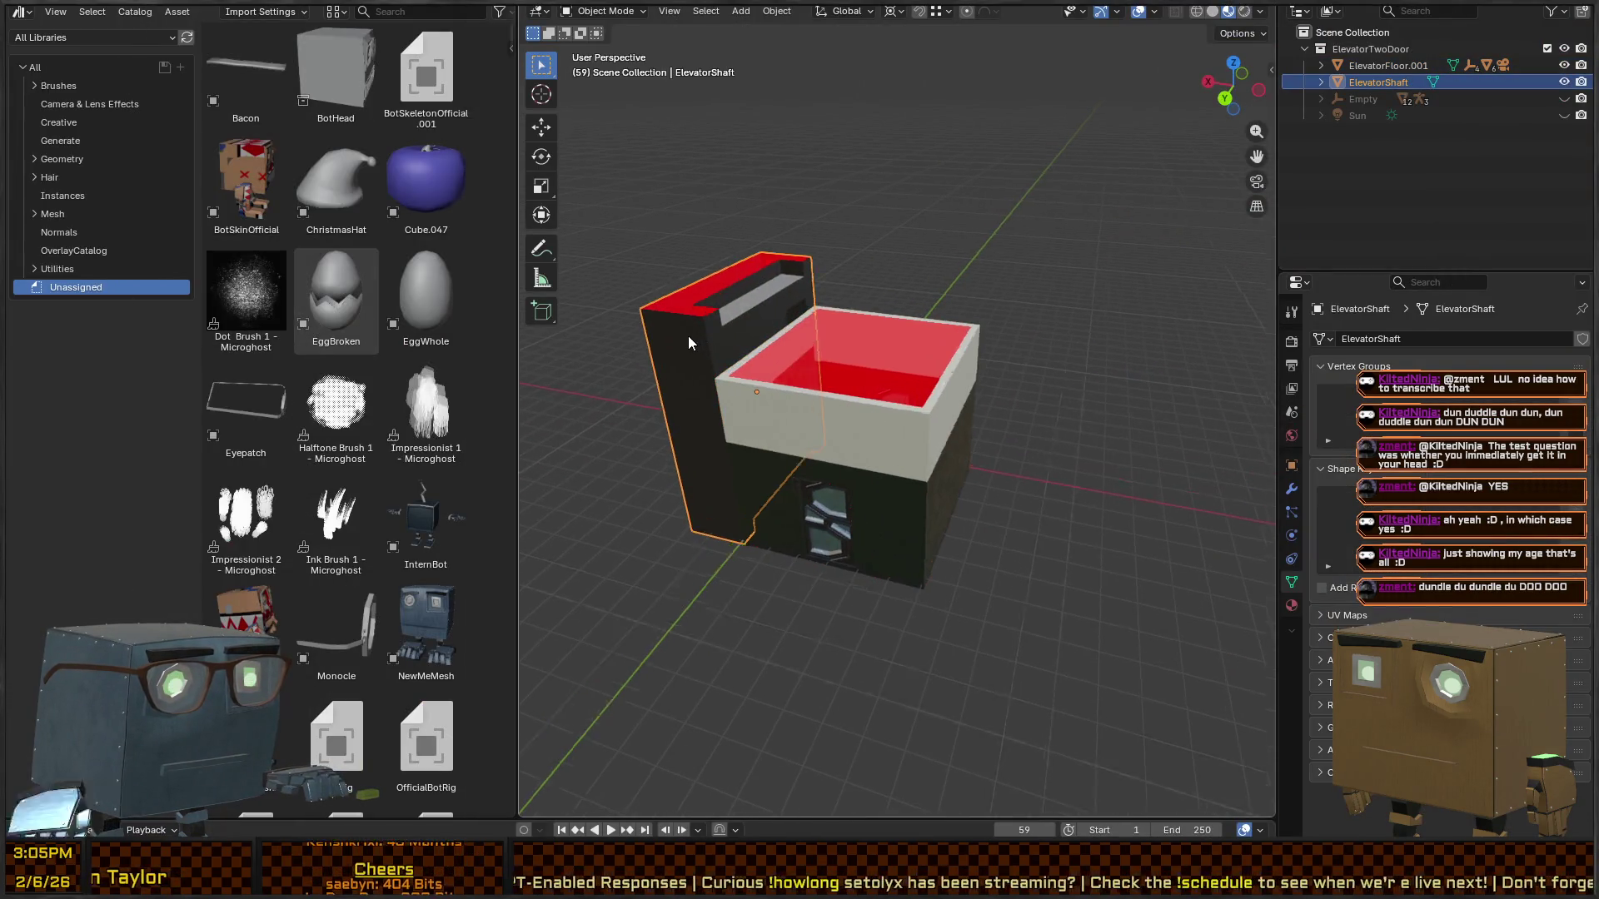
{"action": "scroll", "coordinate": [688, 337], "scroll_direction": "up", "scroll_amount": 10}
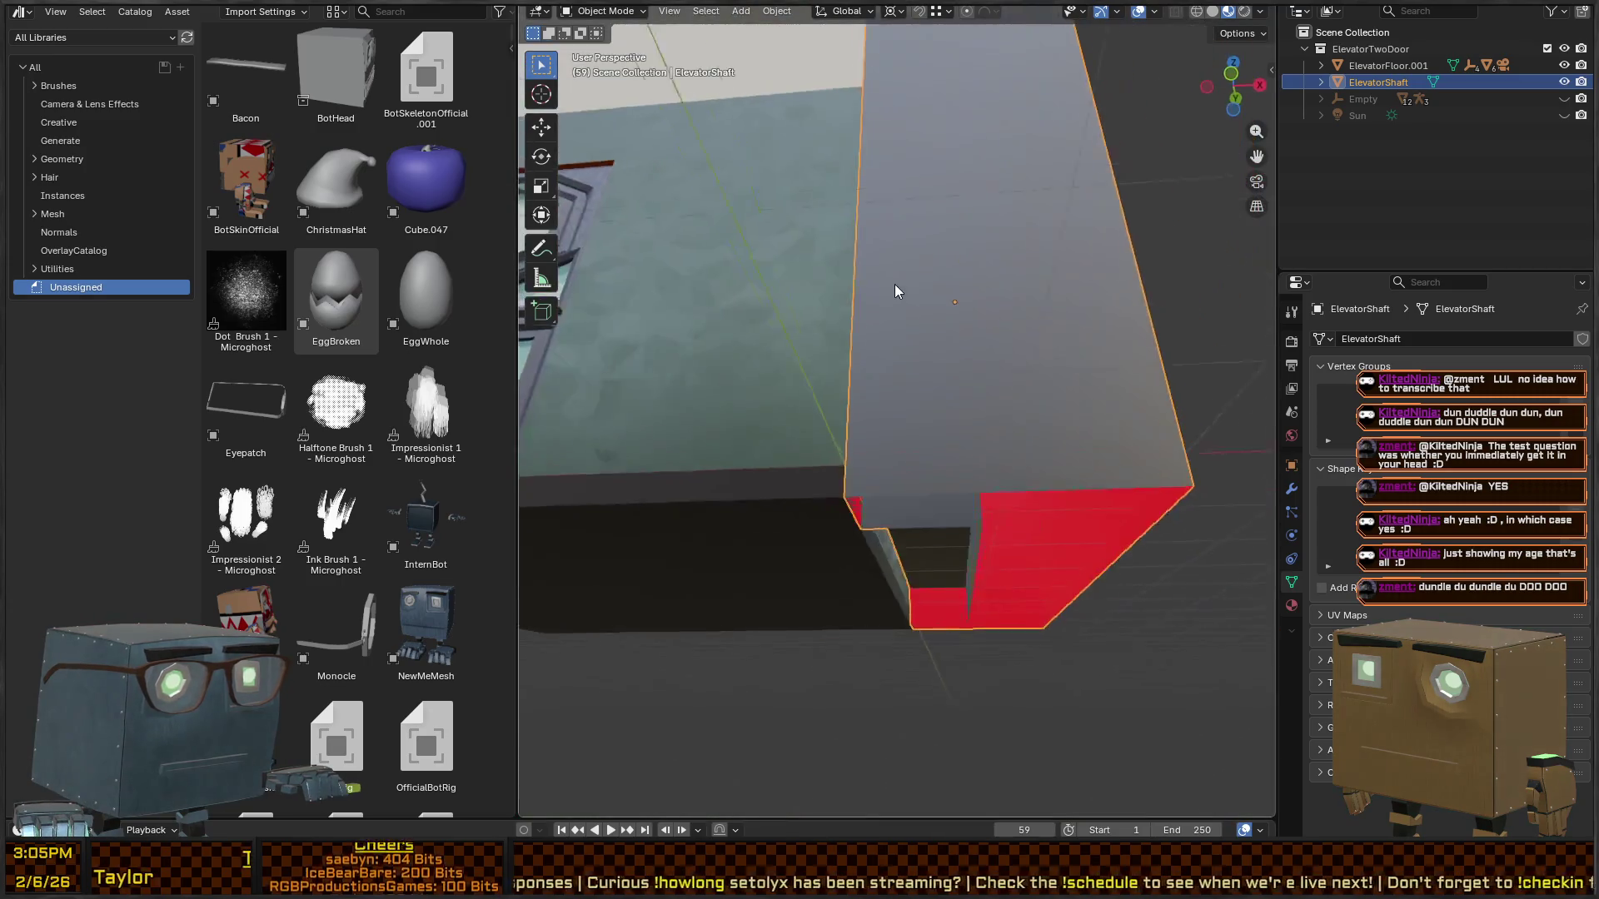
{"action": "scroll", "coordinate": [946, 268], "scroll_direction": "down", "scroll_amount": 5}
{"action": "key", "text": "Tab"}
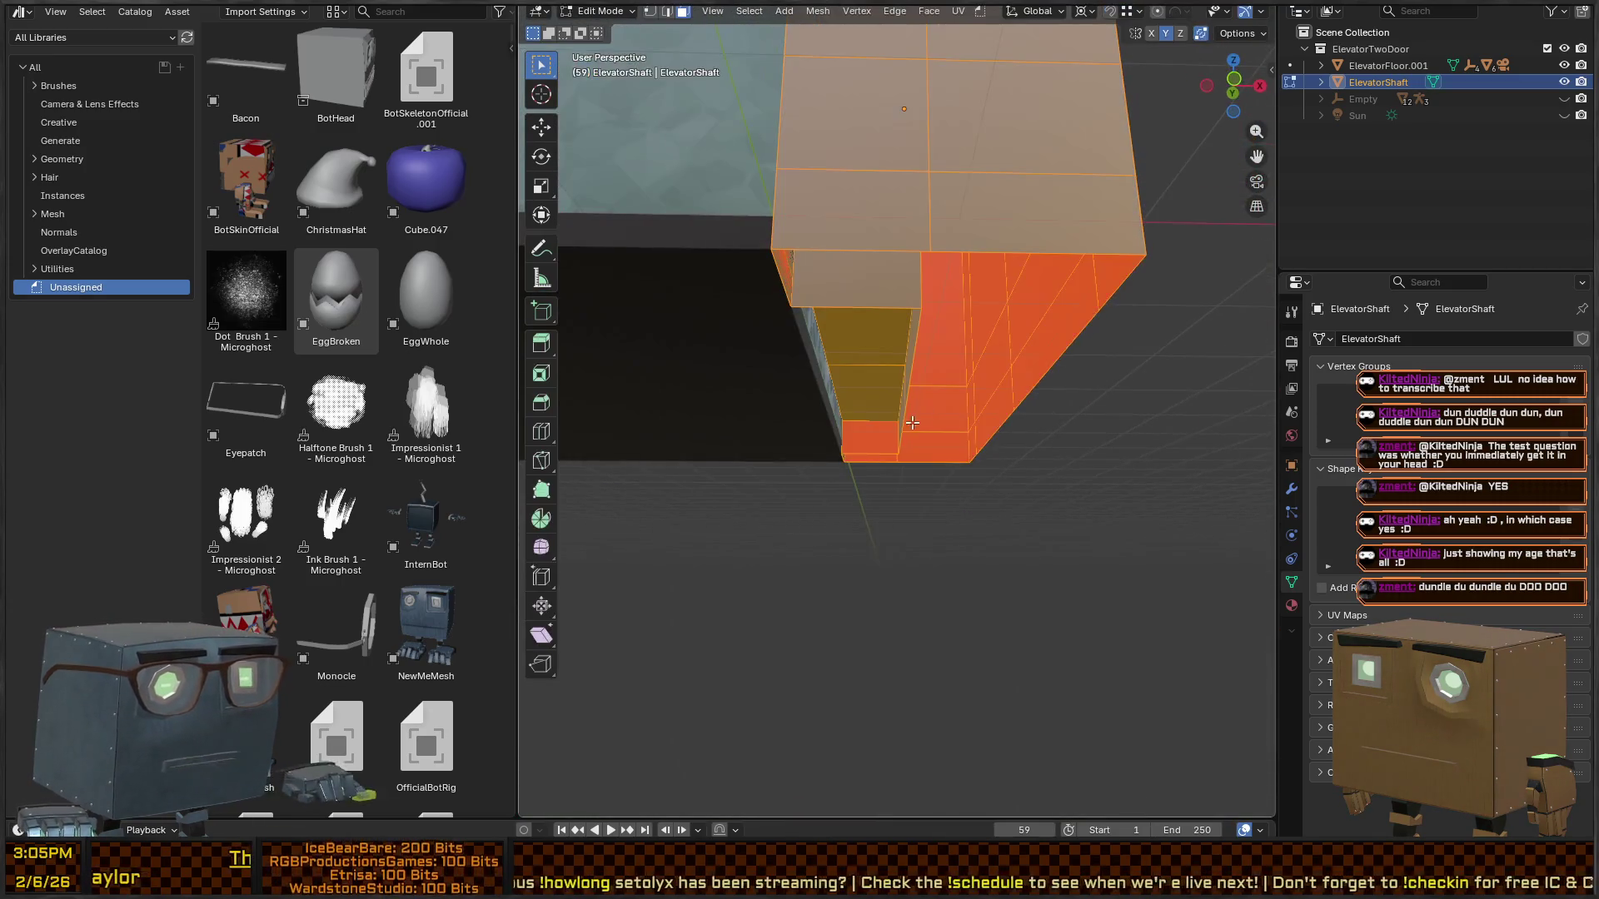
{"action": "left_click", "coordinate": [883, 439]}
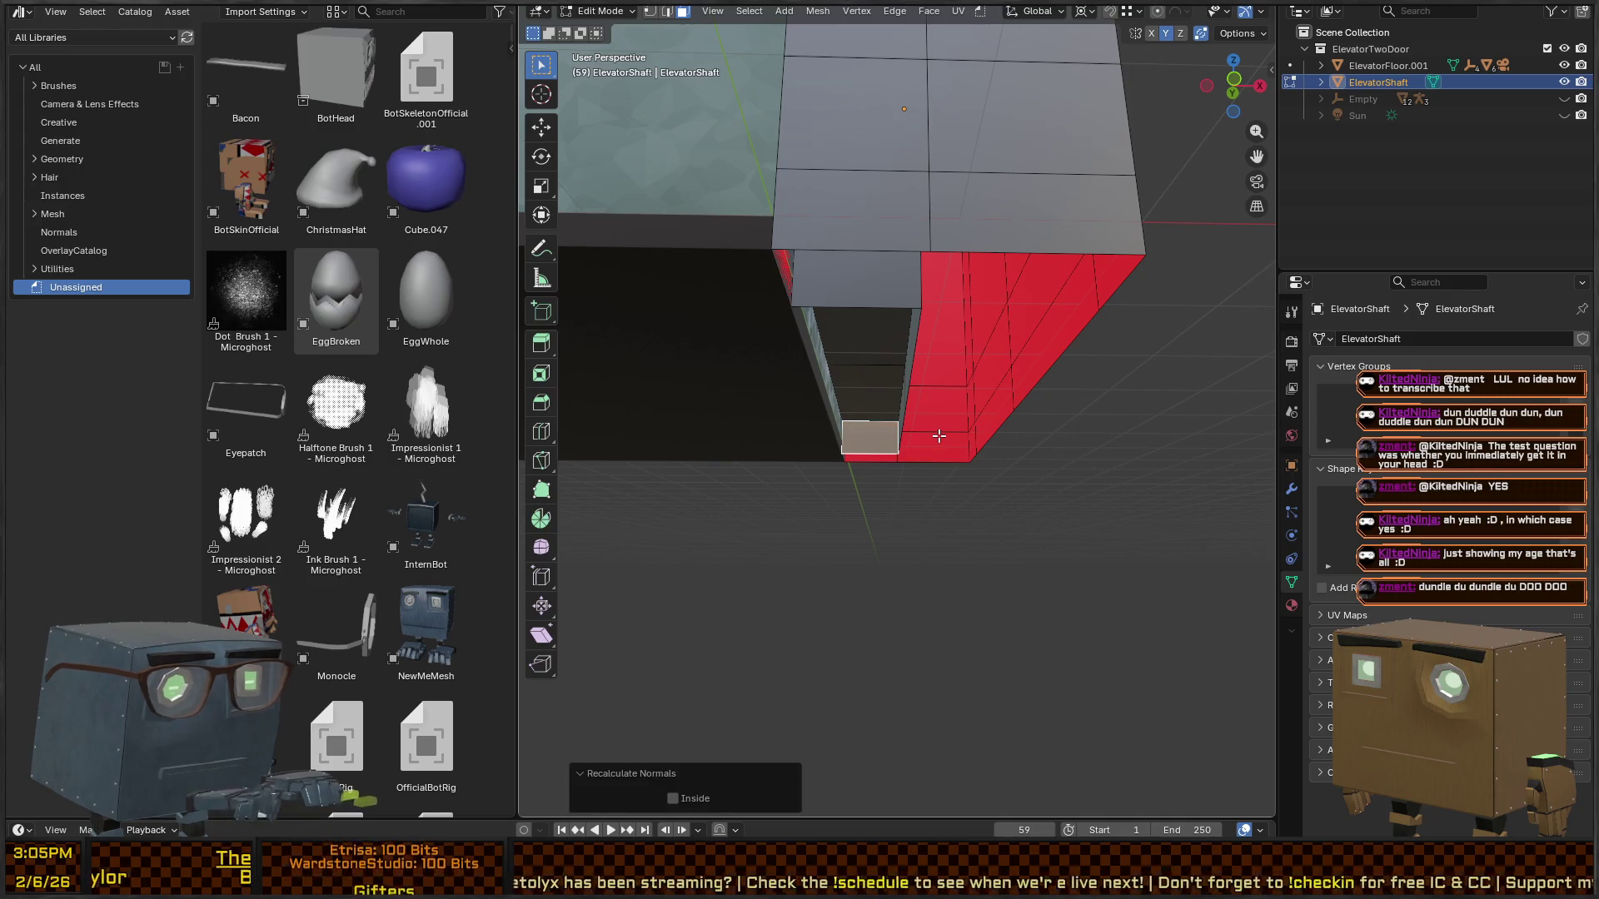
{"action": "mouse_move", "coordinate": [938, 356]}
{"action": "left_mouse_down"}
{"action": "mouse_move", "coordinate": [1071, 278]}
{"action": "mouse_move", "coordinate": [1082, 350]}
{"action": "mouse_move", "coordinate": [1158, 468]}
{"action": "left_mouse_up"}
{"action": "left_click", "coordinate": [1039, 562]}
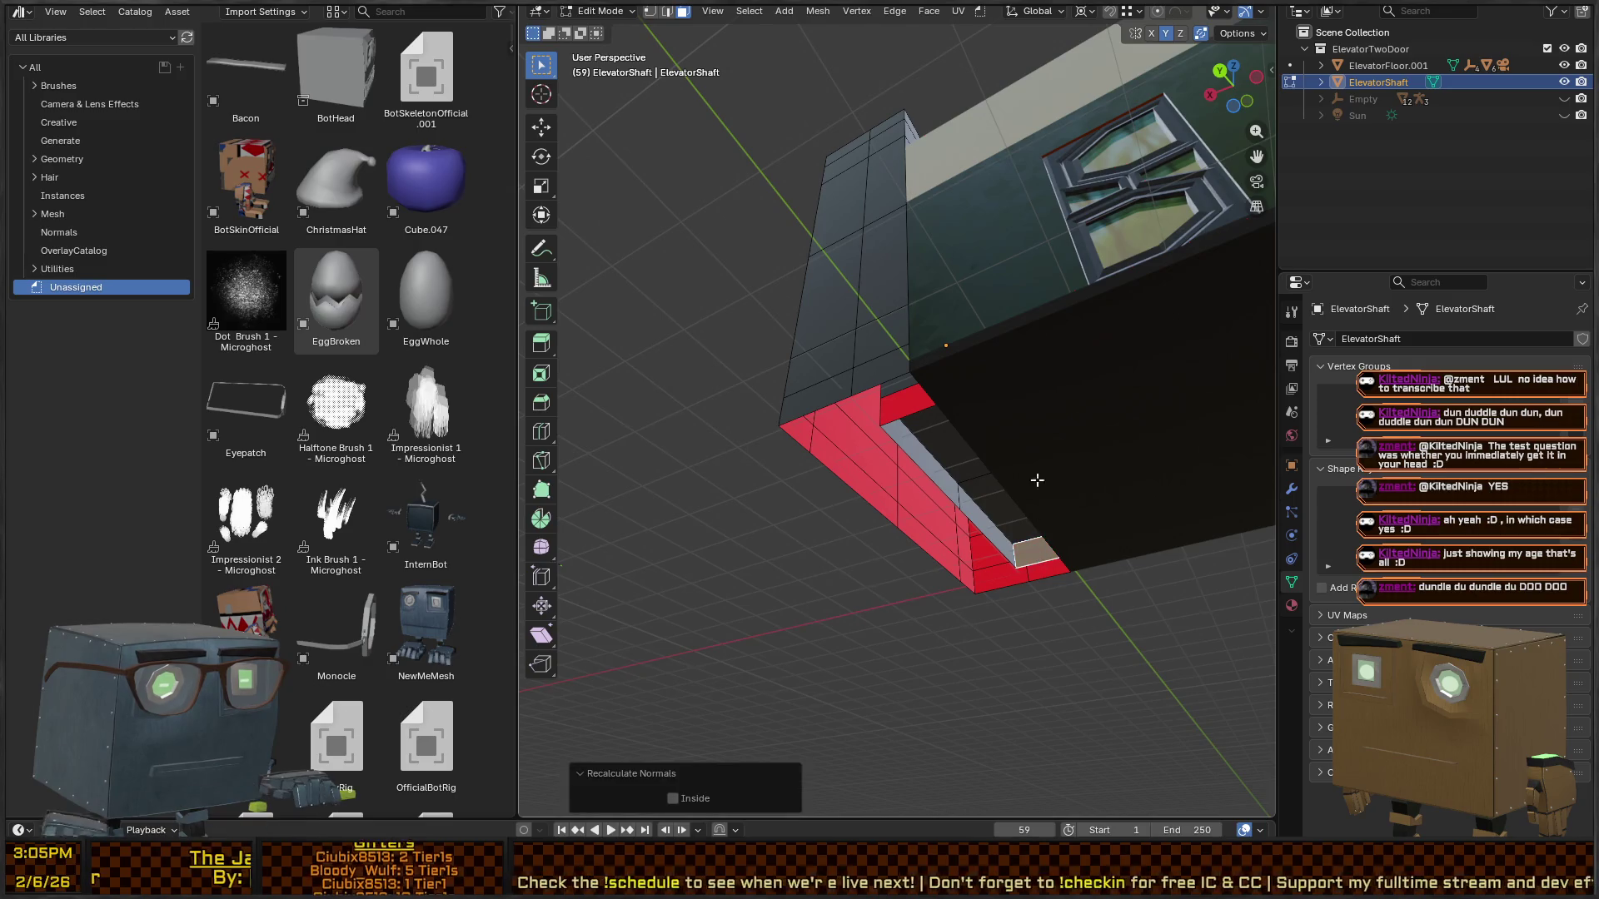
{"action": "mouse_move", "coordinate": [1036, 481]}
{"action": "left_mouse_down"}
{"action": "mouse_move", "coordinate": [883, 462]}
{"action": "mouse_move", "coordinate": [916, 417]}
{"action": "mouse_move", "coordinate": [1044, 385]}
{"action": "left_mouse_up"}
{"action": "scroll", "coordinate": [883, 463], "scroll_direction": "up", "scroll_amount": 5}
{"action": "scroll", "coordinate": [802, 450], "scroll_direction": "down", "scroll_amount": 10}
{"action": "key", "text": "ctrl+Tab"}
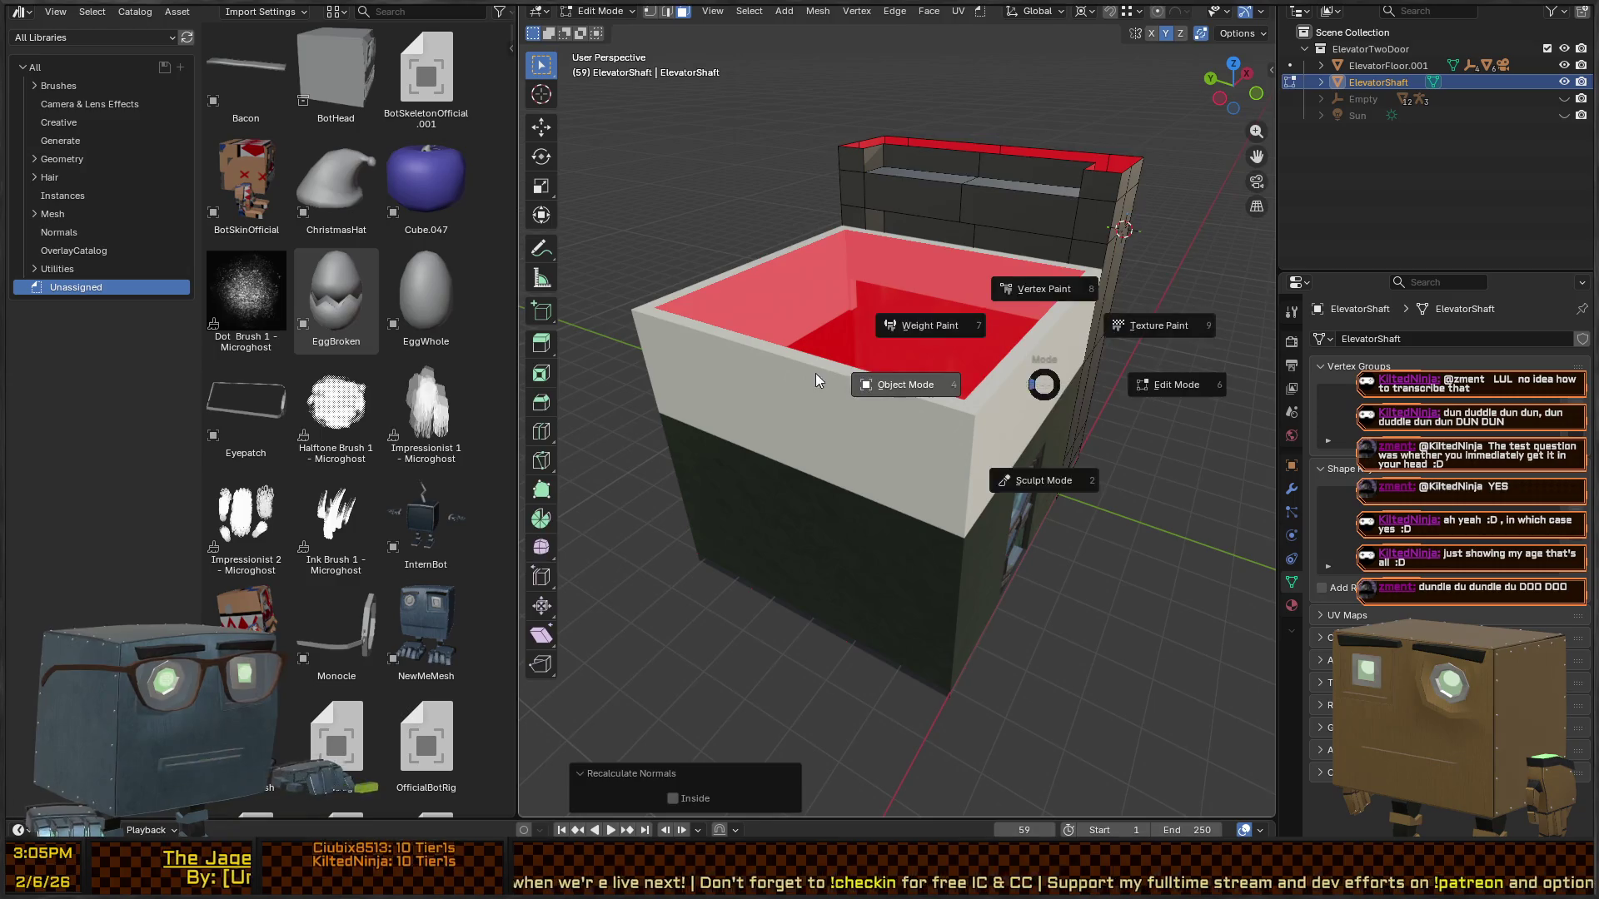
{"action": "left_click", "coordinate": [816, 373]}
- Select the elevator floor and shaft objects together and return to the Unity editor
{"action": "scroll", "coordinate": [1081, 395], "scroll_direction": "down", "scroll_amount": 5}
{"action": "scroll", "coordinate": [848, 382], "scroll_direction": "up", "scroll_amount": 6}
{"action": "key", "text": "c"}
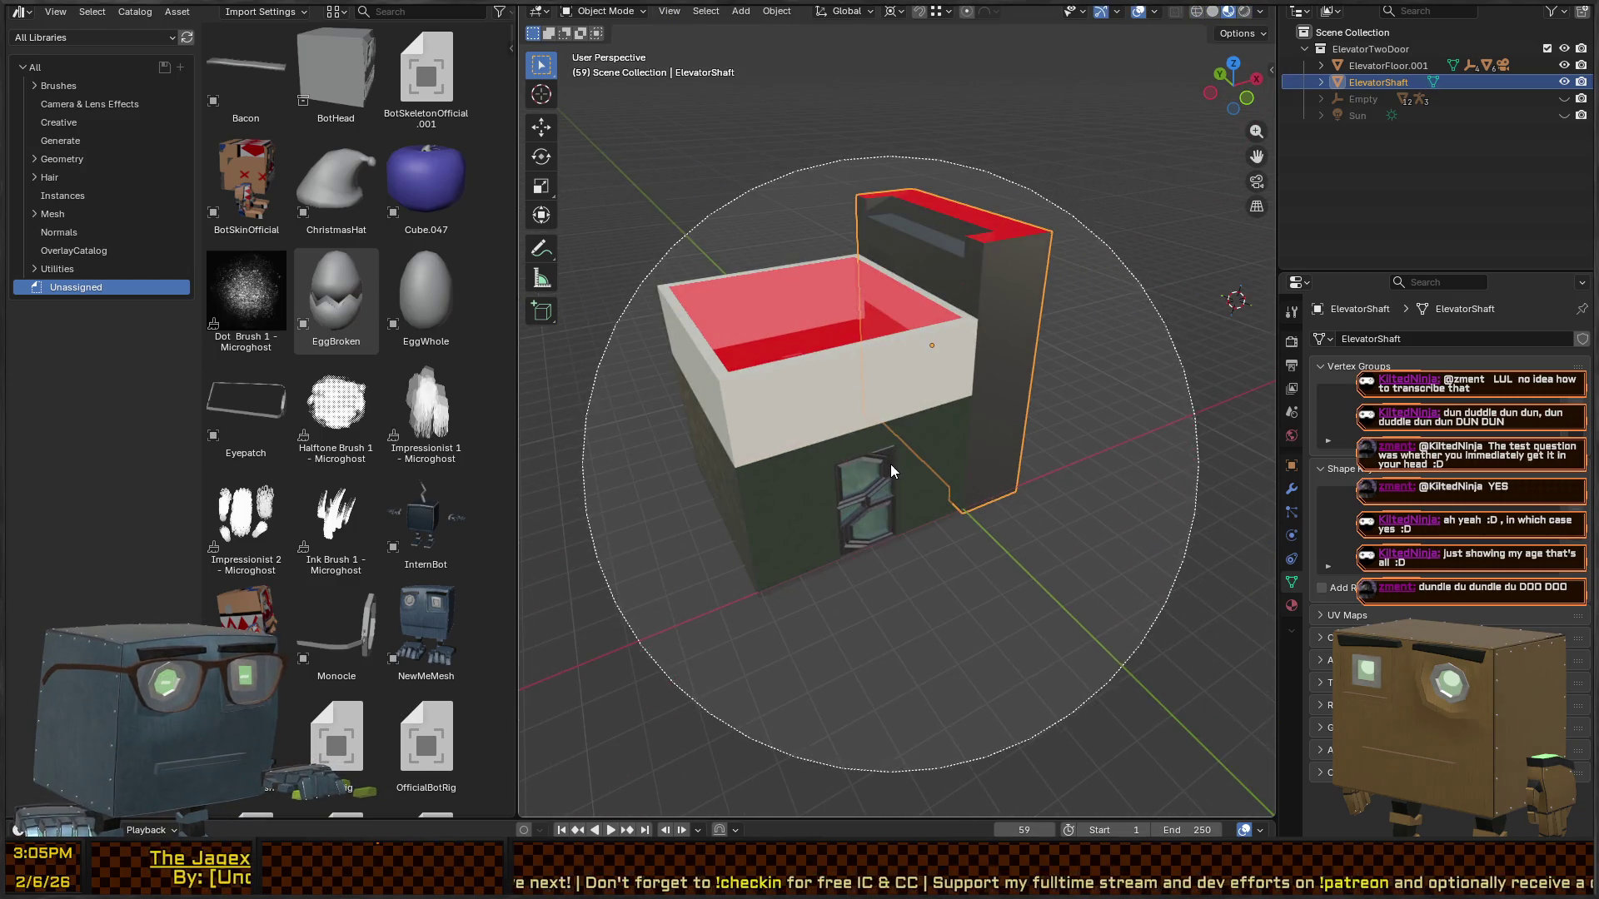
{"action": "left_click", "coordinate": [892, 471]}
{"action": "right_click", "coordinate": [931, 384]}
{"action": "left_click", "coordinate": [857, 377]}
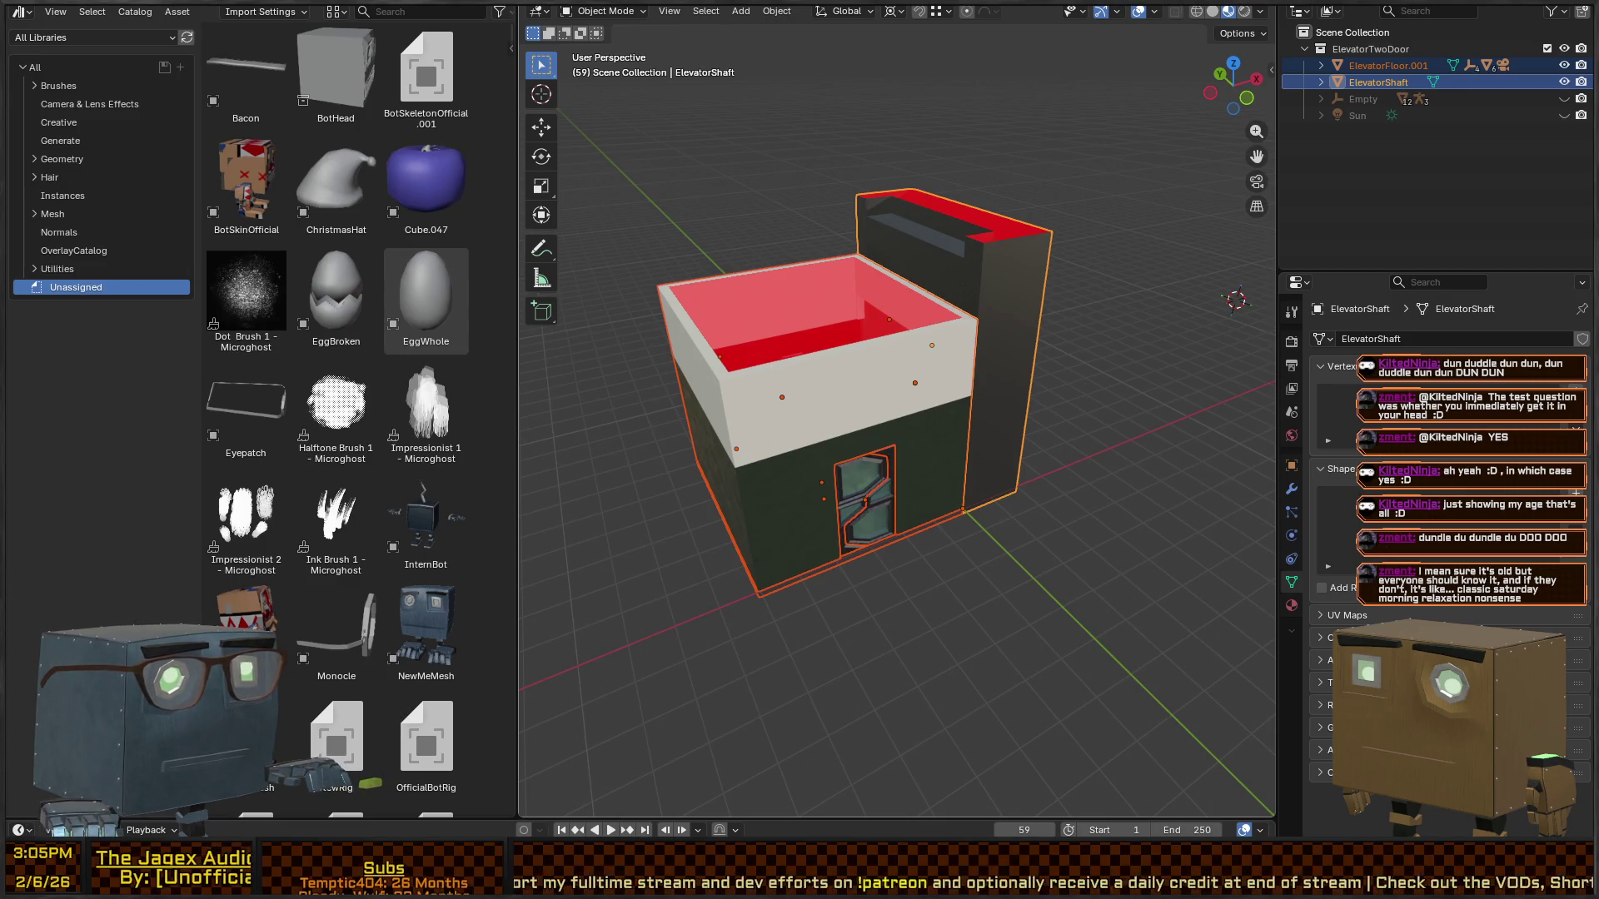
{"action": "key", "text": "alt+Tab"}
{"action": "right_click", "coordinate": [949, 171]}
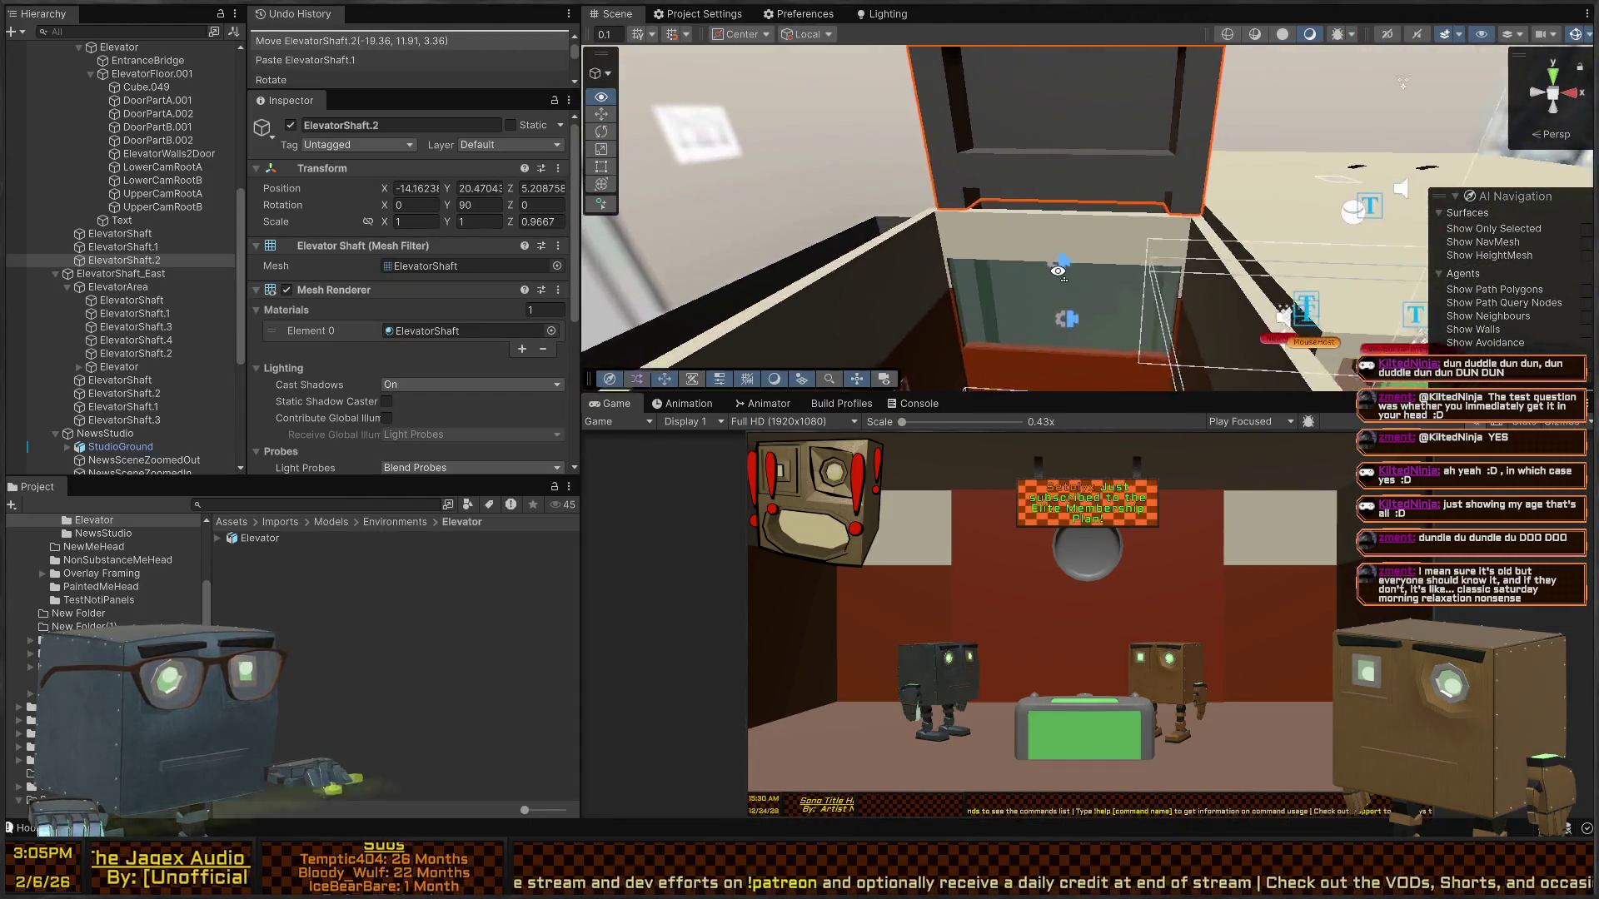
- Paste ElevatorShaft.3 and ElevatorShaft.4, stacking ElevatorShaft.4 up at Y 36.50
{"action": "mouse_move", "coordinate": [912, 257]}
{"action": "left_mouse_down"}
{"action": "mouse_move", "coordinate": [1002, 241]}
{"action": "mouse_move", "coordinate": [774, 256]}
{"action": "mouse_move", "coordinate": [1081, 285]}
{"action": "mouse_move", "coordinate": [1009, 345]}
{"action": "mouse_move", "coordinate": [940, 308]}
{"action": "mouse_move", "coordinate": [1021, 283]}
{"action": "mouse_move", "coordinate": [812, 313]}
{"action": "mouse_move", "coordinate": [1062, 356]}
{"action": "mouse_move", "coordinate": [1047, 291]}
{"action": "mouse_move", "coordinate": [1059, 346]}
{"action": "mouse_move", "coordinate": [1058, 190]}
{"action": "mouse_move", "coordinate": [1112, 205]}
{"action": "mouse_move", "coordinate": [991, 197]}
{"action": "left_mouse_up"}
{"action": "left_click", "coordinate": [913, 303]}
{"action": "key", "text": "ctrl+v"}
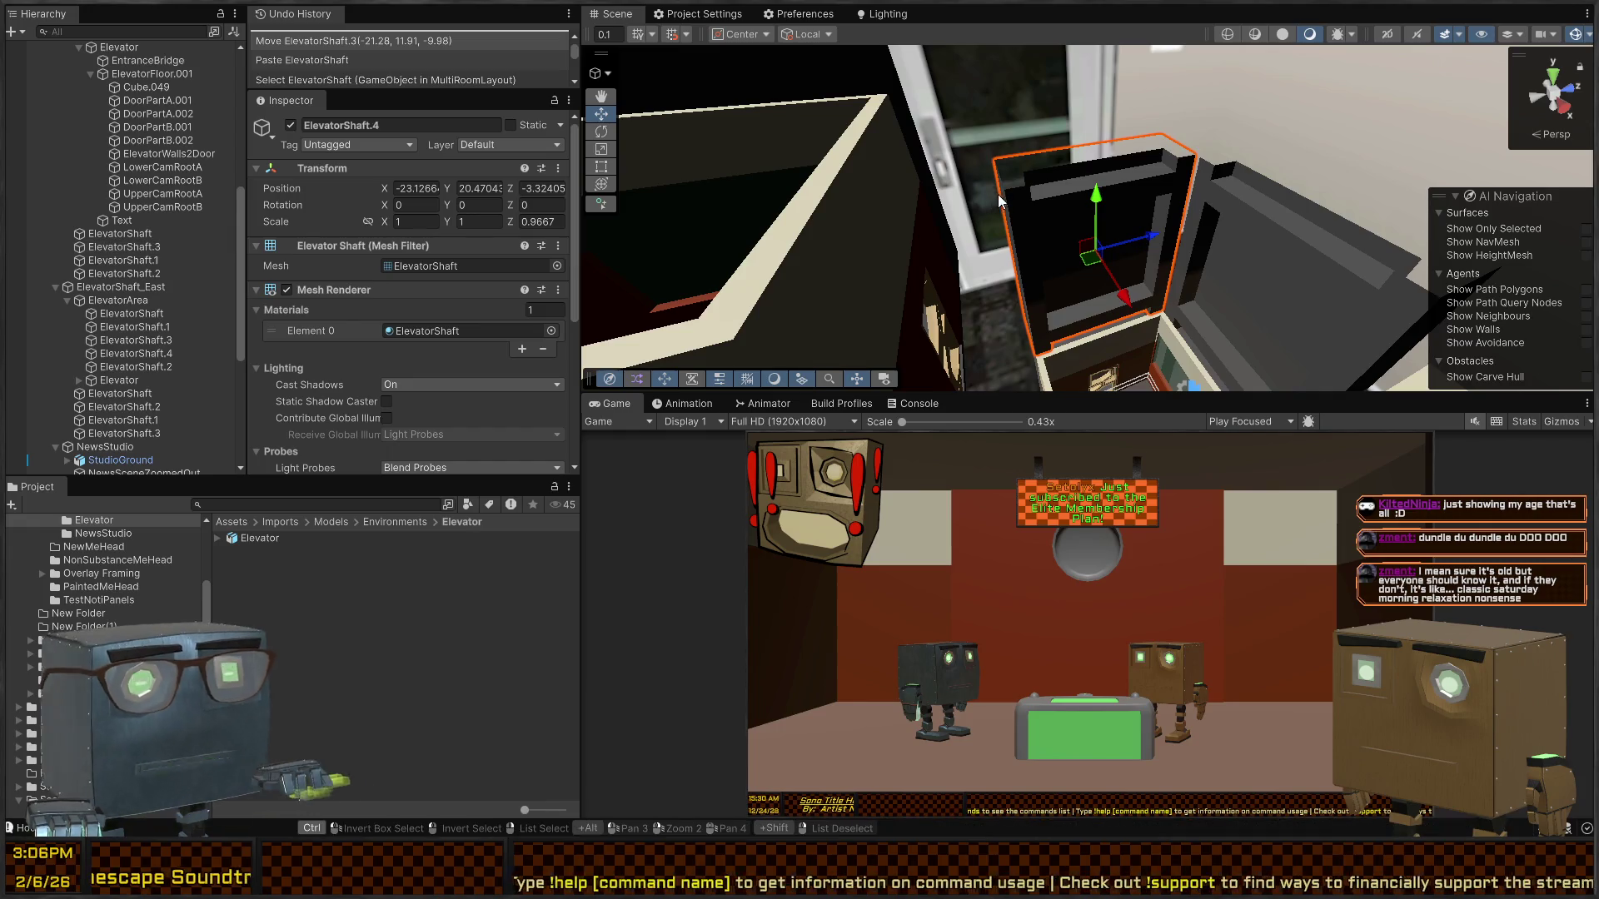
{"action": "key", "text": "ctrl+v"}
{"action": "mouse_move", "coordinate": [1037, 336]}
{"action": "left_mouse_down"}
{"action": "mouse_move", "coordinate": [1004, 198]}
{"action": "mouse_move", "coordinate": [1264, 376]}
{"action": "mouse_move", "coordinate": [184, 331]}
{"action": "mouse_move", "coordinate": [281, 288]}
{"action": "mouse_move", "coordinate": [212, 228]}
{"action": "mouse_move", "coordinate": [978, 188]}
{"action": "left_mouse_up"}
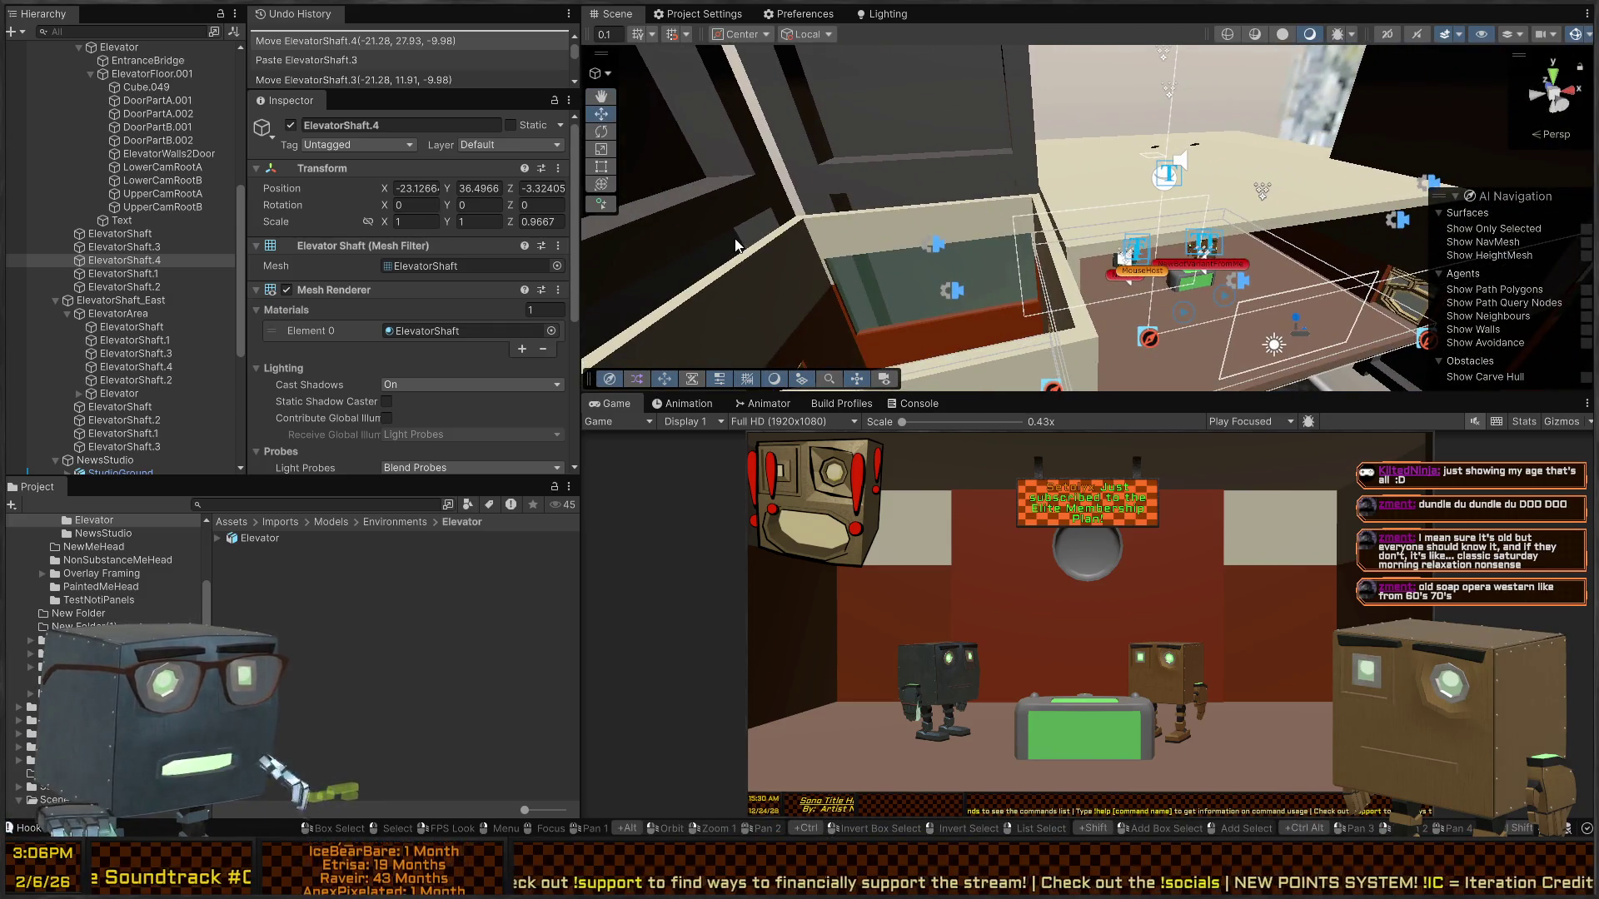
- Duplicate the ElevatorShaft as ElevatorShaft.5 and slide it along X to about -5.8
{"action": "left_click", "coordinate": [735, 246]}
{"action": "key", "text": "f"}
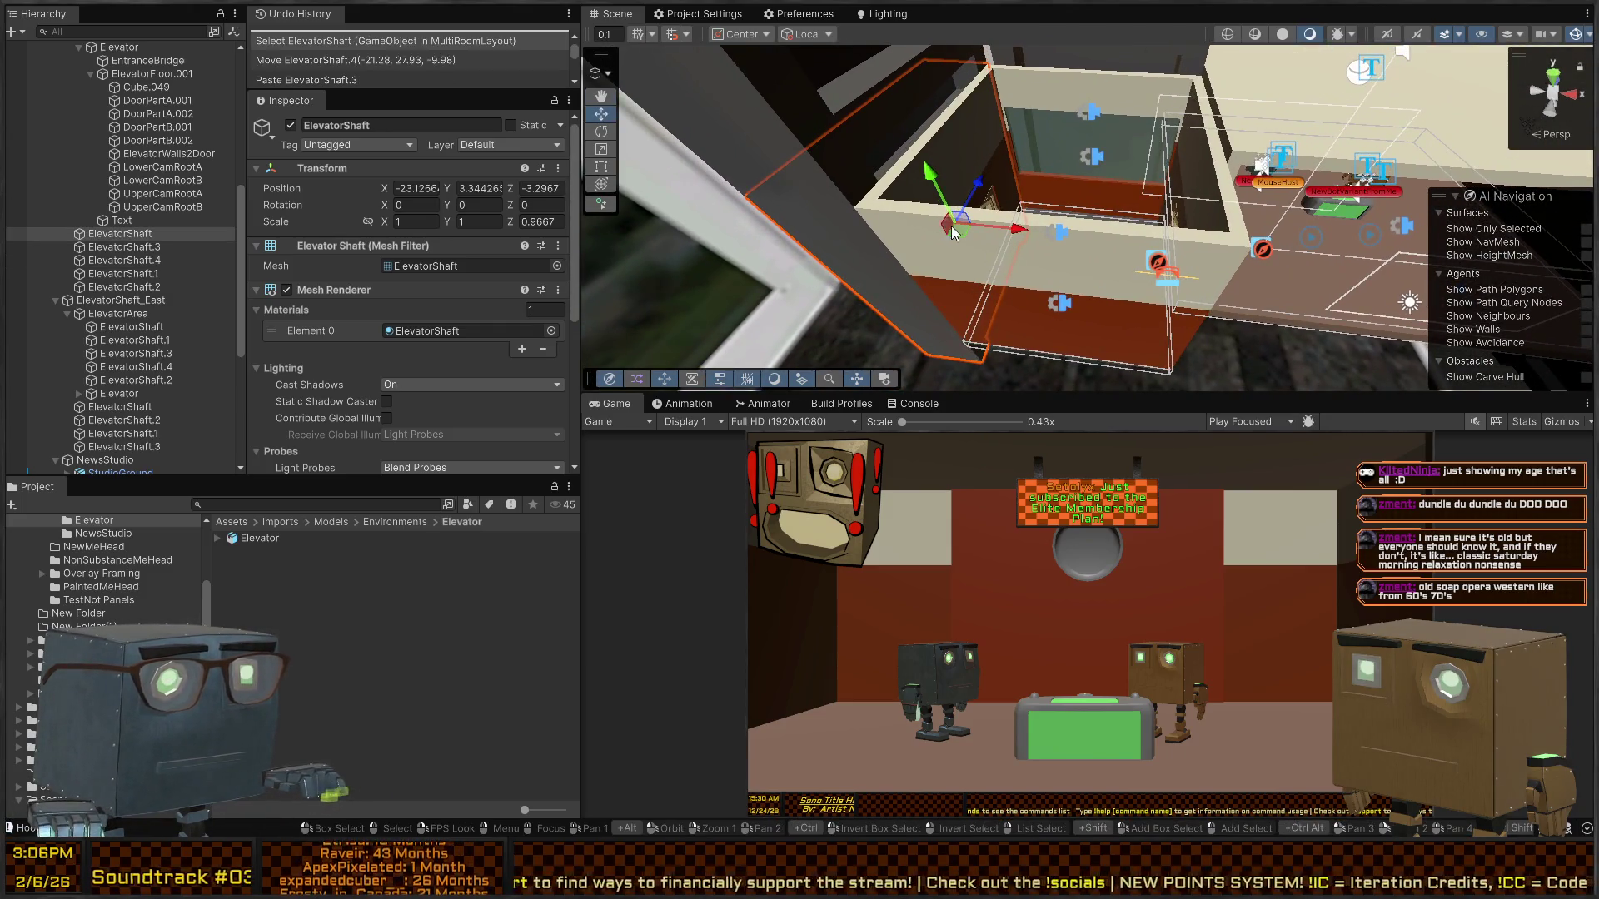
{"action": "key", "text": "ctrl+d"}
{"action": "mouse_move", "coordinate": [950, 243]}
{"action": "left_mouse_down"}
{"action": "mouse_move", "coordinate": [1245, 252]}
{"action": "mouse_move", "coordinate": [1237, 263]}
{"action": "left_mouse_up"}
{"action": "key", "text": "ctrl+z"}
{"action": "left_click_drag", "start_coordinate": [1018, 232], "coordinate": [1285, 255]}
{"action": "key", "text": "ctrl+z"}
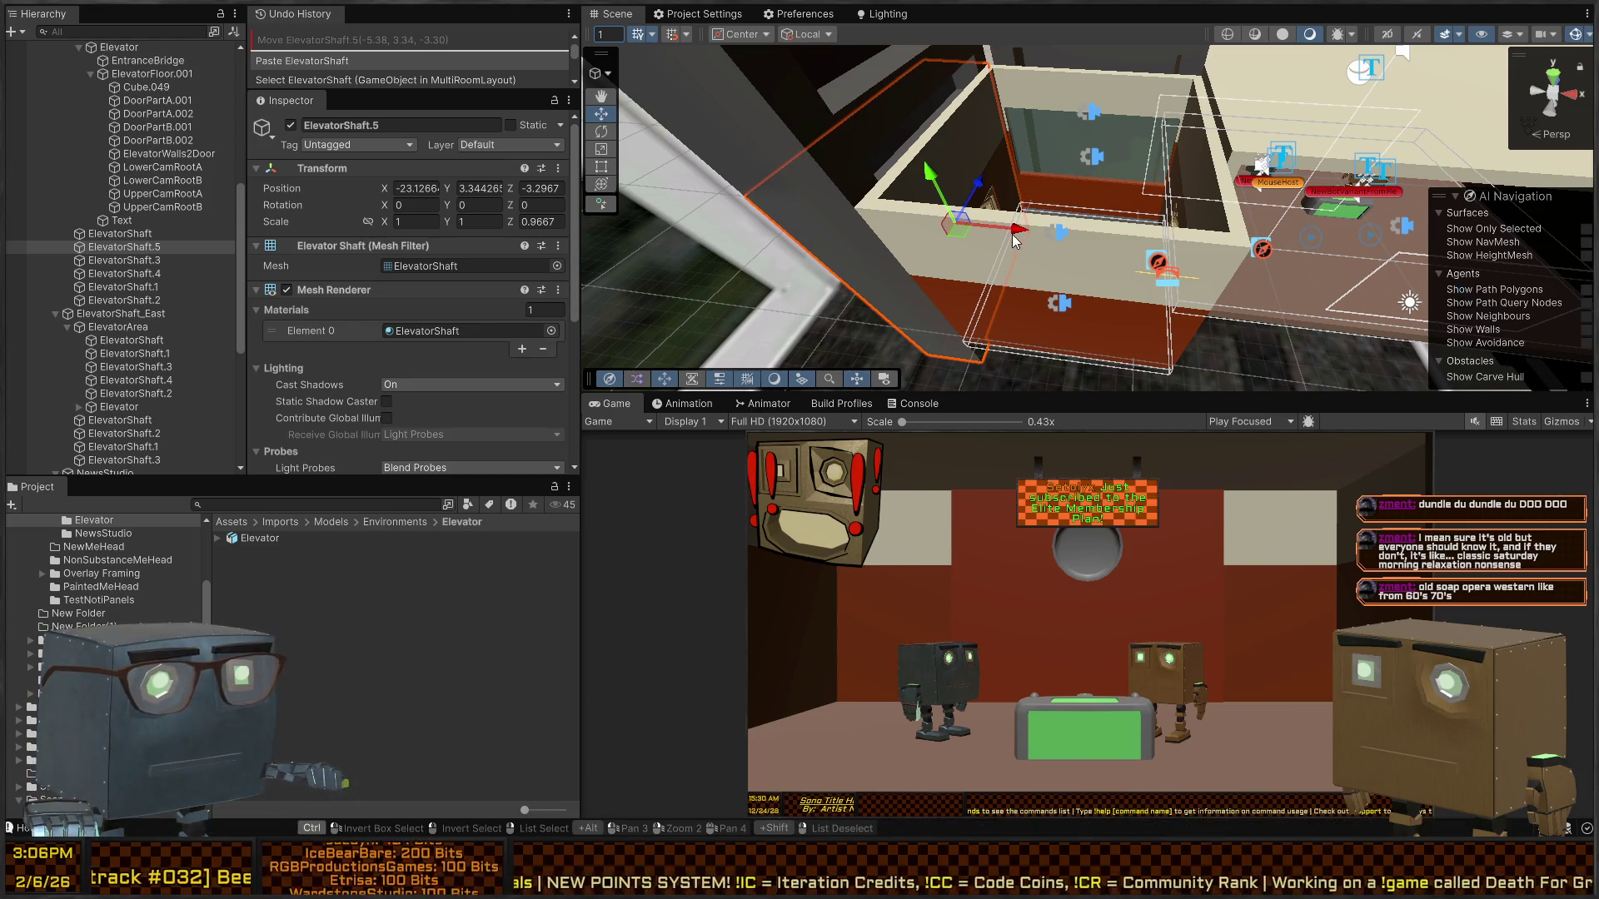
{"action": "mouse_move", "coordinate": [1016, 240]}
{"action": "left_mouse_down"}
{"action": "mouse_move", "coordinate": [1295, 268]}
{"action": "mouse_move", "coordinate": [1239, 288]}
{"action": "left_mouse_up"}
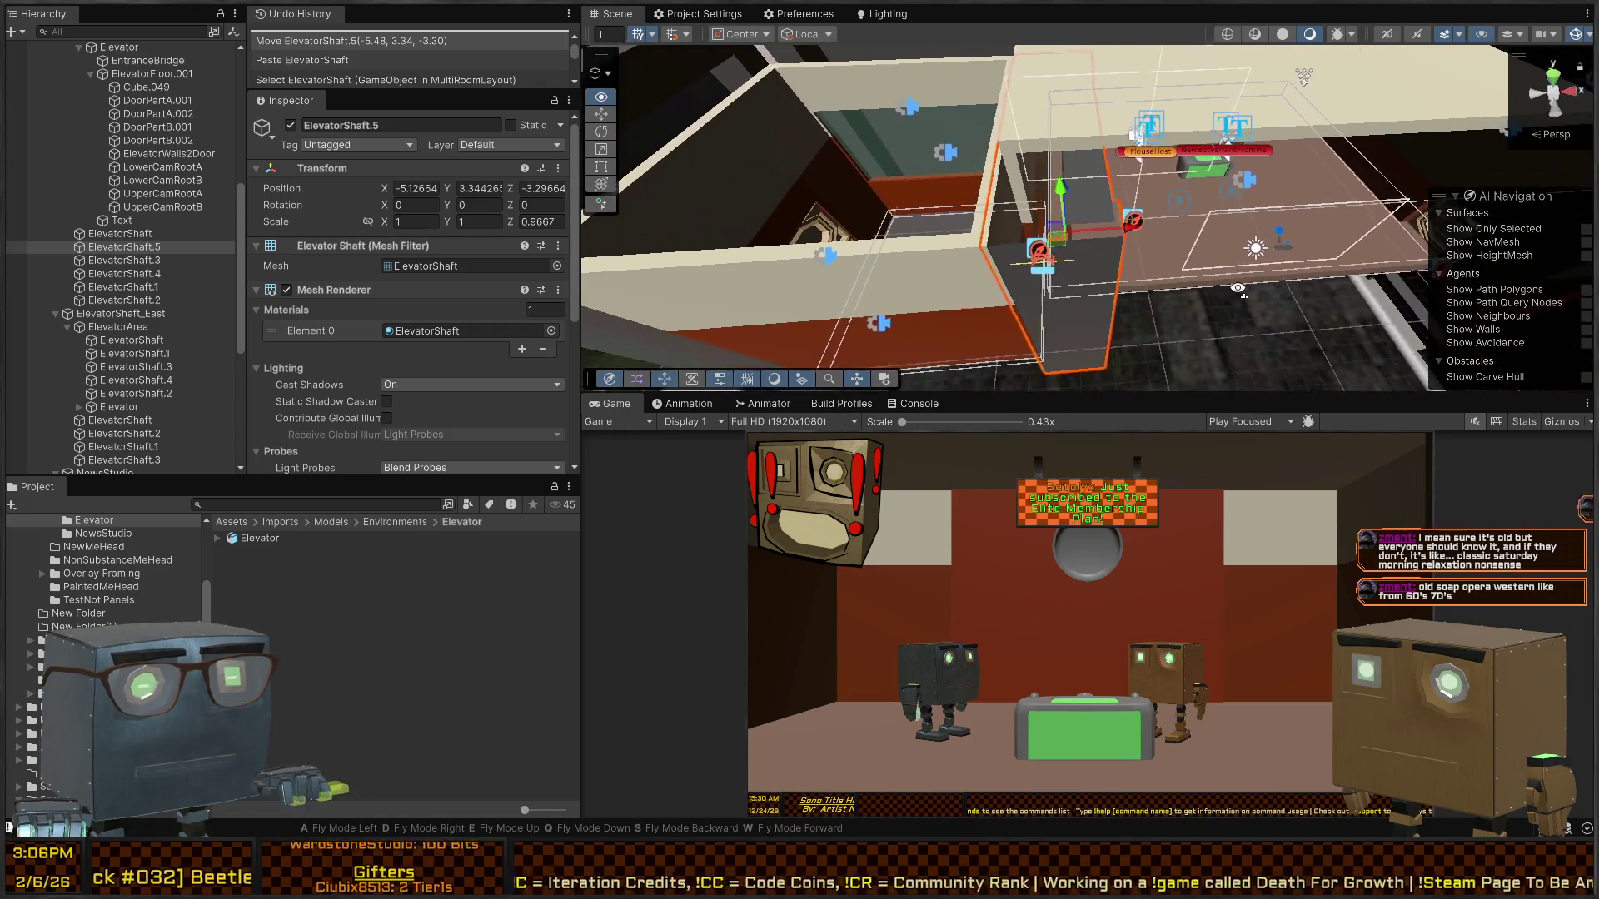
- Turn ElevatorShaft.5 180° on Y and raise it to about Y 20.34
{"action": "key", "text": "e"}
{"action": "mouse_move", "coordinate": [1129, 250]}
{"action": "left_mouse_down"}
{"action": "mouse_move", "coordinate": [783, 246]}
{"action": "mouse_move", "coordinate": [547, 188]}
{"action": "left_mouse_up"}
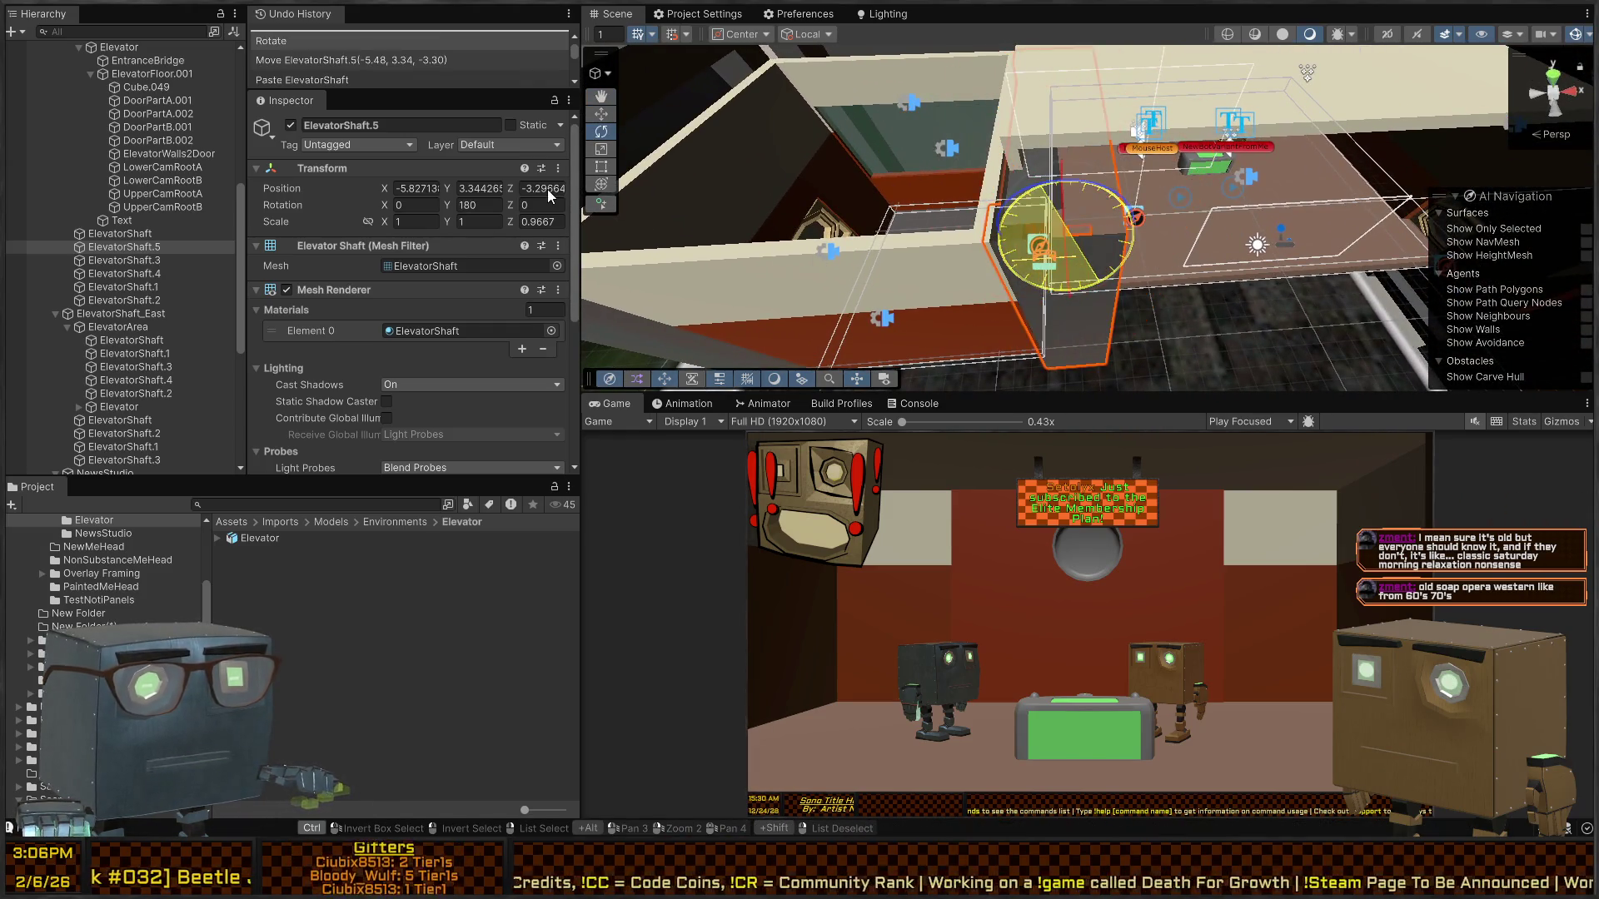
{"action": "left_click_drag", "start_coordinate": [1071, 192], "coordinate": [1047, 51]}
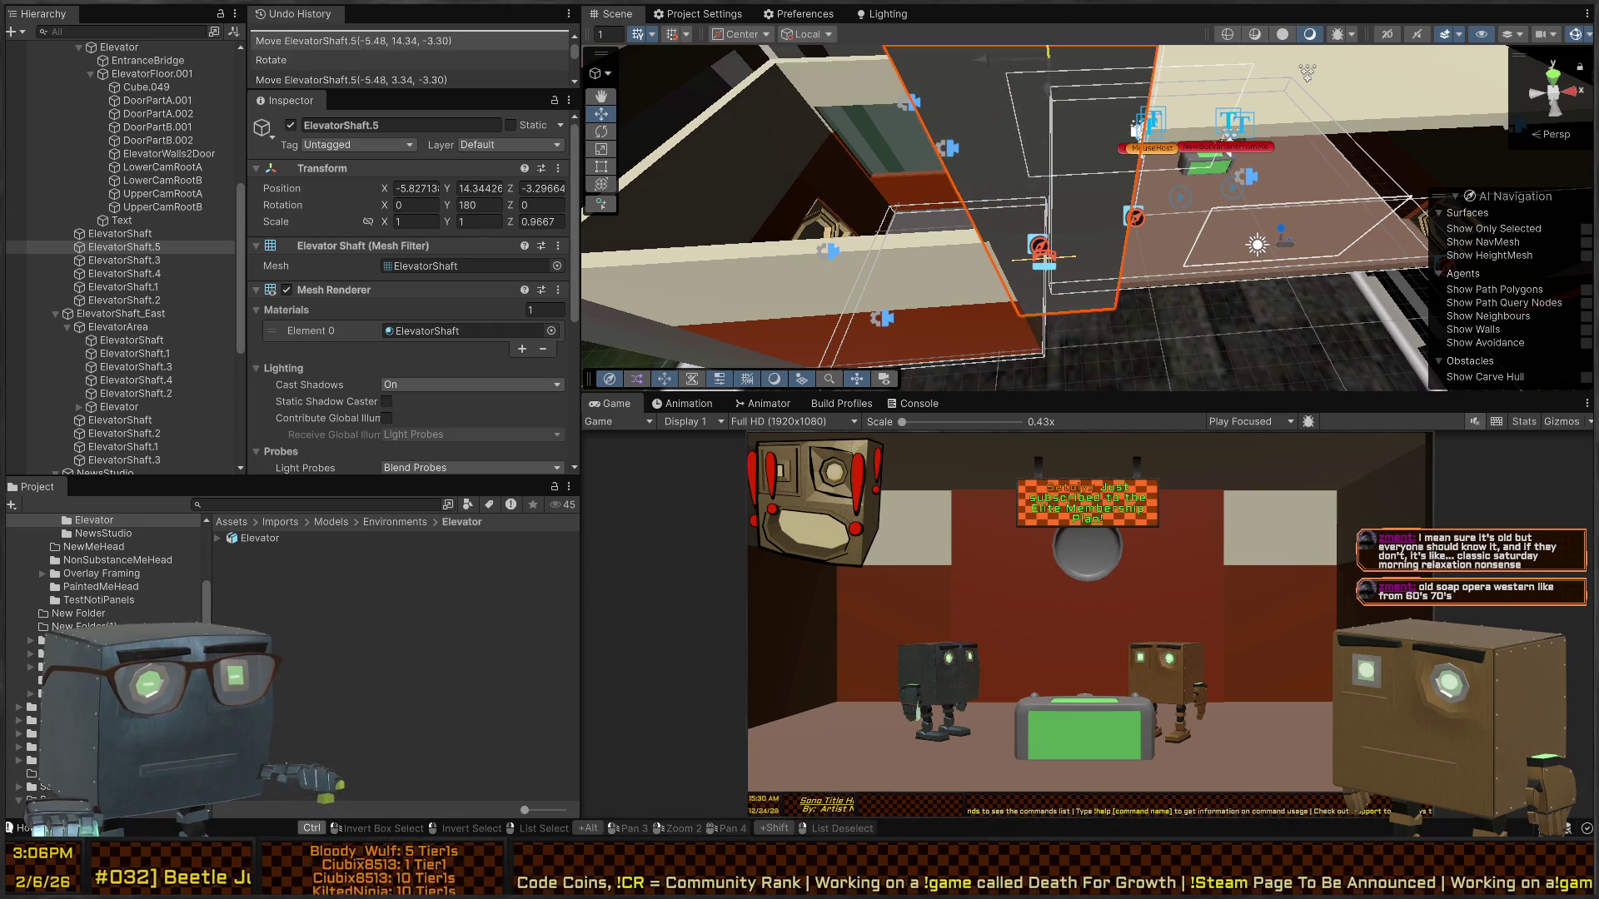
{"action": "mouse_move", "coordinate": [1106, 211]}
{"action": "left_mouse_down"}
{"action": "mouse_move", "coordinate": [1316, 158]}
{"action": "mouse_move", "coordinate": [1385, 53]}
{"action": "mouse_move", "coordinate": [1041, 317]}
{"action": "left_mouse_up"}
{"action": "mouse_move", "coordinate": [876, 798]}
{"action": "left_mouse_down"}
{"action": "mouse_move", "coordinate": [556, 762]}
{"action": "mouse_move", "coordinate": [983, 250]}
{"action": "mouse_move", "coordinate": [1014, 141]}
{"action": "left_mouse_up"}
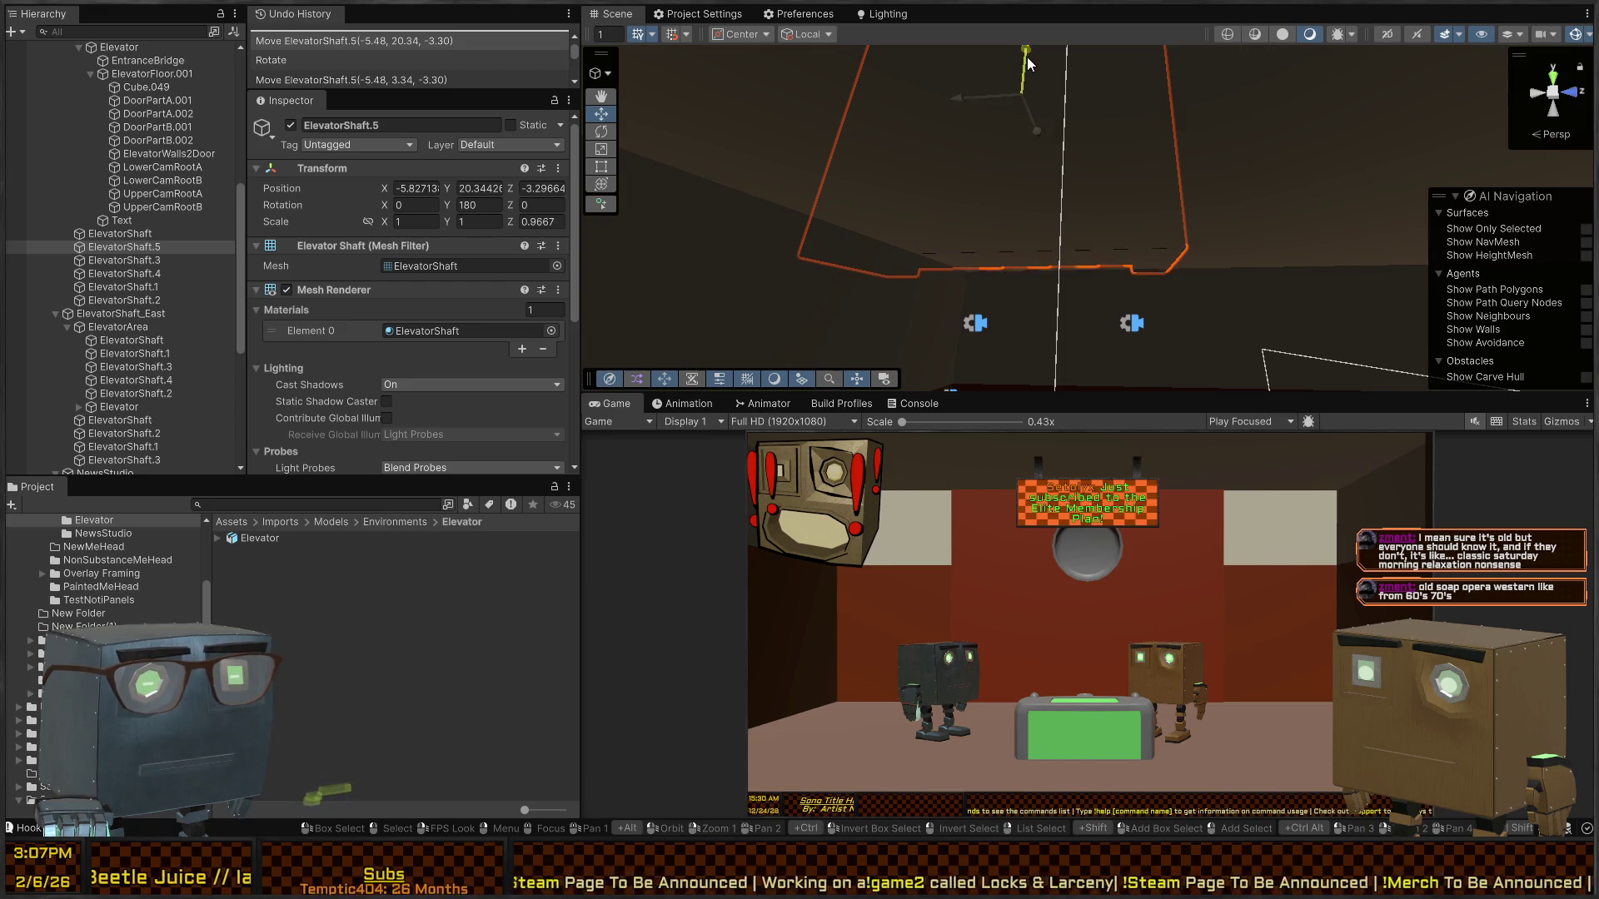
- Back in Blender, add an edge loop across the upper part of ElevatorShaft.001 in wireframe
{"action": "mouse_move", "coordinate": [1028, 62]}
{"action": "left_mouse_down"}
{"action": "mouse_move", "coordinate": [623, 362]}
{"action": "mouse_move", "coordinate": [845, 285]}
{"action": "left_mouse_up"}
{"action": "key", "text": "alt+Tab"}
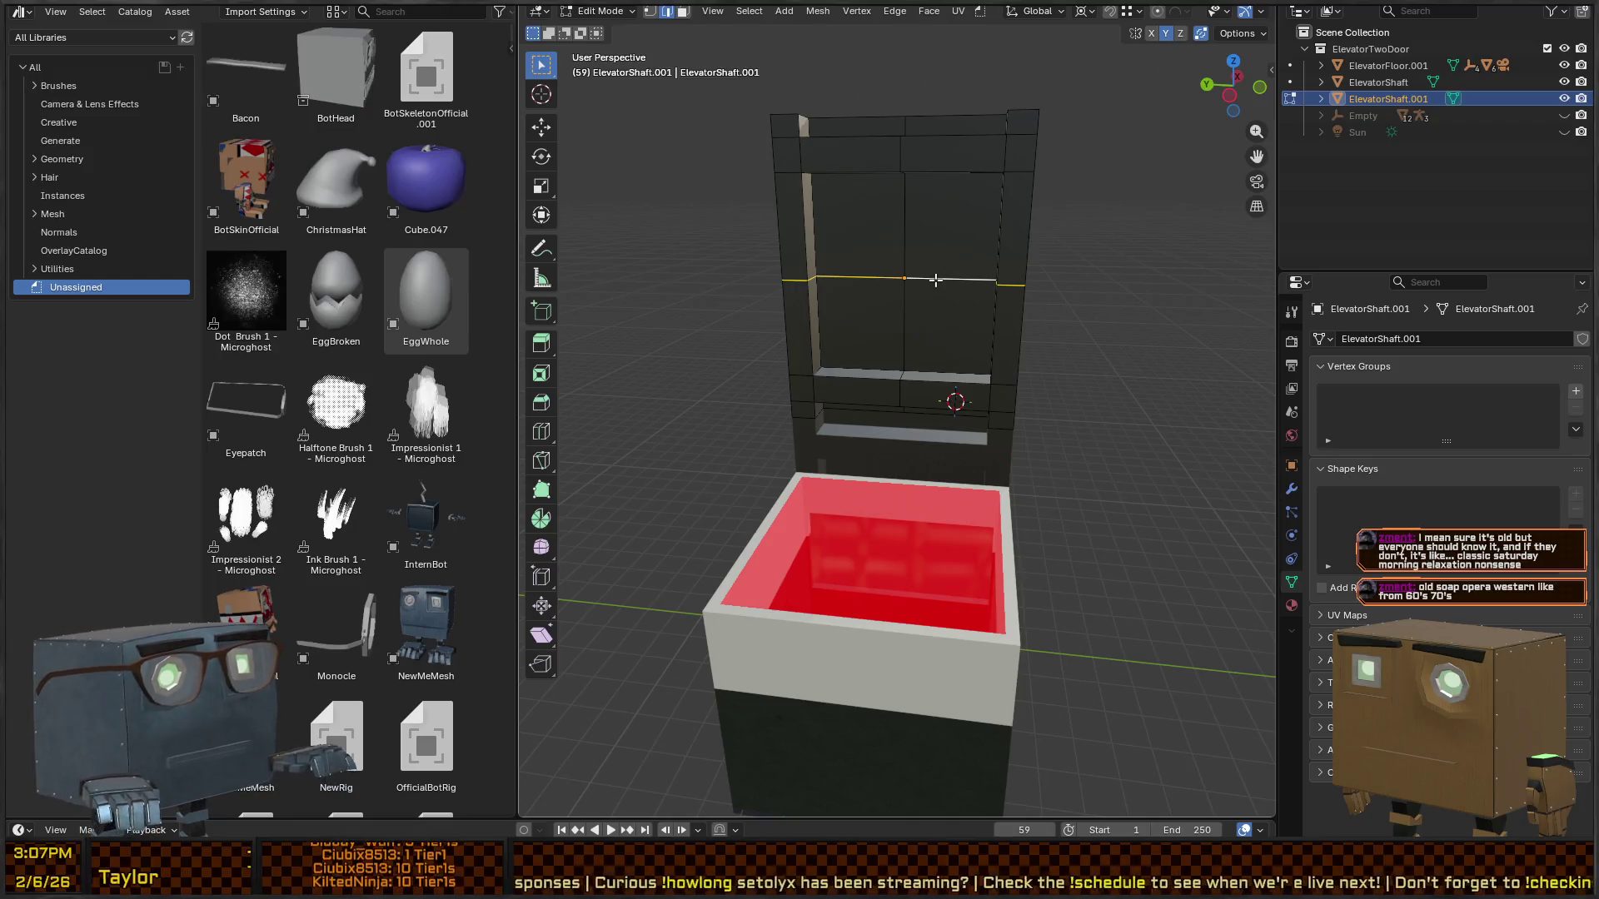
{"action": "key", "text": "shift+z"}
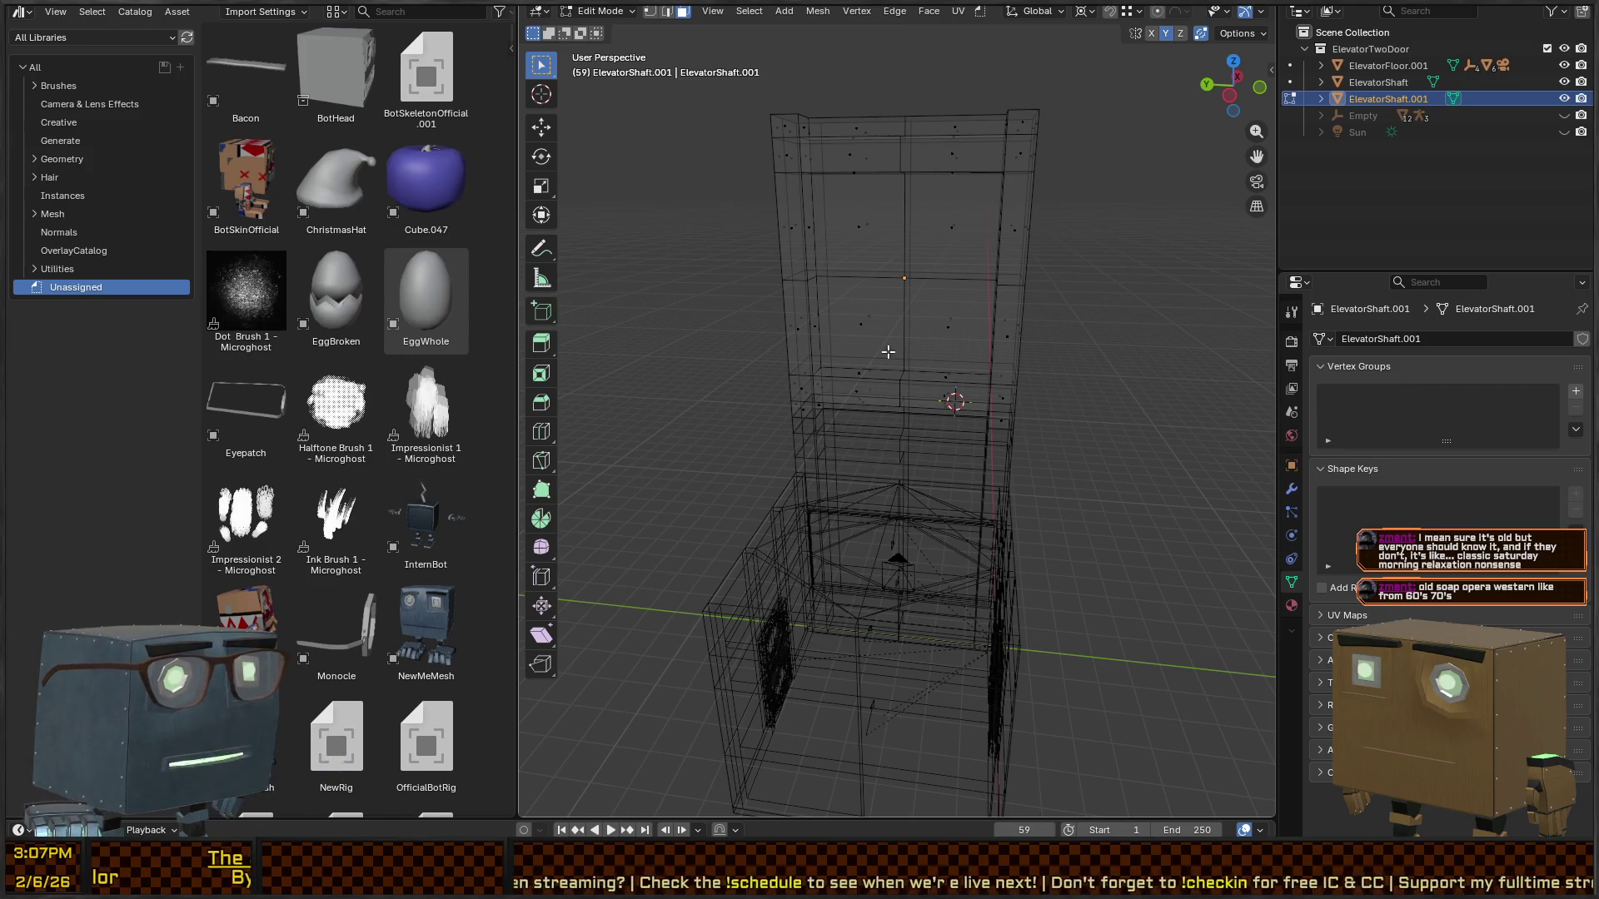
{"action": "mouse_move", "coordinate": [888, 352]}
{"action": "left_mouse_down"}
{"action": "mouse_move", "coordinate": [1024, 328]}
{"action": "mouse_move", "coordinate": [942, 321]}
{"action": "mouse_move", "coordinate": [1058, 358]}
{"action": "left_mouse_up"}
{"action": "key", "text": "z"}
{"action": "left_click_drag", "start_coordinate": [935, 368], "coordinate": [906, 343]}
{"action": "key", "text": "ctrl+r"}
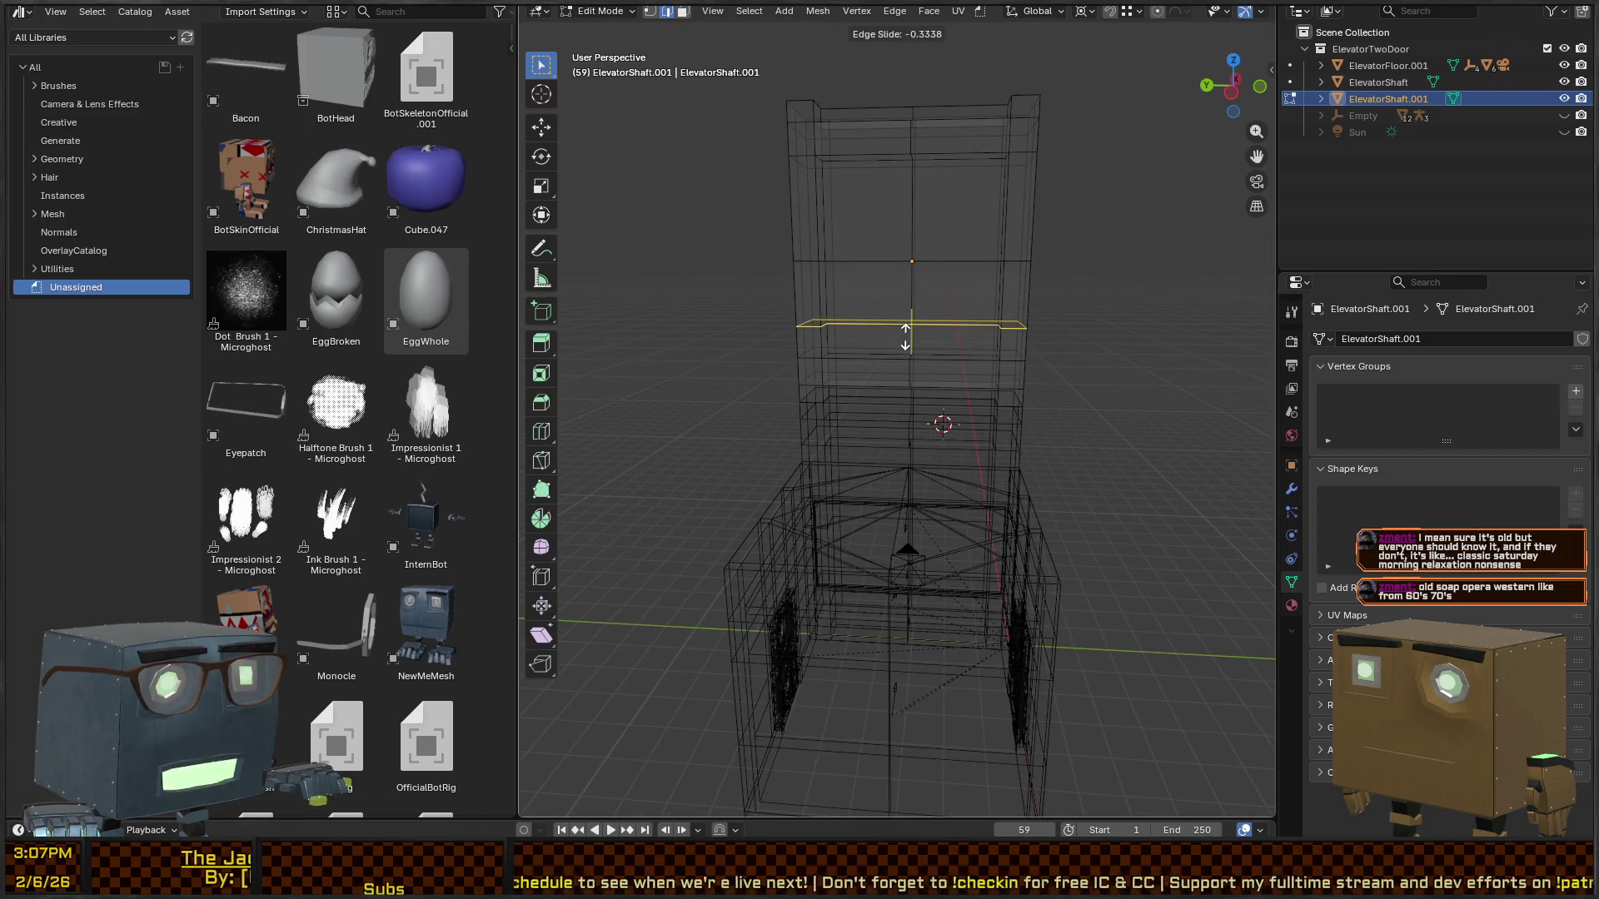
{"action": "left_click", "coordinate": [905, 342]}
- Select and delete the upper faces, return to solid shading, then undo the deletion
{"action": "key", "text": "3"}
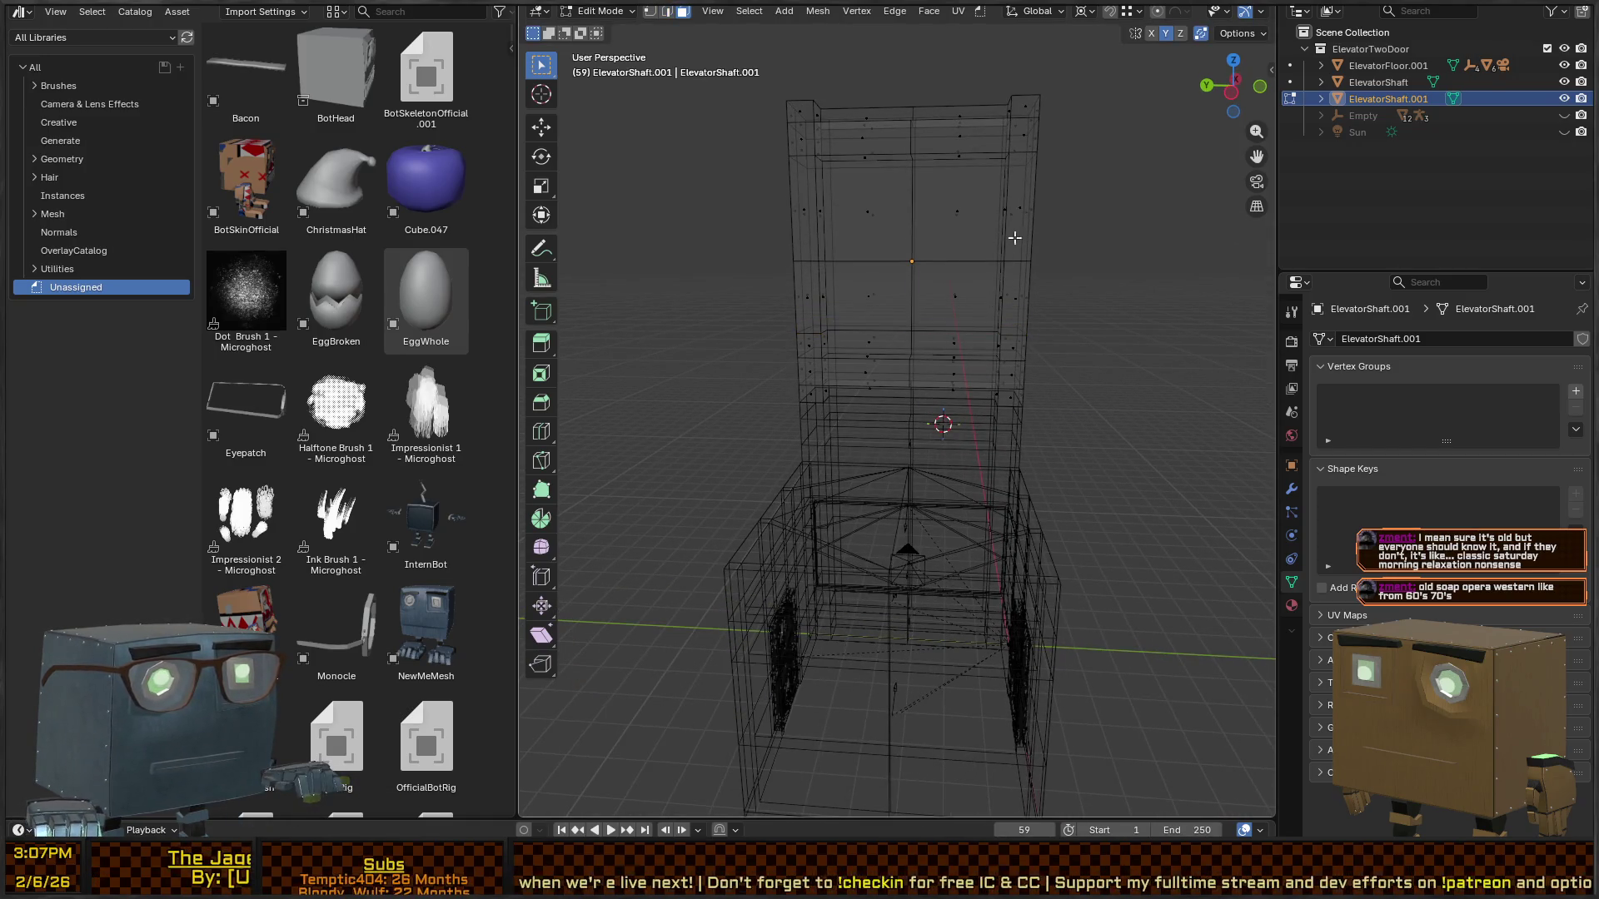
{"action": "key", "text": "ctrl+KP_Add"}
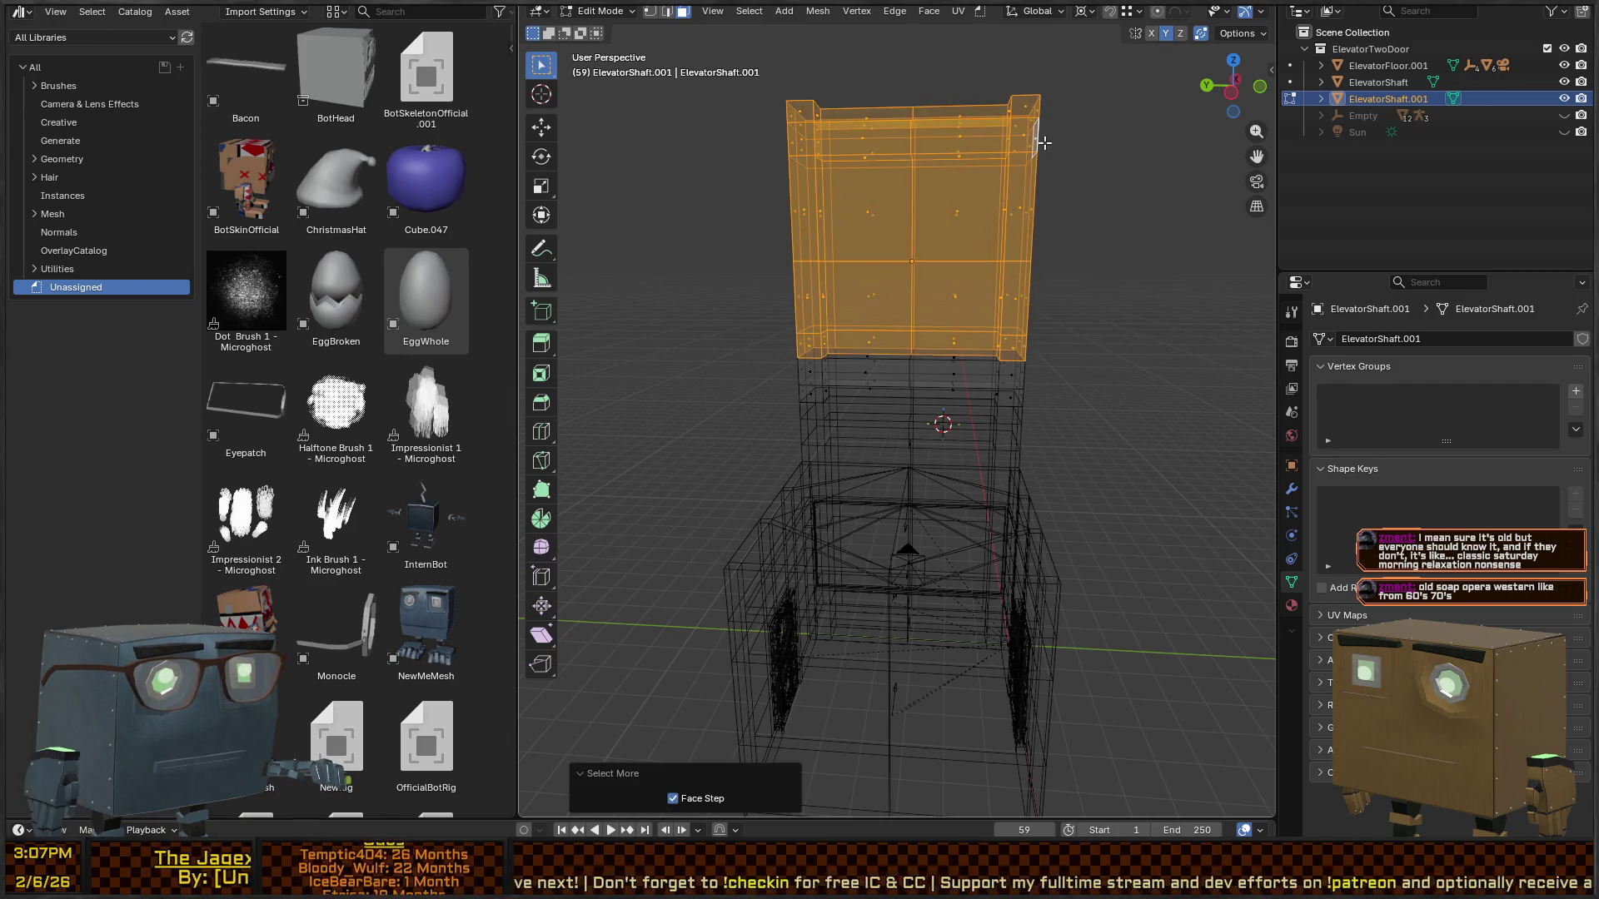
{"action": "key", "text": "x"}
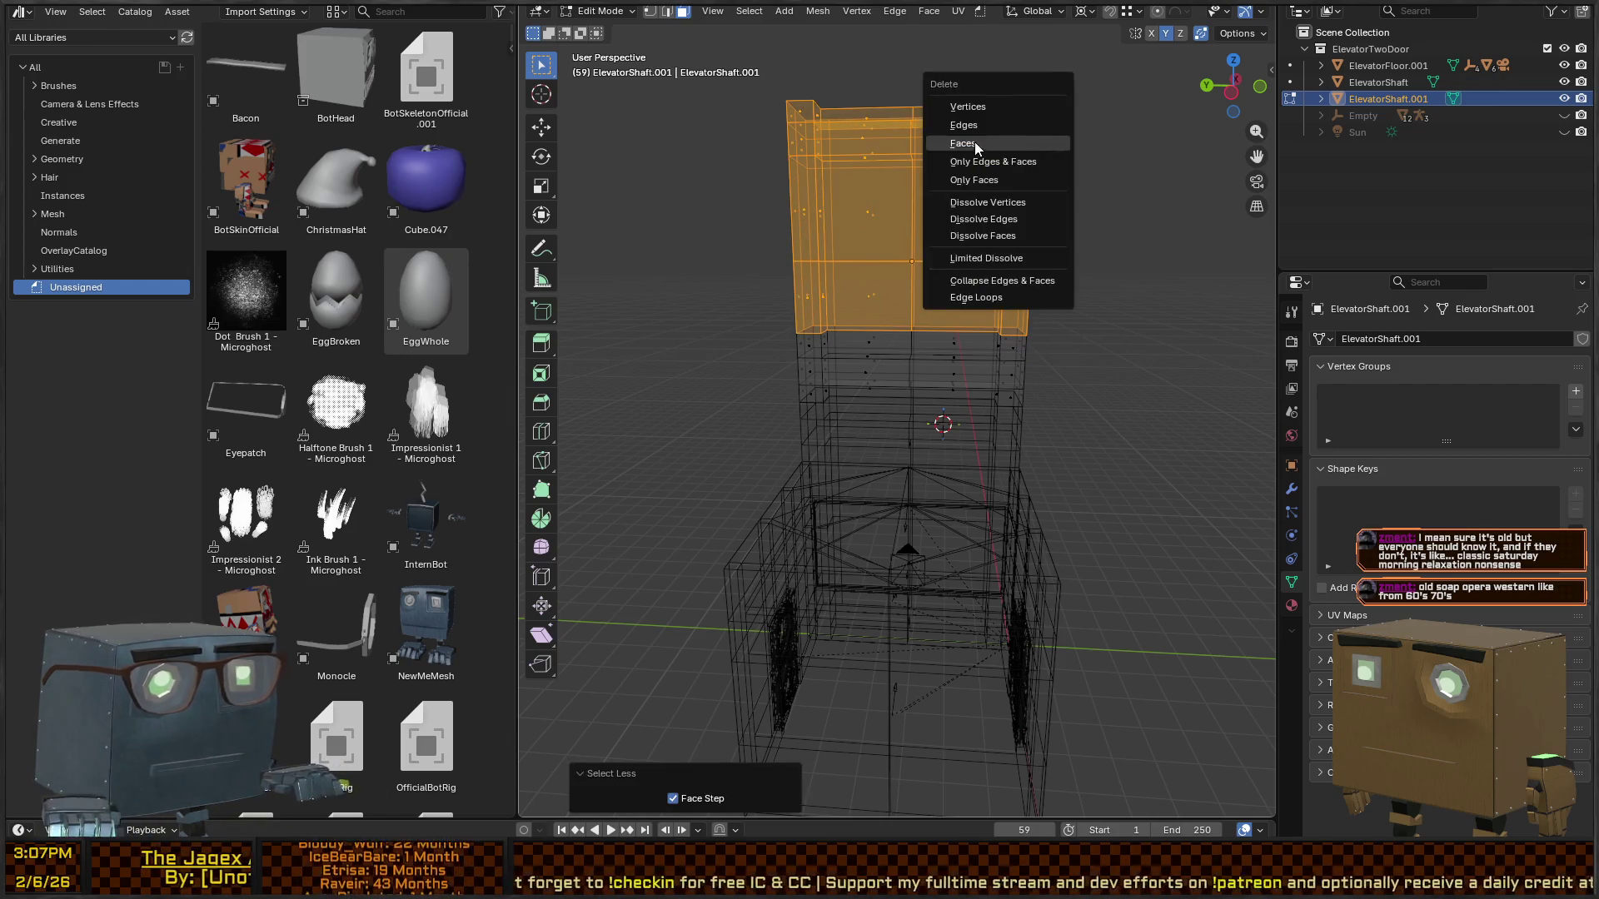
{"action": "left_click", "coordinate": [989, 185]}
{"action": "key", "text": "z"}
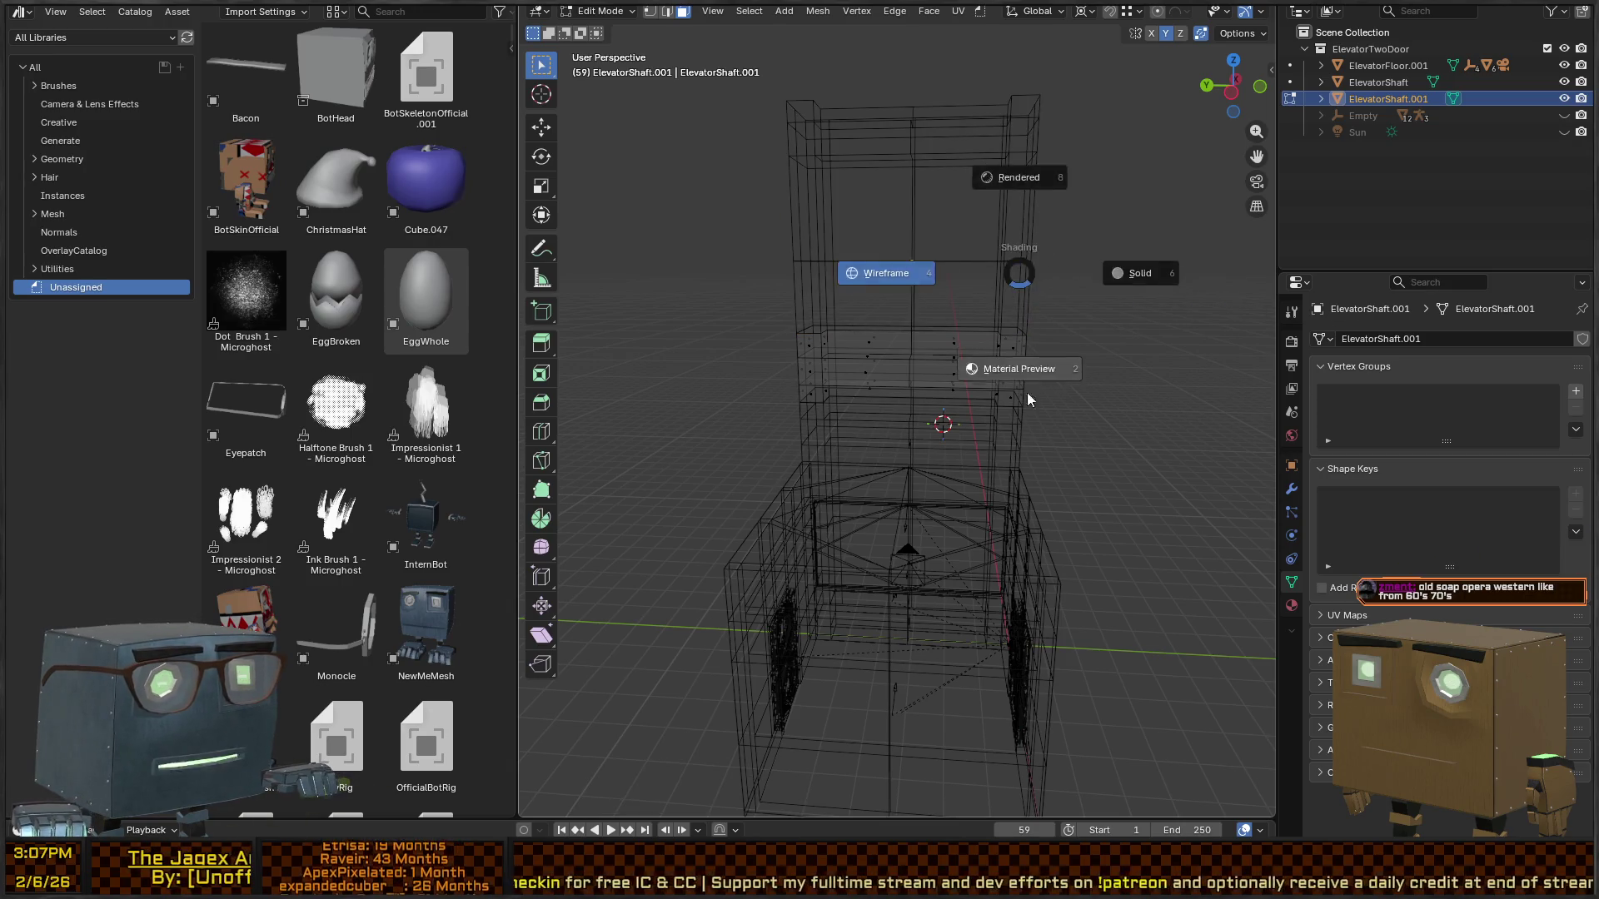
{"action": "left_click", "coordinate": [1077, 263]}
{"action": "left_click_drag", "start_coordinate": [1077, 263], "coordinate": [1045, 265]}
{"action": "key", "text": "ctrl+z"}
- Delete the upper shaft faces and those below the top block, then leave Edit Mode
{"action": "key", "text": "x"}
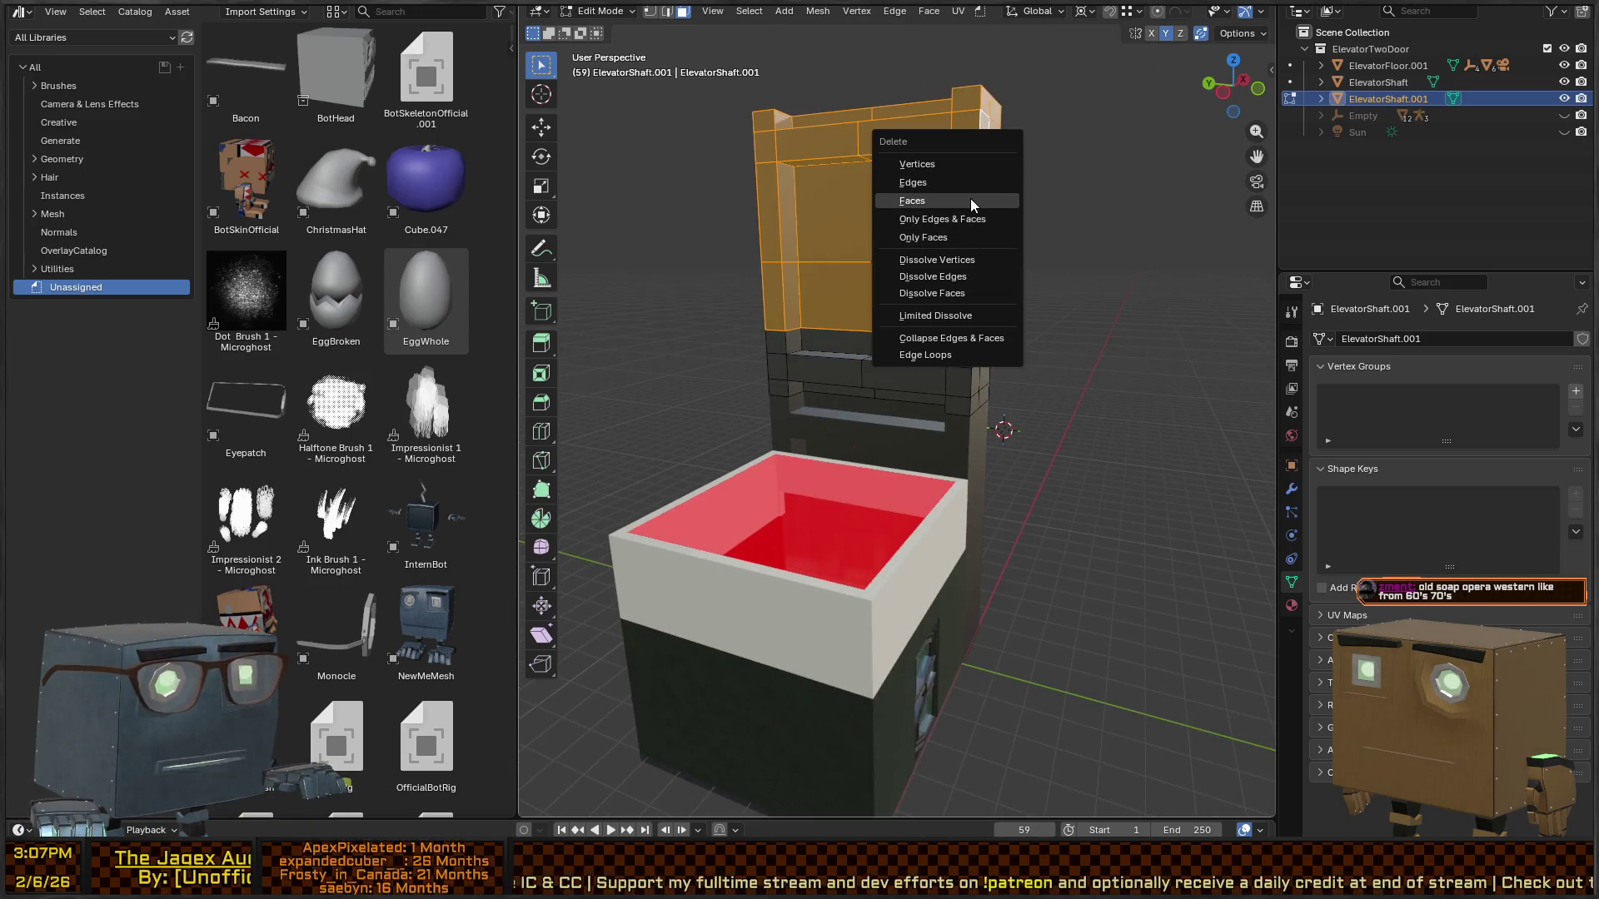
{"action": "left_click", "coordinate": [912, 200]}
{"action": "mouse_move", "coordinate": [939, 204]}
{"action": "left_mouse_down"}
{"action": "mouse_move", "coordinate": [1027, 297]}
{"action": "mouse_move", "coordinate": [1177, 366]}
{"action": "left_mouse_up"}
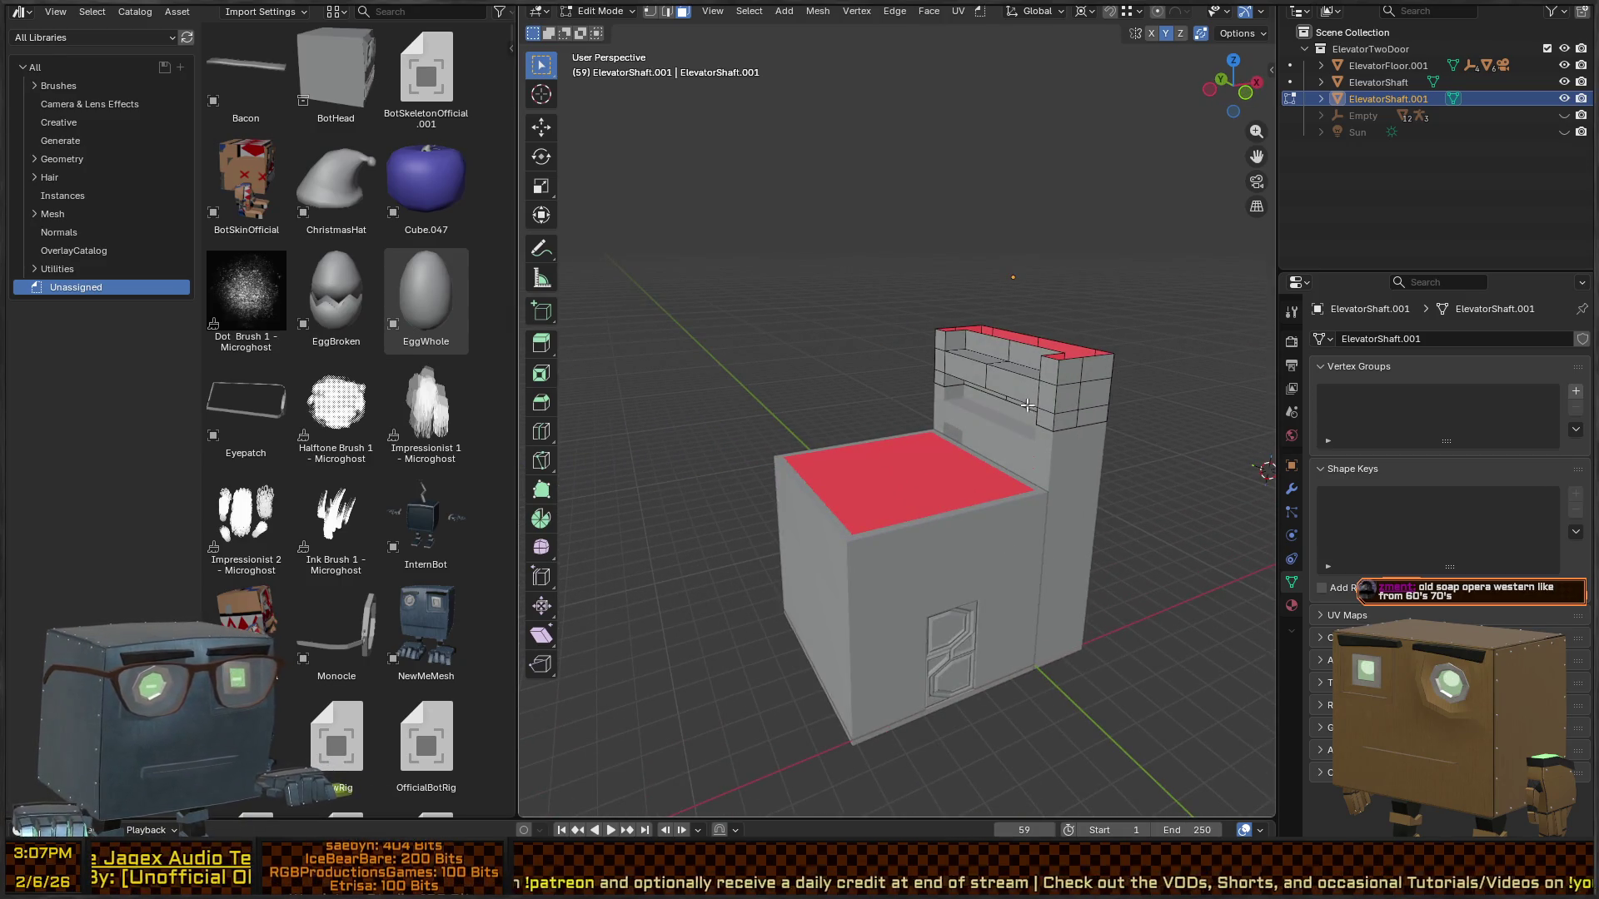
{"action": "left_click_drag", "start_coordinate": [1020, 413], "coordinate": [1071, 404]}
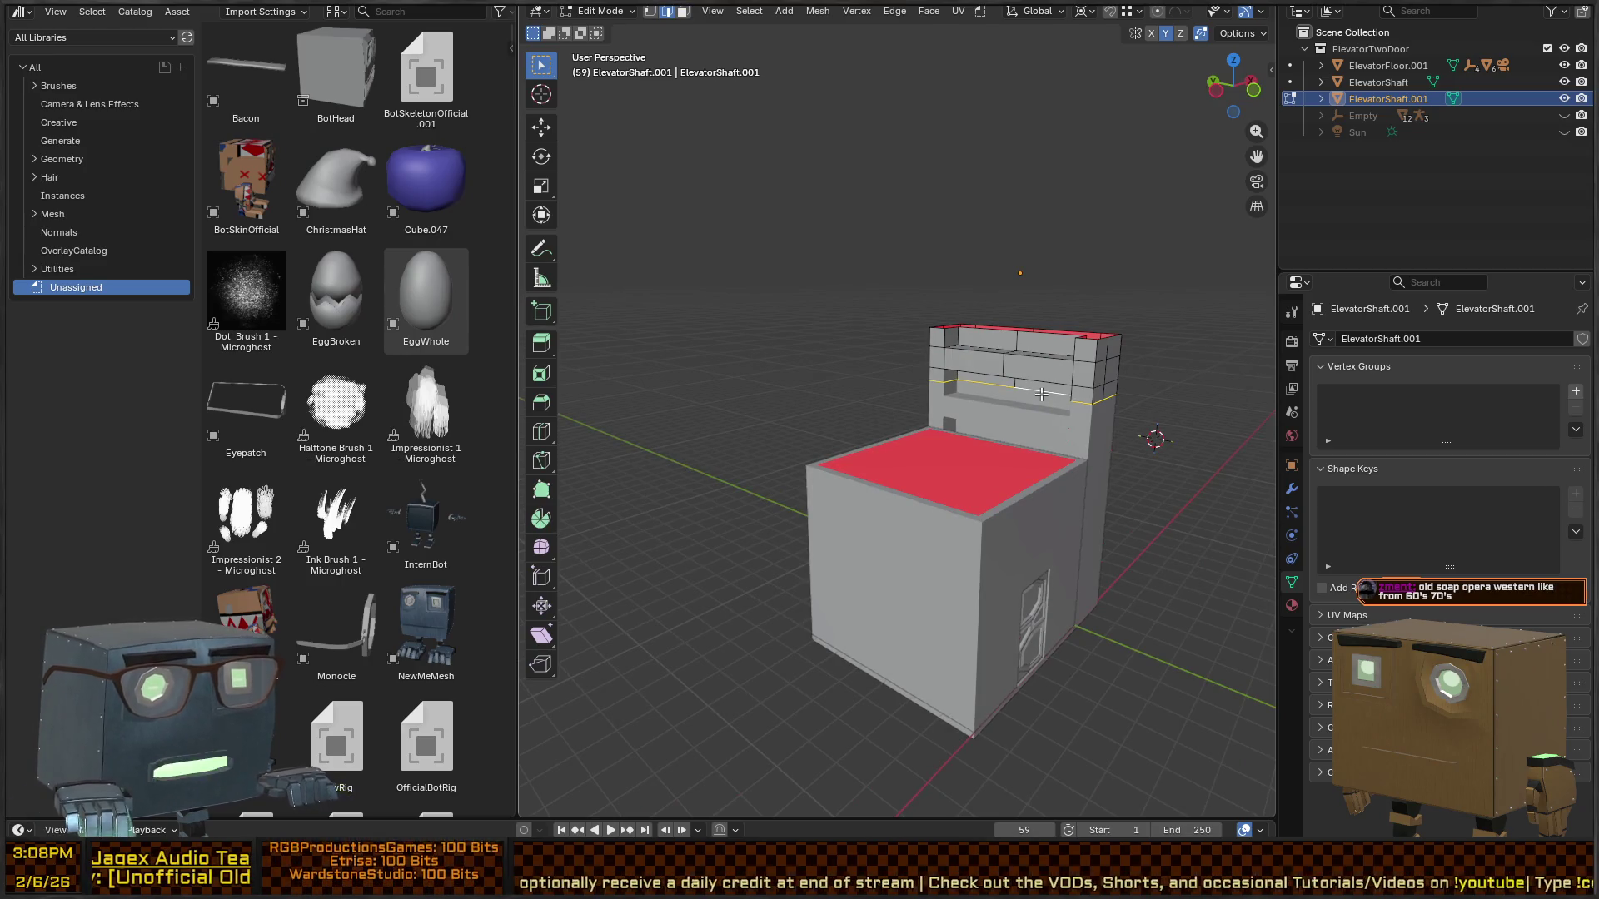
{"action": "key", "text": "x"}
{"action": "left_click", "coordinate": [1073, 367]}
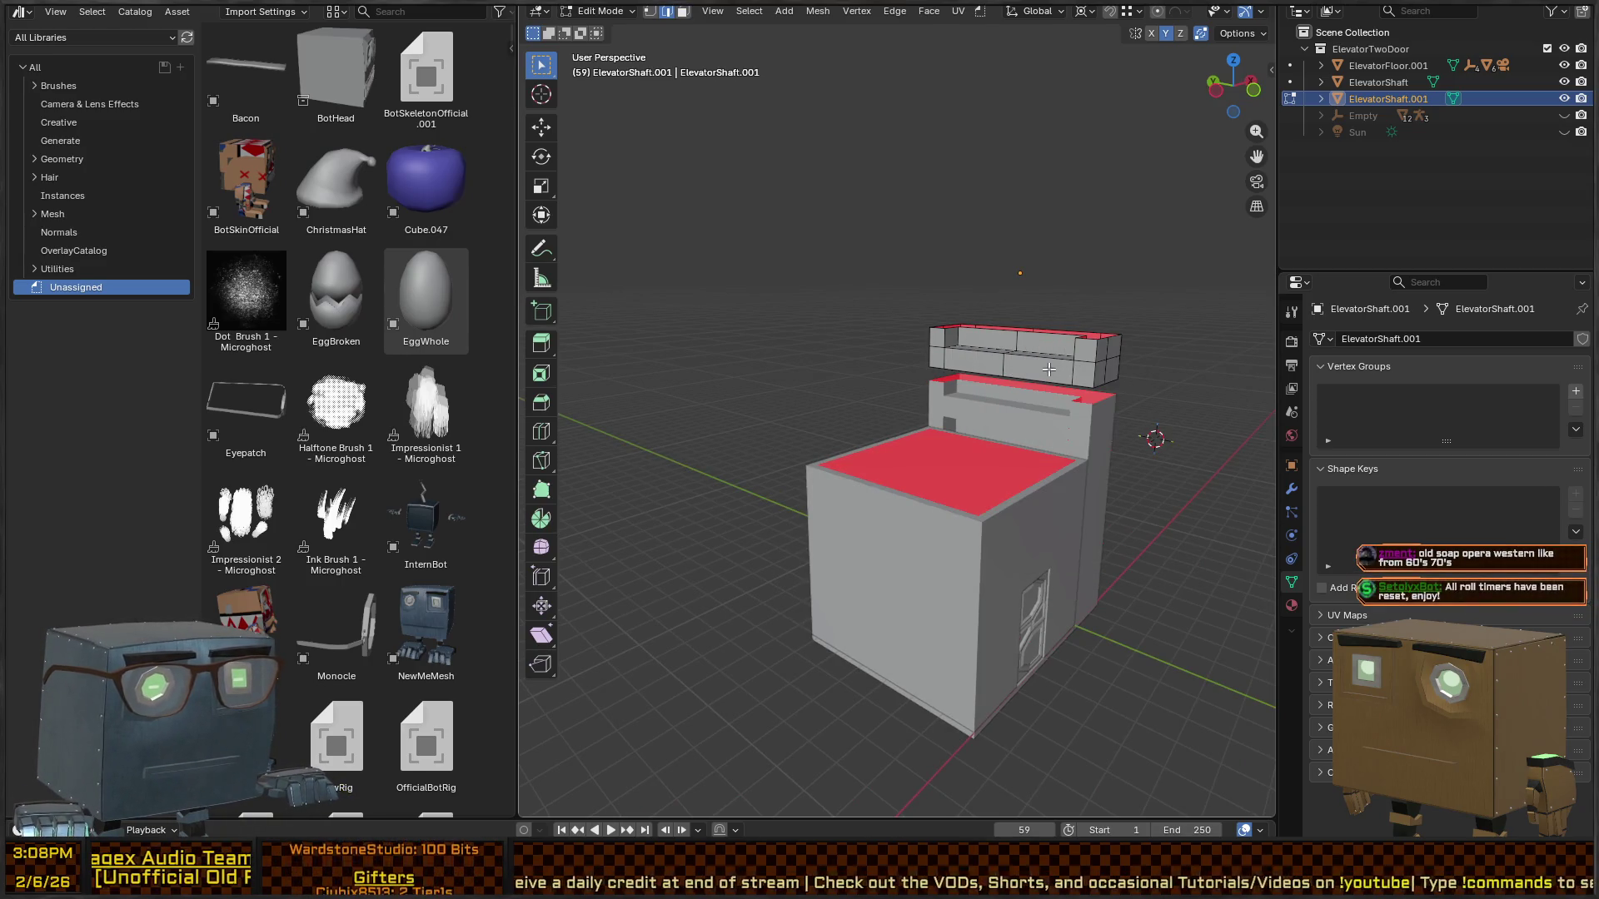
{"action": "key", "text": "Tab"}
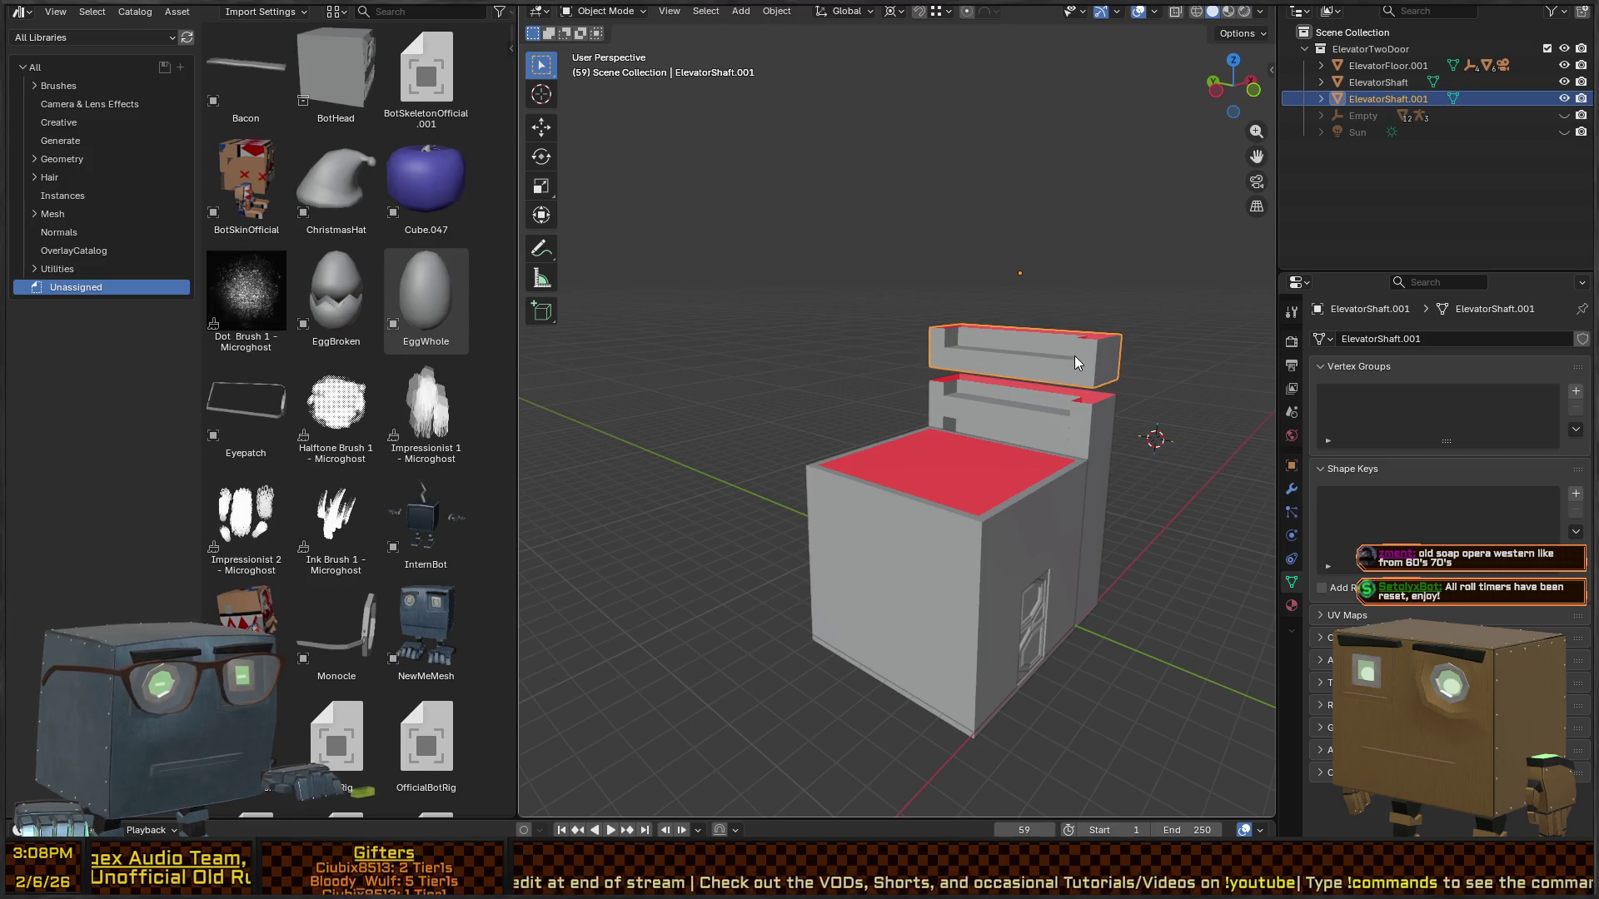
- In Edit Mode, select the linked top block and lower it along Z onto the shaft
{"action": "key", "text": "F2"}
{"action": "type", "text": "_Fill"}
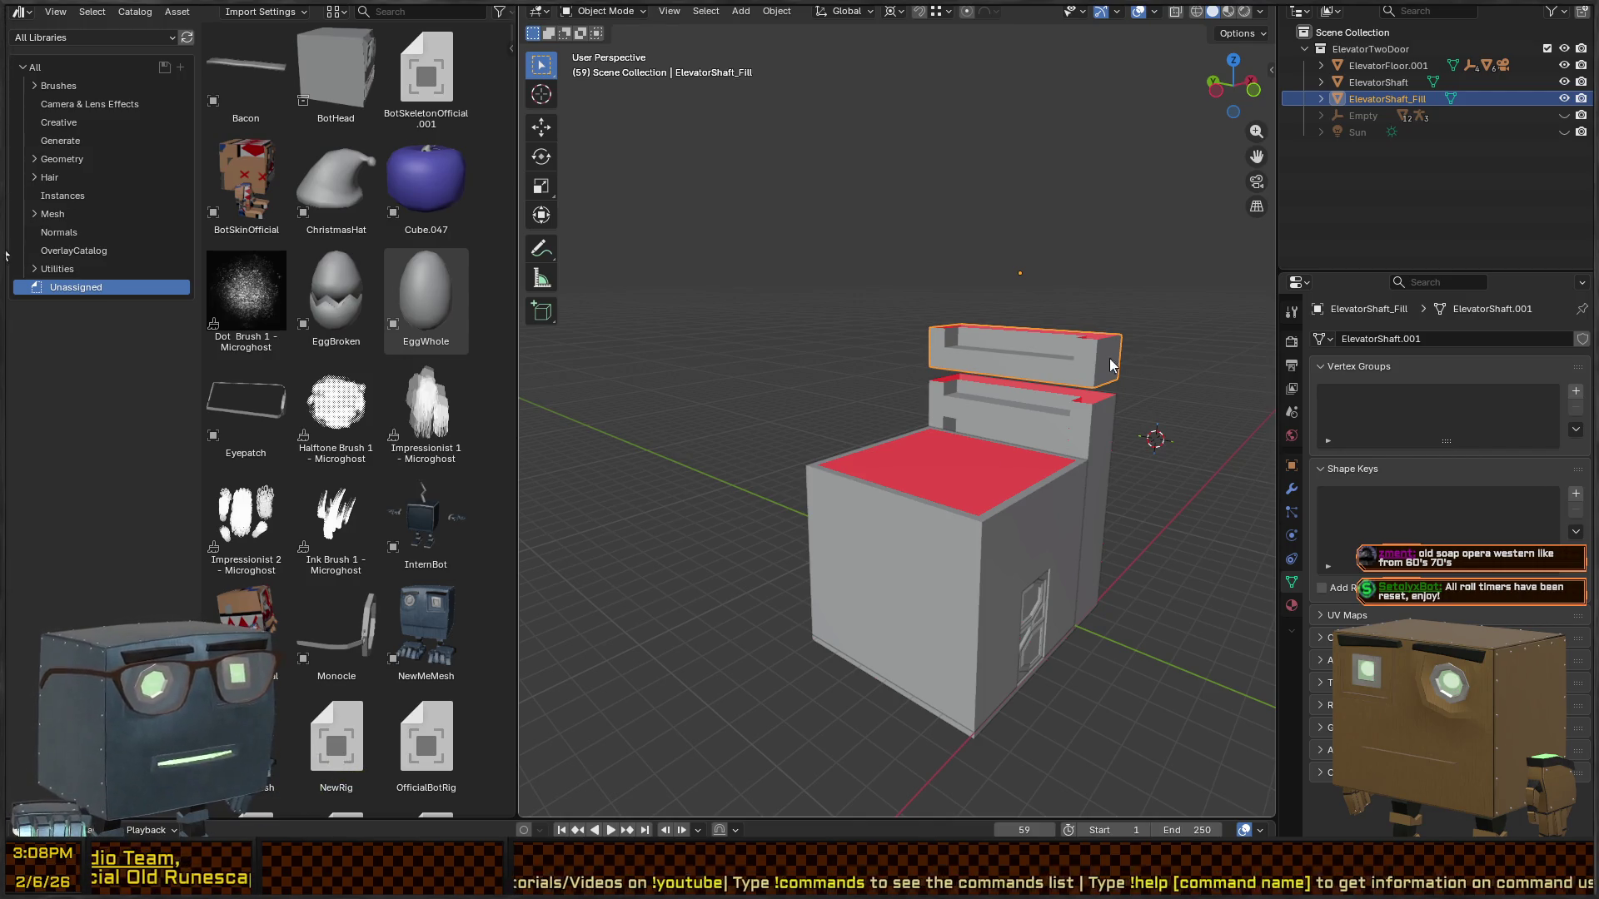
{"action": "mouse_move", "coordinate": [1109, 358]}
{"action": "left_mouse_down"}
{"action": "mouse_move", "coordinate": [882, 383]}
{"action": "mouse_move", "coordinate": [802, 427]}
{"action": "mouse_move", "coordinate": [932, 405]}
{"action": "mouse_move", "coordinate": [1021, 357]}
{"action": "mouse_move", "coordinate": [1060, 284]}
{"action": "mouse_move", "coordinate": [982, 371]}
{"action": "mouse_move", "coordinate": [981, 321]}
{"action": "mouse_move", "coordinate": [948, 397]}
{"action": "mouse_move", "coordinate": [976, 428]}
{"action": "mouse_move", "coordinate": [952, 353]}
{"action": "mouse_move", "coordinate": [902, 363]}
{"action": "left_mouse_up"}
{"action": "scroll", "coordinate": [866, 416], "scroll_direction": "up", "scroll_amount": 3}
{"action": "scroll", "coordinate": [957, 383], "scroll_direction": "up", "scroll_amount": 2}
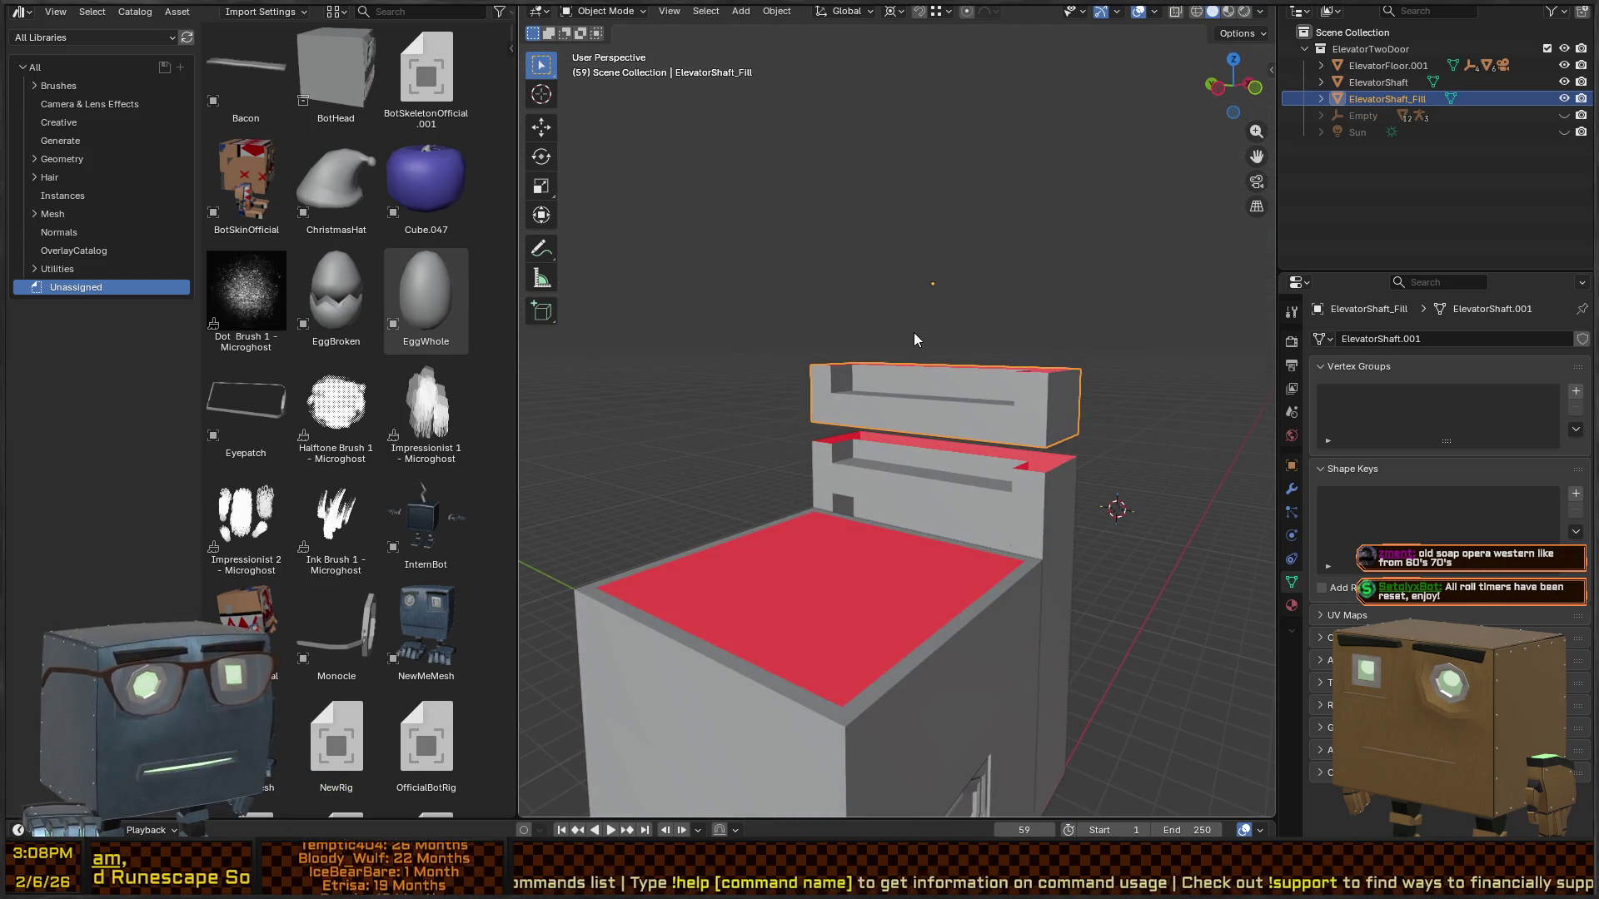
{"action": "mouse_move", "coordinate": [957, 361]}
{"action": "left_mouse_down"}
{"action": "mouse_move", "coordinate": [902, 395]}
{"action": "mouse_move", "coordinate": [921, 371]}
{"action": "left_mouse_up"}
{"action": "key", "text": "Tab"}
{"action": "key", "text": "Escape"}
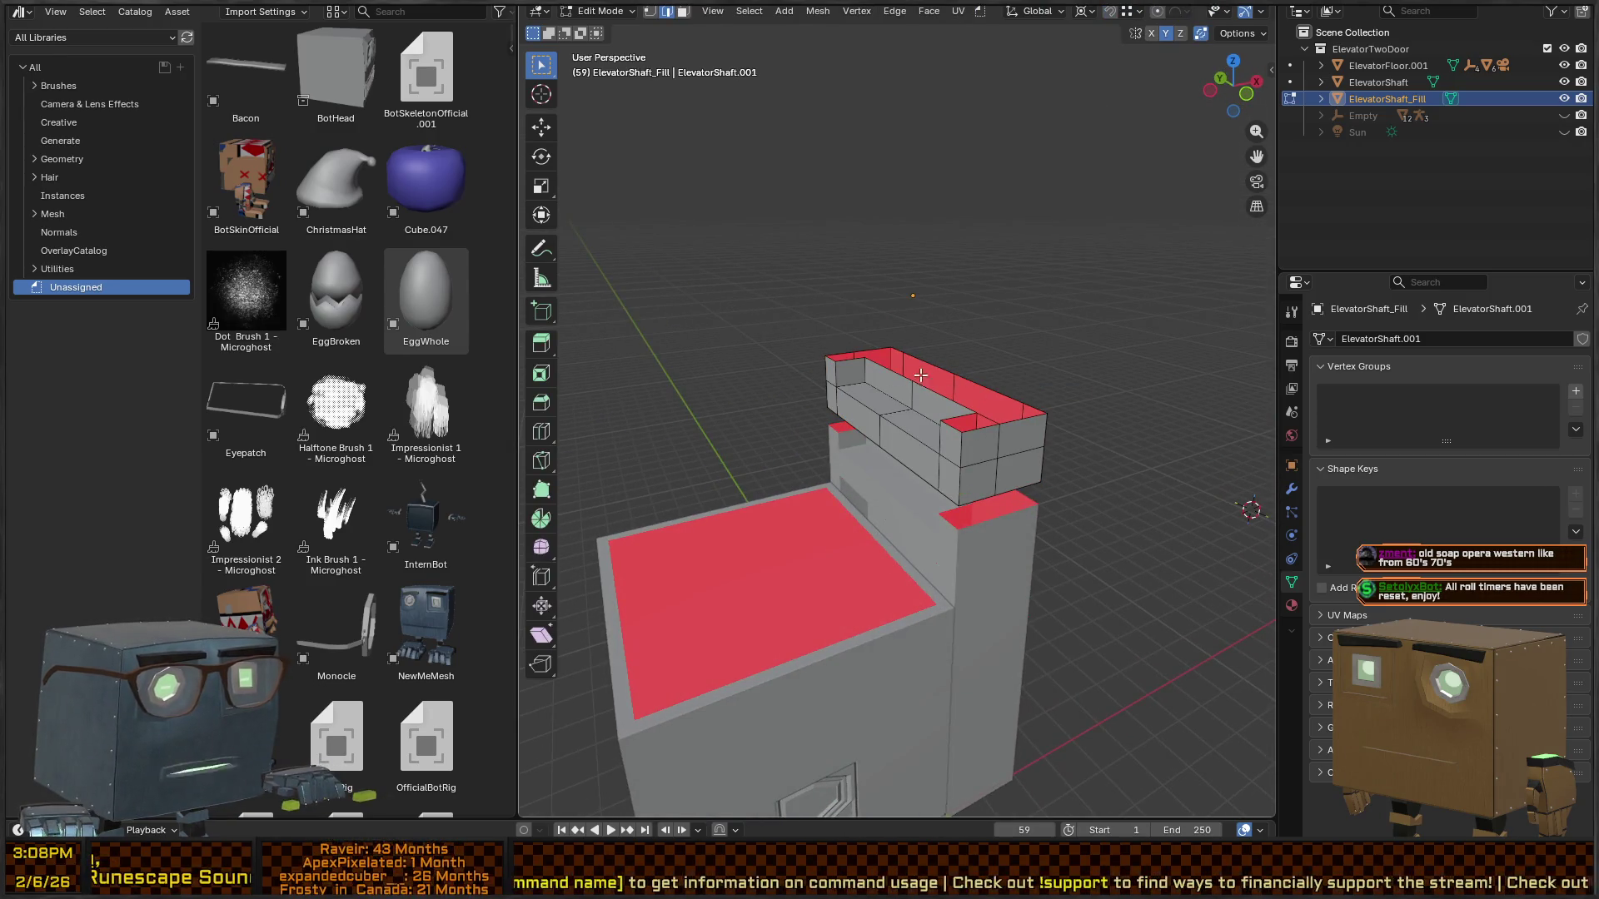
{"action": "key", "text": "l"}
{"action": "key", "text": "g"}
{"action": "key", "text": "z"}
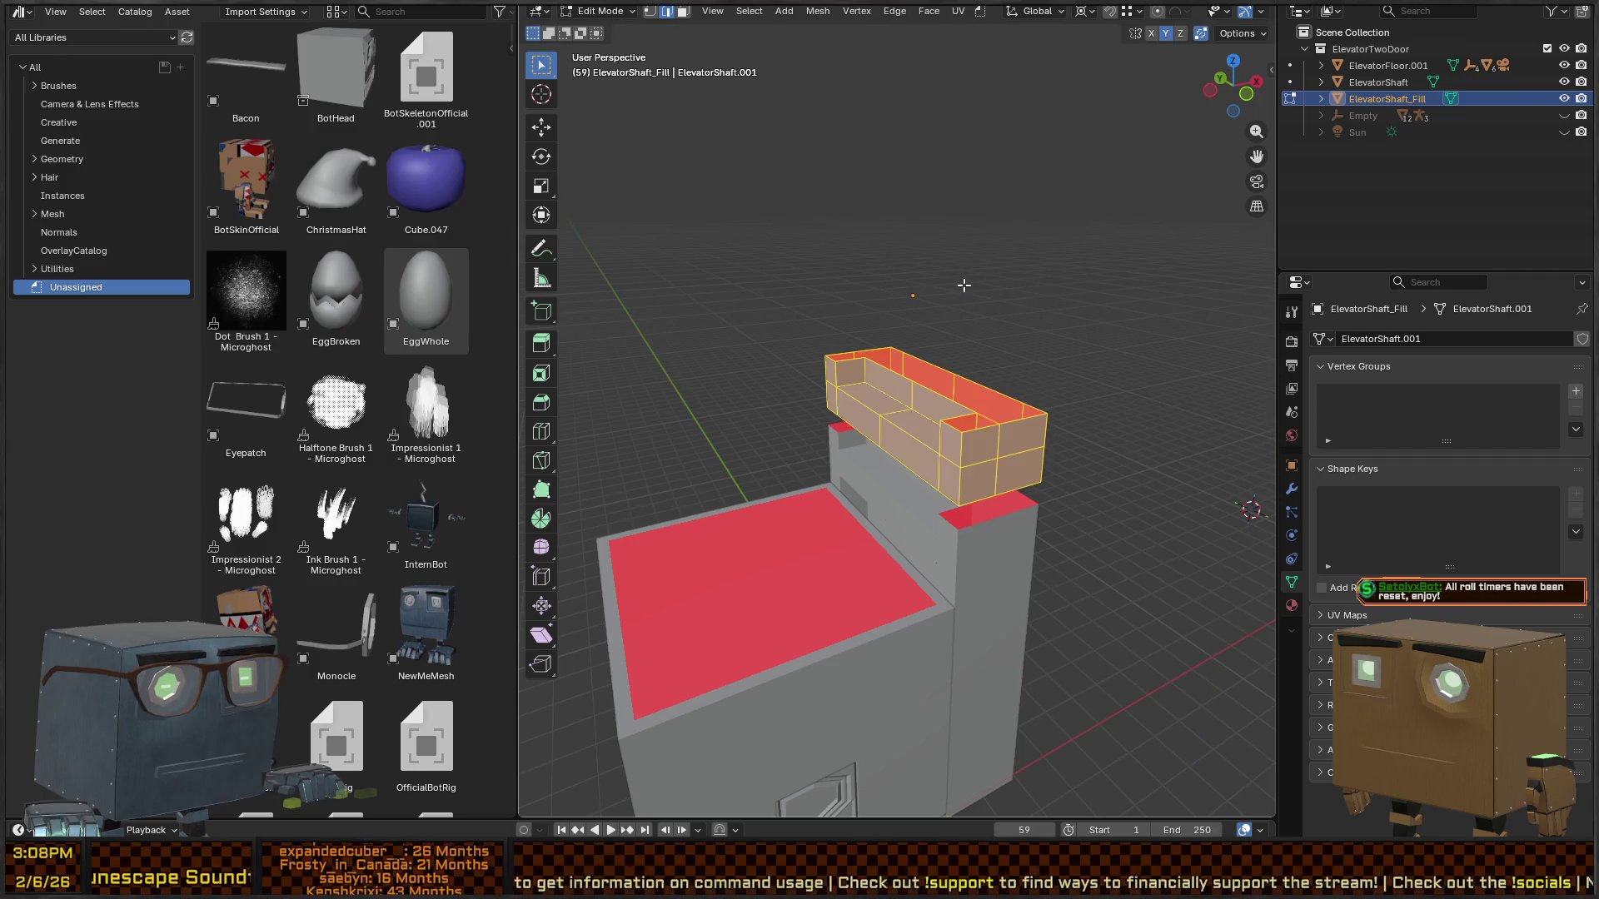
{"action": "left_click", "coordinate": [949, 408]}
- Snap the 3D cursor to a chosen point and set the object's origin to it
{"action": "mouse_move", "coordinate": [950, 408]}
{"action": "left_mouse_down"}
{"action": "mouse_move", "coordinate": [927, 379]}
{"action": "mouse_move", "coordinate": [901, 389]}
{"action": "left_mouse_up"}
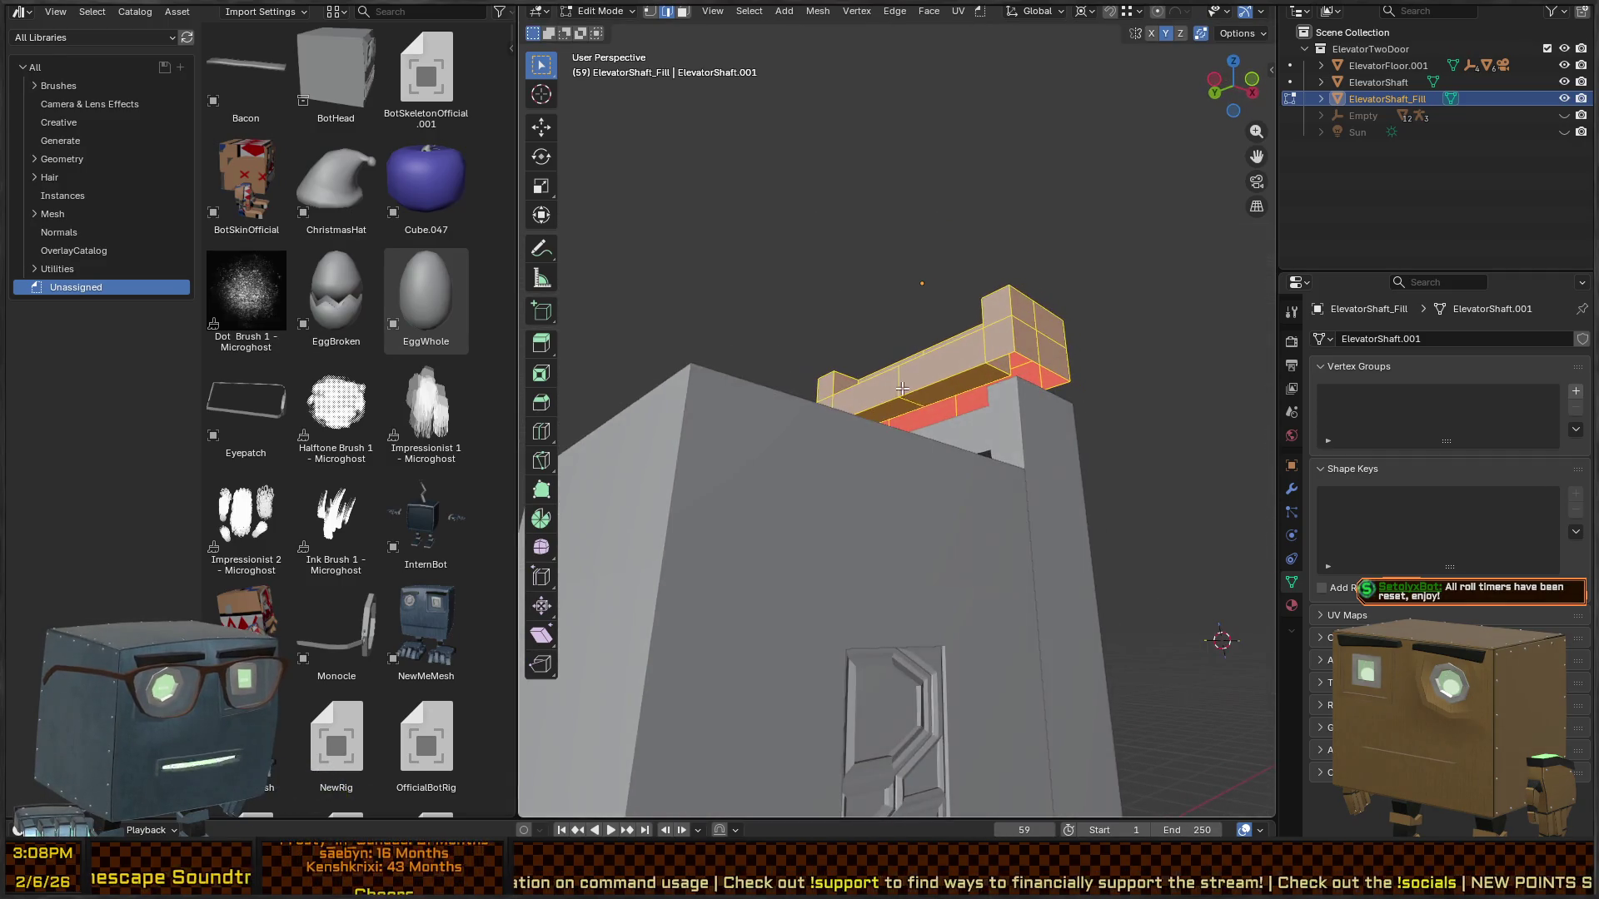
{"action": "key", "text": "alt+a"}
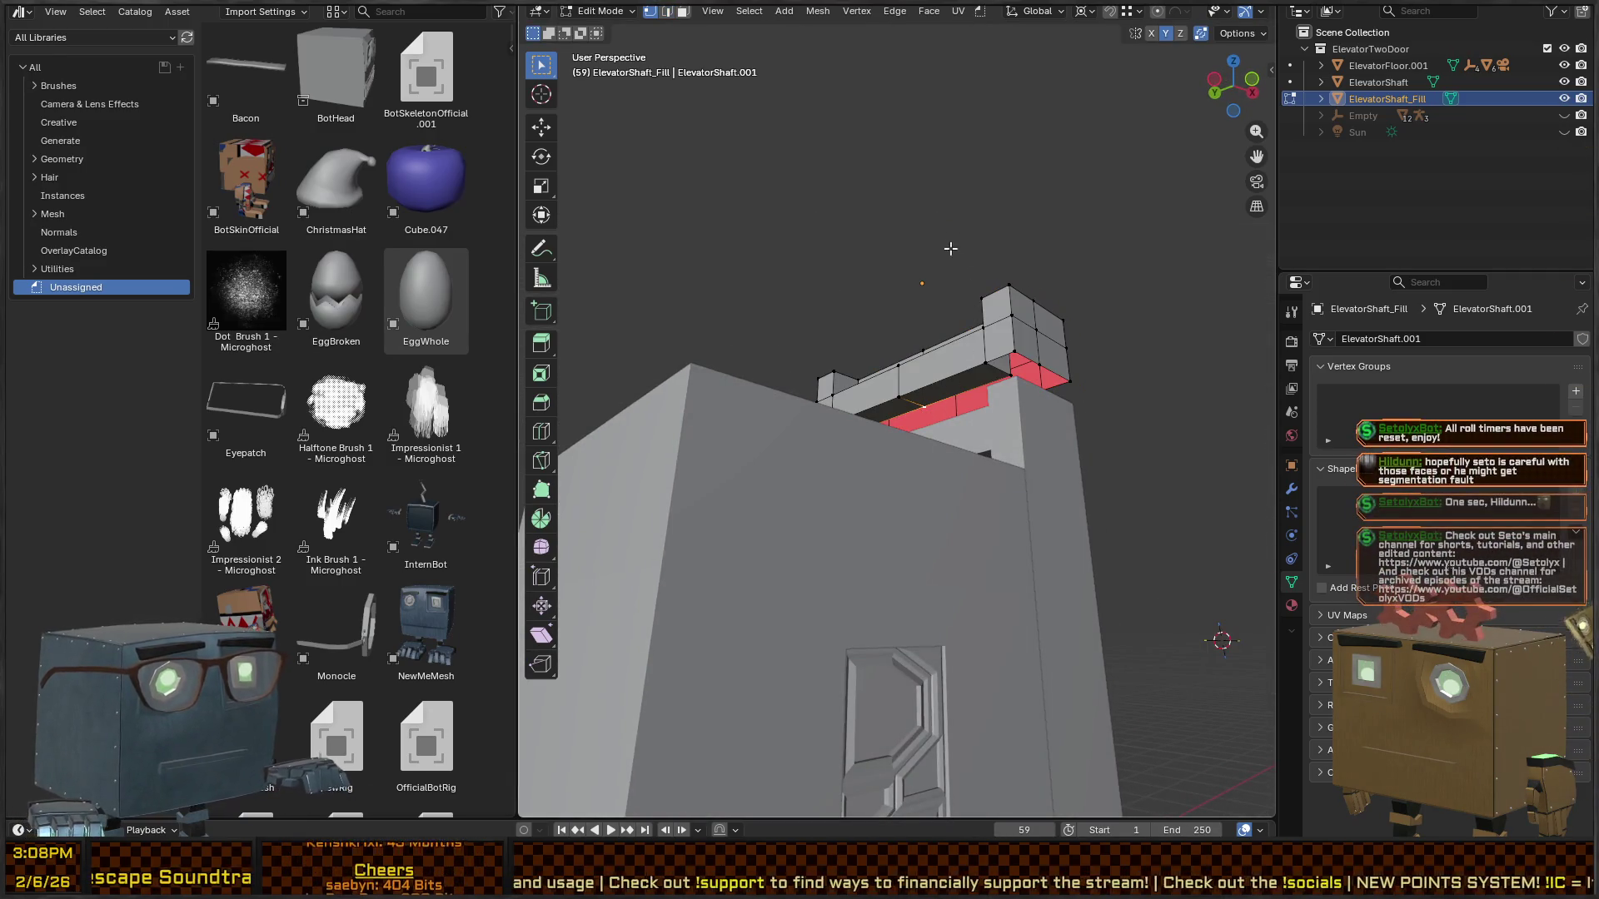
{"action": "key", "text": "shift+s"}
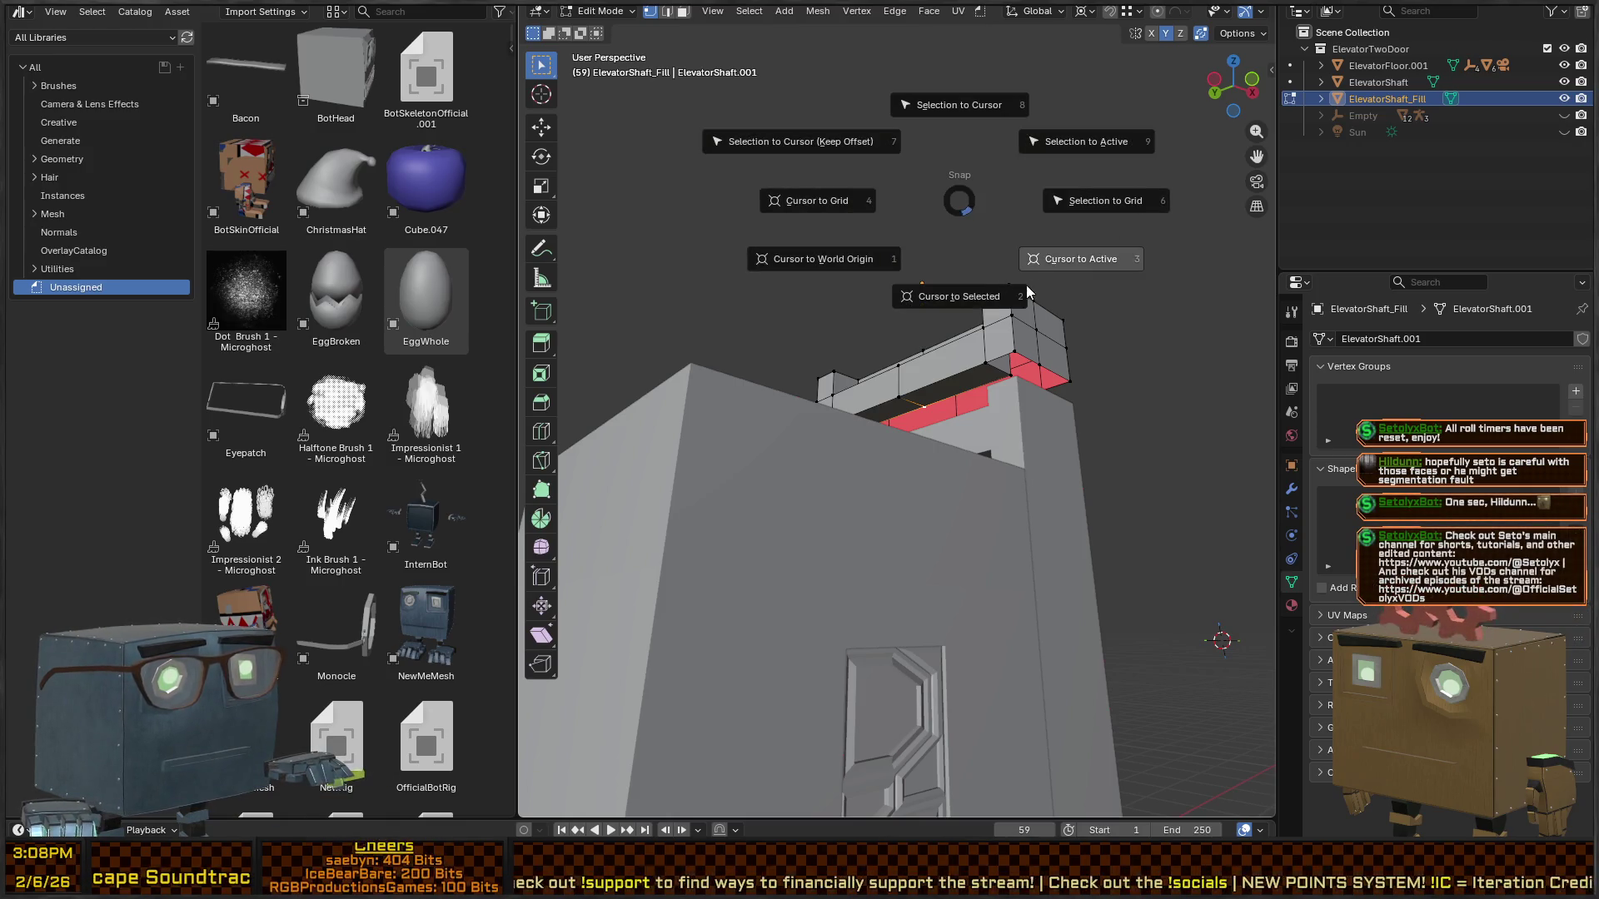
{"action": "left_click", "coordinate": [981, 313]}
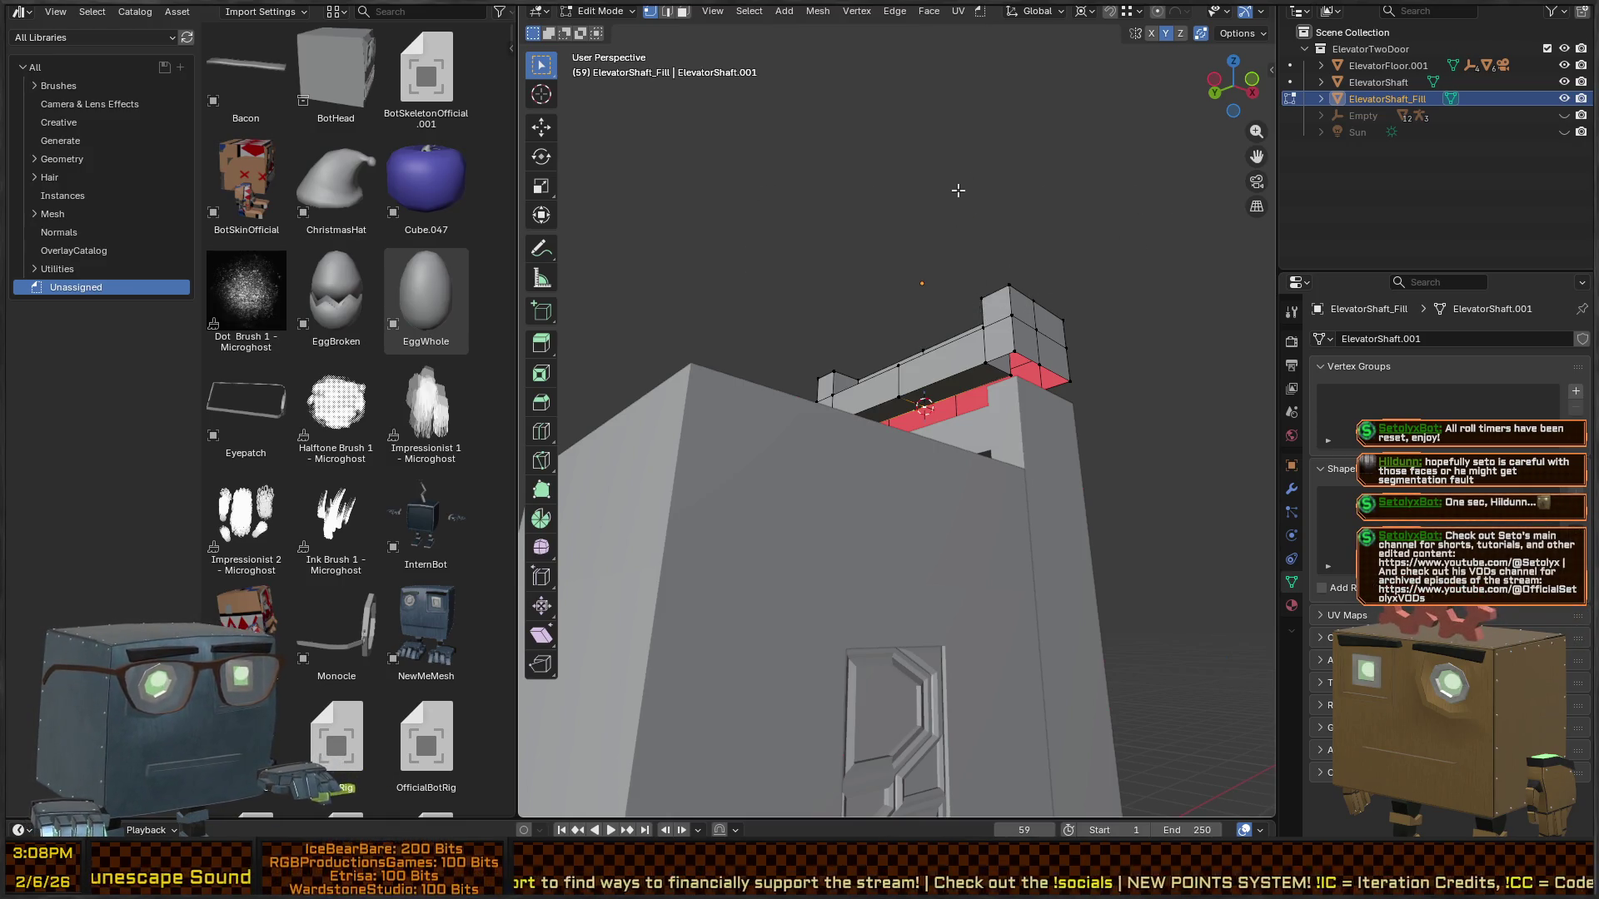
{"action": "key", "text": "Tab"}
{"action": "right_click", "coordinate": [954, 391]}
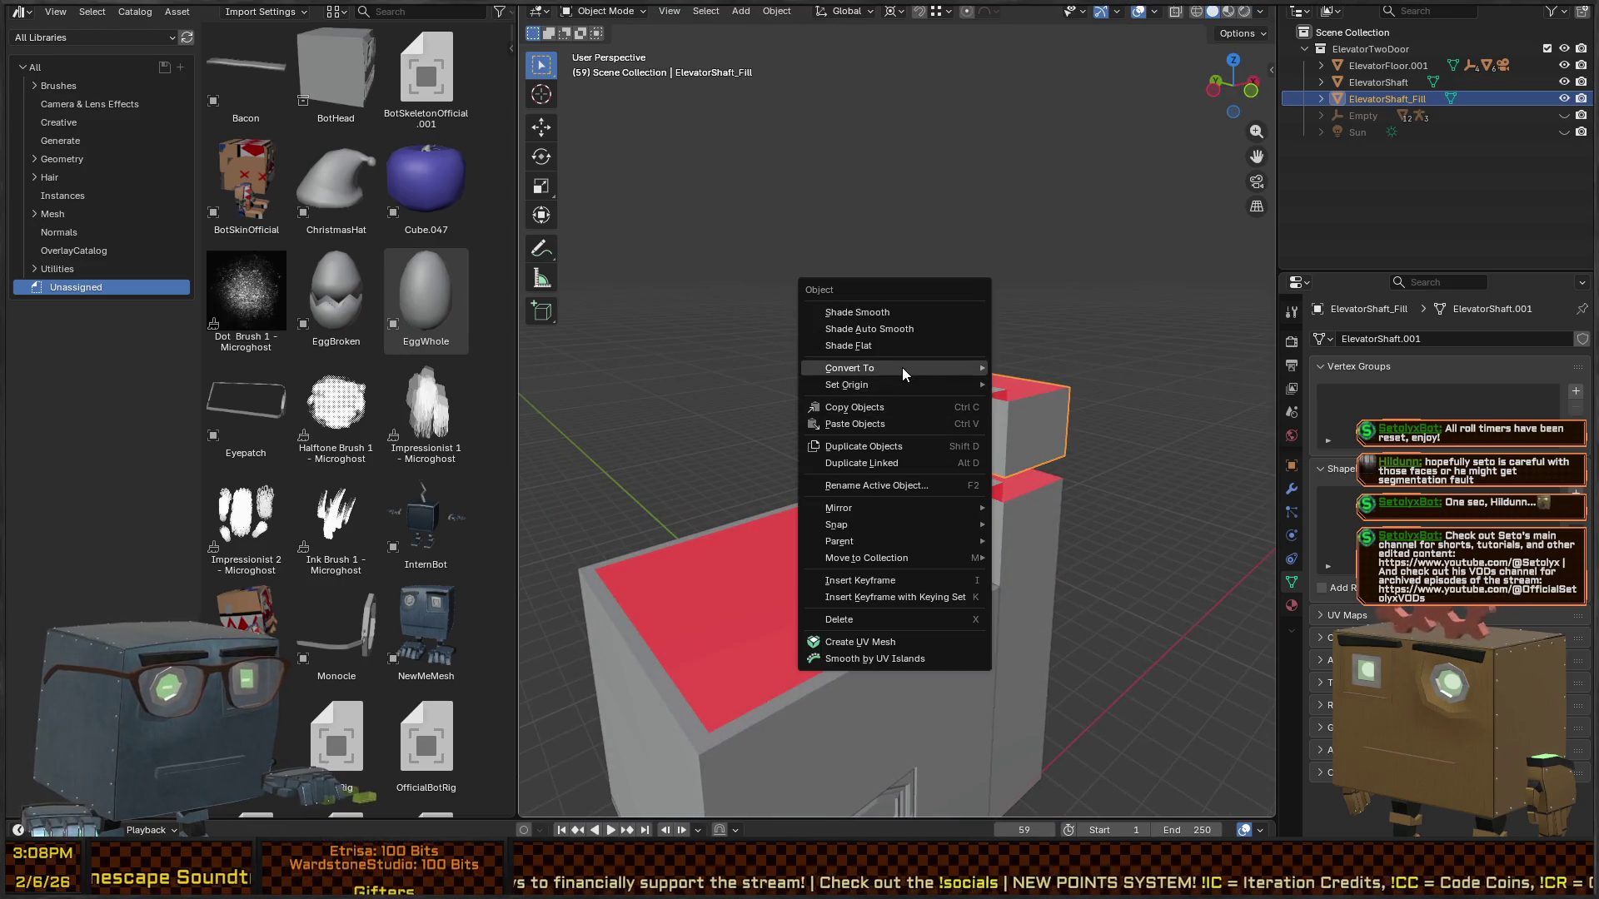
{"action": "mouse_move", "coordinate": [866, 385]}
{"action": "left_click", "coordinate": [1036, 414]}
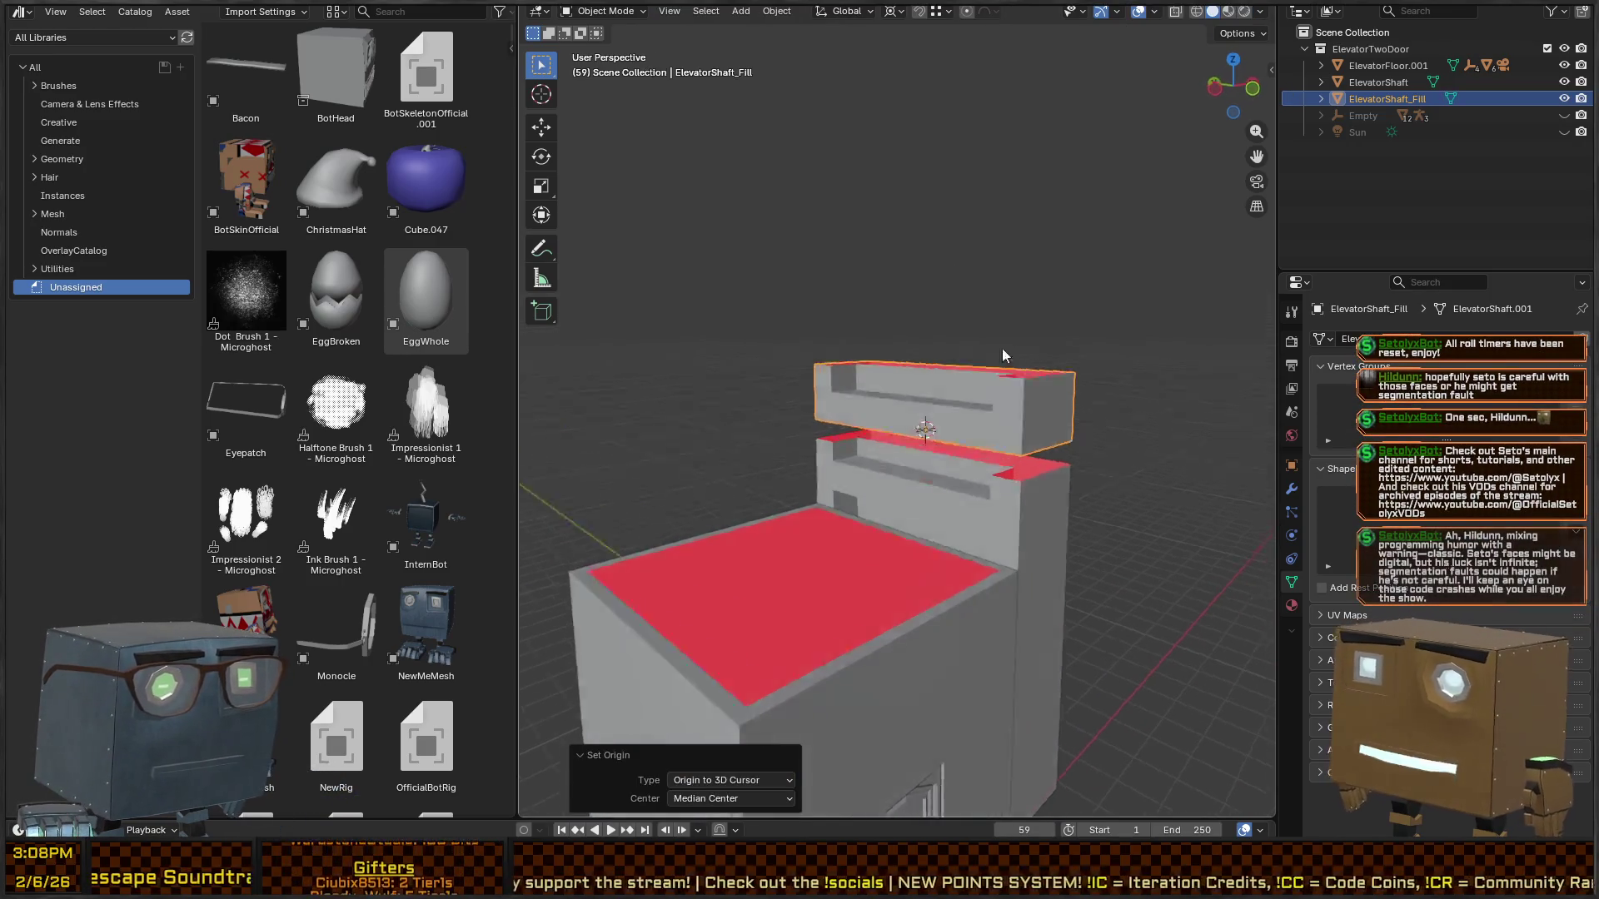
- Lower the object 0.5 m along Z and select the shaft and ElevatorFloor.001 pieces
{"action": "key", "text": "Tab"}
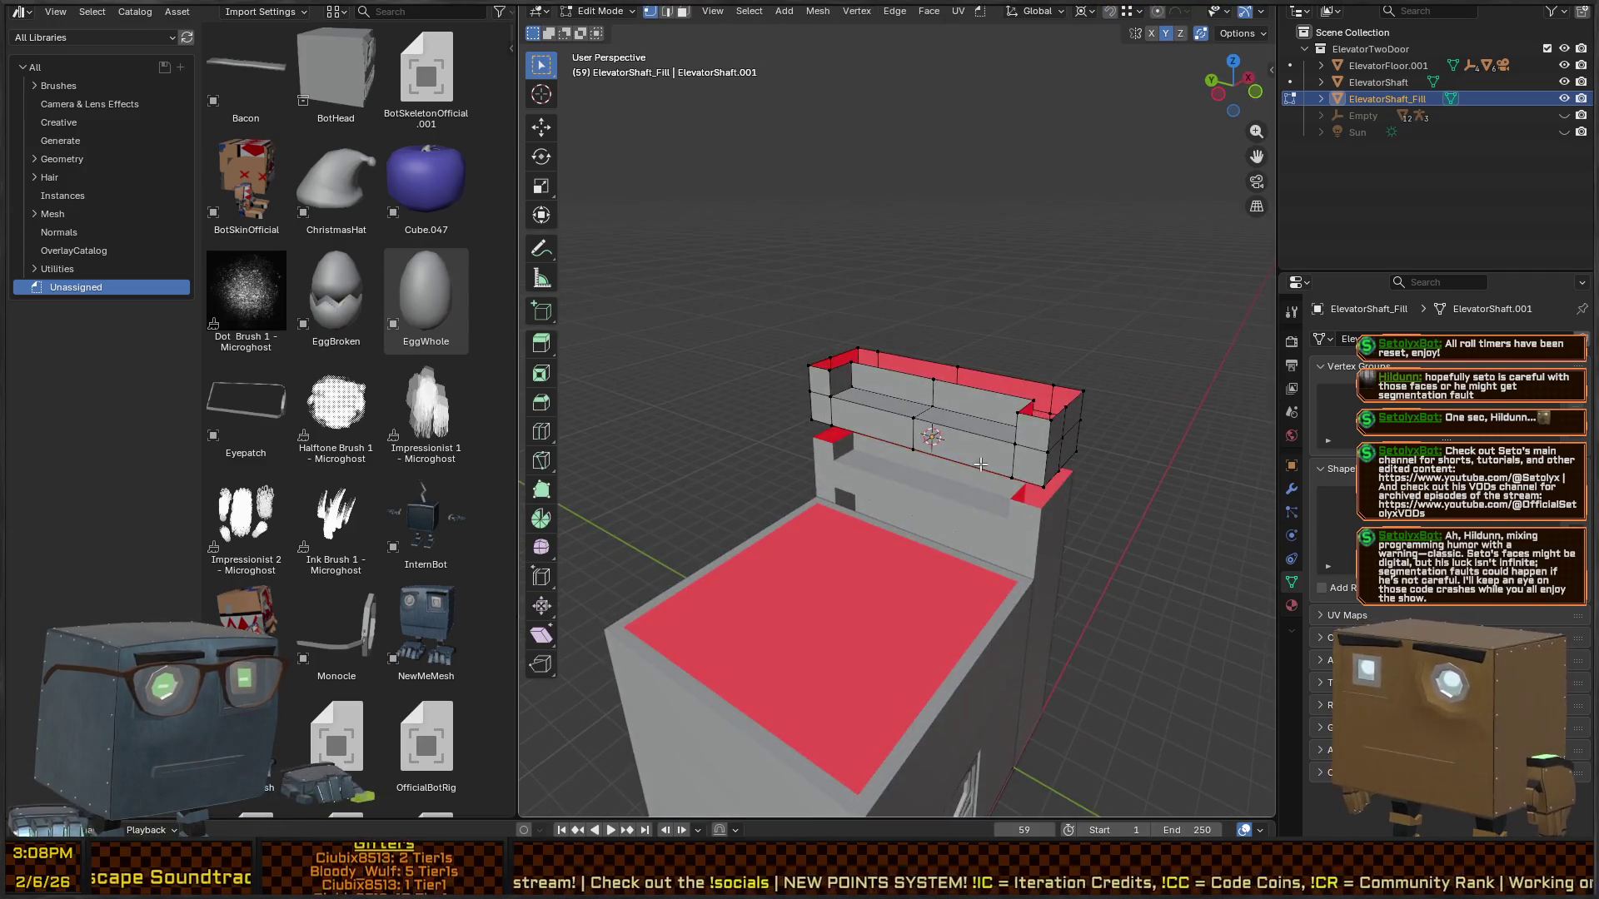
{"action": "key", "text": "Tab"}
{"action": "type", "text": "gz-0.5"}
{"action": "key", "text": "Return"}
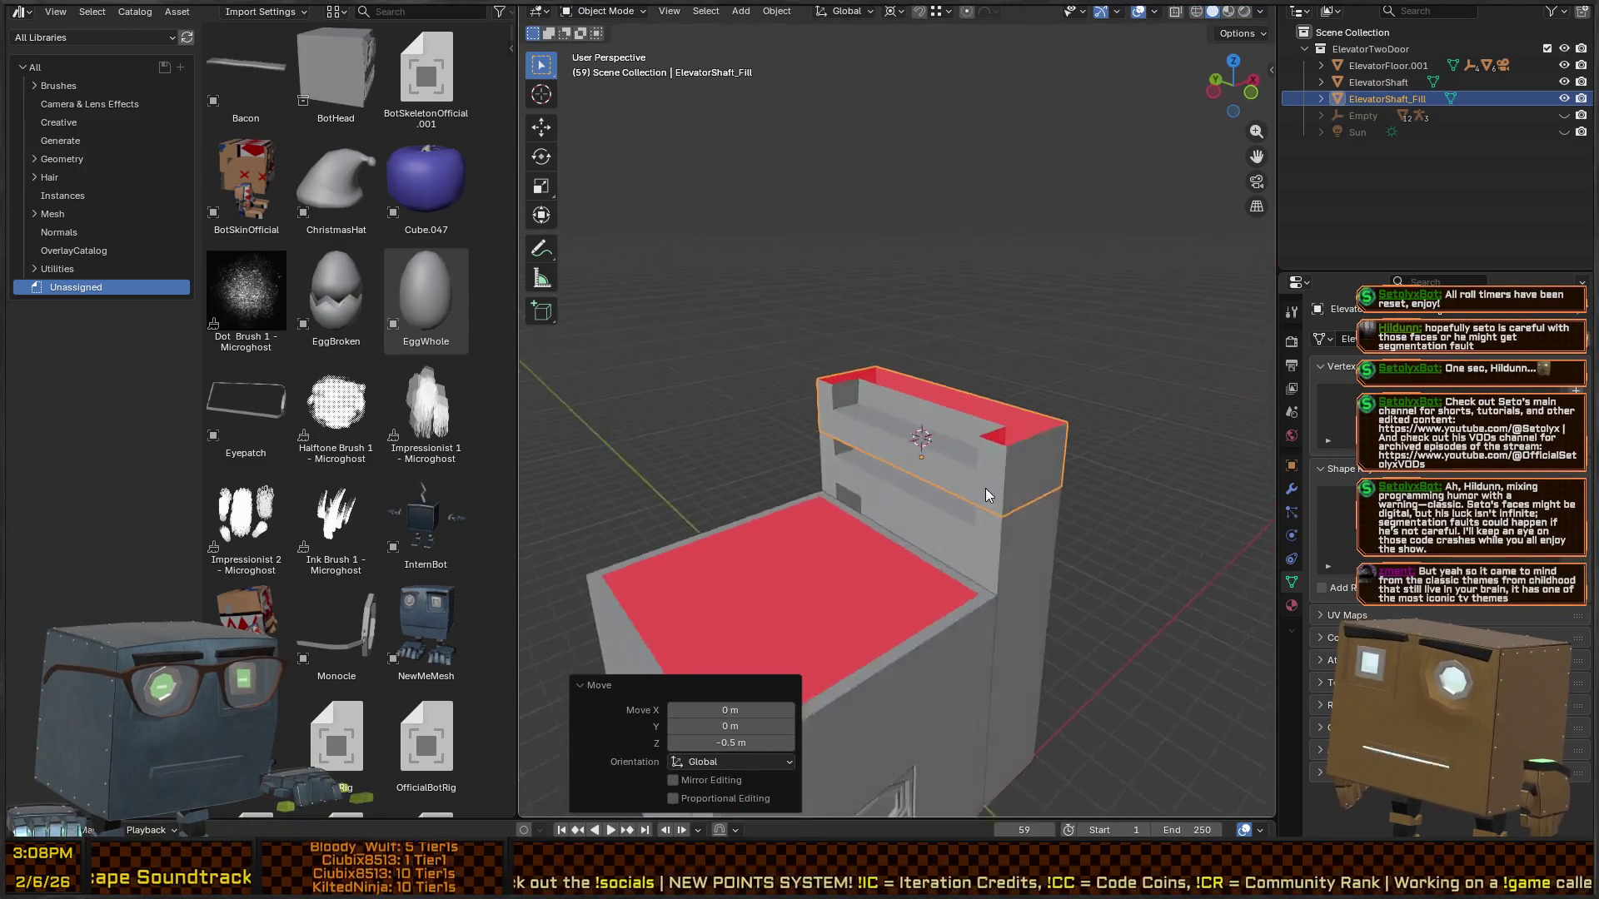
{"action": "scroll", "coordinate": [988, 450], "scroll_direction": "down", "scroll_amount": 5}
{"action": "left_click", "coordinate": [1038, 492], "text": "shift"}
{"action": "key", "text": "c"}
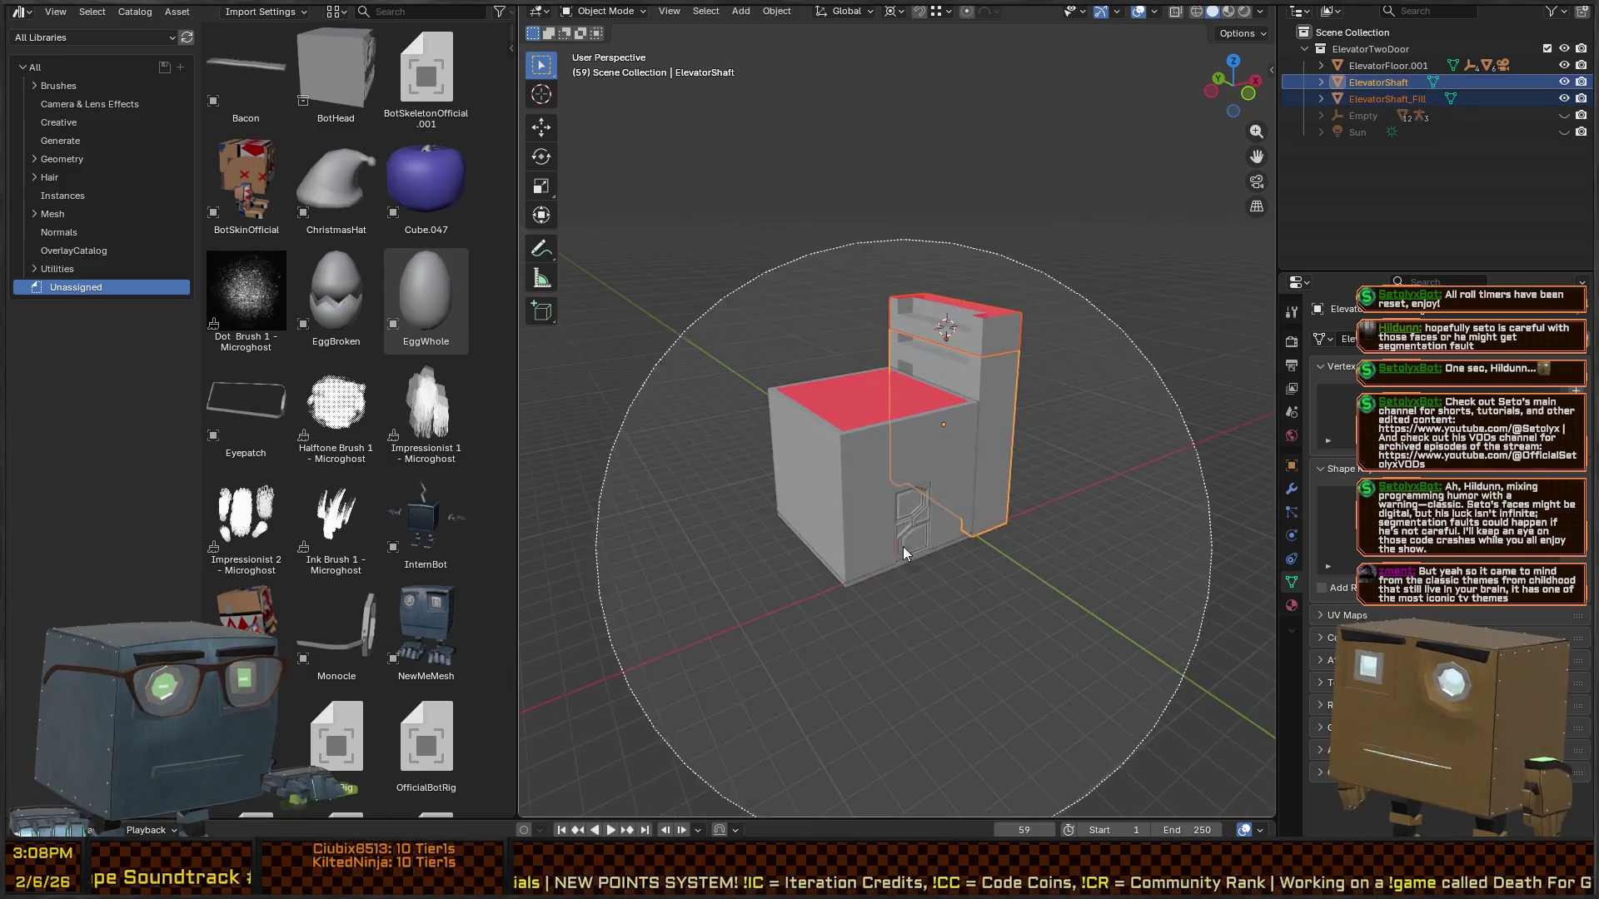
{"action": "left_click", "coordinate": [903, 547]}
{"action": "key", "text": "Escape"}
{"action": "key", "text": "q"}
{"action": "left_click", "coordinate": [936, 377]}
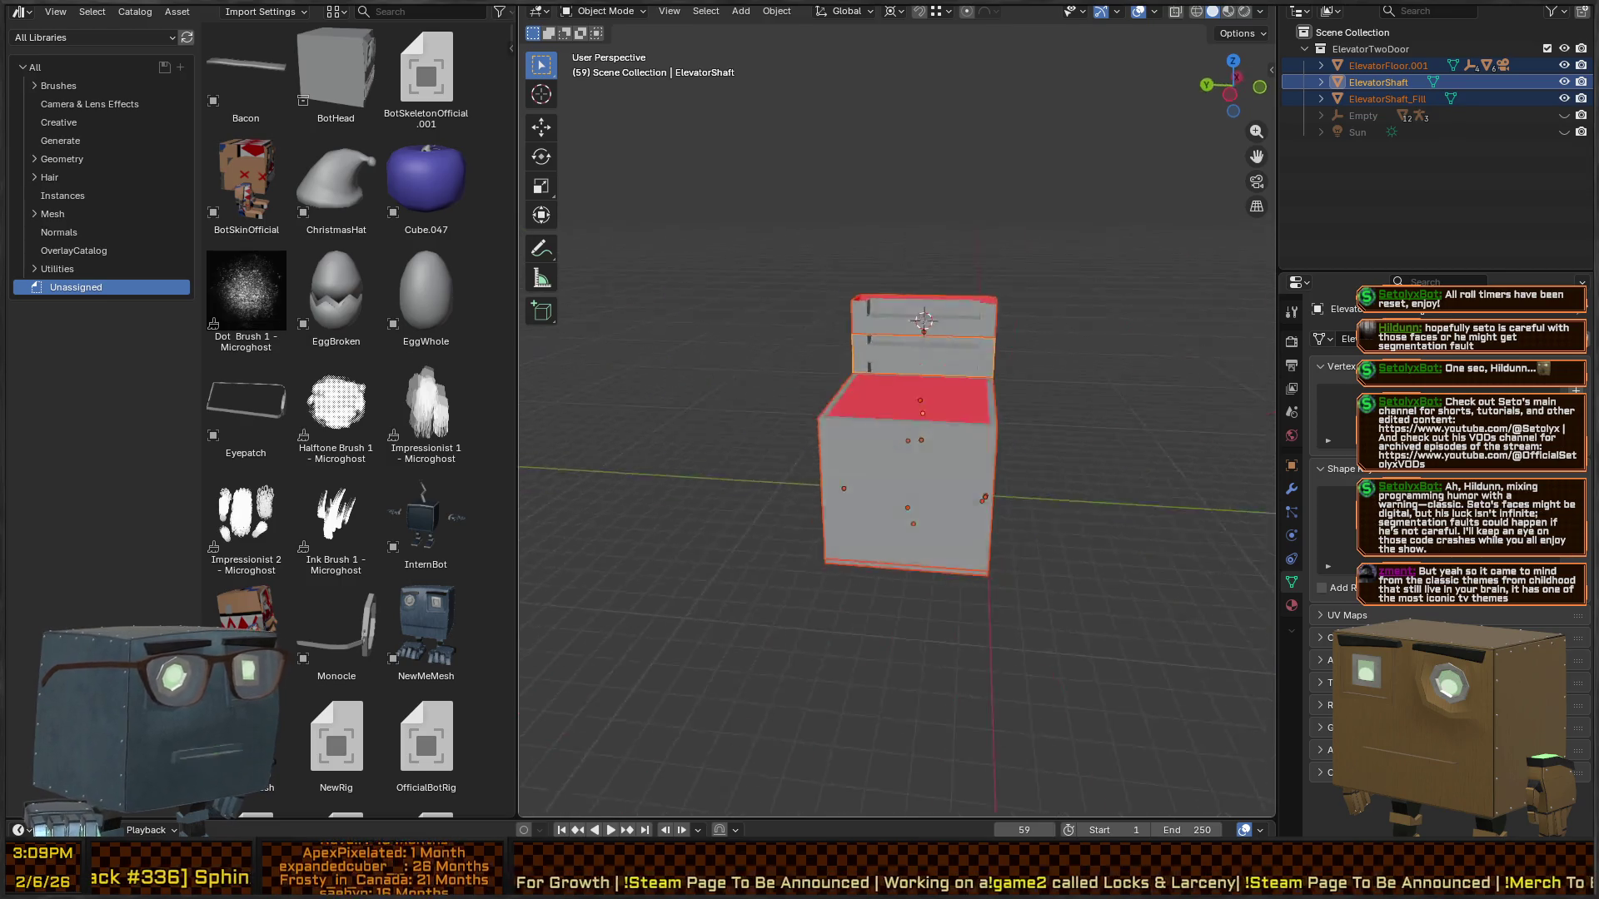
- Inspect the shaft's open top, select only ElevatorShaft_Fill, and return to Unity
{"action": "scroll", "coordinate": [1102, 343], "scroll_direction": "up", "scroll_amount": 8}
{"action": "mouse_move", "coordinate": [1005, 263]}
{"action": "left_mouse_down"}
{"action": "mouse_move", "coordinate": [1056, 330]}
{"action": "mouse_move", "coordinate": [1026, 362]}
{"action": "mouse_move", "coordinate": [1164, 330]}
{"action": "mouse_move", "coordinate": [917, 338]}
{"action": "mouse_move", "coordinate": [1001, 398]}
{"action": "mouse_move", "coordinate": [982, 370]}
{"action": "left_mouse_up"}
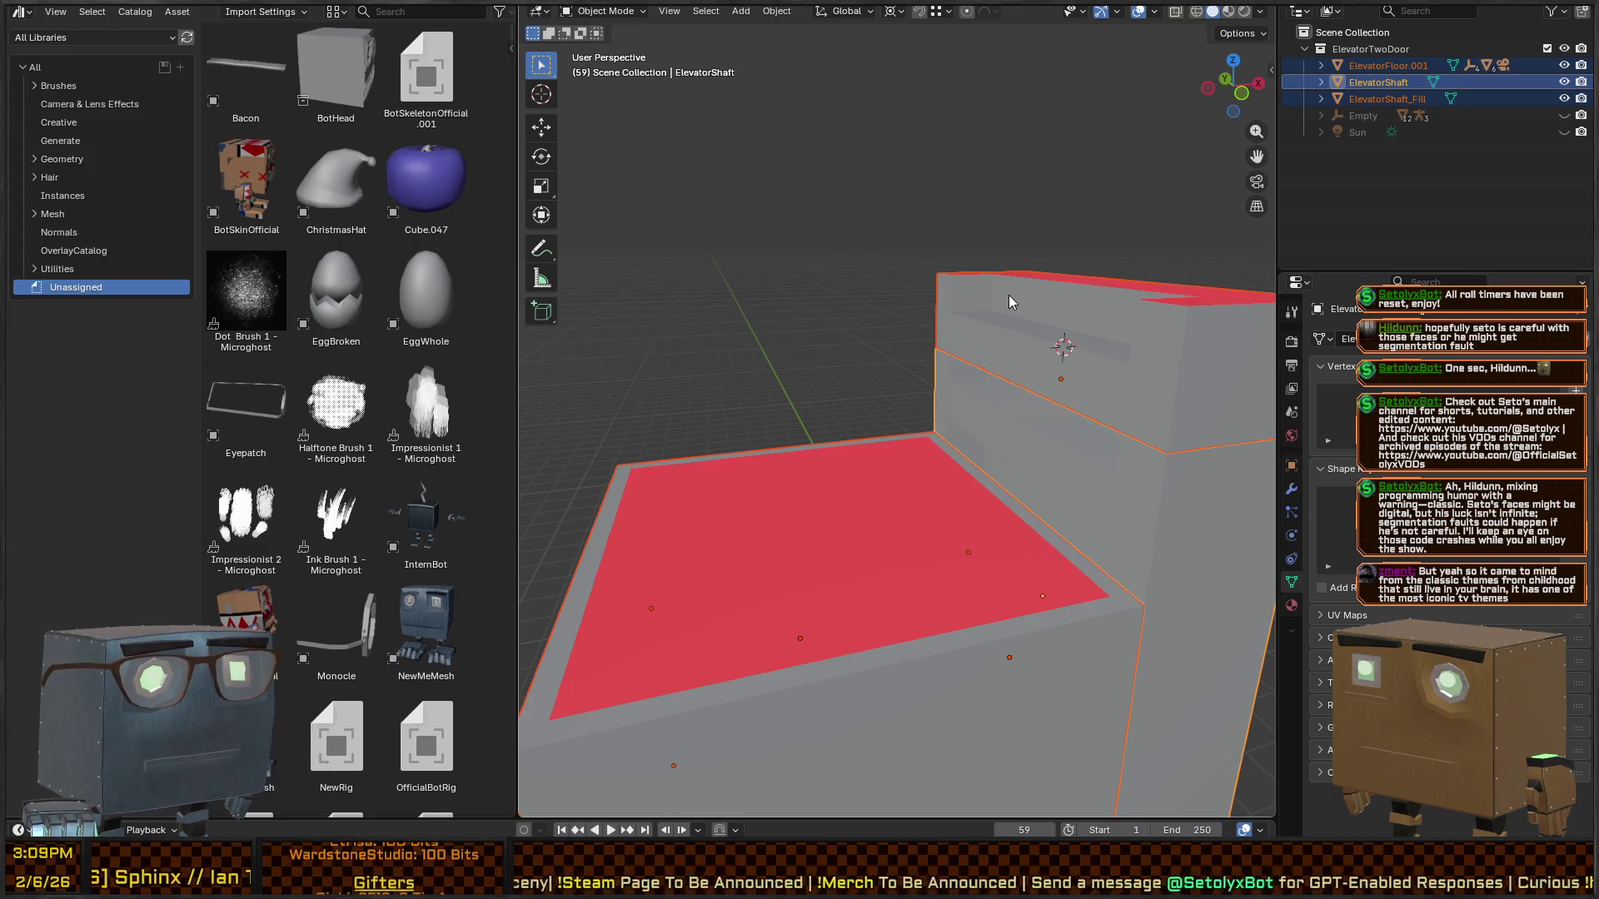
{"action": "mouse_move", "coordinate": [1008, 295]}
{"action": "left_mouse_down"}
{"action": "mouse_move", "coordinate": [927, 316]}
{"action": "mouse_move", "coordinate": [914, 335]}
{"action": "mouse_move", "coordinate": [928, 328]}
{"action": "mouse_move", "coordinate": [926, 354]}
{"action": "left_mouse_up"}
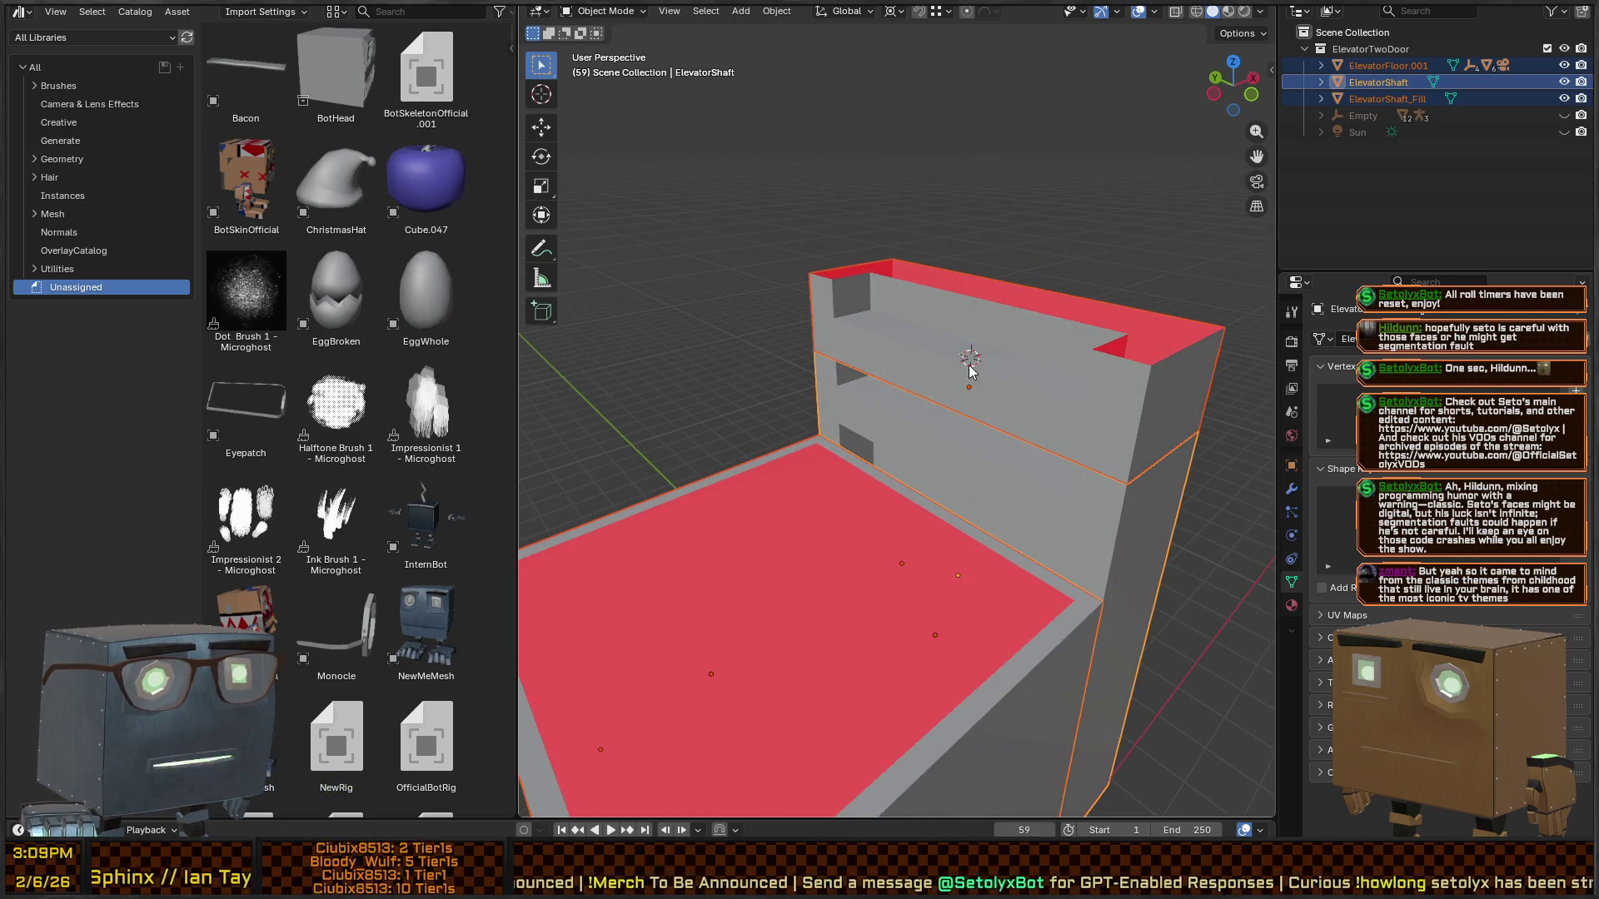
{"action": "left_click", "coordinate": [957, 371]}
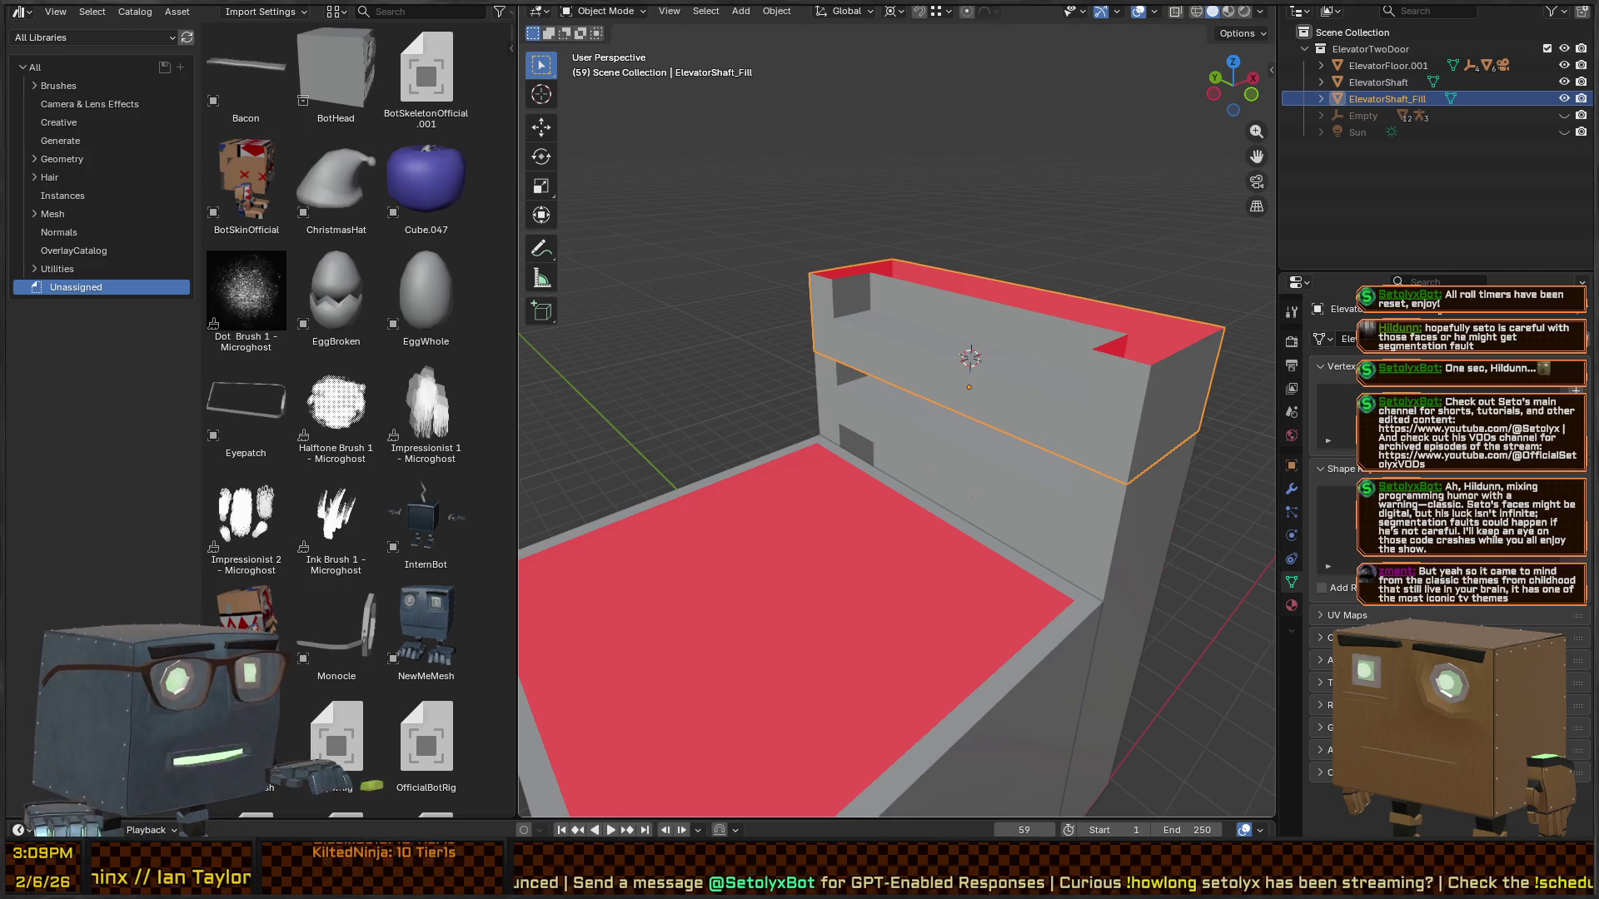
{"action": "key", "text": "alt+Tab"}
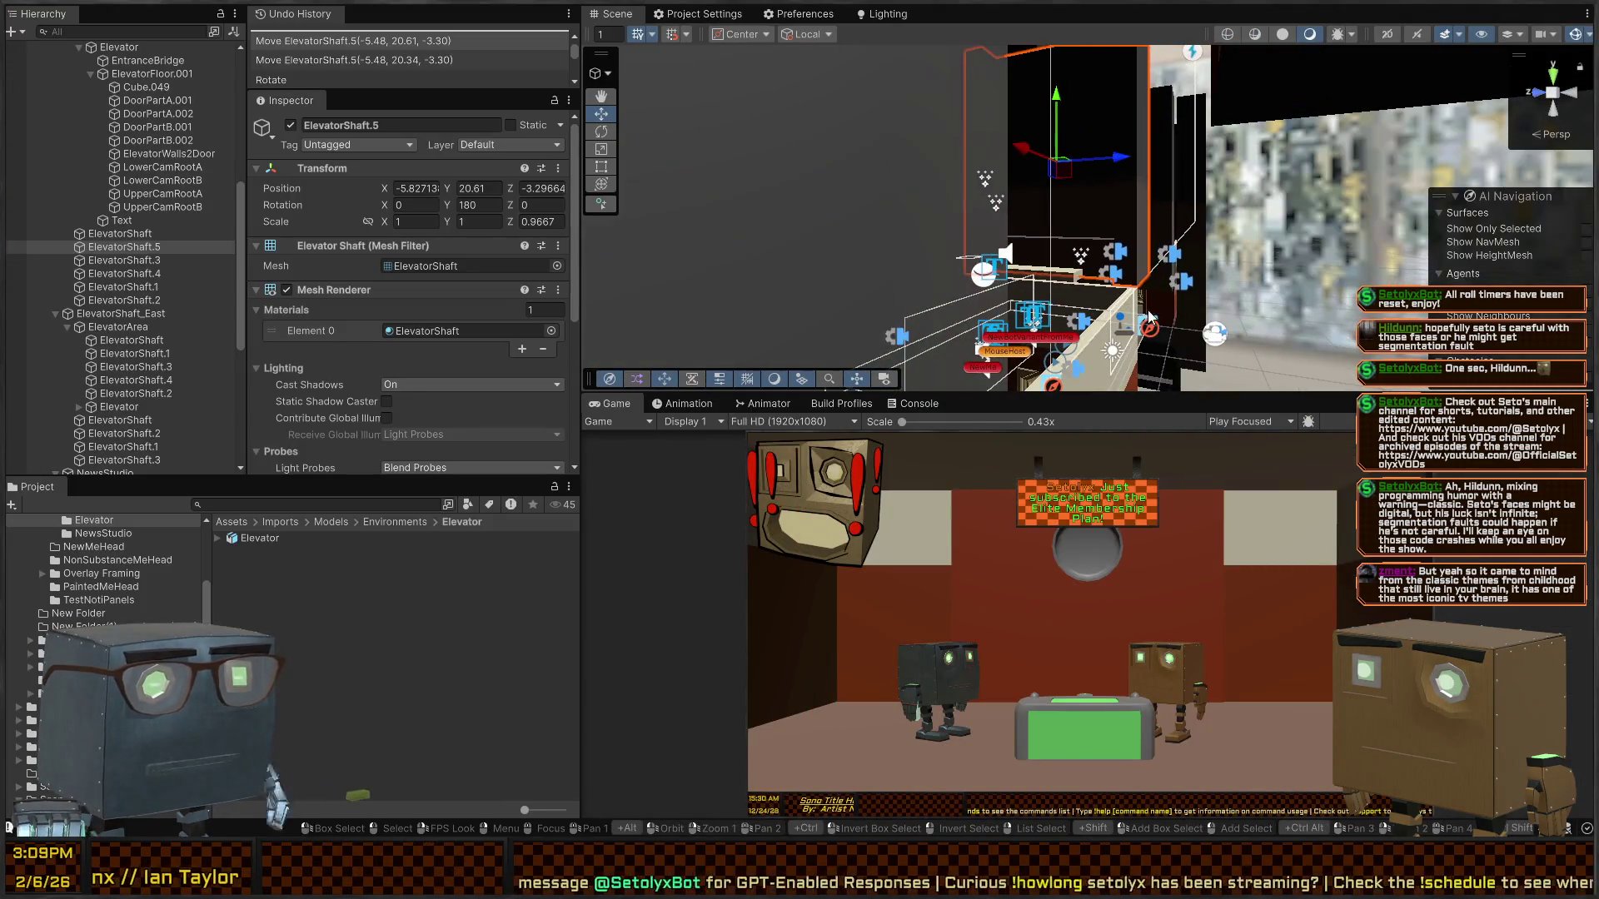
- Delete the ElevatorShaft.5 wall piece from the Unity scene
{"action": "mouse_move", "coordinate": [1178, 247]}
{"action": "left_mouse_down"}
{"action": "mouse_move", "coordinate": [1156, 220]}
{"action": "mouse_move", "coordinate": [1191, 254]}
{"action": "mouse_move", "coordinate": [848, 269]}
{"action": "mouse_move", "coordinate": [1151, 248]}
{"action": "left_mouse_up"}
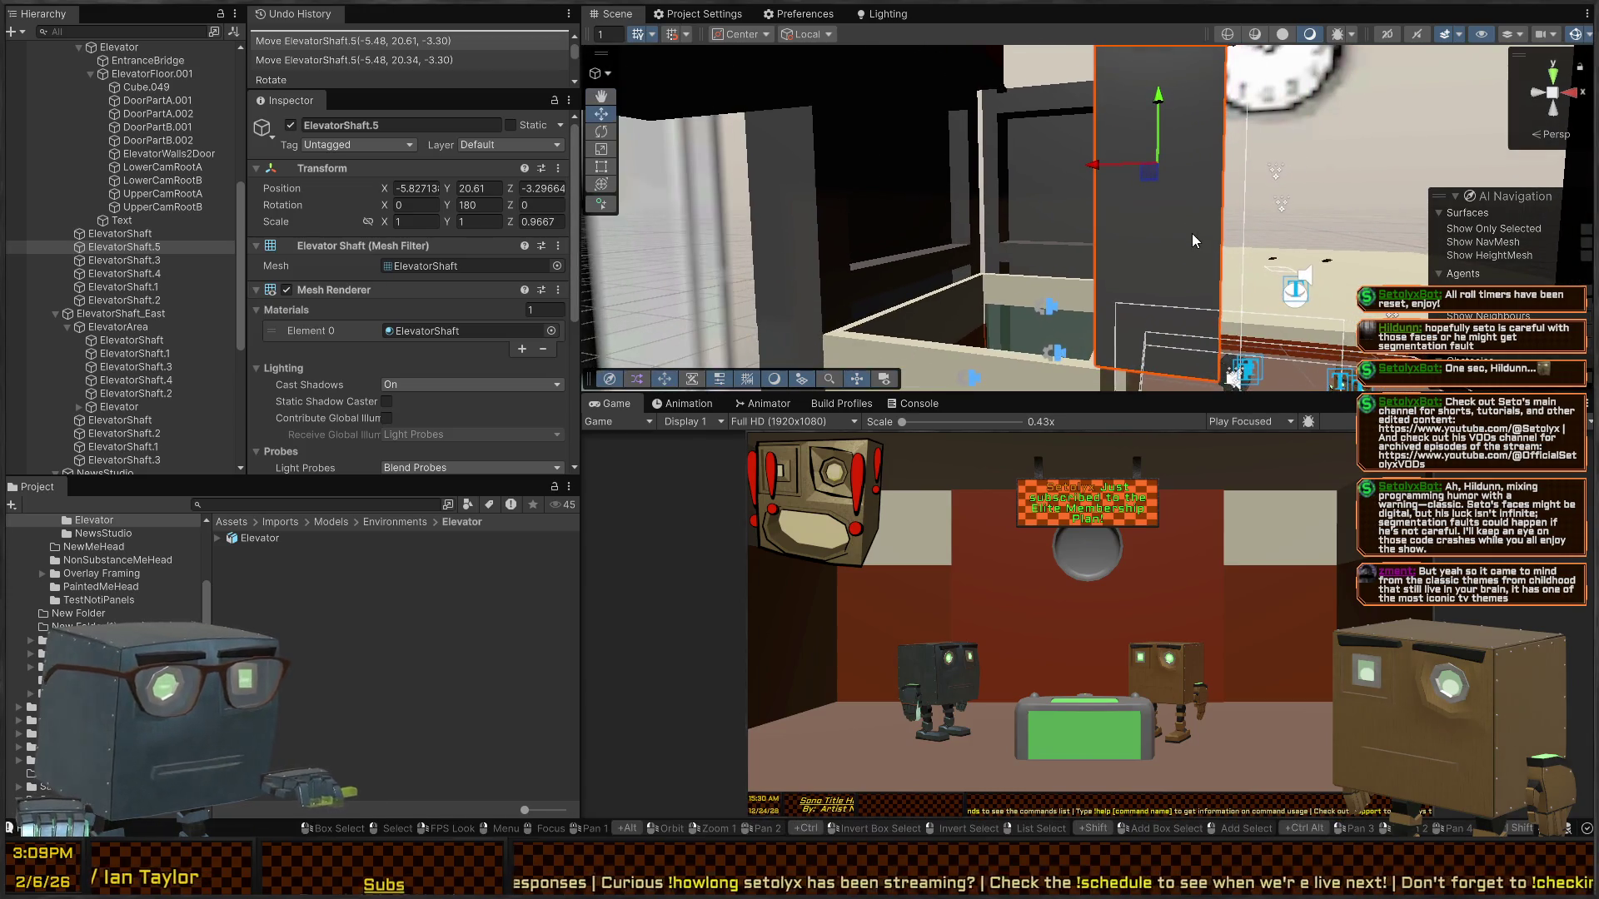
{"action": "key", "text": "Delete"}
{"action": "mouse_move", "coordinate": [1221, 219]}
{"action": "left_mouse_down"}
{"action": "mouse_move", "coordinate": [992, 203]}
{"action": "mouse_move", "coordinate": [1059, 140]}
{"action": "mouse_move", "coordinate": [793, 114]}
{"action": "mouse_move", "coordinate": [915, 186]}
{"action": "left_mouse_up"}
{"action": "left_click", "coordinate": [993, 202]}
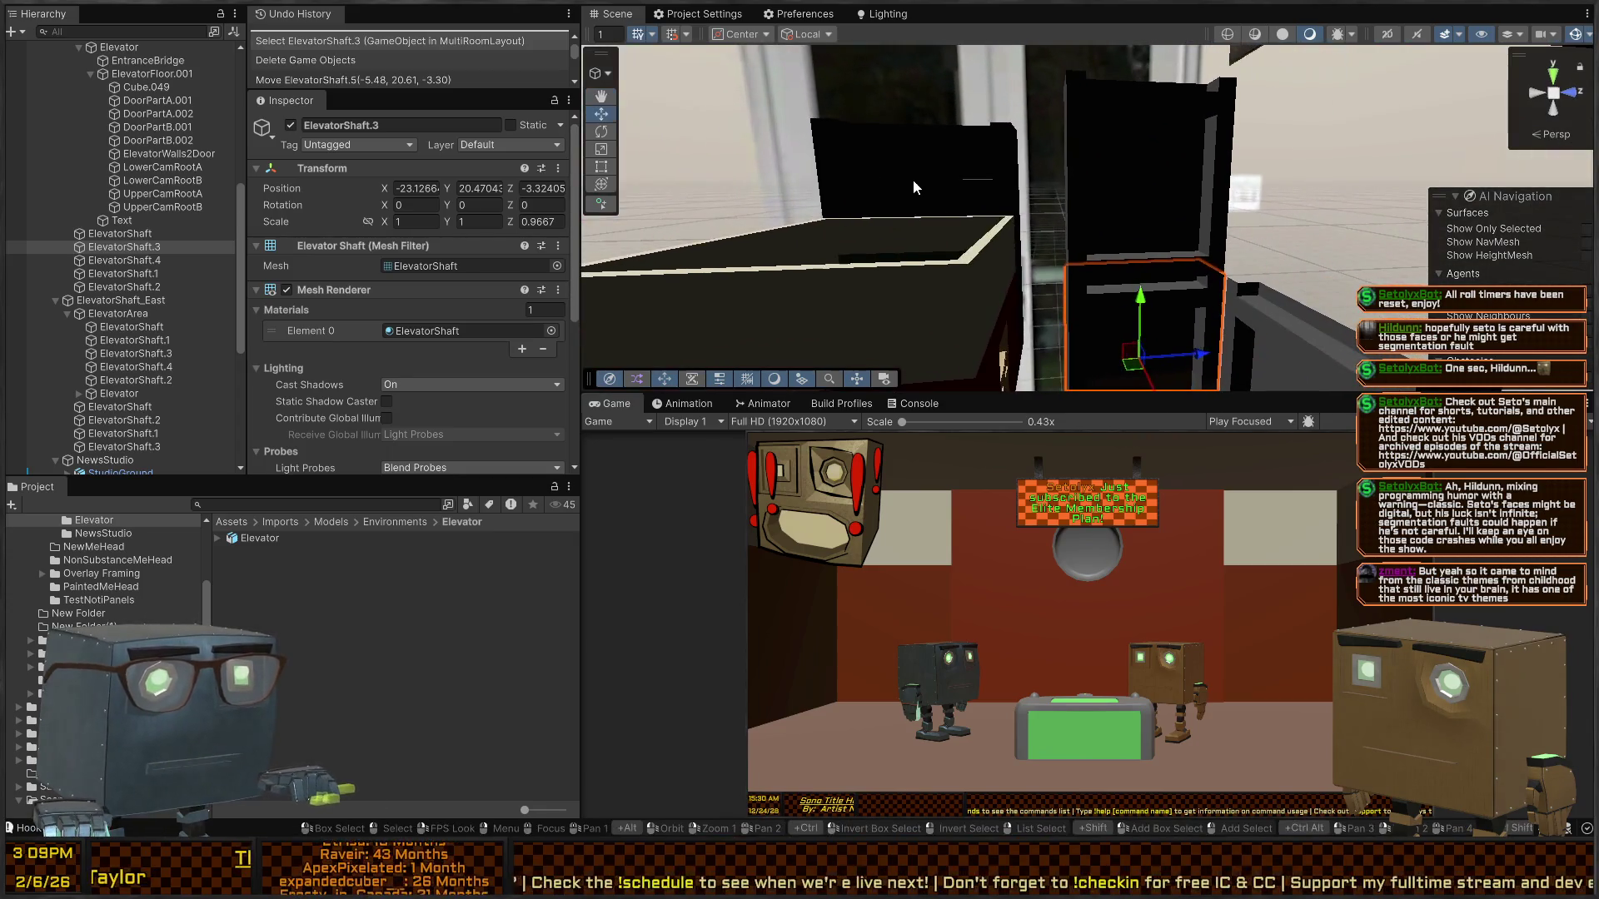
- Copy ElevatorShaft_Fill from the imported Elevator and paste it beside ElevatorShaft.3
{"action": "left_click", "coordinate": [929, 145]}
{"action": "left_click", "coordinate": [970, 154]}
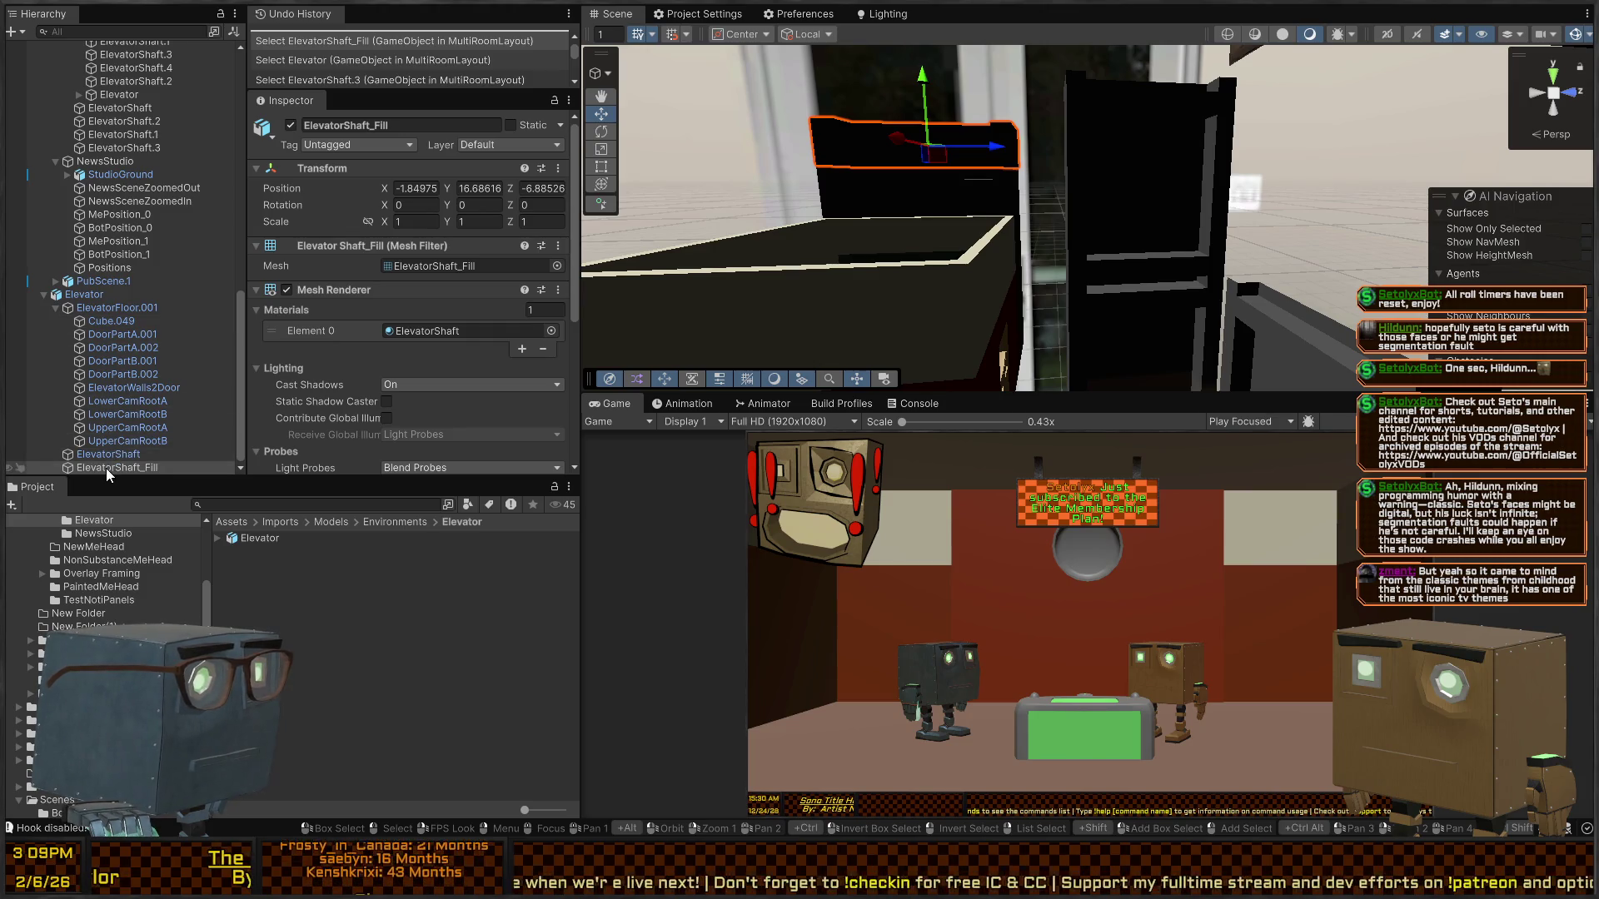
{"action": "mouse_move", "coordinate": [1108, 152]}
{"action": "left_mouse_down"}
{"action": "mouse_move", "coordinate": [1271, 310]}
{"action": "mouse_move", "coordinate": [1076, 276]}
{"action": "left_mouse_up"}
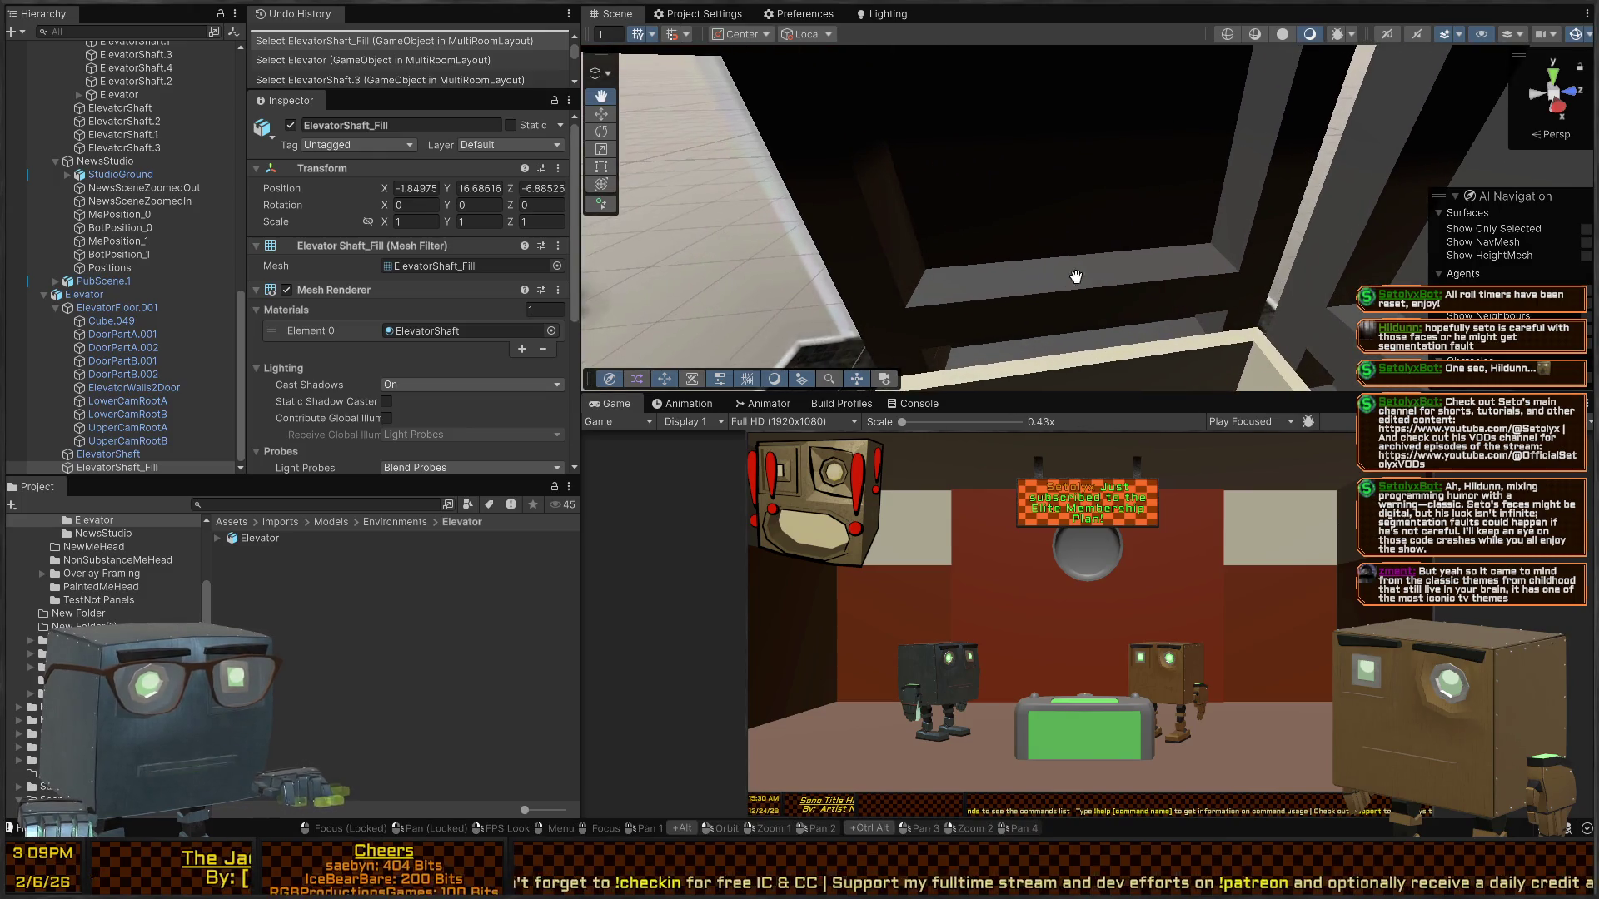
{"action": "left_click", "coordinate": [1077, 277]}
{"action": "key", "text": "f"}
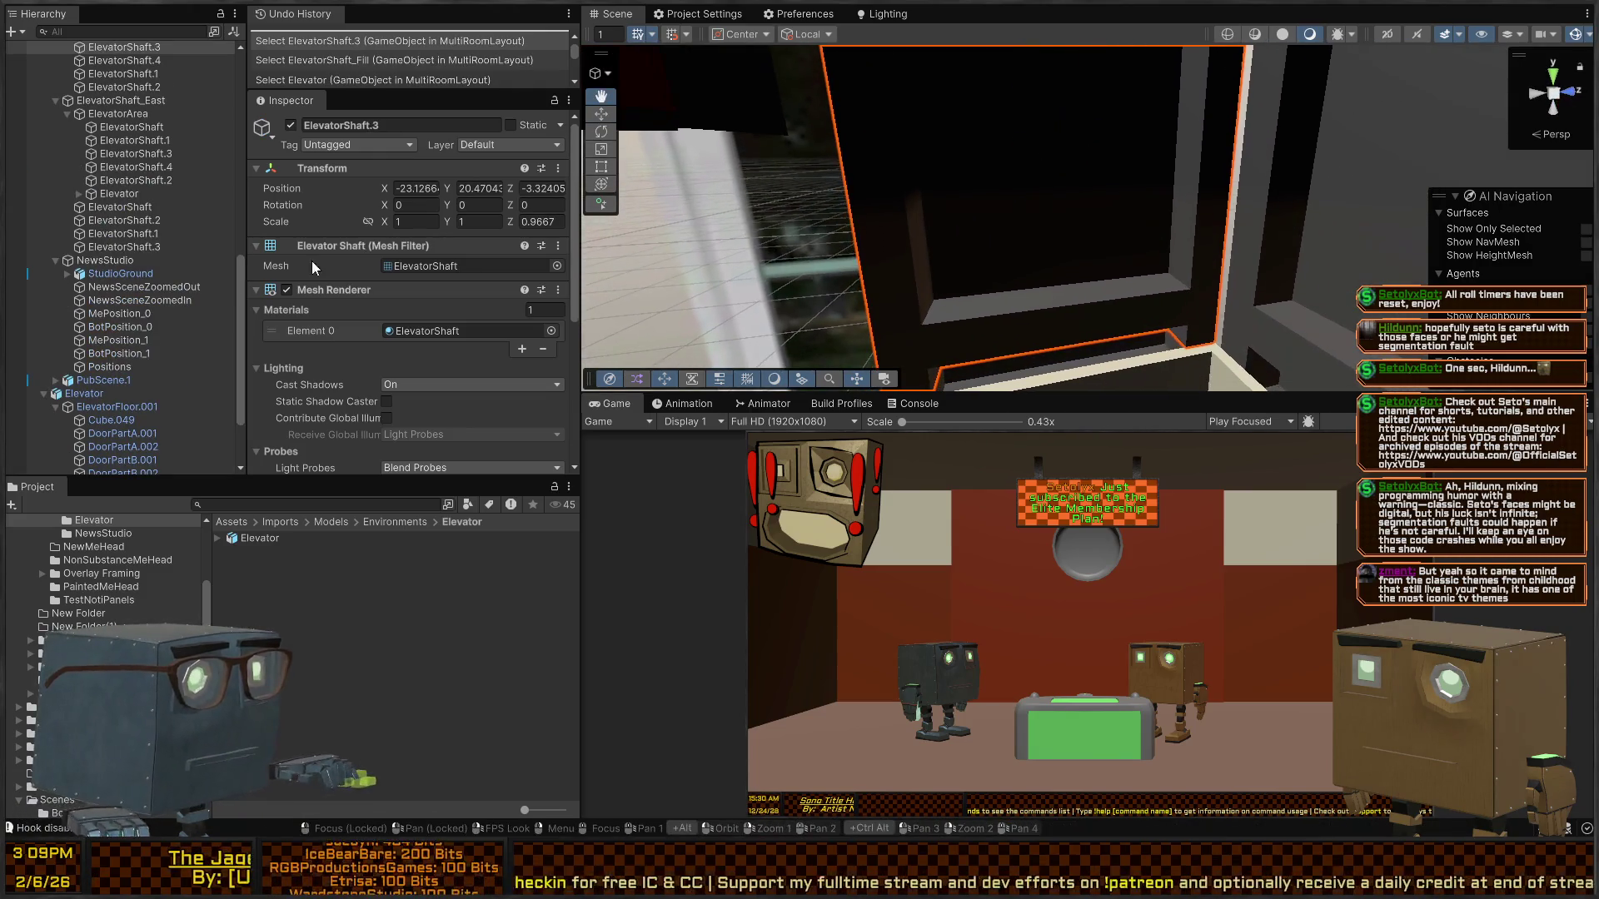
{"action": "scroll", "coordinate": [120, 158], "scroll_direction": "up", "scroll_amount": 3}
{"action": "key", "text": "ctrl+v"}
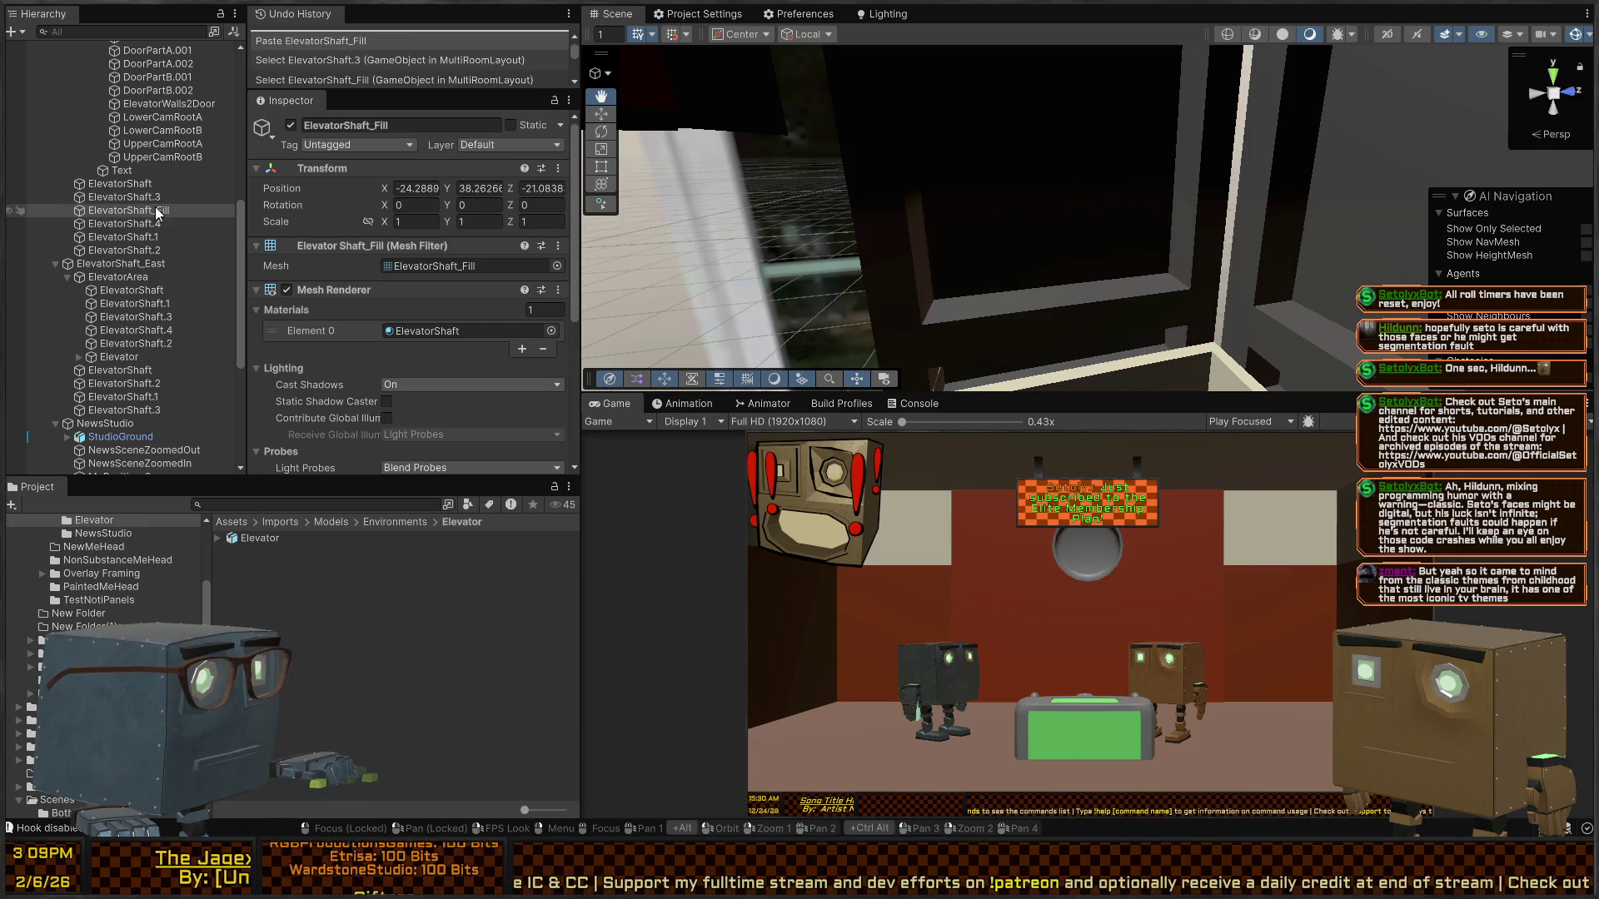
- Move the pasted ElevatorShaft_Fill so it sits on top of the elevator shaft
{"action": "mouse_move", "coordinate": [1061, 195]}
{"action": "left_mouse_down"}
{"action": "mouse_move", "coordinate": [1096, 193]}
{"action": "mouse_move", "coordinate": [1102, 147]}
{"action": "left_mouse_up"}
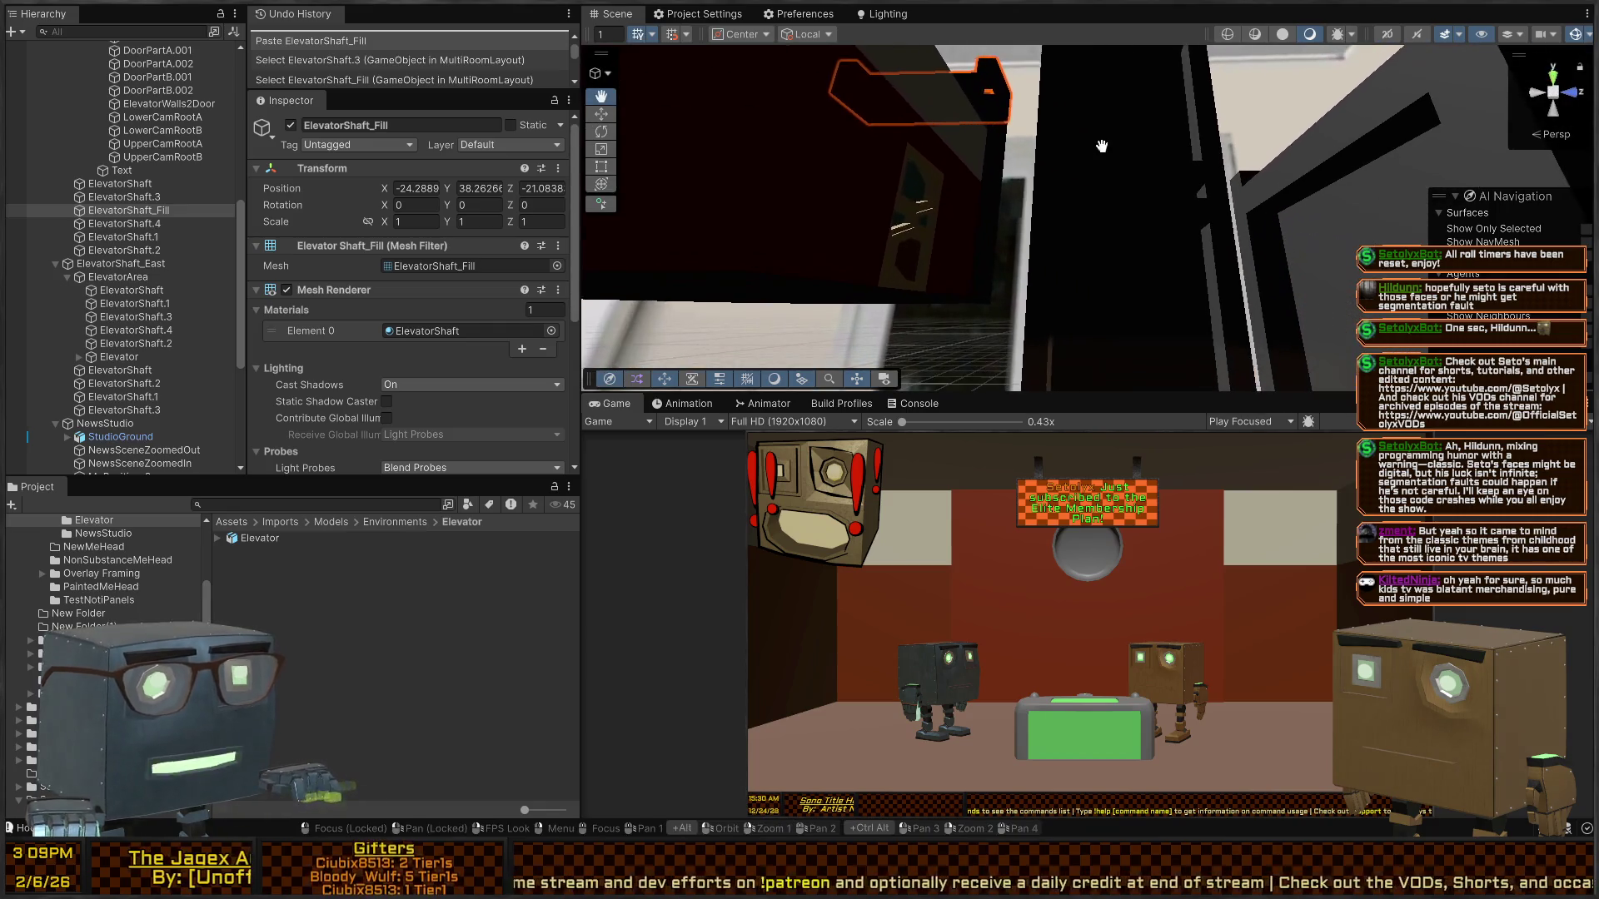
{"action": "left_click_drag", "start_coordinate": [970, 123], "coordinate": [1007, 157]}
{"action": "key", "text": "w"}
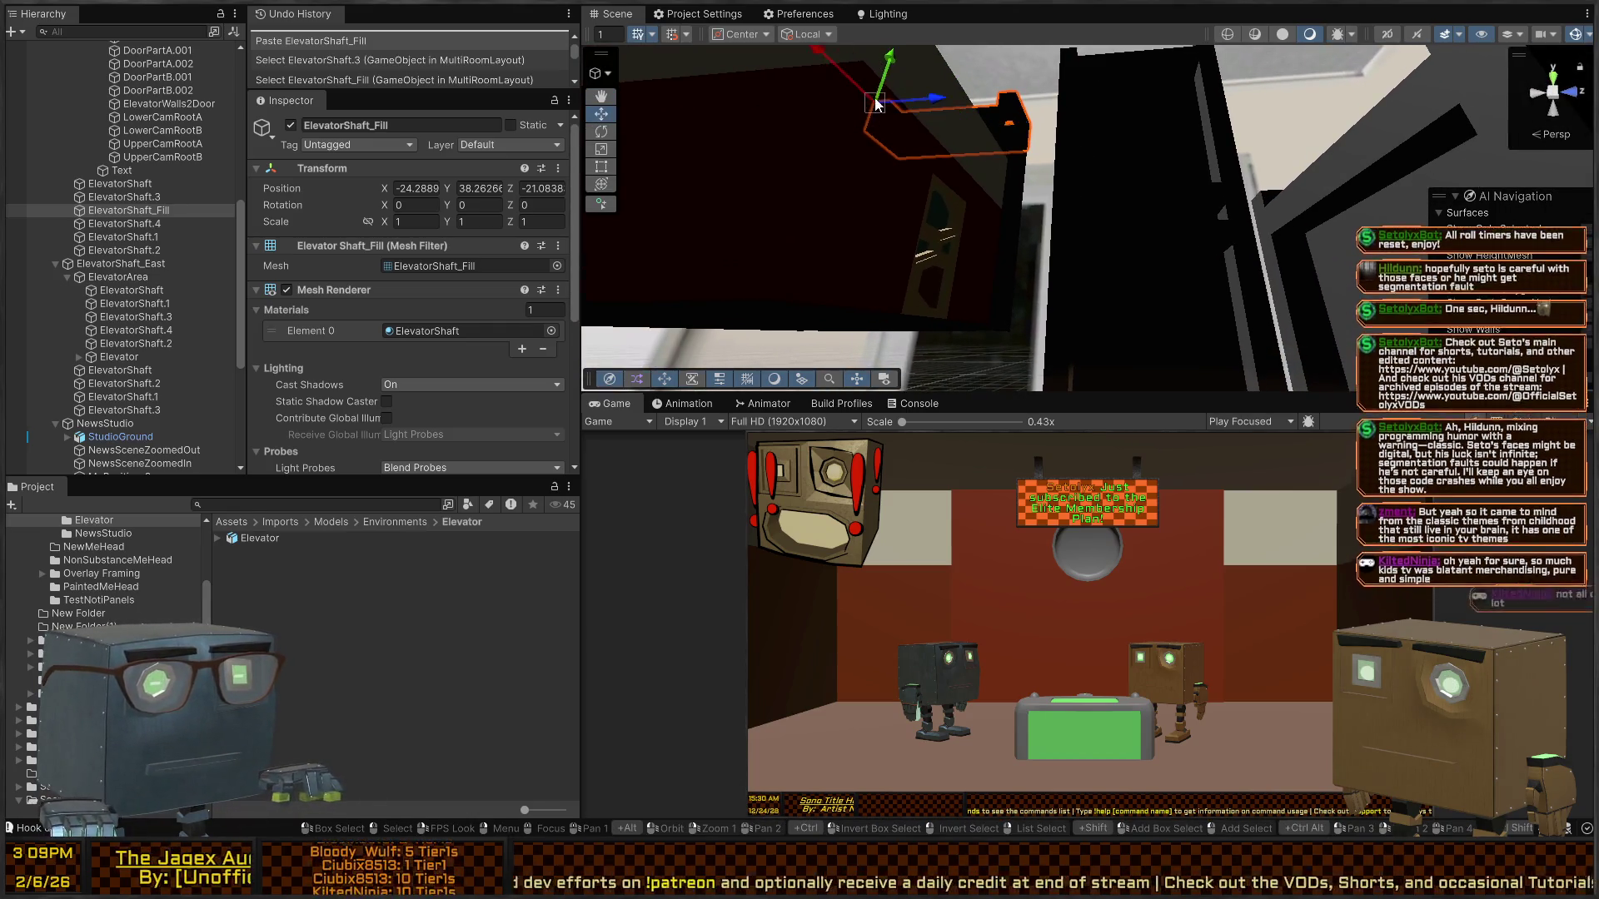
{"action": "left_click_drag", "start_coordinate": [875, 105], "coordinate": [1083, 362]}
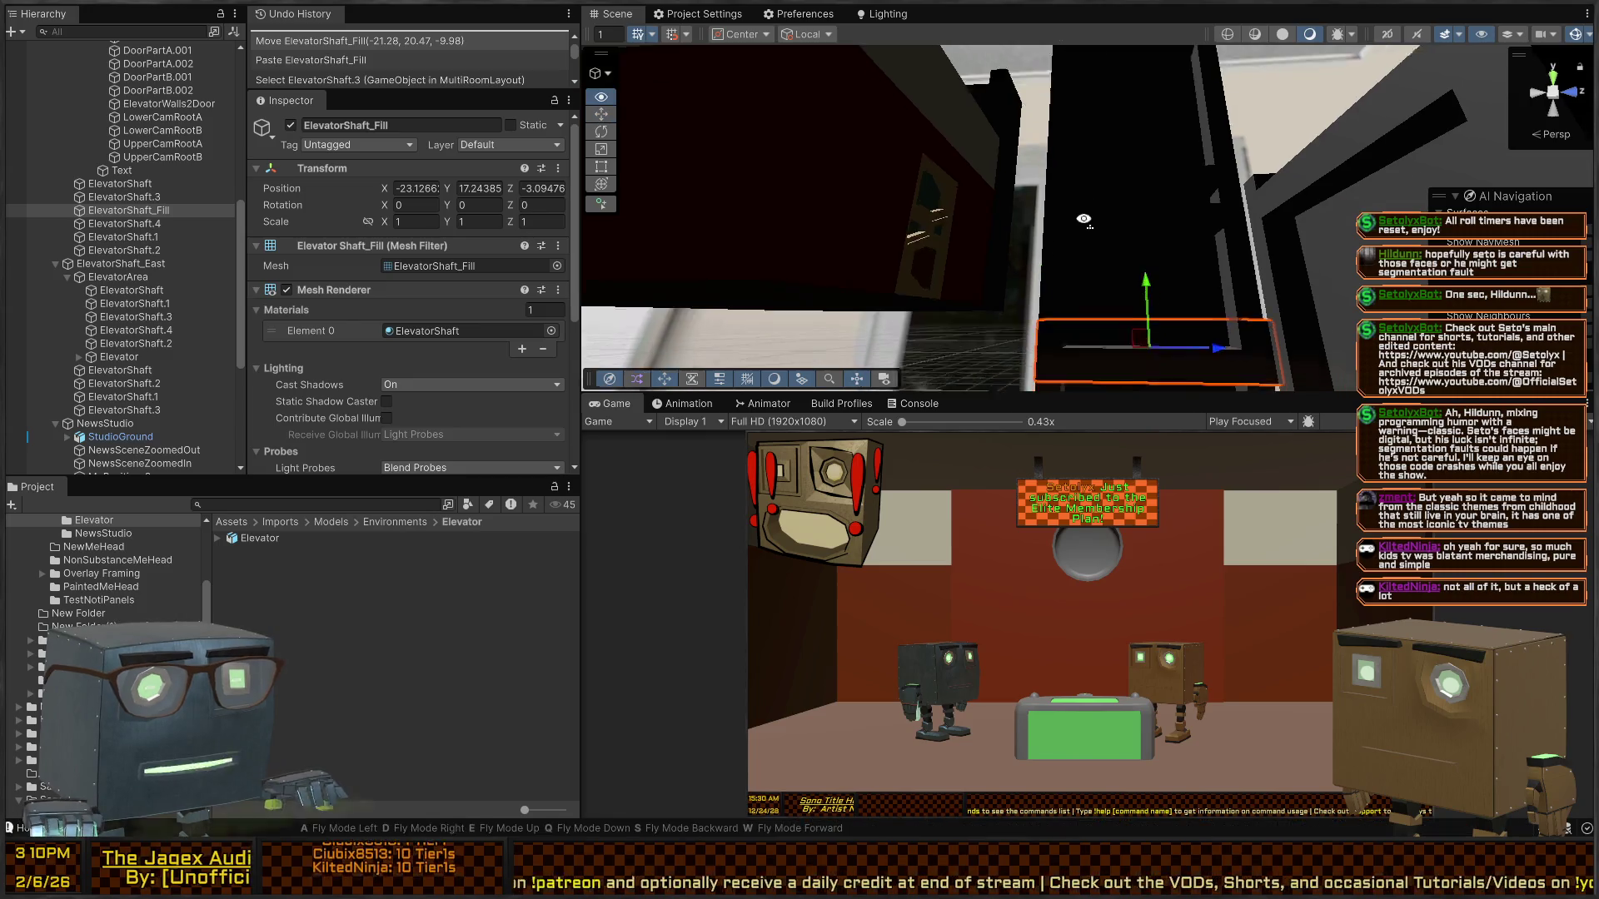
{"action": "mouse_move", "coordinate": [1109, 285]}
{"action": "left_mouse_down"}
{"action": "mouse_move", "coordinate": [1225, 391]}
{"action": "mouse_move", "coordinate": [1014, 247]}
{"action": "mouse_move", "coordinate": [717, 198]}
{"action": "left_mouse_up"}
{"action": "mouse_move", "coordinate": [1300, 298]}
{"action": "left_mouse_down"}
{"action": "mouse_move", "coordinate": [1283, 269]}
{"action": "mouse_move", "coordinate": [802, 227]}
{"action": "mouse_move", "coordinate": [991, 358]}
{"action": "left_mouse_up"}
{"action": "key", "text": "w"}
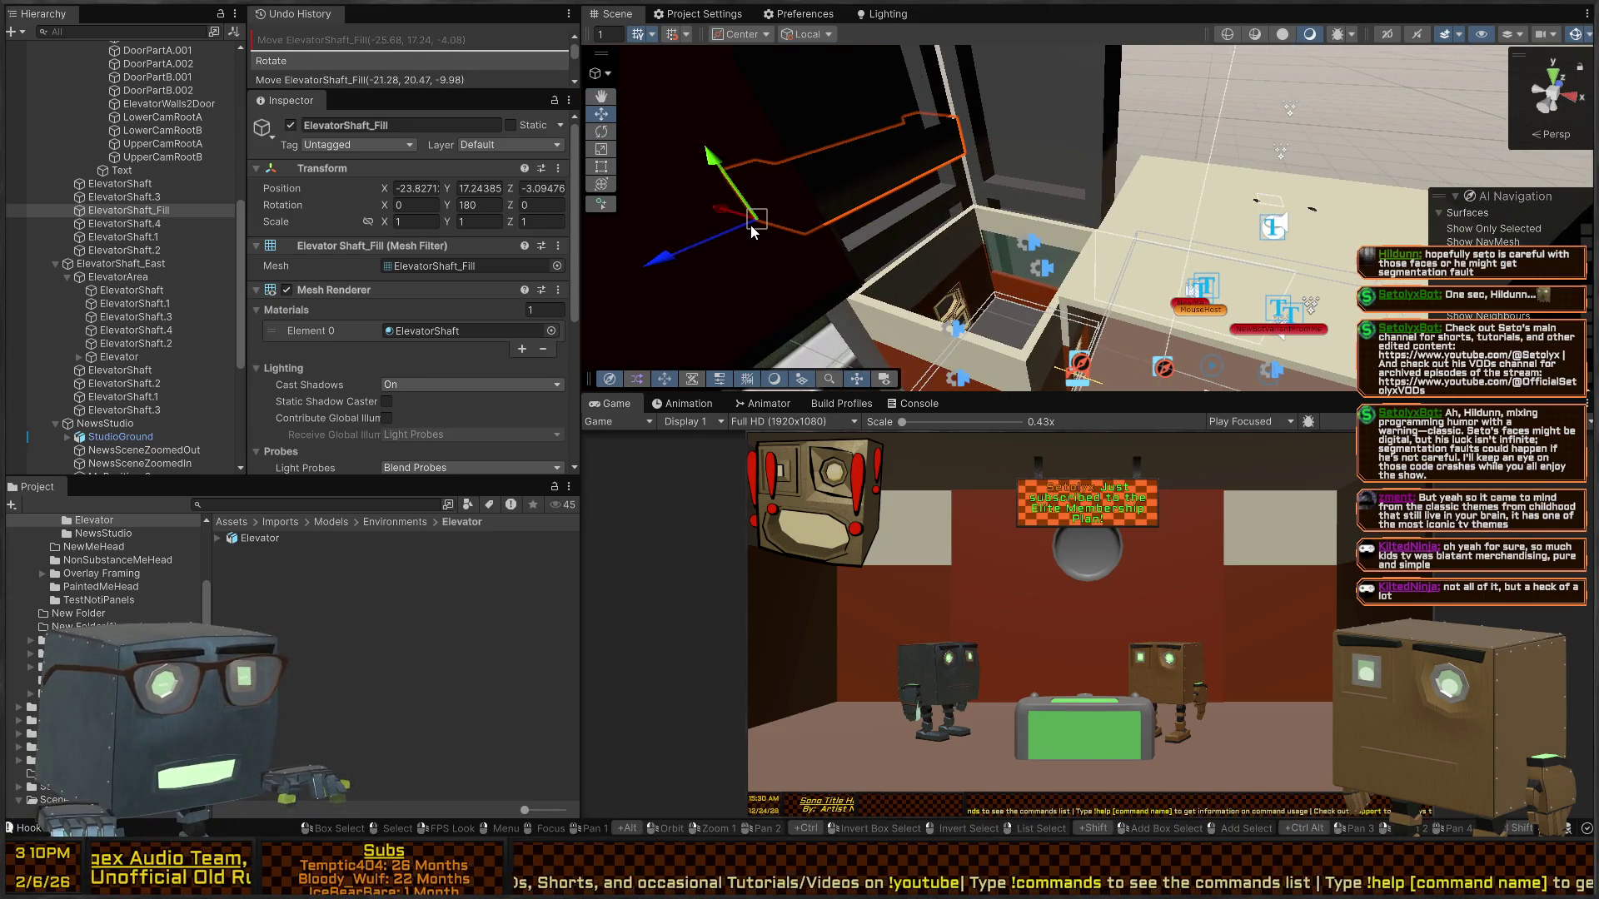
{"action": "left_click_drag", "start_coordinate": [756, 223], "coordinate": [1027, 358]}
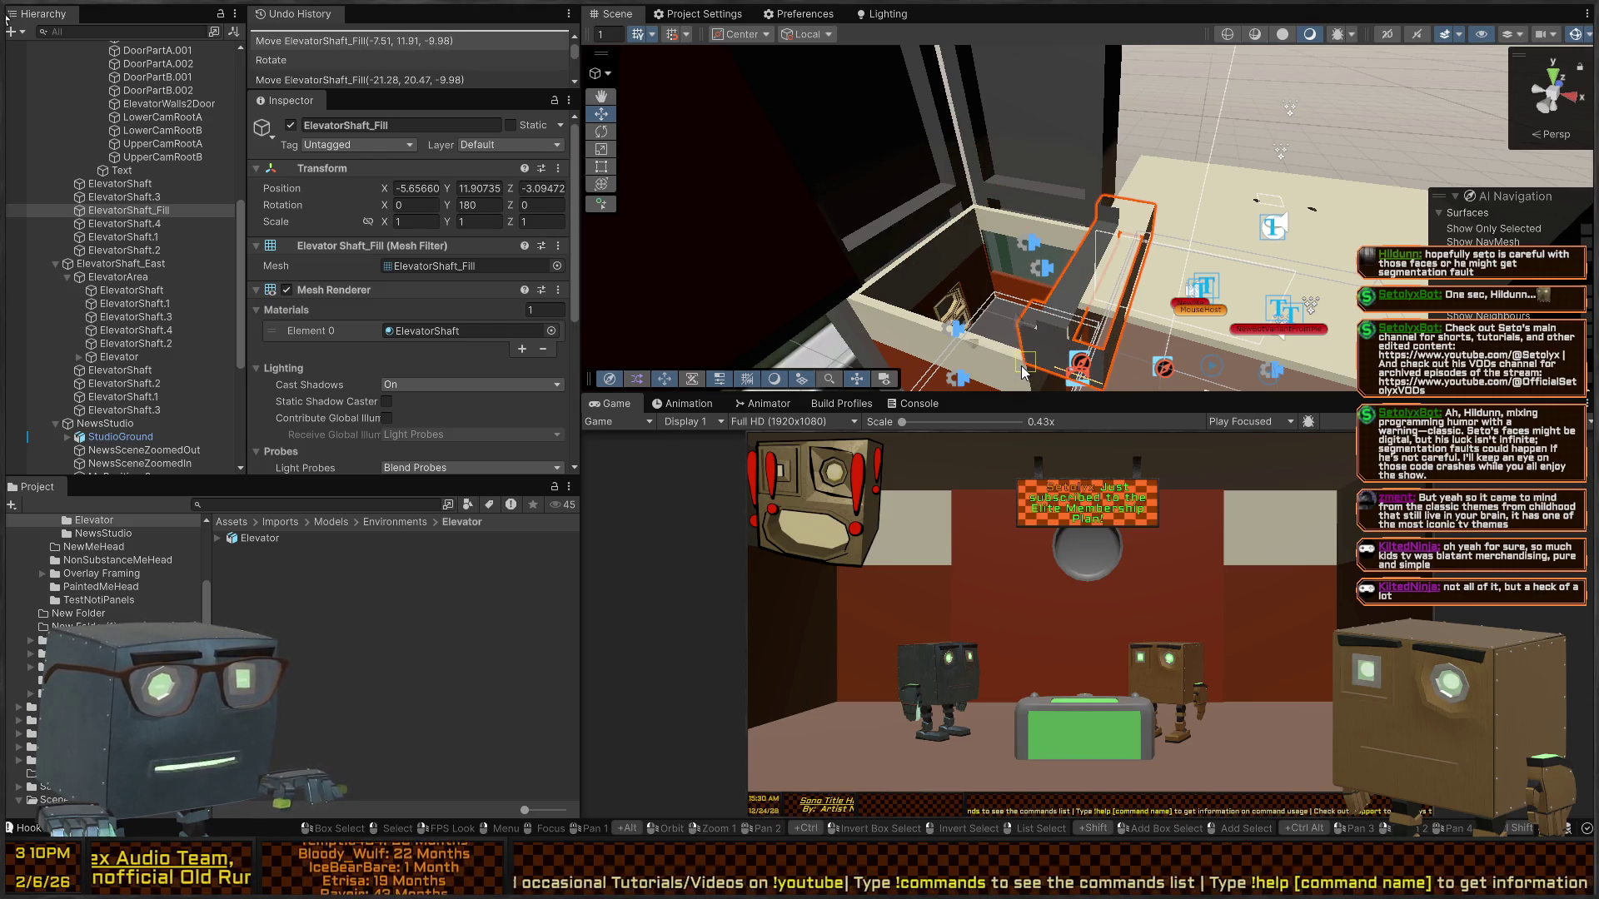
- Turn ElevatorShaft_Fill 180° with the rotate gizmo, undoing the last small nudge
{"action": "mouse_move", "coordinate": [961, 294]}
{"action": "left_mouse_down"}
{"action": "mouse_move", "coordinate": [1430, 232]}
{"action": "mouse_move", "coordinate": [1269, 188]}
{"action": "left_mouse_up"}
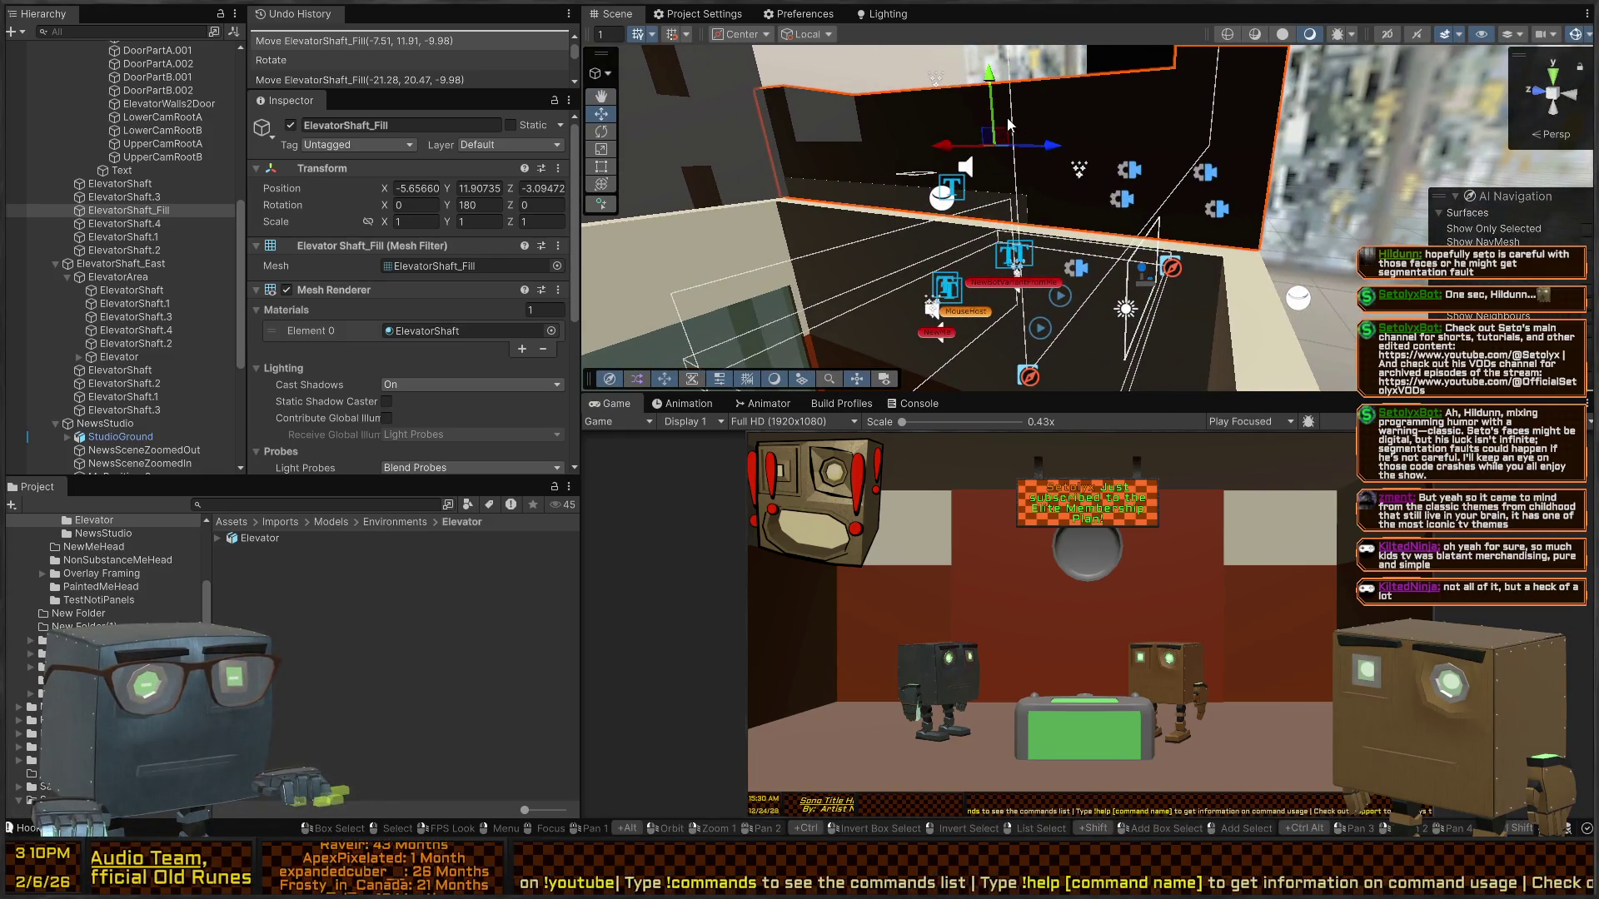
{"action": "key", "text": "e"}
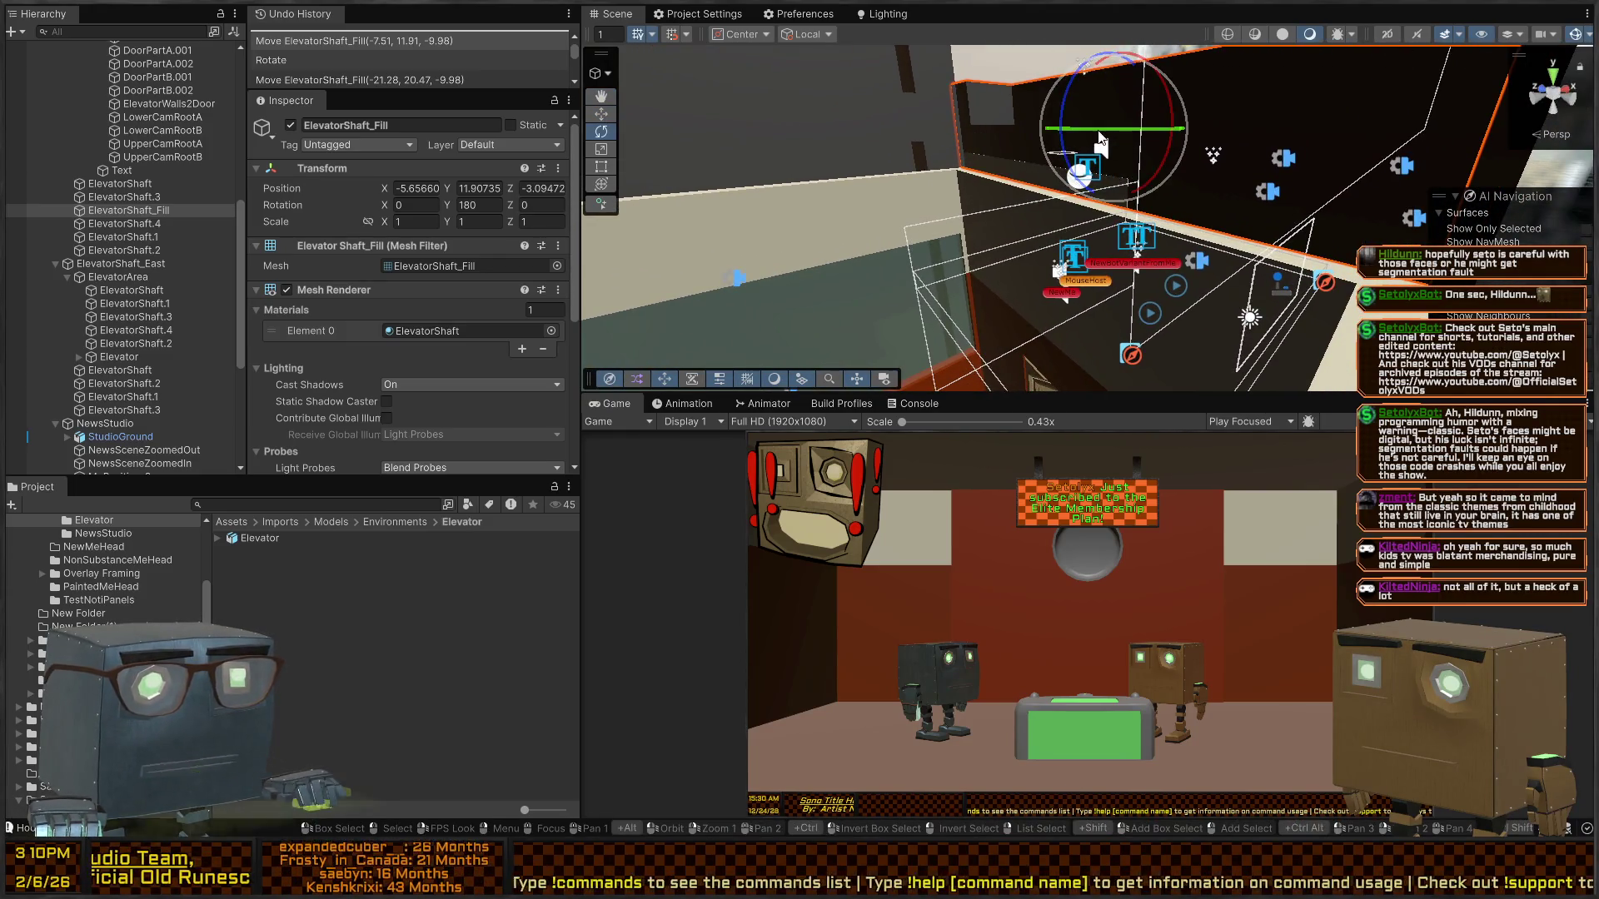
{"action": "left_click_drag", "start_coordinate": [1078, 125], "coordinate": [1112, 68]}
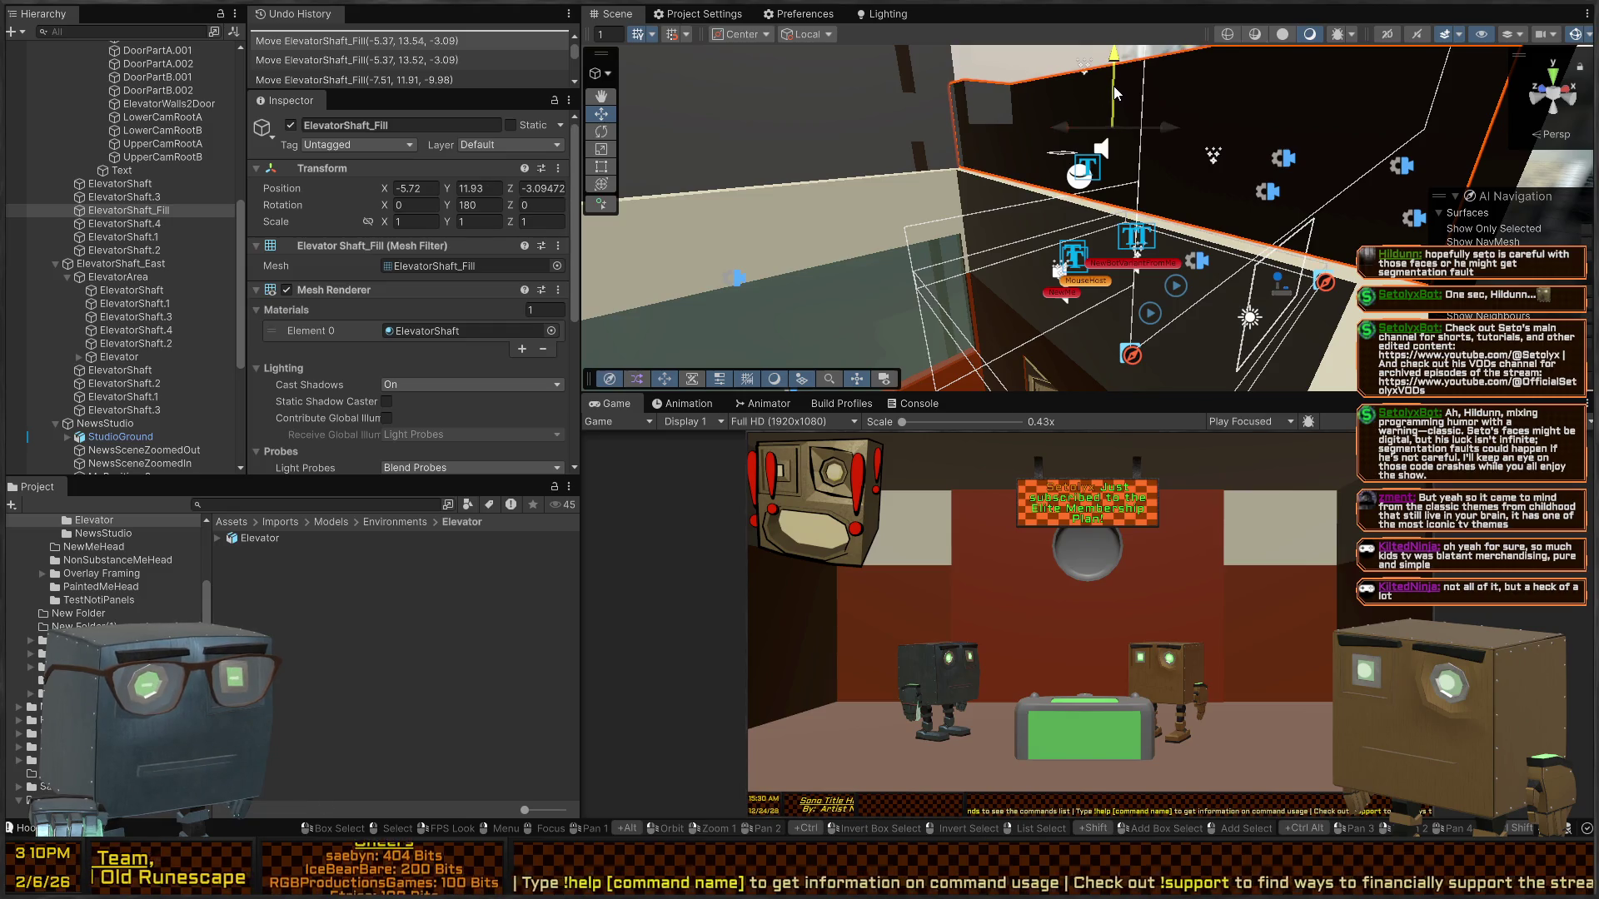
{"action": "key", "text": "ctrl+z"}
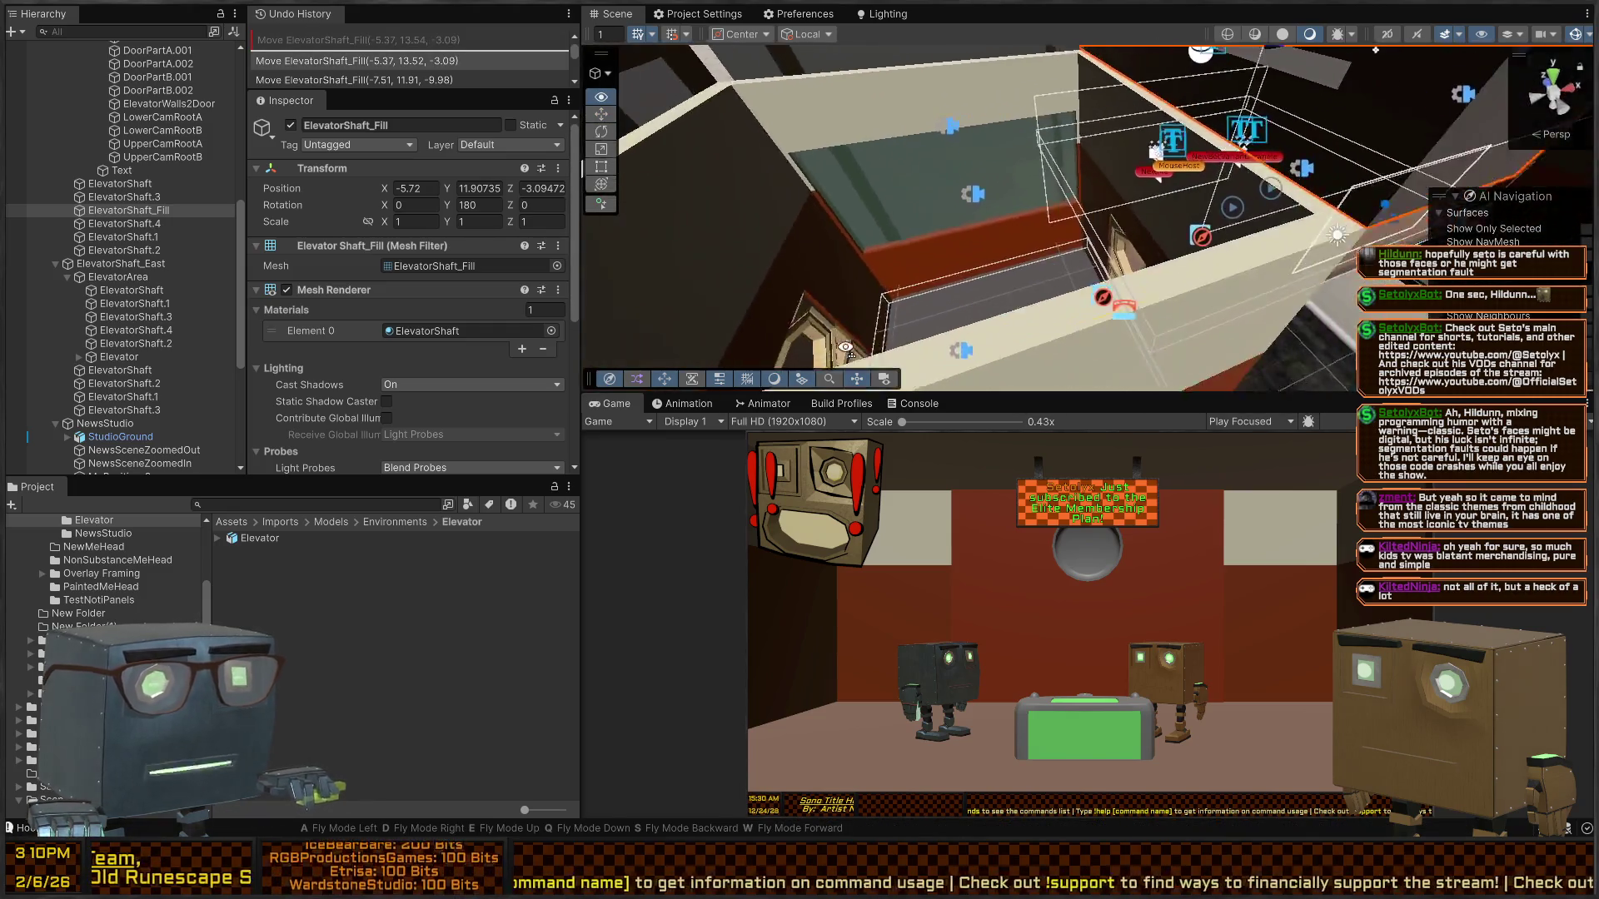
{"action": "left_click", "coordinate": [941, 298]}
- Undo the accidental floor move and delete the imported Elevator object
{"action": "mouse_move", "coordinate": [880, 253]}
{"action": "left_mouse_down"}
{"action": "mouse_move", "coordinate": [1207, 191]}
{"action": "mouse_move", "coordinate": [981, 301]}
{"action": "mouse_move", "coordinate": [982, 79]}
{"action": "left_mouse_up"}
{"action": "mouse_move", "coordinate": [1149, 178]}
{"action": "left_mouse_down"}
{"action": "mouse_move", "coordinate": [1272, 215]}
{"action": "mouse_move", "coordinate": [1120, 184]}
{"action": "mouse_move", "coordinate": [1196, 226]}
{"action": "mouse_move", "coordinate": [1165, 191]}
{"action": "mouse_move", "coordinate": [836, 277]}
{"action": "mouse_move", "coordinate": [1082, 188]}
{"action": "mouse_move", "coordinate": [1047, 144]}
{"action": "mouse_move", "coordinate": [1028, 163]}
{"action": "mouse_move", "coordinate": [1321, 304]}
{"action": "mouse_move", "coordinate": [1012, 205]}
{"action": "left_mouse_up"}
{"action": "key", "text": "ctrl+z"}
{"action": "left_click", "coordinate": [1082, 188]}
{"action": "key", "text": "Delete"}
- Duplicate ElevatorShaft.2 as ElevatorShaft.5 and move and rotate it into place
{"action": "left_click", "coordinate": [1012, 204]}
{"action": "key", "text": "ctrl+d"}
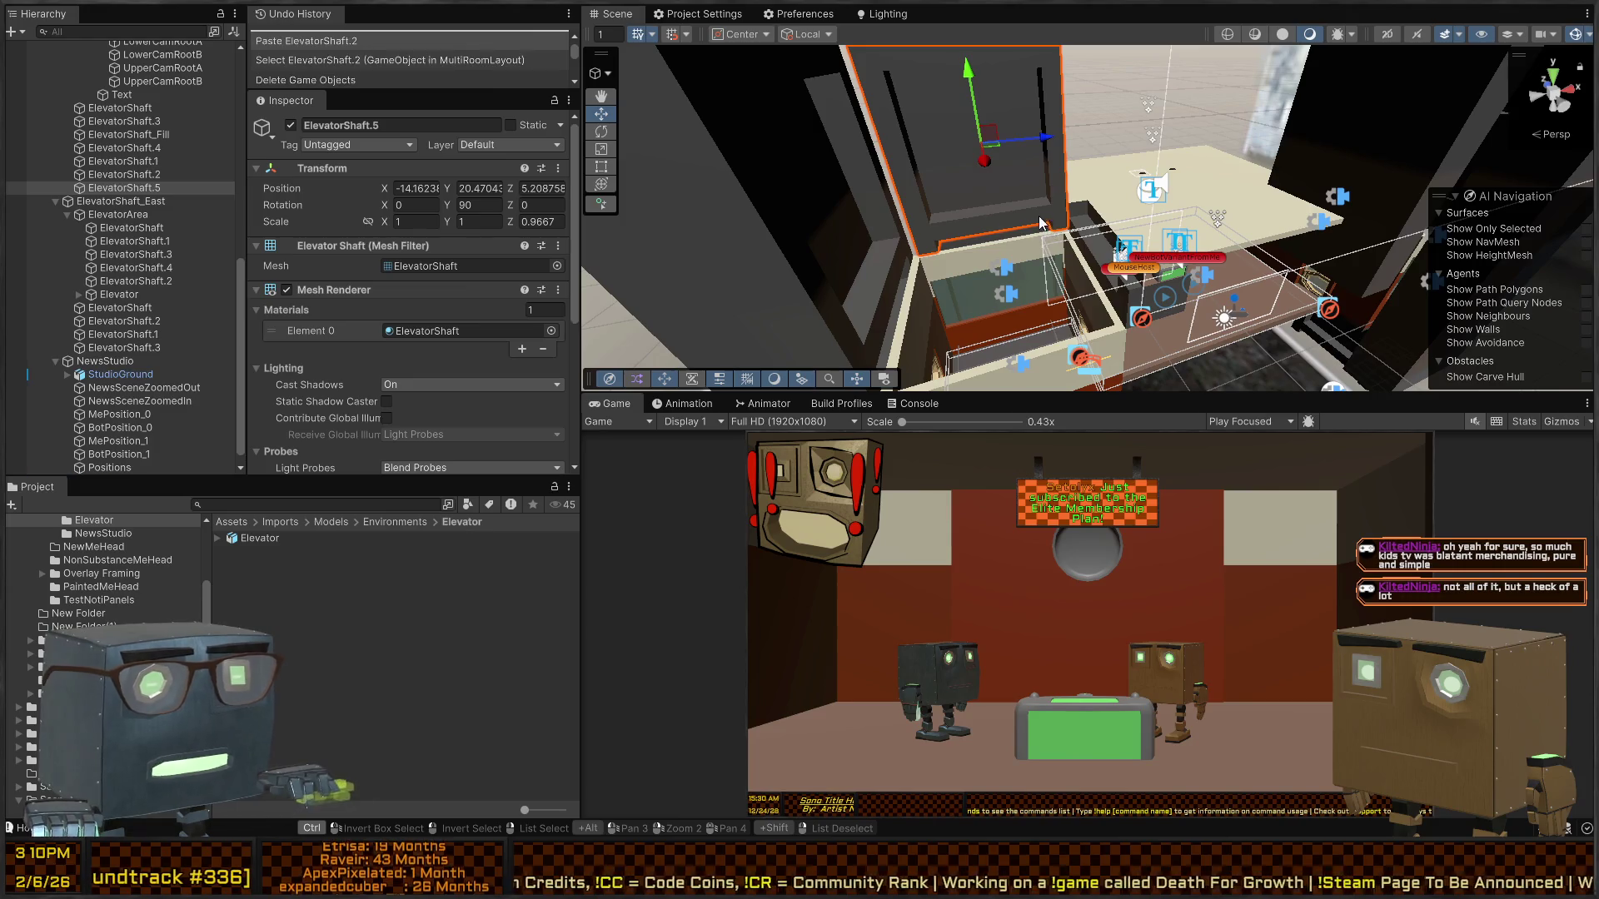
{"action": "mouse_move", "coordinate": [909, 258]}
{"action": "left_mouse_down"}
{"action": "mouse_move", "coordinate": [1074, 216]}
{"action": "mouse_move", "coordinate": [1033, 193]}
{"action": "mouse_move", "coordinate": [1051, 167]}
{"action": "mouse_move", "coordinate": [789, 135]}
{"action": "left_mouse_up"}
{"action": "key", "text": "e"}
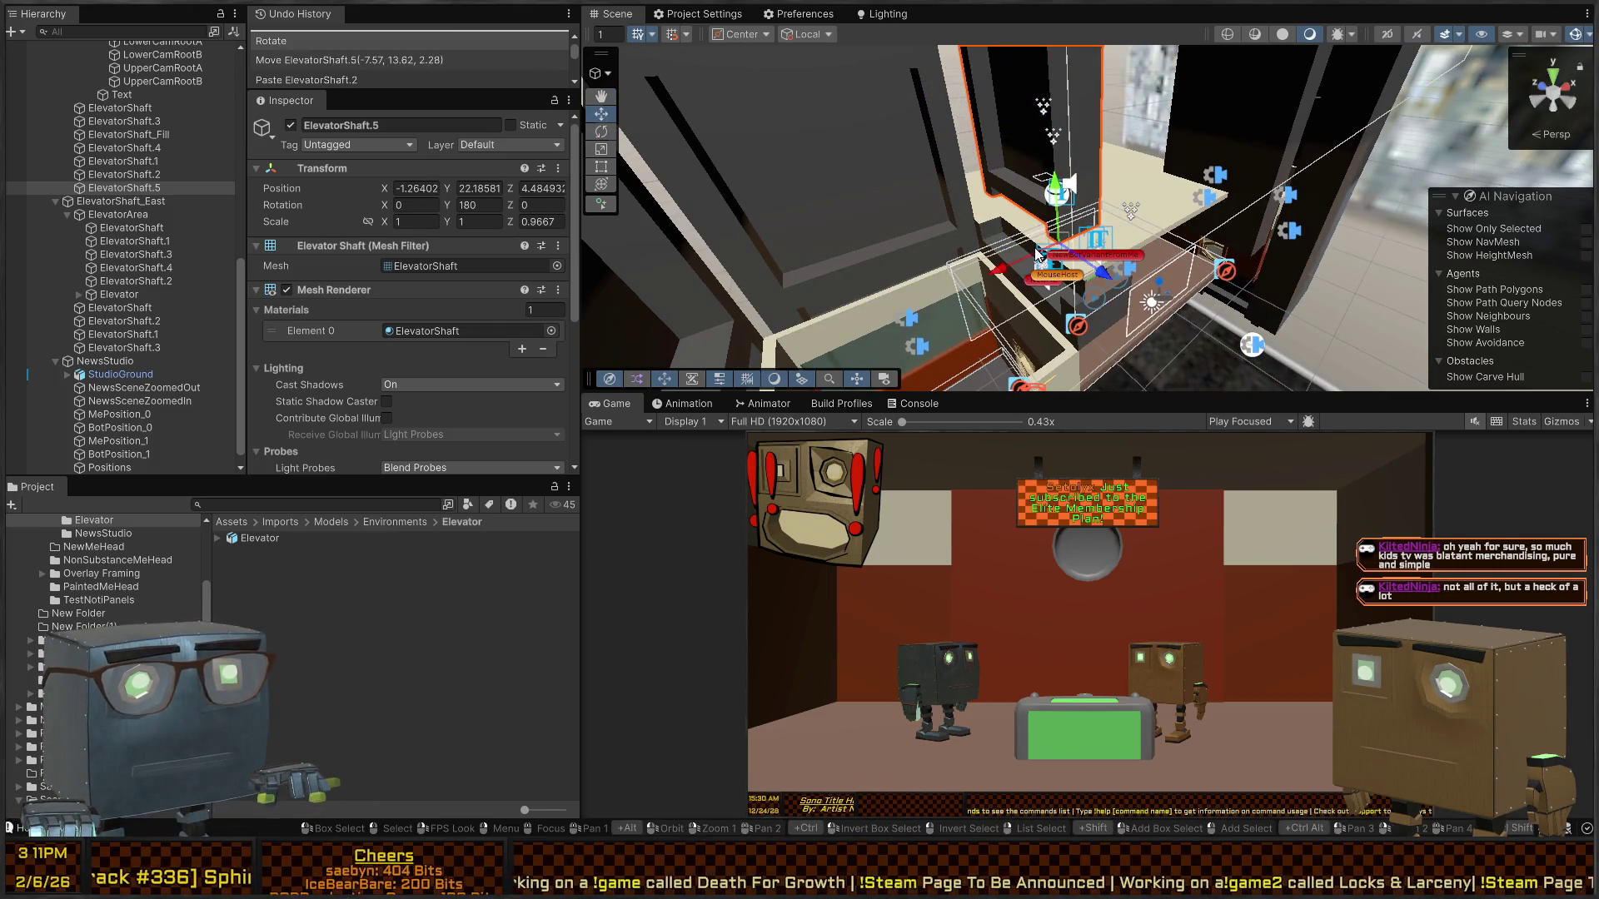
{"action": "mouse_move", "coordinate": [1037, 253]}
{"action": "left_mouse_down"}
{"action": "mouse_move", "coordinate": [1091, 328]}
{"action": "mouse_move", "coordinate": [1075, 330]}
{"action": "mouse_move", "coordinate": [978, 168]}
{"action": "left_mouse_up"}
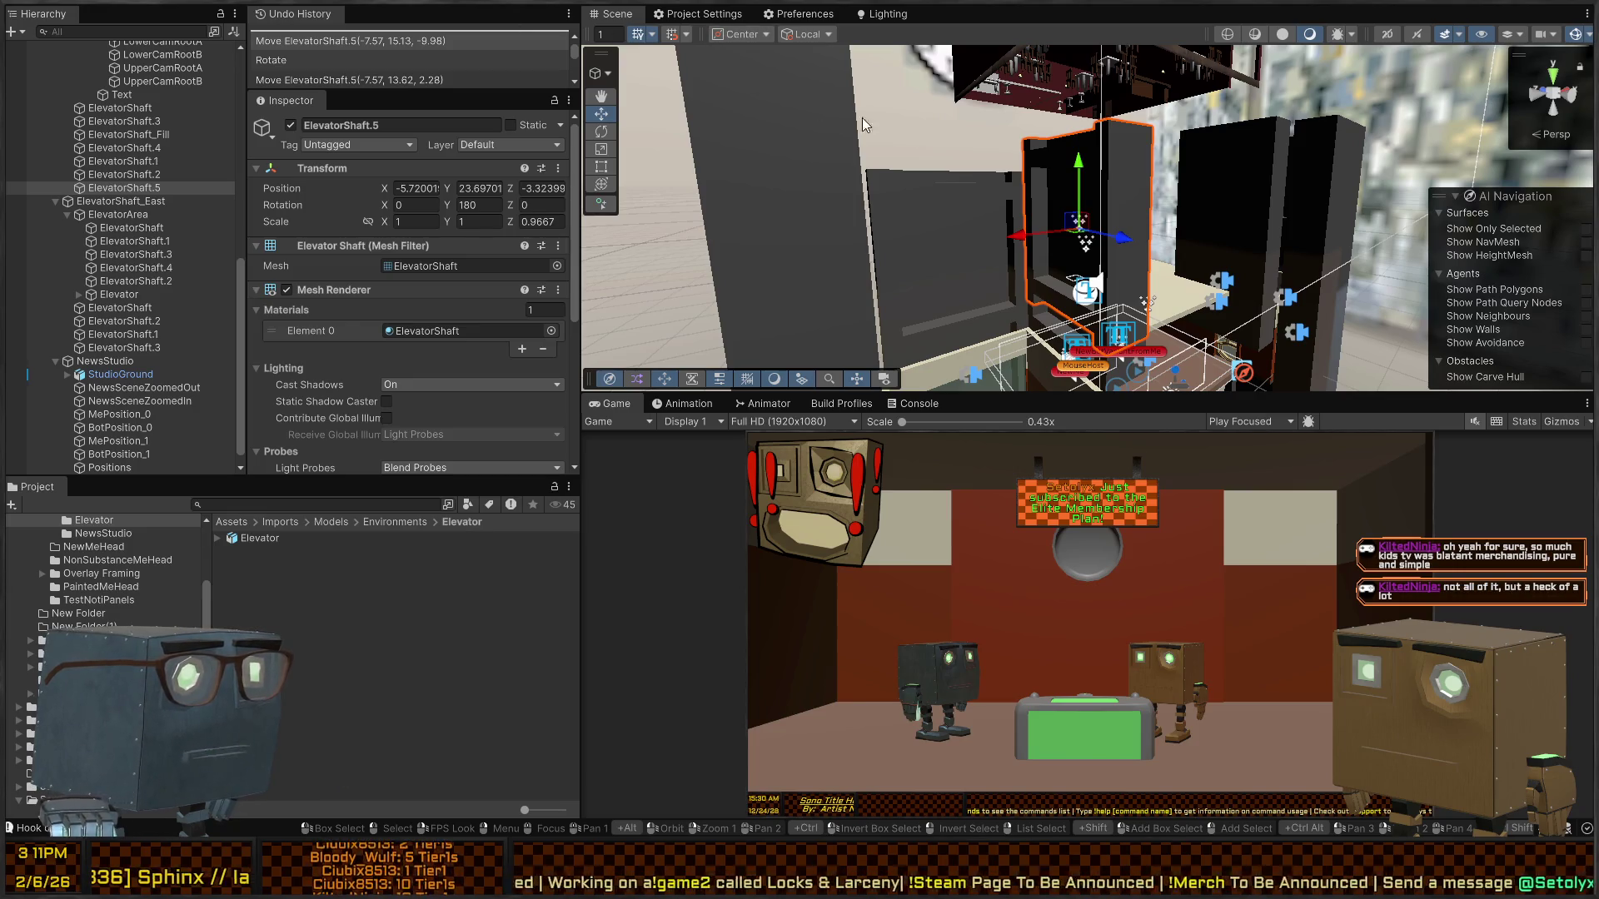
{"action": "mouse_move", "coordinate": [863, 125]}
{"action": "left_mouse_down"}
{"action": "mouse_move", "coordinate": [988, 228]}
{"action": "mouse_move", "coordinate": [991, 212]}
{"action": "mouse_move", "coordinate": [983, 254]}
{"action": "mouse_move", "coordinate": [930, 234]}
{"action": "mouse_move", "coordinate": [958, 225]}
{"action": "left_mouse_up"}
- Delete the old walls ElevatorShaft.2, .1, .4, .3 and ElevatorShaft
{"action": "left_click", "coordinate": [962, 222]}
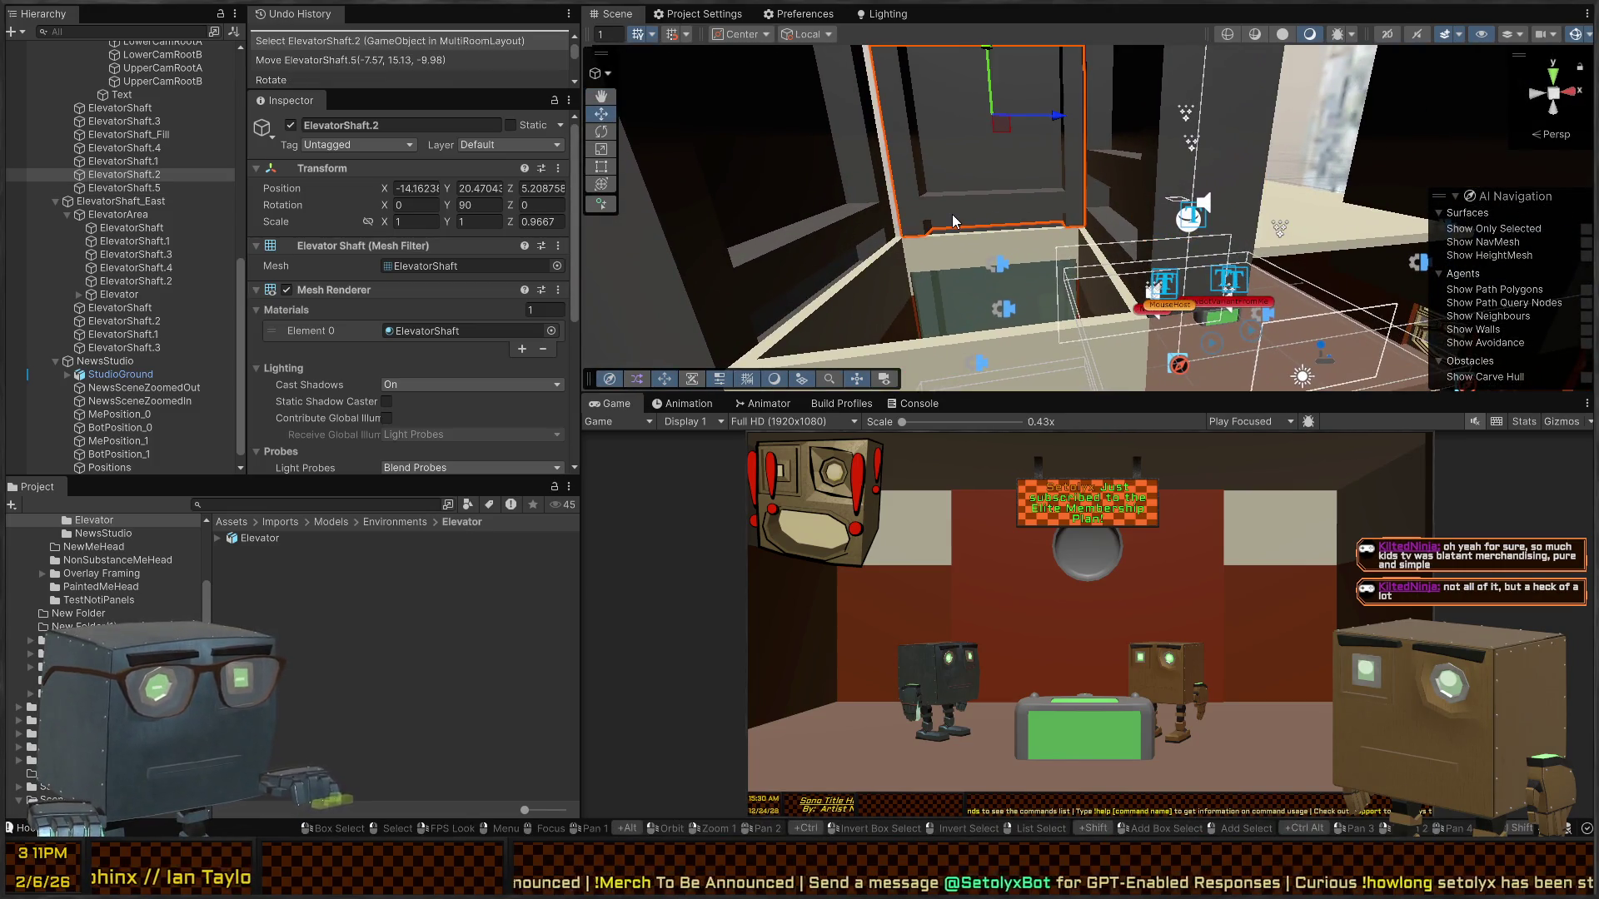
{"action": "key", "text": "Delete"}
{"action": "left_click", "coordinate": [947, 227]}
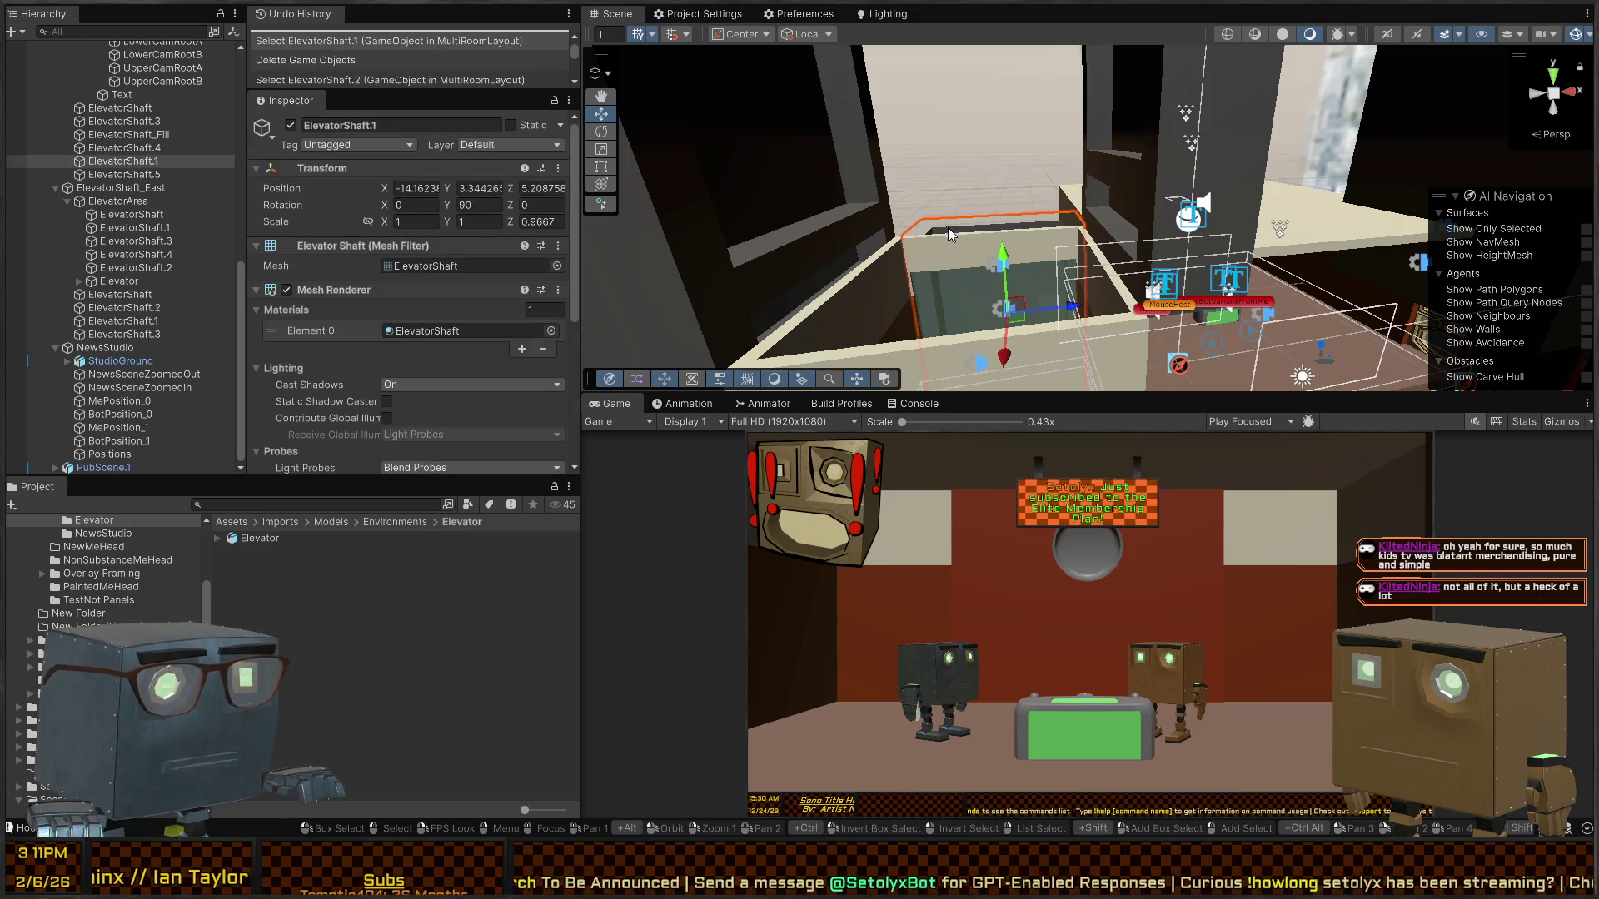
{"action": "key", "text": "Delete"}
{"action": "left_click_drag", "start_coordinate": [977, 223], "coordinate": [1038, 128]}
{"action": "left_click", "coordinate": [1013, 146]}
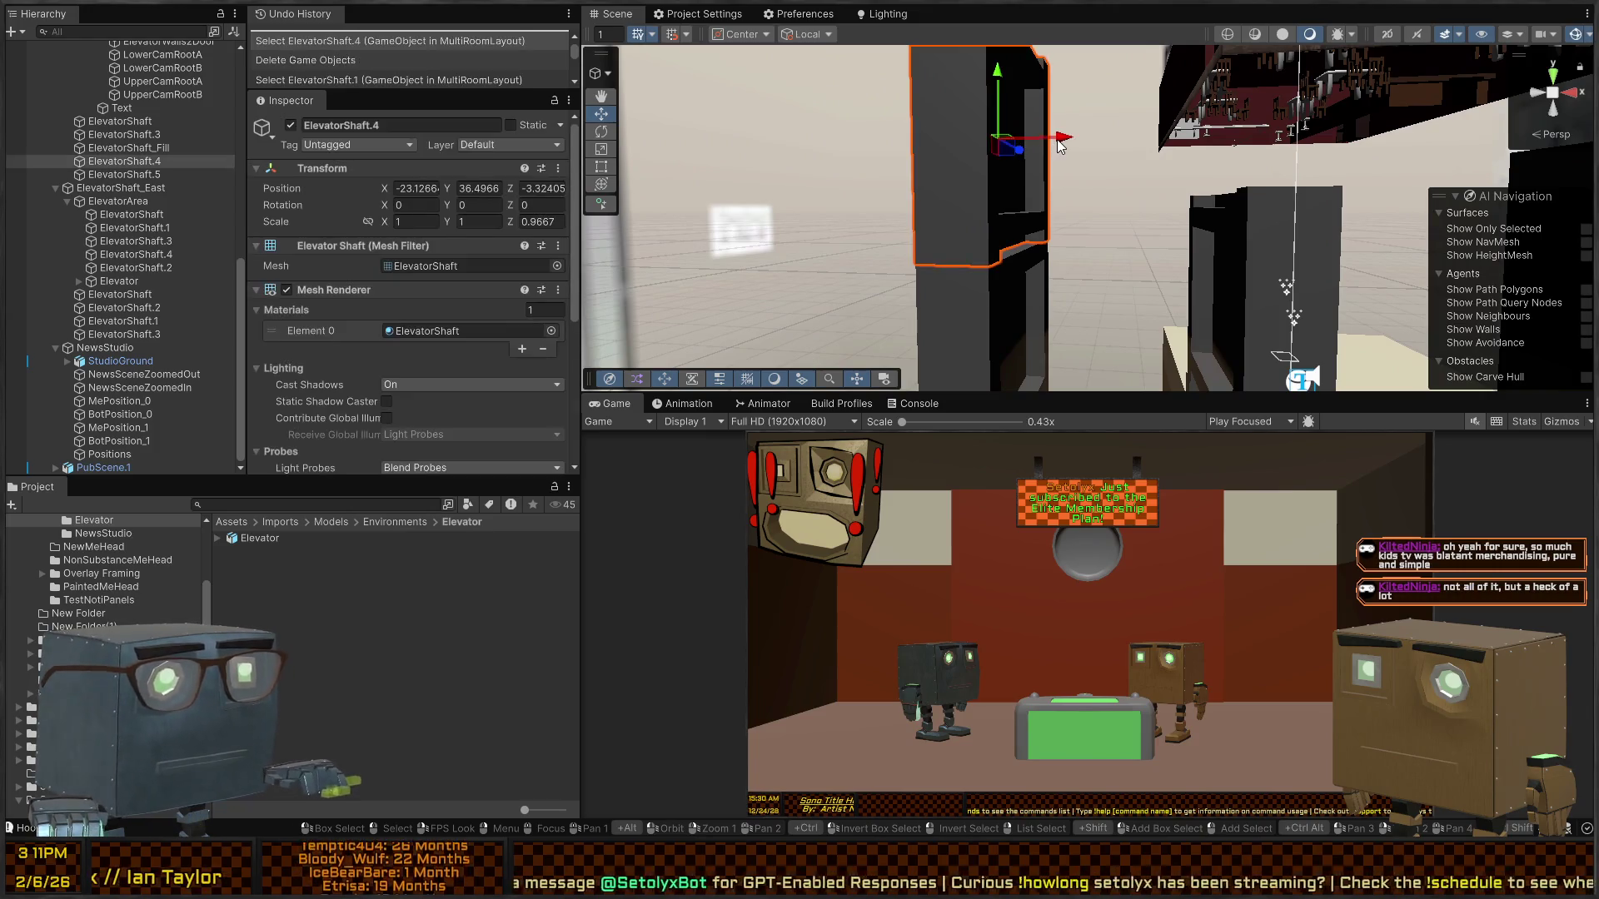
{"action": "key", "text": "Delete"}
{"action": "left_click", "coordinate": [994, 270]}
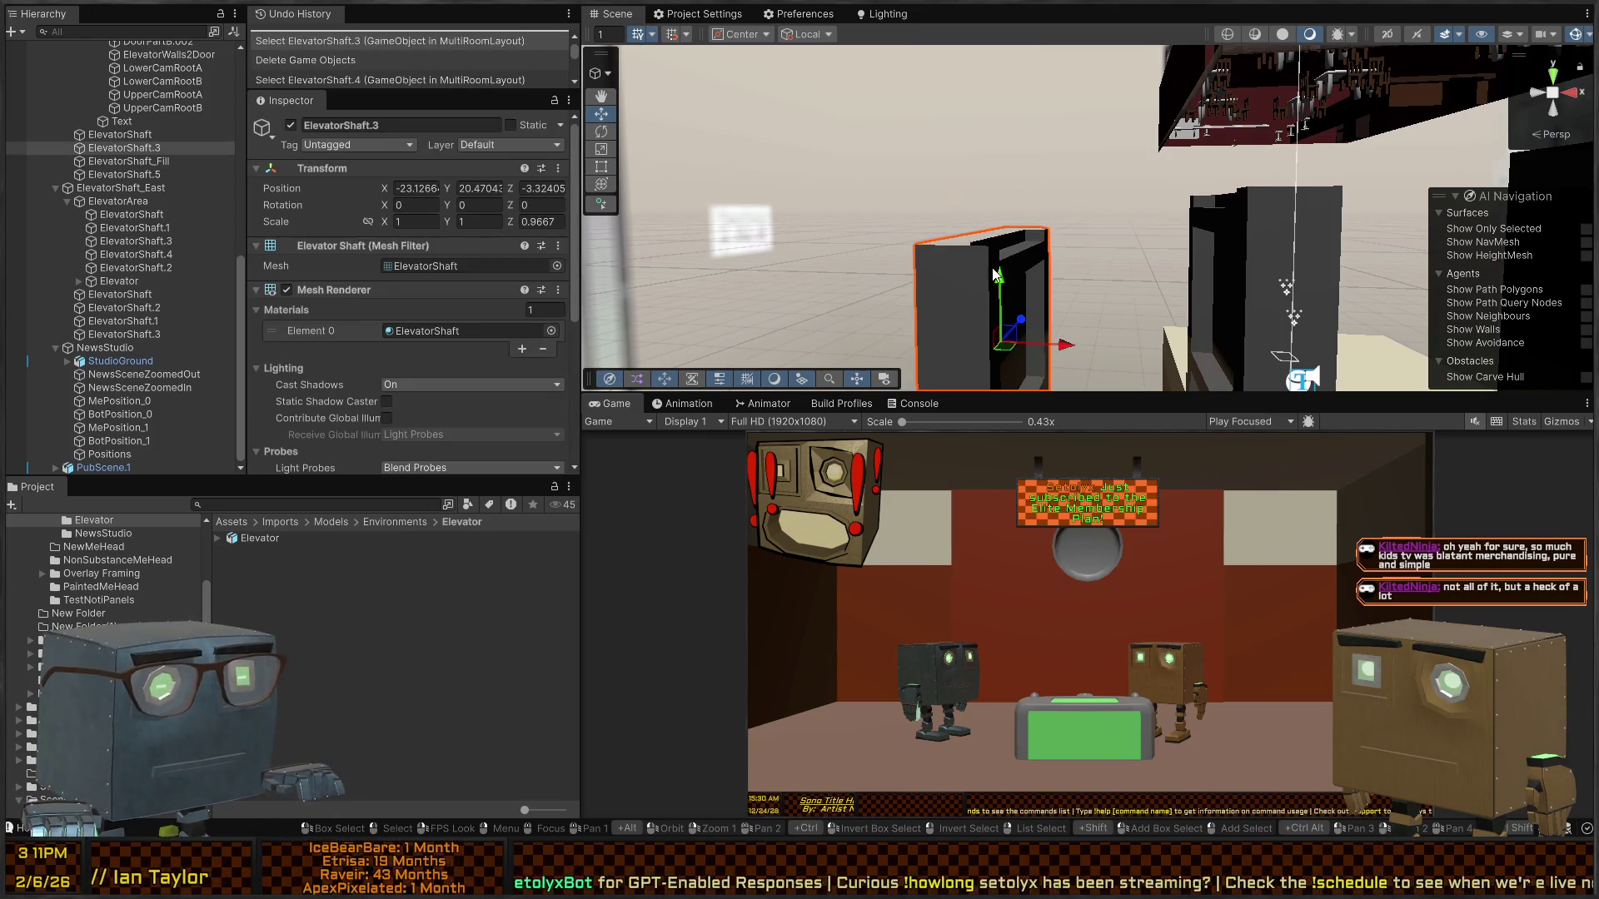
{"action": "key", "text": "Delete"}
{"action": "left_click_drag", "start_coordinate": [1061, 246], "coordinate": [1109, 398]}
{"action": "left_click", "coordinate": [982, 297]}
{"action": "key", "text": "Delete"}
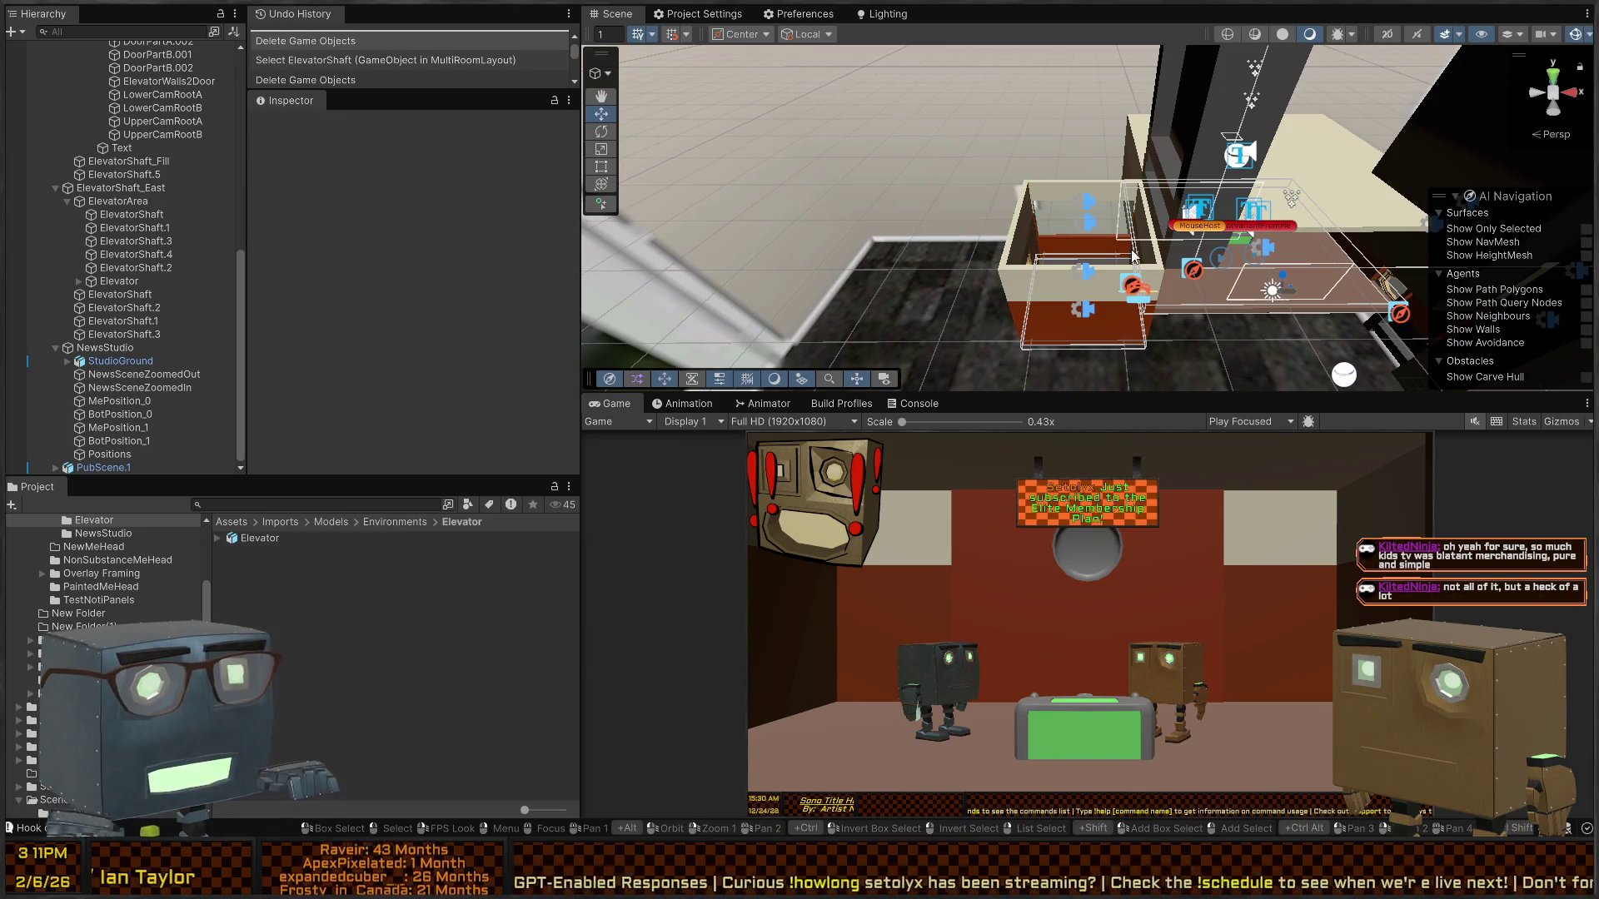
- Select ElevatorShaft_Fill together with ElevatorShaft.5 and delete both
{"action": "left_click_drag", "start_coordinate": [1100, 207], "coordinate": [1087, 241]}
{"action": "left_click", "coordinate": [1087, 247]}
{"action": "key", "text": "f"}
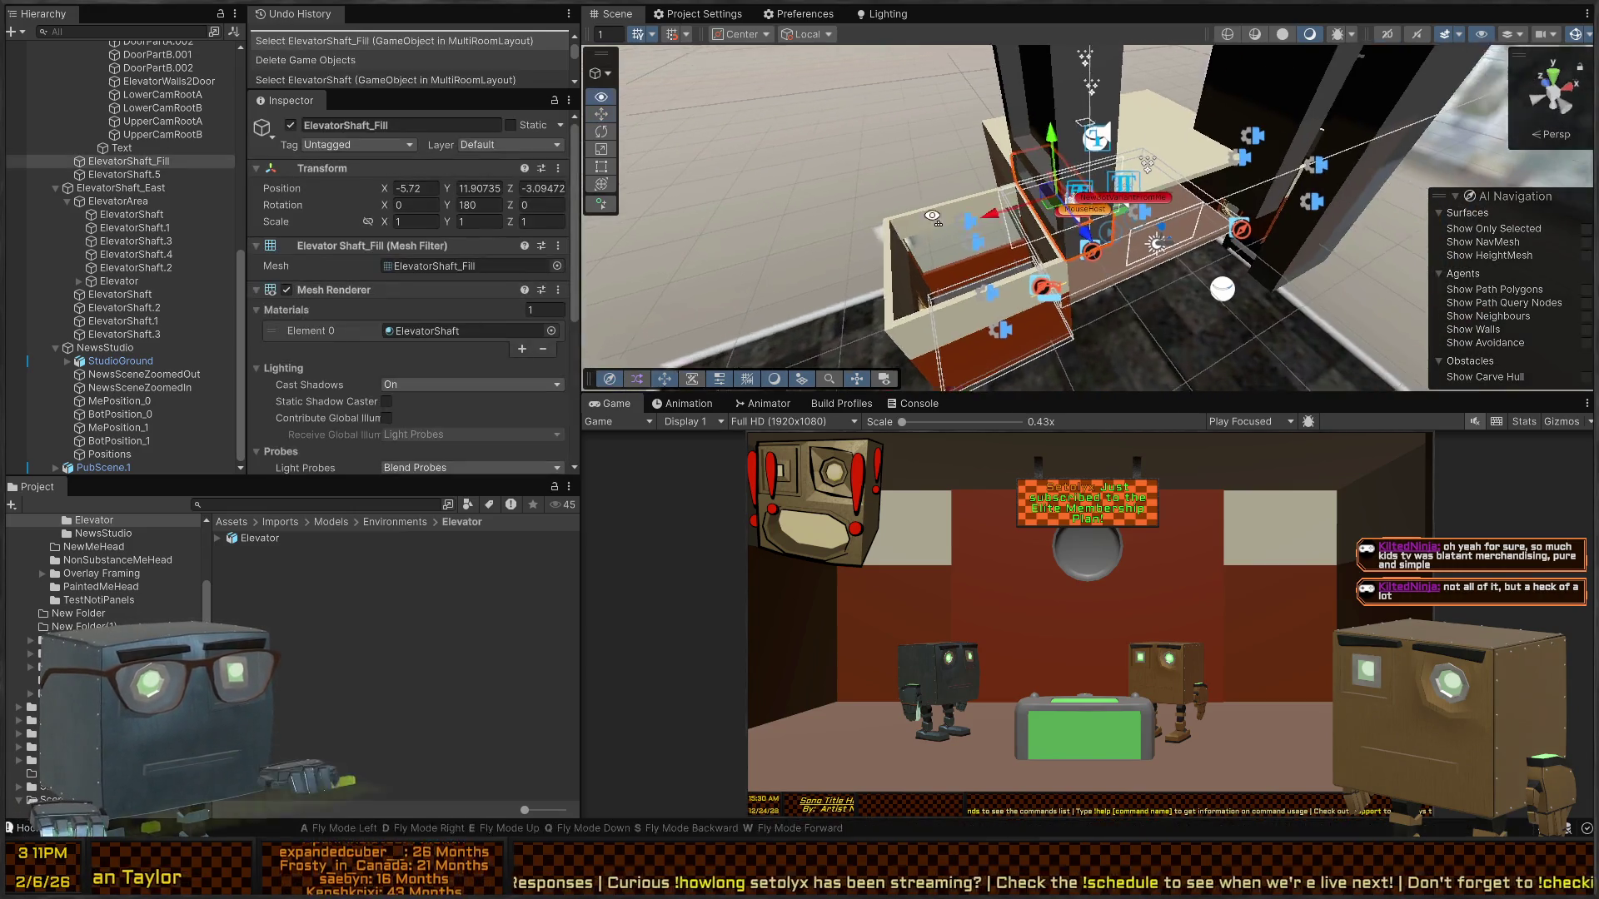
{"action": "left_click", "coordinate": [1076, 142], "text": "shift"}
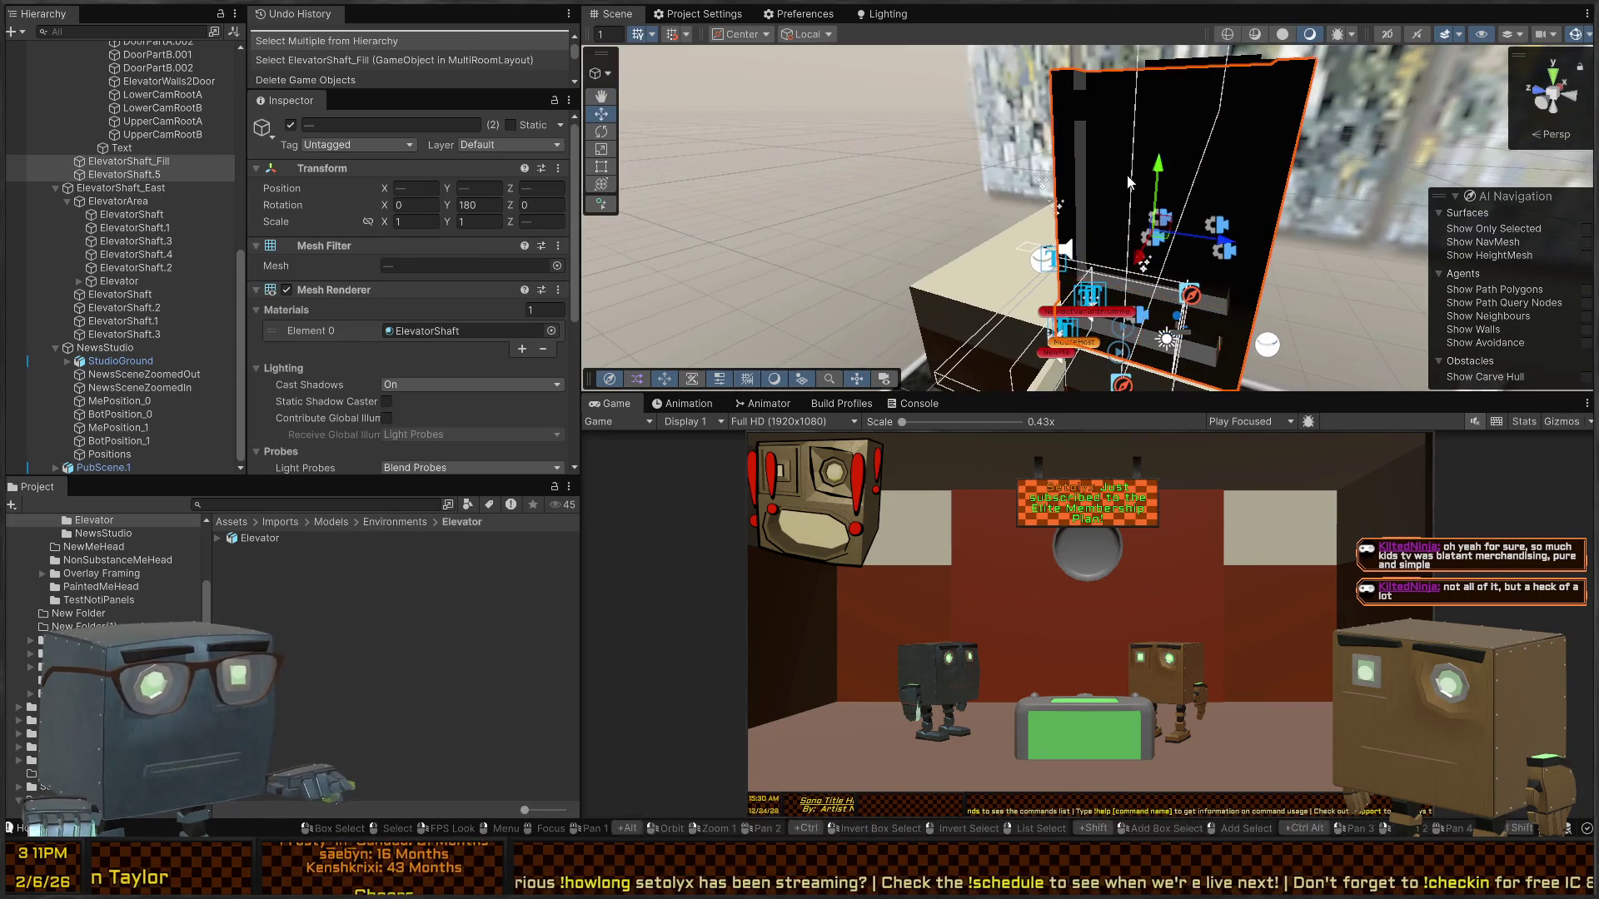
{"action": "key", "text": "a"}
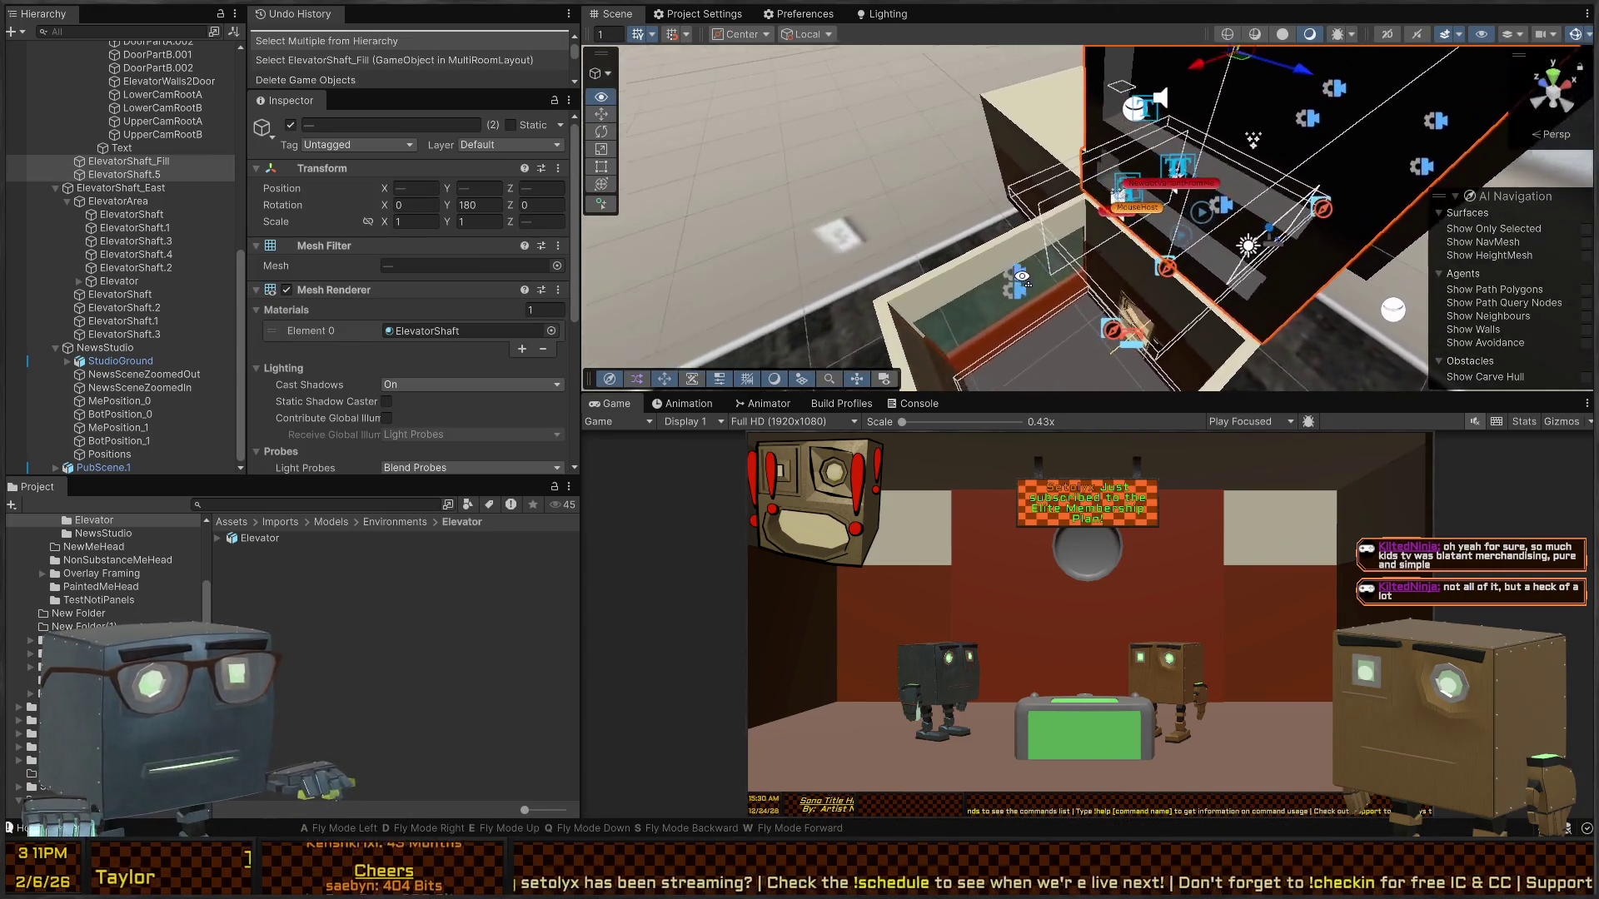
{"action": "key", "text": "d"}
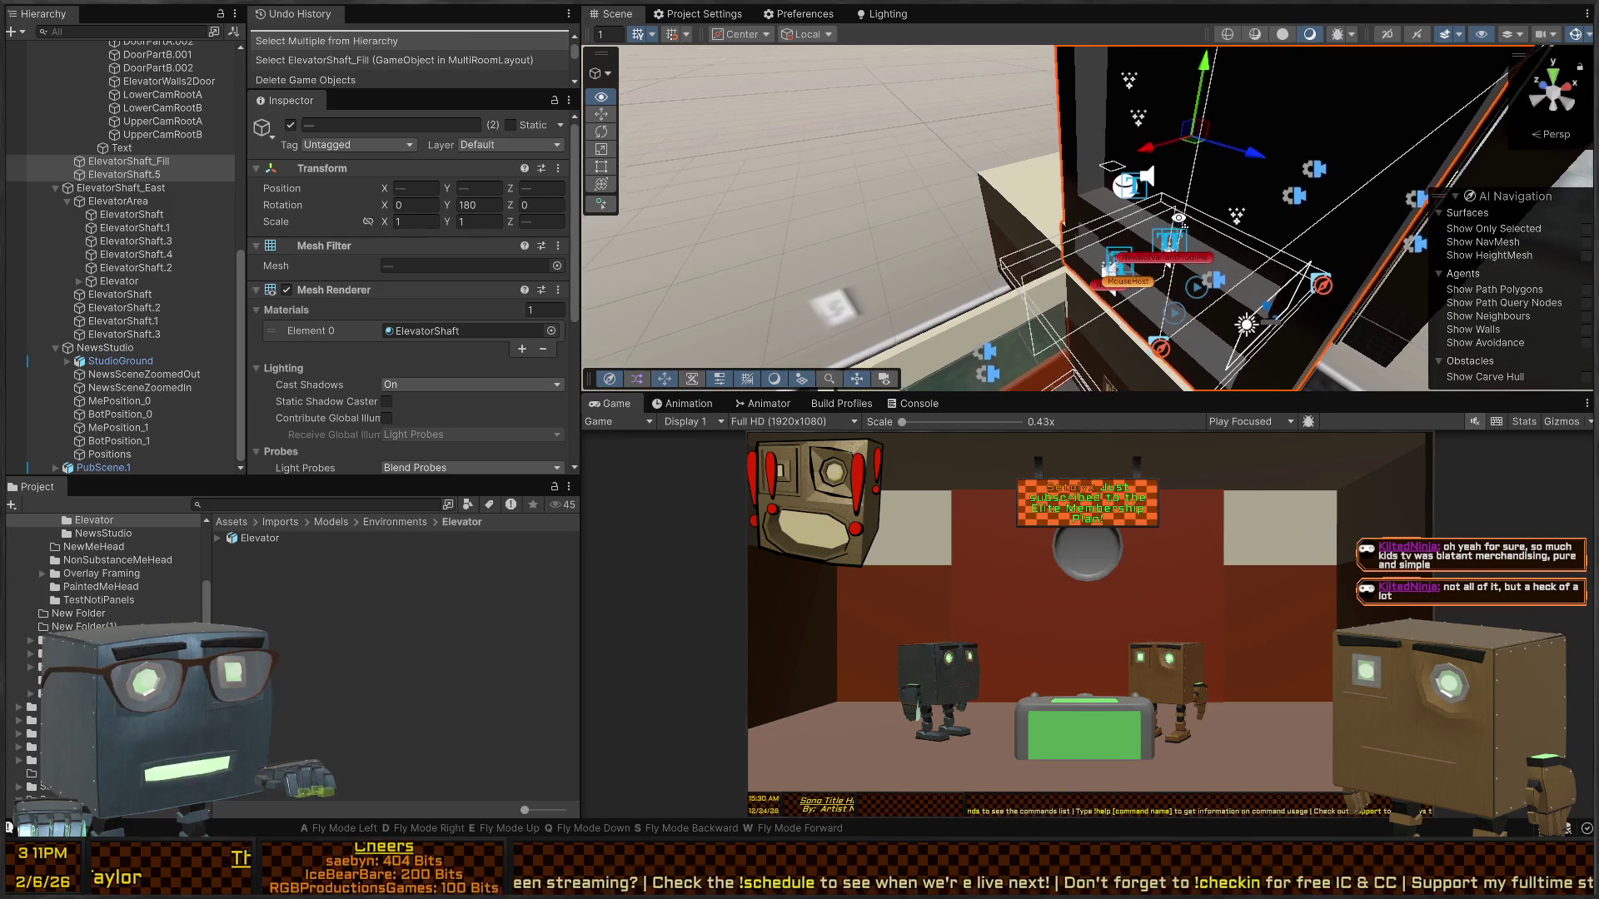
{"action": "key", "text": "a"}
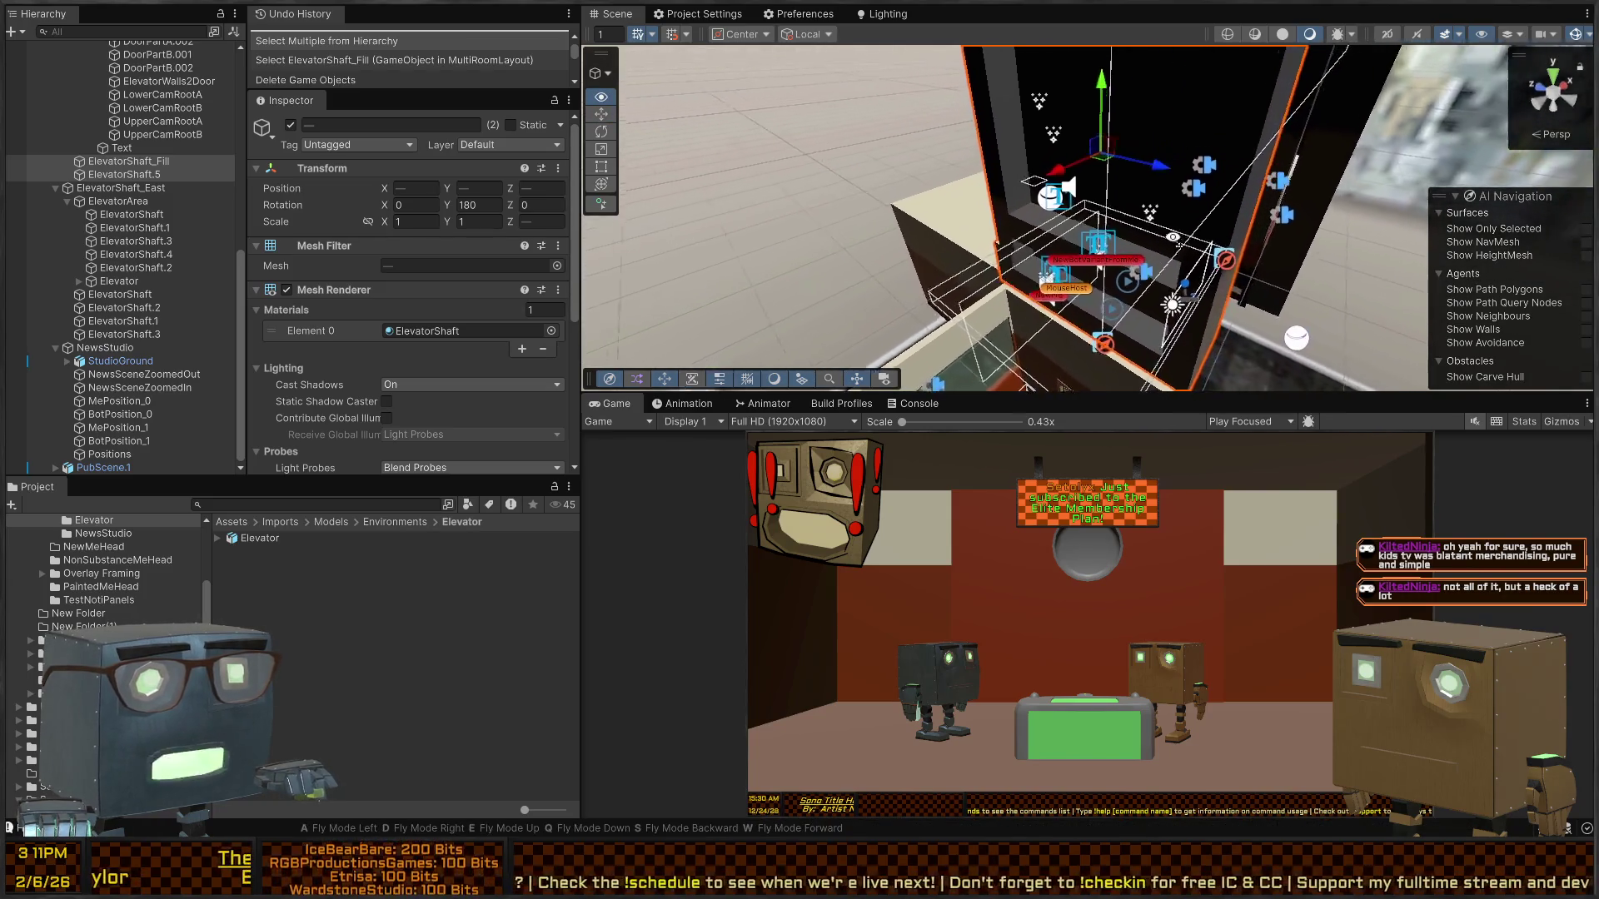
{"action": "key", "text": "d"}
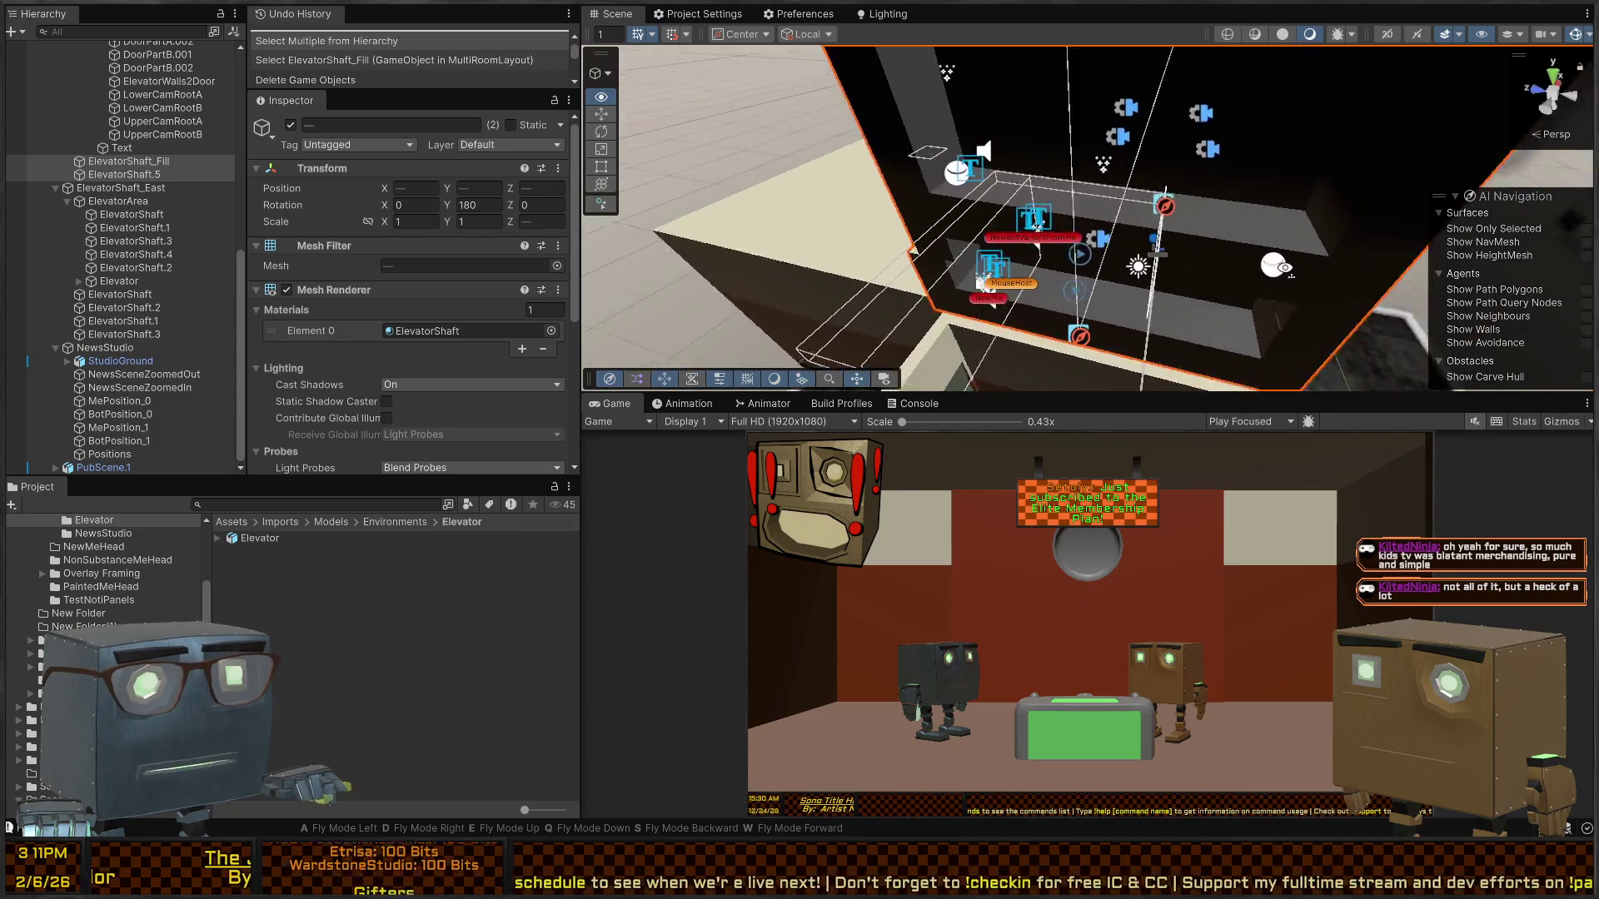
{"action": "key", "text": "s"}
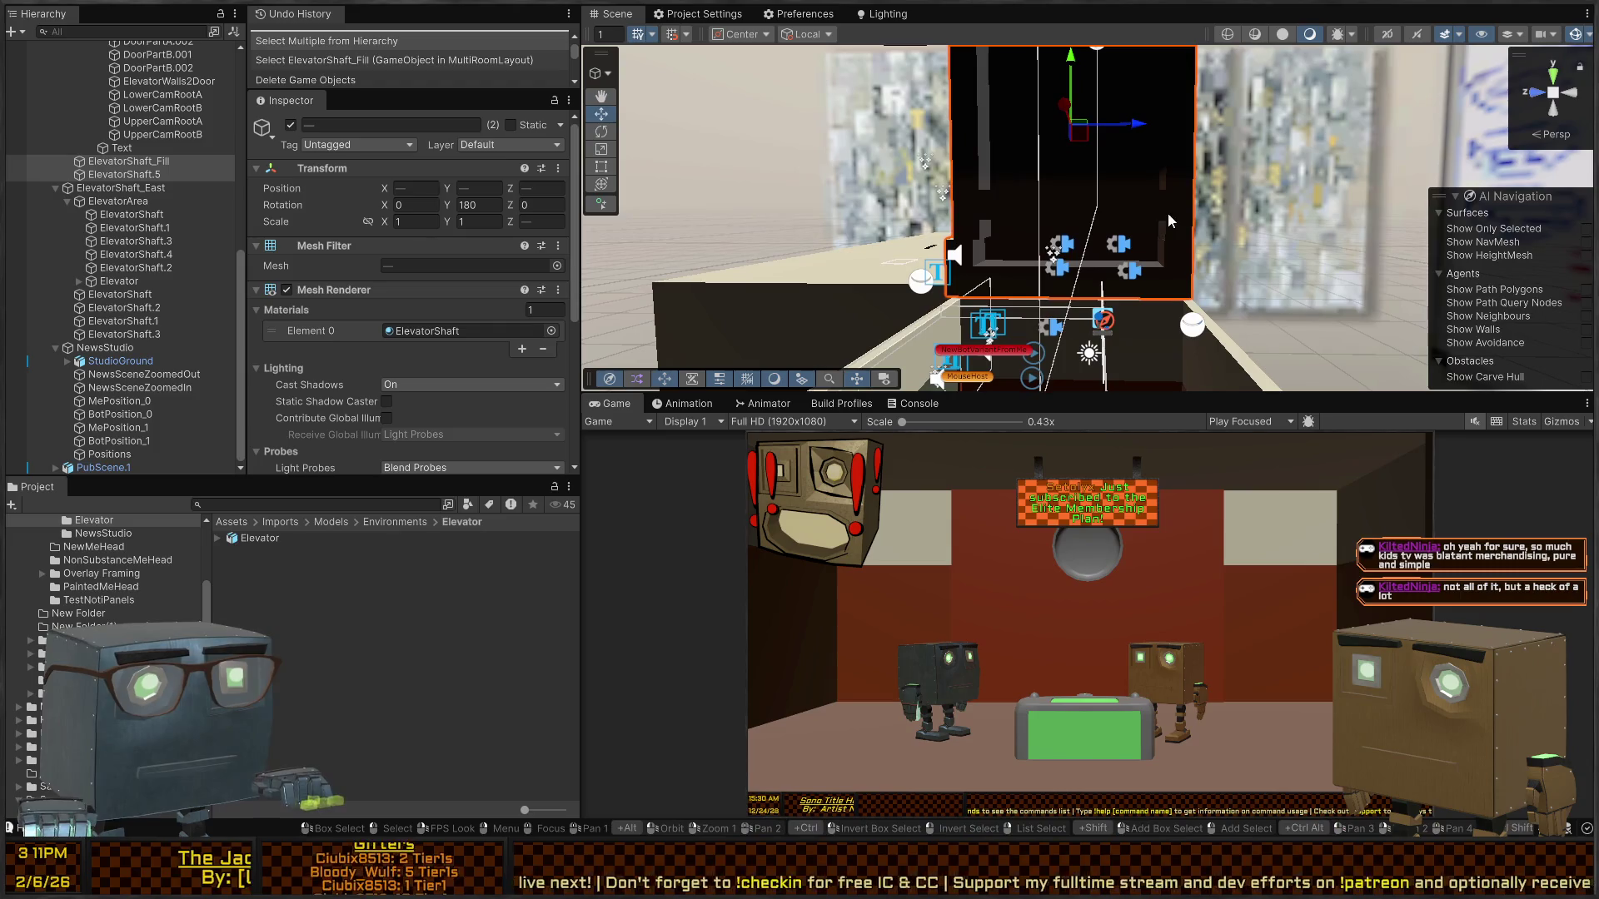
{"action": "key", "text": "Delete"}
- Drag the Elevator prefab into the scene near the whiteboard and select its shaft and fill
{"action": "key", "text": "d"}
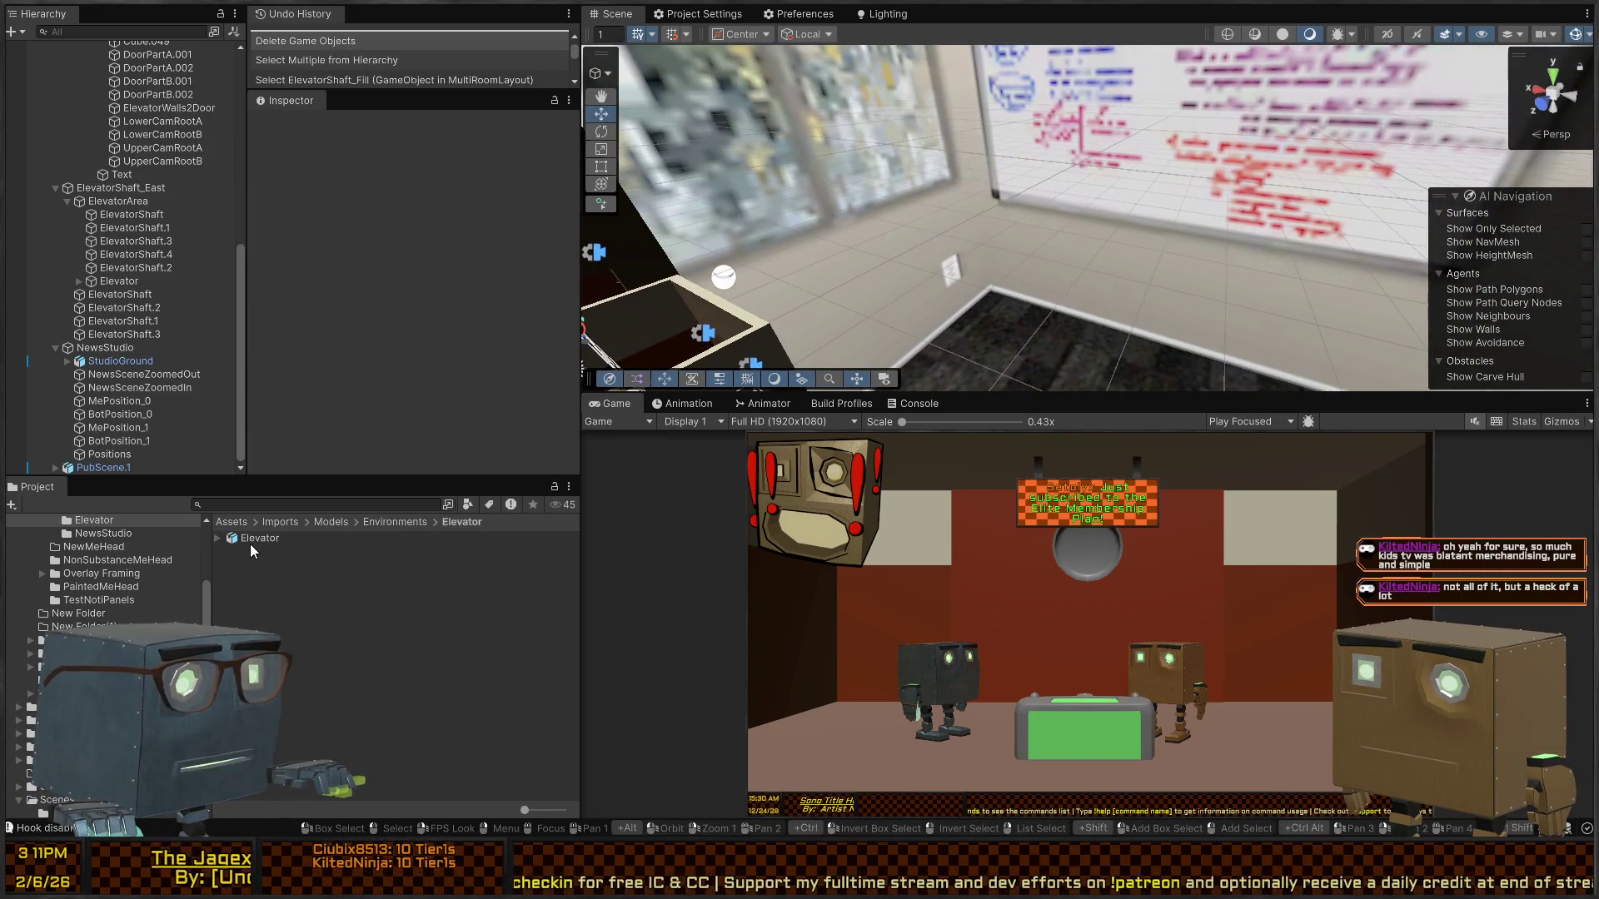
{"action": "mouse_move", "coordinate": [250, 543]}
{"action": "left_mouse_down"}
{"action": "mouse_move", "coordinate": [633, 333]}
{"action": "mouse_move", "coordinate": [1108, 241]}
{"action": "left_mouse_up"}
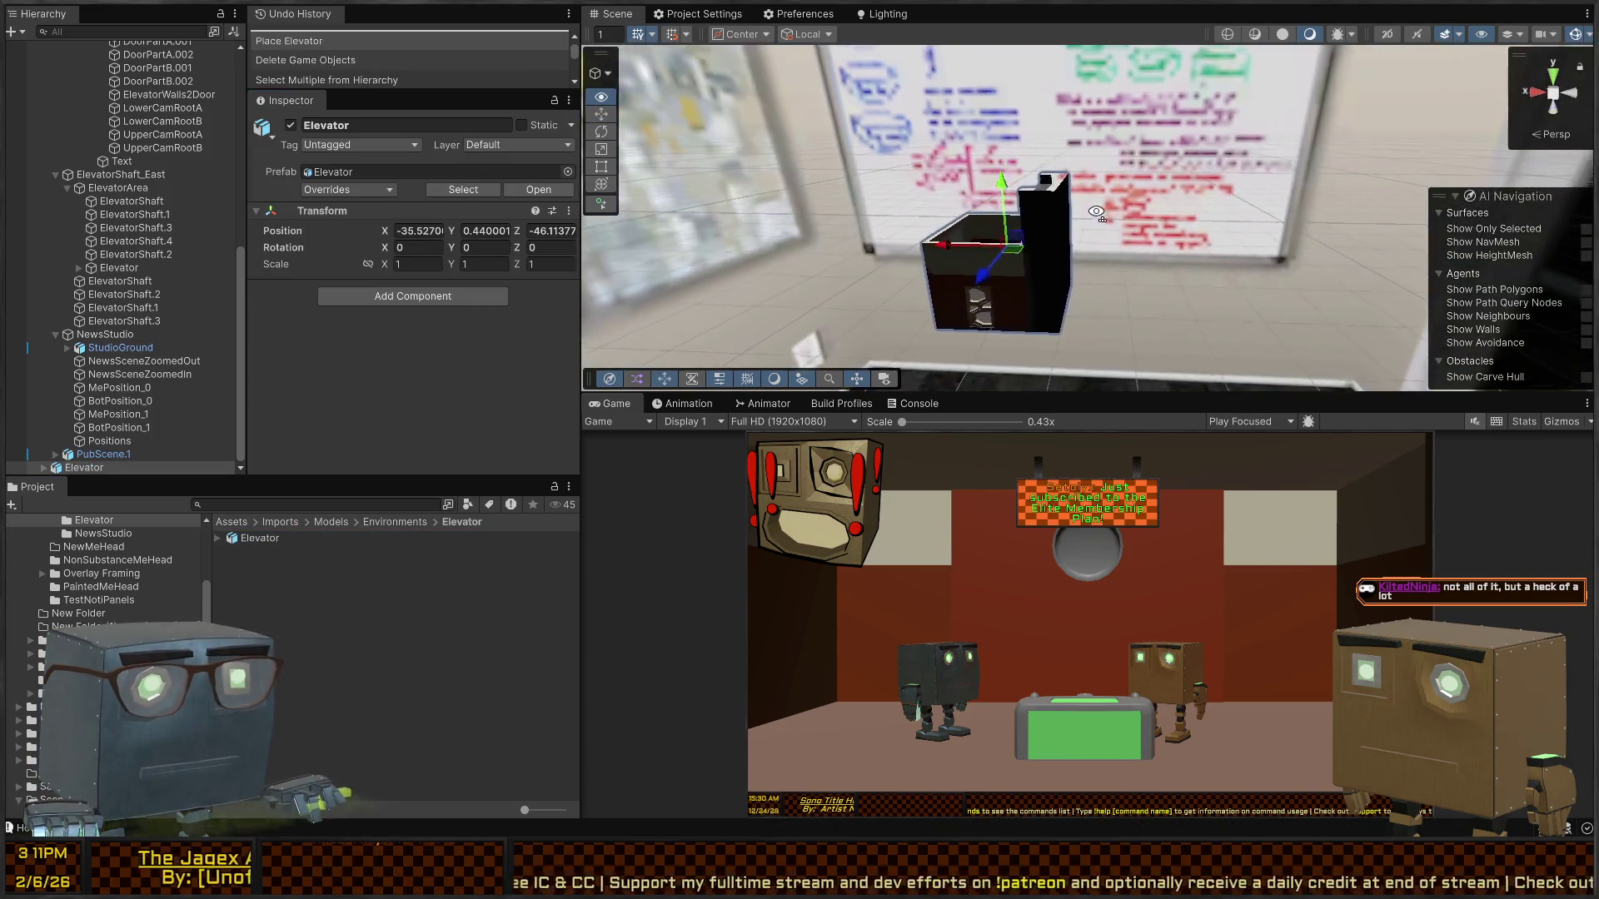
{"action": "left_click", "coordinate": [1073, 329]}
{"action": "left_click", "coordinate": [1058, 266], "text": "shift"}
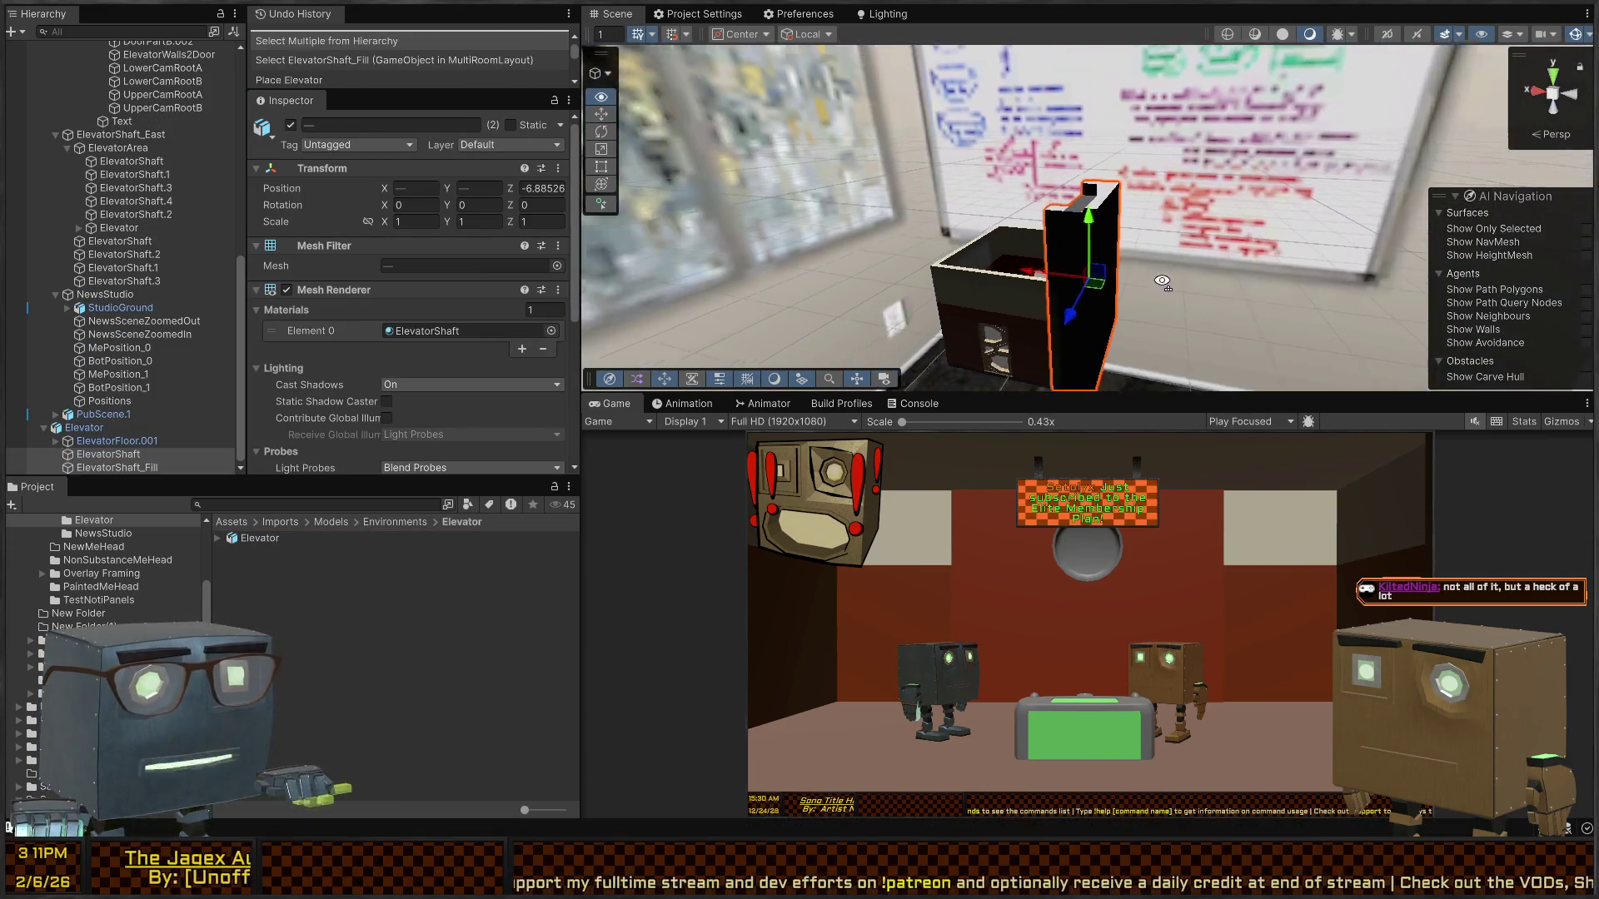
{"action": "left_click_drag", "start_coordinate": [1162, 281], "coordinate": [908, 289]}
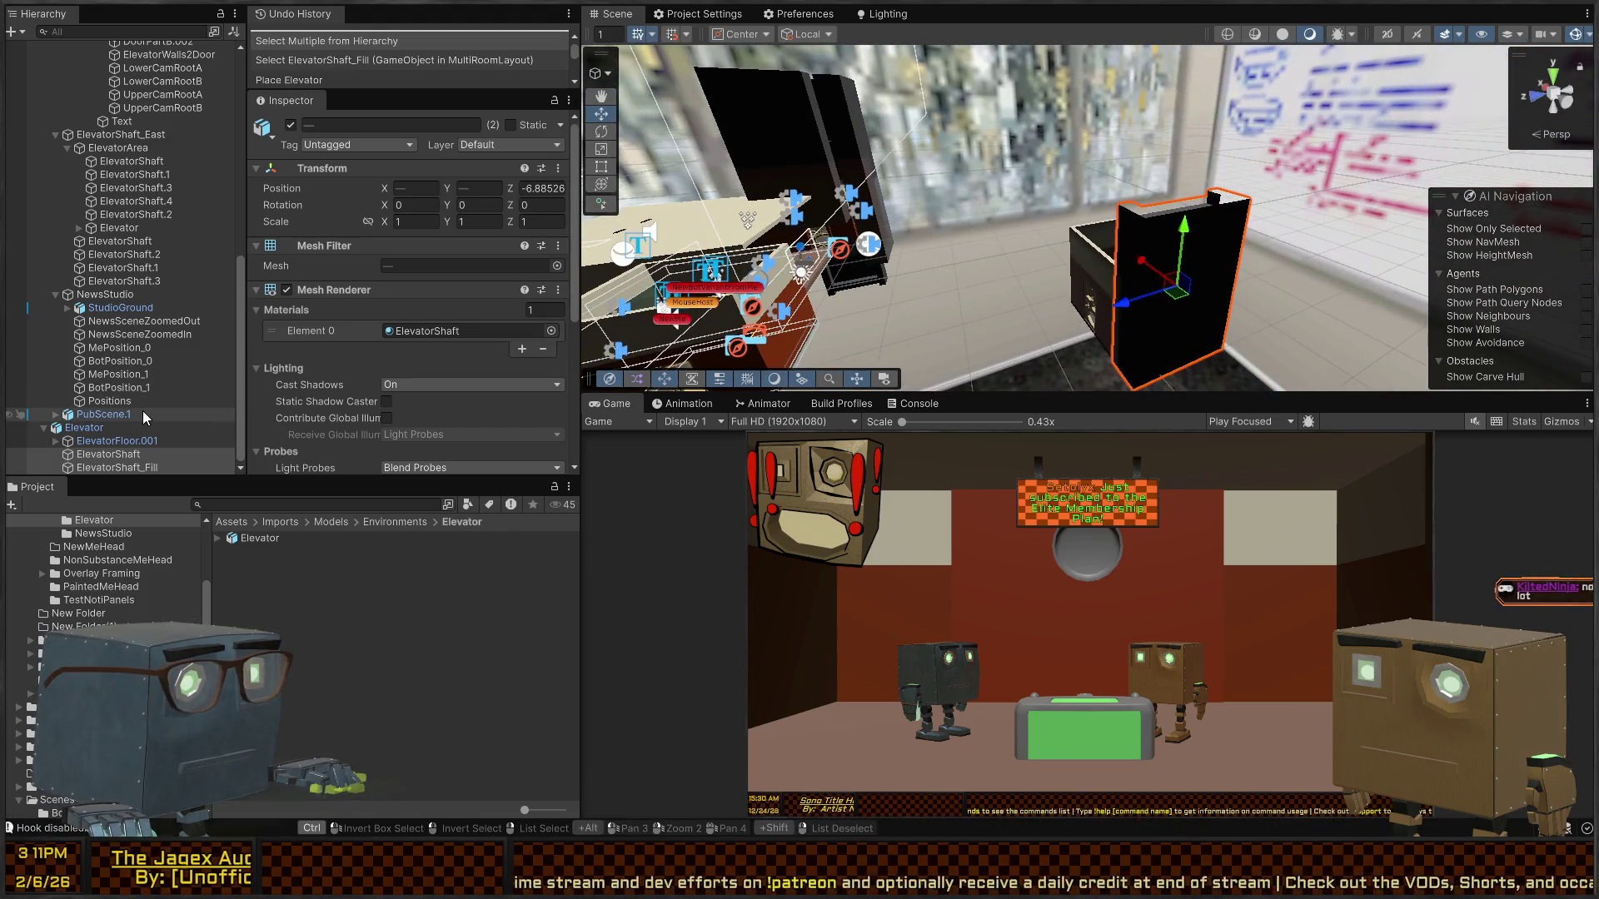
- Paste copies of the shaft and fill and frame them above the elevator
{"action": "key", "text": "ctrl+v"}
{"action": "mouse_move", "coordinate": [1041, 275]}
{"action": "left_mouse_down"}
{"action": "mouse_move", "coordinate": [966, 296]}
{"action": "mouse_move", "coordinate": [1041, 264]}
{"action": "mouse_move", "coordinate": [1286, 262]}
{"action": "mouse_move", "coordinate": [920, 223]}
{"action": "mouse_move", "coordinate": [1385, 146]}
{"action": "mouse_move", "coordinate": [1050, 326]}
{"action": "mouse_move", "coordinate": [1067, 268]}
{"action": "mouse_move", "coordinate": [1154, 197]}
{"action": "mouse_move", "coordinate": [1329, 241]}
{"action": "mouse_move", "coordinate": [1336, 227]}
{"action": "mouse_move", "coordinate": [950, 202]}
{"action": "mouse_move", "coordinate": [1217, 178]}
{"action": "left_mouse_up"}
{"action": "key", "text": "f"}
- Select ElevatorShaft and ElevatorShaft_Fill together and vertex-snap them onto the pit corner
{"action": "left_click", "coordinate": [1221, 177]}
{"action": "left_click", "coordinate": [1232, 225]}
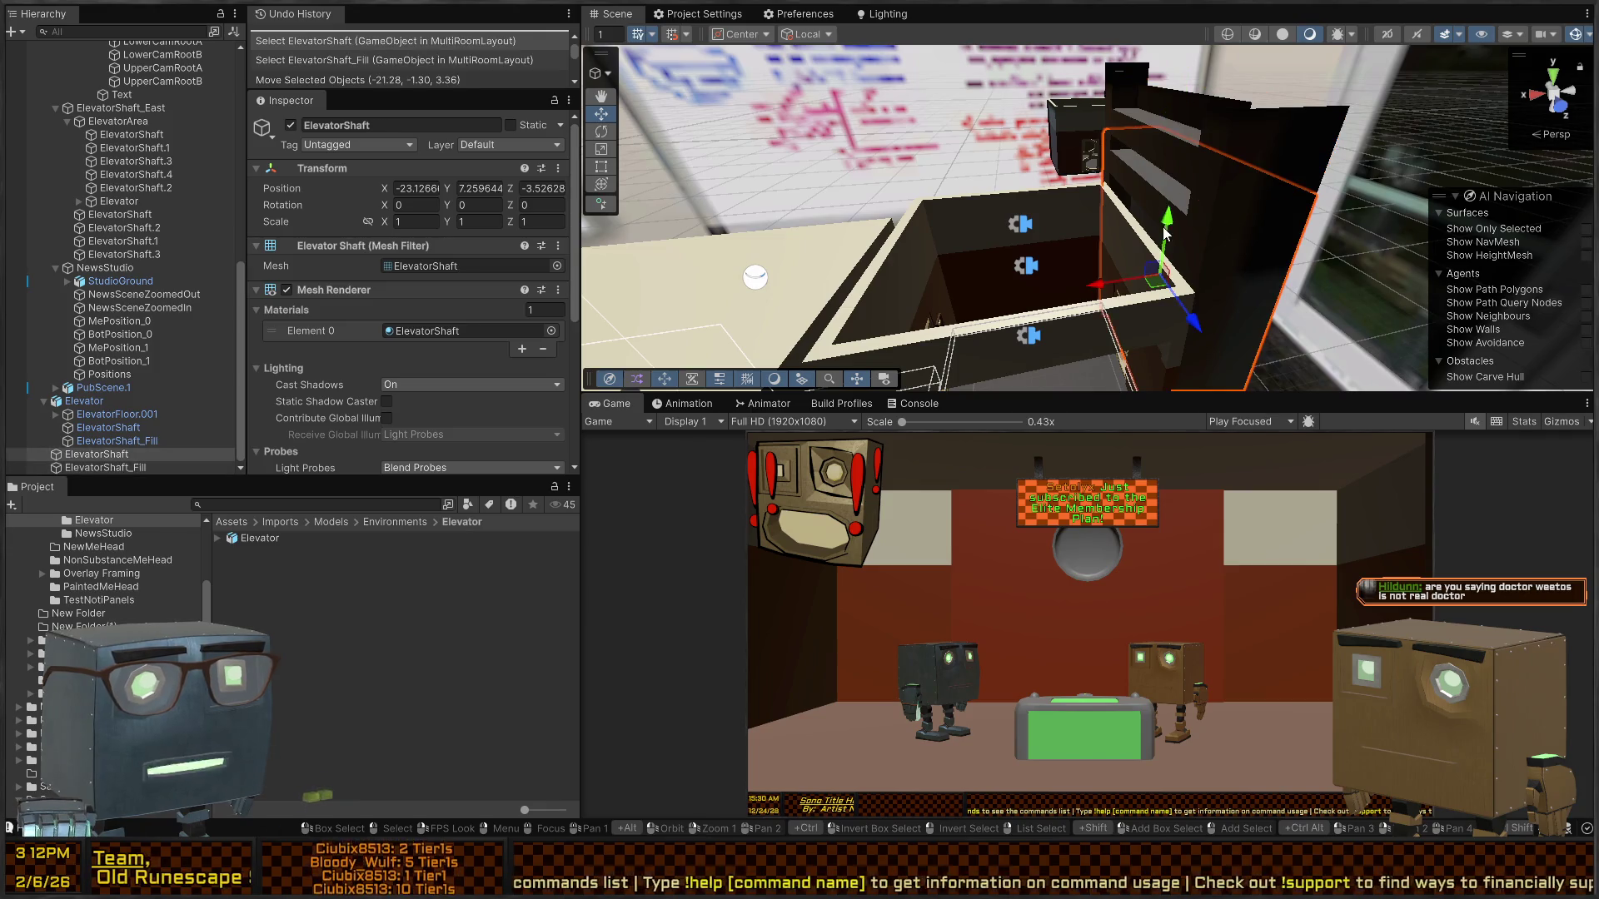
{"action": "left_click", "coordinate": [1218, 125], "text": "shift"}
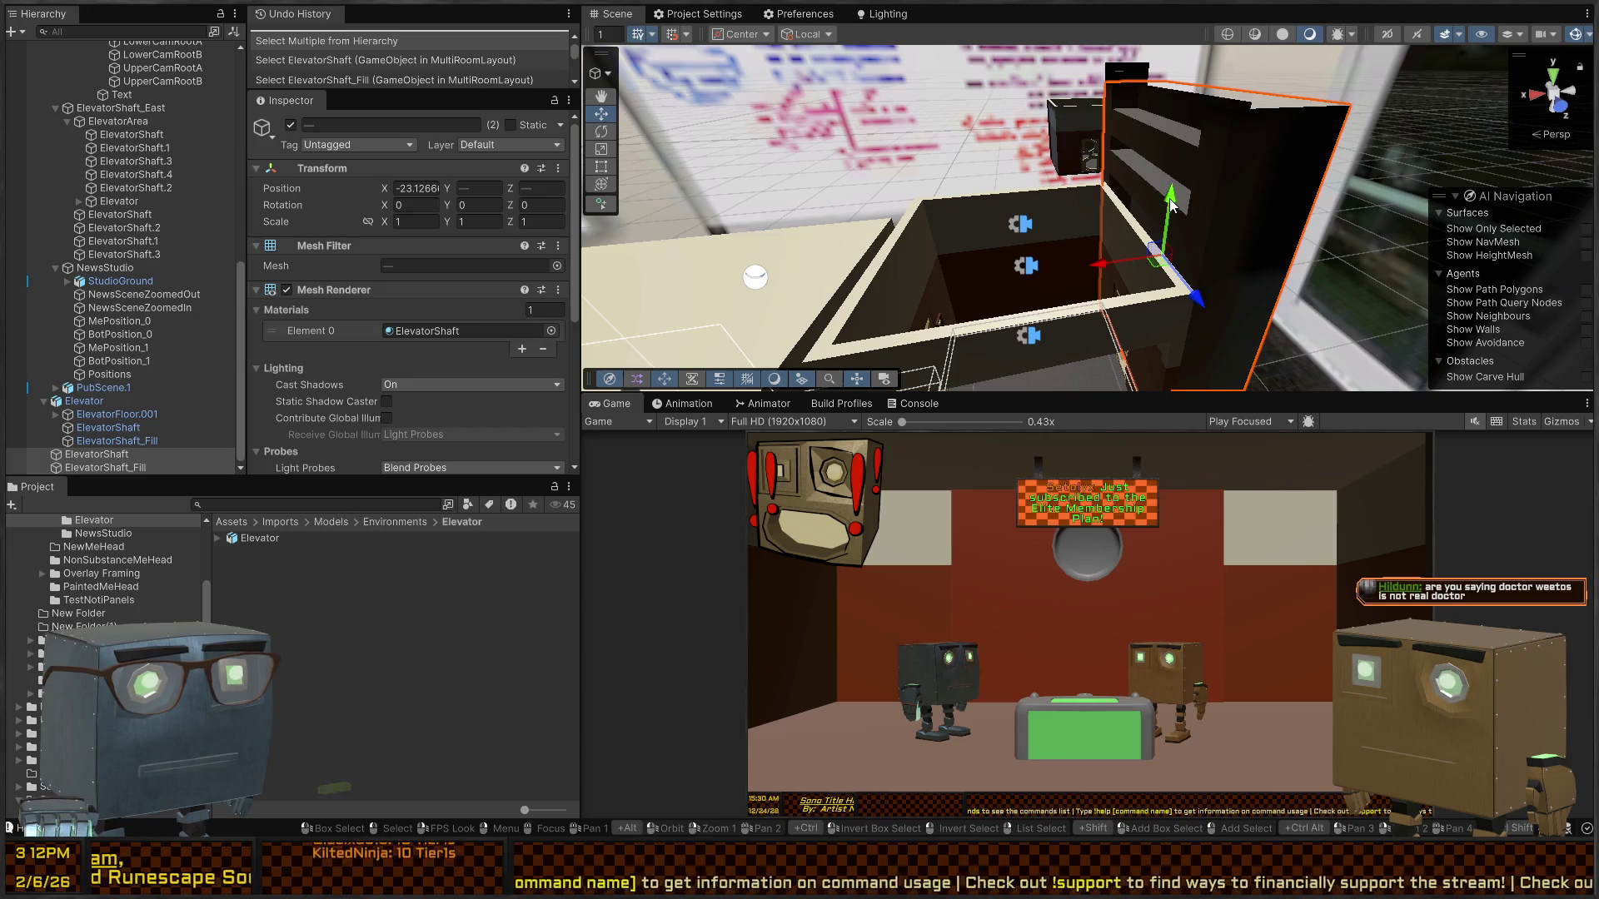
{"action": "key", "text": "v"}
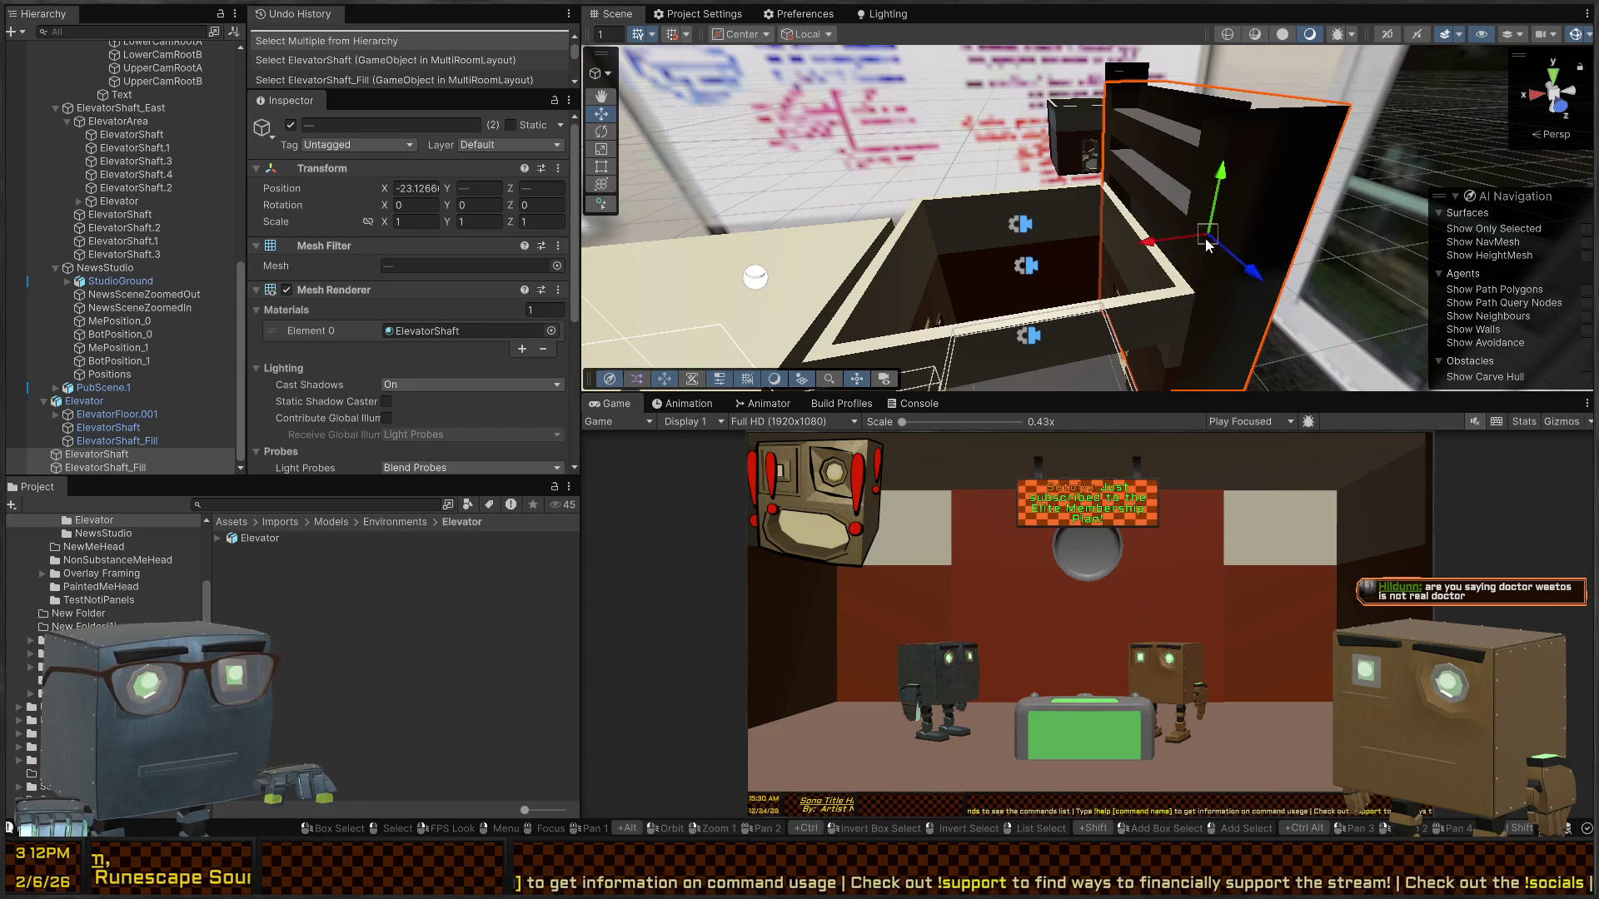
{"action": "left_click_drag", "start_coordinate": [1205, 242], "coordinate": [1203, 290]}
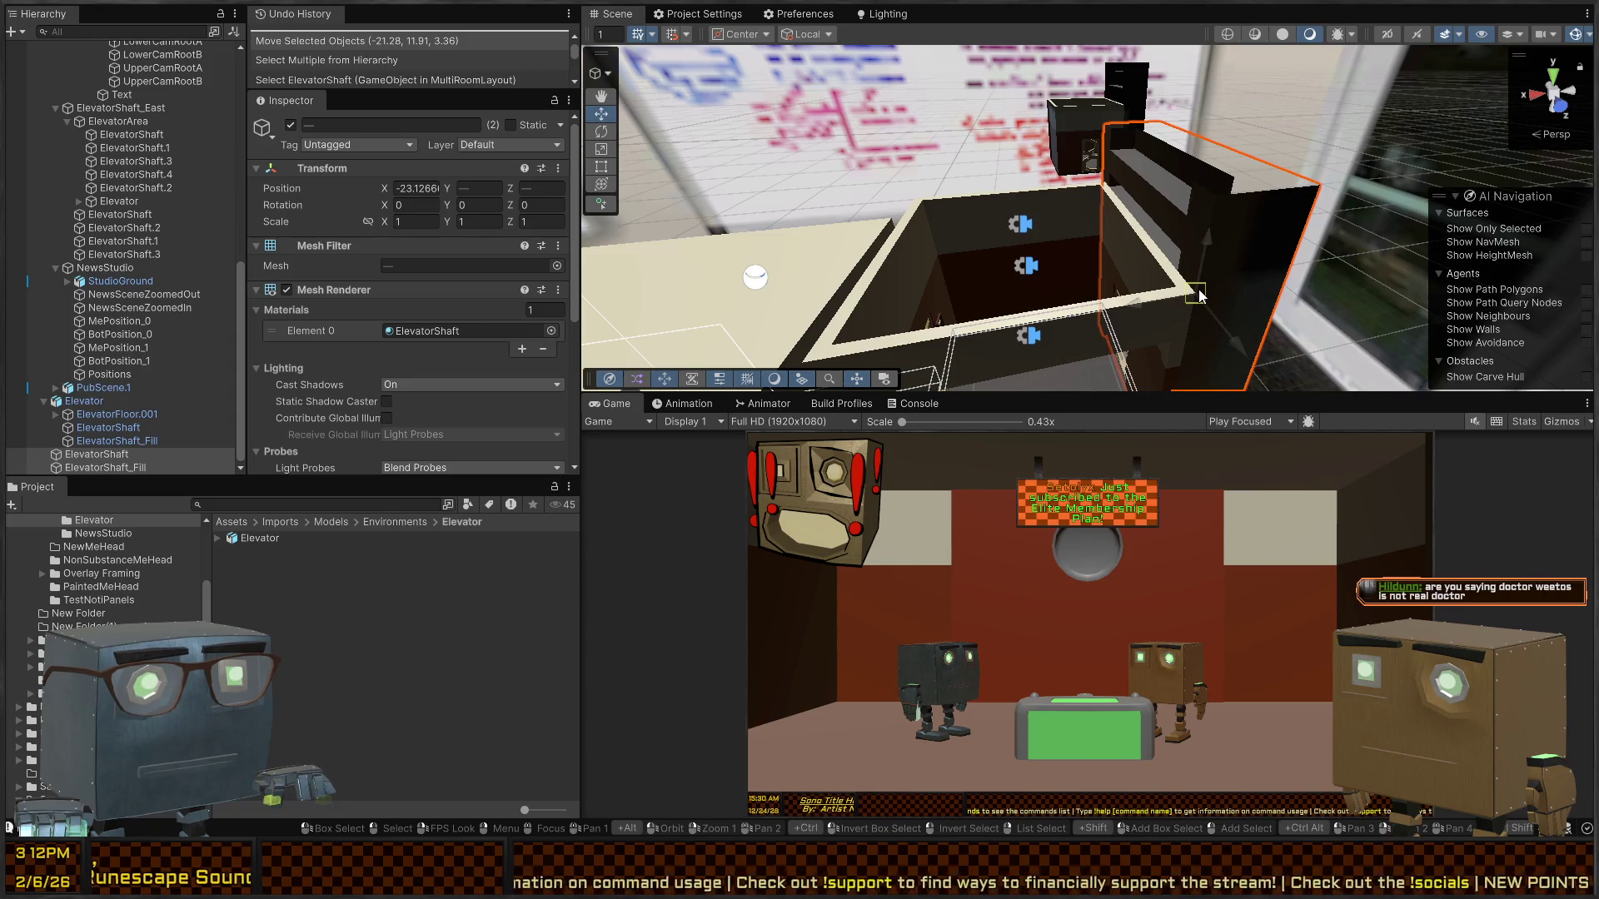
{"action": "key", "text": "v"}
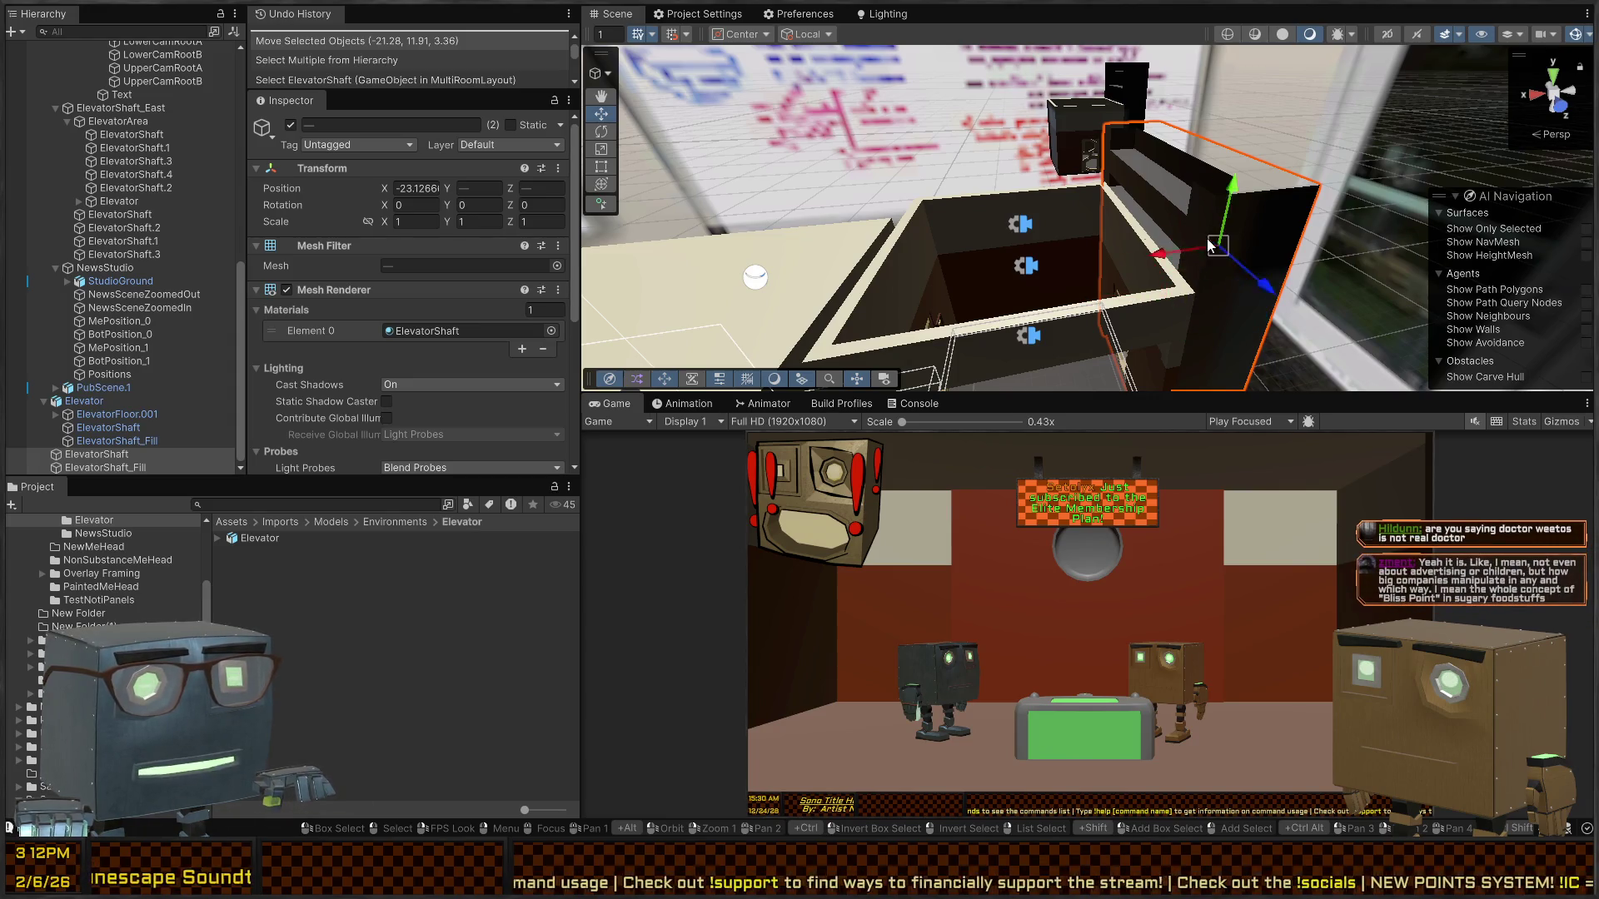
{"action": "mouse_move", "coordinate": [1226, 203]}
{"action": "left_mouse_down"}
{"action": "mouse_move", "coordinate": [1199, 301]}
{"action": "mouse_move", "coordinate": [1227, 243]}
{"action": "left_mouse_up"}
{"action": "key", "text": "v"}
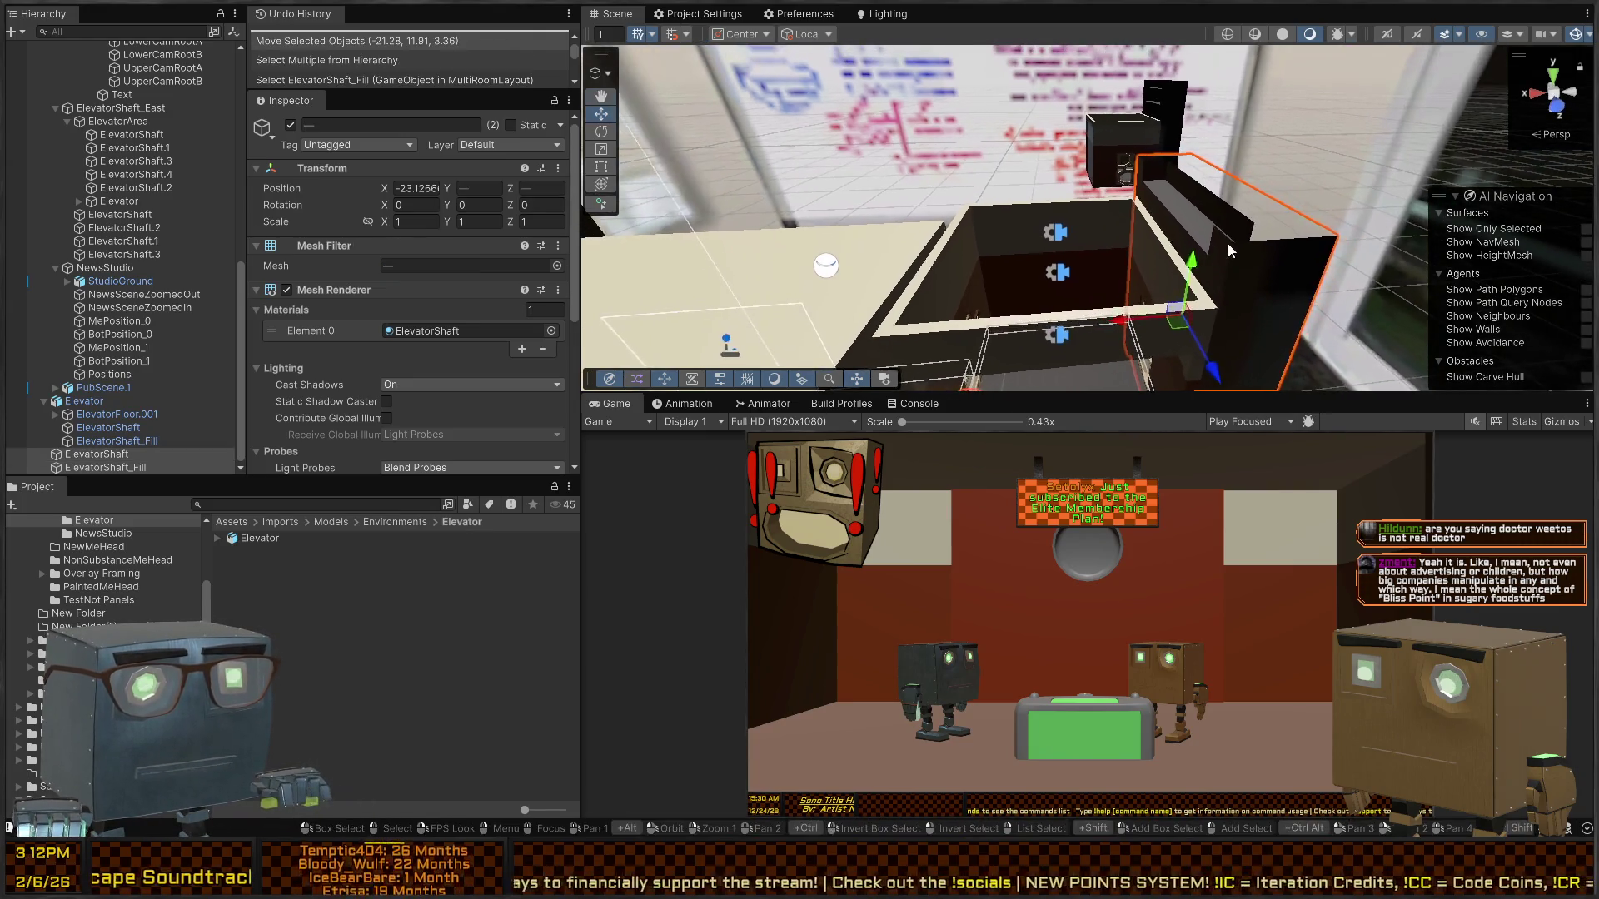
- Paste a copy of ElevatorShaft_Fill and turn it 180° on Y
{"action": "left_click", "coordinate": [1227, 244]}
{"action": "key", "text": "e"}
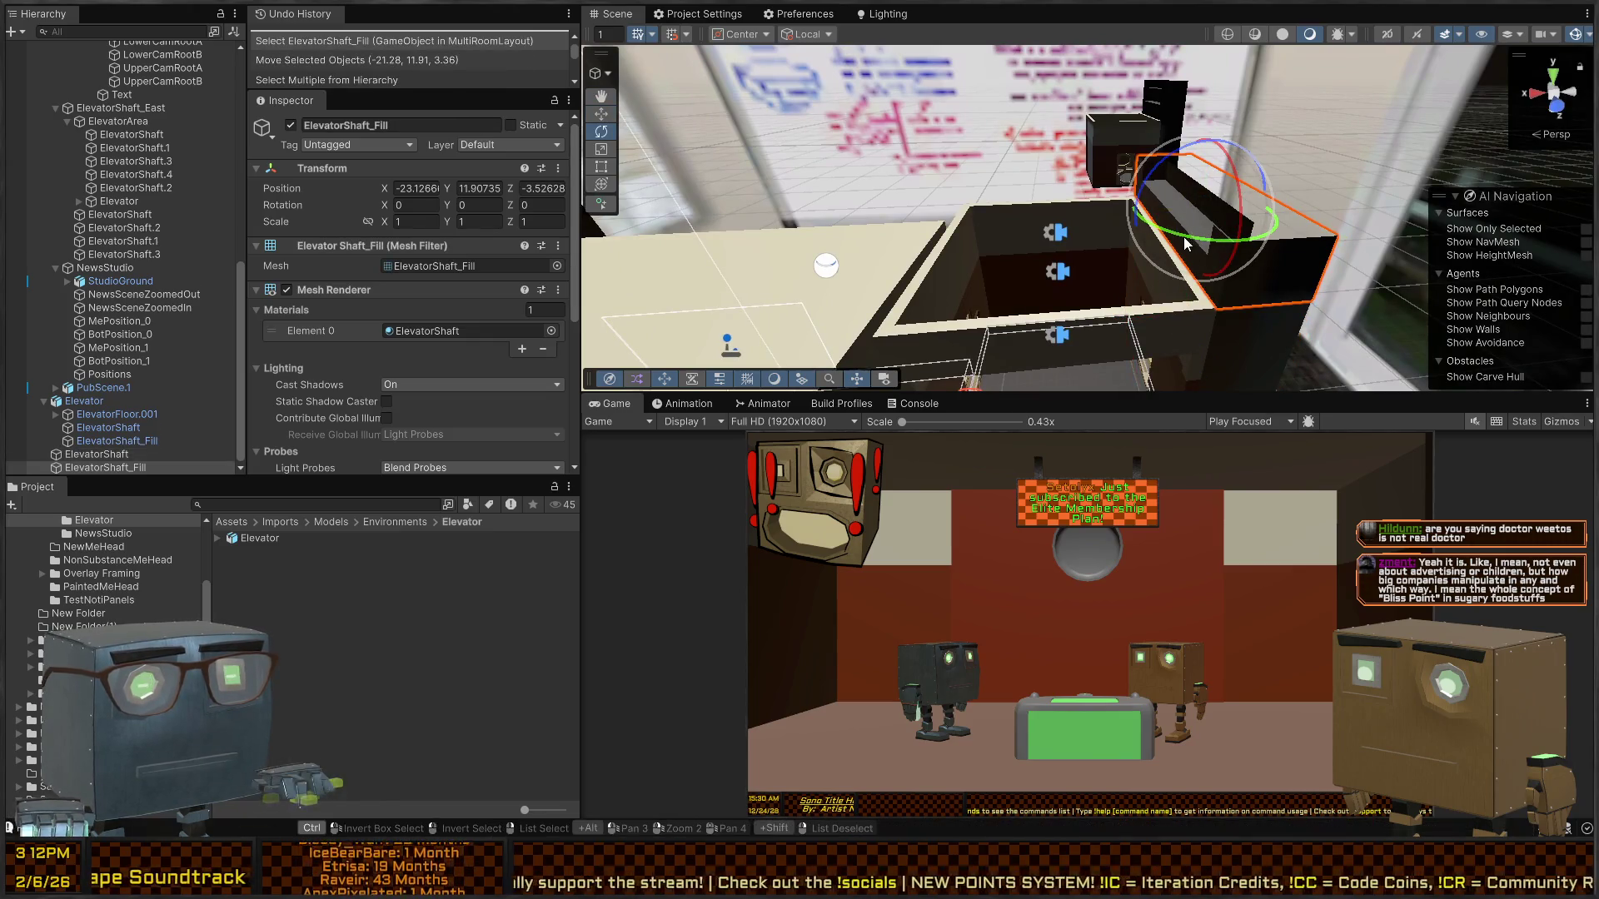
{"action": "key", "text": "ctrl+v"}
{"action": "key", "text": "w"}
{"action": "mouse_move", "coordinate": [1171, 237]}
{"action": "left_mouse_down"}
{"action": "mouse_move", "coordinate": [1233, 250]}
{"action": "mouse_move", "coordinate": [954, 219]}
{"action": "mouse_move", "coordinate": [932, 247]}
{"action": "mouse_move", "coordinate": [780, 303]}
{"action": "mouse_move", "coordinate": [1257, 147]}
{"action": "mouse_move", "coordinate": [1233, 118]}
{"action": "left_mouse_up"}
{"action": "mouse_move", "coordinate": [1151, 197]}
{"action": "left_mouse_down"}
{"action": "mouse_move", "coordinate": [1246, 186]}
{"action": "mouse_move", "coordinate": [1197, 362]}
{"action": "left_mouse_up"}
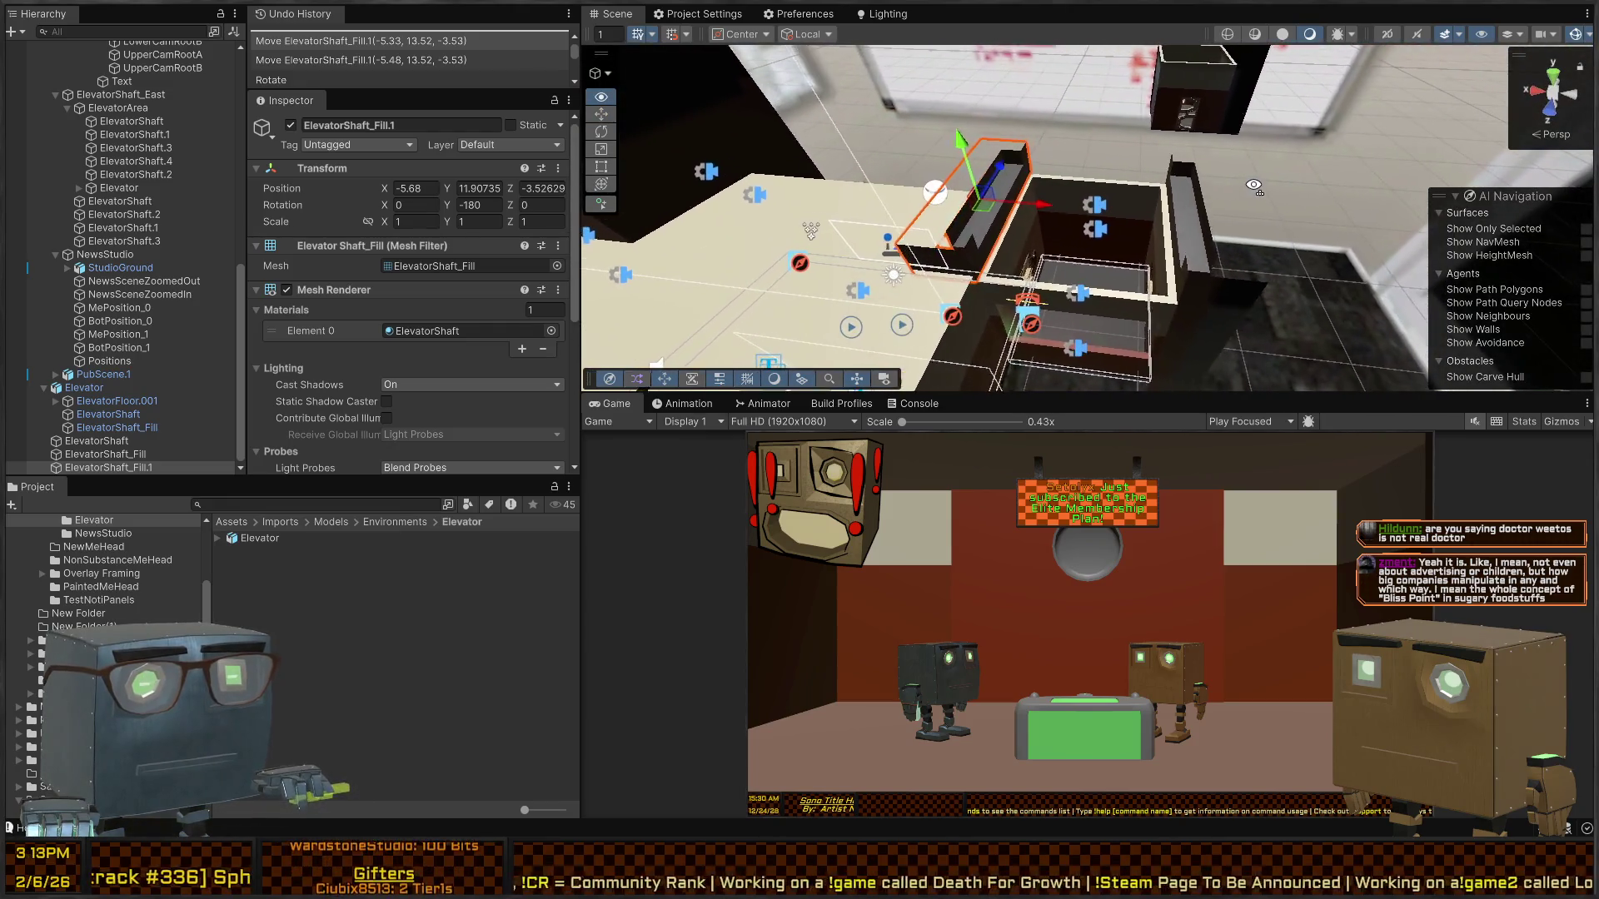
- Paste an ElevatorShaft copy, turn it 90° and move it along another side of the pit
{"action": "left_click", "coordinate": [1020, 247]}
{"action": "mouse_move", "coordinate": [1019, 246]}
{"action": "left_mouse_down"}
{"action": "mouse_move", "coordinate": [1157, 261]}
{"action": "mouse_move", "coordinate": [1167, 247]}
{"action": "left_mouse_up"}
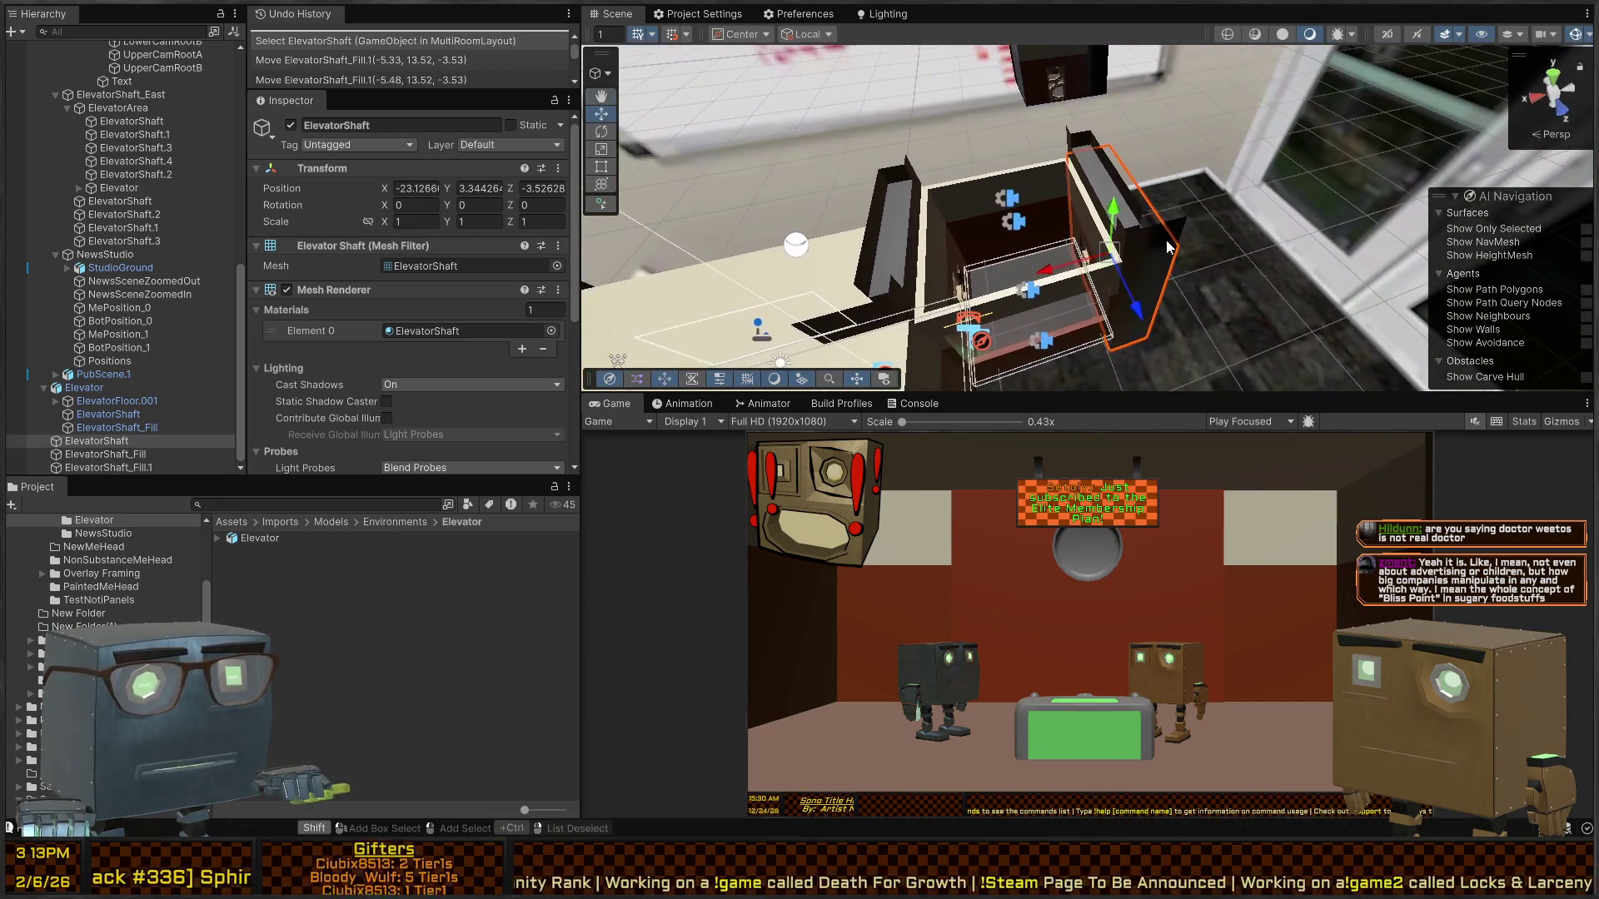
{"action": "key", "text": "ctrl+v"}
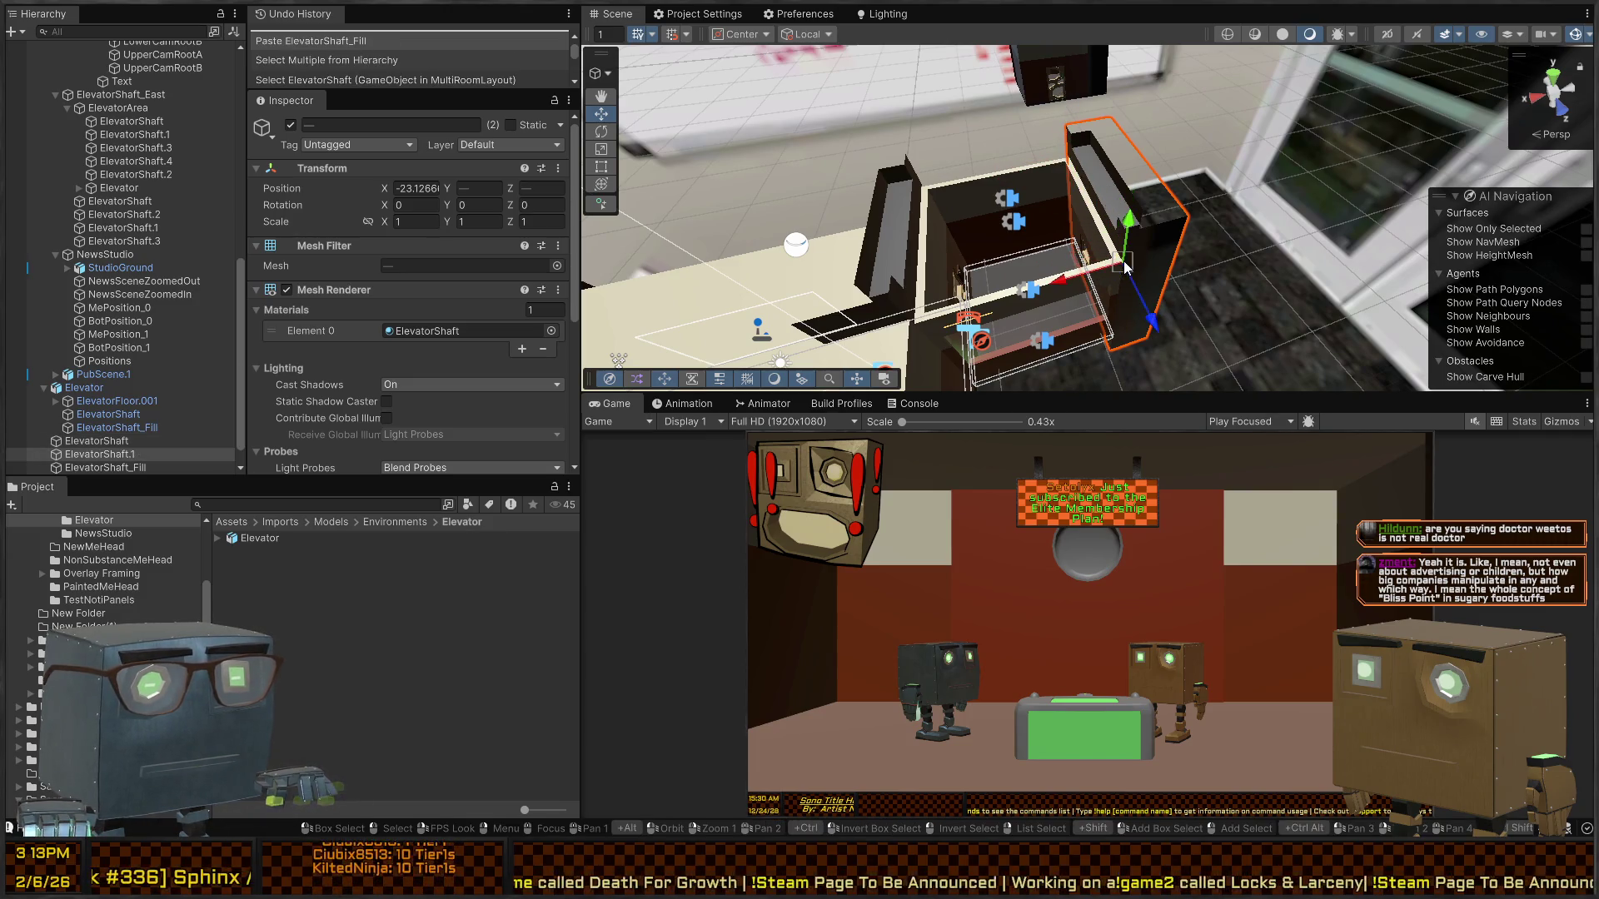
{"action": "key", "text": "e"}
{"action": "mouse_move", "coordinate": [1122, 296]}
{"action": "left_mouse_down"}
{"action": "mouse_move", "coordinate": [813, 243]}
{"action": "mouse_move", "coordinate": [889, 276]}
{"action": "left_mouse_up"}
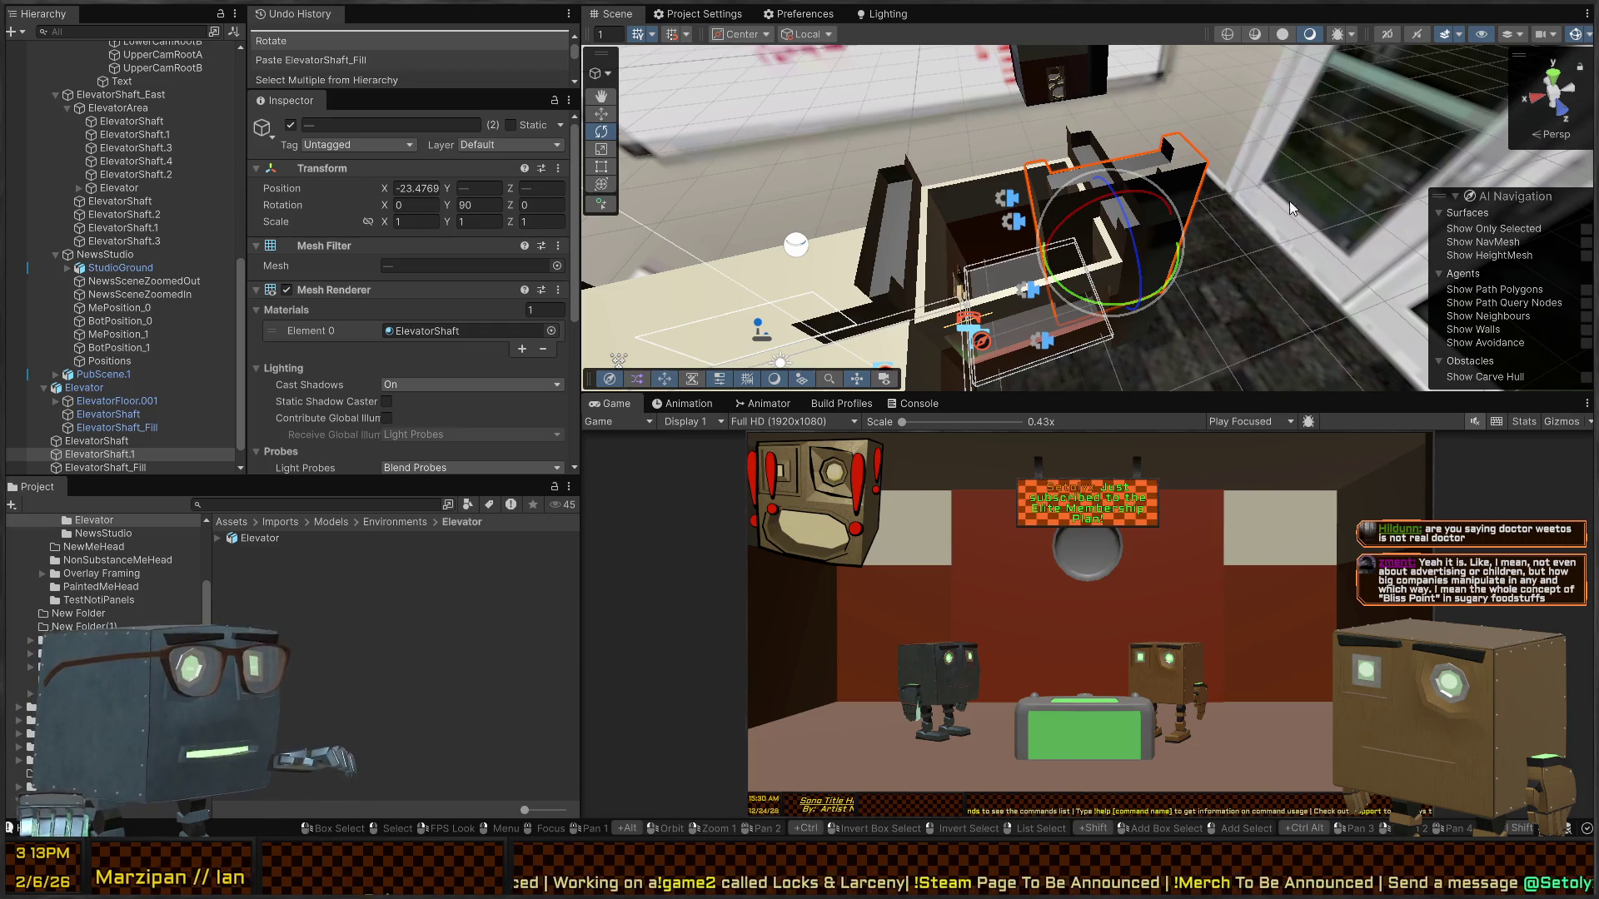
{"action": "mouse_move", "coordinate": [1289, 201]}
{"action": "left_mouse_down"}
{"action": "mouse_move", "coordinate": [1168, 185]}
{"action": "mouse_move", "coordinate": [1186, 155]}
{"action": "mouse_move", "coordinate": [1147, 157]}
{"action": "mouse_move", "coordinate": [1105, 232]}
{"action": "mouse_move", "coordinate": [1237, 180]}
{"action": "left_mouse_up"}
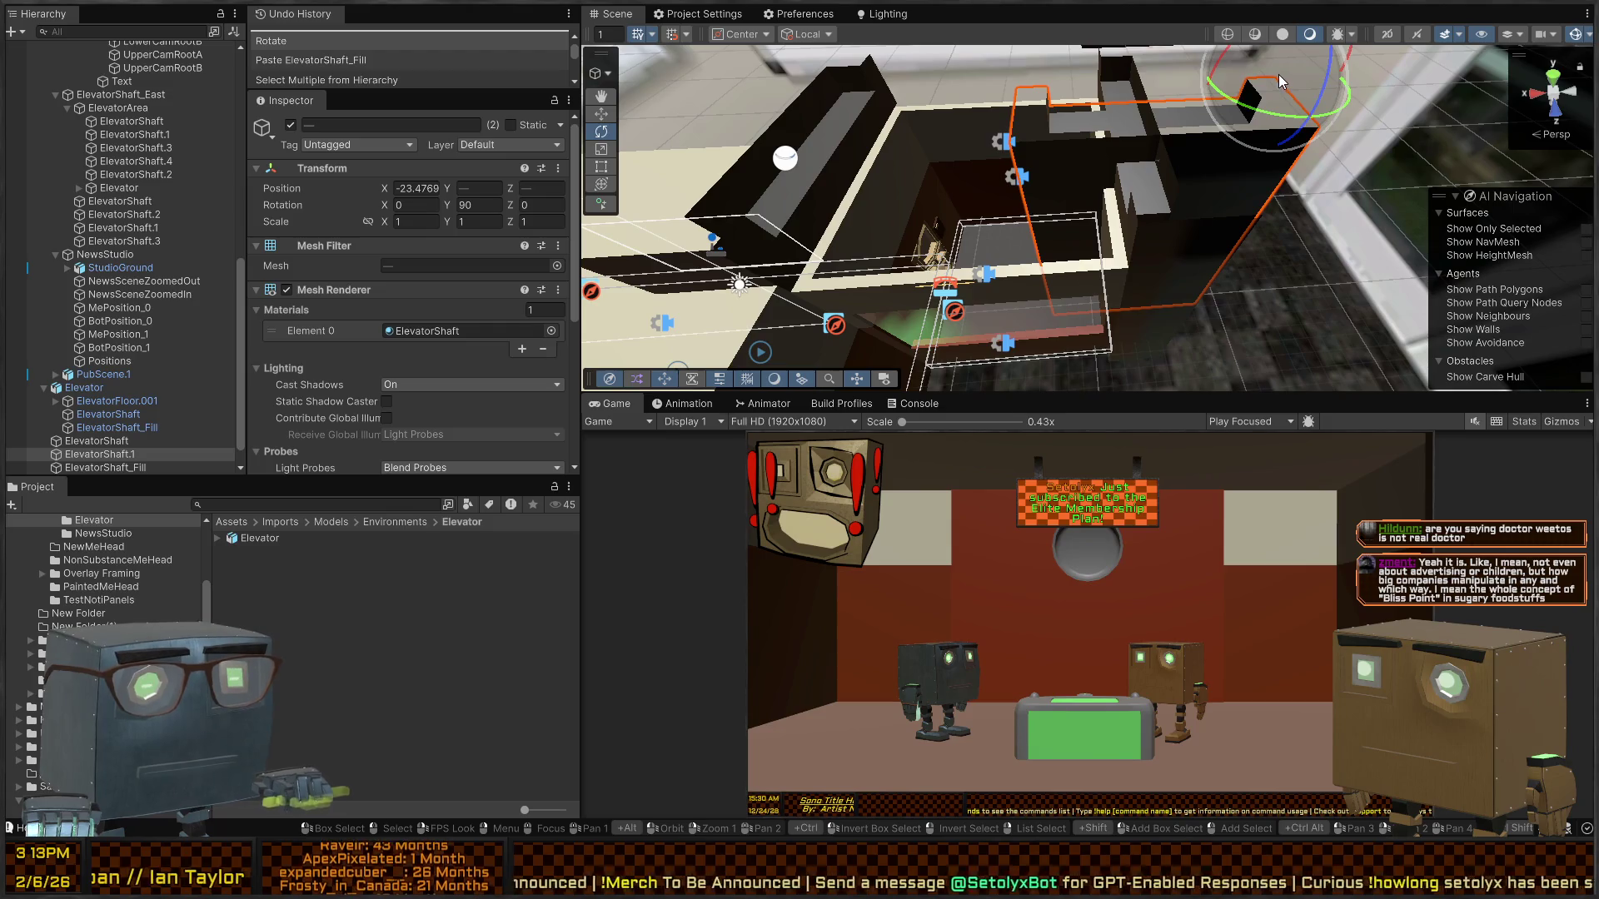
{"action": "key", "text": "w"}
{"action": "left_click_drag", "start_coordinate": [1274, 81], "coordinate": [1137, 232]}
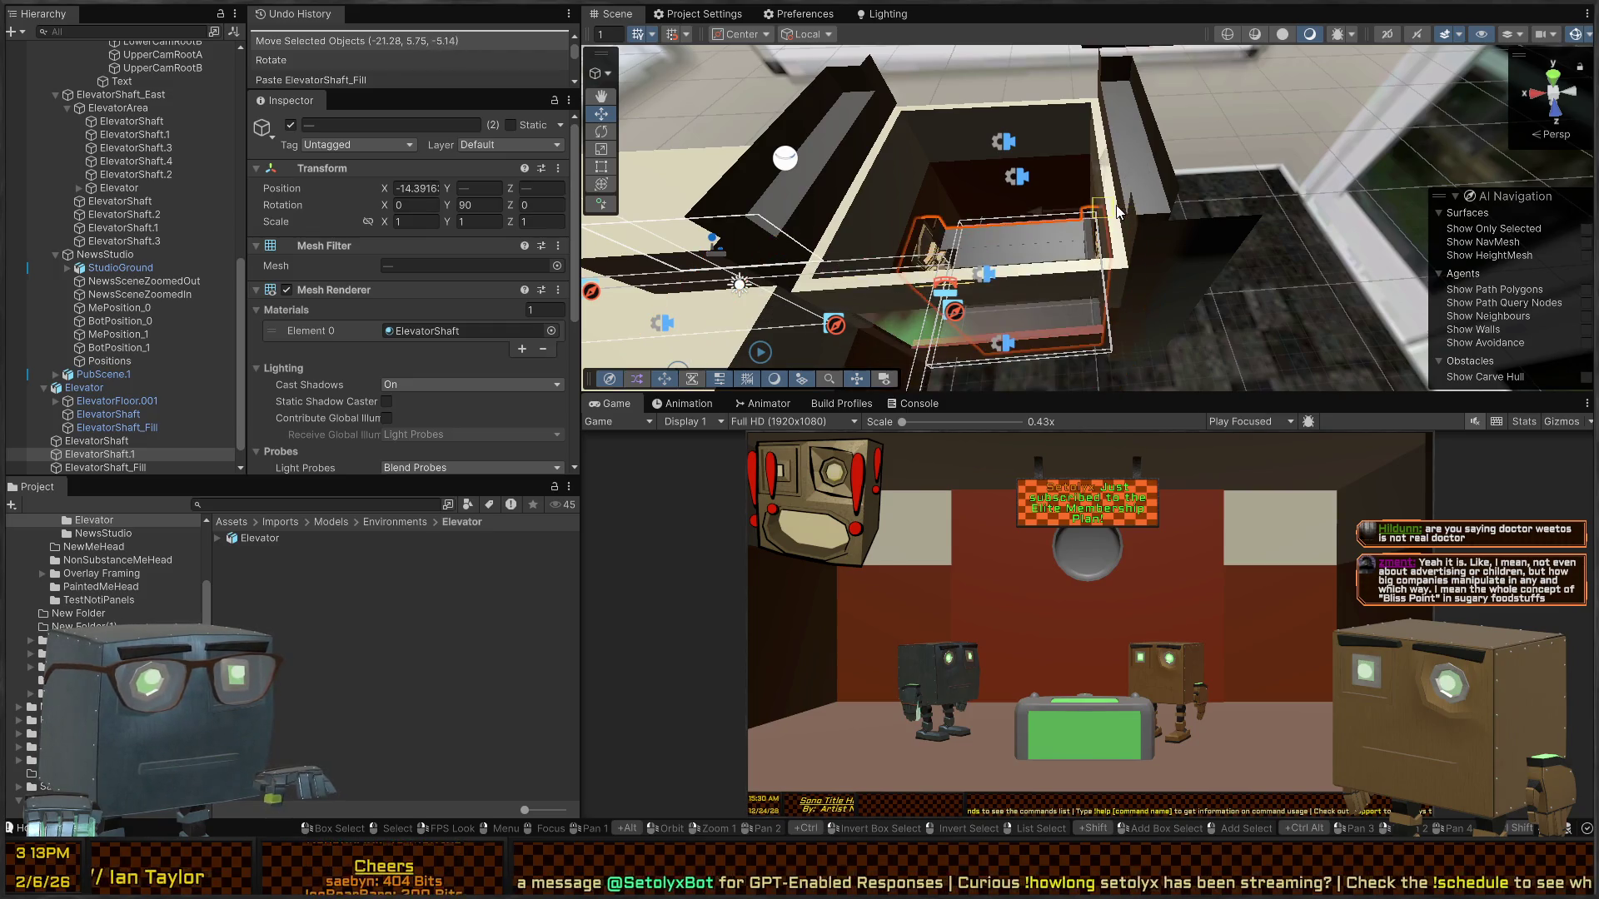
{"action": "mouse_move", "coordinate": [1116, 212]}
{"action": "left_mouse_down"}
{"action": "mouse_move", "coordinate": [1091, 252]}
{"action": "mouse_move", "coordinate": [1385, 213]}
{"action": "mouse_move", "coordinate": [1216, 188]}
{"action": "mouse_move", "coordinate": [576, 195]}
{"action": "mouse_move", "coordinate": [571, 182]}
{"action": "left_mouse_up"}
{"action": "key", "text": "ctrl+z"}
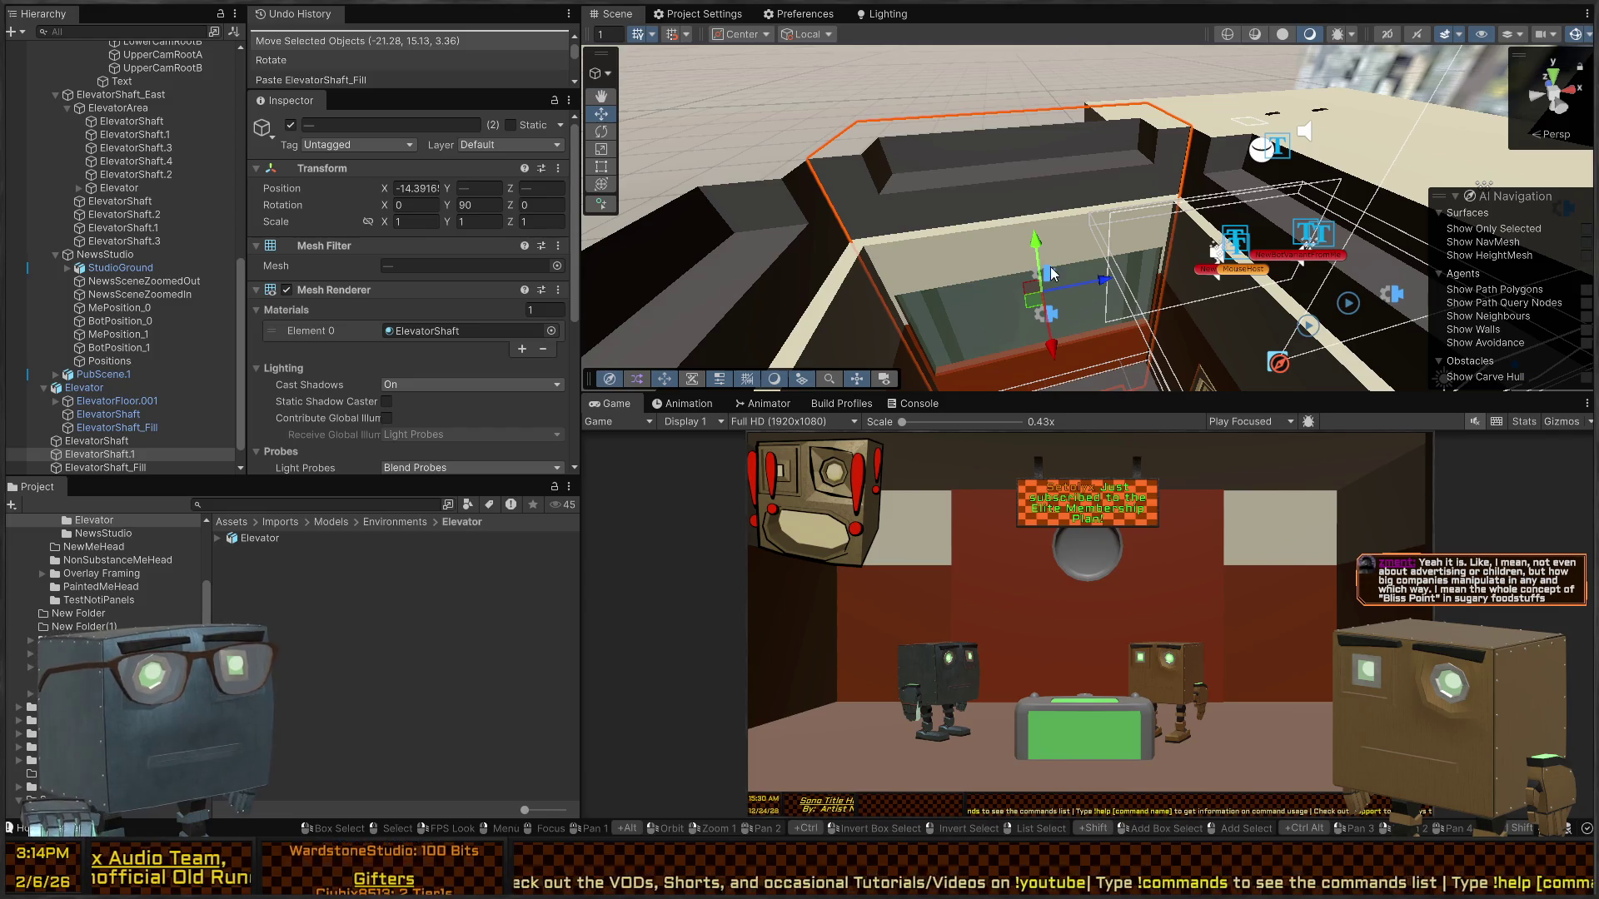
- Orbit the view around the raised shaft copy to check its position
{"action": "mouse_move", "coordinate": [1052, 273]}
{"action": "left_mouse_down", "text": "alt"}
{"action": "mouse_move", "coordinate": [1037, 231]}
{"action": "mouse_move", "coordinate": [1027, 289]}
{"action": "mouse_move", "coordinate": [1096, 266]}
{"action": "mouse_move", "coordinate": [954, 239]}
{"action": "mouse_move", "coordinate": [1056, 293]}
{"action": "mouse_move", "coordinate": [1061, 327]}
{"action": "mouse_move", "coordinate": [998, 249]}
{"action": "mouse_move", "coordinate": [859, 237]}
{"action": "mouse_move", "coordinate": [1040, 313]}
{"action": "mouse_move", "coordinate": [1083, 184]}
{"action": "mouse_move", "coordinate": [1144, 273]}
{"action": "left_mouse_up", "text": "alt"}
- Paste copies of four shaft pieces and two shaft walls, raising the pasted walls upward
{"action": "left_click", "coordinate": [1039, 313], "text": "shift"}
{"action": "left_click", "coordinate": [1057, 273], "text": "shift"}
{"action": "key", "text": "ctrl+v"}
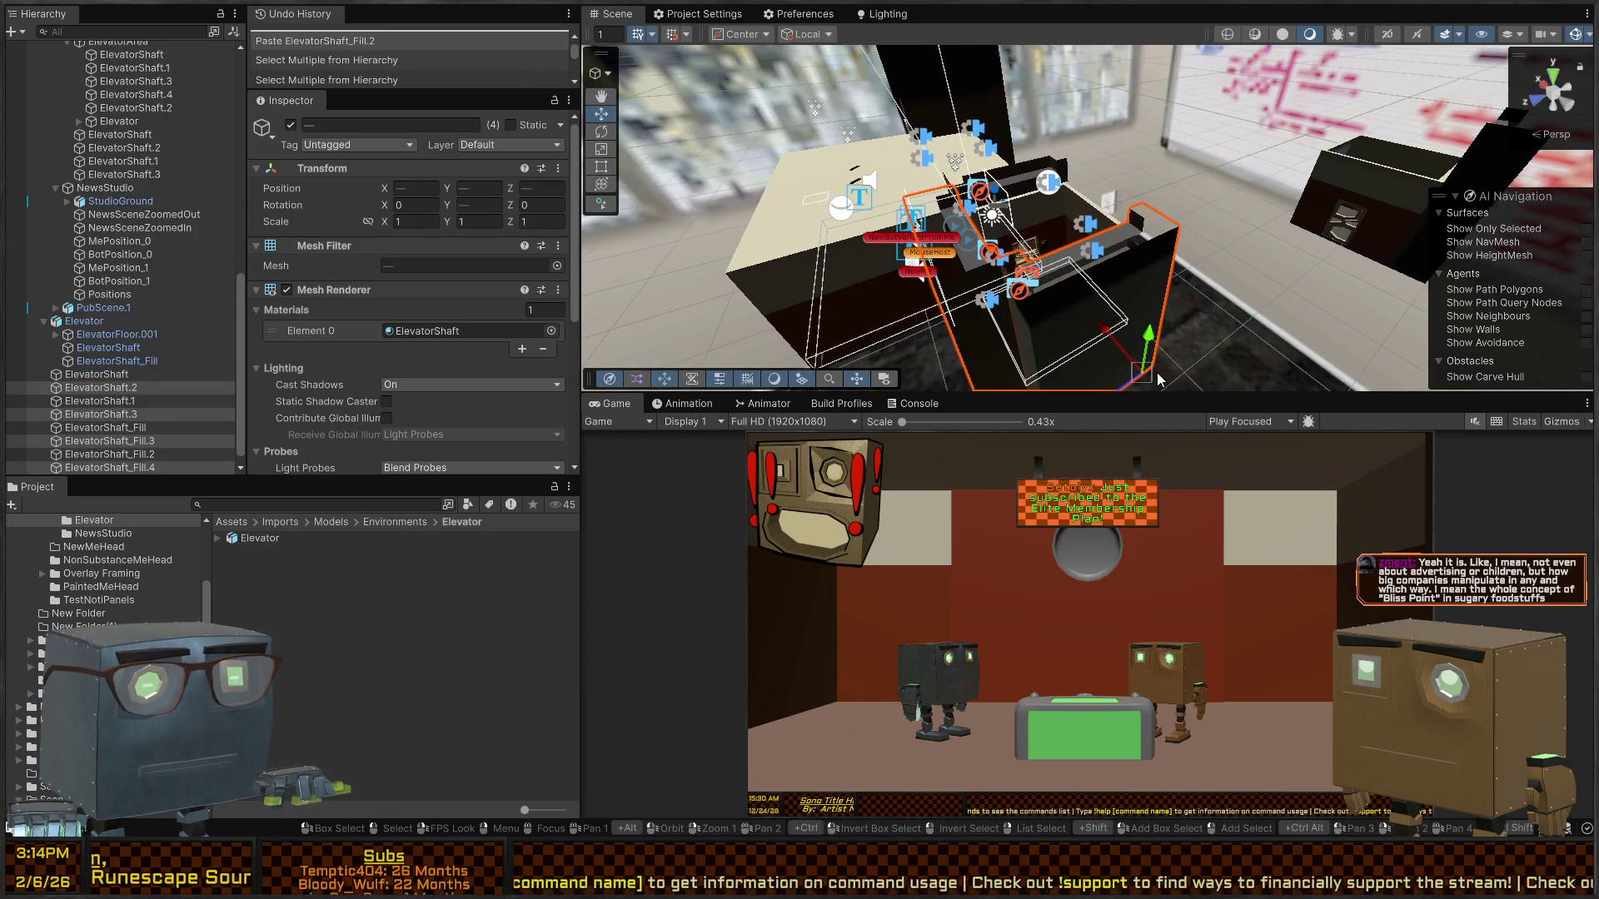
{"action": "left_click", "coordinate": [1157, 331]}
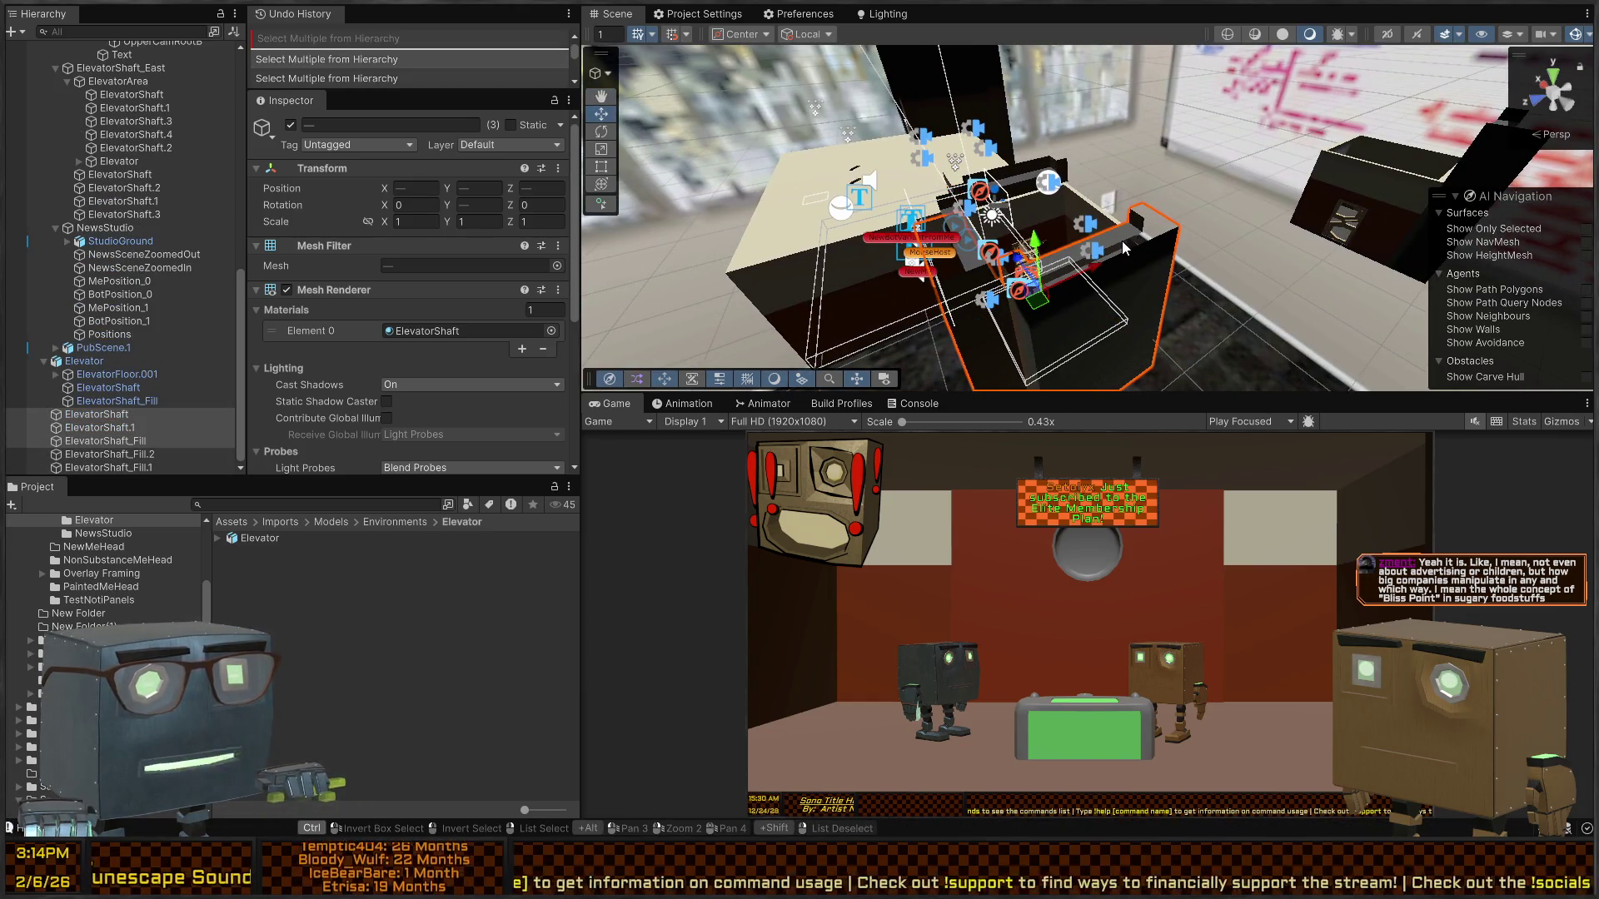
{"action": "left_click", "coordinate": [983, 337], "text": "shift"}
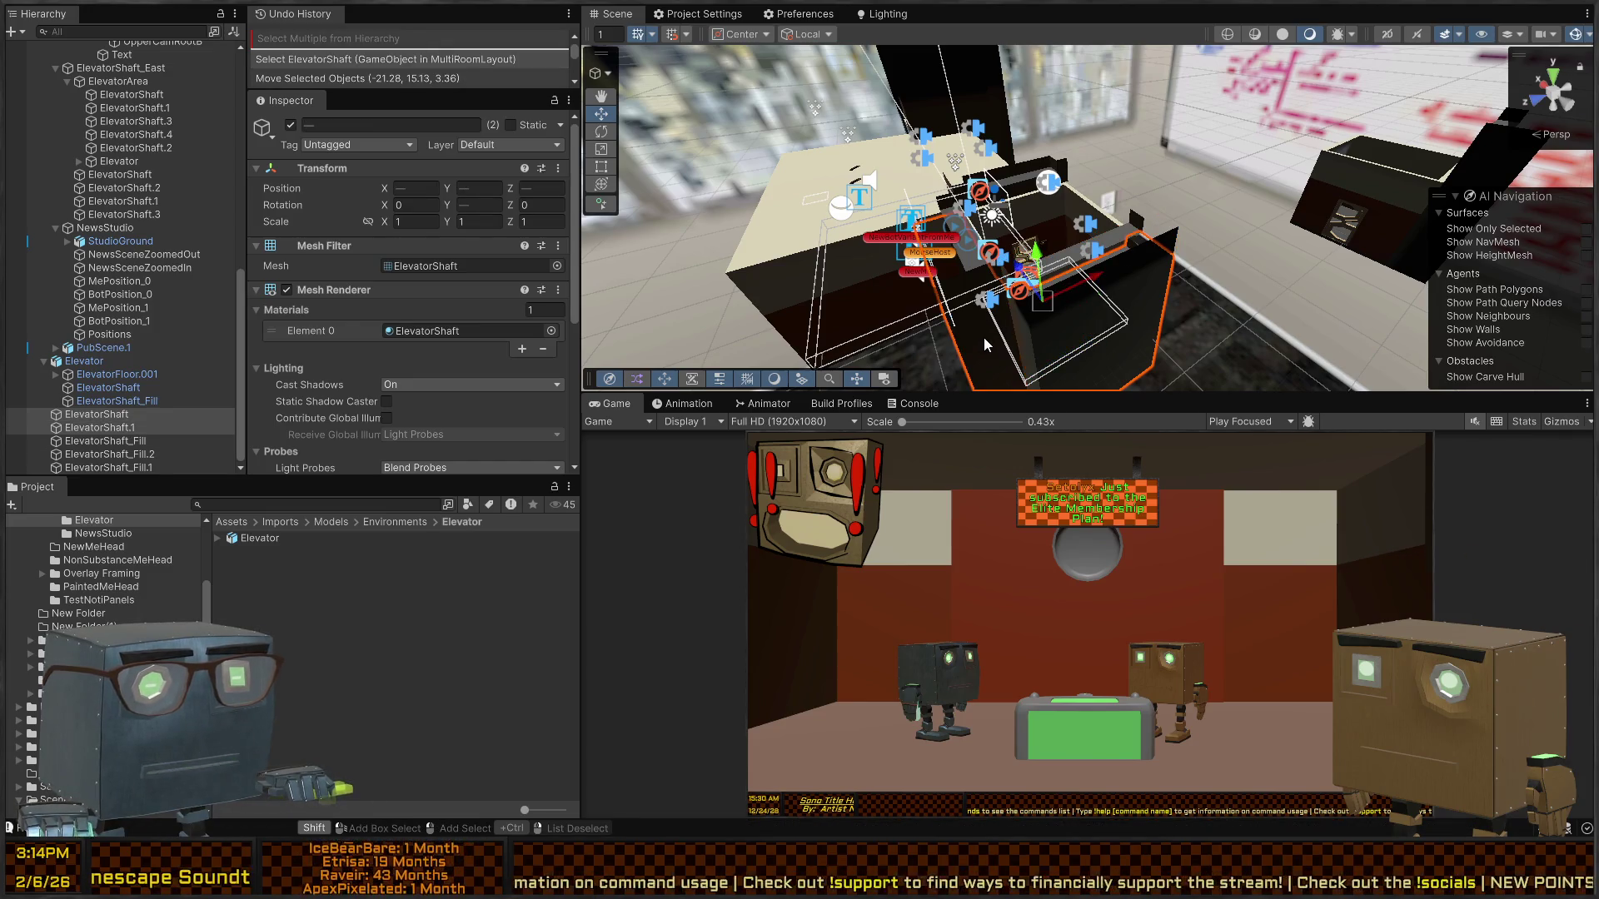
{"action": "key", "text": "ctrl+v"}
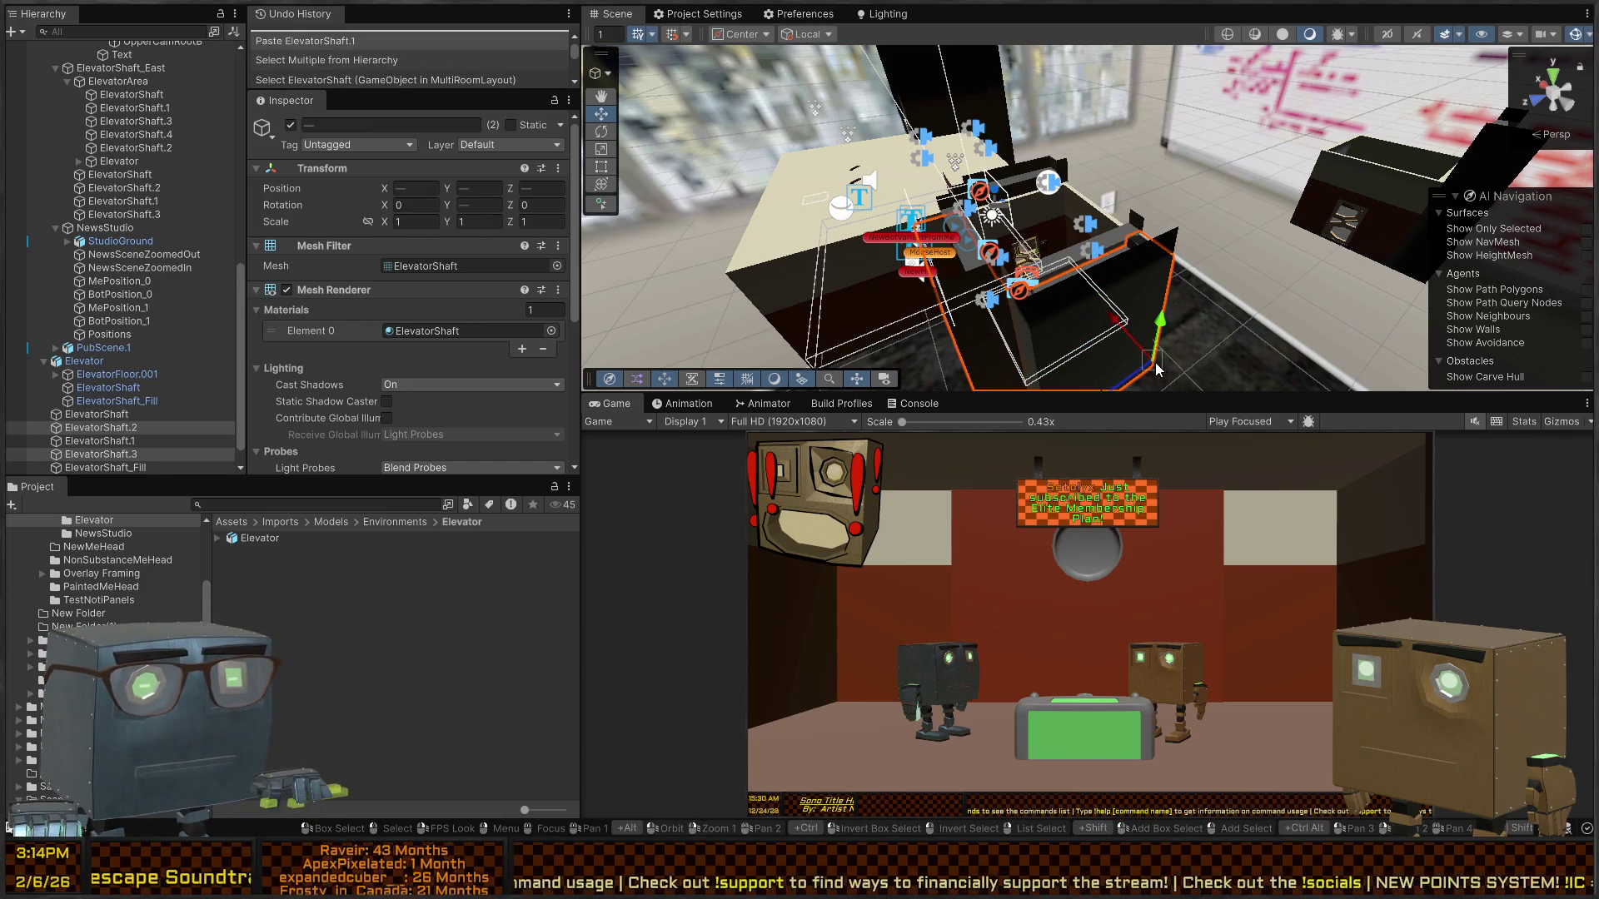
{"action": "mouse_move", "coordinate": [1157, 367]}
{"action": "left_mouse_down"}
{"action": "mouse_move", "coordinate": [1177, 221]}
{"action": "mouse_move", "coordinate": [1306, 161]}
{"action": "mouse_move", "coordinate": [862, 159]}
{"action": "mouse_move", "coordinate": [1047, 210]}
{"action": "left_mouse_up"}
- Copy ElevatorShaft.3 as ElevatorShaft.4, turn it 180° and move it to (-7.53, 15.13, -10.41)
{"action": "left_click", "coordinate": [983, 202]}
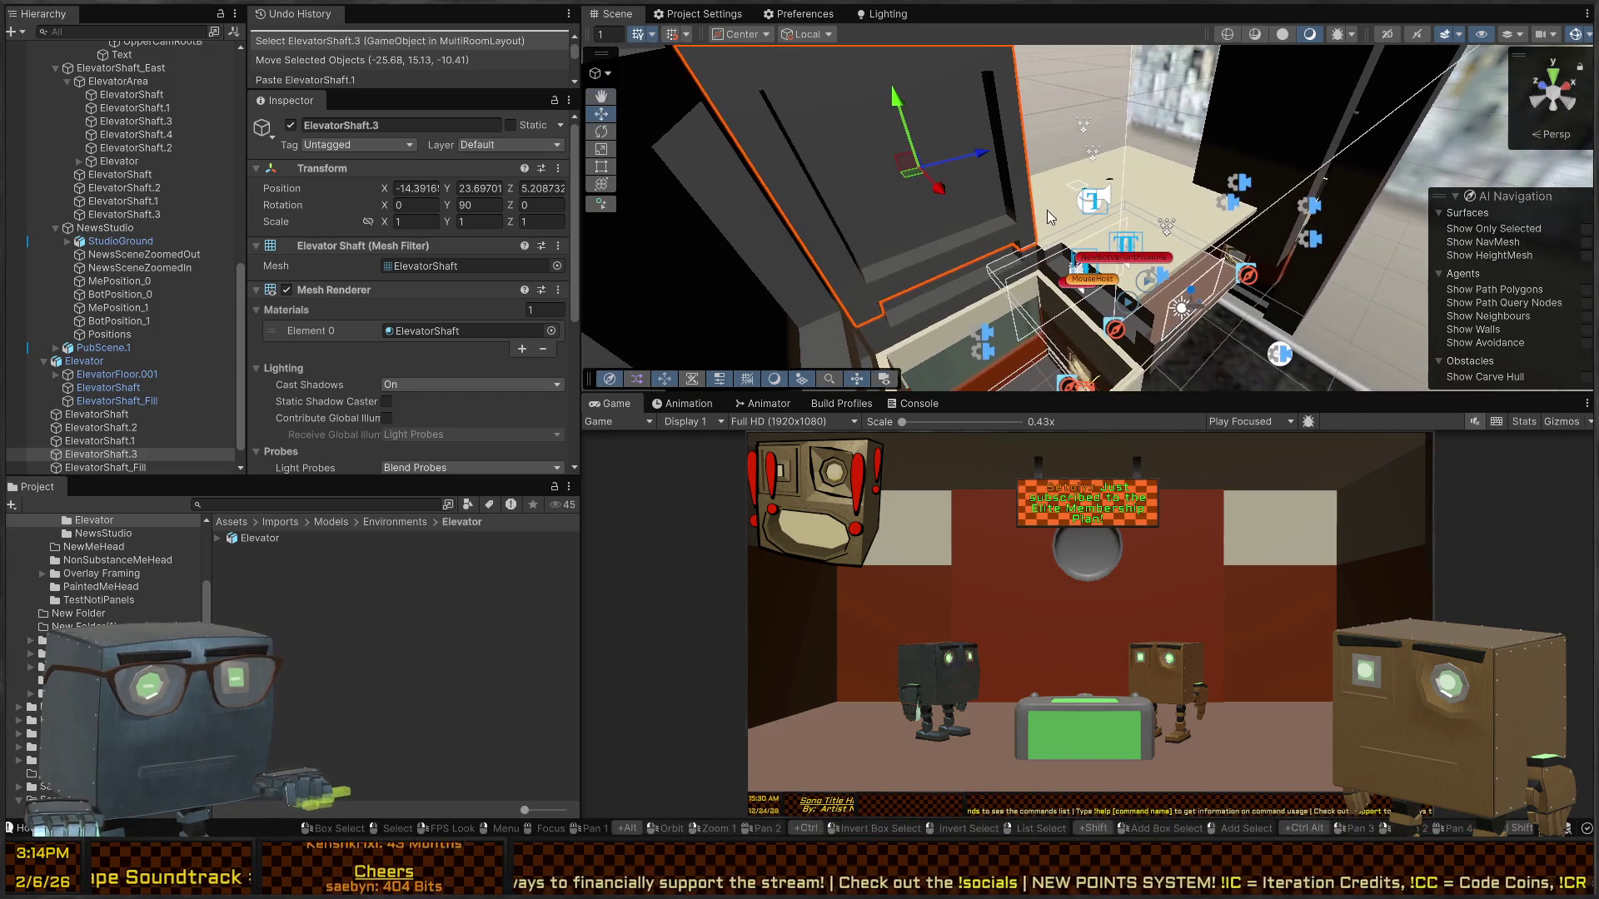
{"action": "key", "text": "ctrl+v"}
{"action": "left_click_drag", "start_coordinate": [860, 330], "coordinate": [1041, 258]}
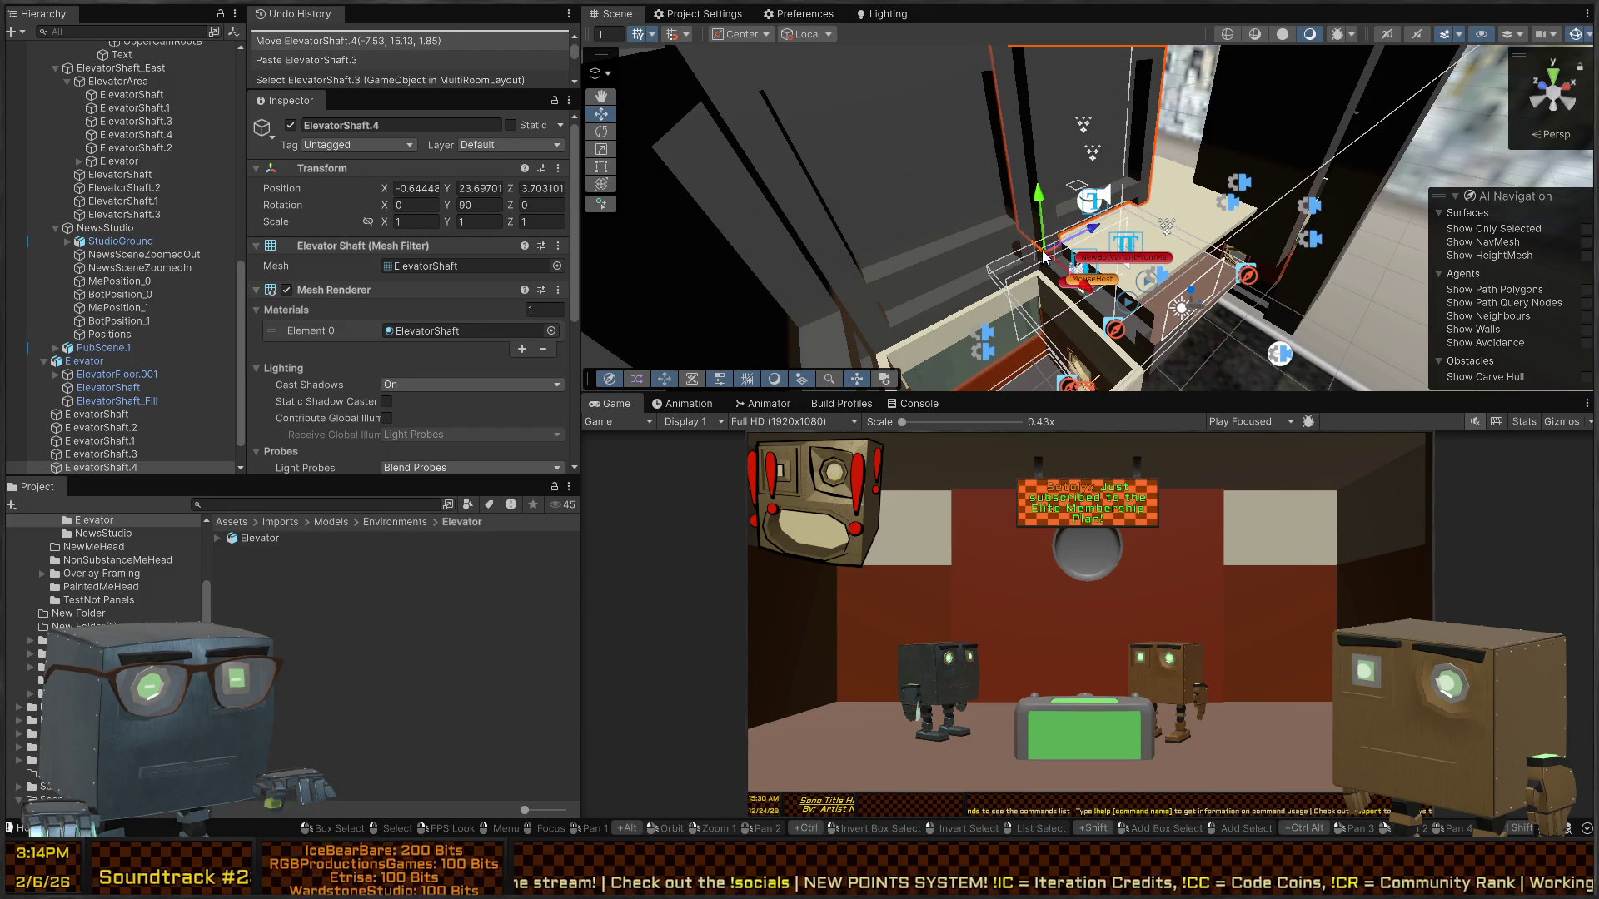
{"action": "key", "text": "e"}
{"action": "mouse_move", "coordinate": [1111, 129]}
{"action": "left_mouse_down"}
{"action": "mouse_move", "coordinate": [996, 156]}
{"action": "mouse_move", "coordinate": [867, 143]}
{"action": "left_mouse_up"}
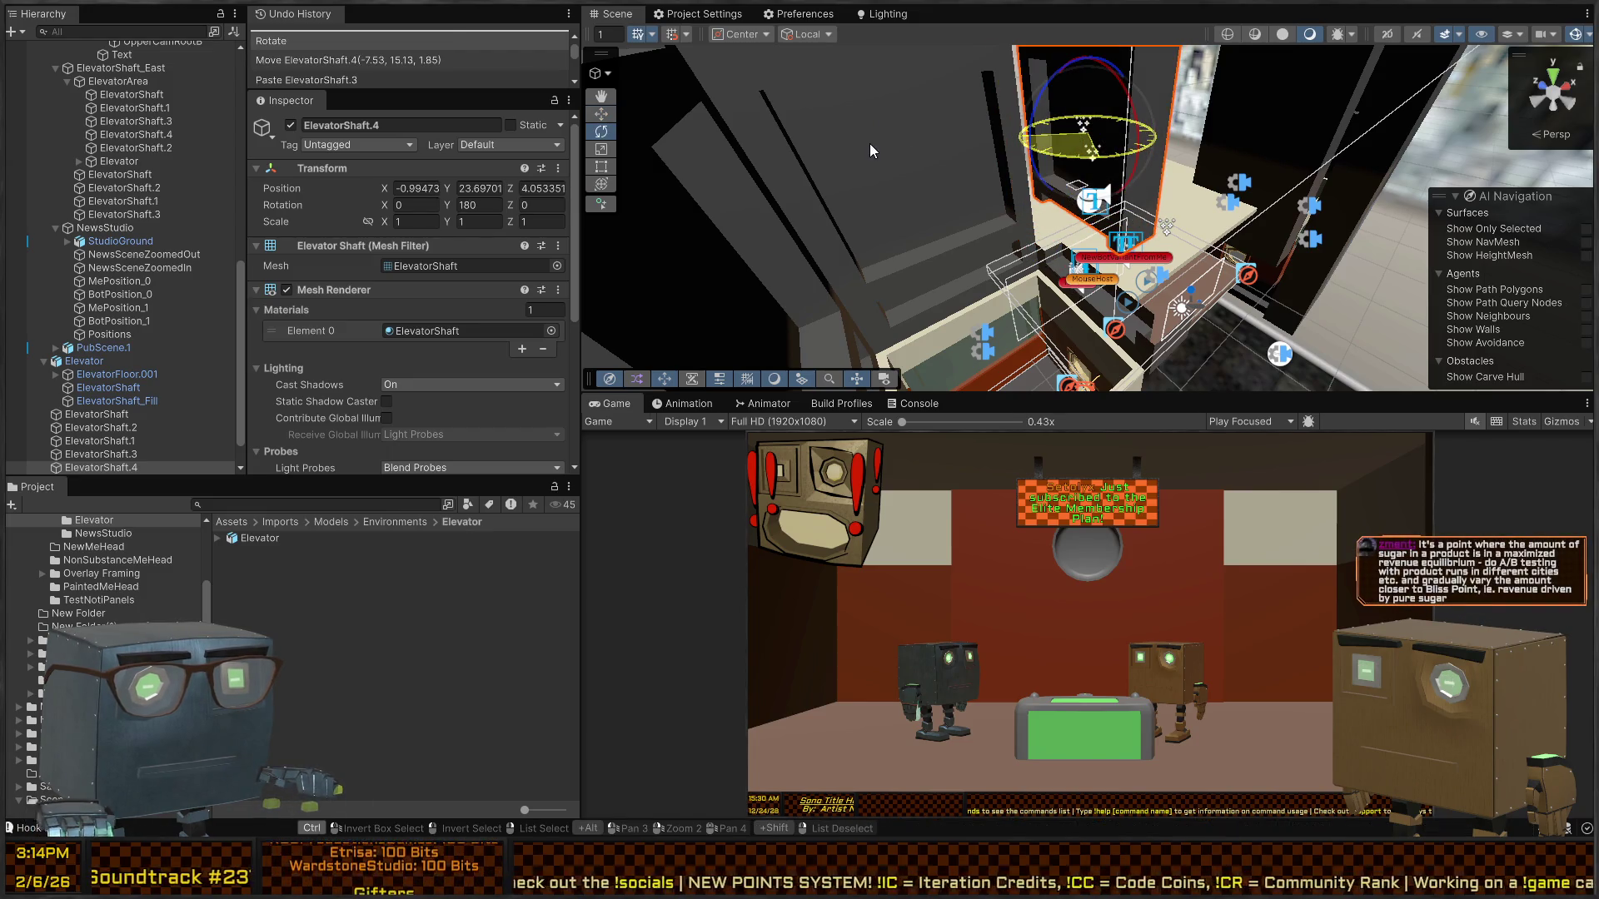
{"action": "key", "text": "w"}
{"action": "left_click_drag", "start_coordinate": [1117, 258], "coordinate": [1154, 349]}
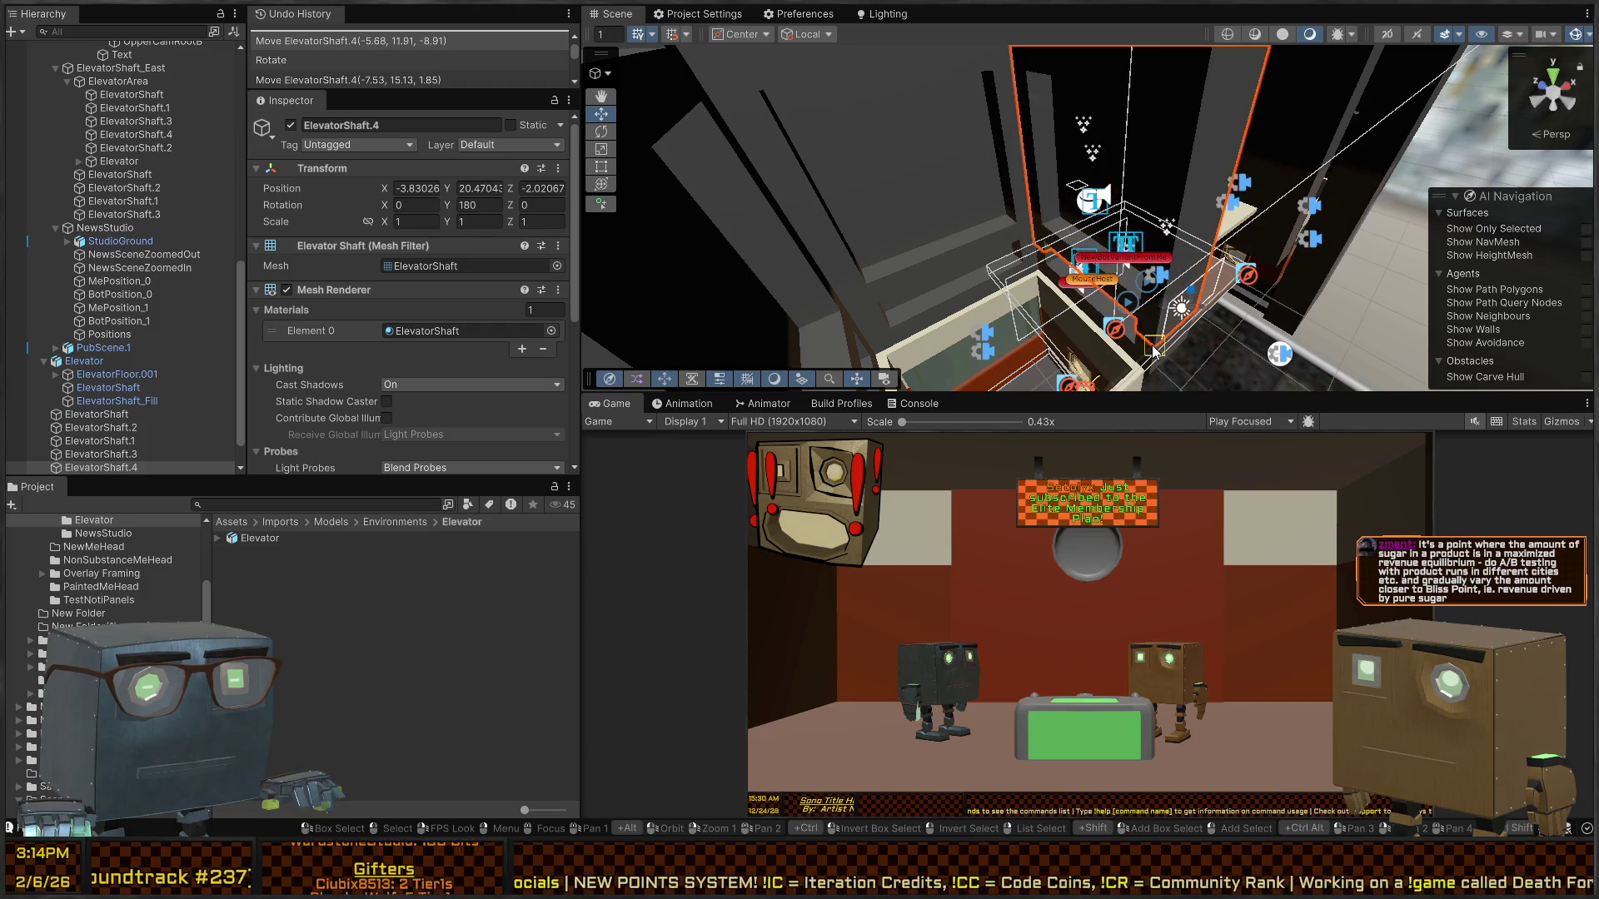
{"action": "mouse_move", "coordinate": [992, 227]}
{"action": "left_mouse_down"}
{"action": "mouse_move", "coordinate": [1278, 296]}
{"action": "mouse_move", "coordinate": [1195, 207]}
{"action": "left_mouse_up"}
{"action": "mouse_move", "coordinate": [1083, 208]}
{"action": "left_mouse_down"}
{"action": "mouse_move", "coordinate": [1041, 250]}
{"action": "mouse_move", "coordinate": [1022, 241]}
{"action": "mouse_move", "coordinate": [1052, 86]}
{"action": "mouse_move", "coordinate": [551, 80]}
{"action": "mouse_move", "coordinate": [701, 43]}
{"action": "mouse_move", "coordinate": [791, 75]}
{"action": "mouse_move", "coordinate": [874, 167]}
{"action": "mouse_move", "coordinate": [1016, 233]}
{"action": "mouse_move", "coordinate": [13, 189]}
{"action": "mouse_move", "coordinate": [583, 200]}
{"action": "mouse_move", "coordinate": [850, 147]}
{"action": "mouse_move", "coordinate": [885, 210]}
{"action": "mouse_move", "coordinate": [881, 390]}
{"action": "mouse_move", "coordinate": [1275, 390]}
{"action": "mouse_move", "coordinate": [742, 405]}
{"action": "mouse_move", "coordinate": [483, 368]}
{"action": "mouse_move", "coordinate": [323, 307]}
{"action": "mouse_move", "coordinate": [228, 297]}
{"action": "mouse_move", "coordinate": [207, 218]}
{"action": "left_mouse_up"}
{"action": "mouse_move", "coordinate": [476, 208]}
{"action": "left_mouse_down"}
{"action": "mouse_move", "coordinate": [90, 216]}
{"action": "mouse_move", "coordinate": [73, 283]}
{"action": "mouse_move", "coordinate": [43, 236]}
{"action": "mouse_move", "coordinate": [93, 362]}
{"action": "mouse_move", "coordinate": [1516, 420]}
{"action": "mouse_move", "coordinate": [1166, 315]}
{"action": "mouse_move", "coordinate": [1125, 241]}
{"action": "mouse_move", "coordinate": [1149, 252]}
{"action": "mouse_move", "coordinate": [1060, 175]}
{"action": "mouse_move", "coordinate": [992, 185]}
{"action": "mouse_move", "coordinate": [1169, 252]}
{"action": "mouse_move", "coordinate": [1134, 228]}
{"action": "left_mouse_up"}
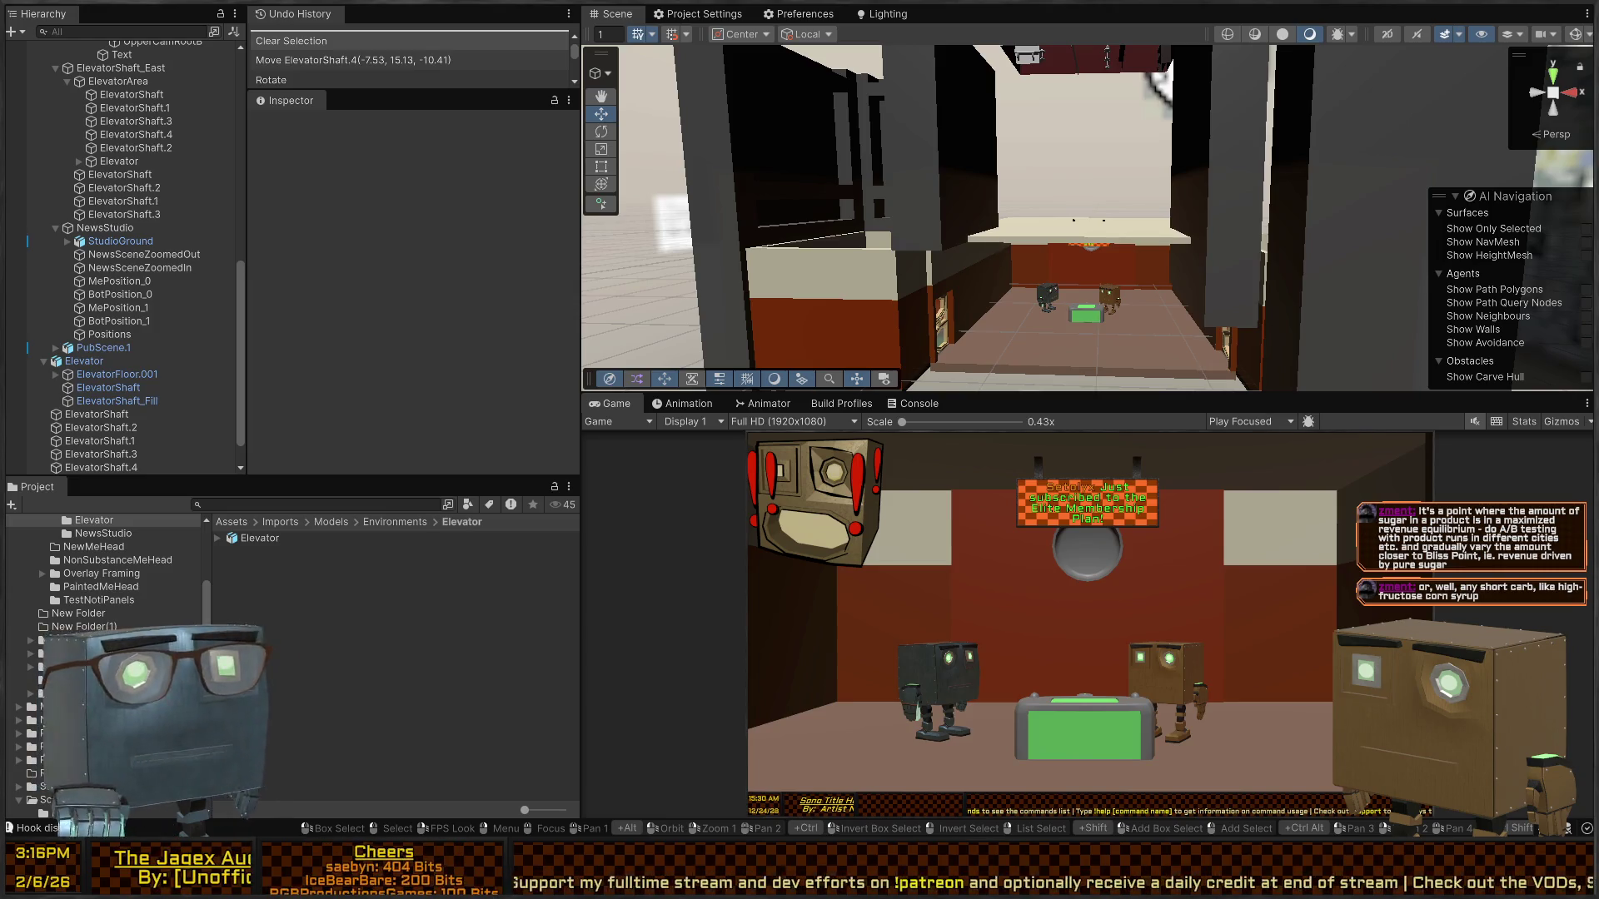
{"action": "mouse_move", "coordinate": [1160, 82]}
{"action": "left_mouse_down"}
{"action": "mouse_move", "coordinate": [978, 258]}
{"action": "mouse_move", "coordinate": [1033, 221]}
{"action": "mouse_move", "coordinate": [1010, 221]}
{"action": "mouse_move", "coordinate": [1035, 287]}
{"action": "mouse_move", "coordinate": [1039, 271]}
{"action": "mouse_move", "coordinate": [1017, 279]}
{"action": "mouse_move", "coordinate": [1322, 322]}
{"action": "mouse_move", "coordinate": [1207, 287]}
{"action": "mouse_move", "coordinate": [1127, 210]}
{"action": "mouse_move", "coordinate": [1199, 187]}
{"action": "mouse_move", "coordinate": [907, 160]}
{"action": "mouse_move", "coordinate": [933, 43]}
{"action": "mouse_move", "coordinate": [920, 213]}
{"action": "mouse_move", "coordinate": [1010, 198]}
{"action": "left_mouse_up"}
{"action": "key", "text": "w"}
{"action": "left_click", "coordinate": [977, 207]}
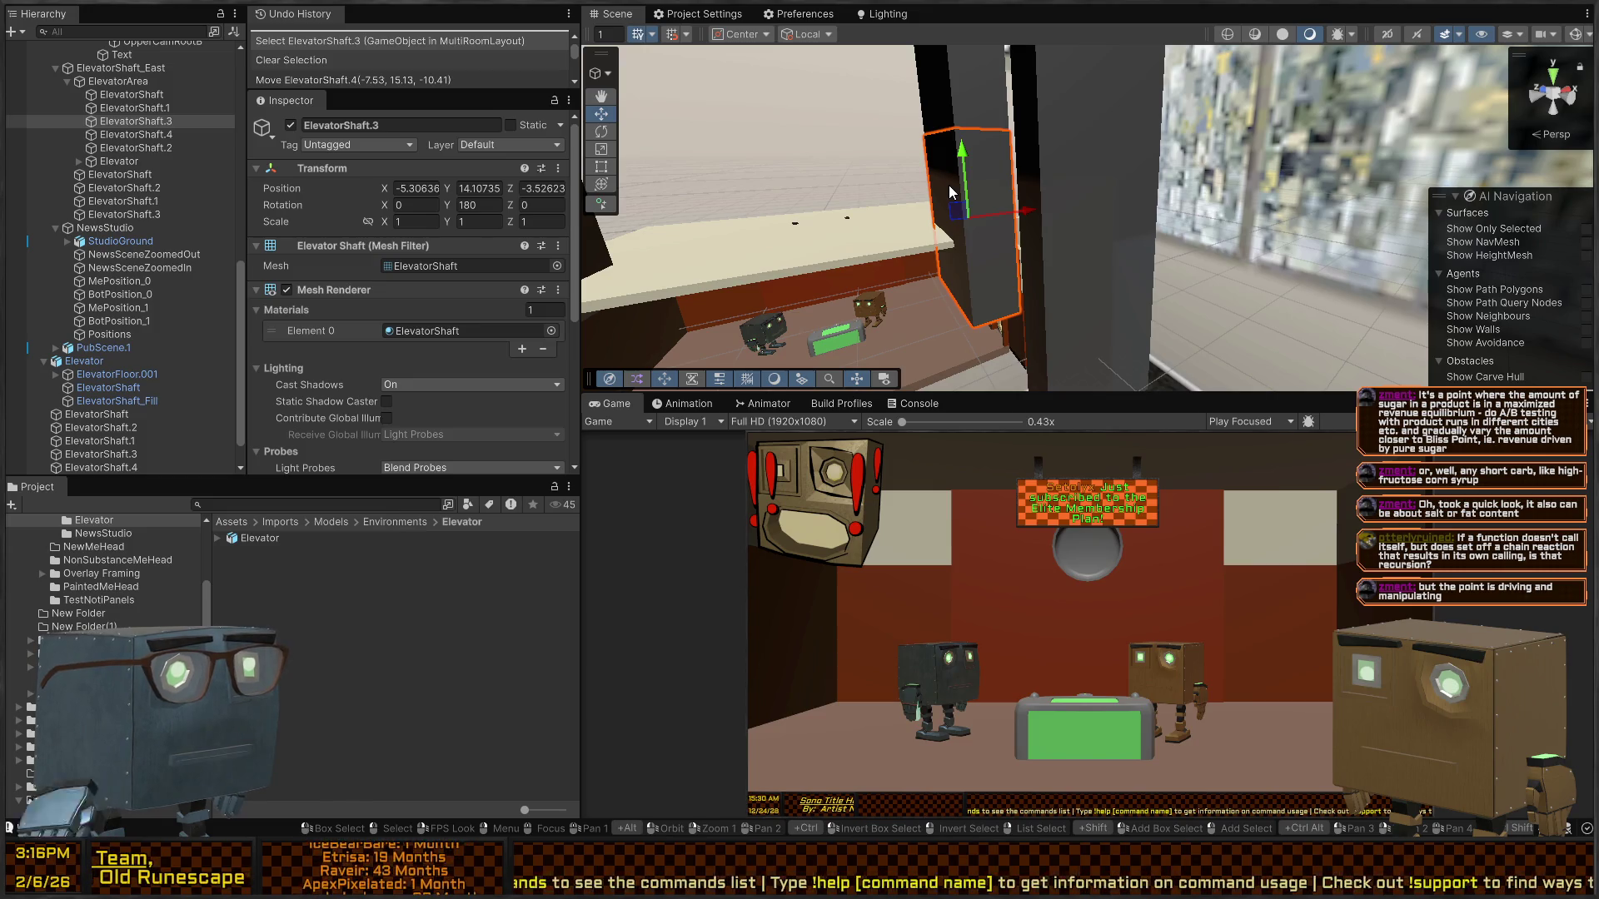
- Delete surplus shaft sections ElevatorShaft.3, ElevatorShaft.1 and another copy
{"action": "key", "text": "Delete"}
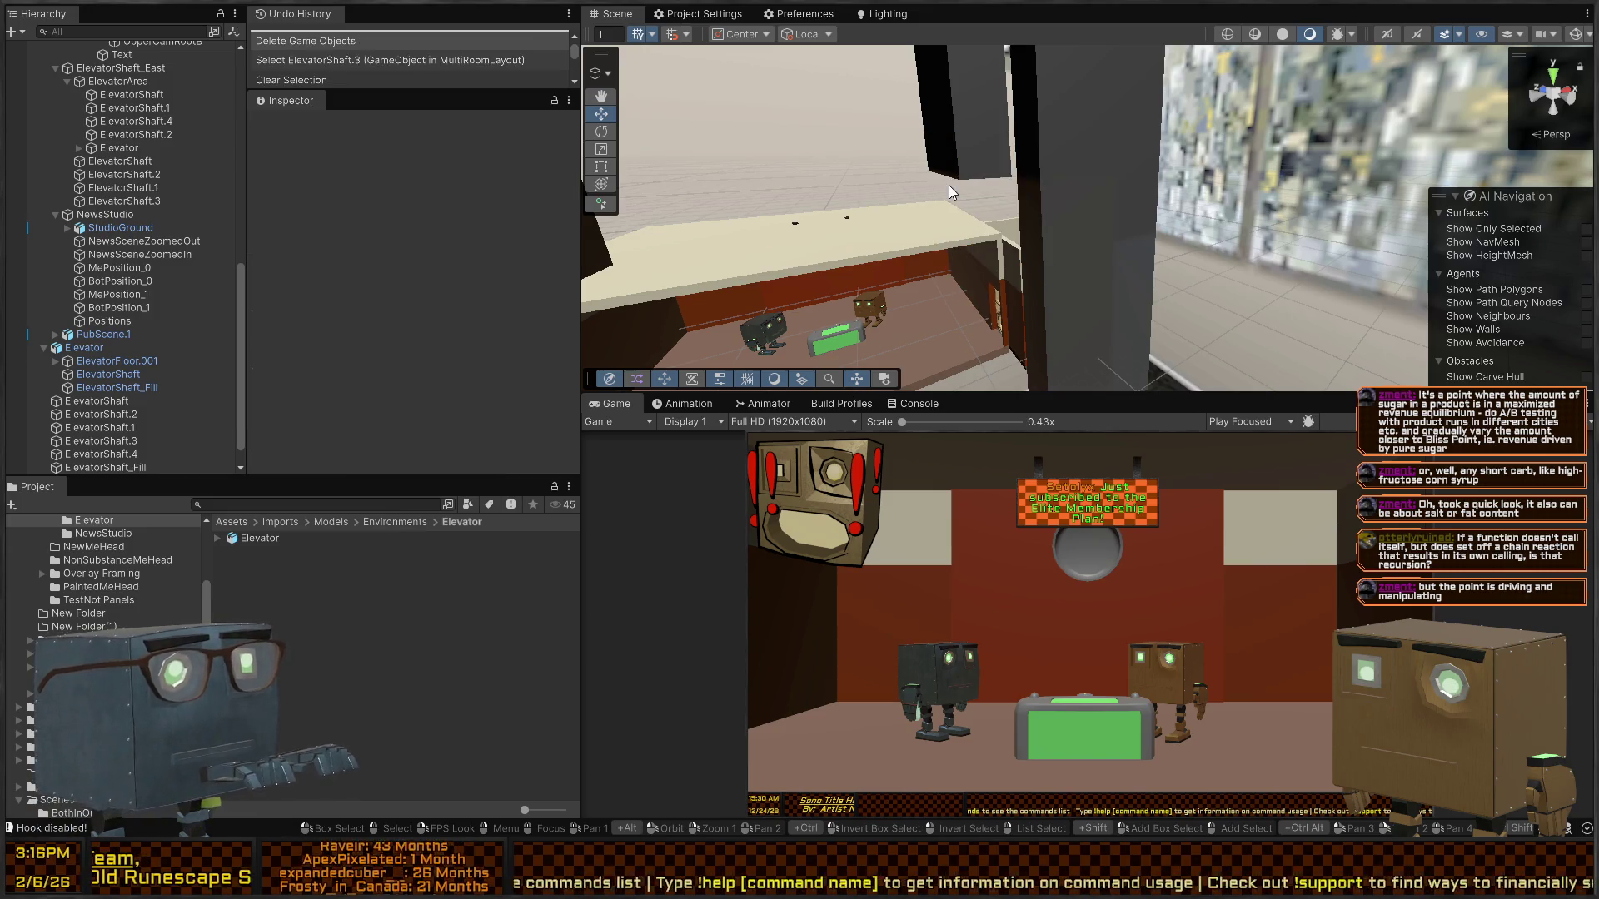
{"action": "left_click", "coordinate": [936, 147]}
{"action": "mouse_move", "coordinate": [936, 147]}
{"action": "left_mouse_down"}
{"action": "mouse_move", "coordinate": [1081, 260]}
{"action": "mouse_move", "coordinate": [1051, 297]}
{"action": "mouse_move", "coordinate": [1016, 305]}
{"action": "left_mouse_up"}
{"action": "left_click", "coordinate": [1051, 297]}
{"action": "key", "text": "Delete"}
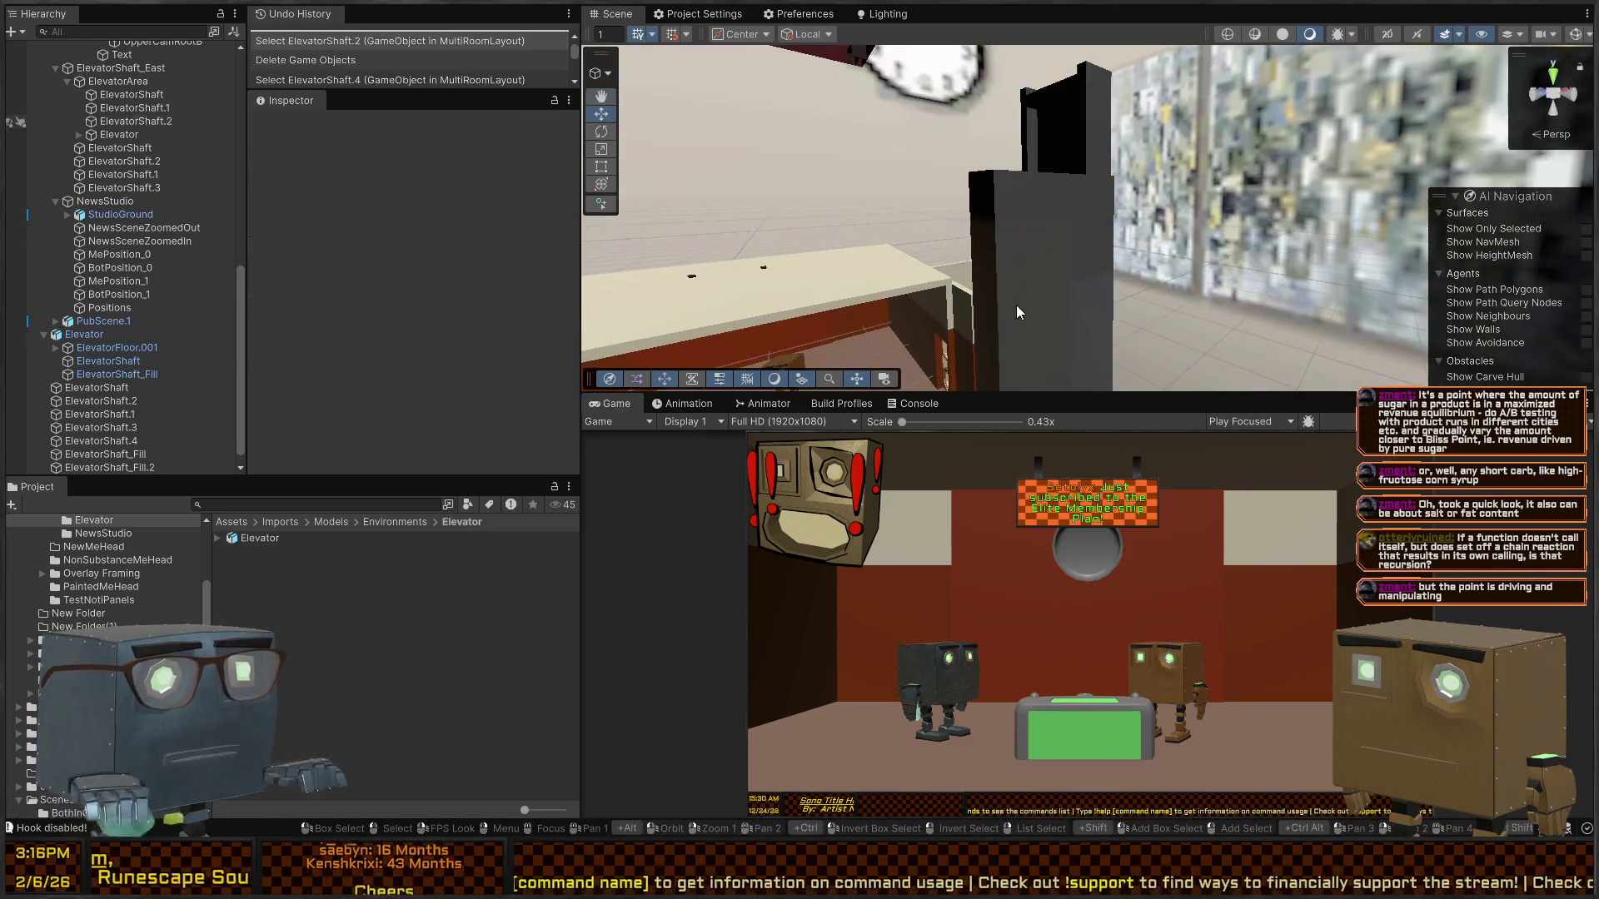
{"action": "left_click", "coordinate": [1073, 203]}
{"action": "key", "text": "Delete"}
{"action": "left_click", "coordinate": [1074, 210]}
{"action": "key", "text": "Delete"}
- Delete the last leftover shaft sections and the leftover elevator box
{"action": "left_click", "coordinate": [1082, 266]}
{"action": "key", "text": "Delete"}
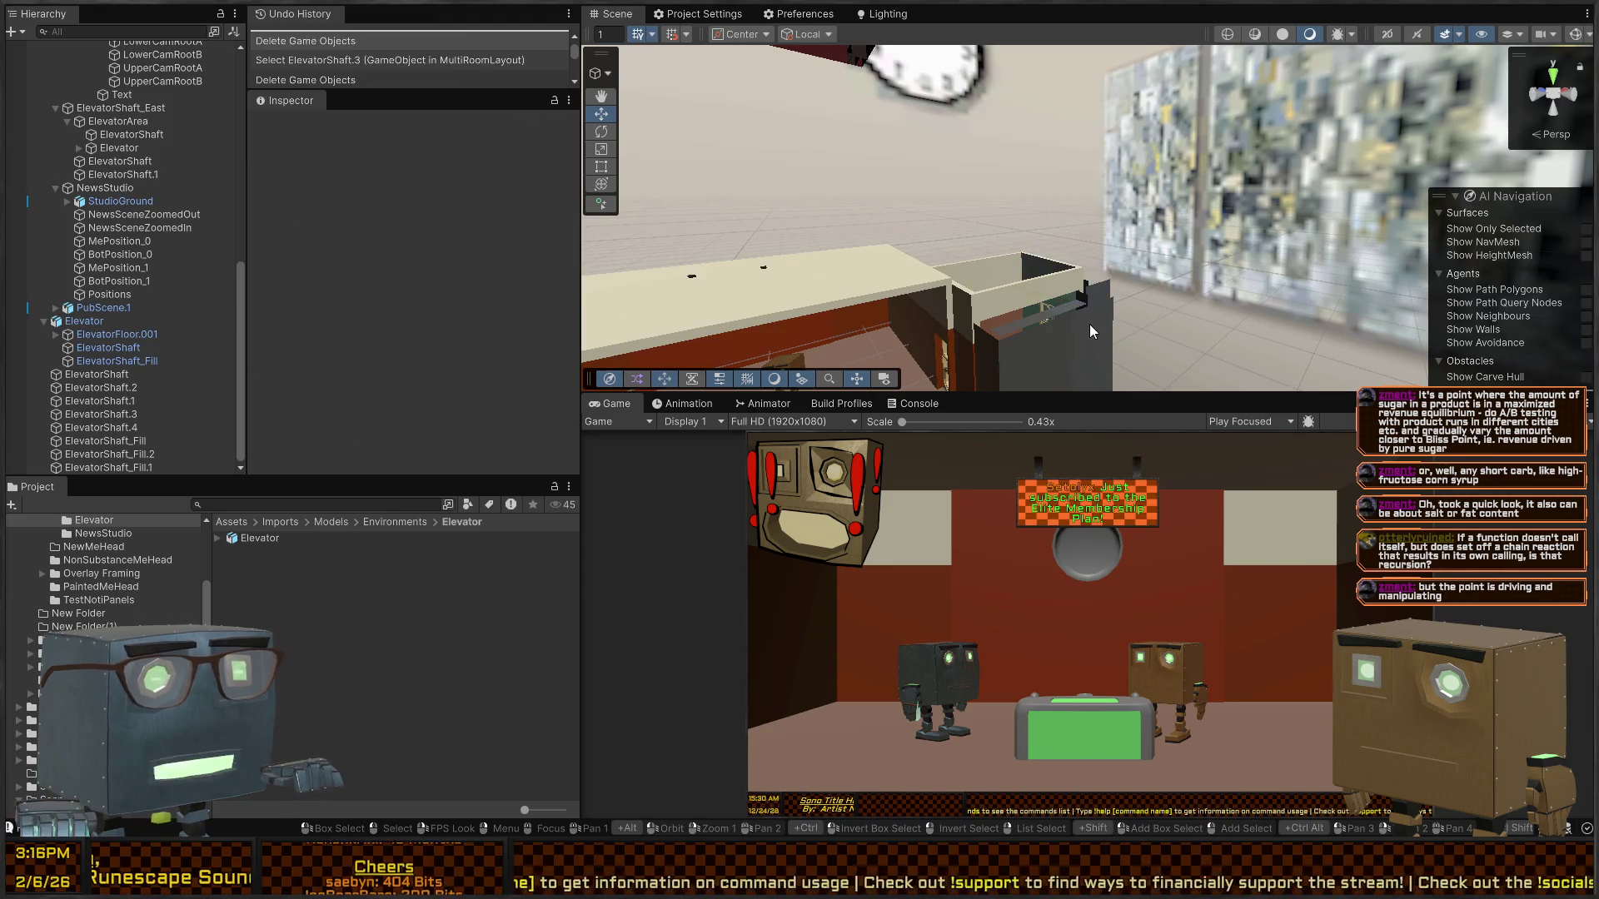
{"action": "left_click", "coordinate": [1090, 323]}
{"action": "key", "text": "Delete"}
{"action": "left_click_drag", "start_coordinate": [1092, 313], "coordinate": [1081, 313]}
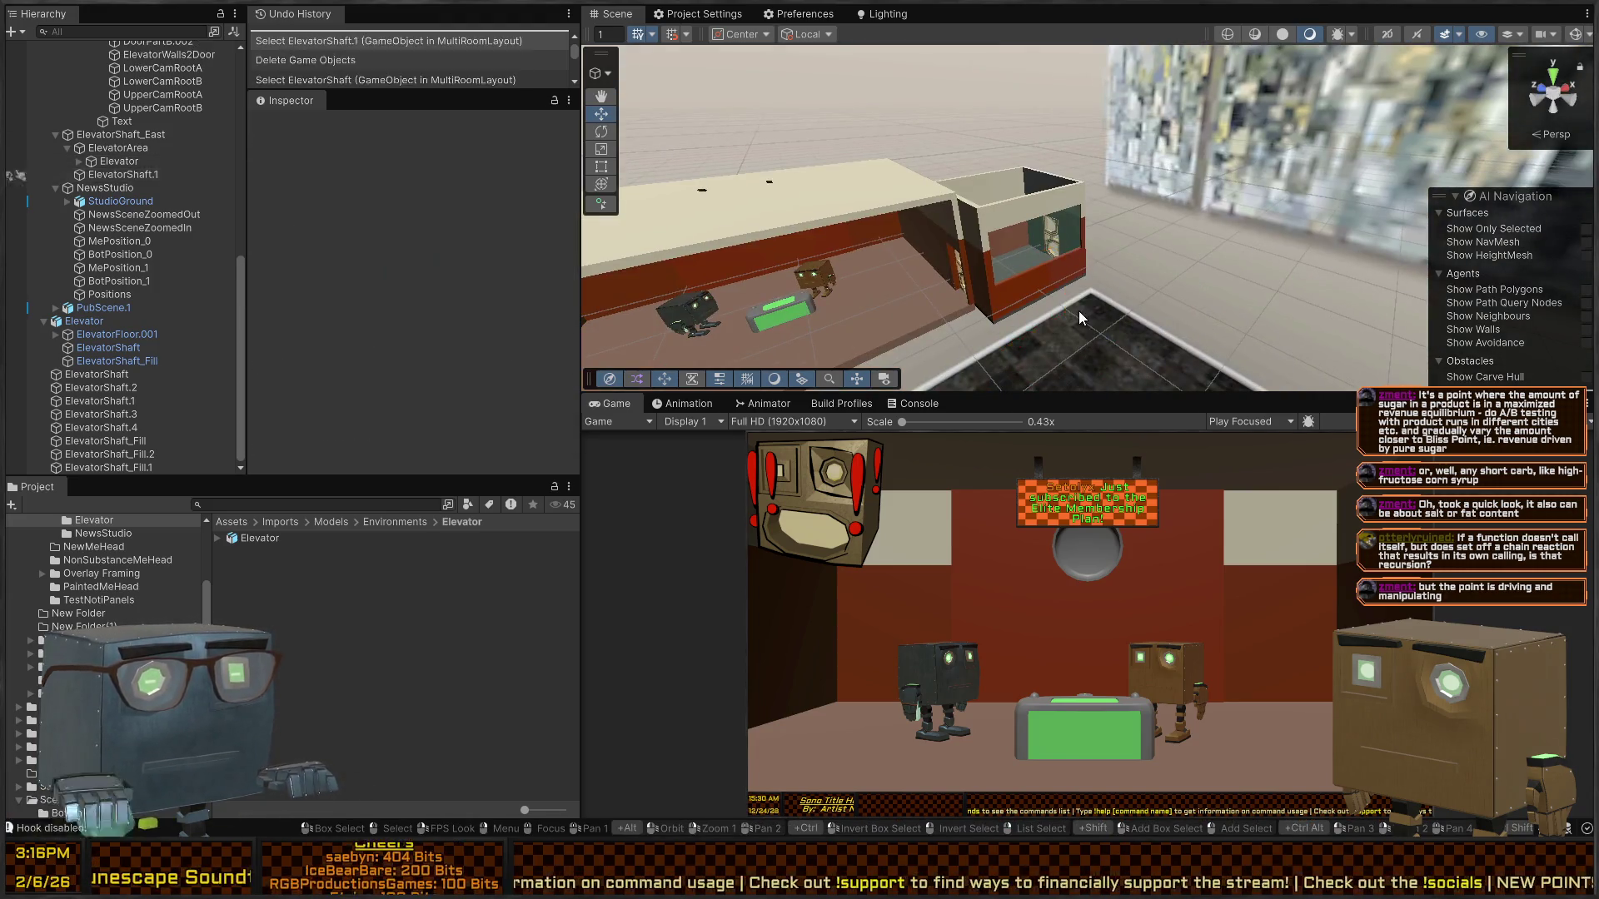
{"action": "left_click", "coordinate": [1061, 286]}
{"action": "key", "text": "Delete"}
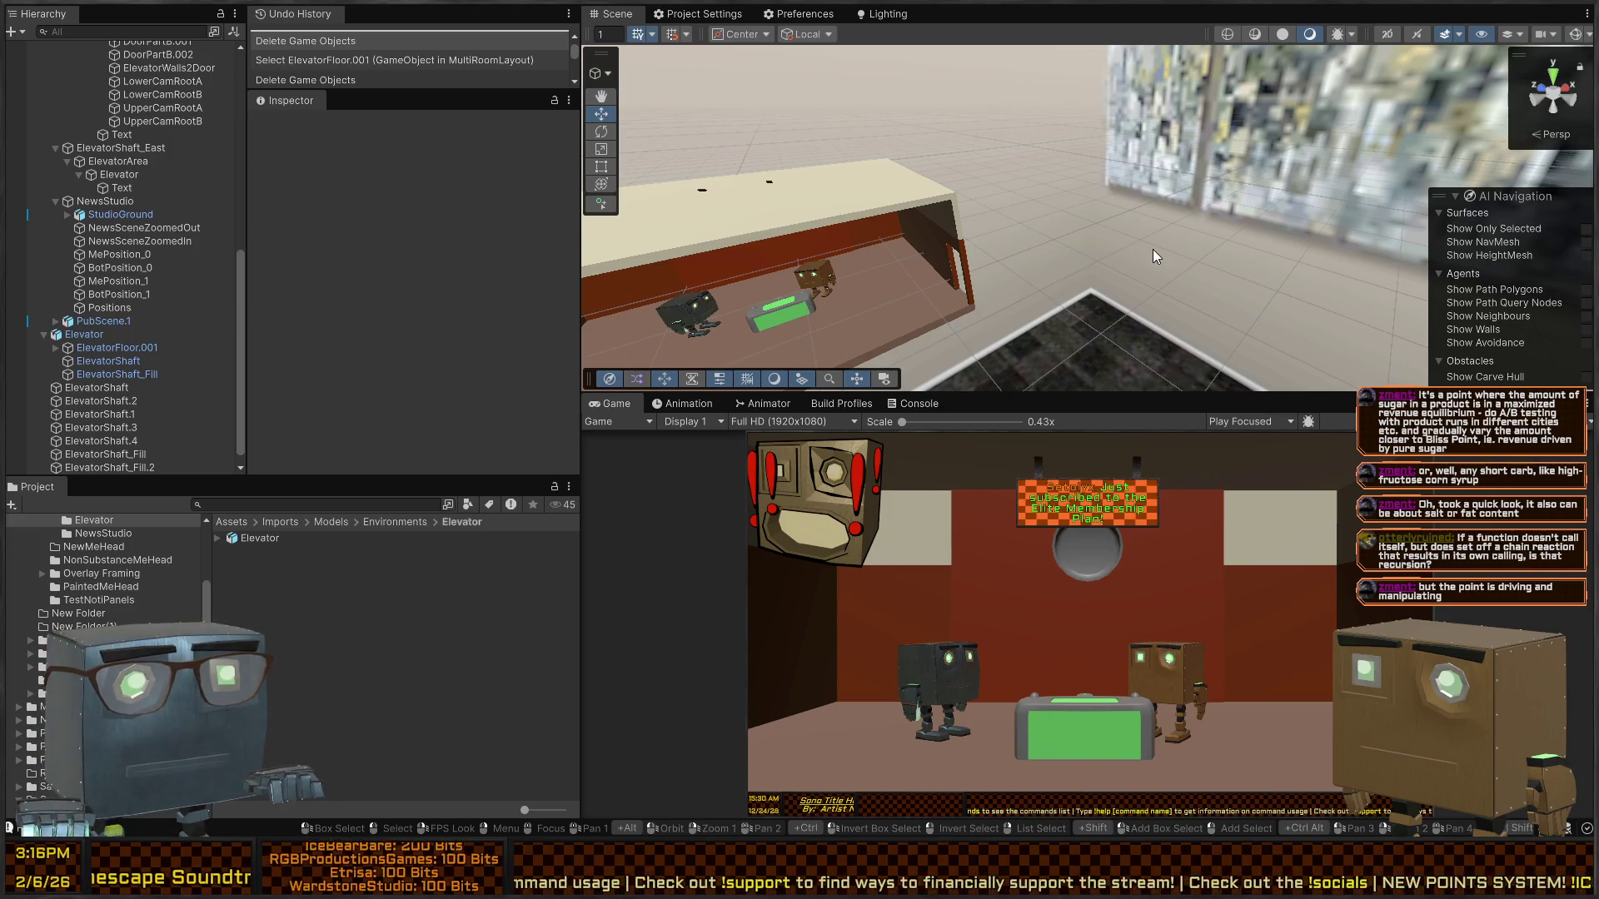
{"action": "mouse_move", "coordinate": [1202, 248]}
{"action": "left_mouse_down"}
{"action": "mouse_move", "coordinate": [782, 261]}
{"action": "mouse_move", "coordinate": [976, 263]}
{"action": "left_mouse_up"}
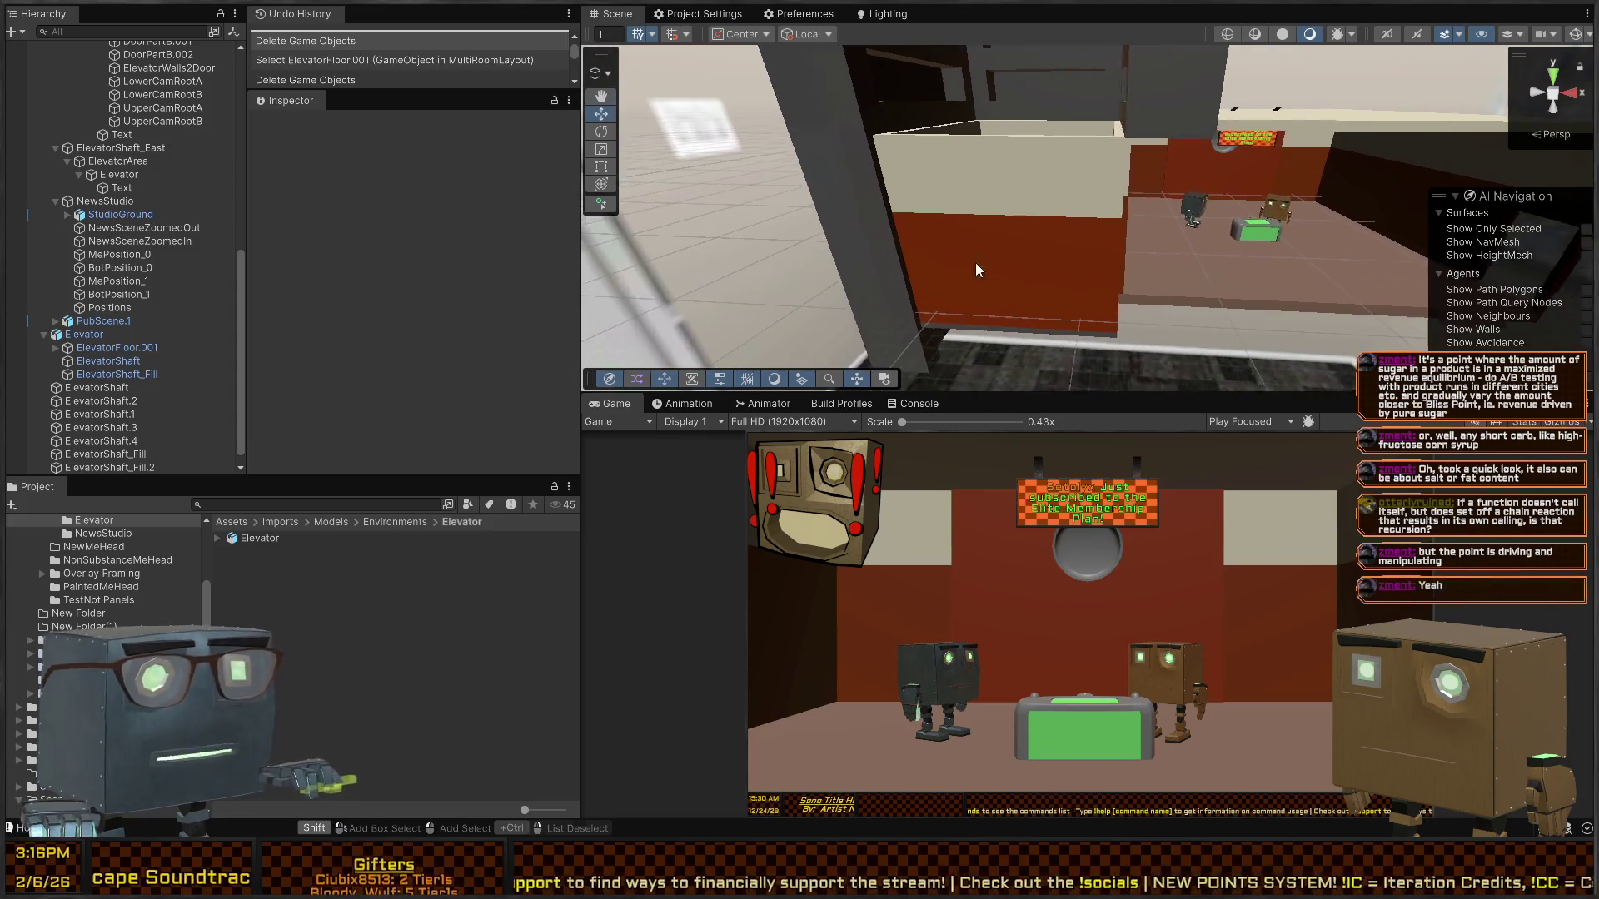
- Select ElevatorFloor.001 plus the wall block, shaft and other elevator pieces, nine in total
{"action": "left_click", "coordinate": [1038, 328]}
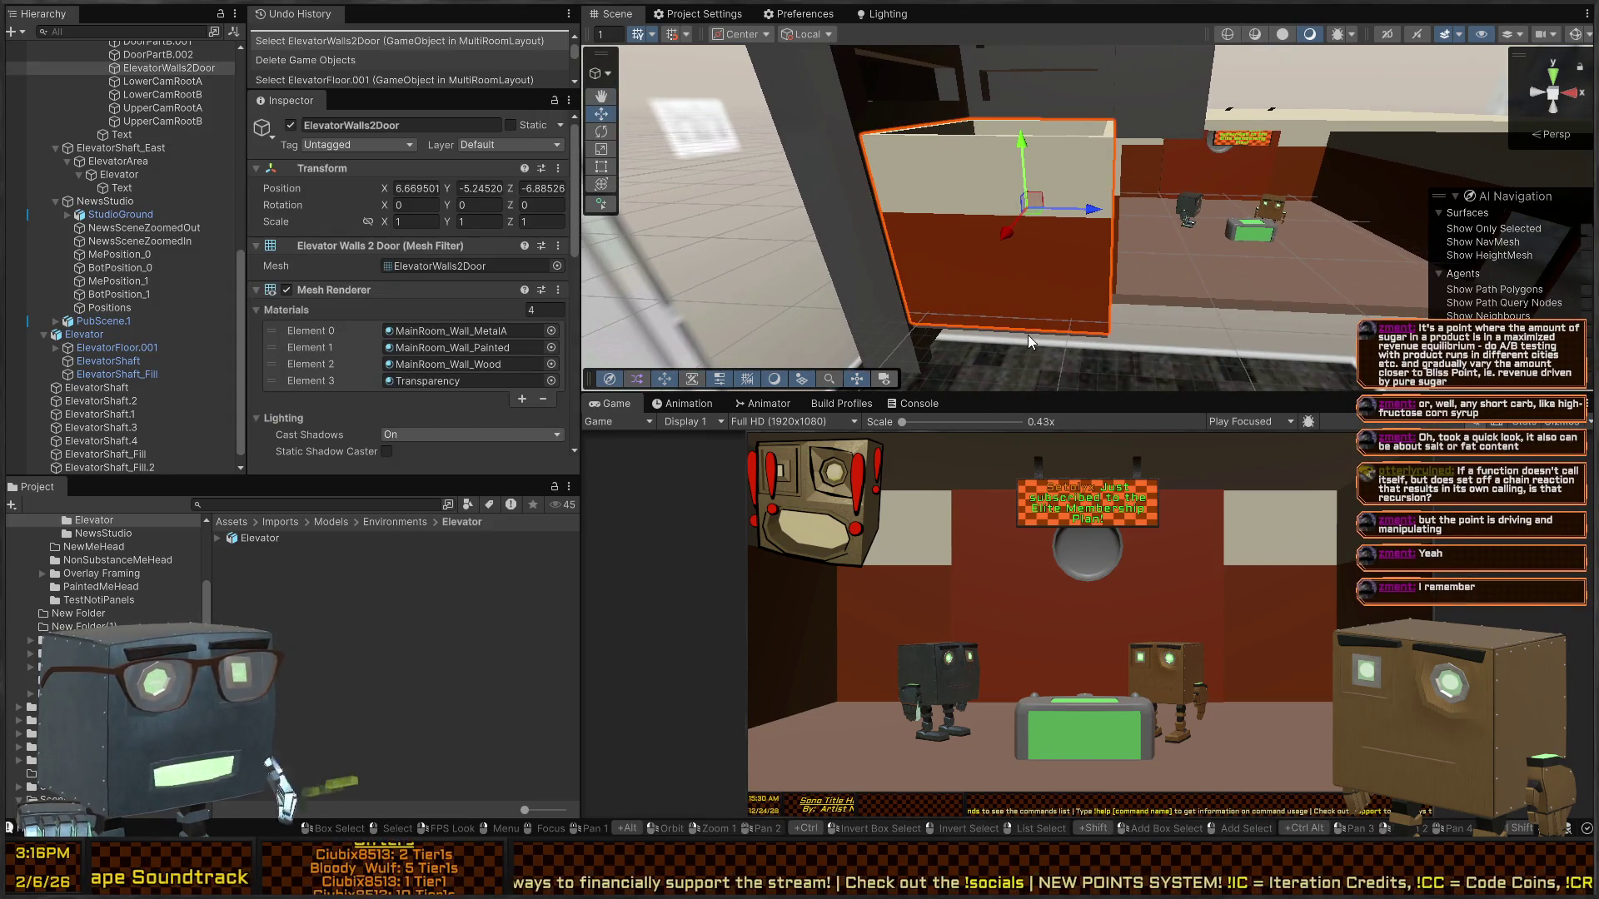
{"action": "left_click", "coordinate": [1028, 335]}
{"action": "mouse_move", "coordinate": [1027, 334]}
{"action": "left_mouse_down"}
{"action": "mouse_move", "coordinate": [1135, 212]}
{"action": "mouse_move", "coordinate": [1193, 248]}
{"action": "left_mouse_up"}
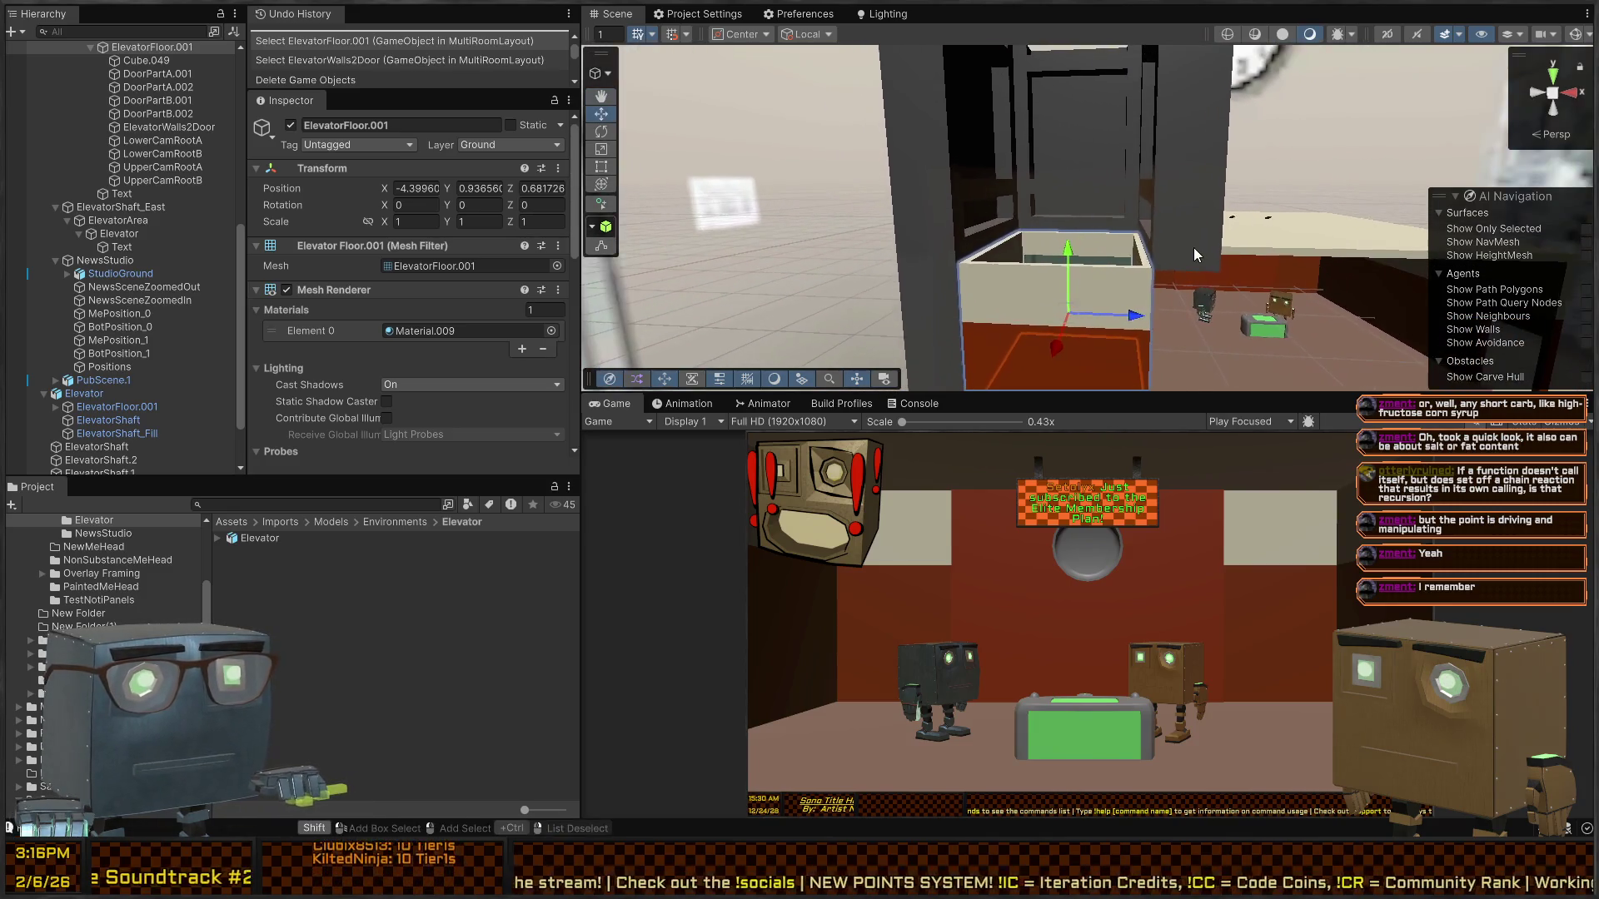
{"action": "left_click", "coordinate": [1192, 248], "text": "shift"}
{"action": "left_click", "coordinate": [973, 229], "text": "shift"}
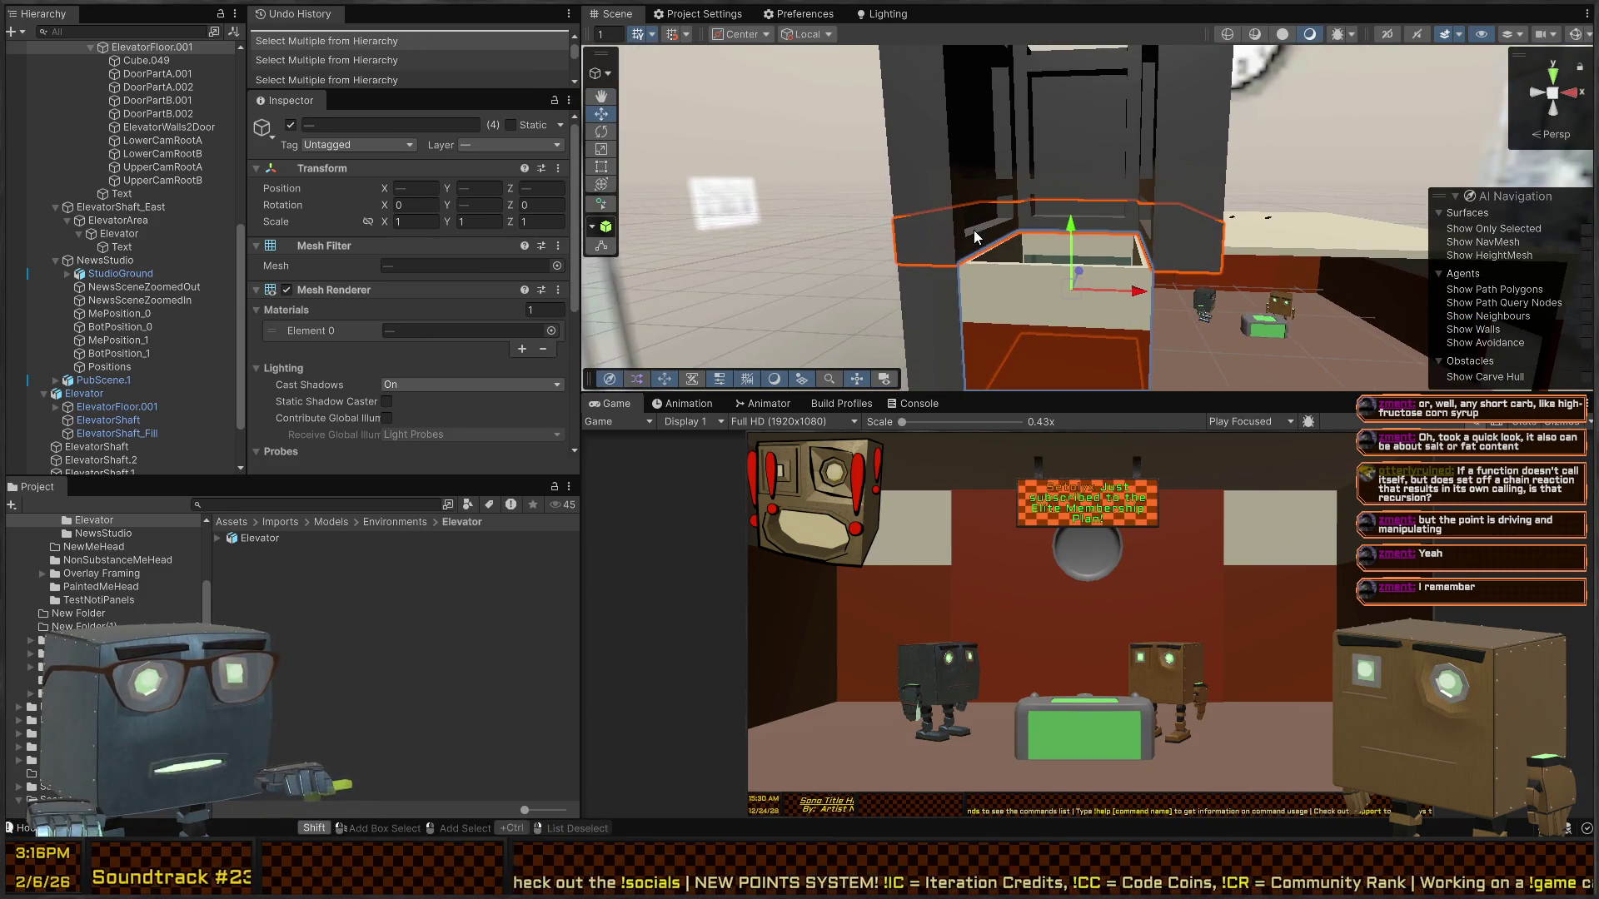
{"action": "left_click", "coordinate": [963, 332], "text": "shift"}
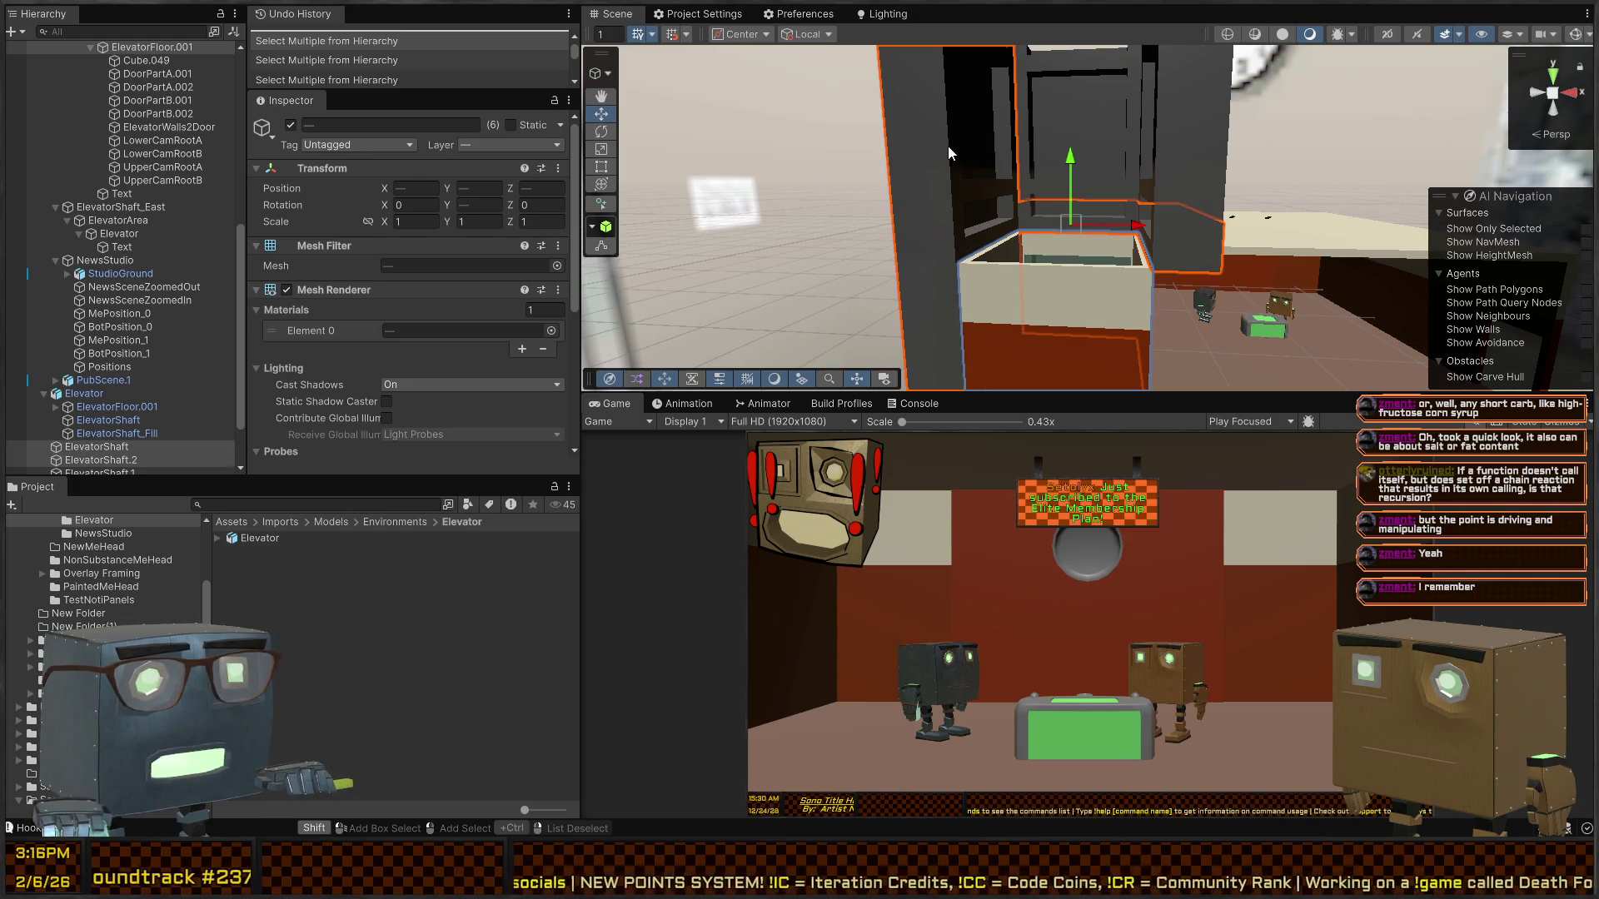
{"action": "left_click", "coordinate": [1193, 118], "text": "shift"}
{"action": "left_click_drag", "start_coordinate": [1193, 118], "coordinate": [1122, 287]}
{"action": "key", "text": "f"}
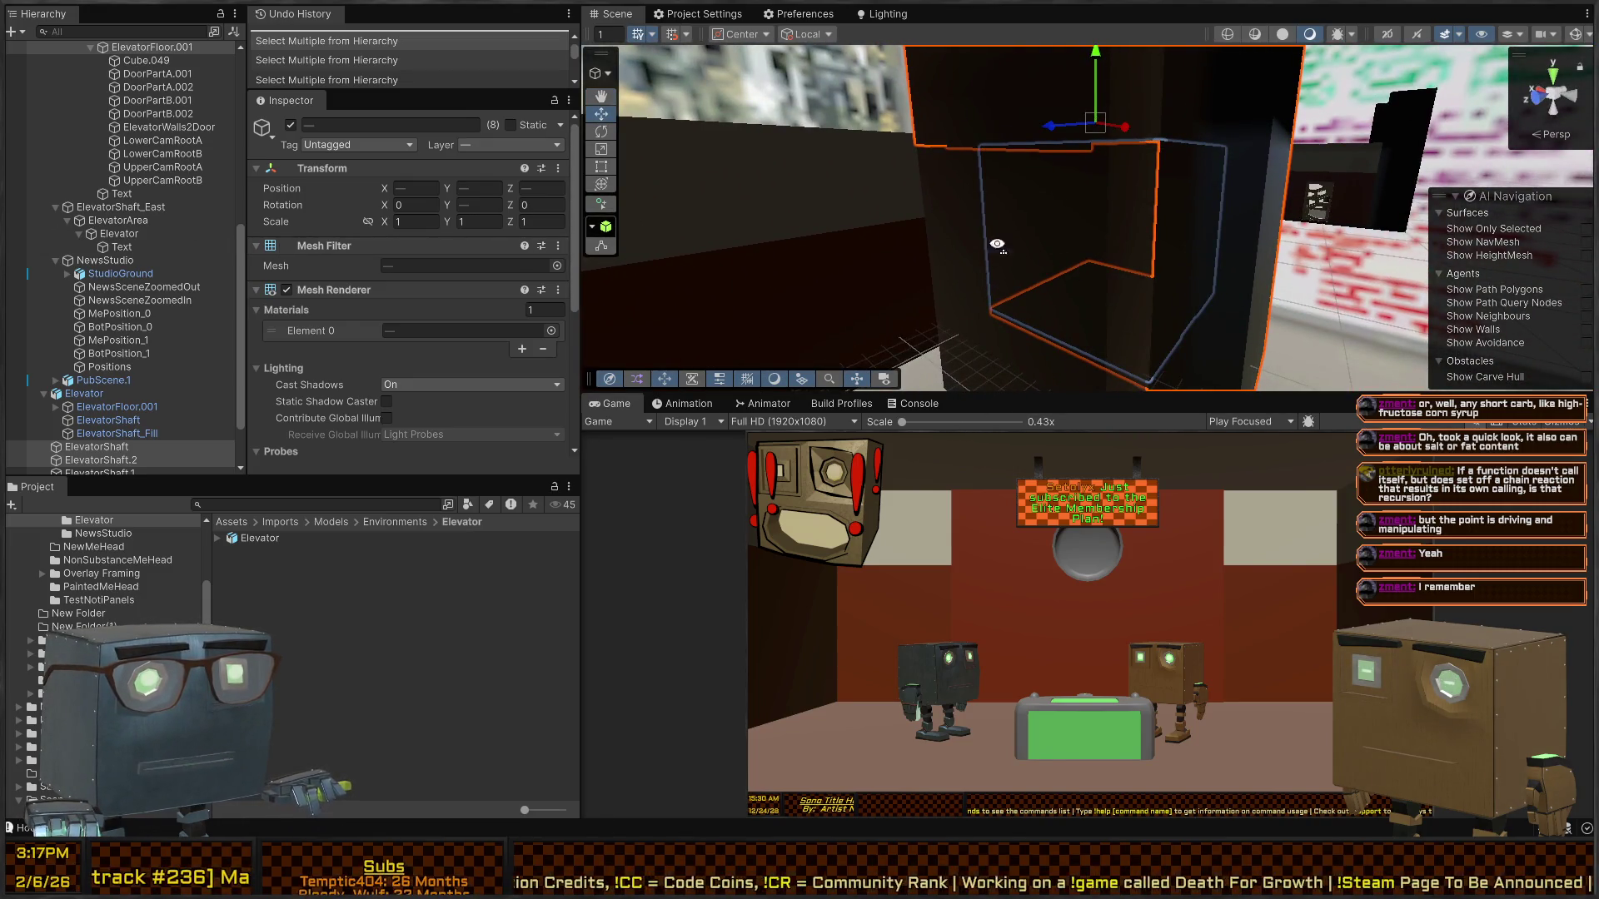
{"action": "left_click_drag", "start_coordinate": [997, 245], "coordinate": [1048, 303]}
{"action": "left_click", "coordinate": [1047, 302], "text": "shift"}
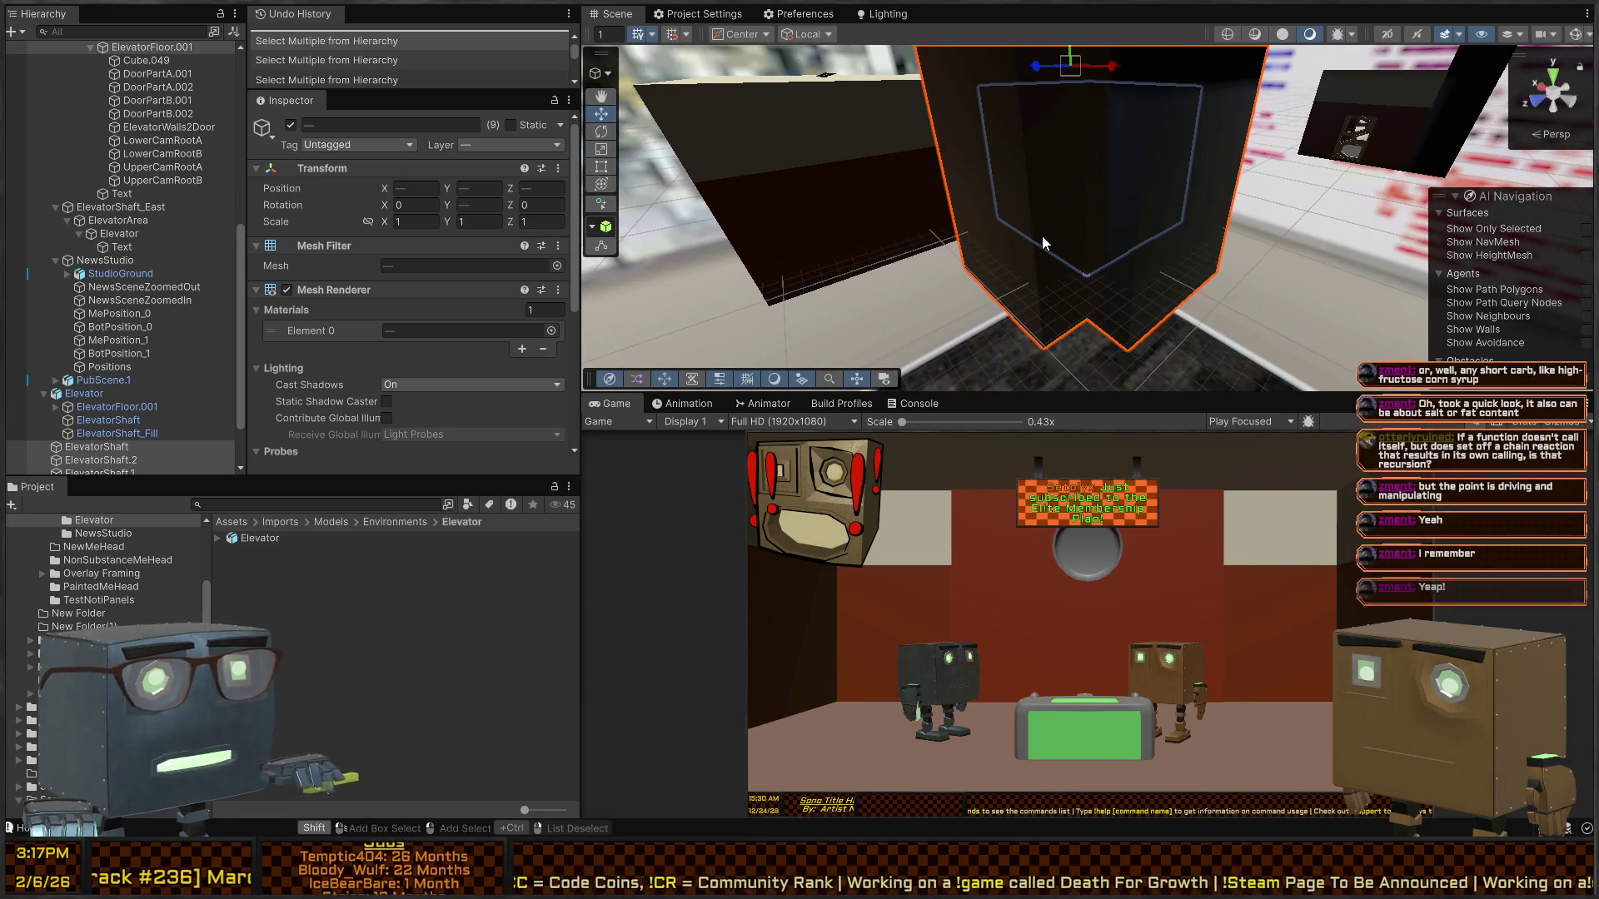
{"action": "mouse_move", "coordinate": [978, 228]}
{"action": "left_mouse_down"}
{"action": "mouse_move", "coordinate": [974, 193]}
{"action": "mouse_move", "coordinate": [1146, 262]}
{"action": "mouse_move", "coordinate": [1249, 275]}
{"action": "mouse_move", "coordinate": [1499, 250]}
{"action": "mouse_move", "coordinate": [260, 211]}
{"action": "left_mouse_up"}
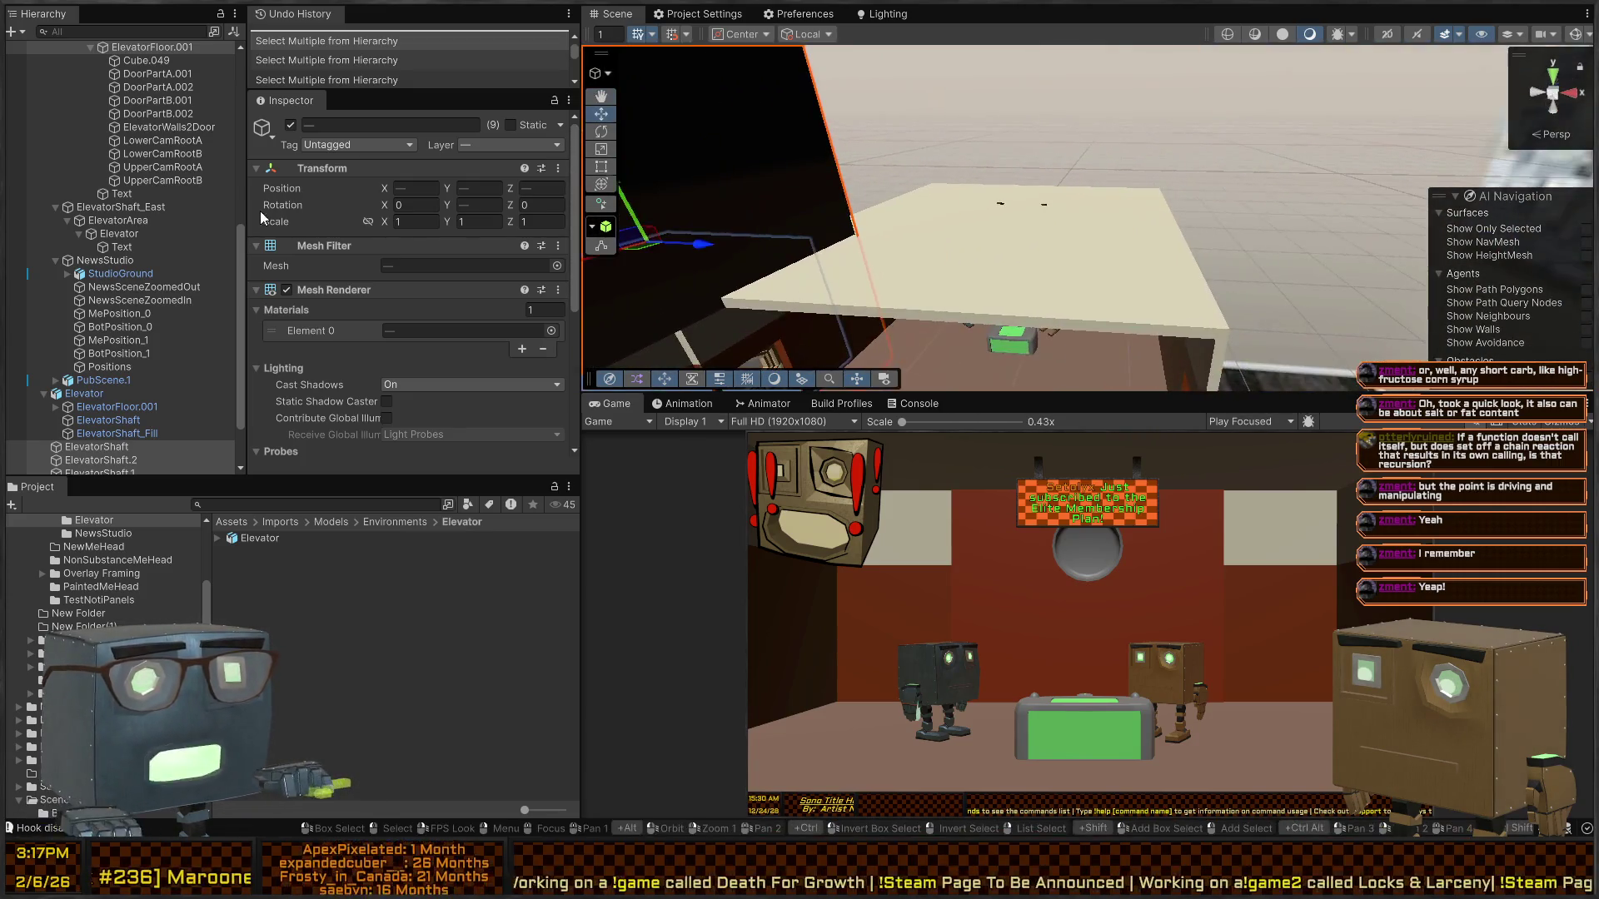
{"action": "mouse_move", "coordinate": [1091, 265]}
{"action": "left_mouse_down"}
{"action": "mouse_move", "coordinate": [1020, 243]}
{"action": "mouse_move", "coordinate": [1072, 236]}
{"action": "mouse_move", "coordinate": [794, 251]}
{"action": "mouse_move", "coordinate": [678, 238]}
{"action": "left_mouse_up"}
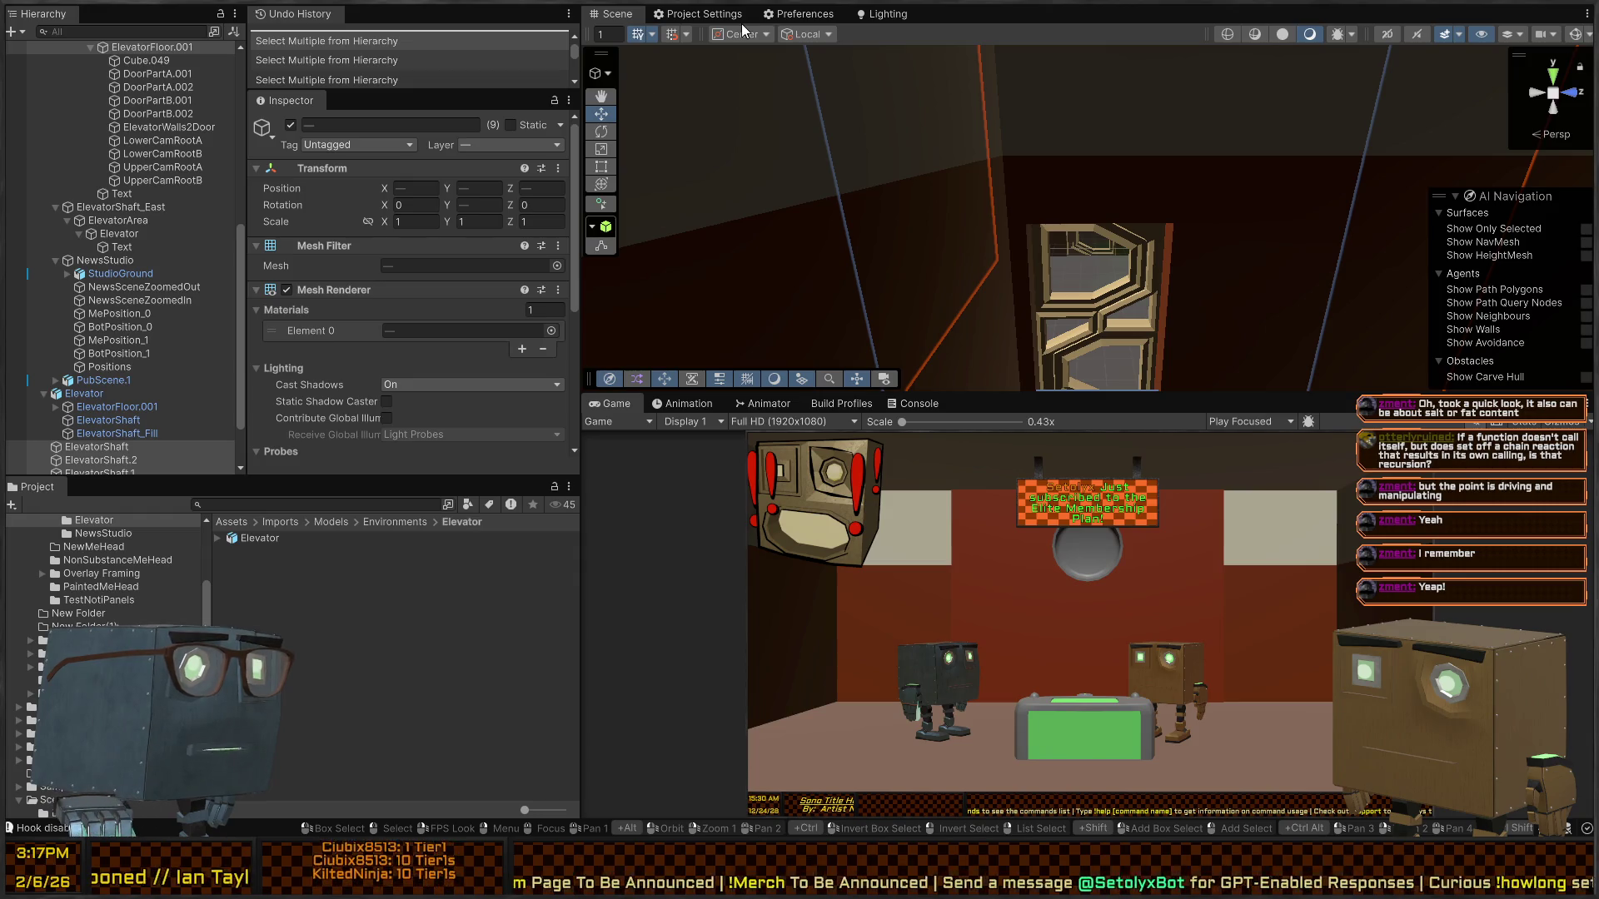
{"action": "mouse_move", "coordinate": [902, 147]}
{"action": "left_mouse_down"}
{"action": "mouse_move", "coordinate": [1252, 175]}
{"action": "mouse_move", "coordinate": [1150, 254]}
{"action": "mouse_move", "coordinate": [785, 155]}
{"action": "left_mouse_up"}
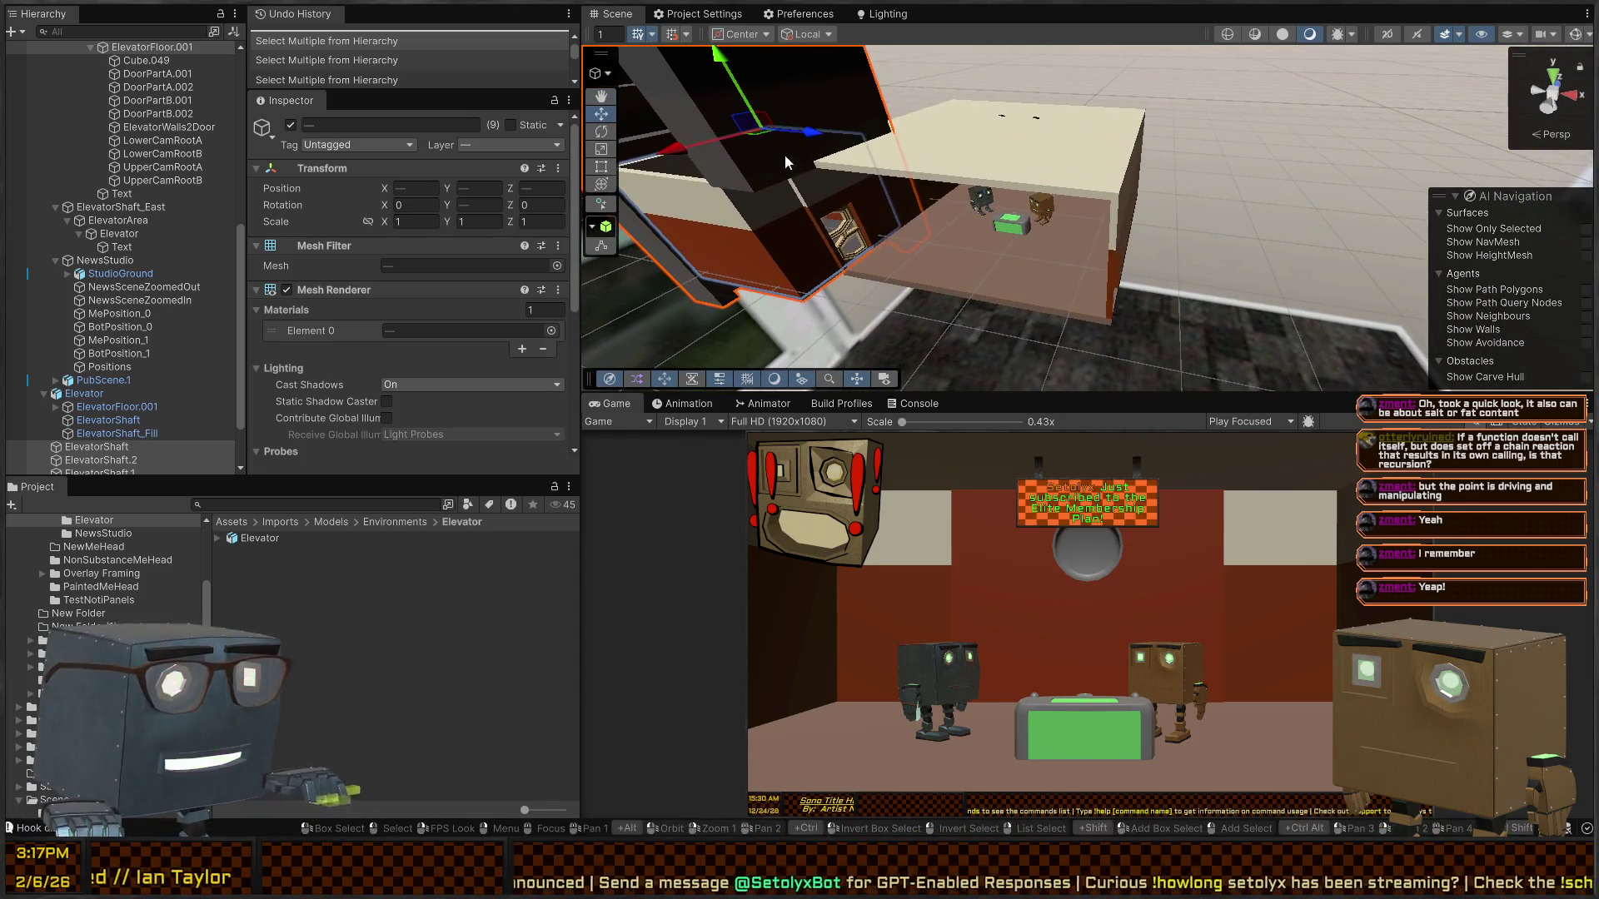
{"action": "key", "text": "ctrl+v"}
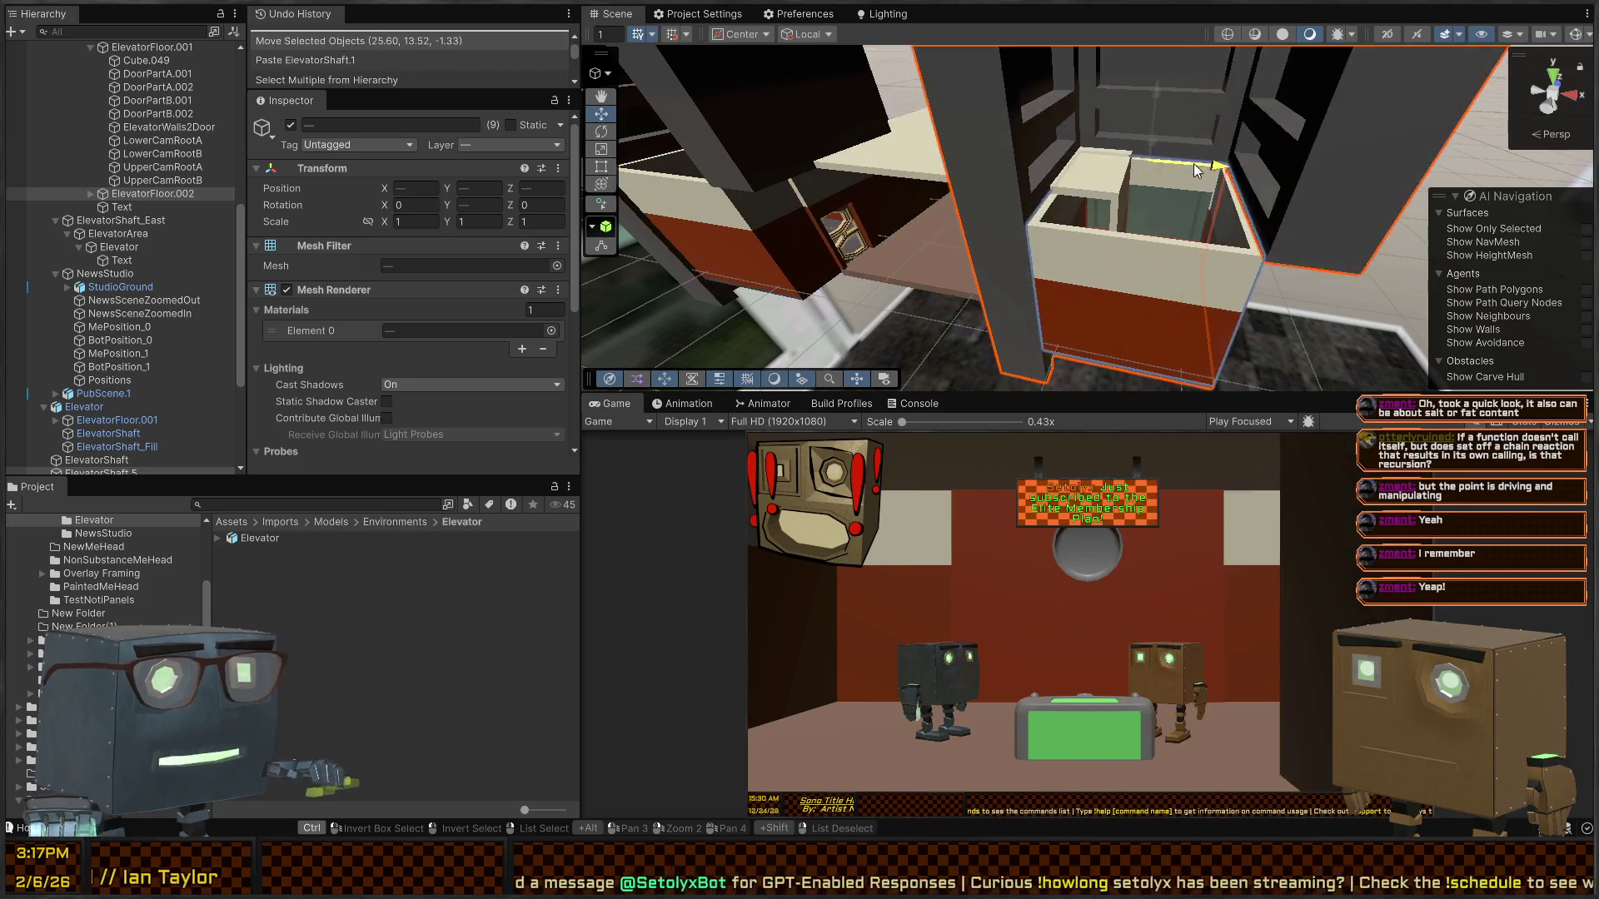
{"action": "key", "text": "ctrl+z"}
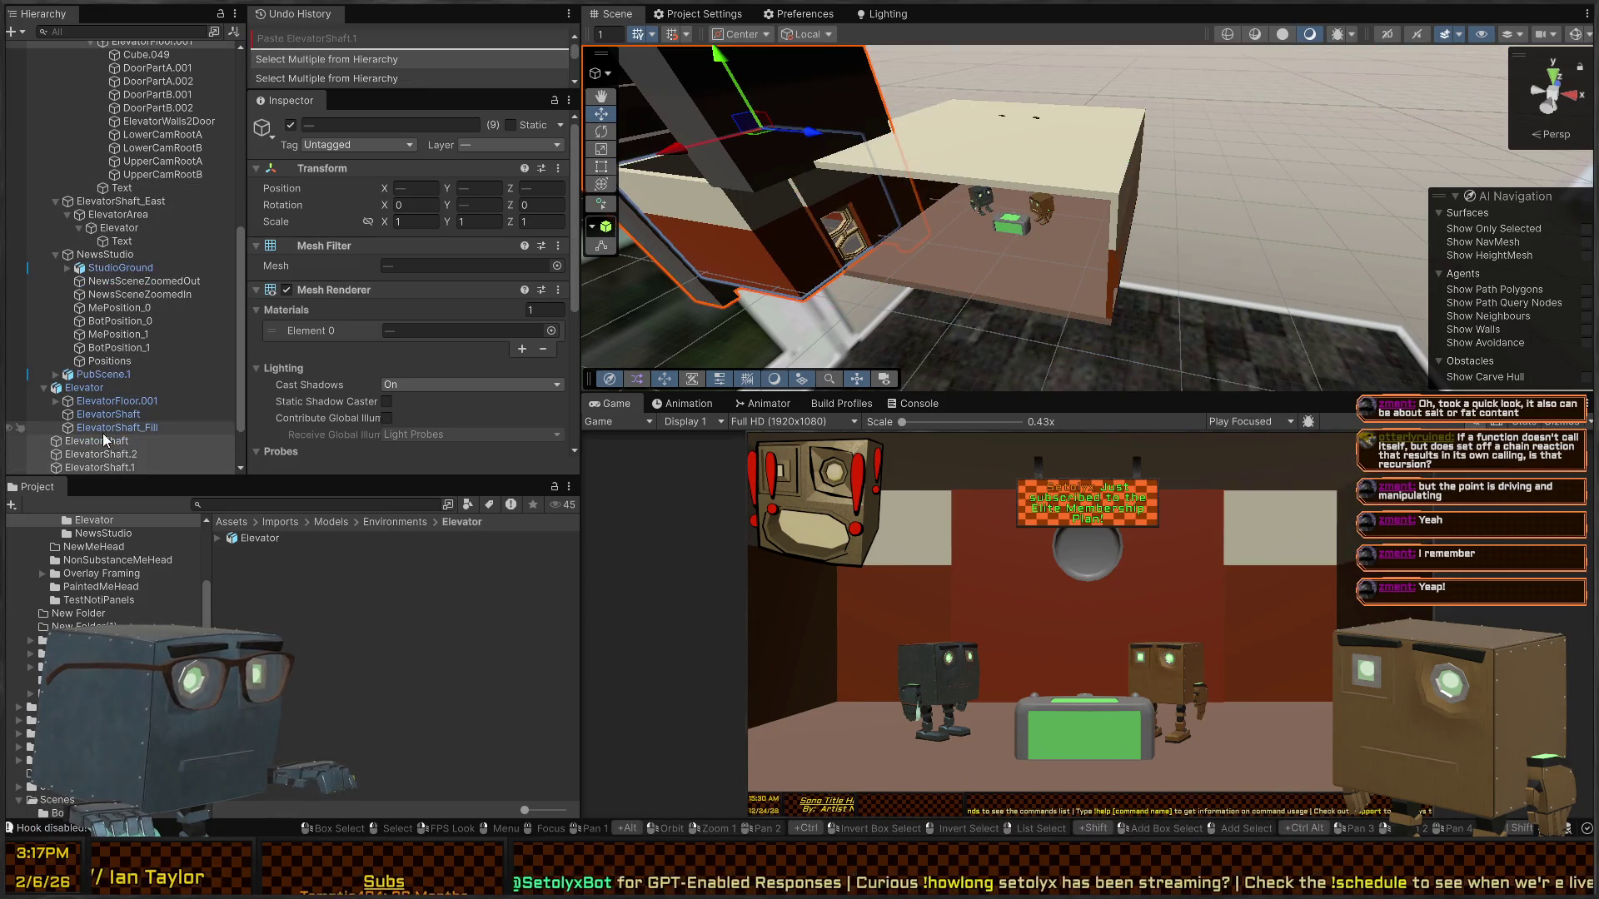
{"action": "scroll", "coordinate": [104, 425], "scroll_direction": "down", "scroll_amount": 4}
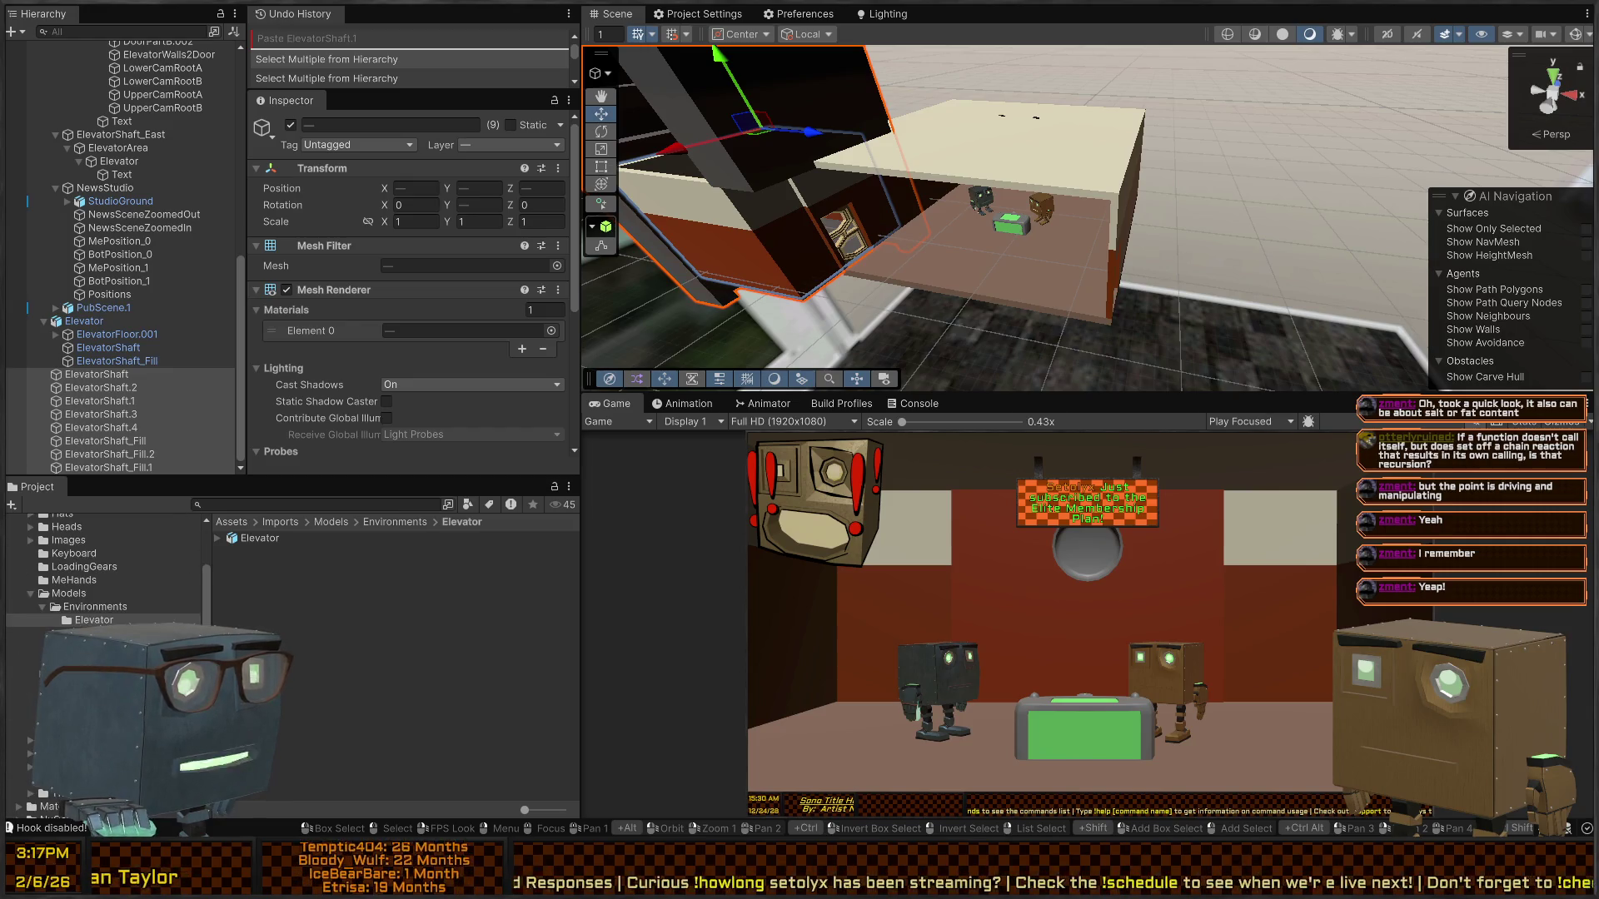
{"action": "left_click", "coordinate": [30, 593]}
{"action": "scroll", "coordinate": [36, 643], "scroll_direction": "down", "scroll_amount": 2}
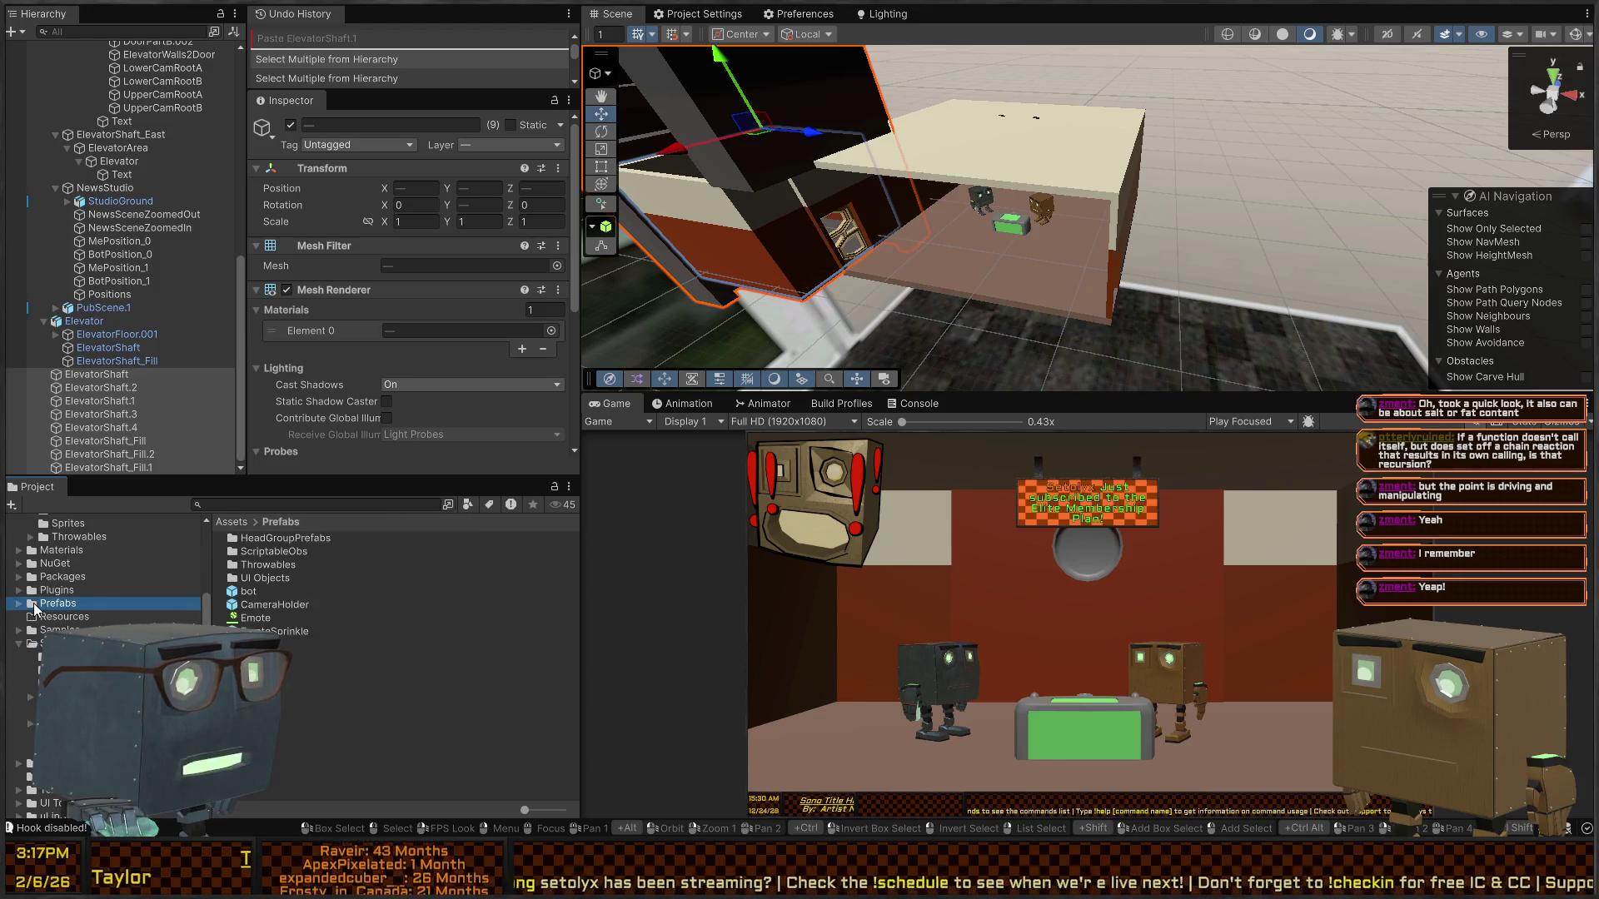
- Create a new folder named RoomChunks inside Assets/Prefabs
{"action": "left_click", "coordinate": [278, 731]}
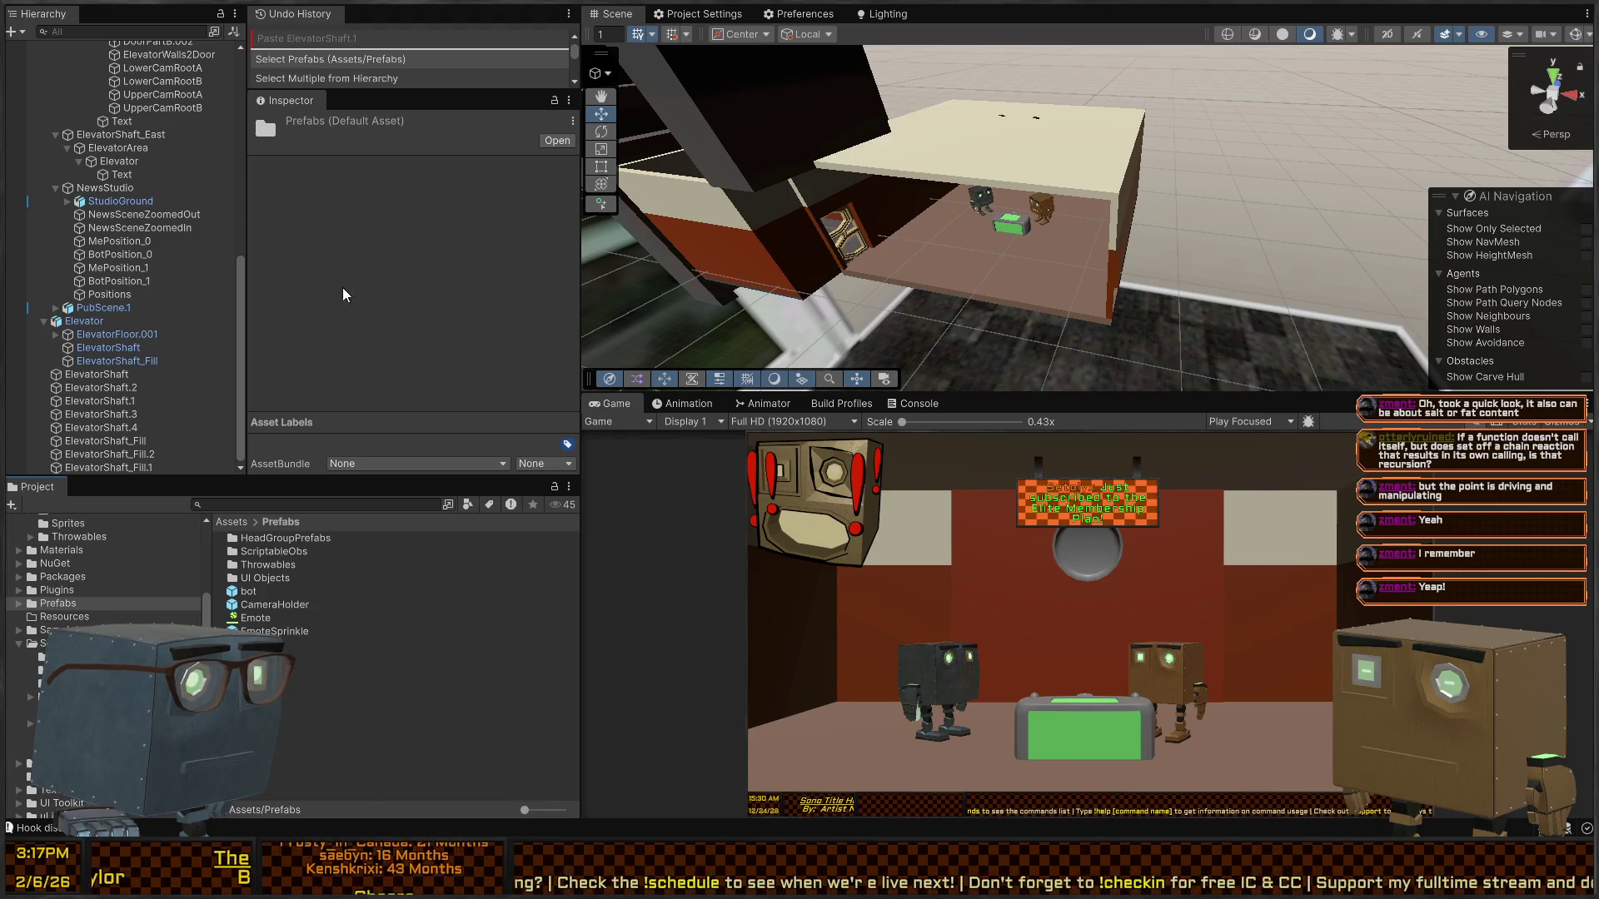
{"action": "key", "text": "ctrl+shift+n"}
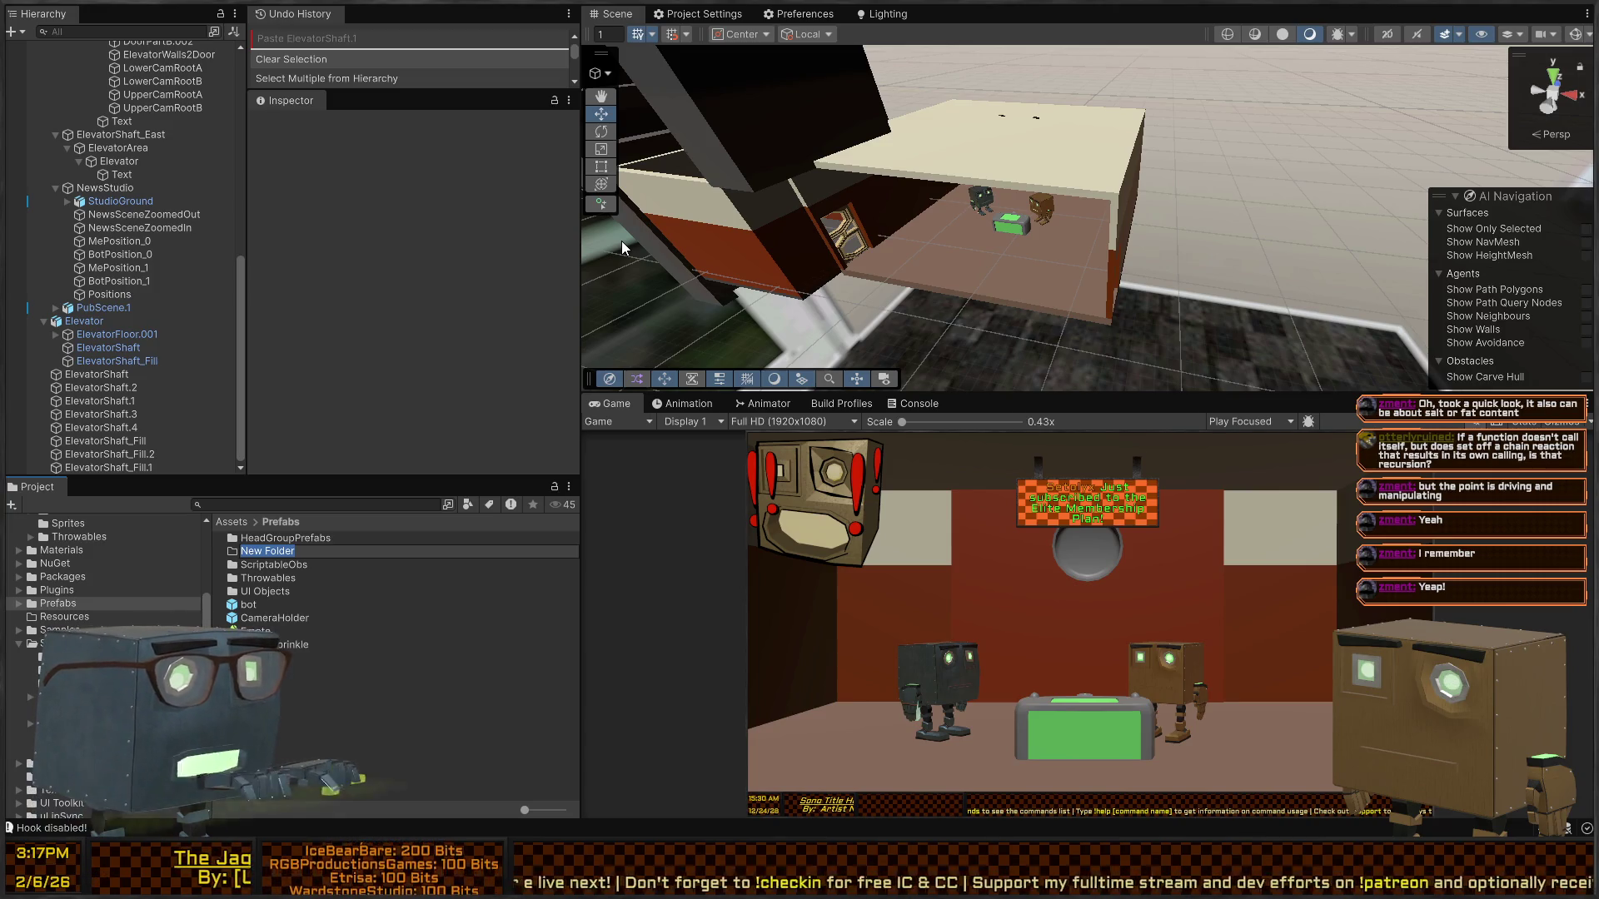
{"action": "type", "text": "unks"}
{"action": "key", "text": "Return"}
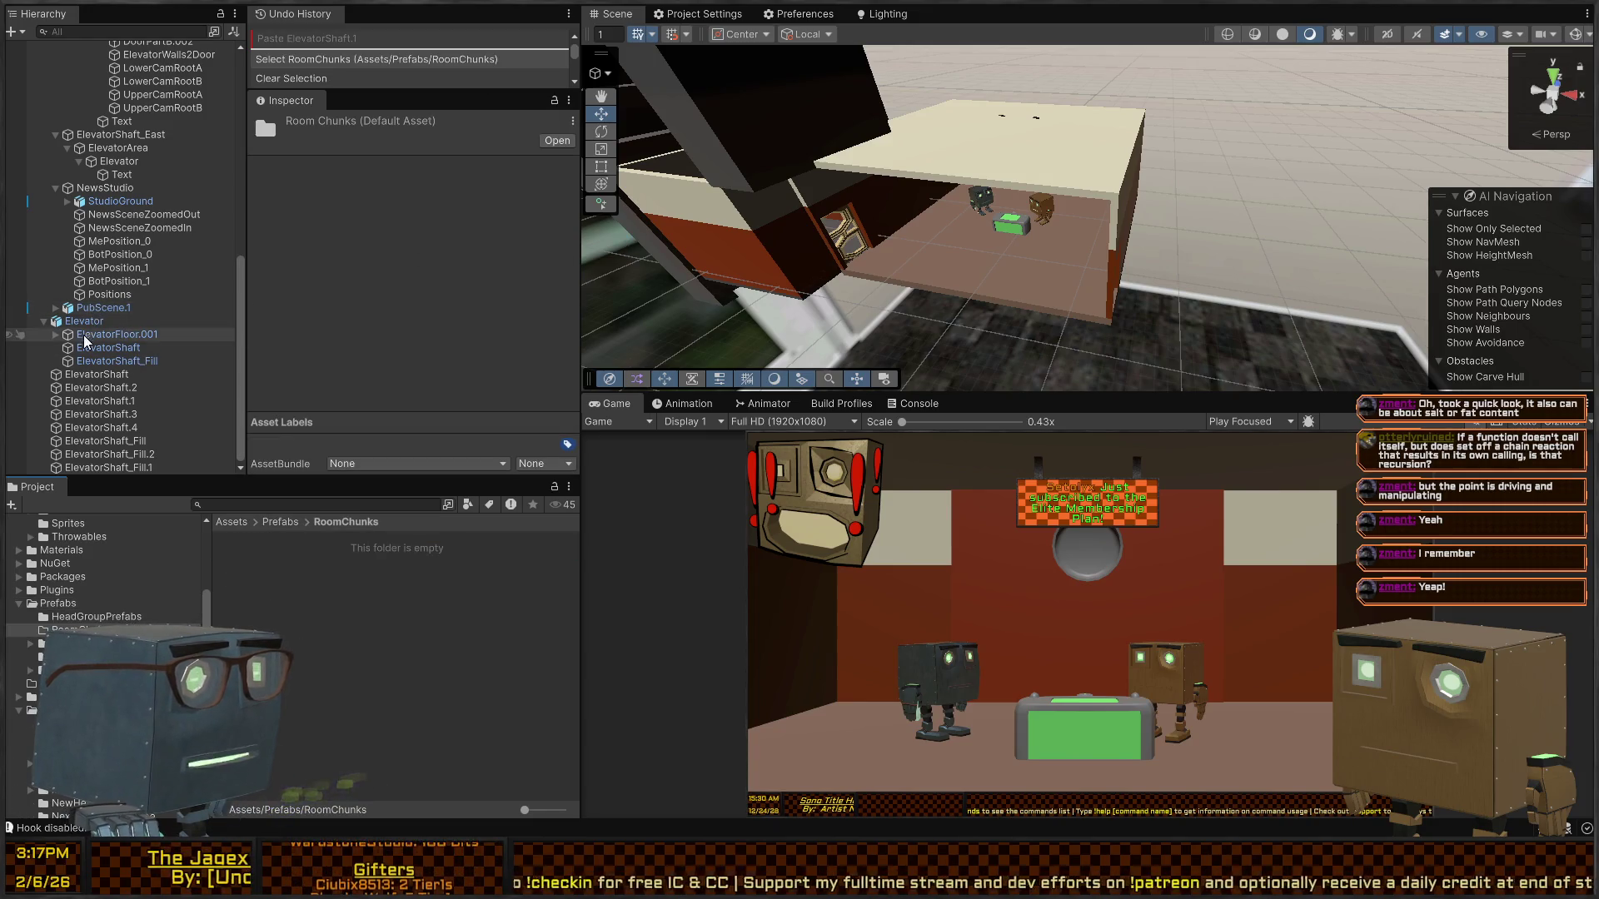
- Delete the Elevator prefab instance from MultiRoomLayout, keeping the loose shaft copies
{"action": "left_click", "coordinate": [133, 323]}
{"action": "left_click", "coordinate": [85, 468], "text": "shift"}
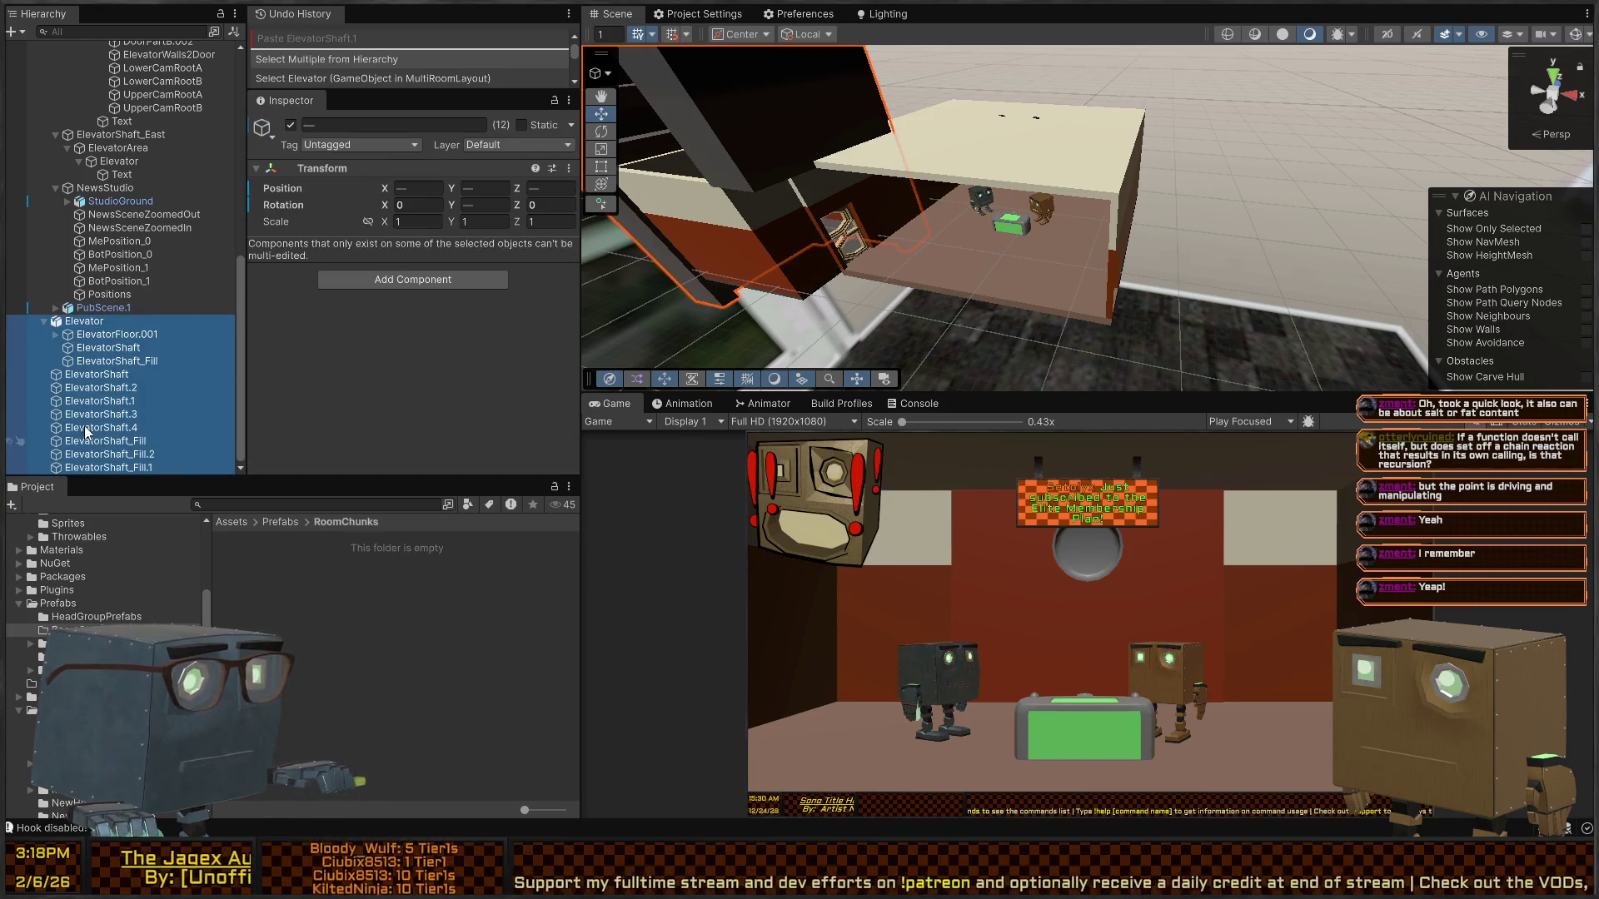
{"action": "left_click", "coordinate": [44, 323]}
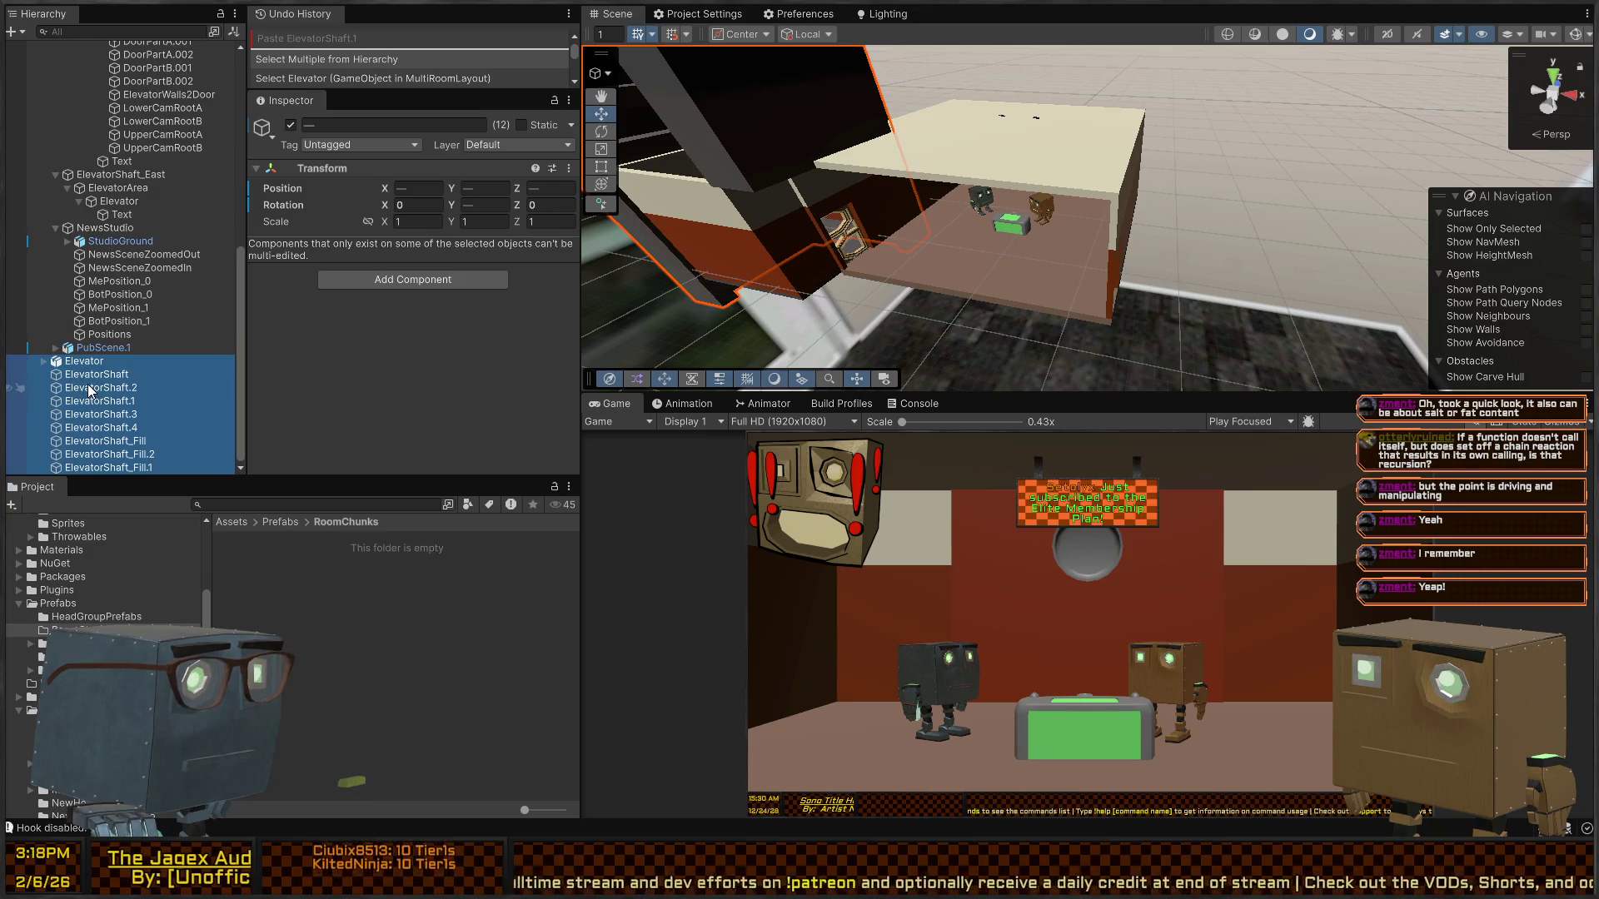
{"action": "right_click", "coordinate": [866, 202]}
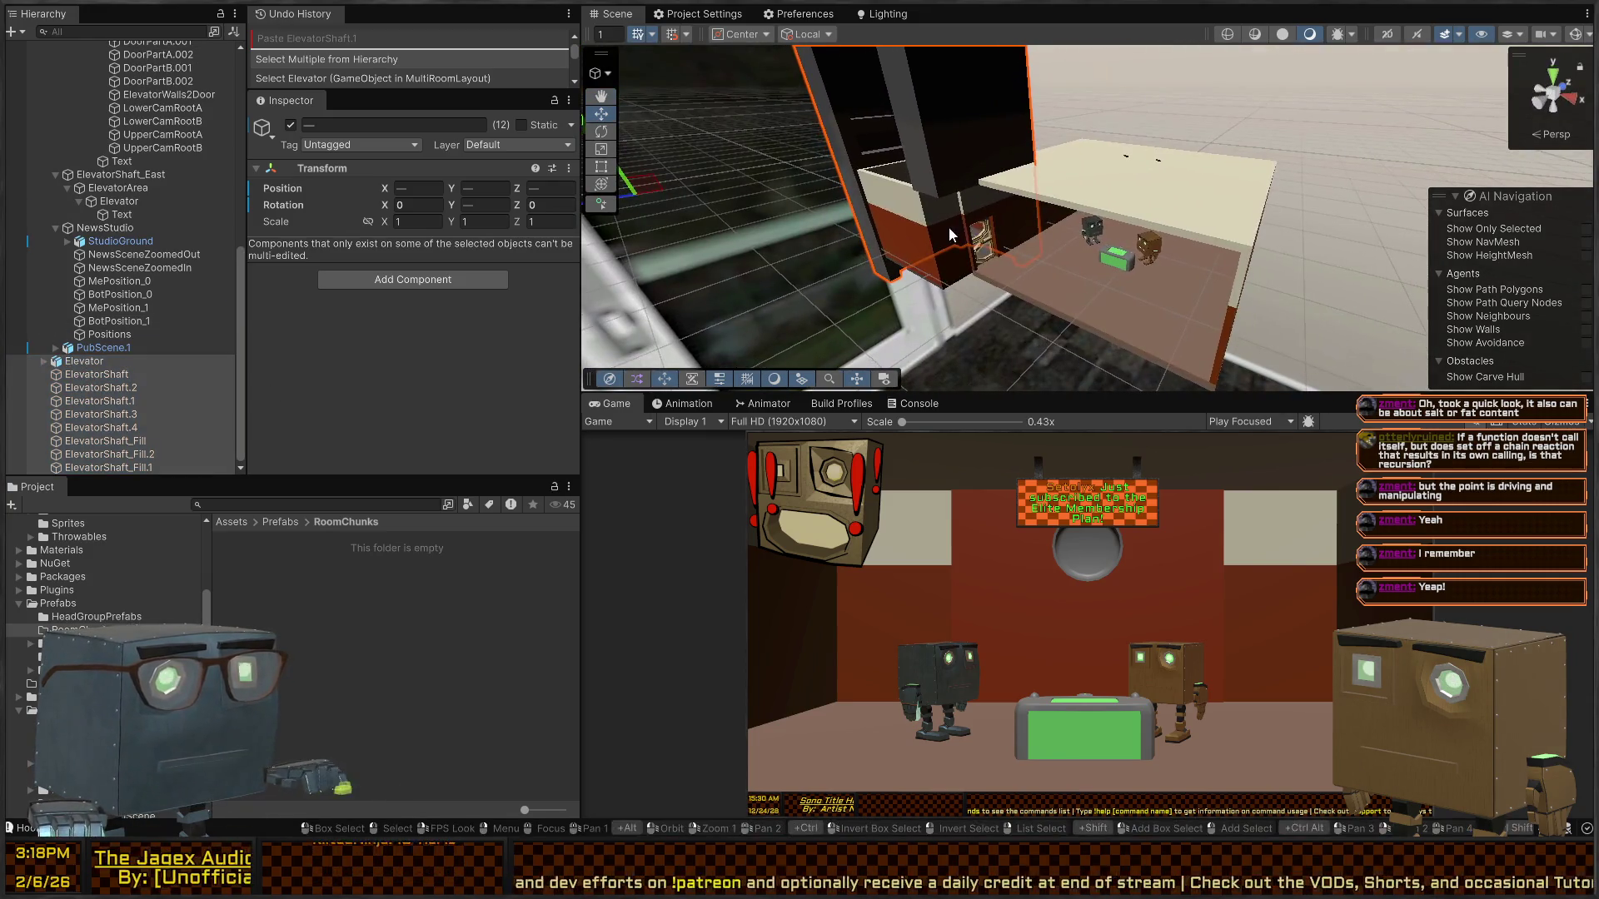
{"action": "key", "text": "a"}
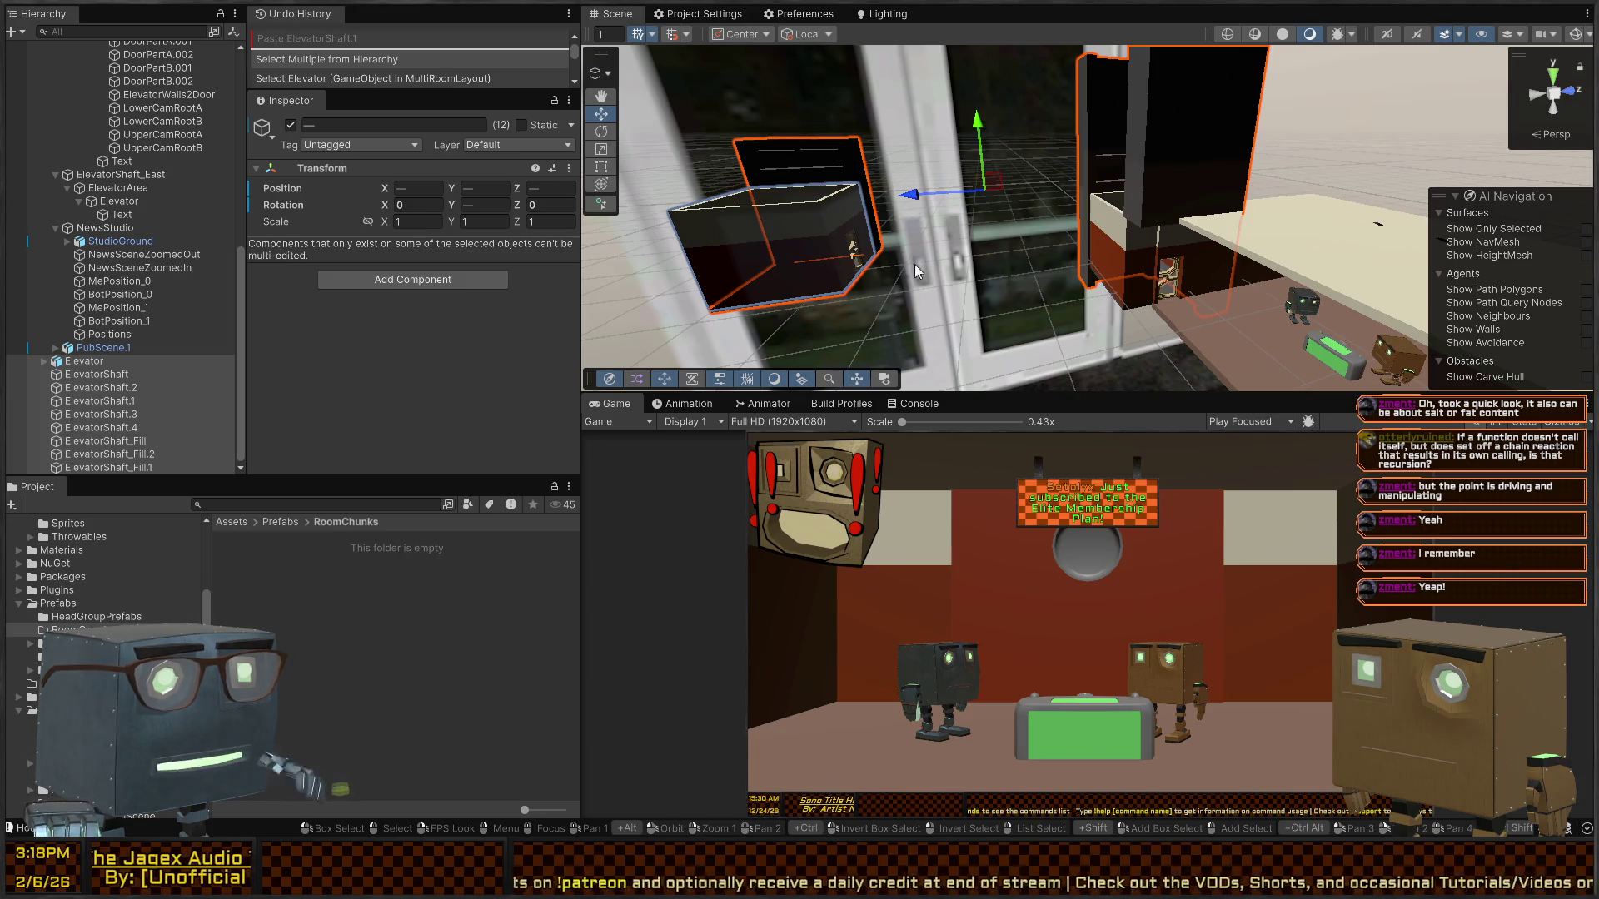
{"action": "left_click", "coordinate": [886, 170]}
{"action": "left_click", "coordinate": [796, 253]}
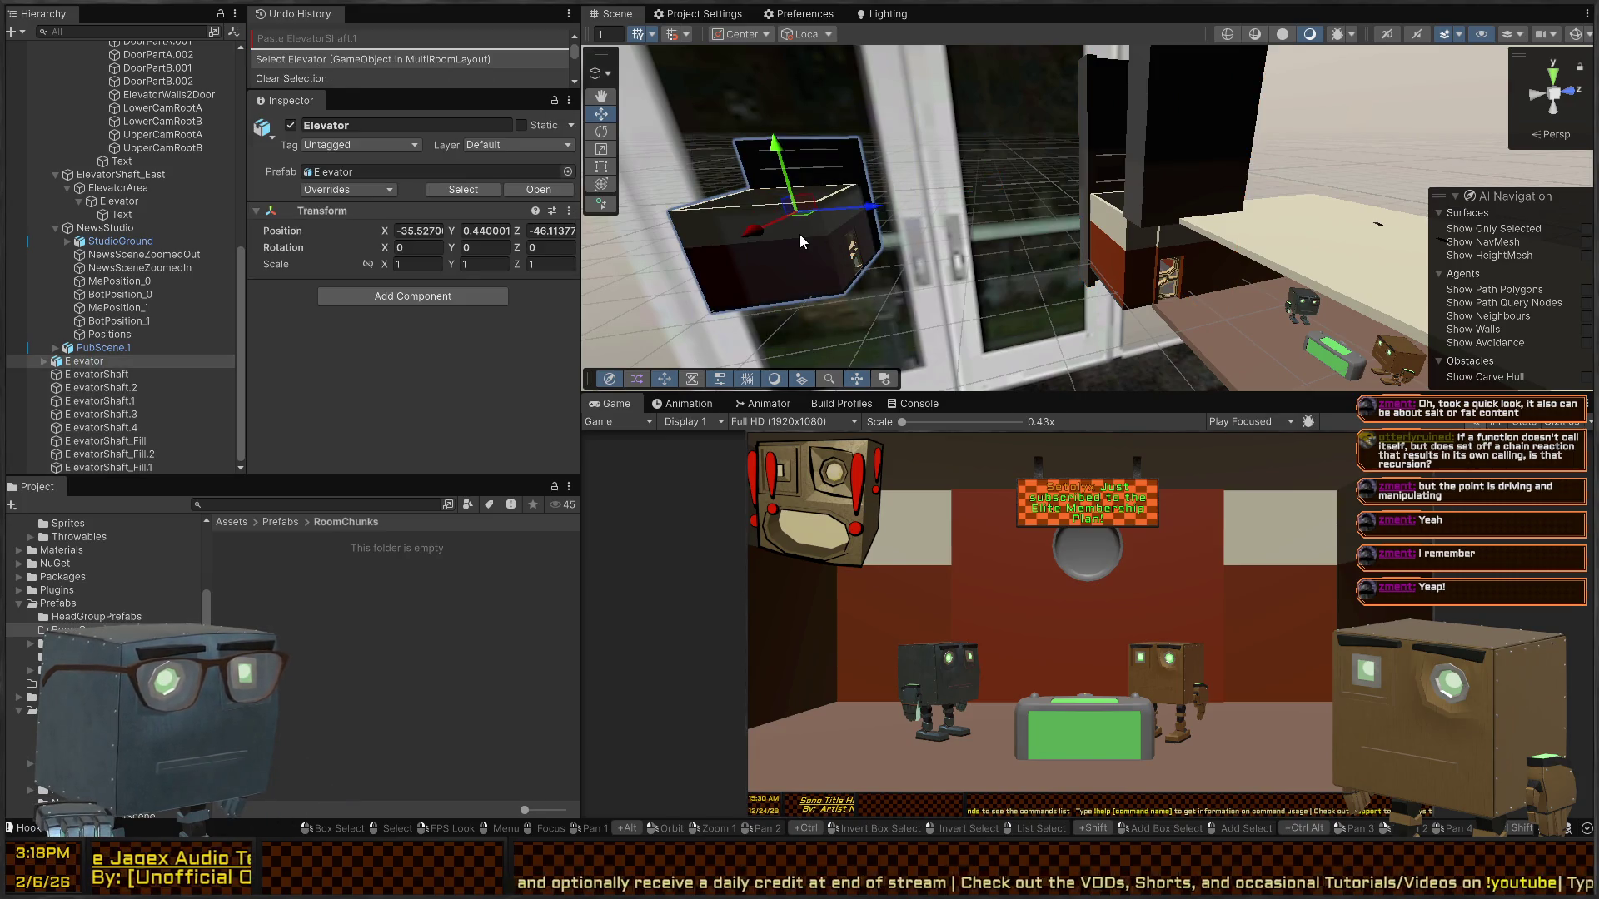
{"action": "key", "text": "Delete"}
{"action": "right_click", "coordinate": [809, 225]}
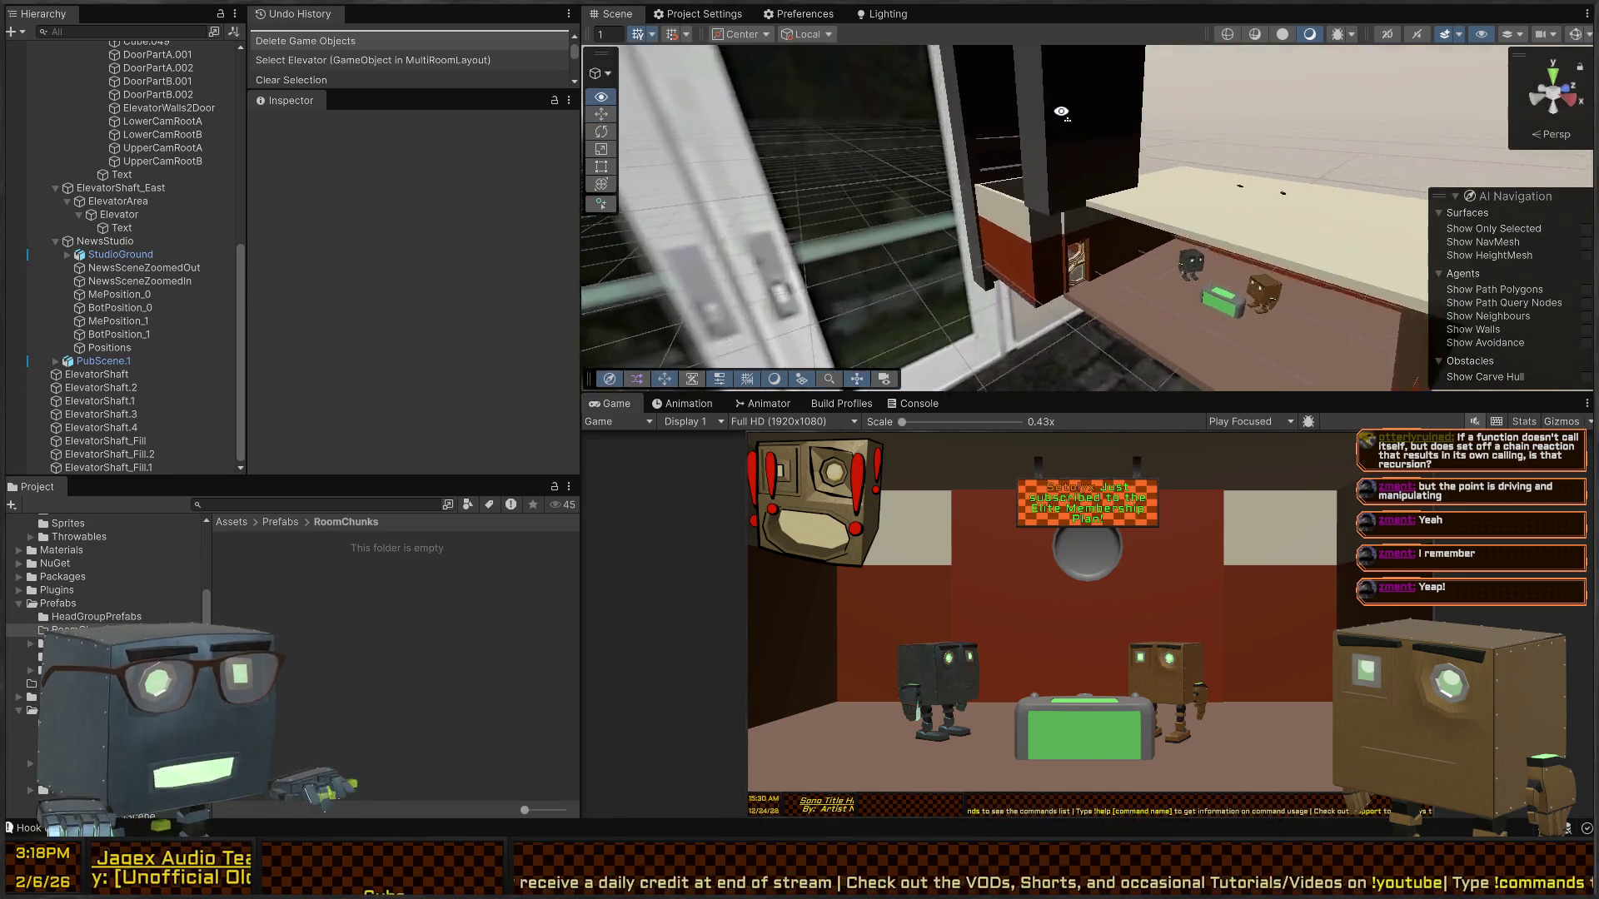
{"action": "left_click_drag", "start_coordinate": [1061, 111], "coordinate": [1227, 43]}
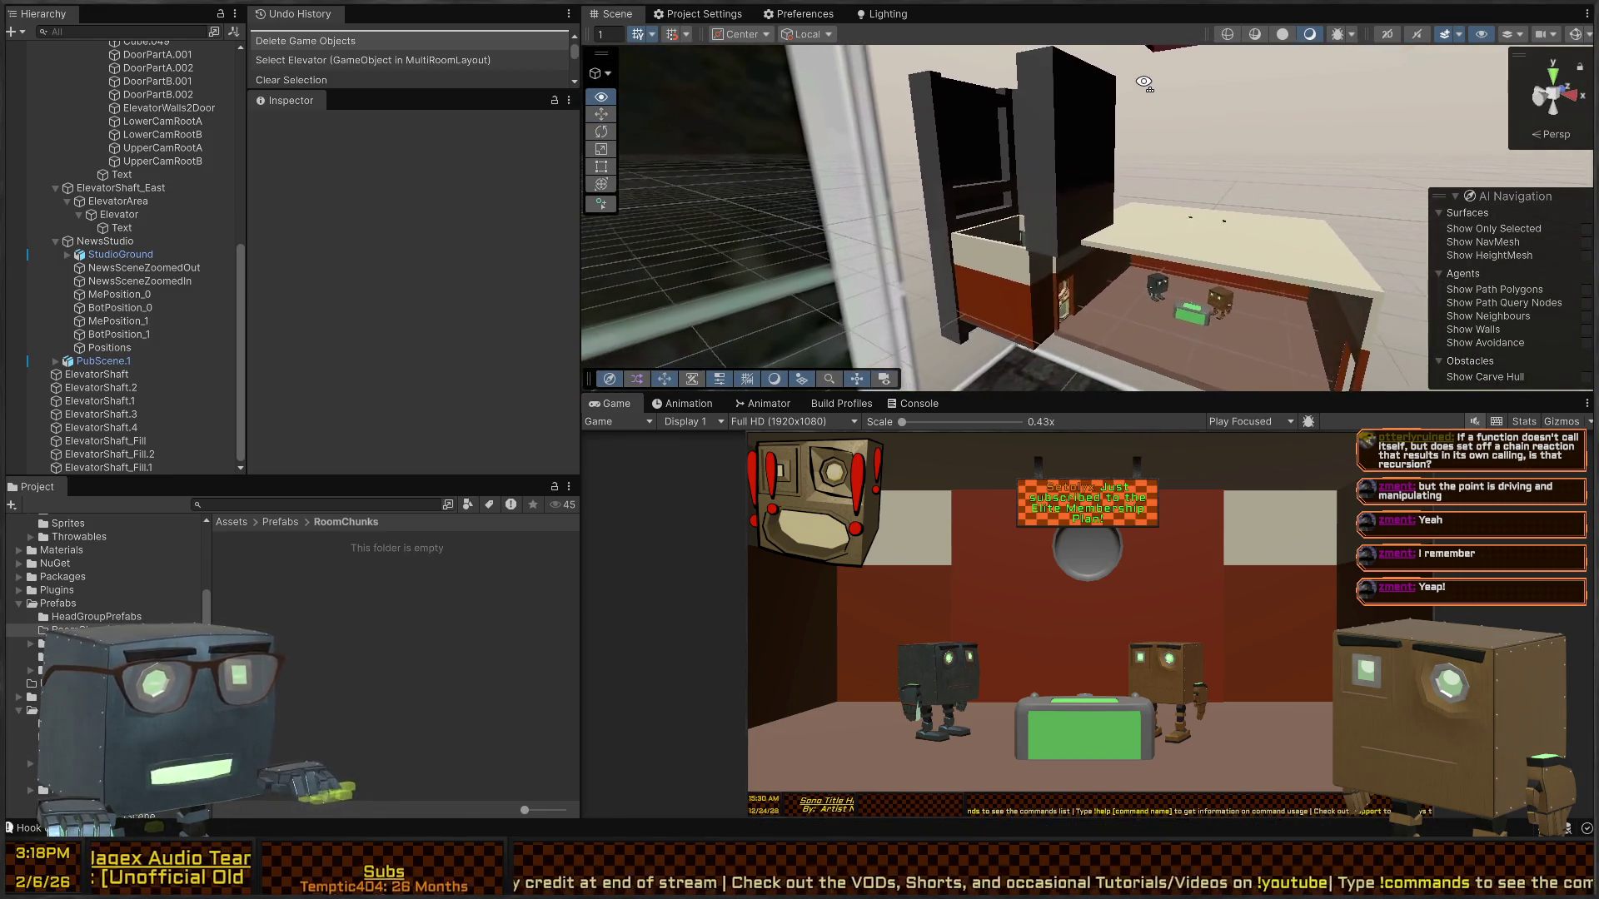
{"action": "left_click", "coordinate": [1073, 148]}
{"action": "left_click_drag", "start_coordinate": [1097, 129], "coordinate": [1196, 110]}
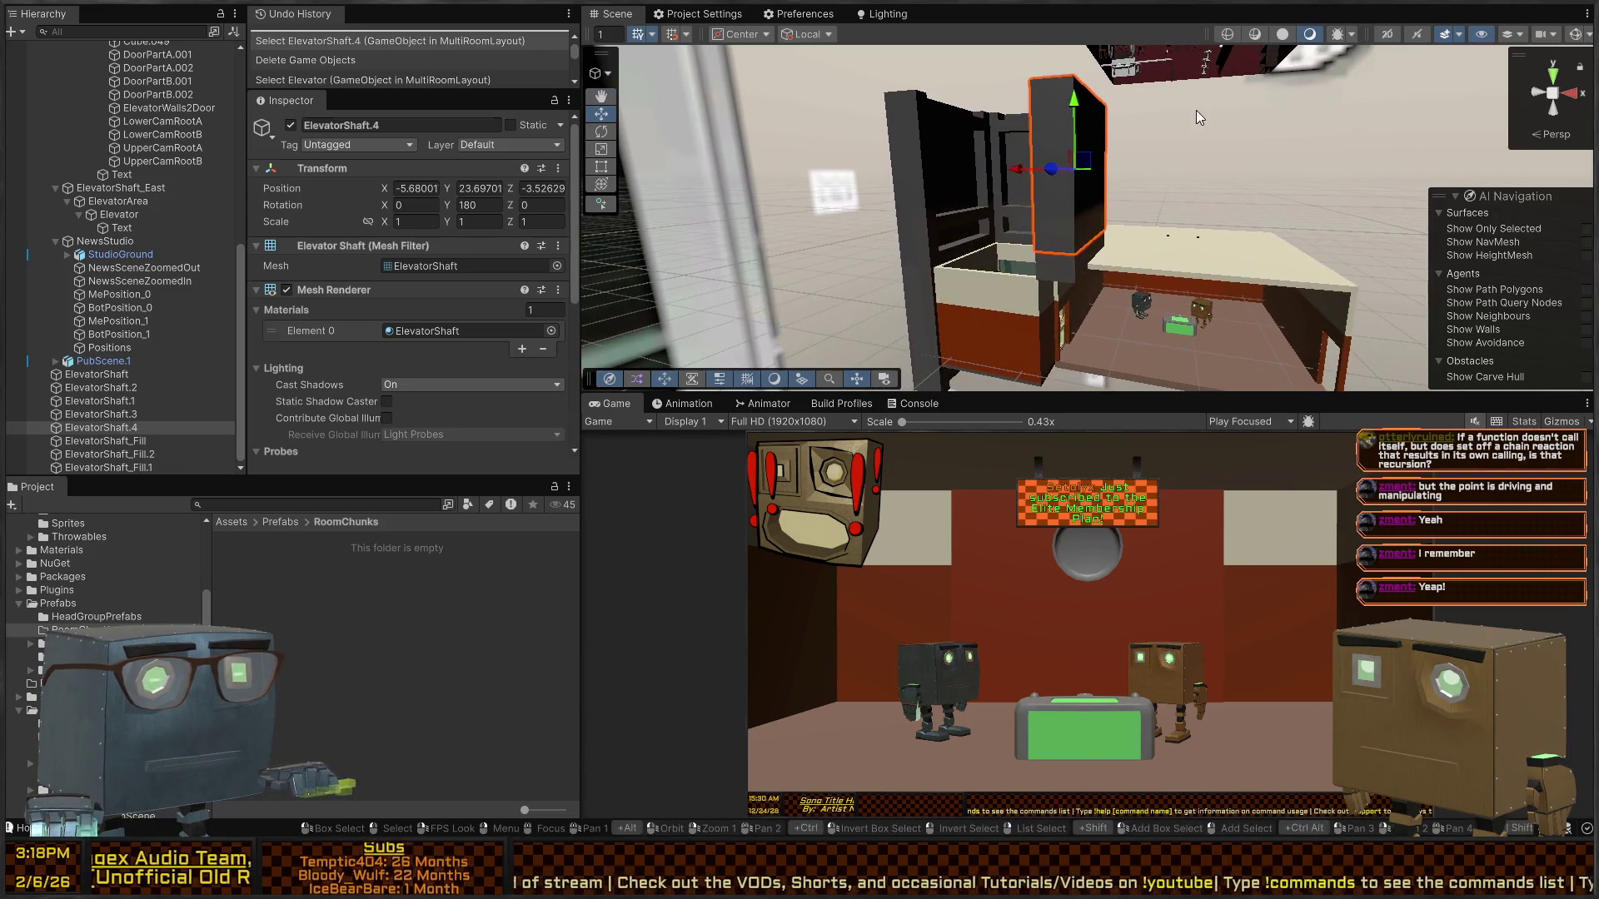
{"action": "left_click", "coordinate": [1196, 110]}
{"action": "left_click", "coordinate": [891, 192]}
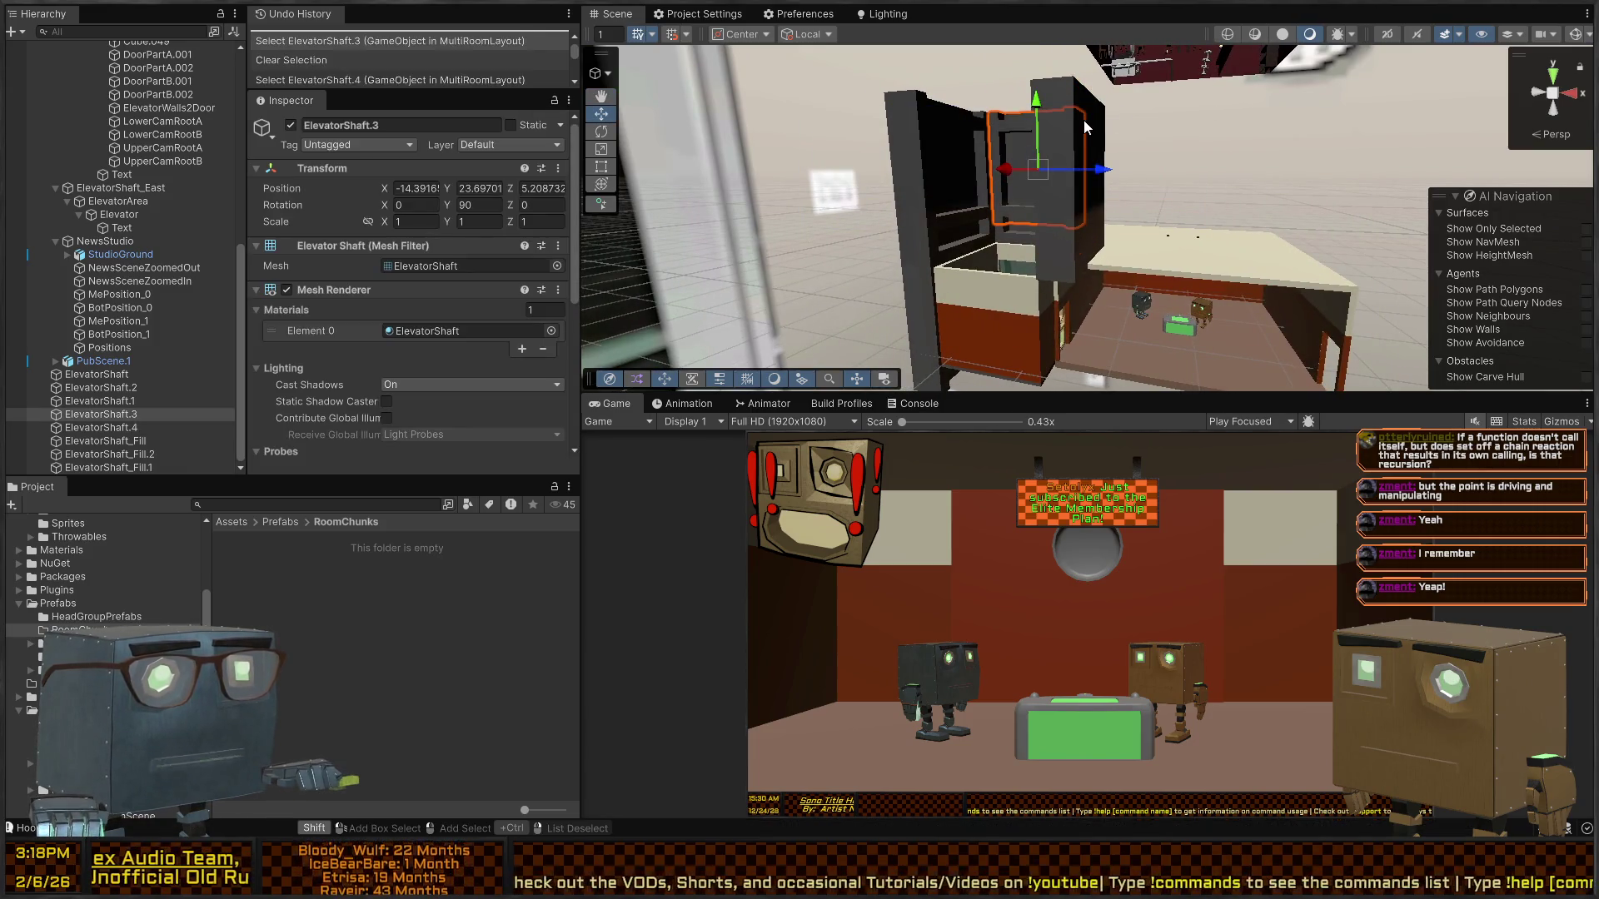
{"action": "left_click", "coordinate": [953, 143], "text": "shift"}
{"action": "left_click", "coordinate": [1006, 231], "text": "shift"}
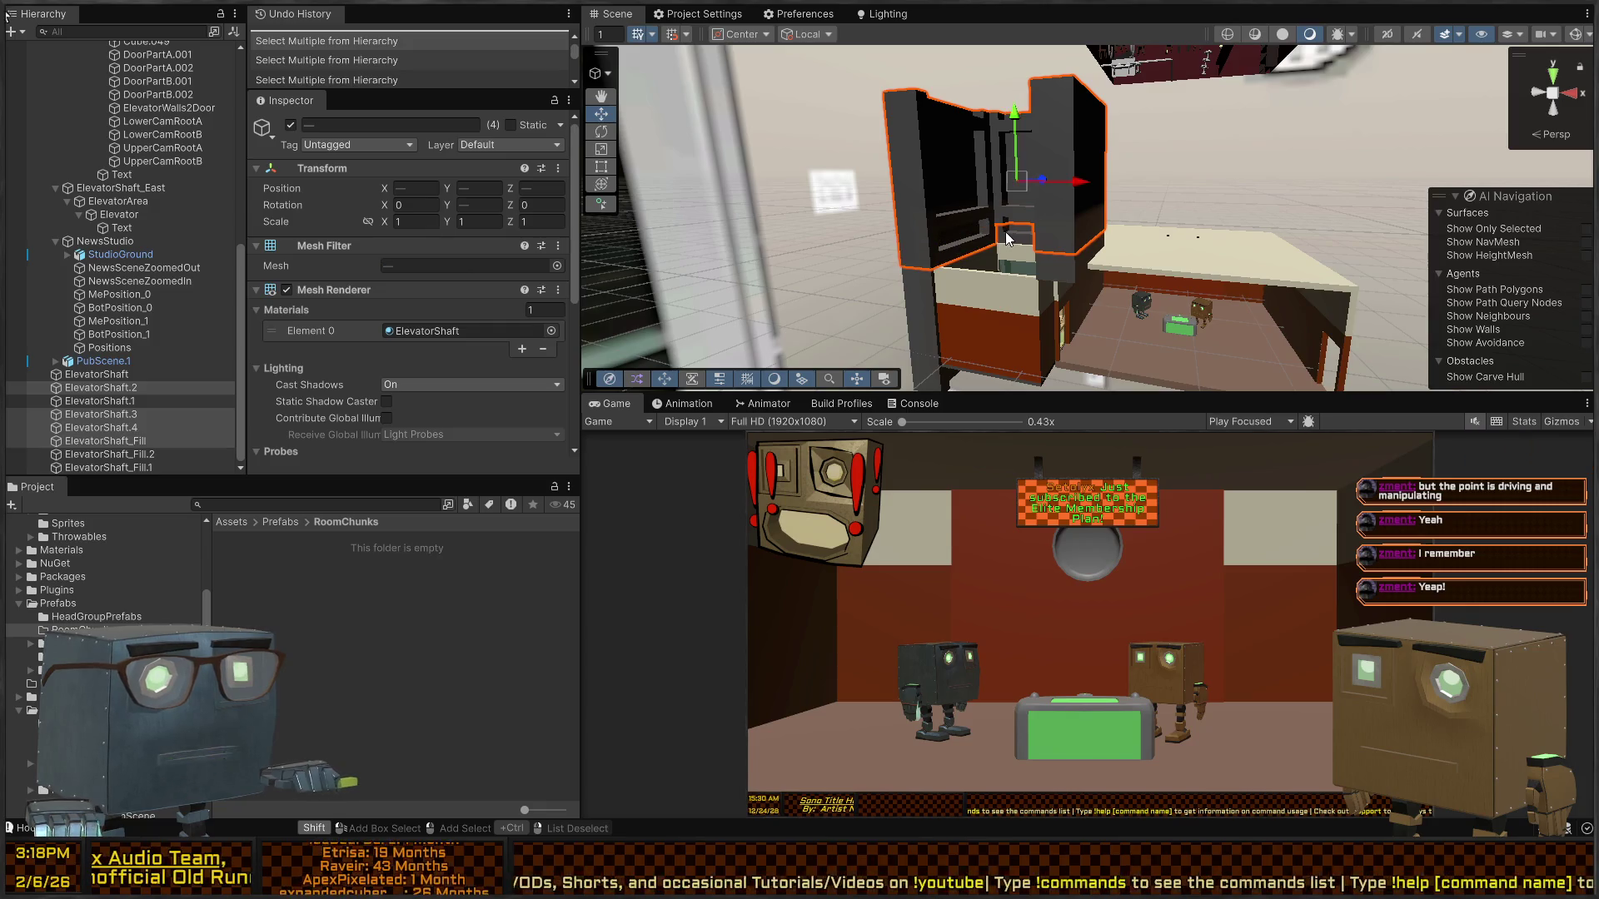
{"action": "left_click", "coordinate": [986, 302], "text": "shift"}
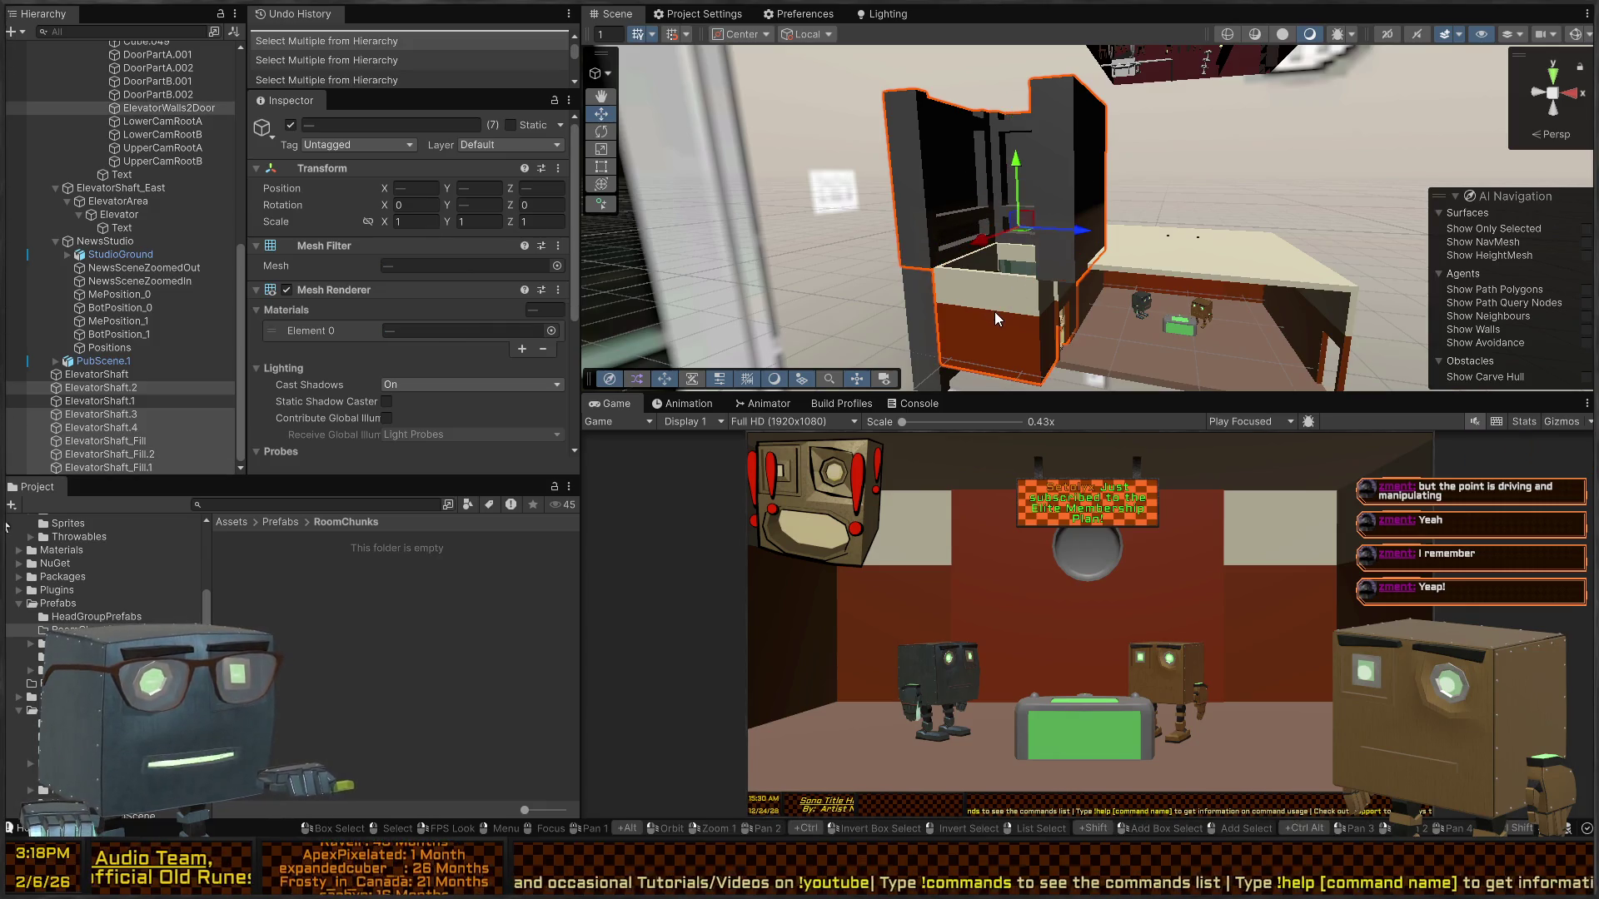
{"action": "left_click_drag", "start_coordinate": [993, 310], "coordinate": [1126, 358]}
{"action": "left_click", "coordinate": [947, 281], "text": "shift"}
{"action": "left_click", "coordinate": [792, 105], "text": "shift"}
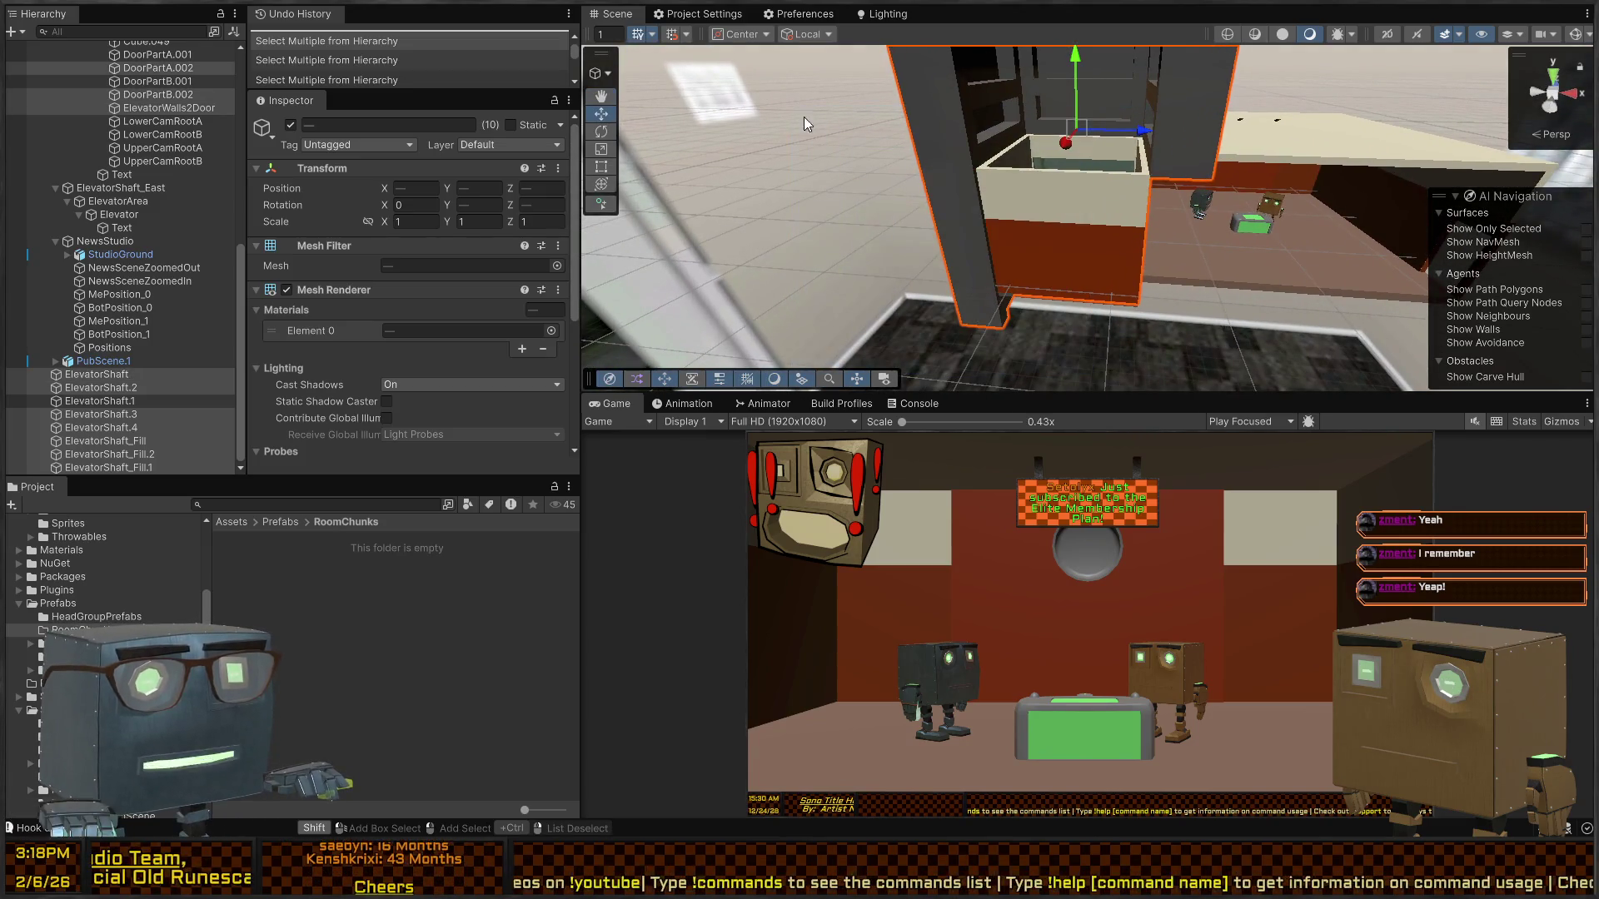
{"action": "left_click", "coordinate": [802, 116], "text": "shift"}
{"action": "mouse_move", "coordinate": [803, 116]}
{"action": "left_mouse_down"}
{"action": "mouse_move", "coordinate": [1141, 215]}
{"action": "mouse_move", "coordinate": [1053, 327]}
{"action": "left_mouse_up"}
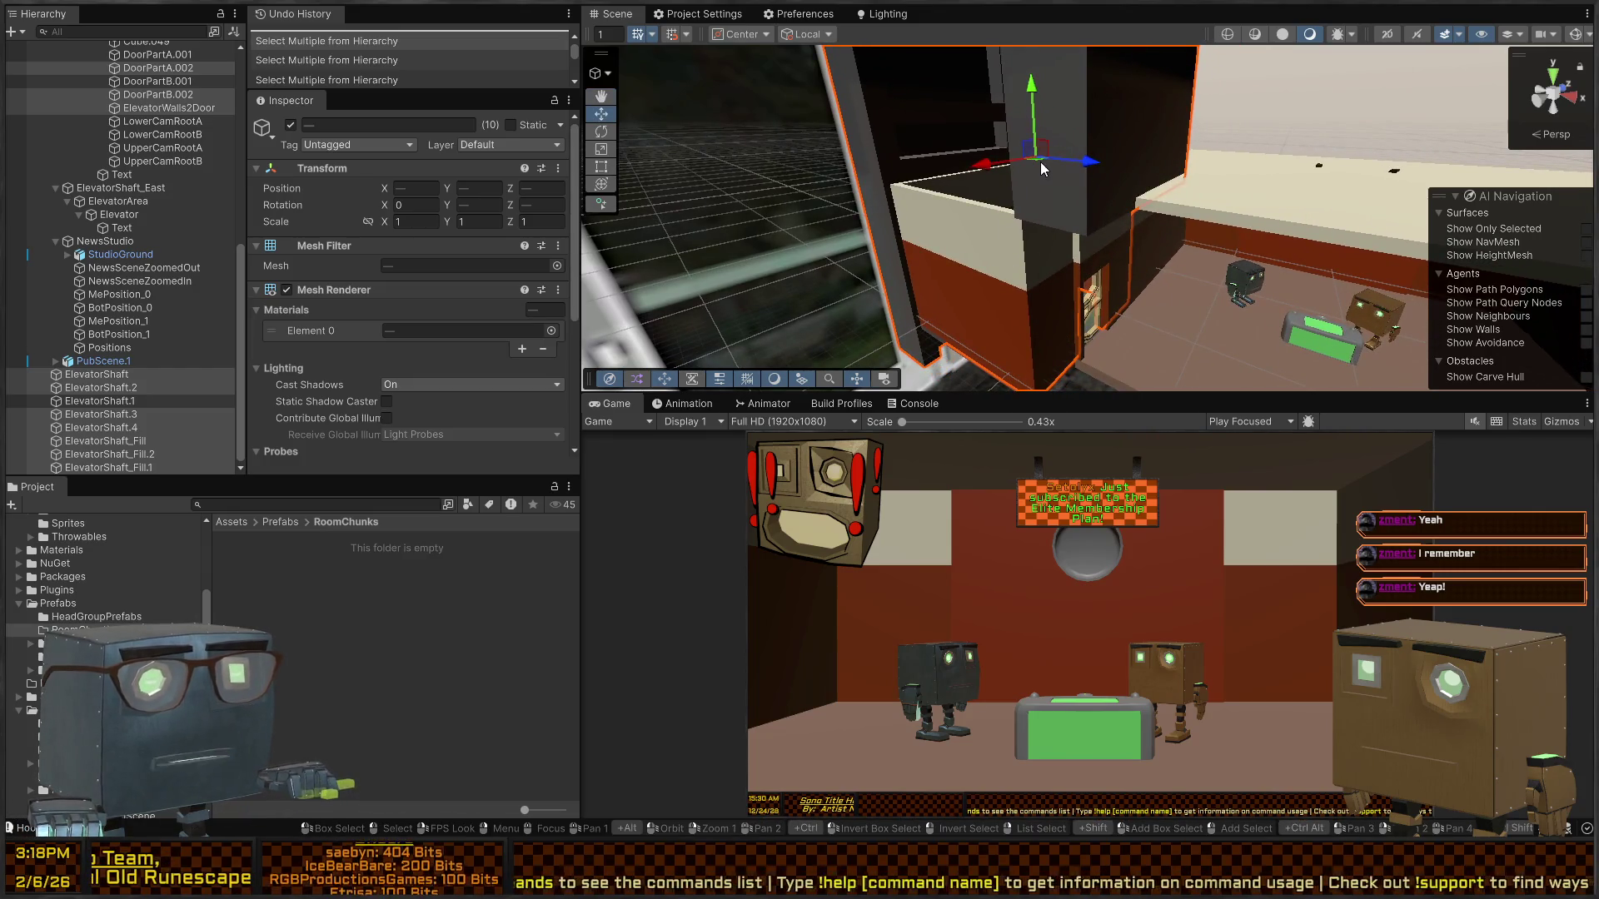
{"action": "mouse_move", "coordinate": [1037, 162]}
{"action": "left_mouse_down"}
{"action": "mouse_move", "coordinate": [977, 188]}
{"action": "mouse_move", "coordinate": [986, 166]}
{"action": "mouse_move", "coordinate": [913, 269]}
{"action": "mouse_move", "coordinate": [633, 333]}
{"action": "left_mouse_up"}
{"action": "key", "text": "ctrl+z"}
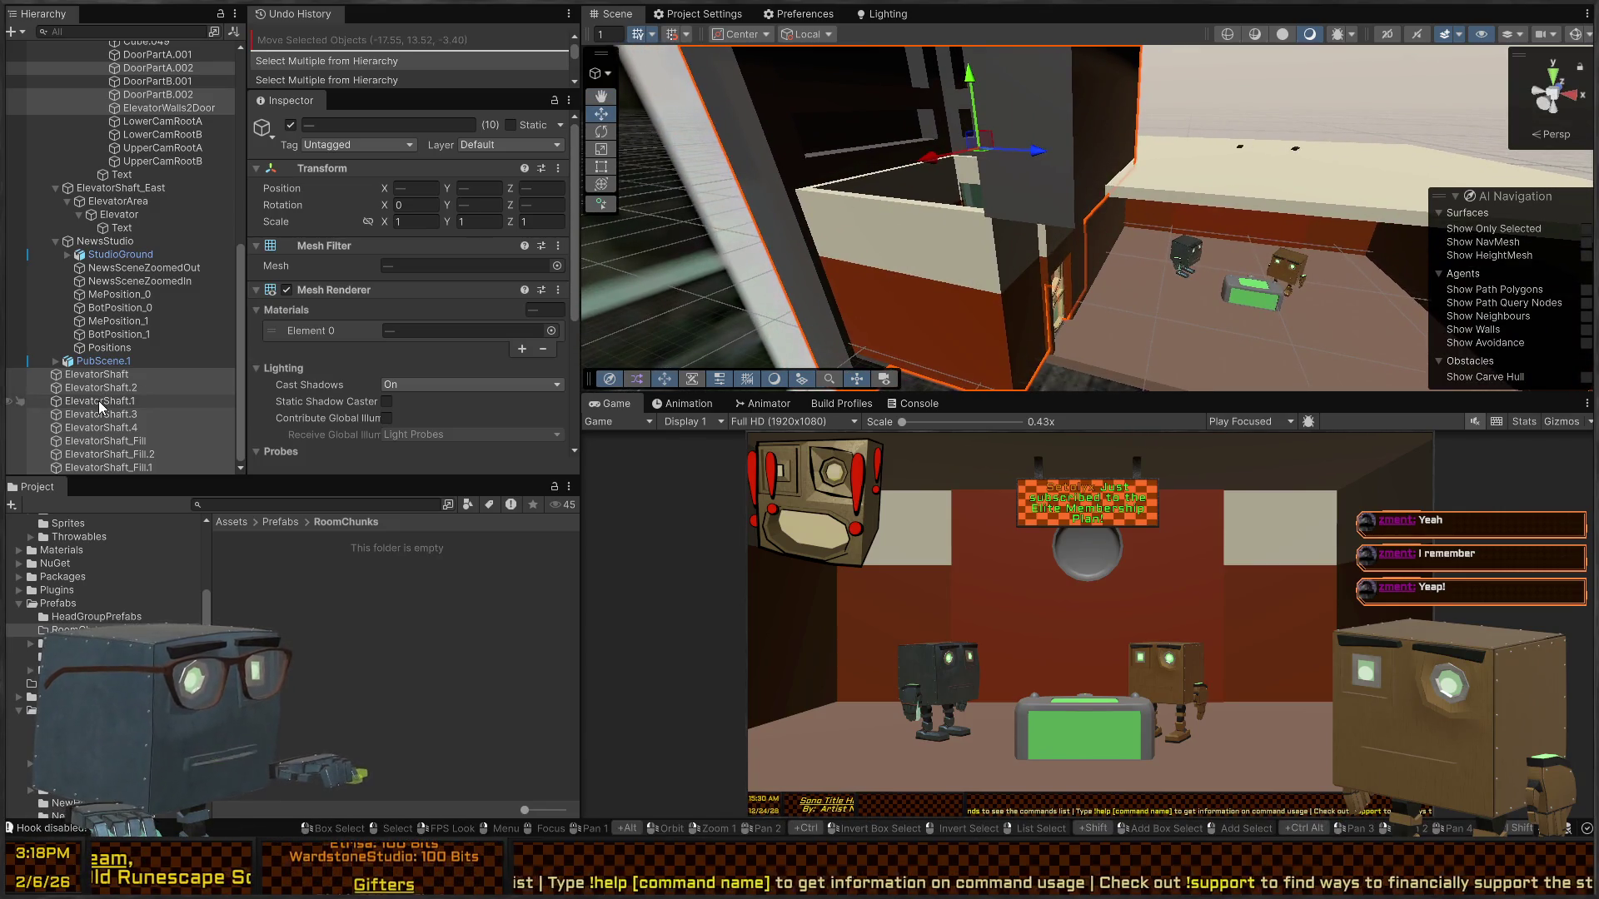
{"action": "left_click", "coordinate": [99, 401]}
{"action": "left_click", "coordinate": [97, 372]}
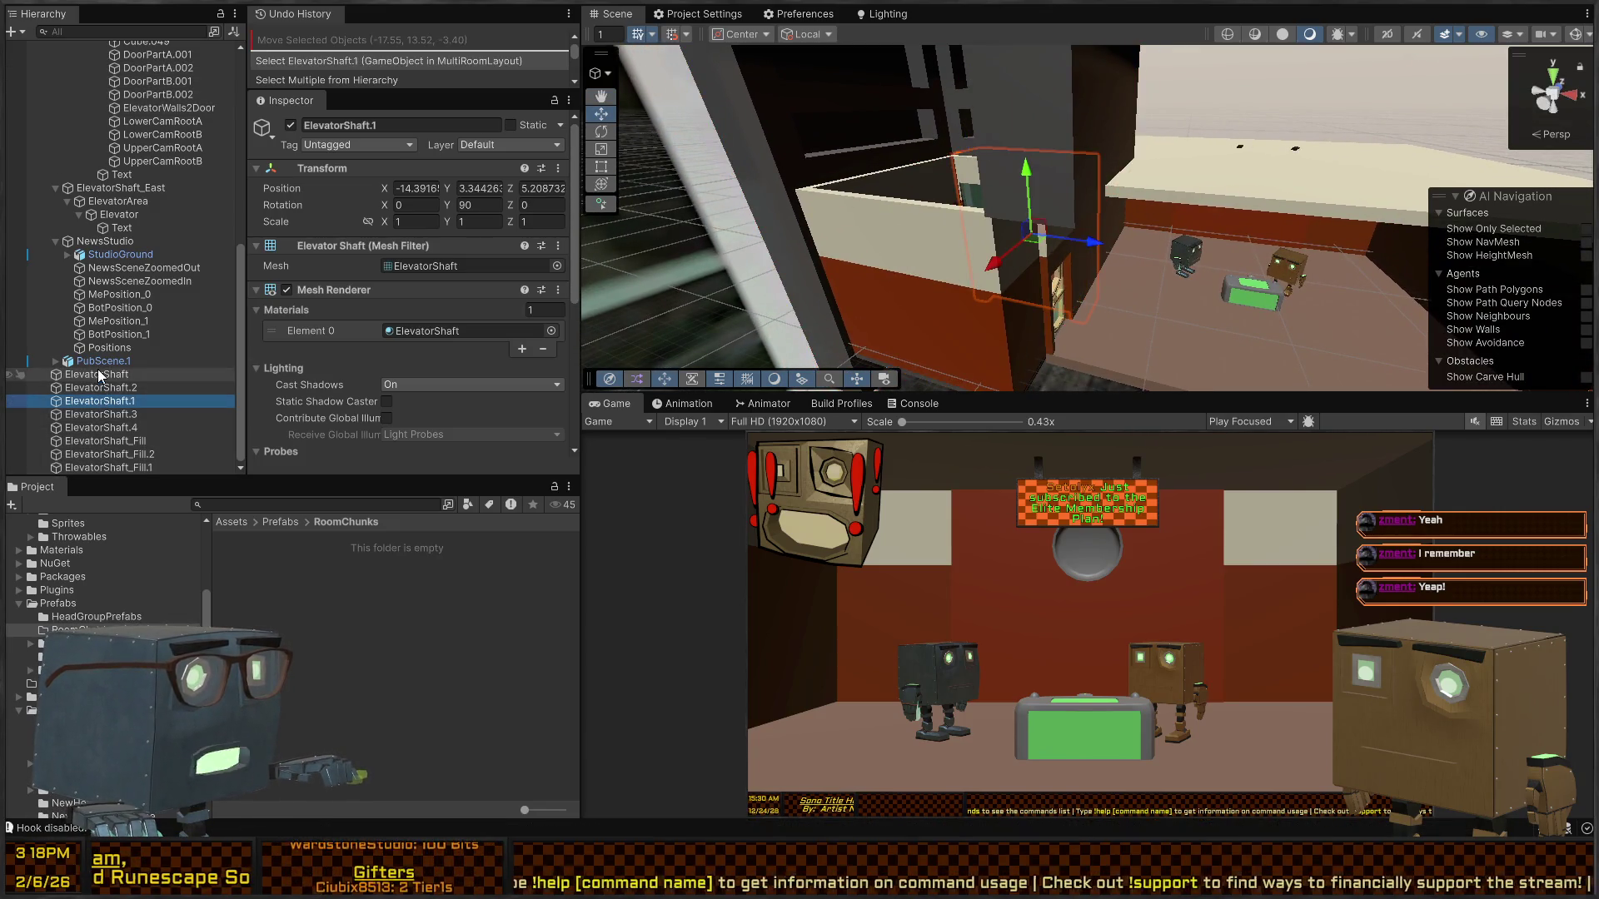
{"action": "left_click", "coordinate": [86, 468], "text": "shift"}
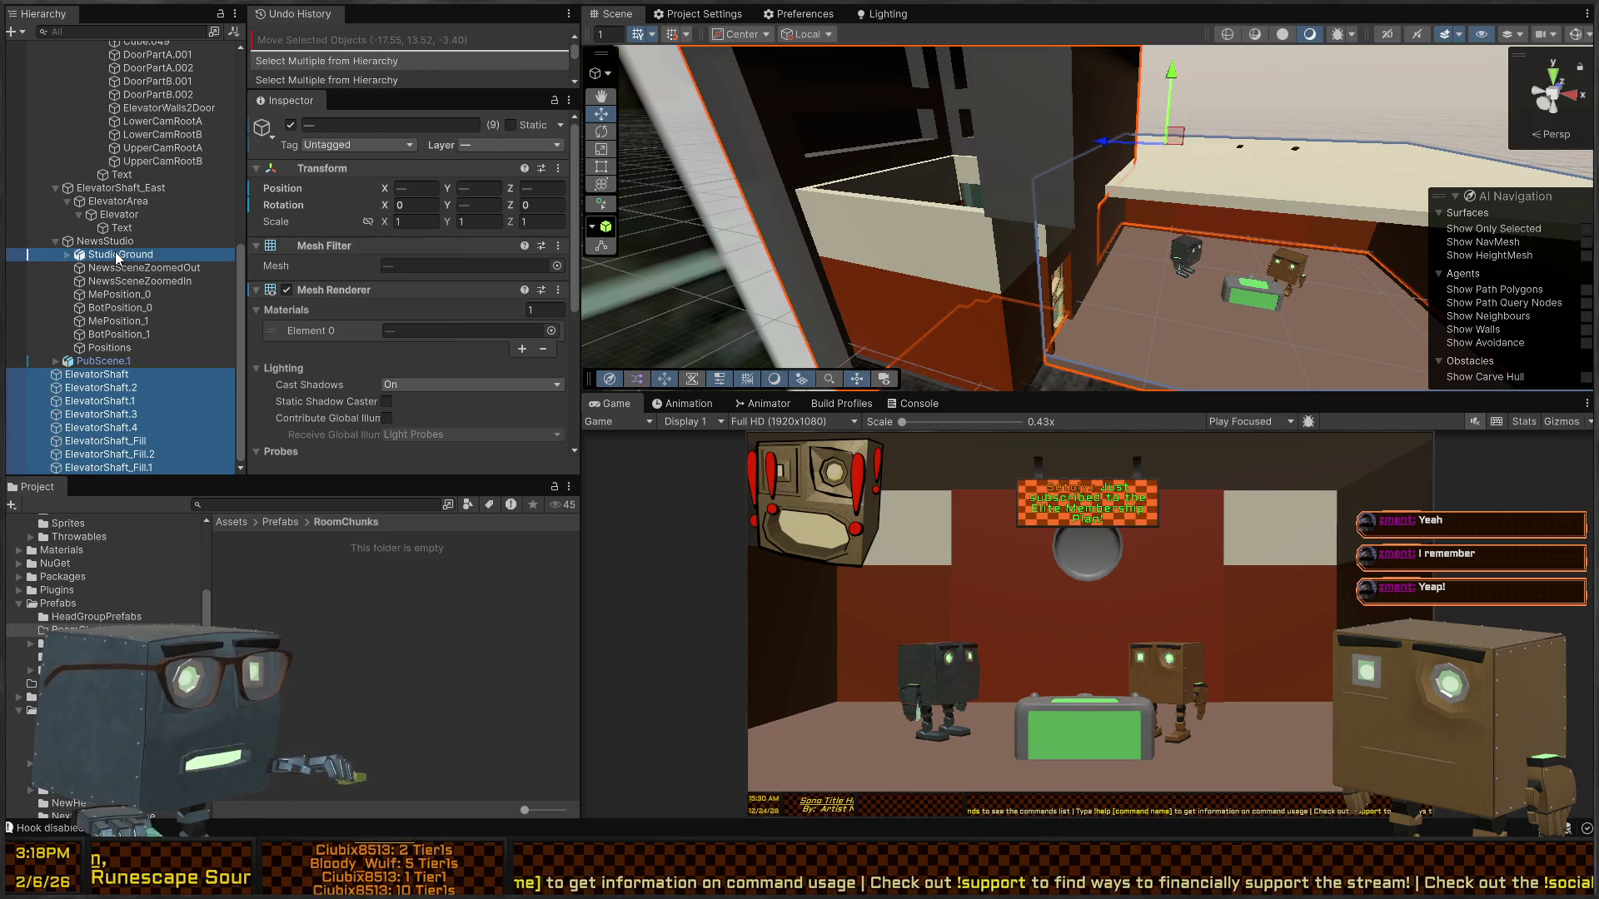
- Delete ElevatorShaft_East from the Hierarchy
{"action": "left_click", "coordinate": [116, 256], "text": "ctrl"}
{"action": "scroll", "coordinate": [115, 253], "scroll_direction": "up", "scroll_amount": 5}
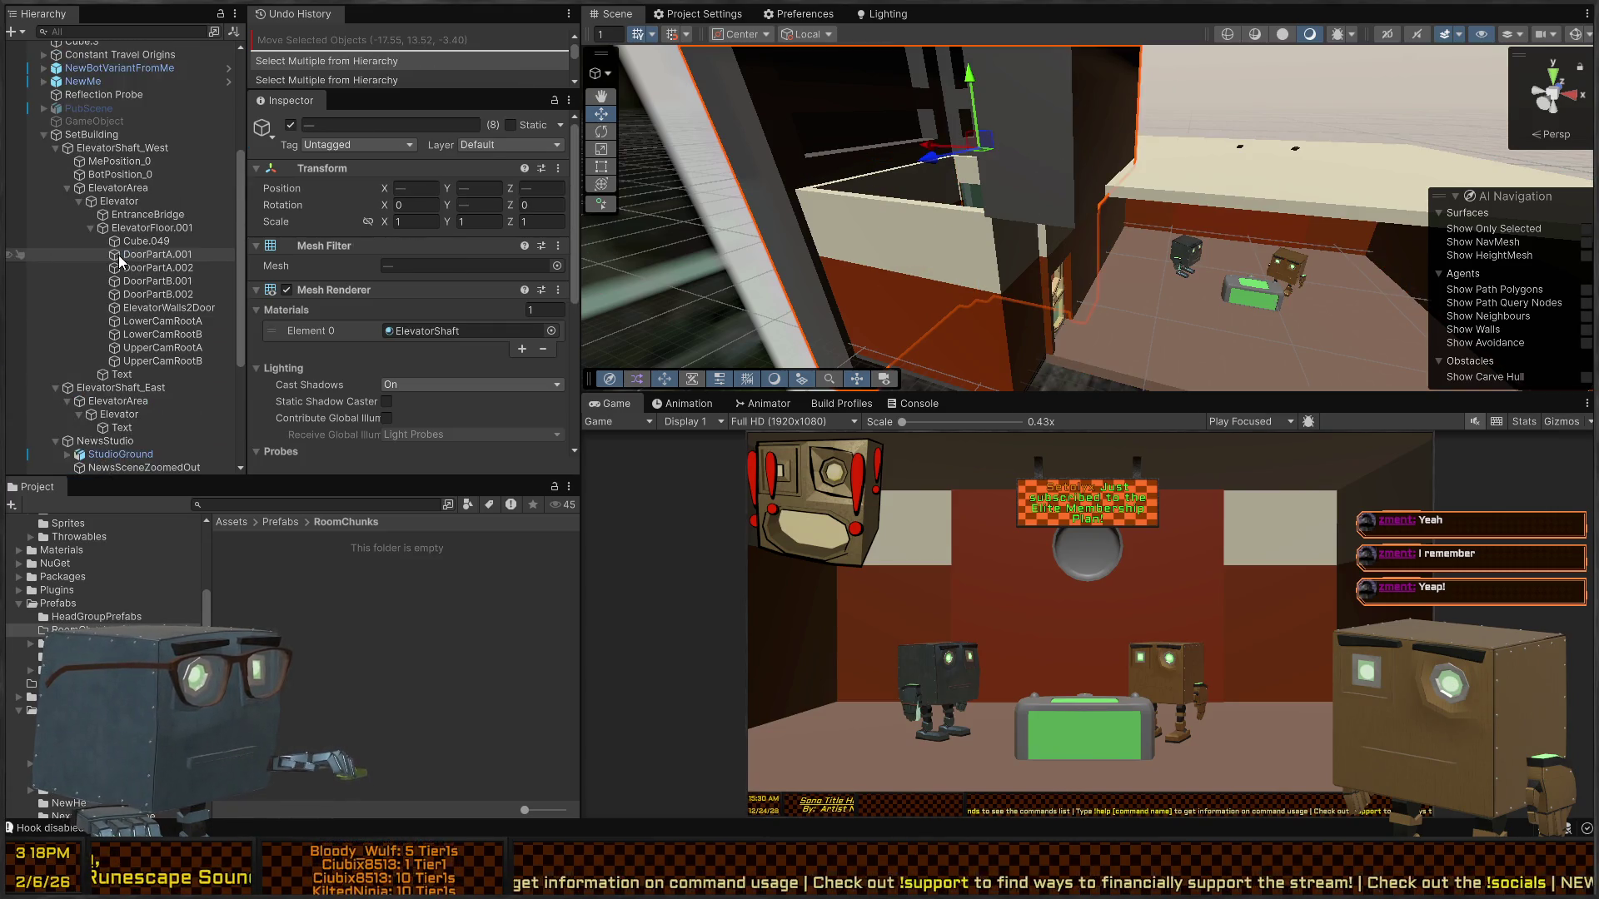
{"action": "left_click", "coordinate": [108, 201], "text": "ctrl"}
{"action": "left_click", "coordinate": [93, 201], "text": "ctrl"}
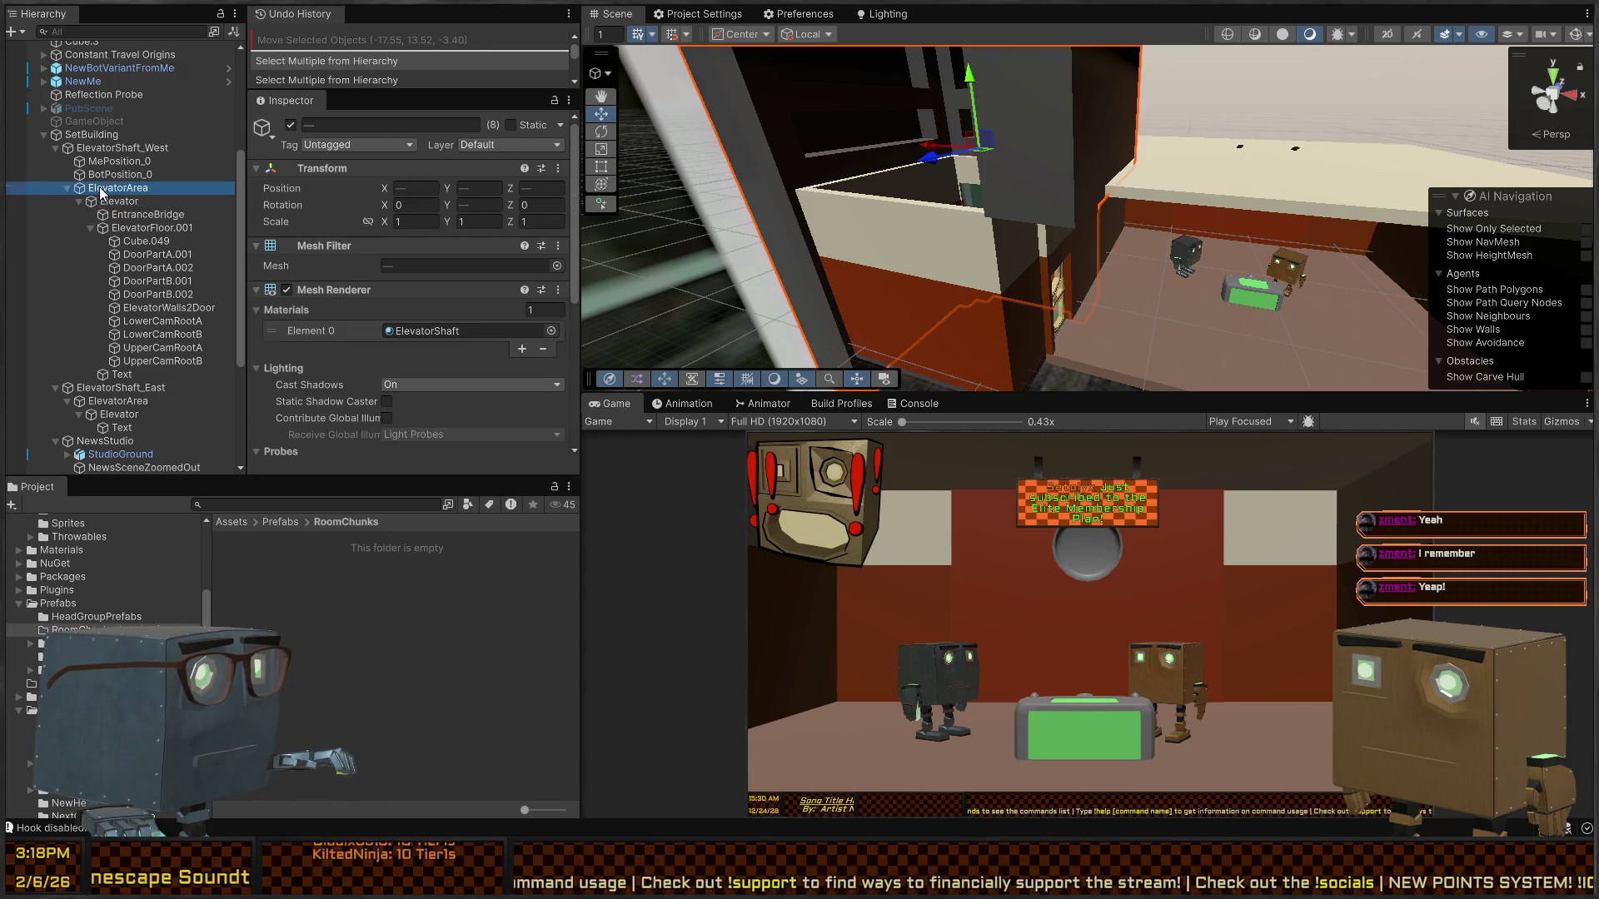
{"action": "left_click", "coordinate": [102, 193], "text": "ctrl"}
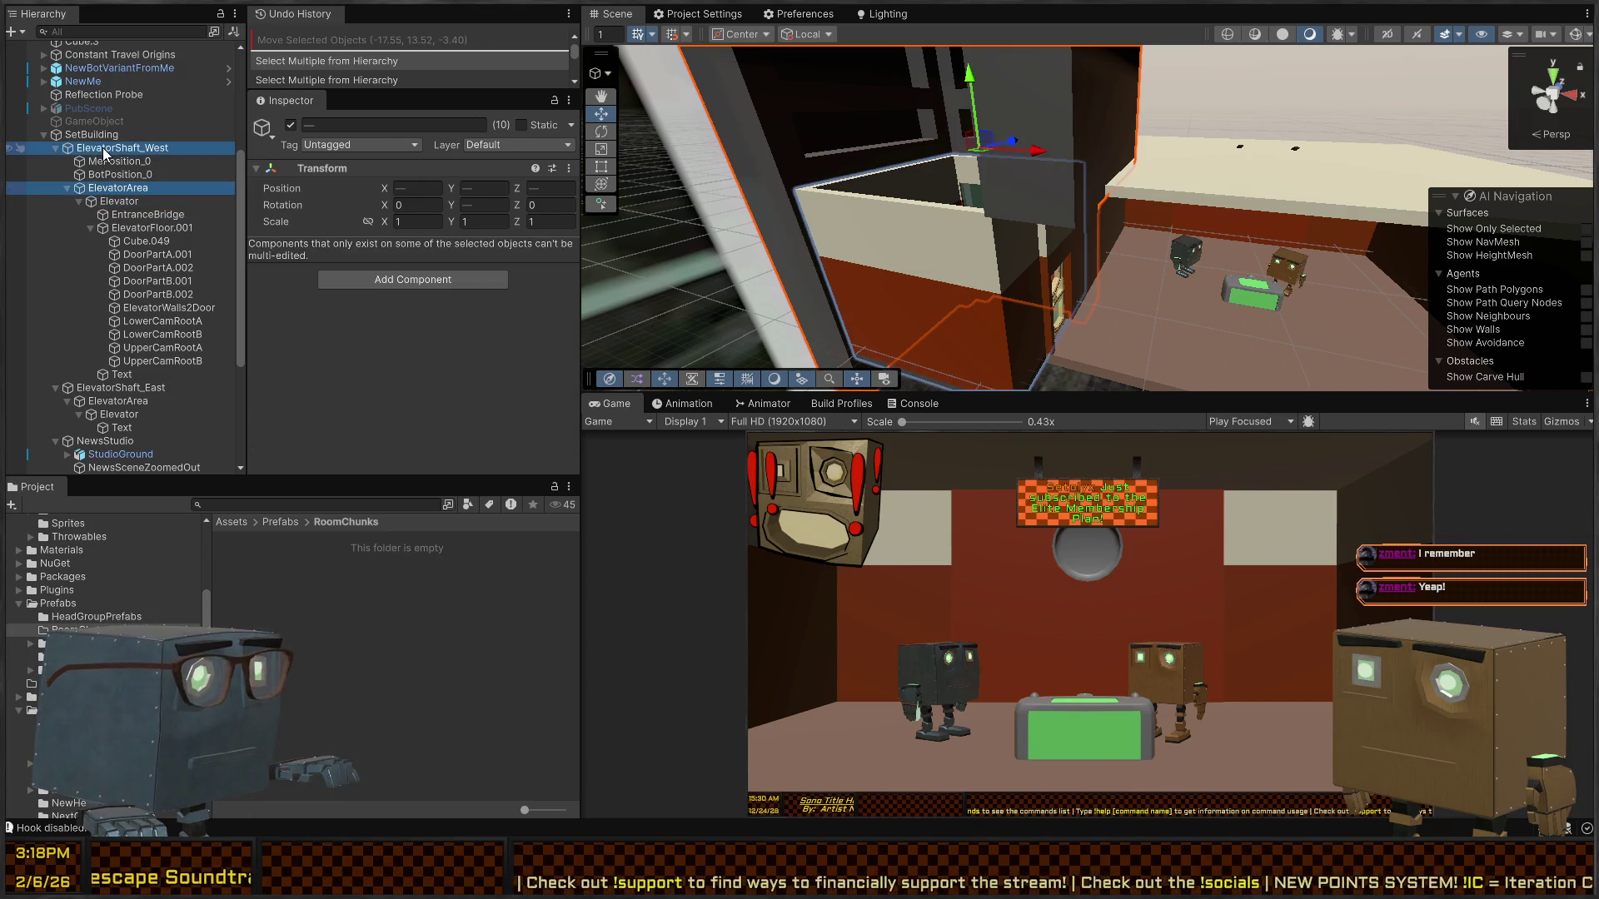
{"action": "left_click", "coordinate": [104, 152]}
{"action": "left_click", "coordinate": [55, 147]}
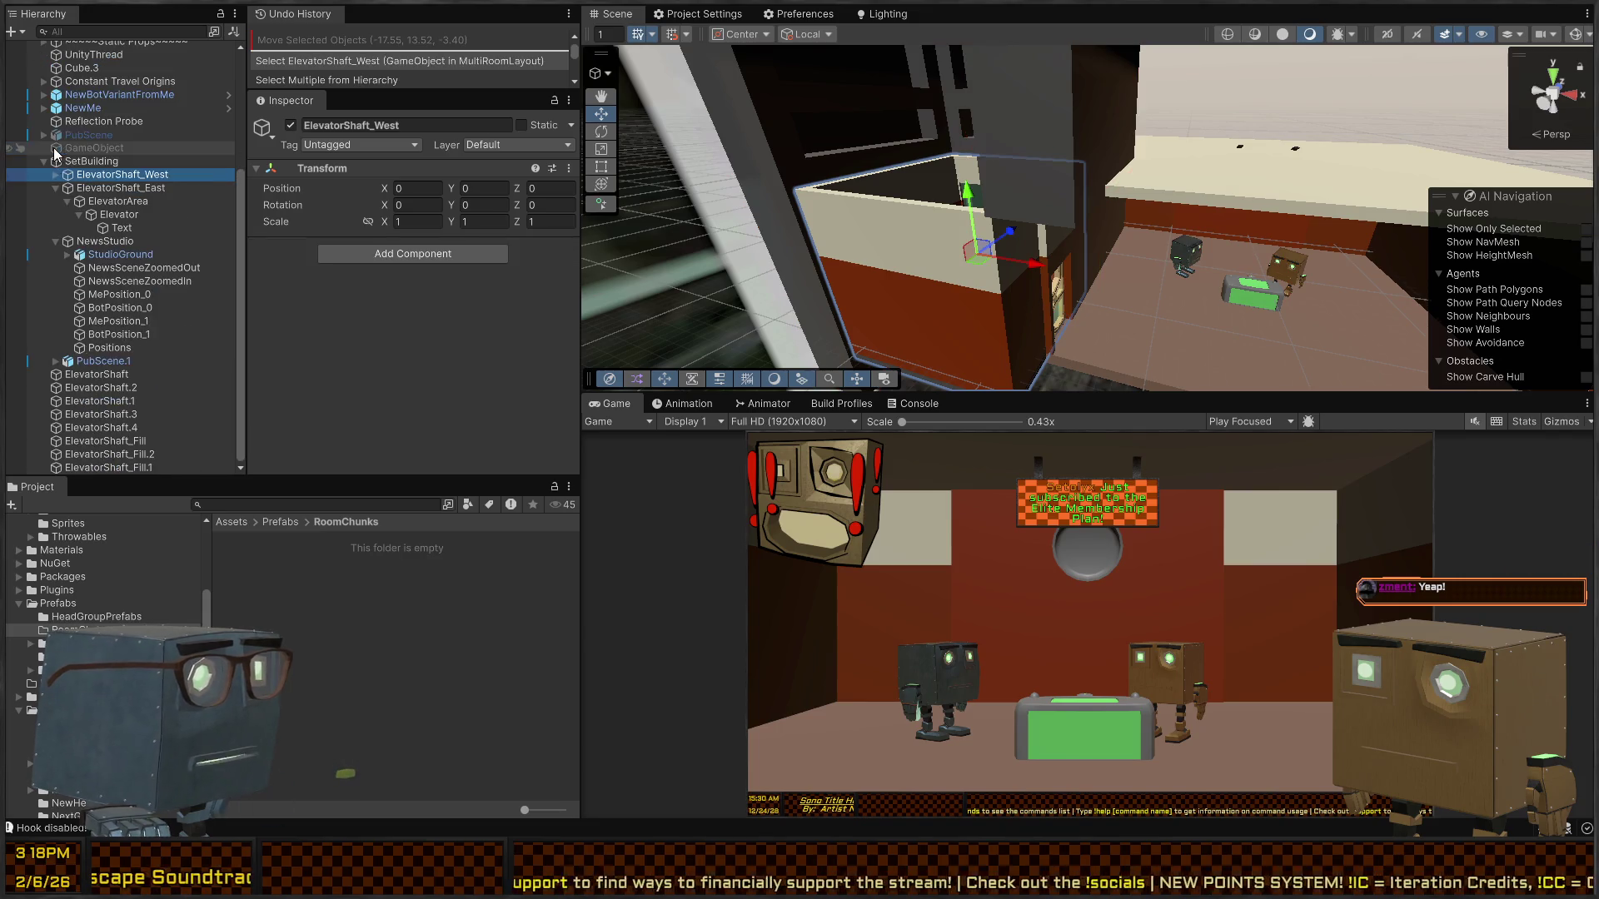
{"action": "left_click", "coordinate": [81, 191]}
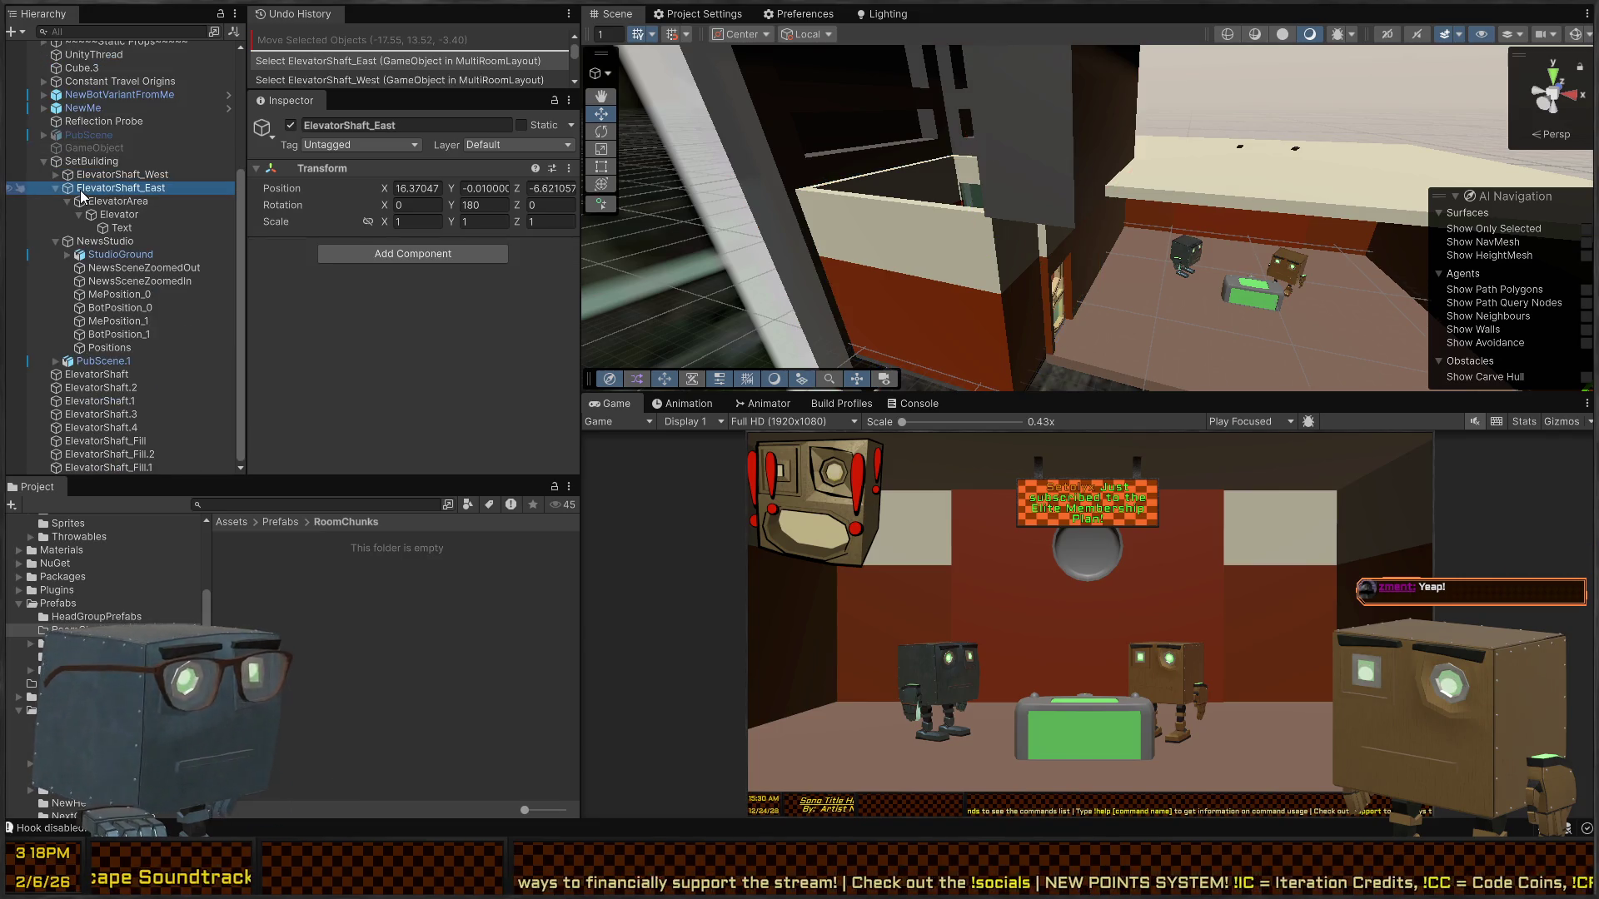
{"action": "left_click", "coordinate": [57, 185]}
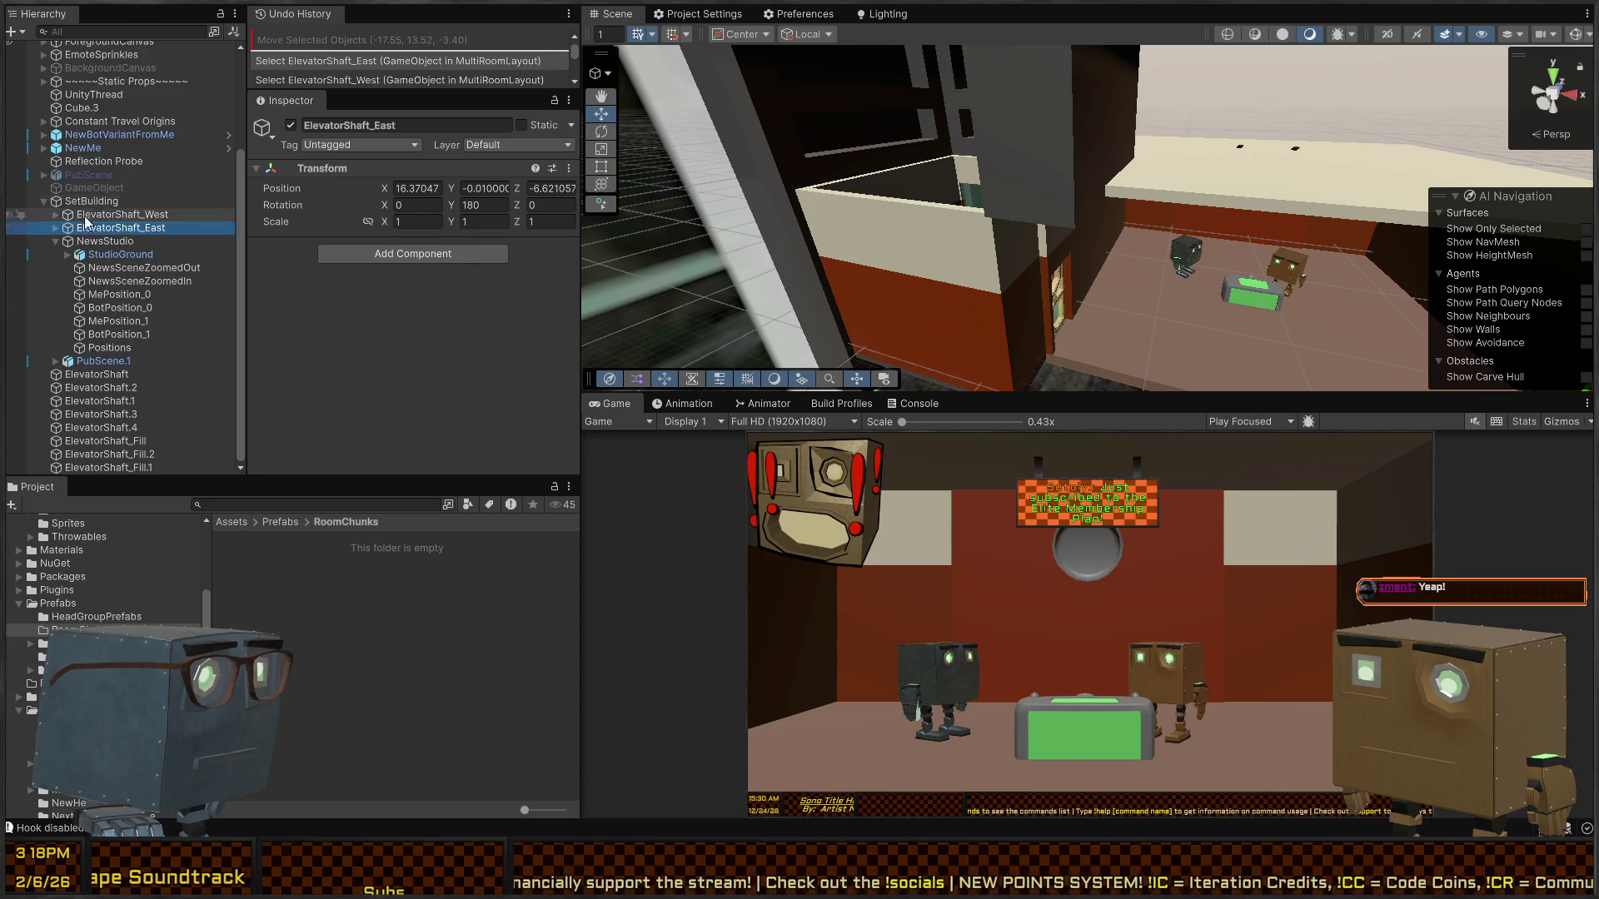
{"action": "key", "text": "Delete"}
- Parent the eight pieces from ElevatorShaft to ElevatorShaft_Fill.1 under ElevatorShaft_West
{"action": "left_click", "coordinate": [144, 228]}
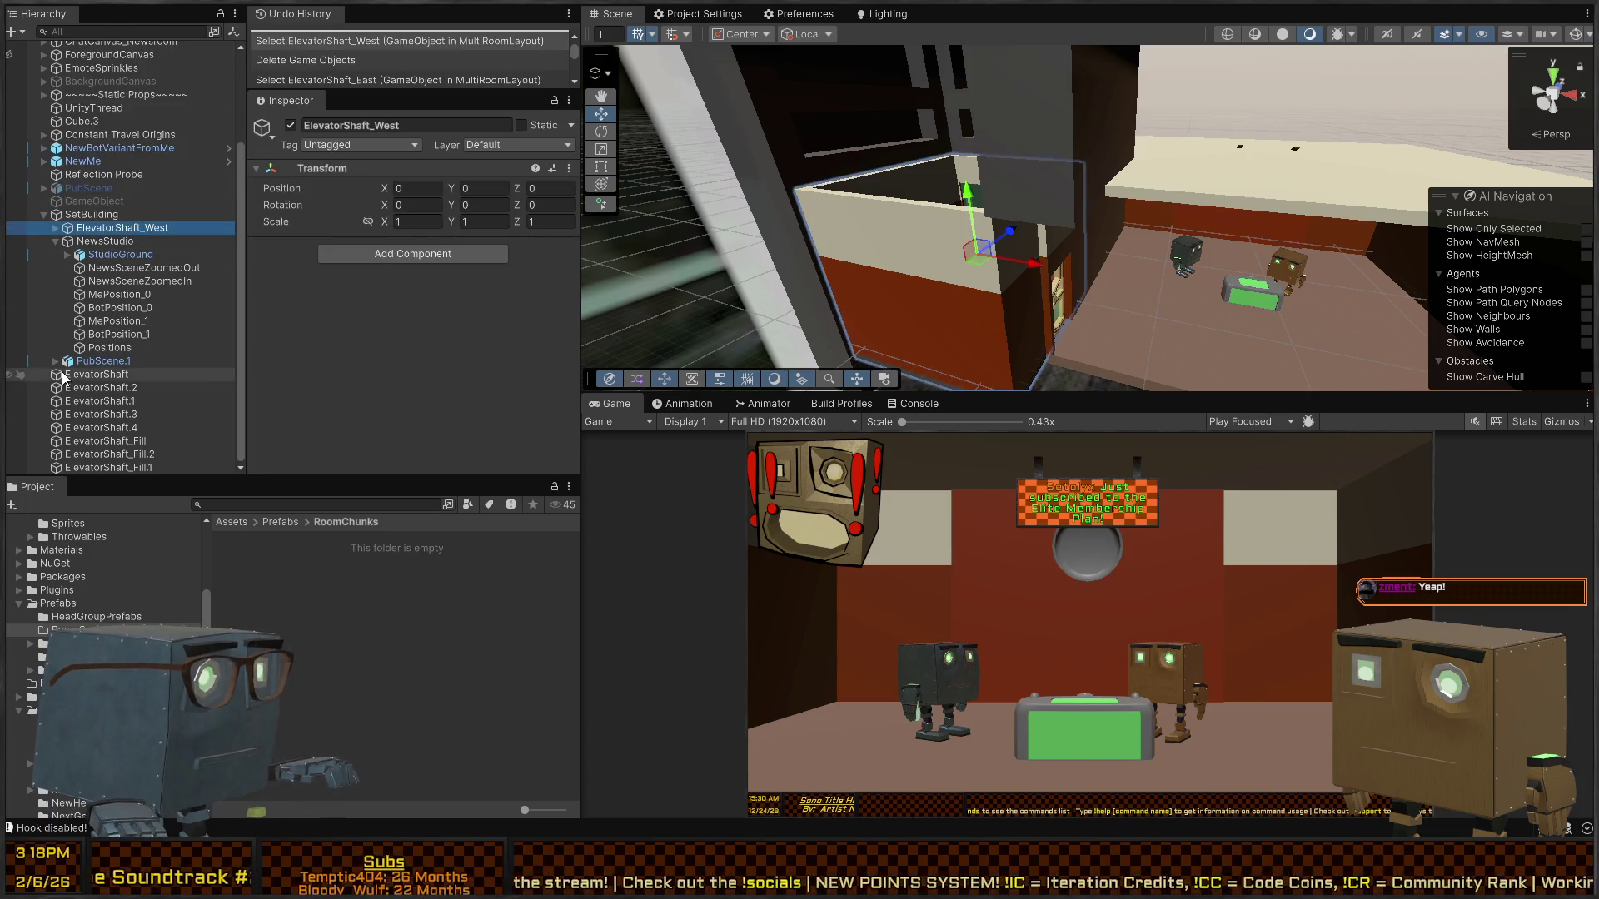
{"action": "left_click", "coordinate": [91, 376]}
{"action": "left_click", "coordinate": [108, 463], "text": "shift"}
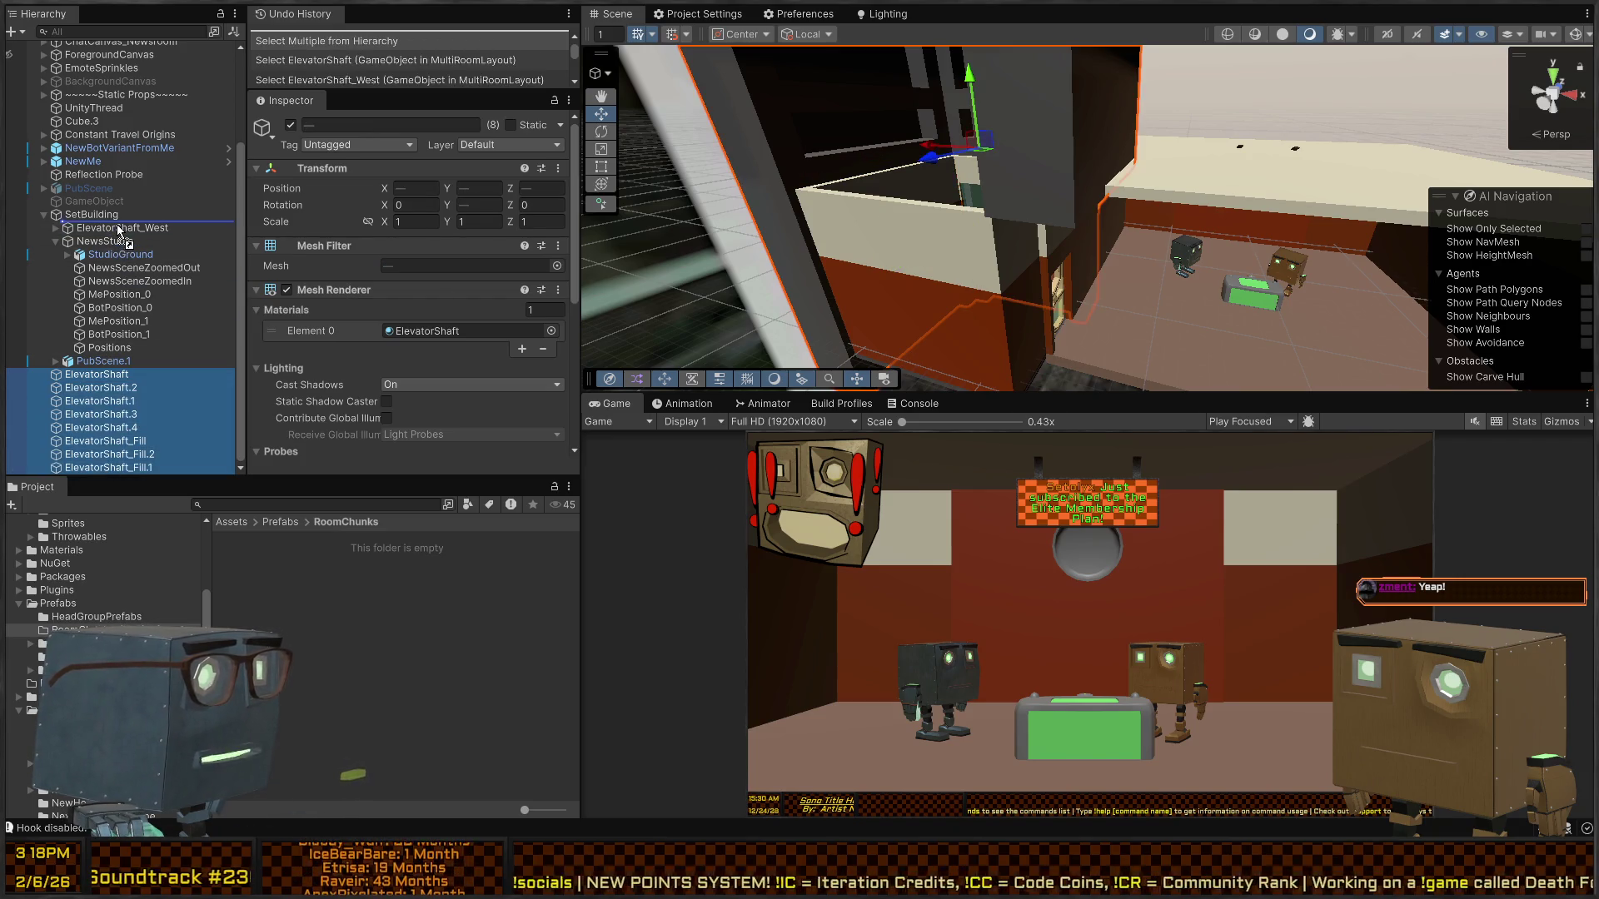
{"action": "left_click_drag", "start_coordinate": [116, 223], "coordinate": [118, 232]}
{"action": "left_click", "coordinate": [81, 334]}
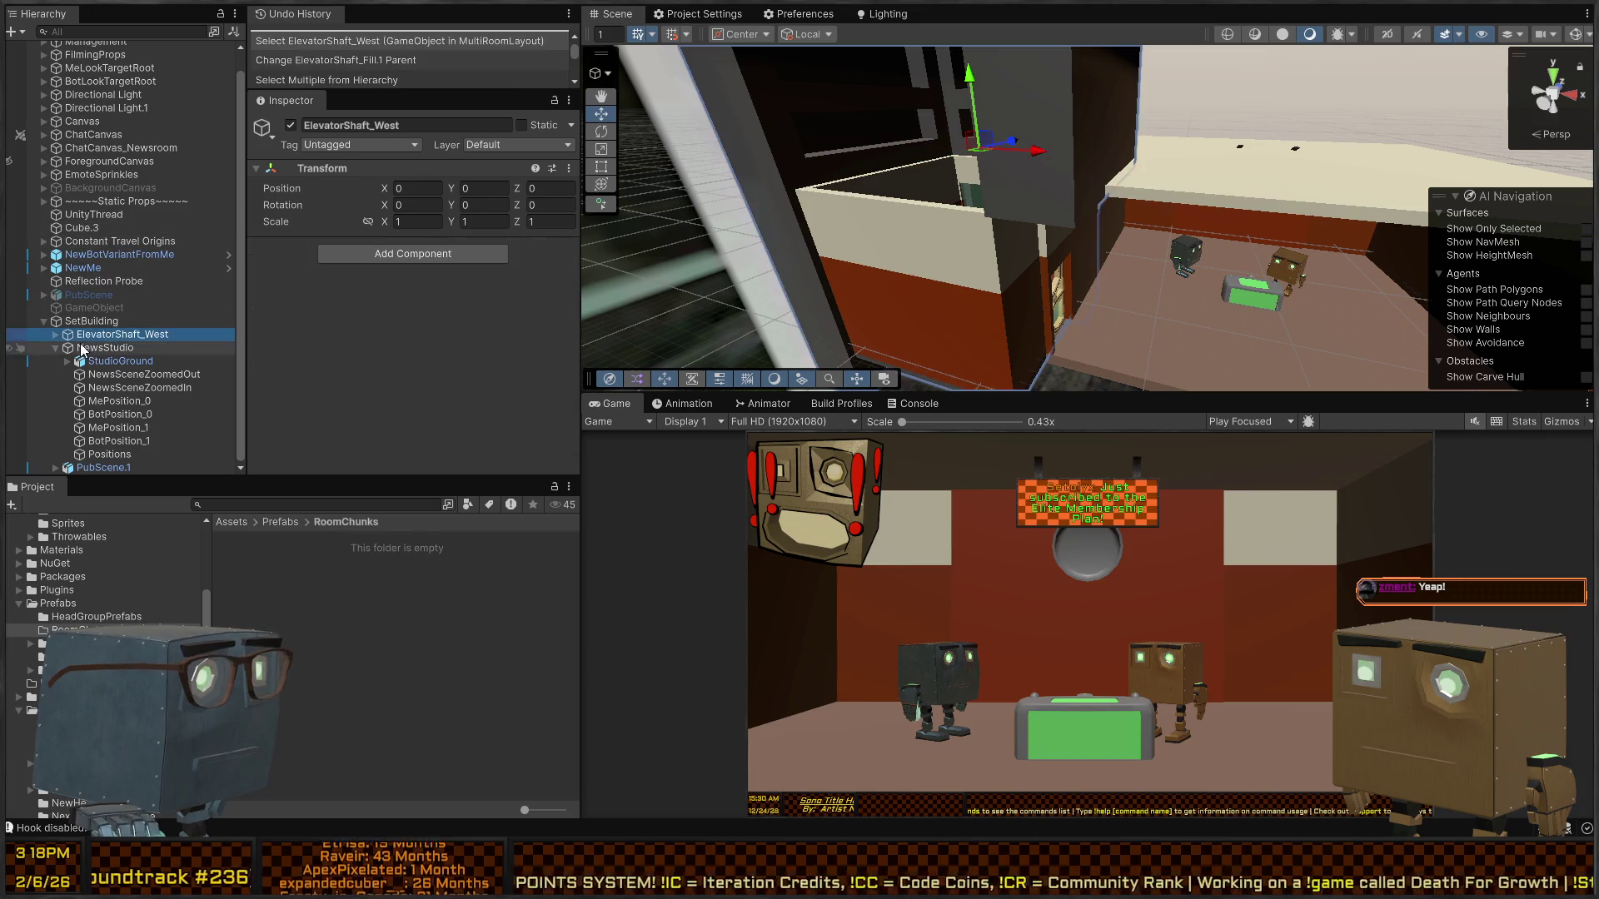
{"action": "left_click", "coordinate": [53, 333], "text": "alt"}
{"action": "scroll", "coordinate": [92, 330], "scroll_direction": "down", "scroll_amount": 3}
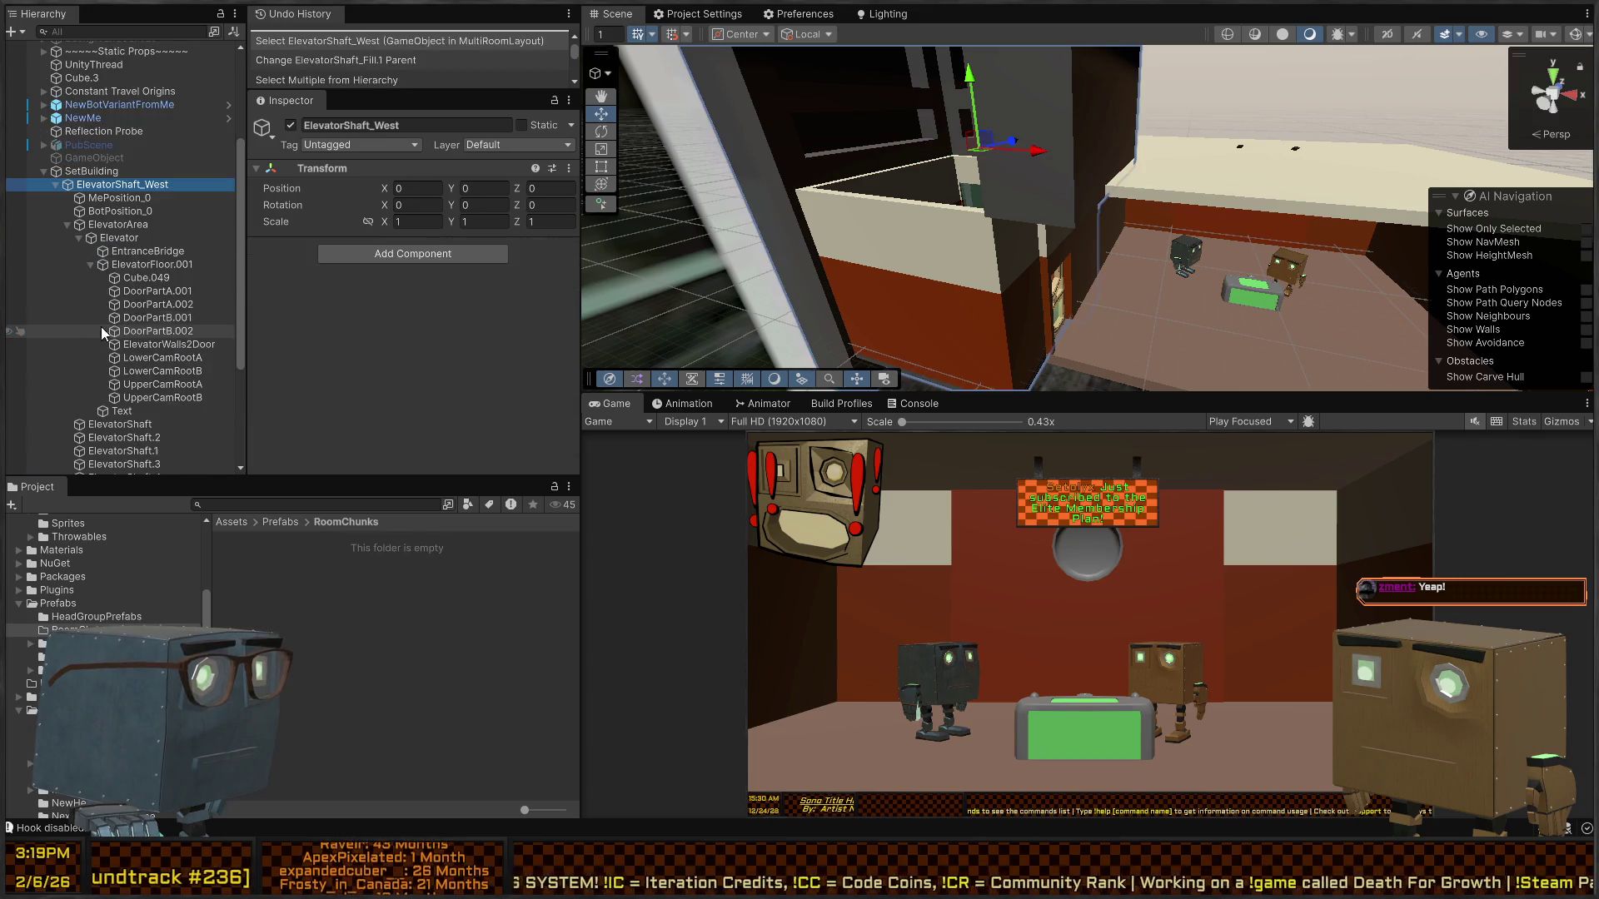
{"action": "left_click", "coordinate": [68, 223]}
{"action": "left_click", "coordinate": [90, 242]}
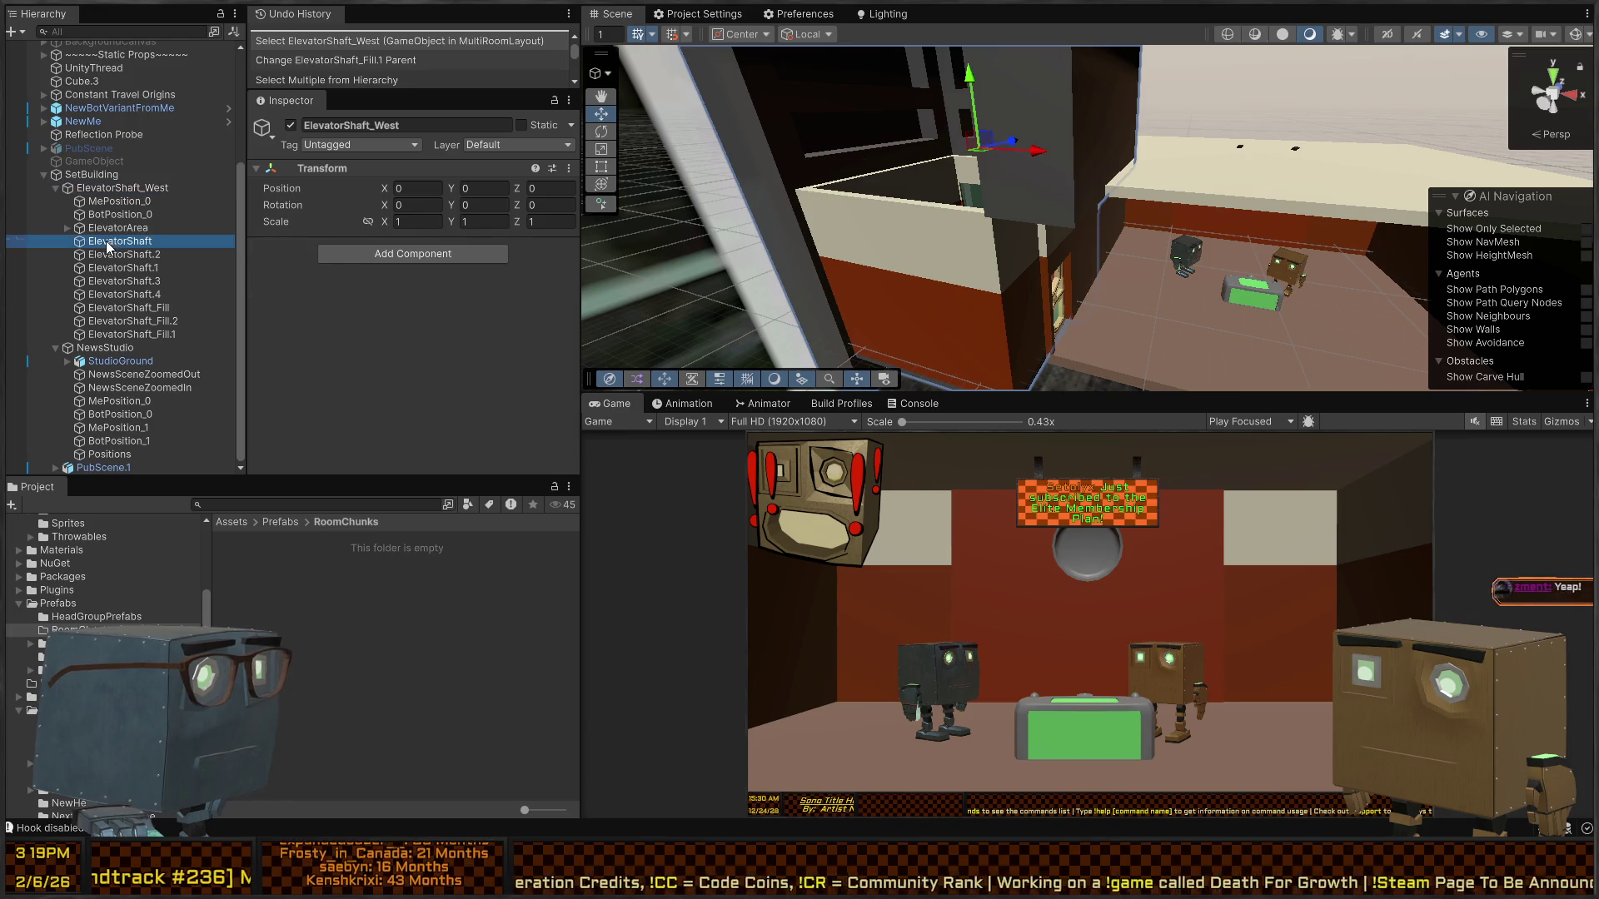
{"action": "left_click", "coordinate": [118, 334], "text": "shift"}
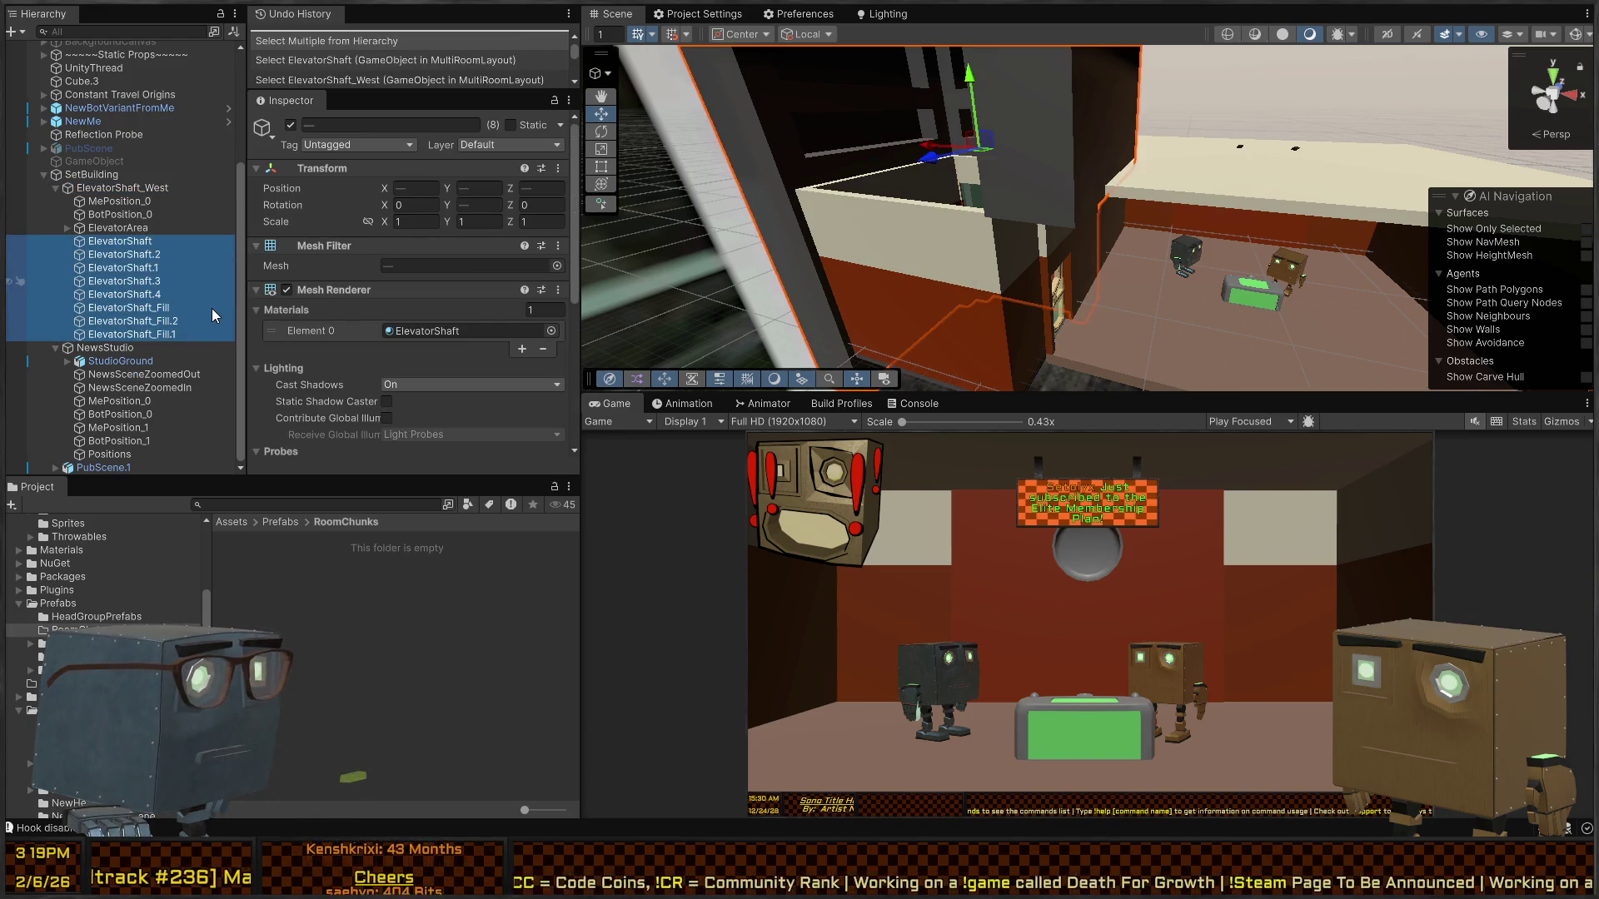
- Group the eight shaft pieces under a new parent named OuterBarrier
{"action": "key", "text": "ctrl+shift+g"}
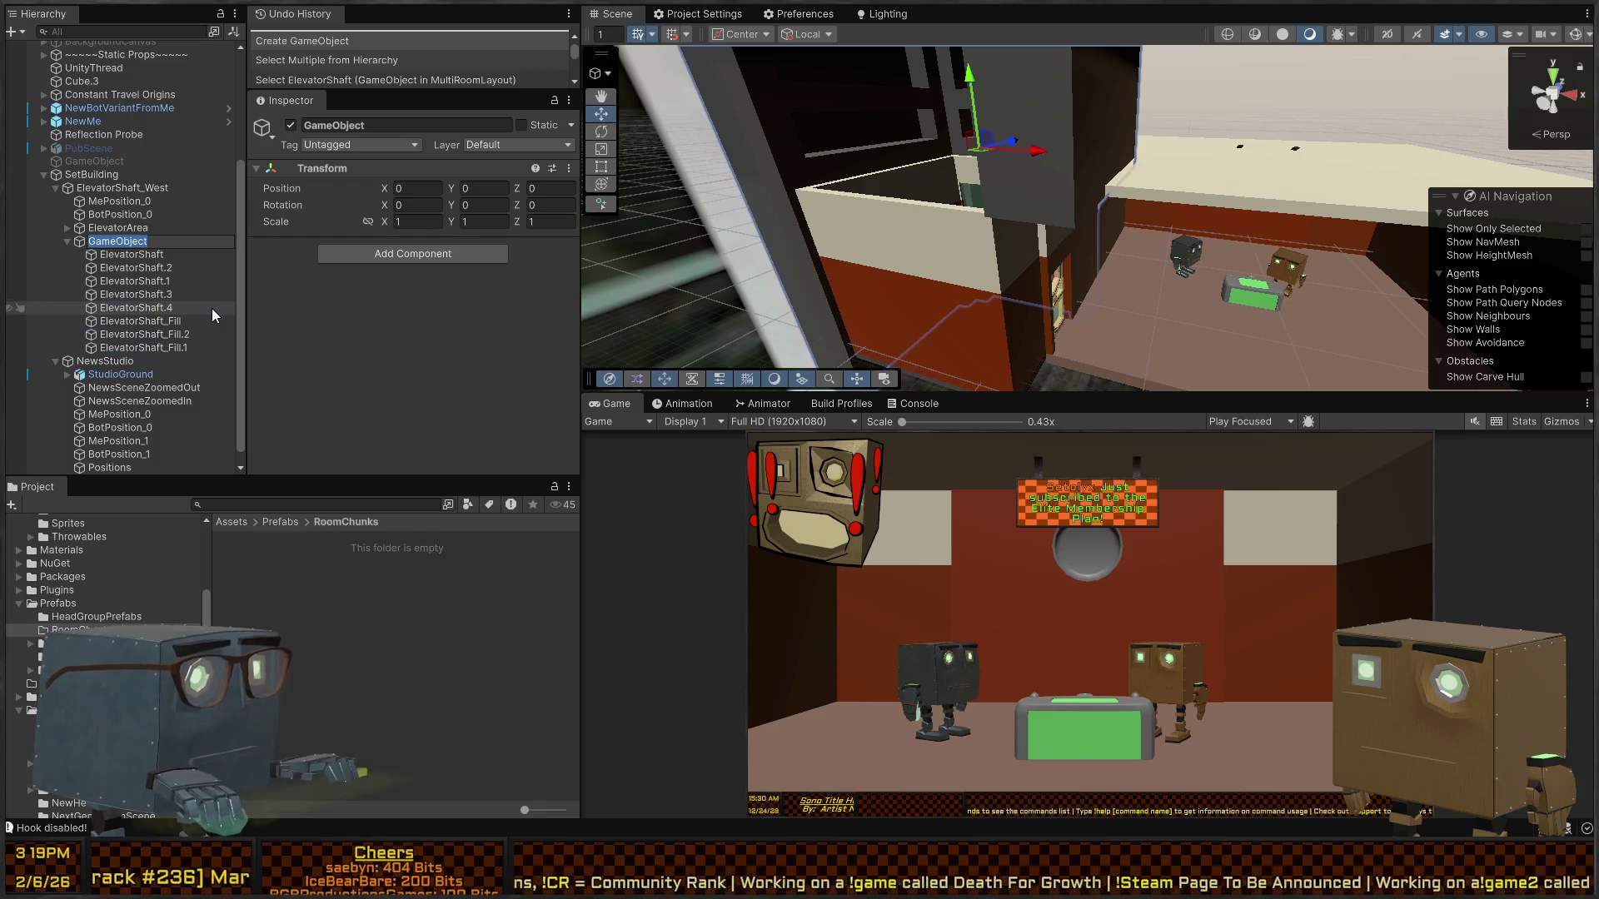
{"action": "type", "text": "OuterB"}
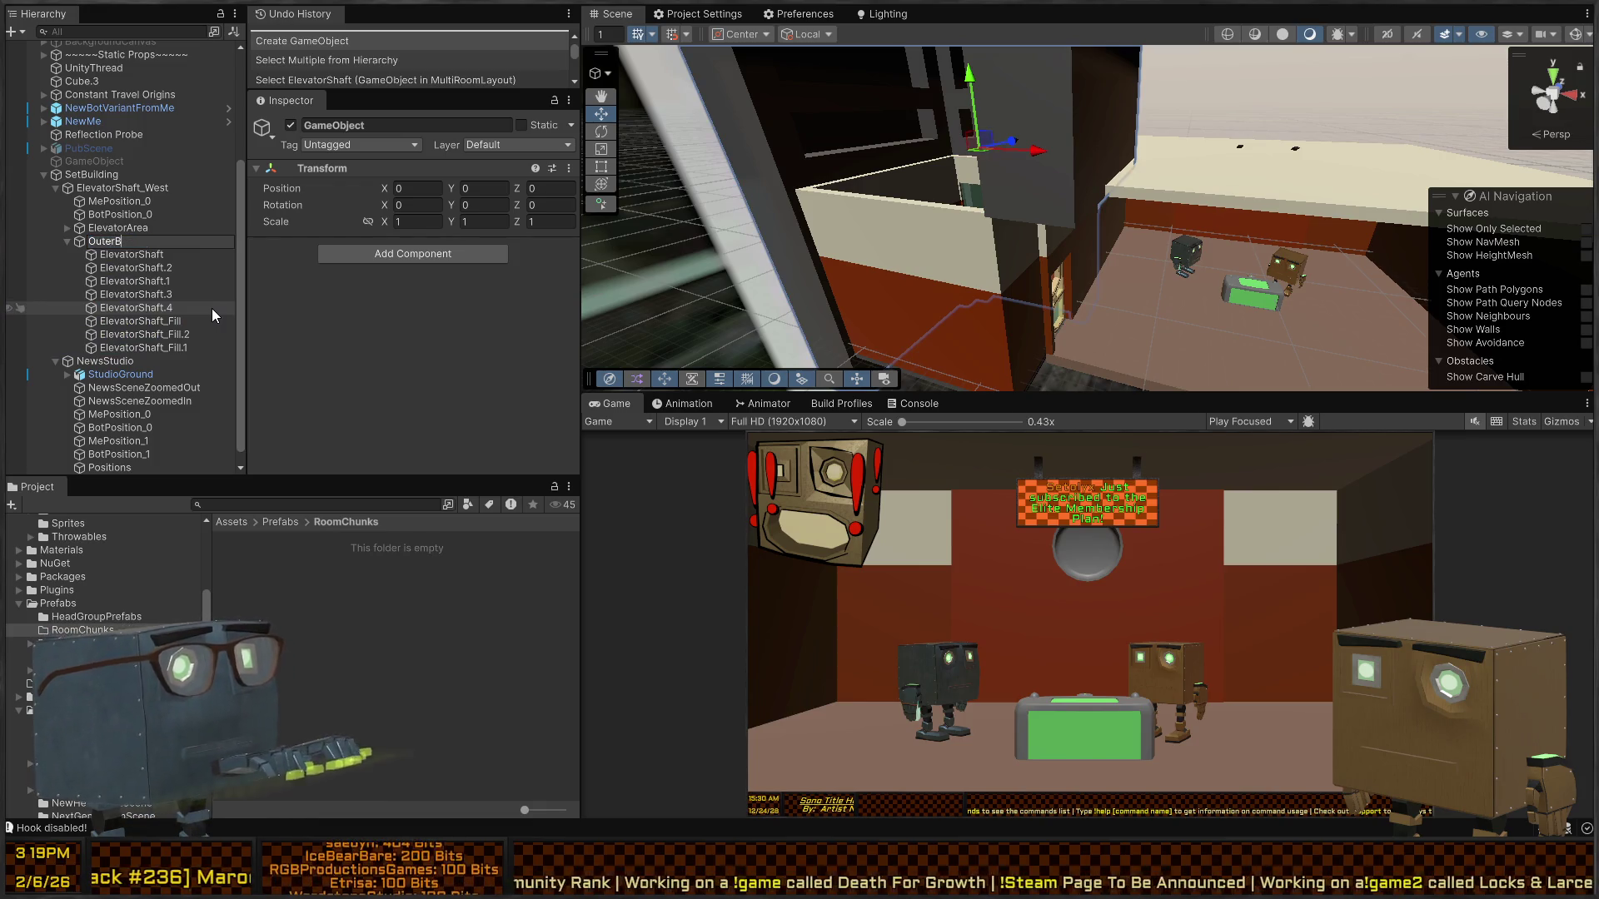
{"action": "type", "text": "arrier"}
{"action": "key", "text": "Return"}
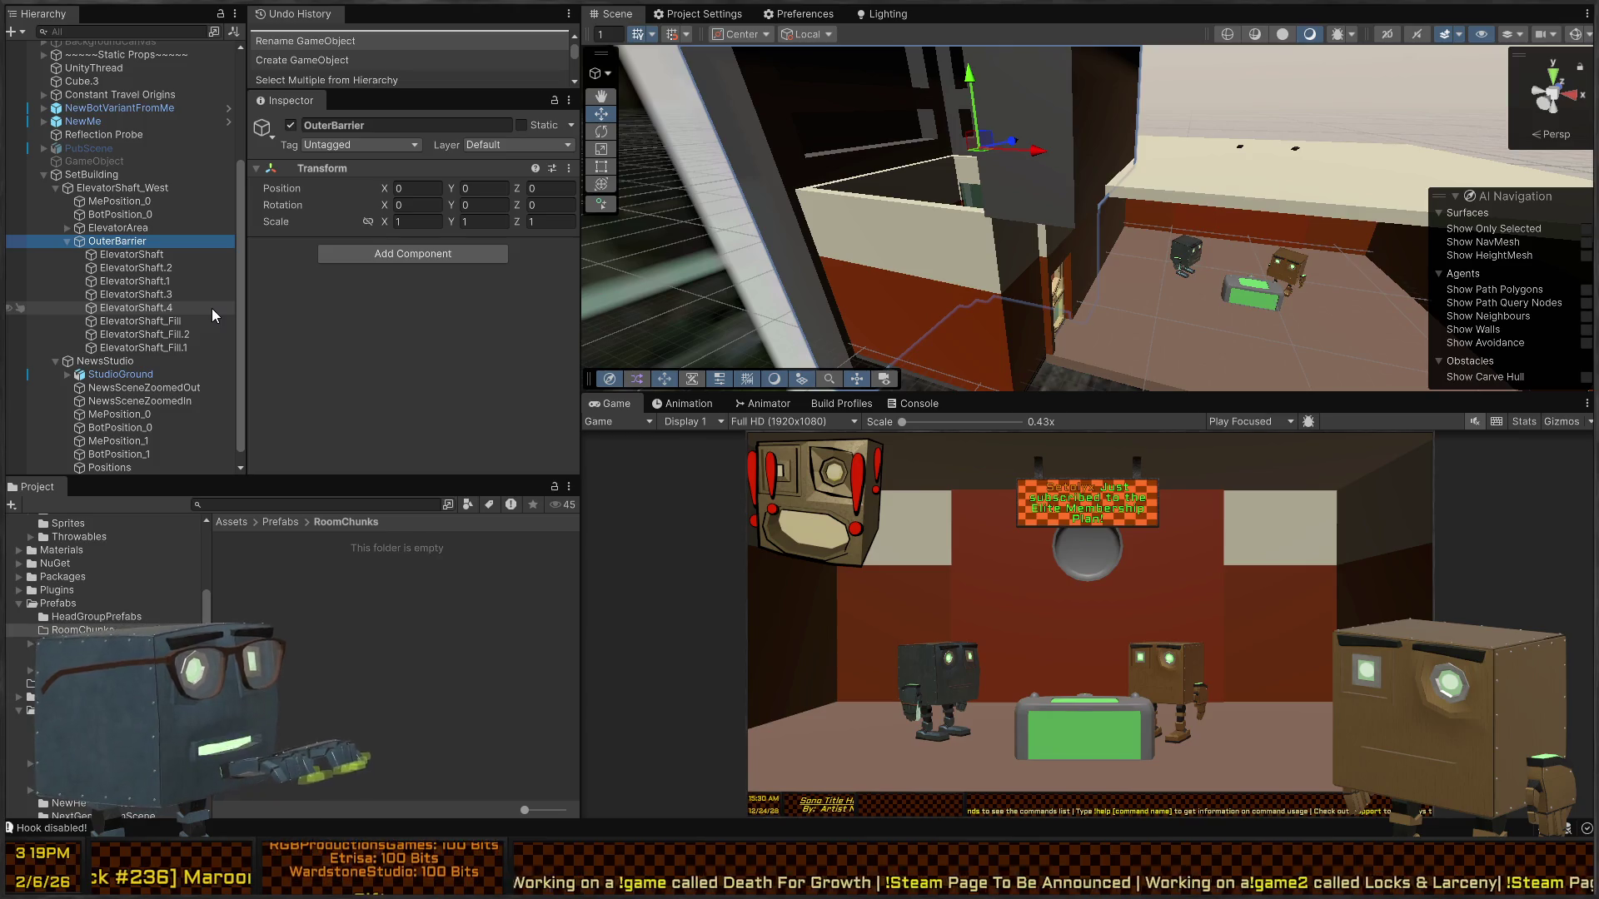
{"action": "key", "text": "Left"}
- Save ElevatorShaft_West as prefab ElevatorShaft in RoomChunks and place an instance at X 3.81, Z -4.77
{"action": "left_click", "coordinate": [106, 270]}
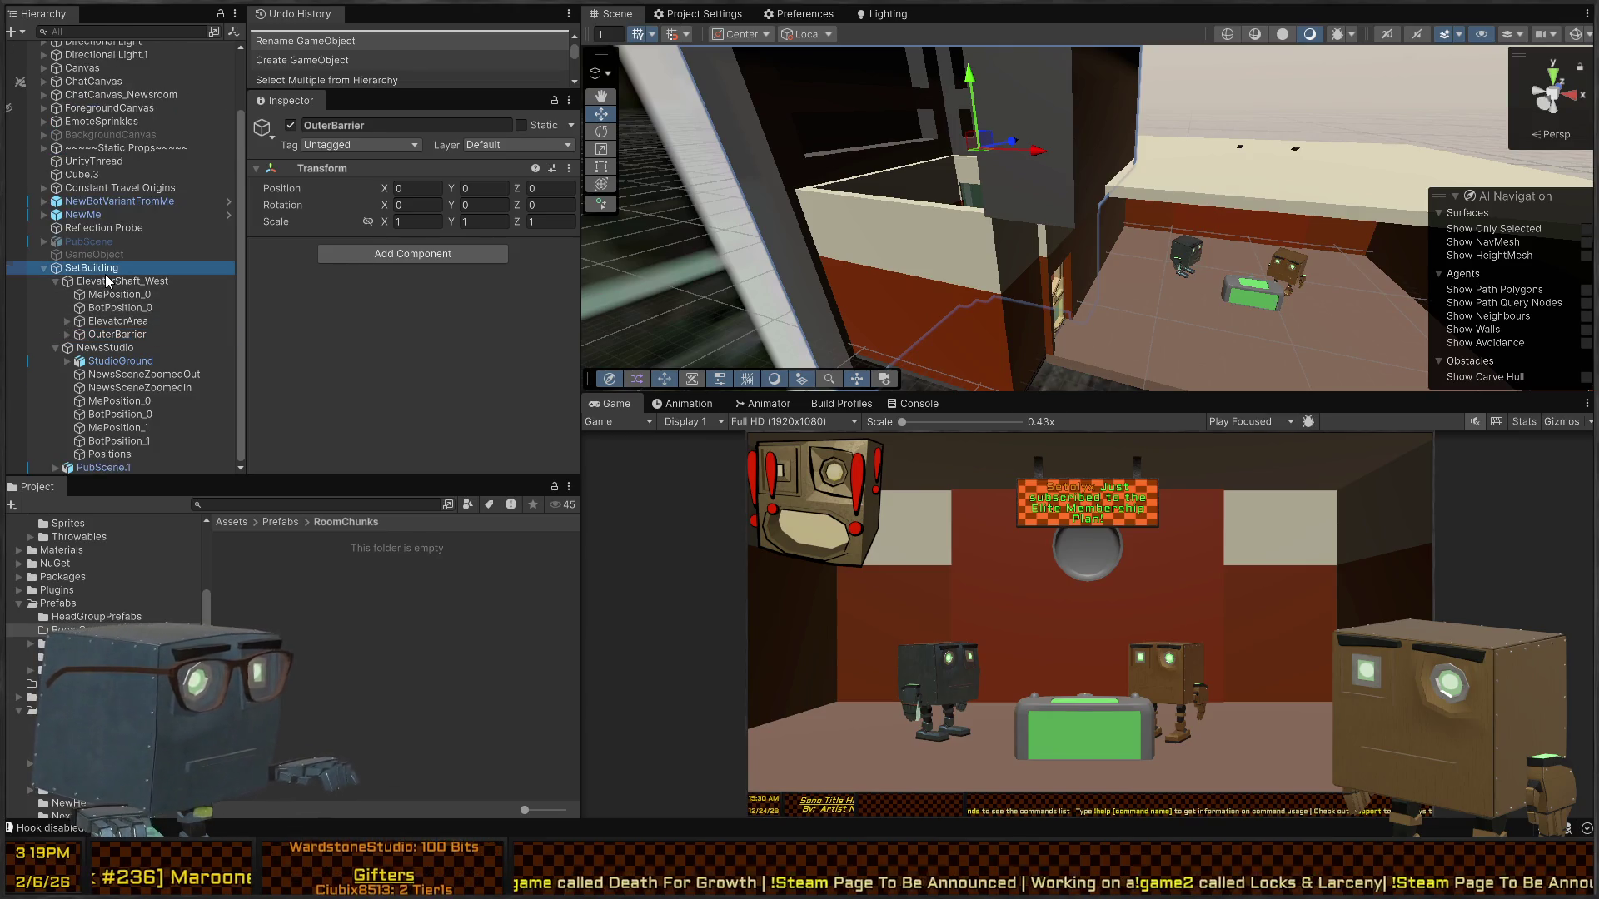
{"action": "left_click", "coordinate": [97, 283]}
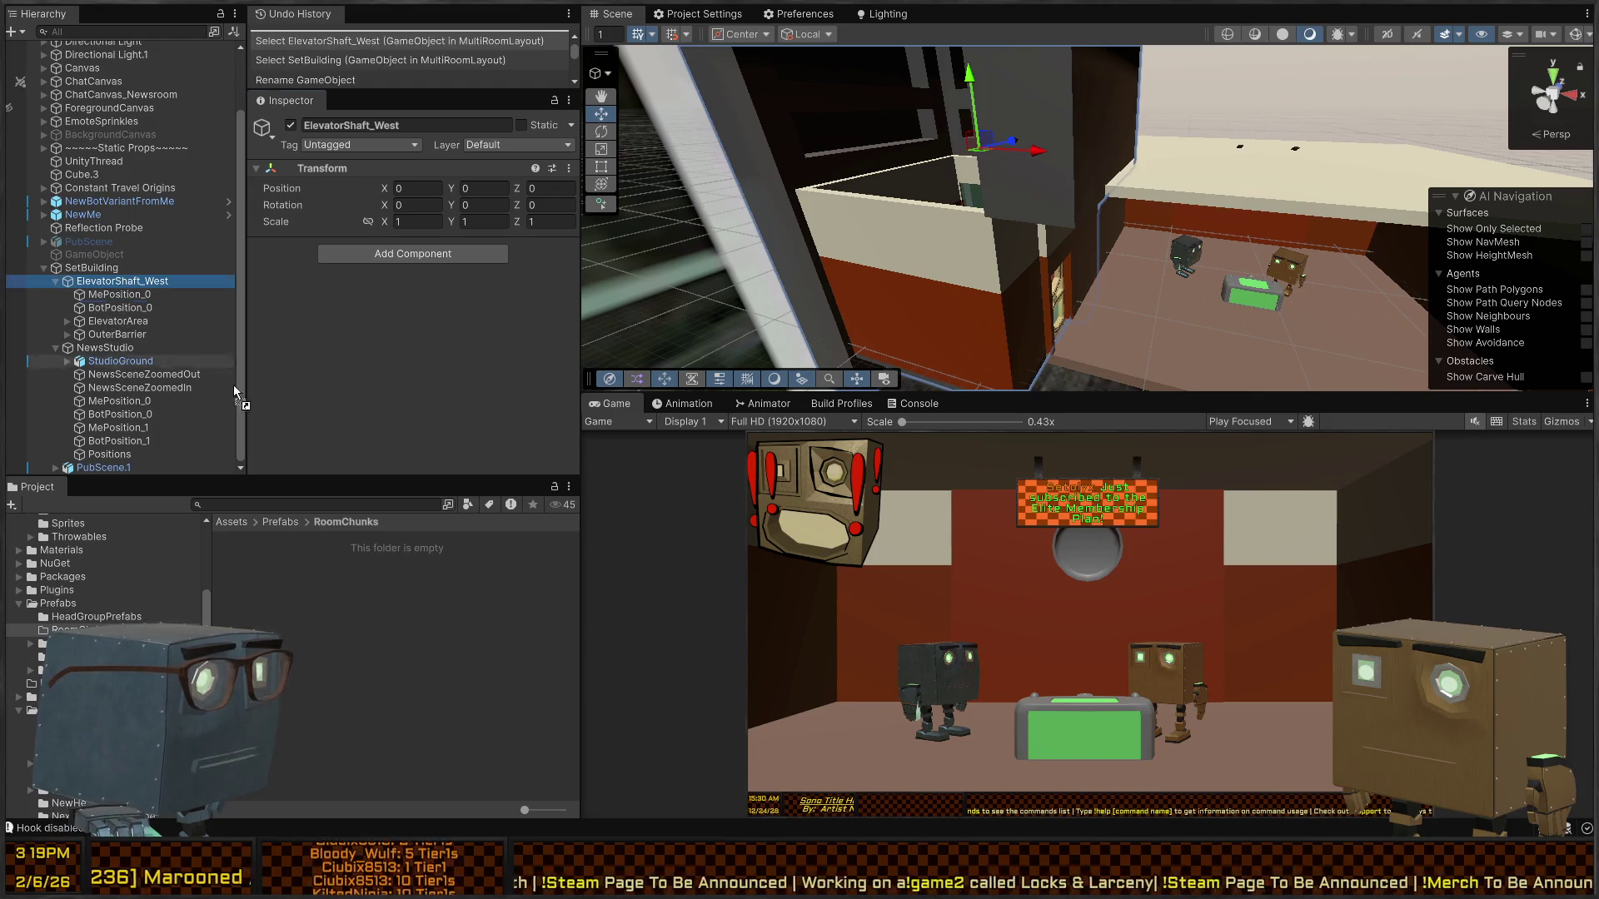
{"action": "left_click_drag", "start_coordinate": [233, 385], "coordinate": [392, 613]}
{"action": "left_click", "coordinate": [278, 539]}
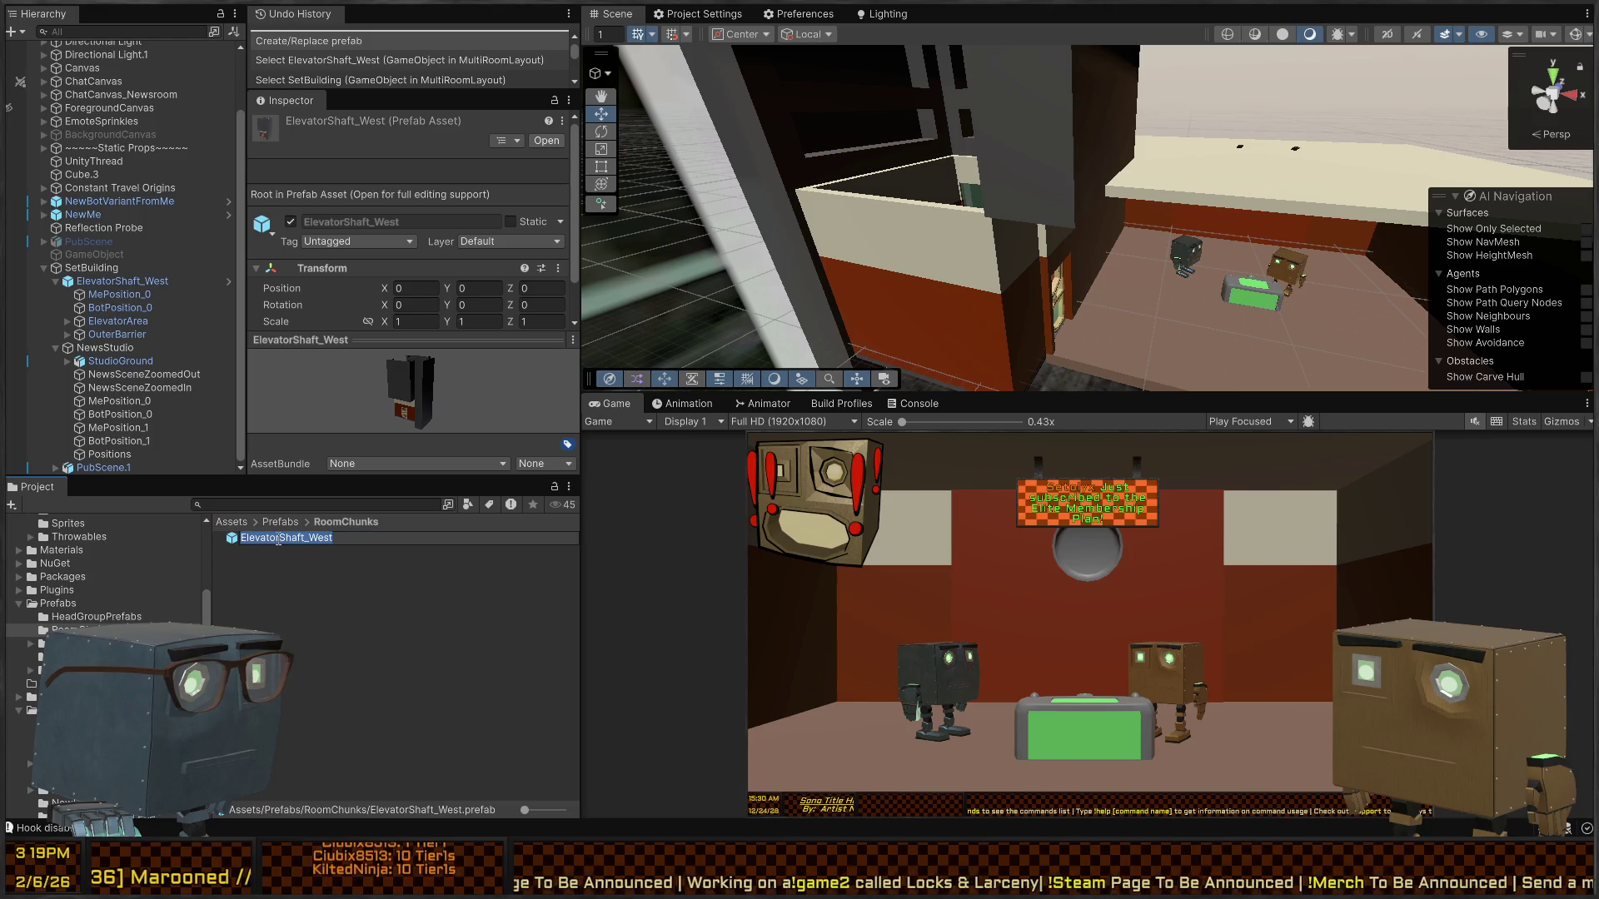
{"action": "key", "text": "End"}
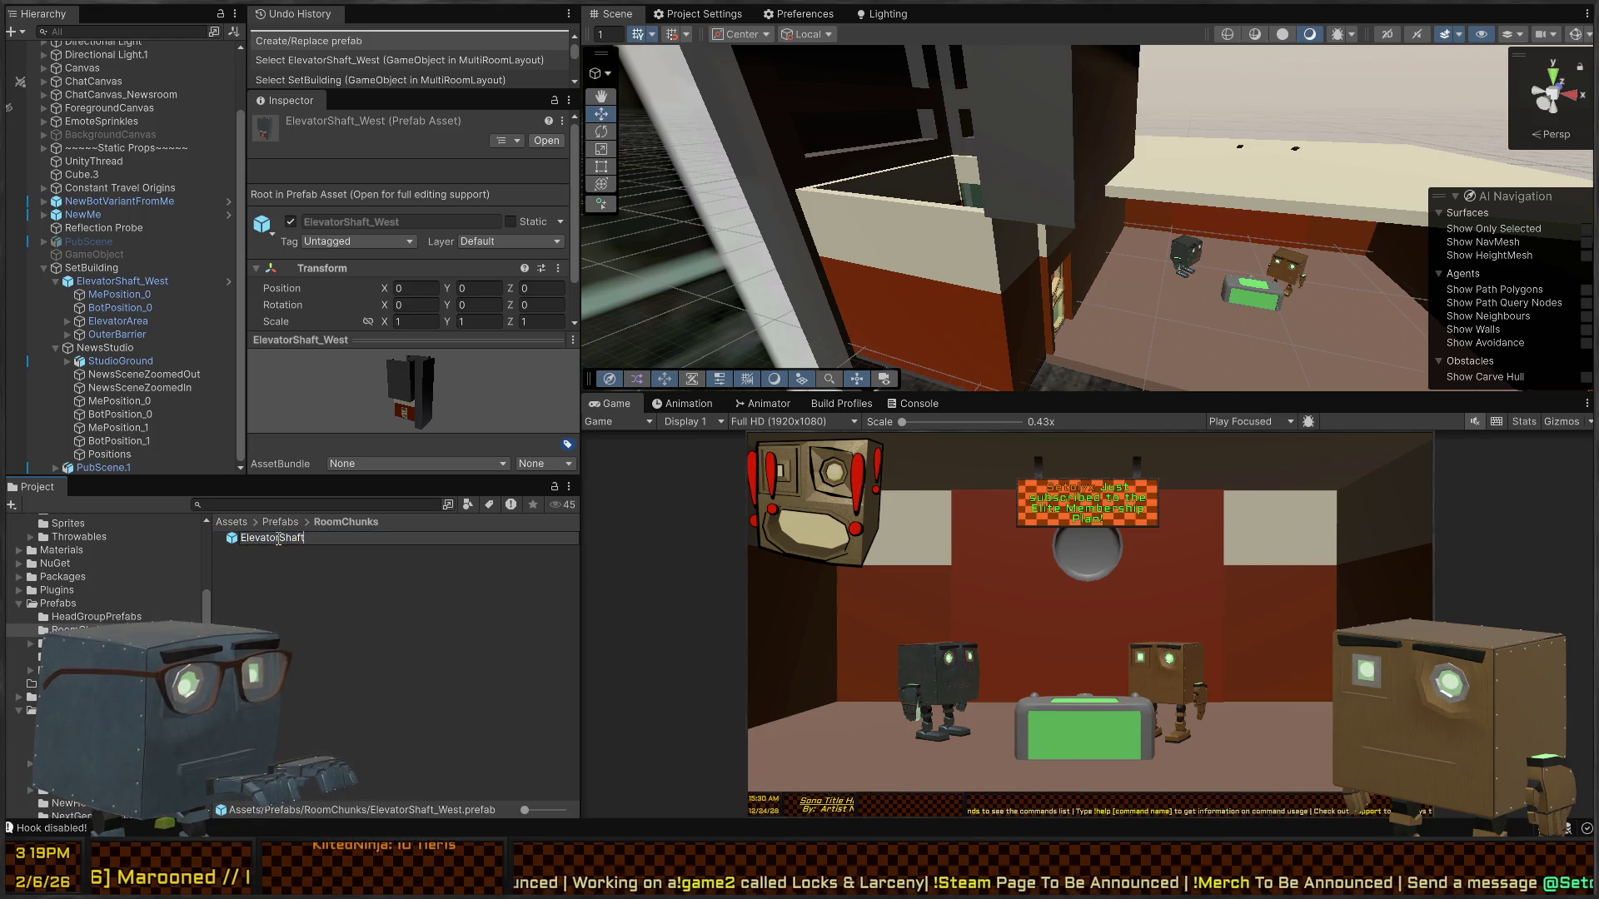
{"action": "left_click_drag", "start_coordinate": [756, 133], "coordinate": [1083, 178]}
{"action": "mouse_move", "coordinate": [282, 543]}
{"action": "left_mouse_down"}
{"action": "mouse_move", "coordinate": [708, 317]}
{"action": "mouse_move", "coordinate": [1268, 337]}
{"action": "mouse_move", "coordinate": [1093, 302]}
{"action": "left_mouse_up"}
{"action": "mouse_move", "coordinate": [1156, 226]}
{"action": "left_mouse_down"}
{"action": "mouse_move", "coordinate": [1127, 203]}
{"action": "mouse_move", "coordinate": [1249, 355]}
{"action": "mouse_move", "coordinate": [987, 336]}
{"action": "mouse_move", "coordinate": [858, 293]}
{"action": "left_mouse_up"}
- Turn the ElevatorShaft 180° on Y and slide it beside the studio at X 16.37, Z -6.62
{"action": "key", "text": "w"}
{"action": "key", "text": "e"}
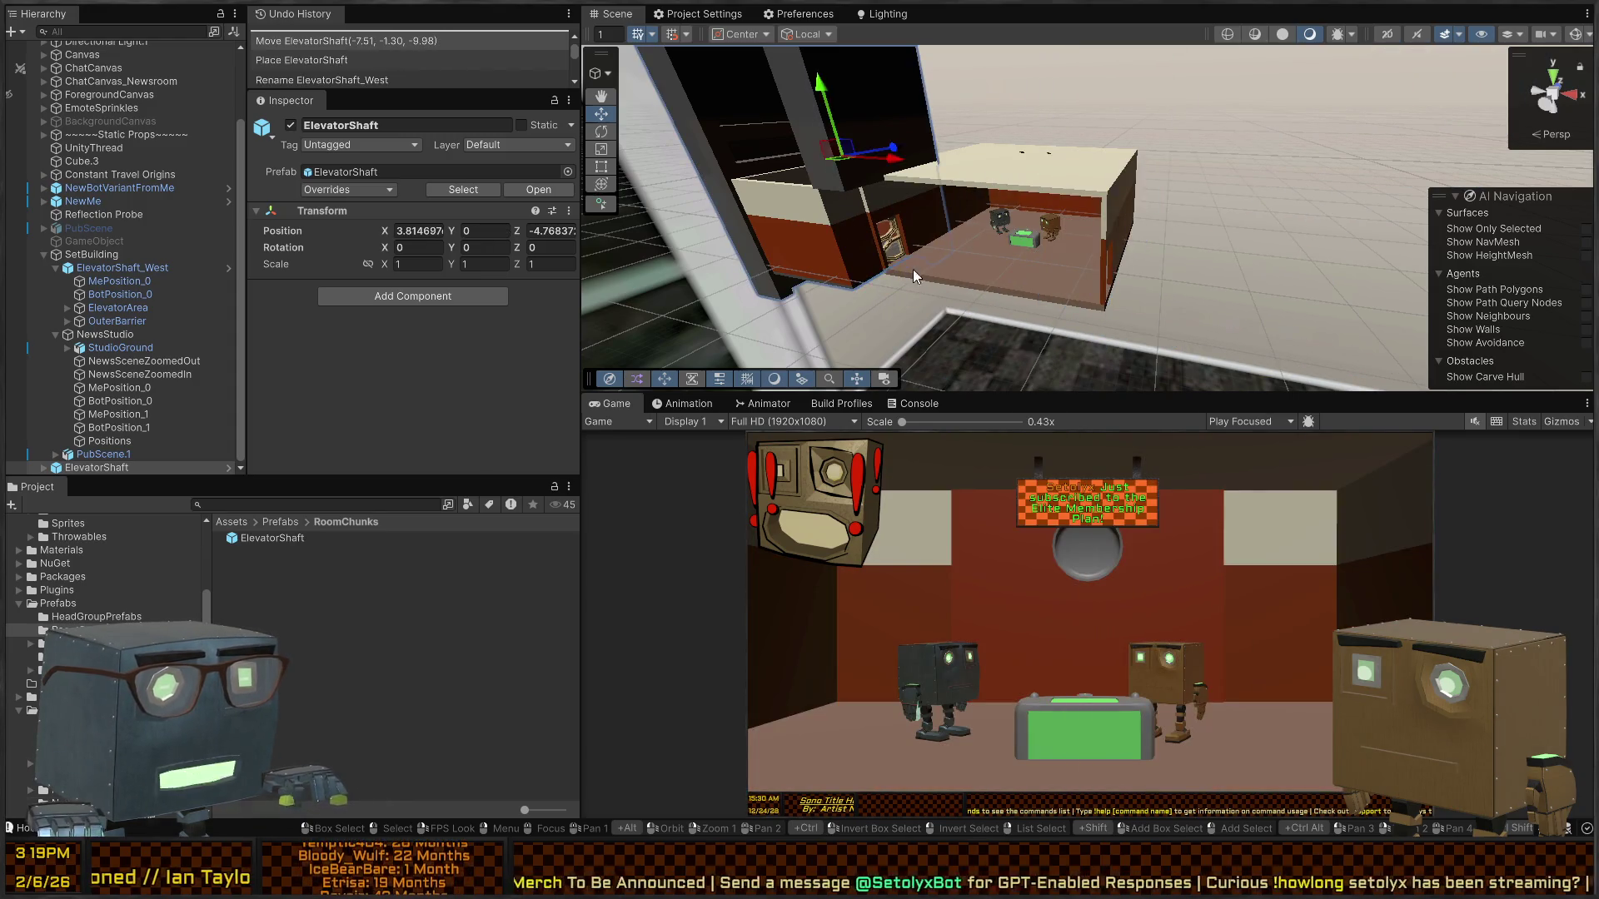
{"action": "mouse_move", "coordinate": [837, 165]}
{"action": "left_mouse_down"}
{"action": "mouse_move", "coordinate": [164, 152]}
{"action": "mouse_move", "coordinate": [239, 167]}
{"action": "left_mouse_up"}
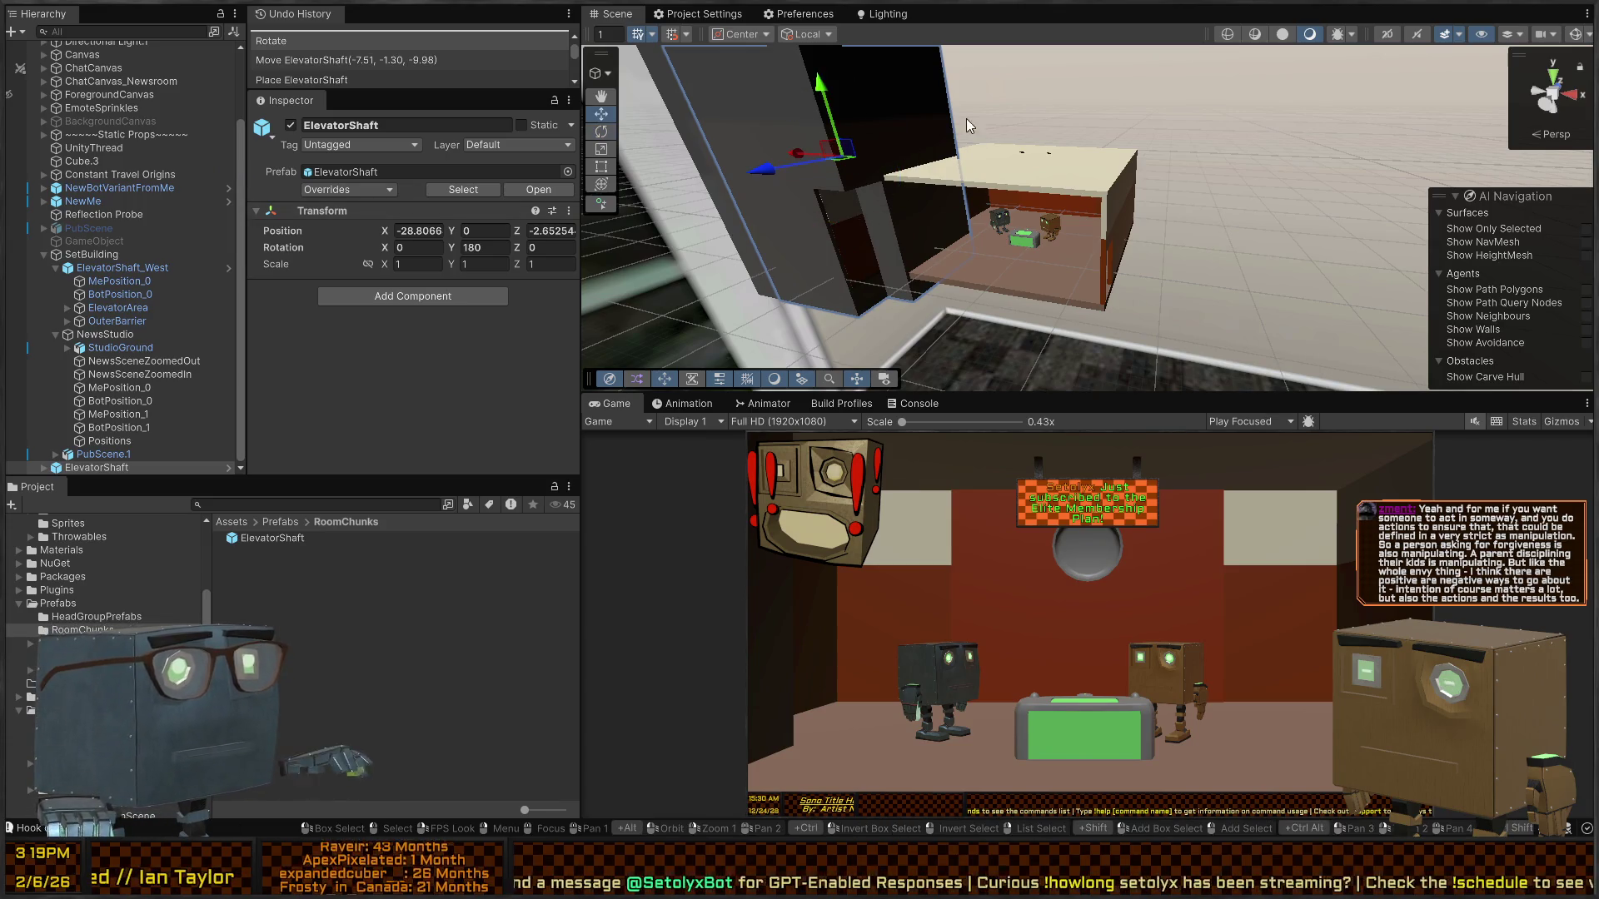
{"action": "left_click_drag", "start_coordinate": [797, 152], "coordinate": [1120, 172]}
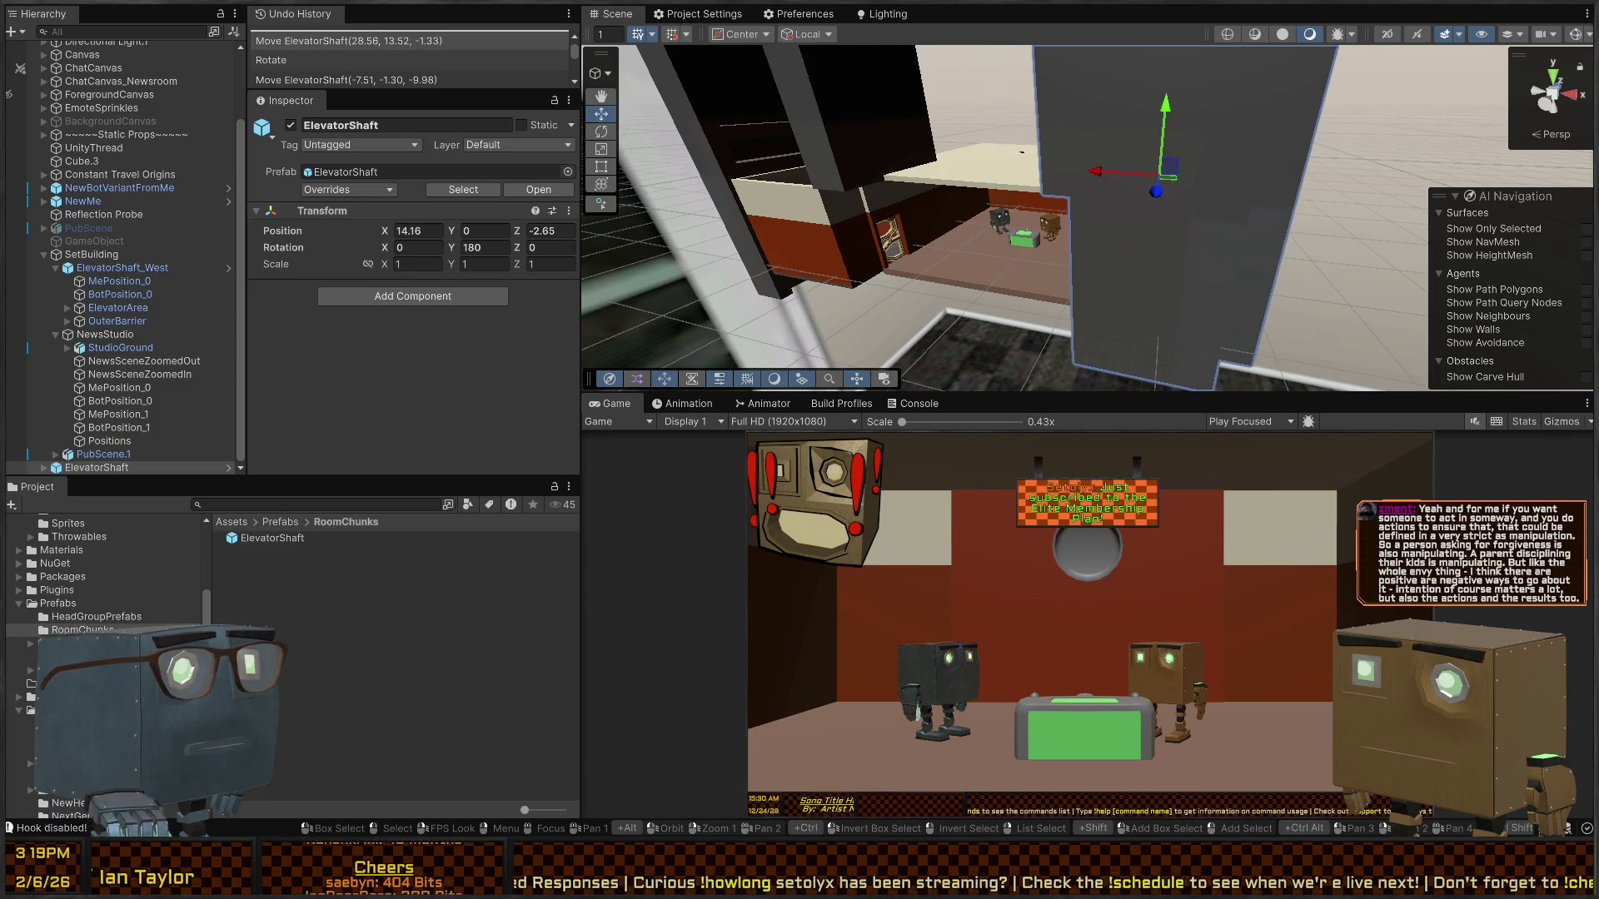
{"action": "mouse_move", "coordinate": [825, 144]}
{"action": "left_mouse_down"}
{"action": "mouse_move", "coordinate": [886, 219]}
{"action": "mouse_move", "coordinate": [1072, 209]}
{"action": "mouse_move", "coordinate": [1360, 119]}
{"action": "mouse_move", "coordinate": [1089, 140]}
{"action": "mouse_move", "coordinate": [1164, 155]}
{"action": "mouse_move", "coordinate": [1120, 155]}
{"action": "left_mouse_up"}
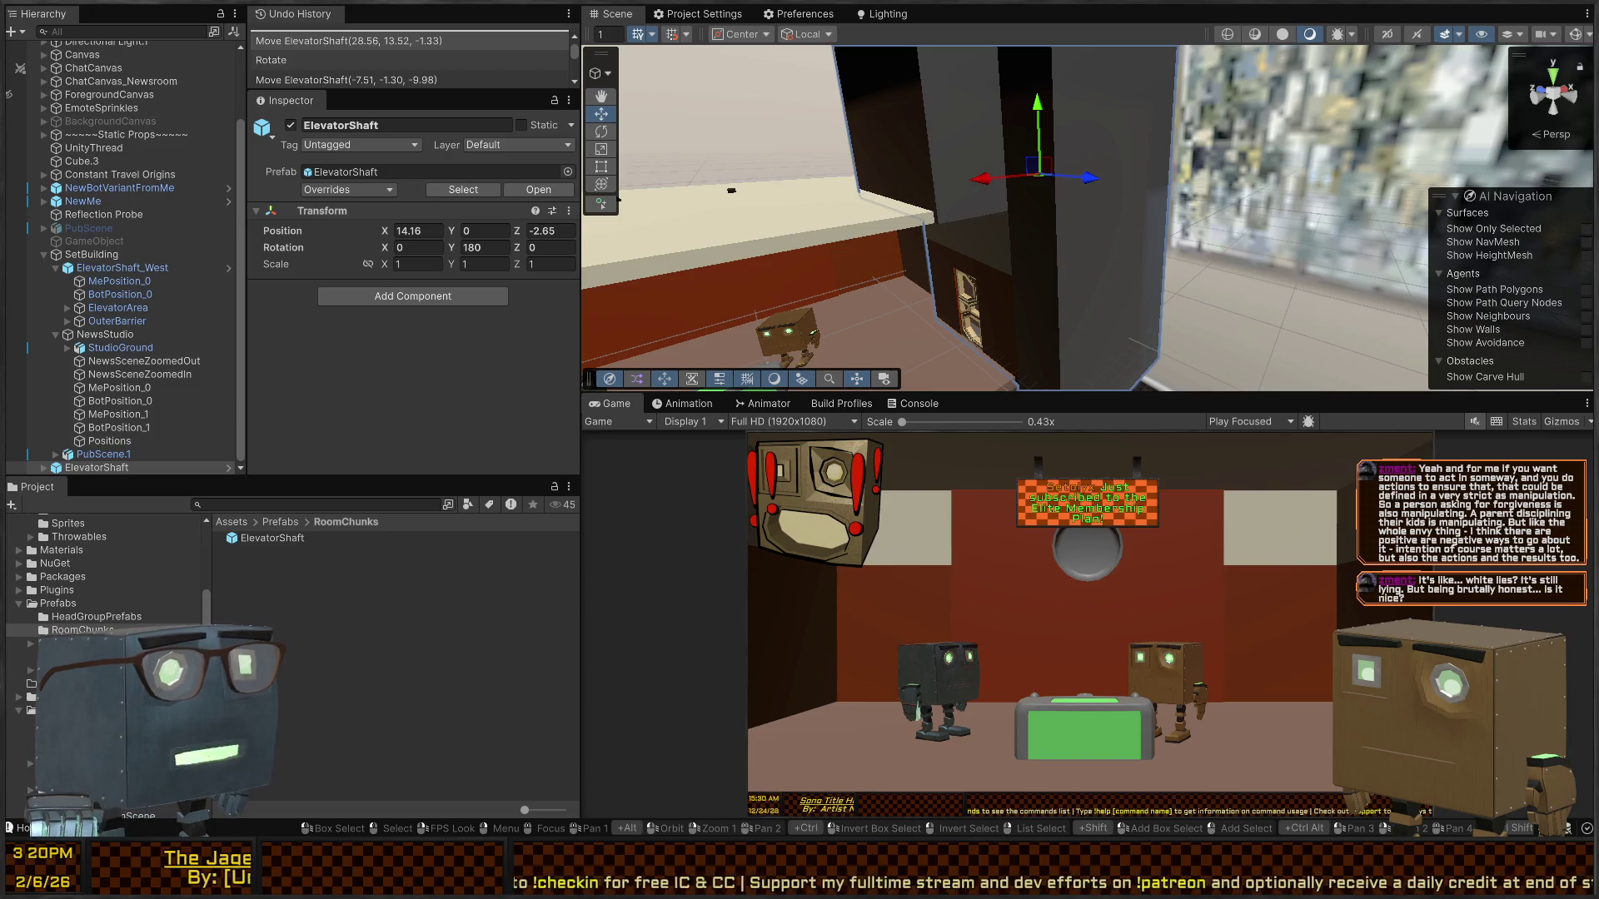
{"action": "mouse_move", "coordinate": [933, 158]}
{"action": "left_mouse_down"}
{"action": "mouse_move", "coordinate": [912, 157]}
{"action": "mouse_move", "coordinate": [1024, 104]}
{"action": "left_mouse_up"}
{"action": "mouse_move", "coordinate": [1113, 137]}
{"action": "left_mouse_down"}
{"action": "mouse_move", "coordinate": [1182, 148]}
{"action": "mouse_move", "coordinate": [1144, 158]}
{"action": "left_mouse_up"}
{"action": "mouse_move", "coordinate": [1061, 203]}
{"action": "left_mouse_down"}
{"action": "mouse_move", "coordinate": [1120, 380]}
{"action": "mouse_move", "coordinate": [825, 328]}
{"action": "mouse_move", "coordinate": [669, 330]}
{"action": "mouse_move", "coordinate": [1374, 317]}
{"action": "left_mouse_up"}
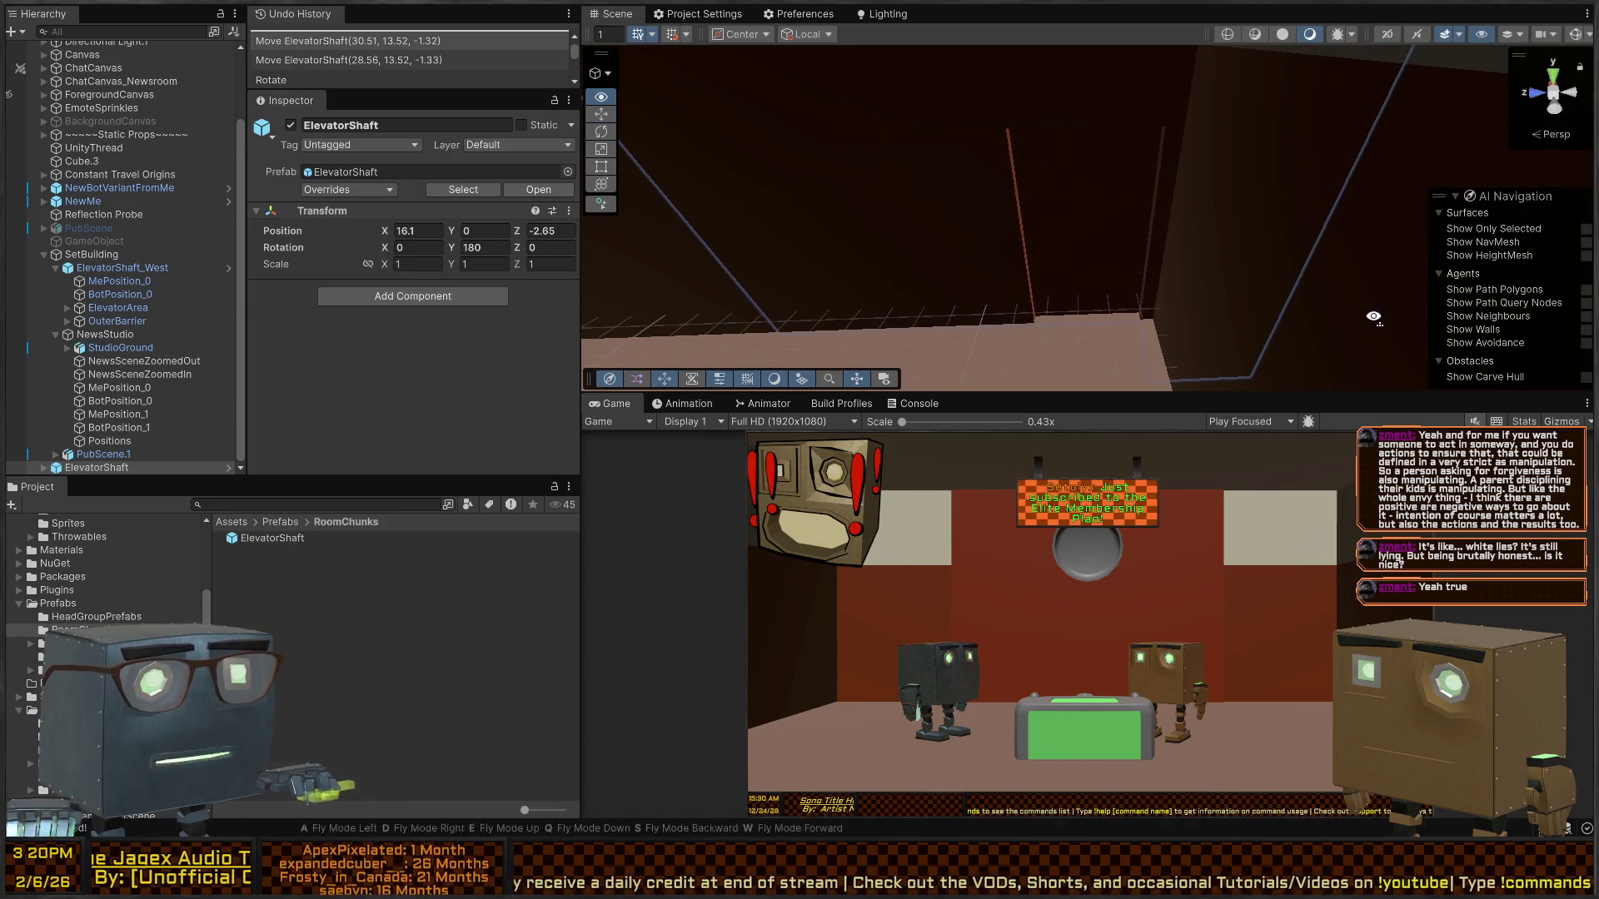
{"action": "left_click_drag", "start_coordinate": [900, 251], "coordinate": [1103, 184]}
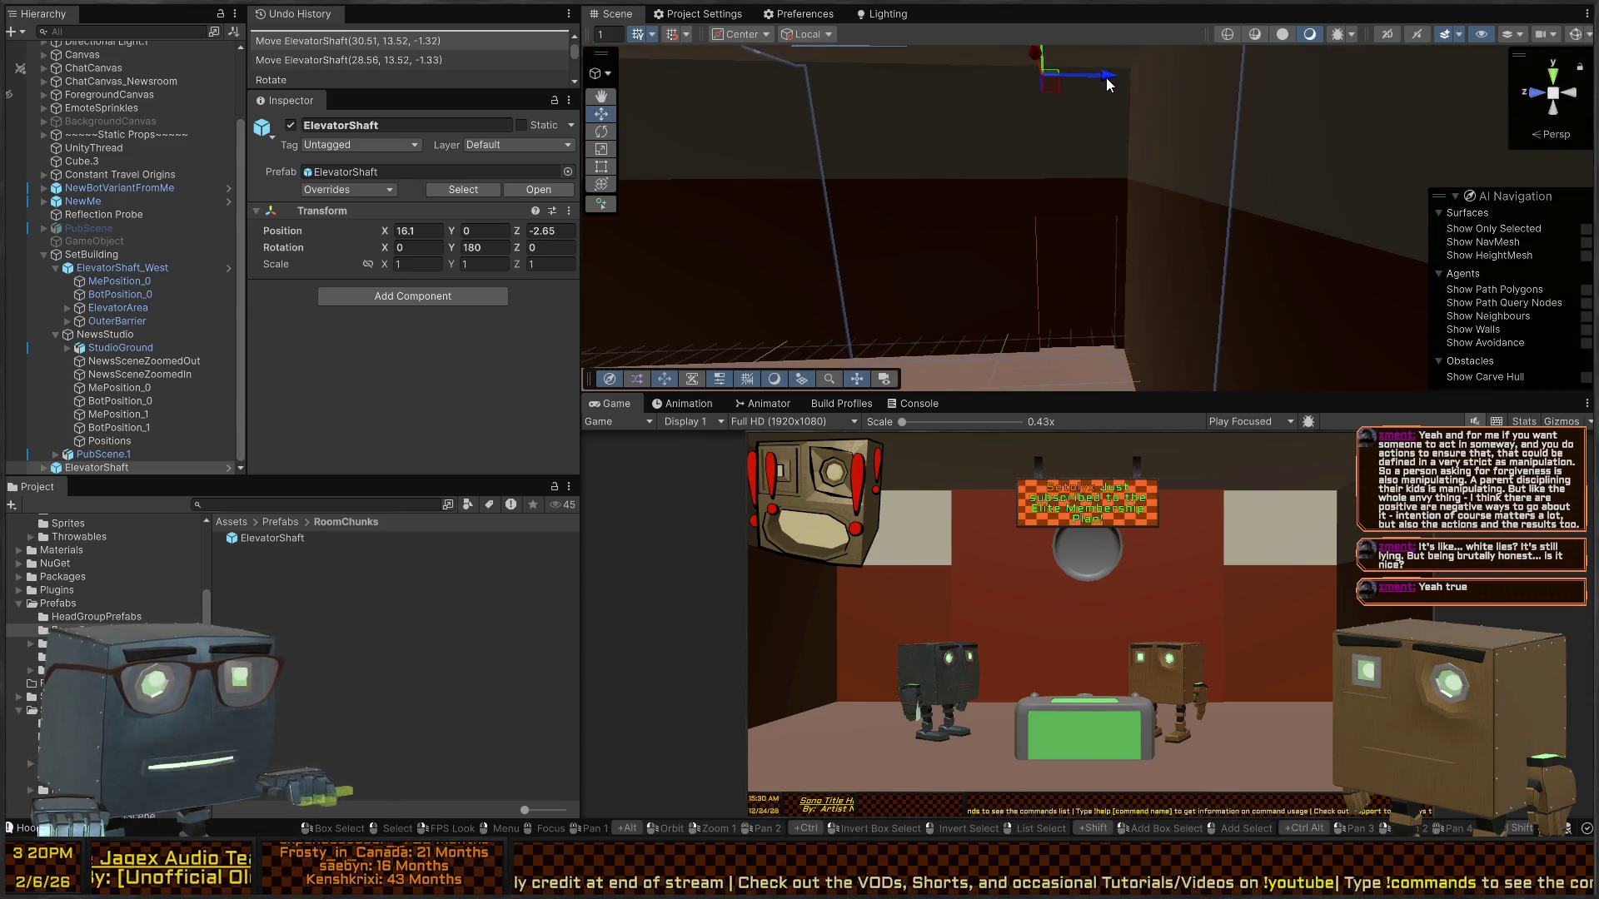
{"action": "left_click_drag", "start_coordinate": [1171, 81], "coordinate": [1171, 81]}
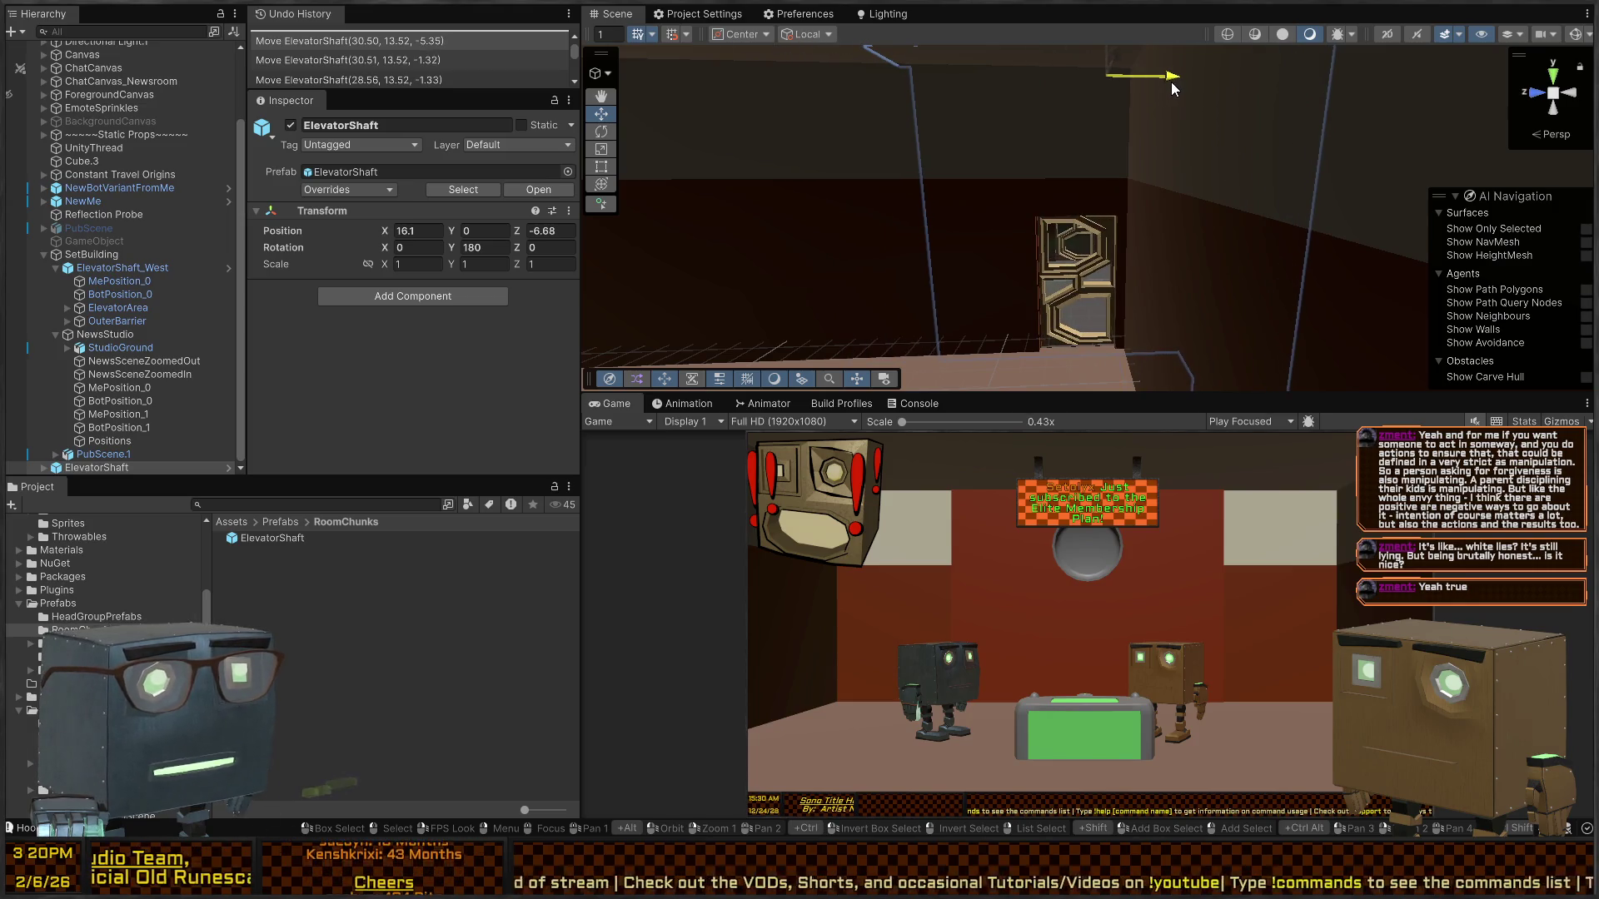
{"action": "mouse_move", "coordinate": [1141, 181]}
{"action": "left_mouse_down"}
{"action": "mouse_move", "coordinate": [1144, 355]}
{"action": "mouse_move", "coordinate": [1310, 368]}
{"action": "mouse_move", "coordinate": [1094, 355]}
{"action": "mouse_move", "coordinate": [1081, 308]}
{"action": "mouse_move", "coordinate": [1005, 293]}
{"action": "mouse_move", "coordinate": [1101, 272]}
{"action": "mouse_move", "coordinate": [830, 175]}
{"action": "mouse_move", "coordinate": [497, 122]}
{"action": "mouse_move", "coordinate": [522, 59]}
{"action": "mouse_move", "coordinate": [572, 55]}
{"action": "mouse_move", "coordinate": [617, 66]}
{"action": "mouse_move", "coordinate": [423, 89]}
{"action": "mouse_move", "coordinate": [493, 93]}
{"action": "mouse_move", "coordinate": [571, 147]}
{"action": "mouse_move", "coordinate": [995, 197]}
{"action": "mouse_move", "coordinate": [942, 175]}
{"action": "mouse_move", "coordinate": [393, 196]}
{"action": "mouse_move", "coordinate": [198, 167]}
{"action": "mouse_move", "coordinate": [1097, 215]}
{"action": "mouse_move", "coordinate": [1062, 168]}
{"action": "left_mouse_up"}
- Fly the view through the shaft doorway toward the clock and door sign
{"action": "key", "text": "w"}
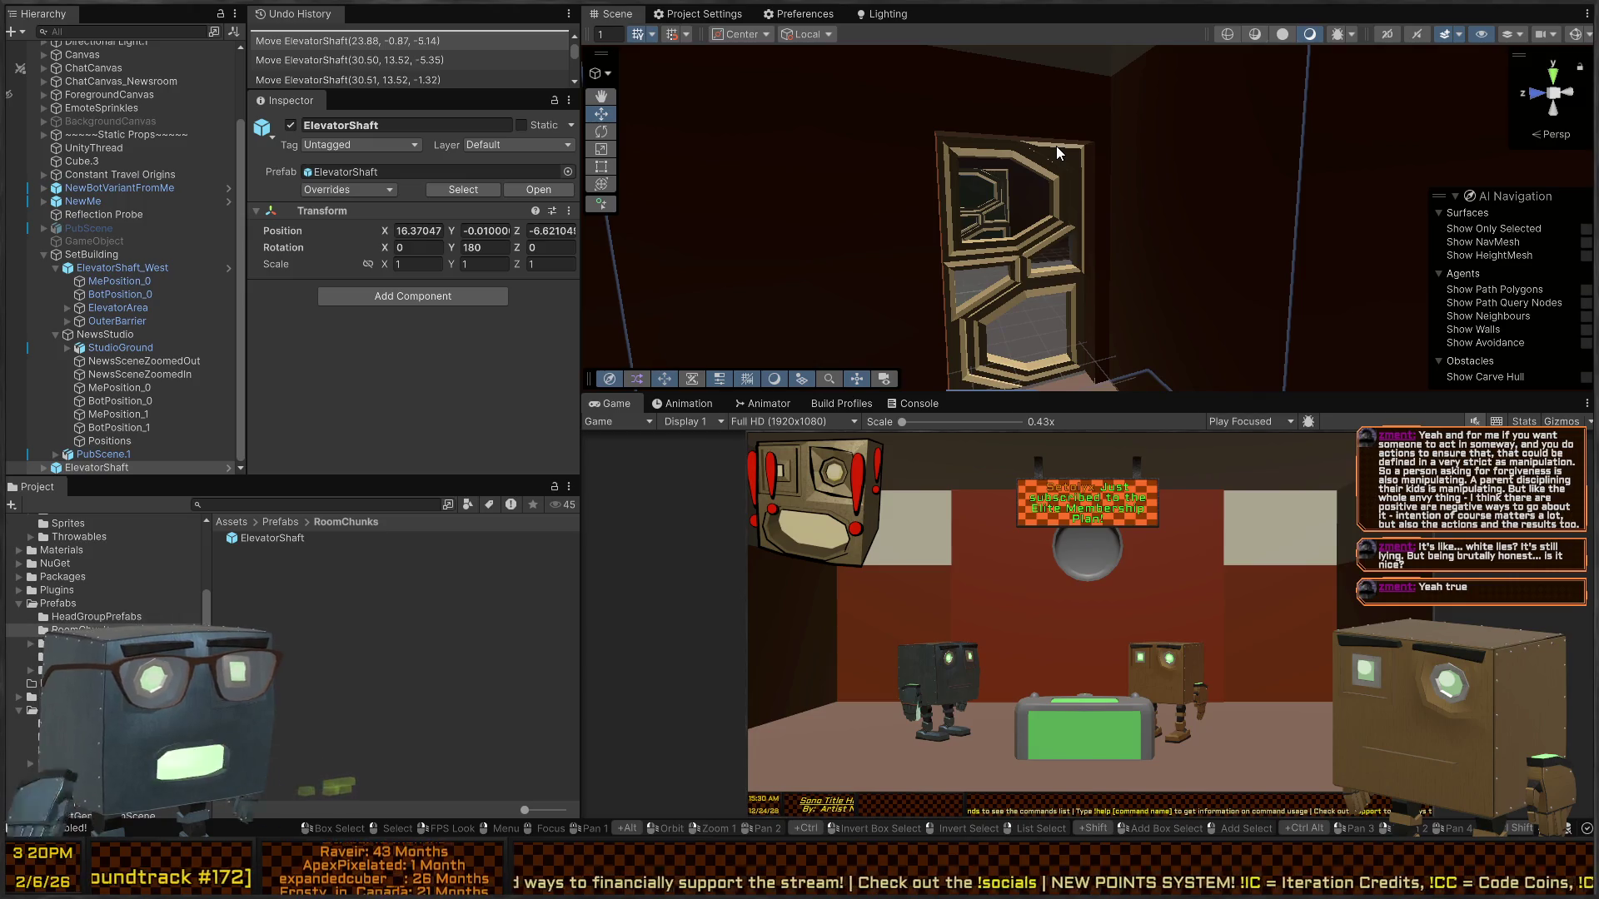
{"action": "key", "text": "w"}
{"action": "mouse_move", "coordinate": [1154, 241]}
{"action": "left_mouse_down"}
{"action": "mouse_move", "coordinate": [1012, 307]}
{"action": "mouse_move", "coordinate": [952, 270]}
{"action": "mouse_move", "coordinate": [929, 224]}
{"action": "mouse_move", "coordinate": [587, 241]}
{"action": "mouse_move", "coordinate": [647, 190]}
{"action": "mouse_move", "coordinate": [827, 159]}
{"action": "mouse_move", "coordinate": [463, 167]}
{"action": "mouse_move", "coordinate": [573, 166]}
{"action": "mouse_move", "coordinate": [643, 253]}
{"action": "mouse_move", "coordinate": [867, 362]}
{"action": "mouse_move", "coordinate": [291, 275]}
{"action": "mouse_move", "coordinate": [433, 292]}
{"action": "mouse_move", "coordinate": [453, 333]}
{"action": "mouse_move", "coordinate": [437, 333]}
{"action": "mouse_move", "coordinate": [782, 276]}
{"action": "left_mouse_up"}
{"action": "key", "text": "s"}
{"action": "key", "text": "w"}
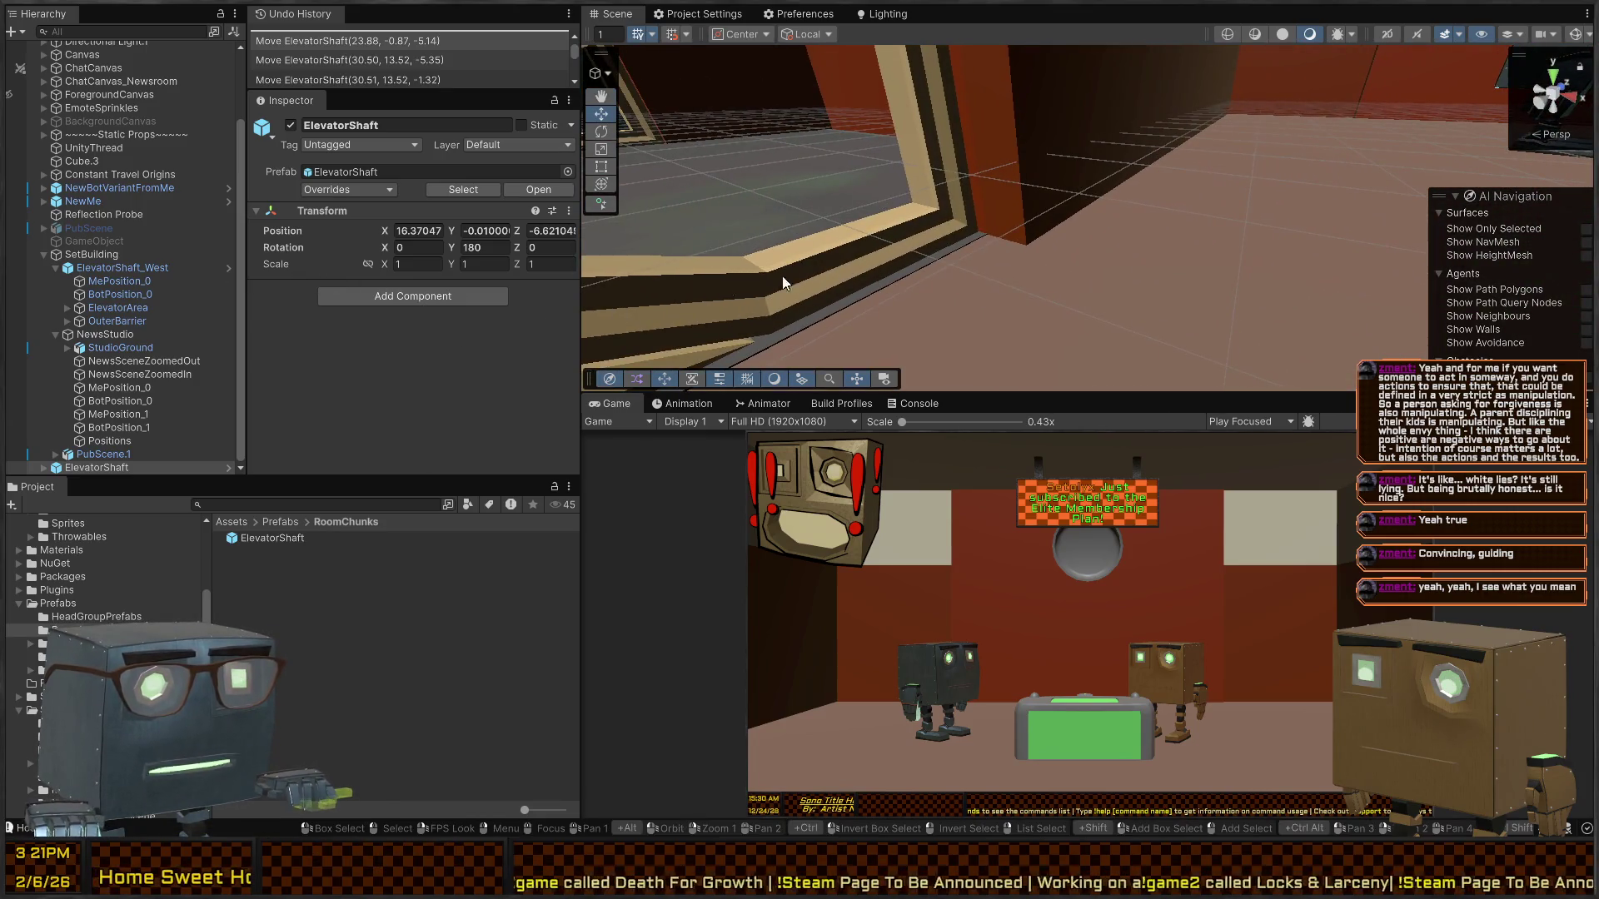
- Lower ElevatorShaft_West to Y -0.01 so it is level with the new shaft
{"action": "left_click", "coordinate": [974, 242]}
{"action": "mouse_move", "coordinate": [989, 242]}
{"action": "left_mouse_down"}
{"action": "mouse_move", "coordinate": [833, 255]}
{"action": "mouse_move", "coordinate": [872, 243]}
{"action": "left_mouse_up"}
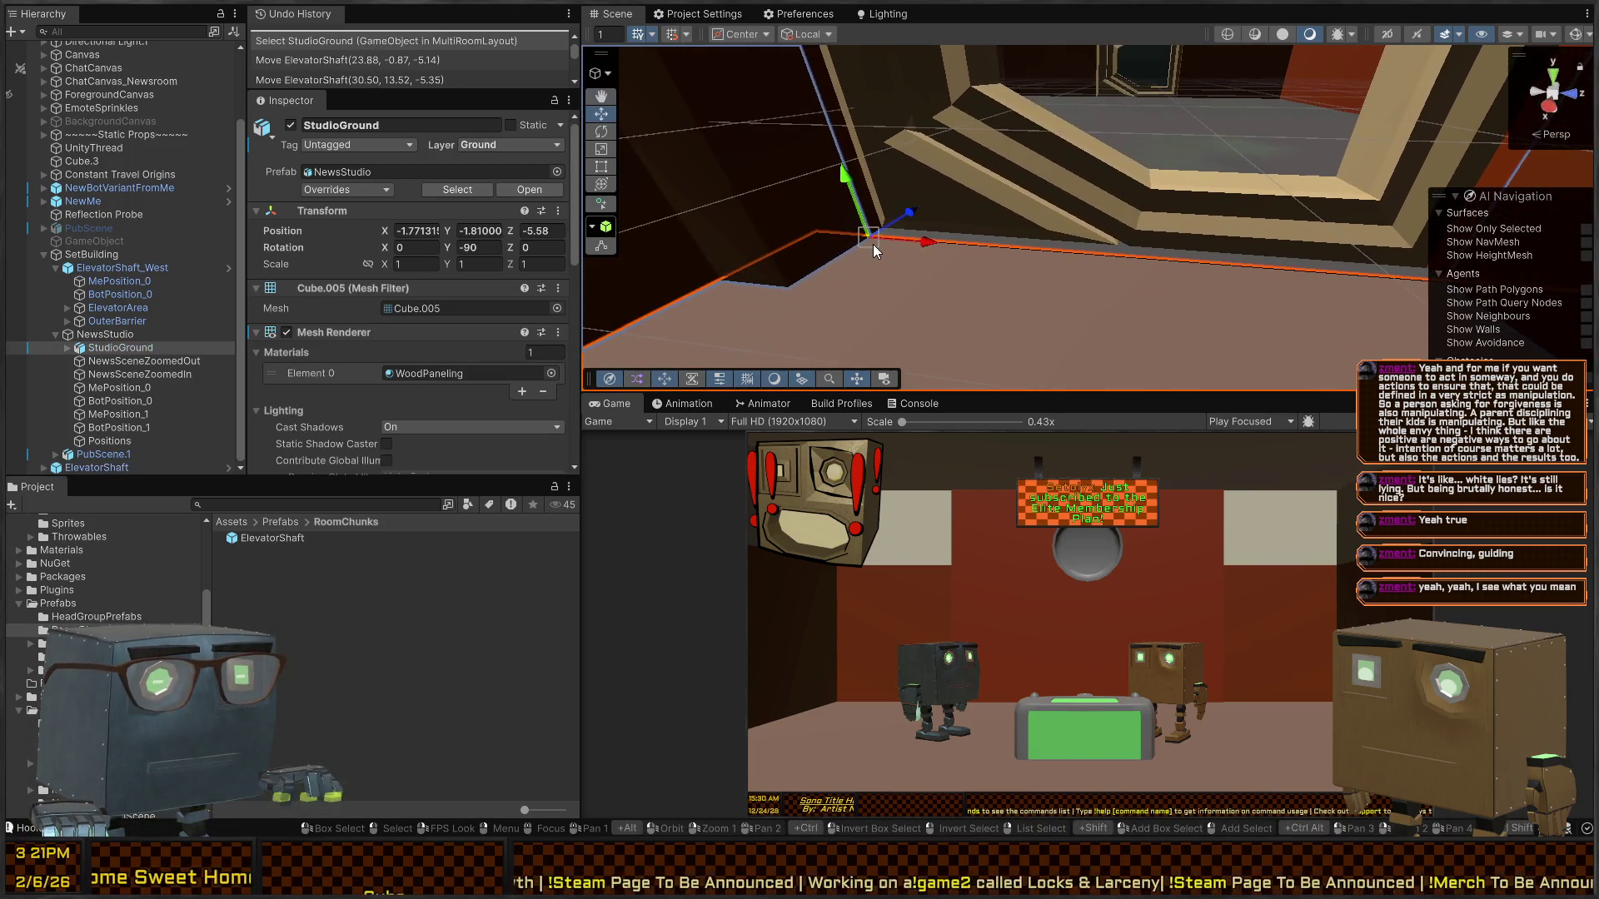
{"action": "left_click", "coordinate": [867, 241]}
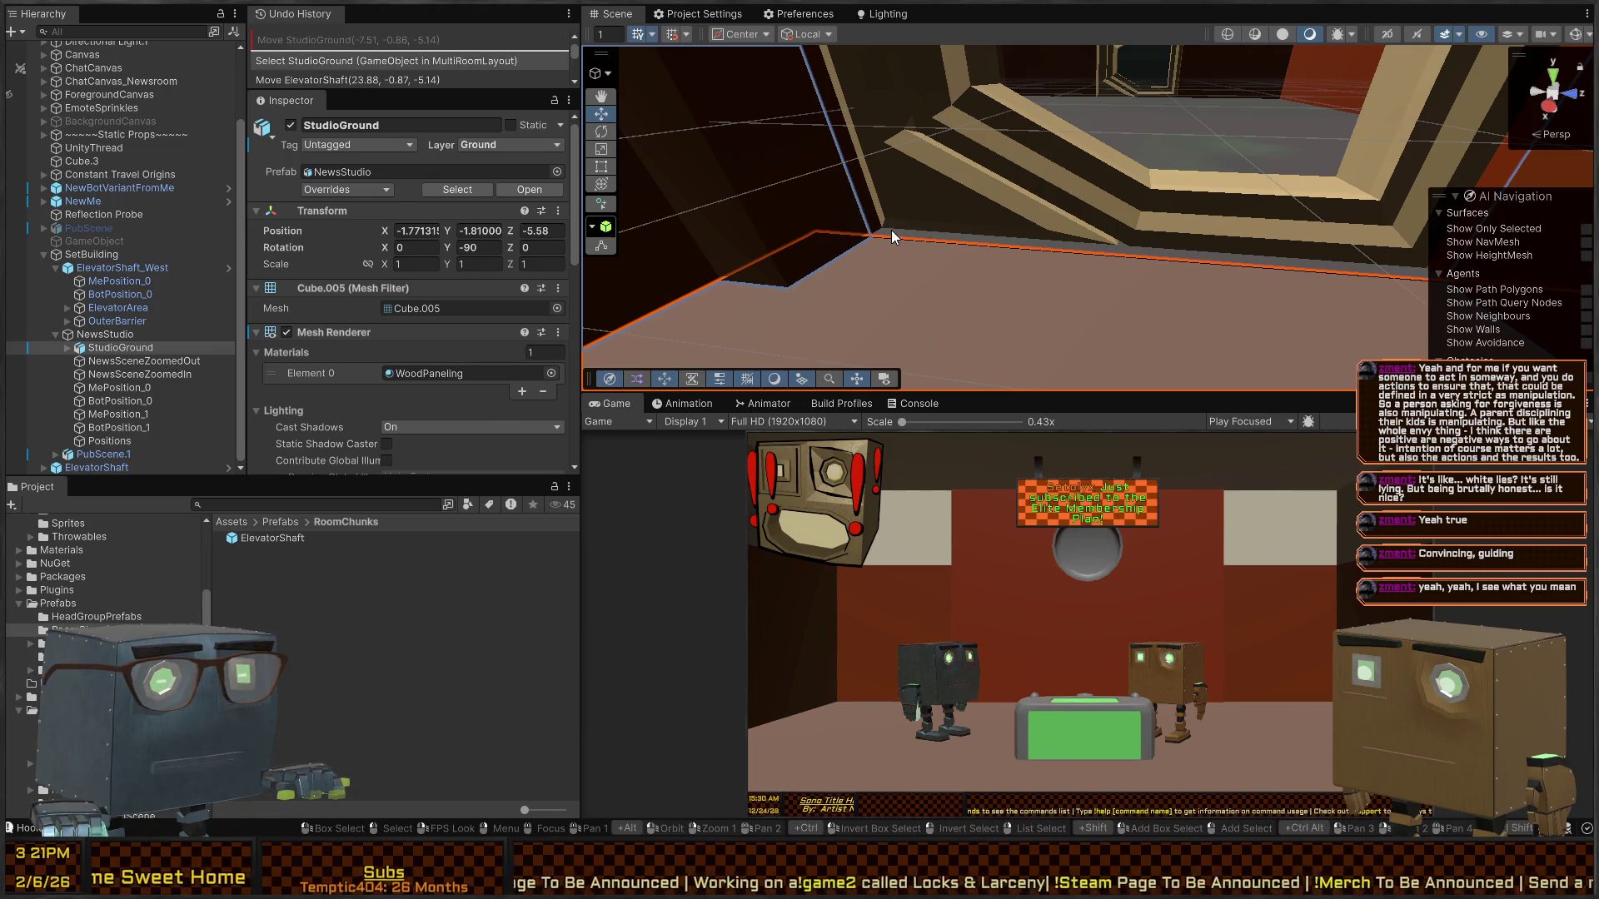
{"action": "left_click", "coordinate": [891, 231]}
{"action": "left_click", "coordinate": [890, 233]}
{"action": "mouse_move", "coordinate": [873, 235]}
{"action": "left_mouse_down"}
{"action": "mouse_move", "coordinate": [1070, 166]}
{"action": "mouse_move", "coordinate": [908, 316]}
{"action": "left_mouse_up"}
{"action": "key", "text": "f"}
{"action": "key", "text": "ctrl+z"}
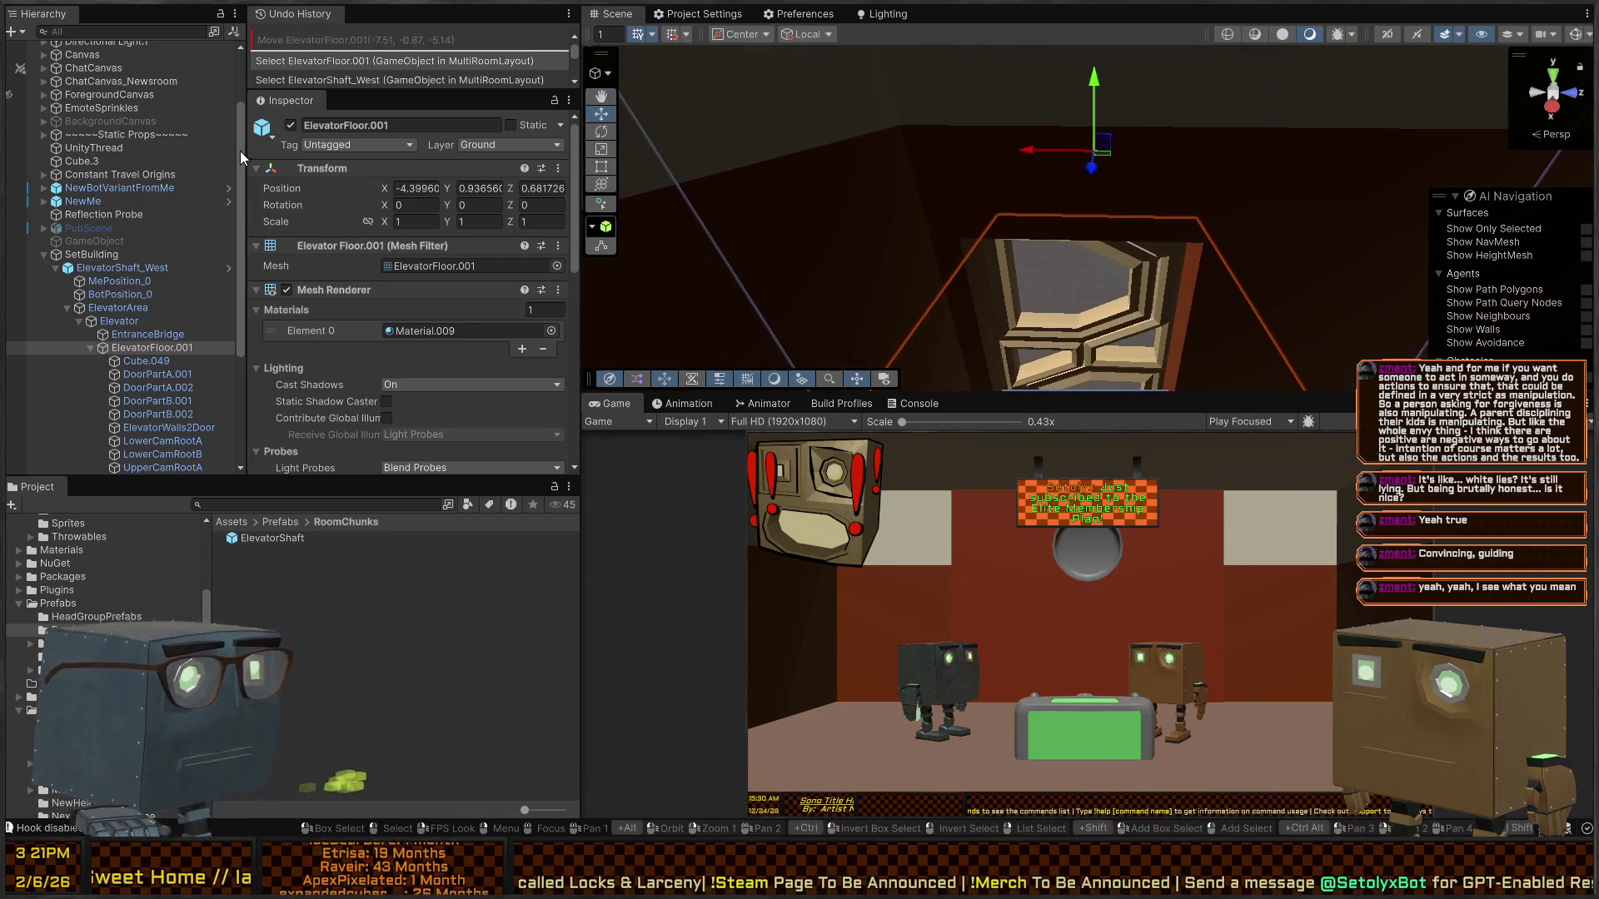
{"action": "left_click", "coordinate": [114, 312]}
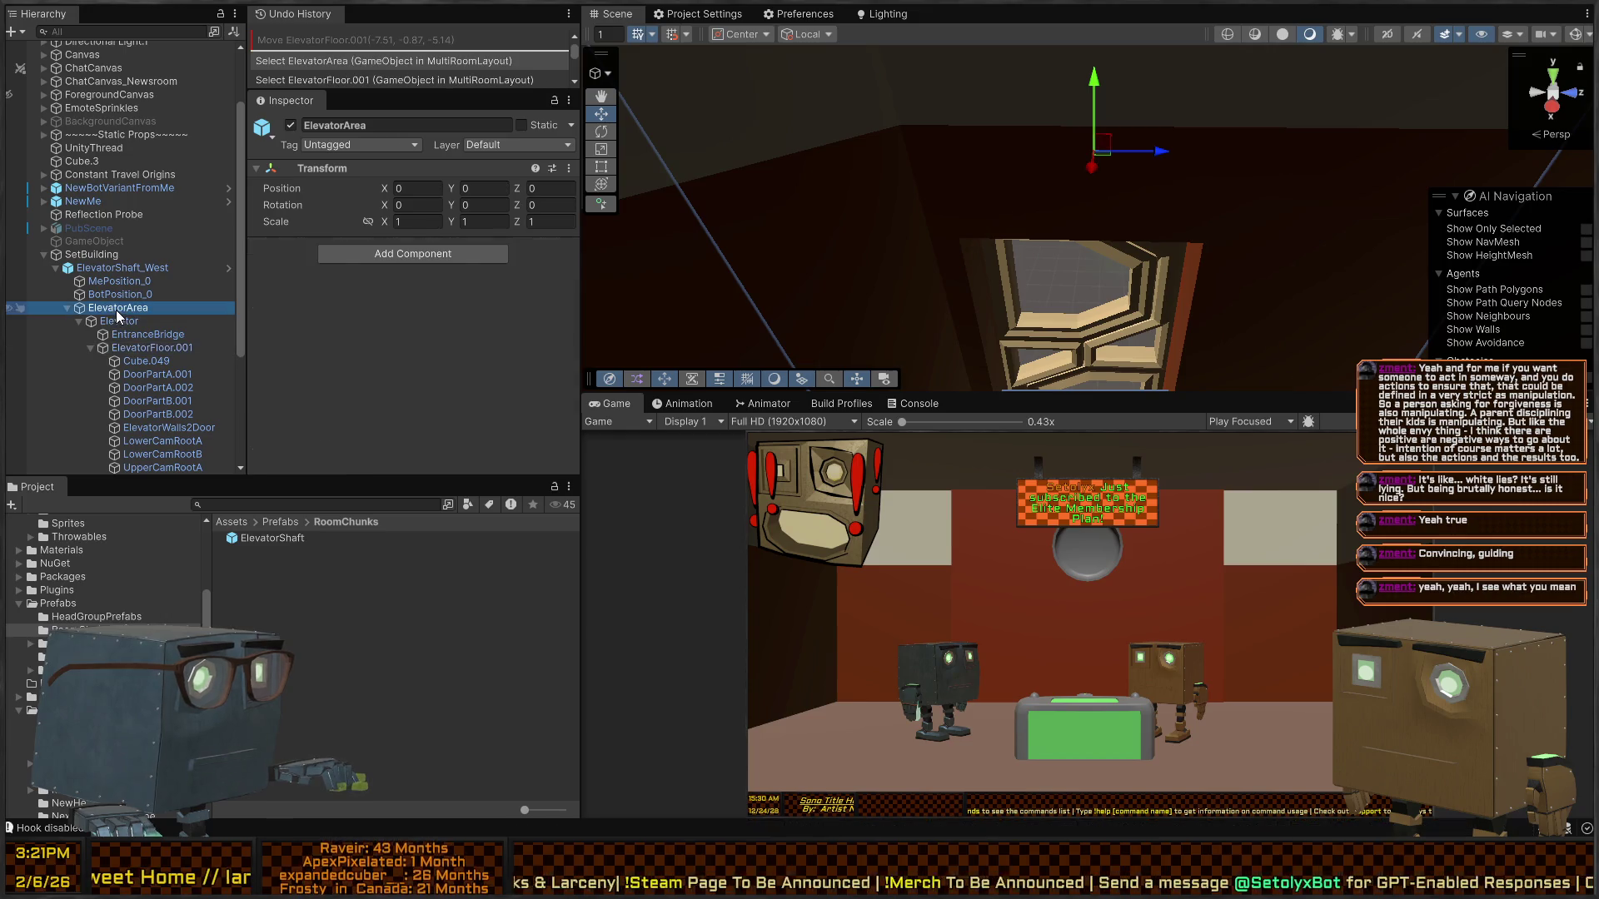
{"action": "left_click", "coordinate": [122, 268]}
{"action": "mouse_move", "coordinate": [1005, 211]}
{"action": "left_mouse_down"}
{"action": "mouse_move", "coordinate": [871, 233]}
{"action": "mouse_move", "coordinate": [999, 288]}
{"action": "left_mouse_up"}
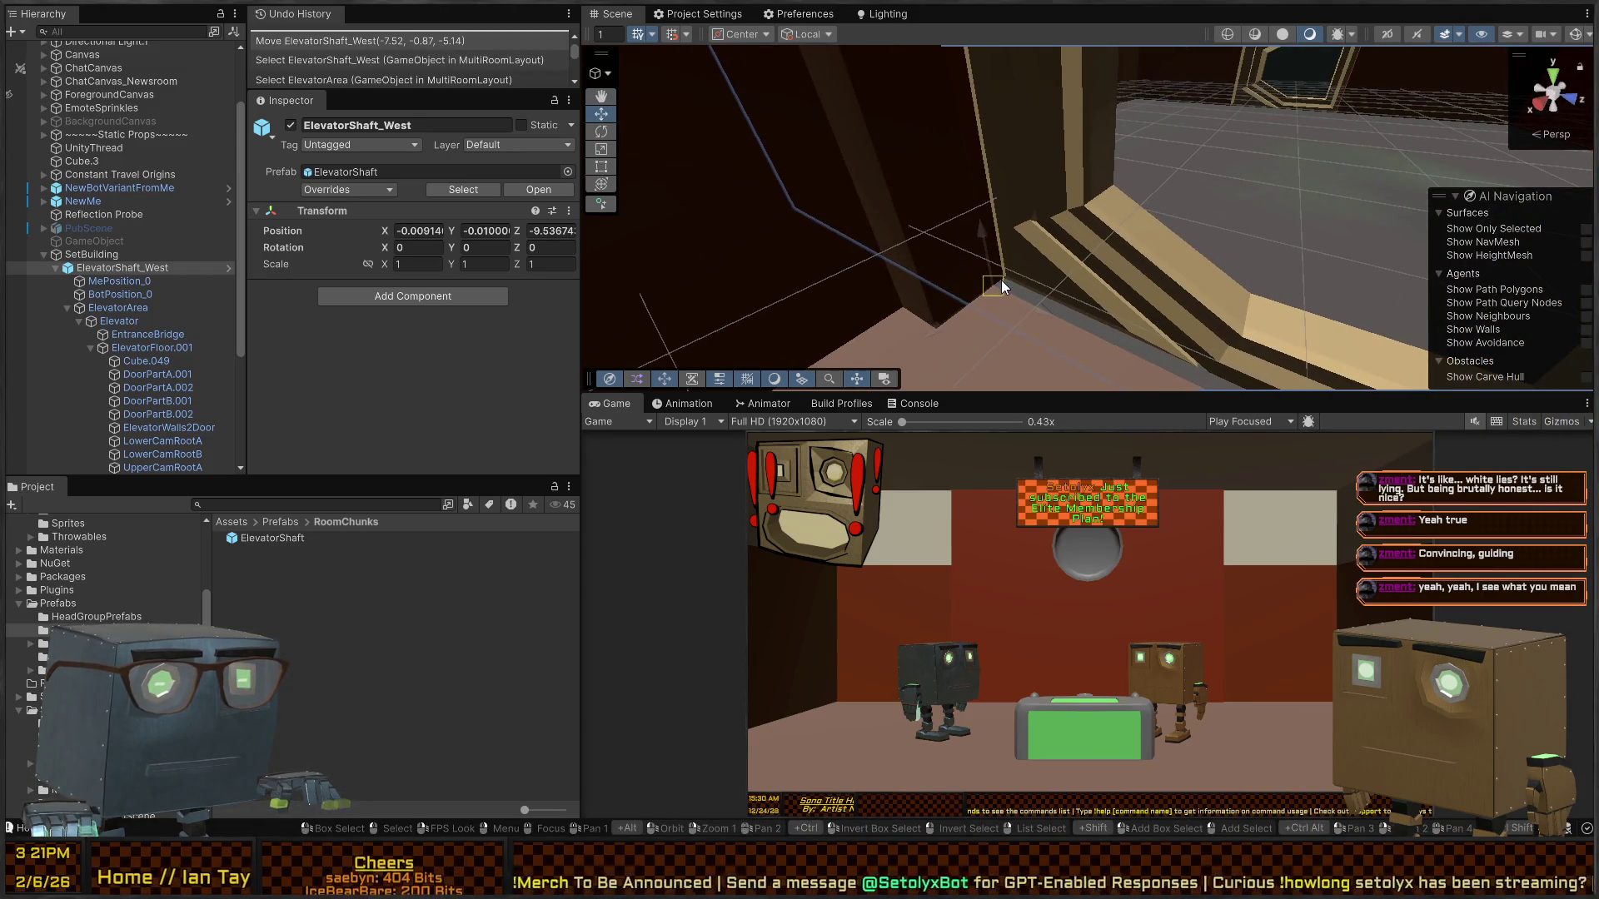
{"action": "mouse_move", "coordinate": [1001, 280]}
{"action": "left_mouse_down"}
{"action": "mouse_move", "coordinate": [1408, 156]}
{"action": "mouse_move", "coordinate": [1513, 193]}
{"action": "mouse_move", "coordinate": [1053, 210]}
{"action": "left_mouse_up"}
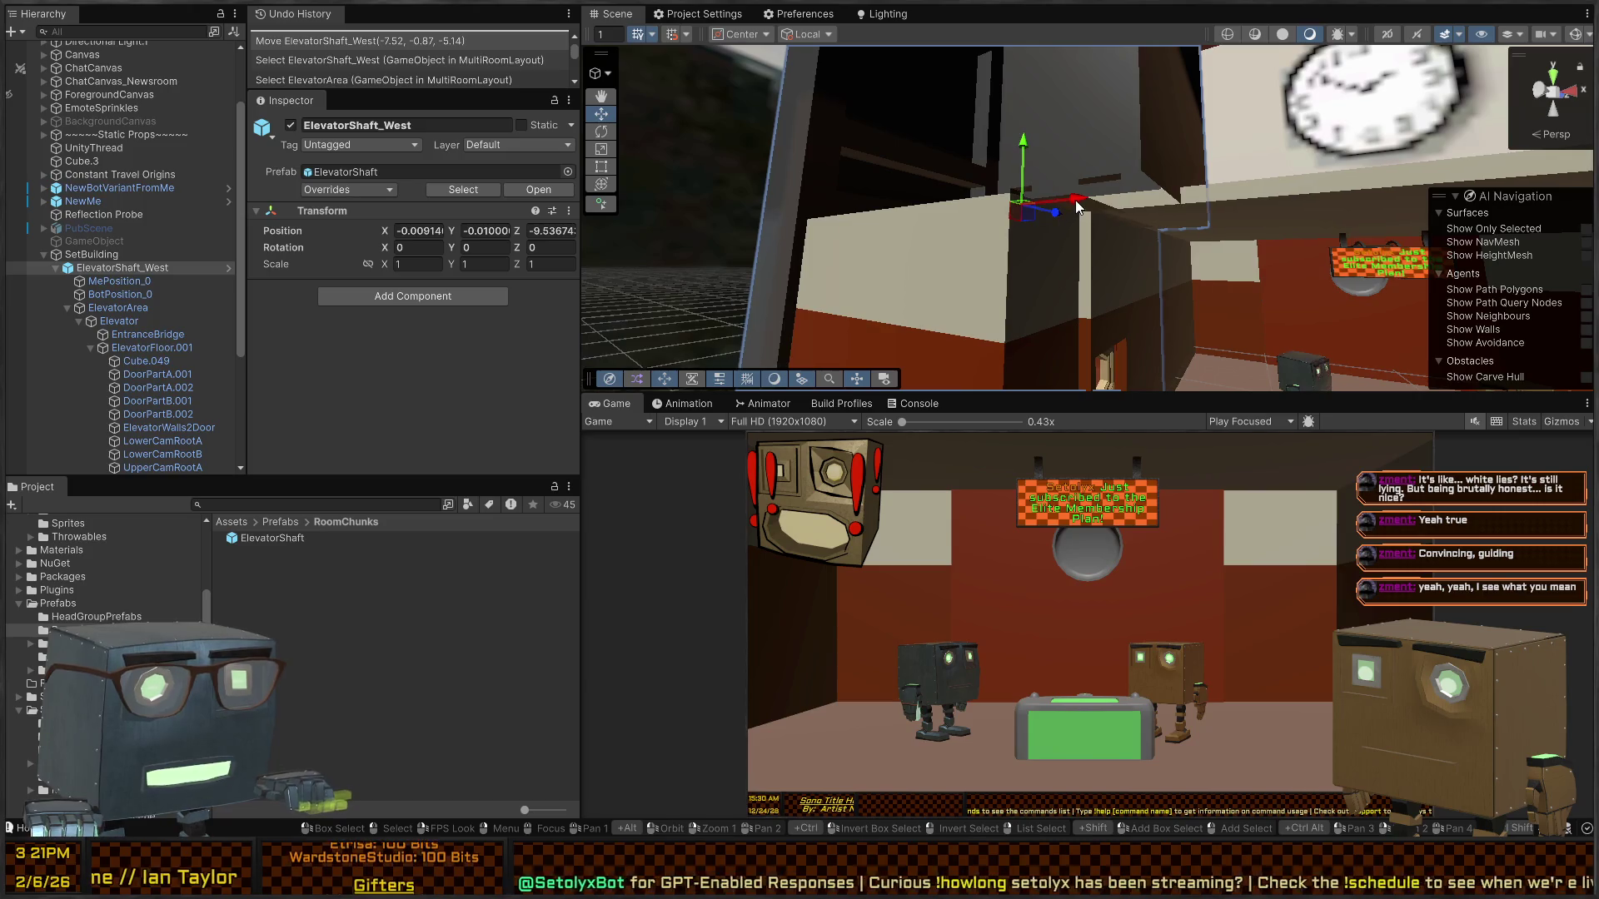
- Edit the ElevatorShaft prefab, then return to the MultiRoomLayout scene to save its changes
{"action": "left_click", "coordinate": [228, 266]}
{"action": "mouse_move", "coordinate": [966, 193]}
{"action": "left_mouse_down"}
{"action": "mouse_move", "coordinate": [1053, 251]}
{"action": "mouse_move", "coordinate": [1157, 267]}
{"action": "left_mouse_up"}
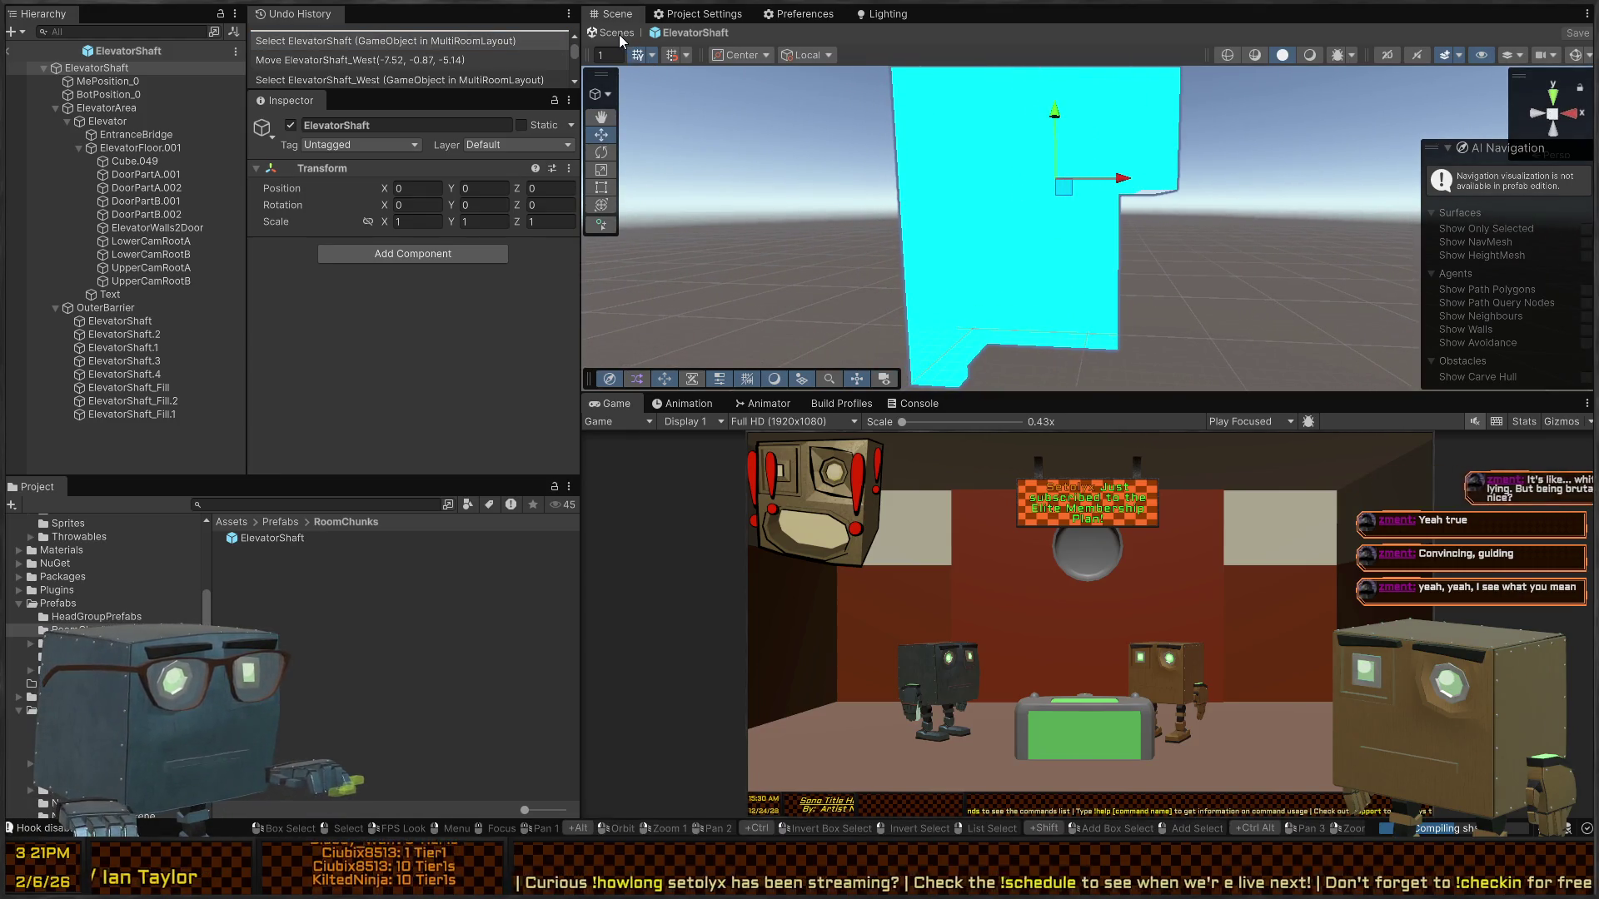
{"action": "left_click", "coordinate": [621, 42]}
{"action": "mouse_move", "coordinate": [1199, 197]}
{"action": "left_mouse_down"}
{"action": "mouse_move", "coordinate": [1223, 189]}
{"action": "mouse_move", "coordinate": [1166, 159]}
{"action": "mouse_move", "coordinate": [1197, 196]}
{"action": "left_mouse_up"}
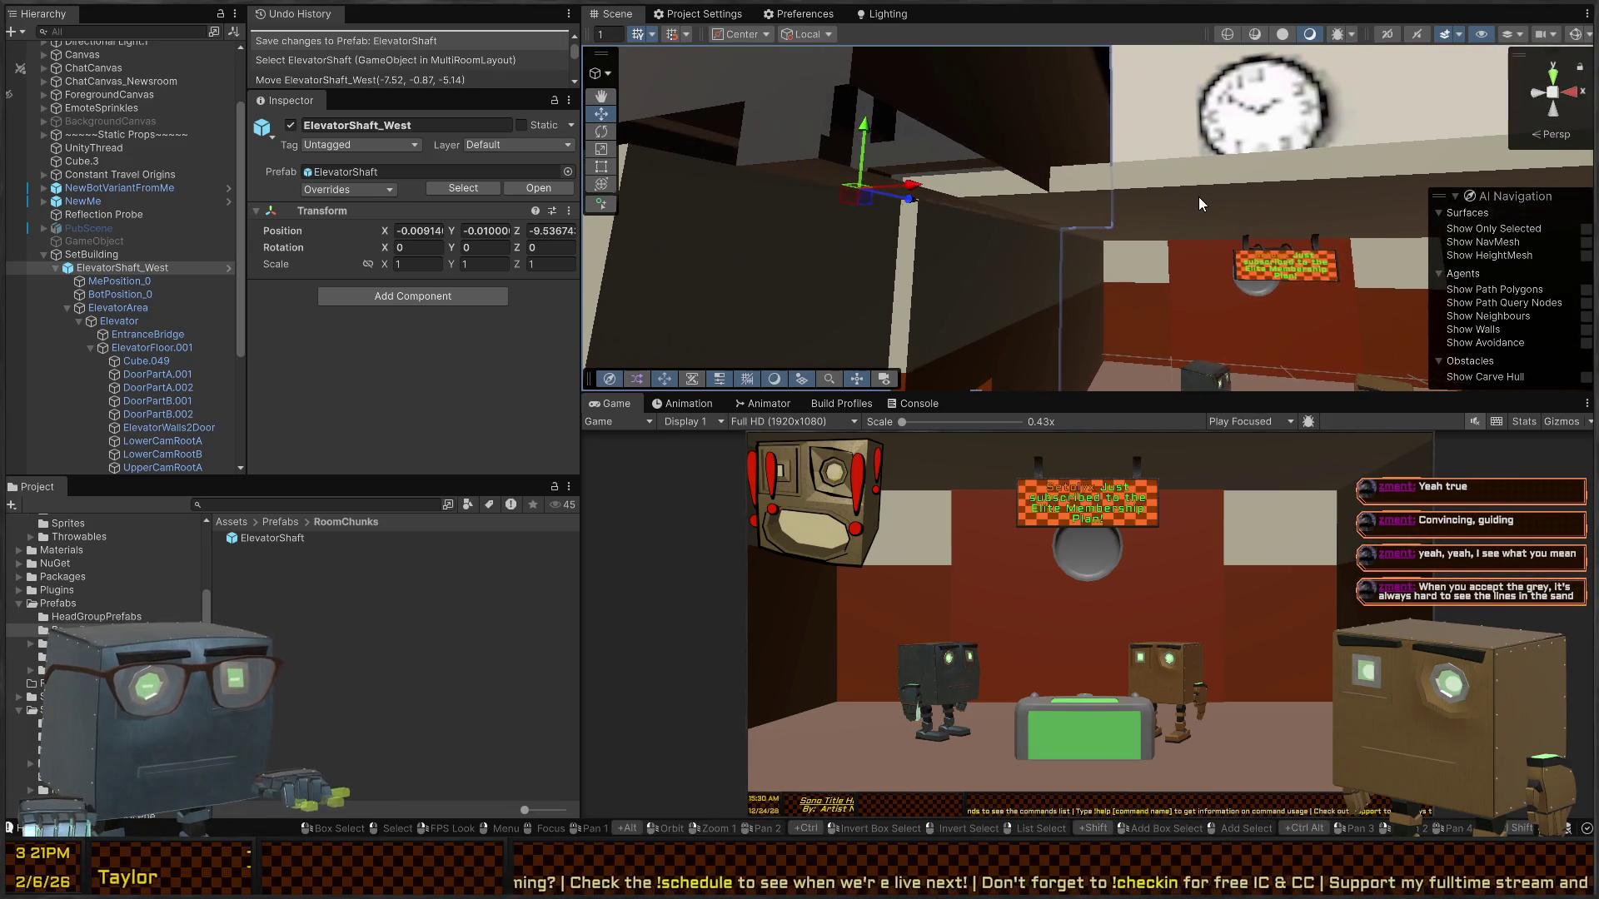
- Set wall strip Cube.043 to Y 1.48 and raise PubScene.1 to Y 31.5 above the studio
{"action": "left_click", "coordinate": [1198, 196]}
{"action": "left_click", "coordinate": [1198, 197]}
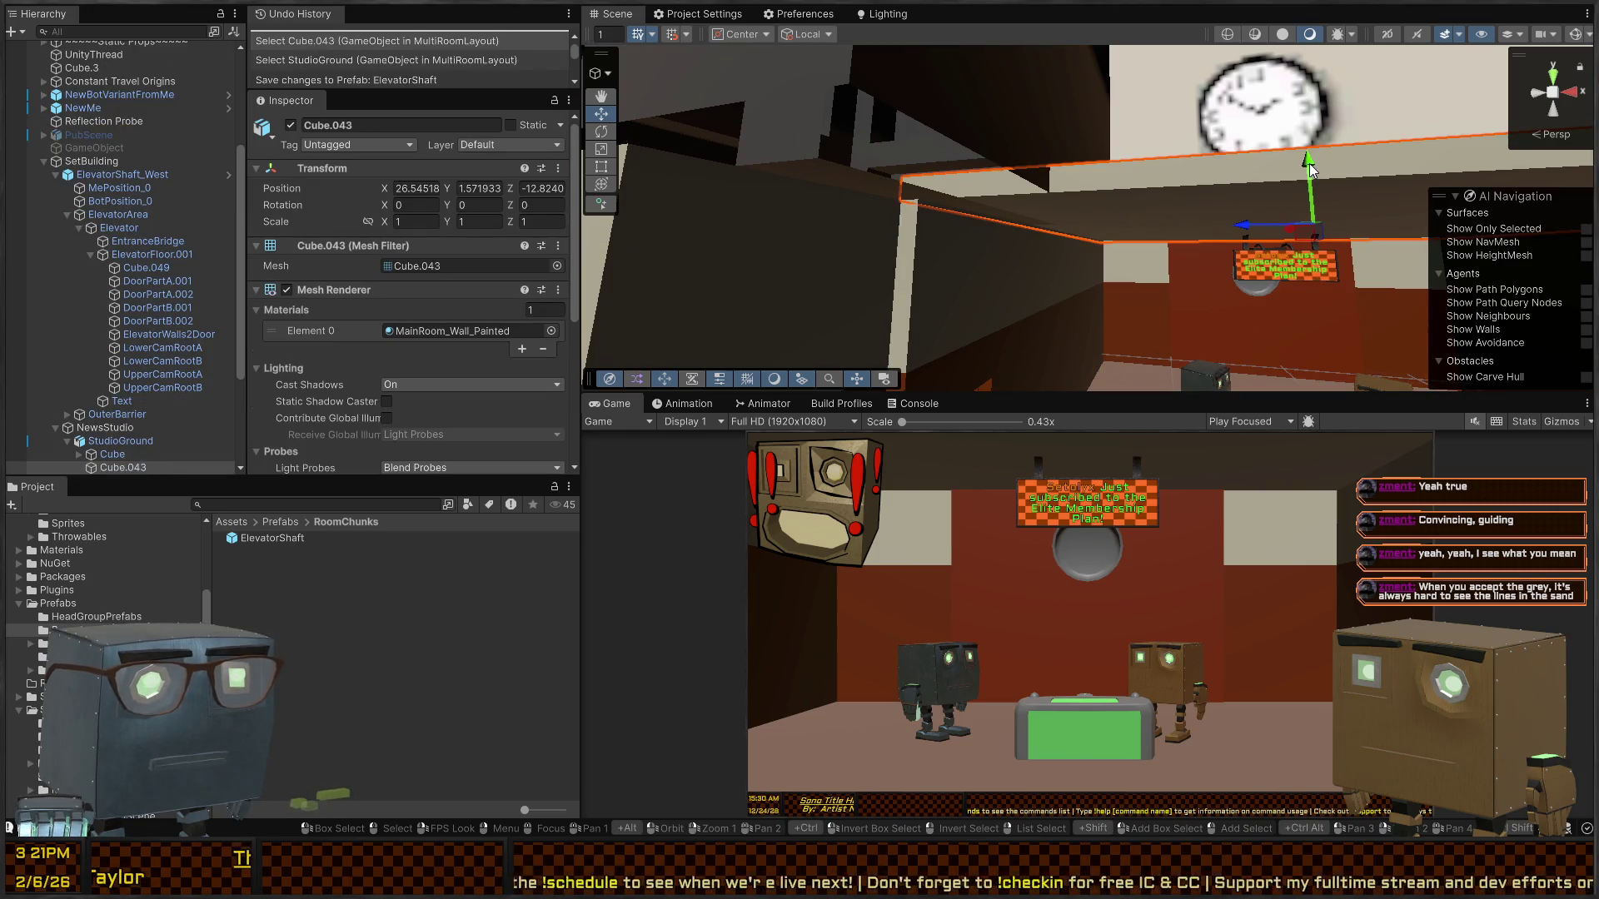
{"action": "mouse_move", "coordinate": [1309, 170]}
{"action": "left_mouse_down"}
{"action": "mouse_move", "coordinate": [1350, 227]}
{"action": "mouse_move", "coordinate": [1271, 219]}
{"action": "left_mouse_up"}
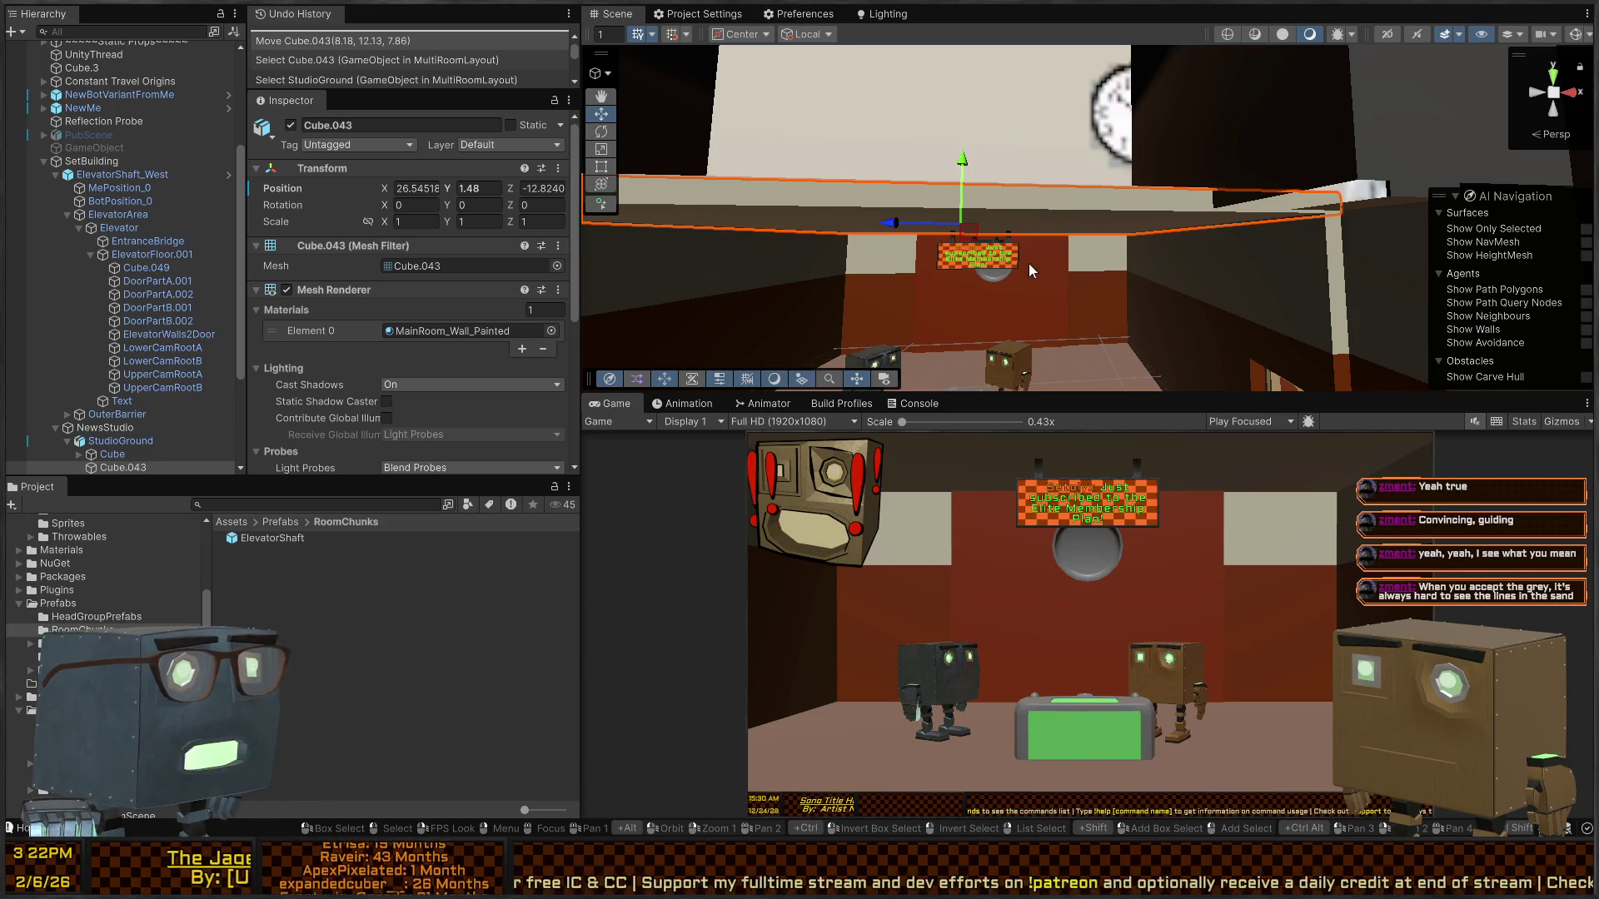
{"action": "mouse_move", "coordinate": [1030, 268]}
{"action": "left_mouse_down"}
{"action": "mouse_move", "coordinate": [1015, 327]}
{"action": "mouse_move", "coordinate": [1352, 341]}
{"action": "mouse_move", "coordinate": [1416, 250]}
{"action": "mouse_move", "coordinate": [1400, 183]}
{"action": "mouse_move", "coordinate": [1349, 150]}
{"action": "mouse_move", "coordinate": [1125, 255]}
{"action": "mouse_move", "coordinate": [752, 279]}
{"action": "mouse_move", "coordinate": [997, 271]}
{"action": "mouse_move", "coordinate": [1012, 306]}
{"action": "left_mouse_up"}
{"action": "left_click", "coordinate": [1108, 265]}
{"action": "mouse_move", "coordinate": [1107, 265]}
{"action": "left_mouse_down"}
{"action": "mouse_move", "coordinate": [1041, 291]}
{"action": "mouse_move", "coordinate": [1129, 92]}
{"action": "mouse_move", "coordinate": [1153, 155]}
{"action": "mouse_move", "coordinate": [1126, 253]}
{"action": "mouse_move", "coordinate": [1216, 270]}
{"action": "mouse_move", "coordinate": [1283, 256]}
{"action": "mouse_move", "coordinate": [1219, 248]}
{"action": "left_mouse_up"}
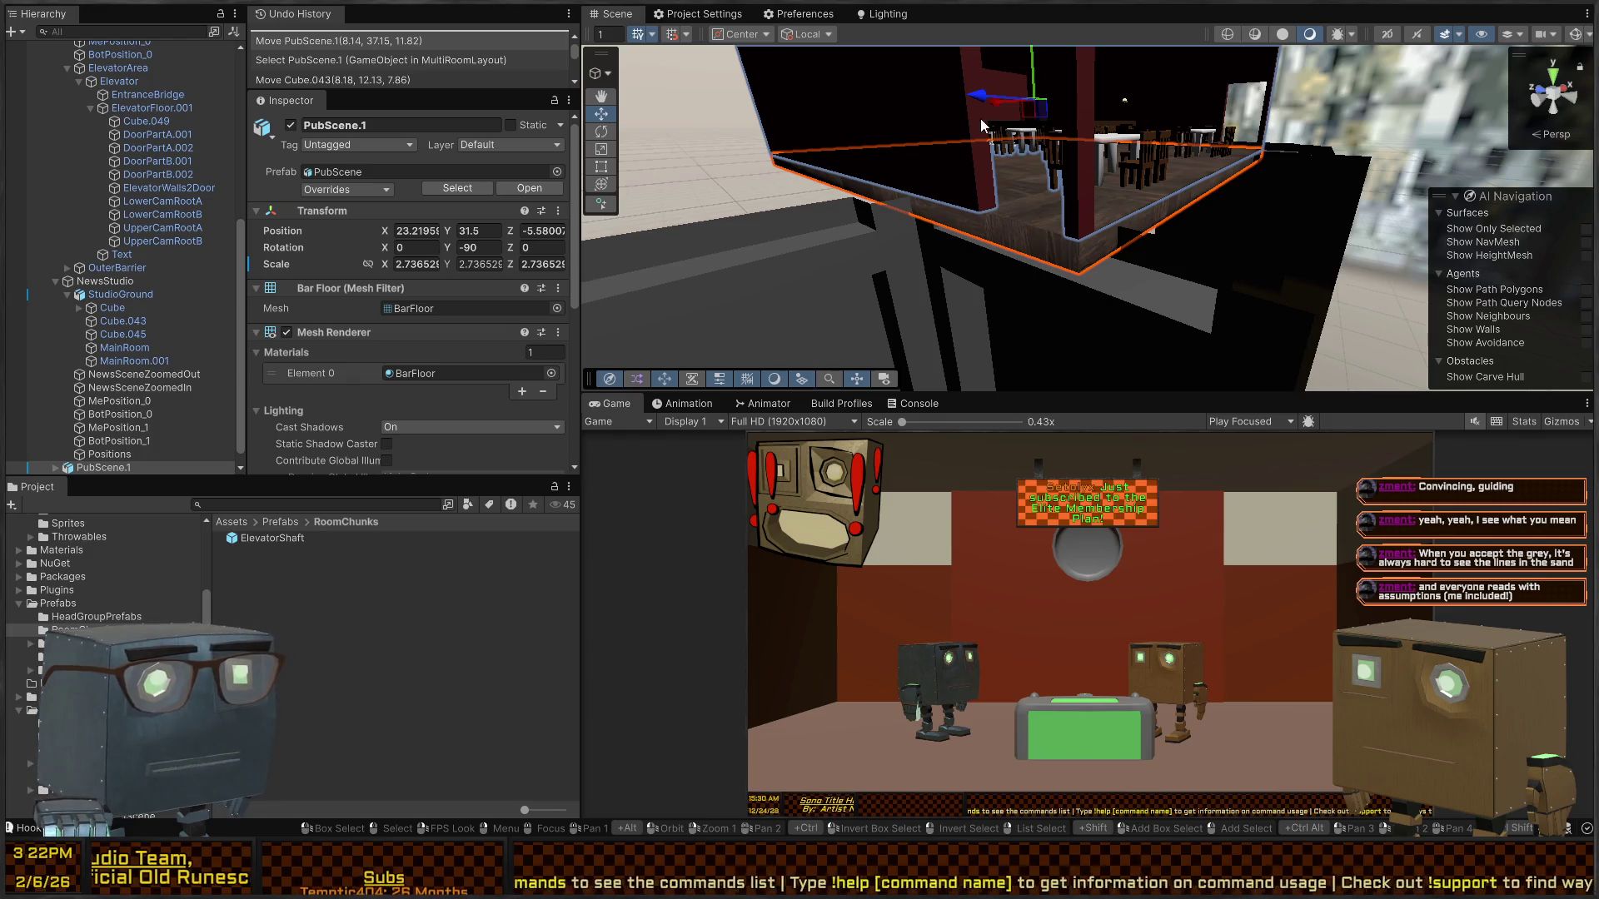
- Nudge PubScene.1 up to about Y 32.21, then select ElevatorShaft_West and ElevatorShaft.3
{"action": "mouse_move", "coordinate": [1036, 71]}
{"action": "left_mouse_down"}
{"action": "mouse_move", "coordinate": [1034, 58]}
{"action": "mouse_move", "coordinate": [968, 198]}
{"action": "mouse_move", "coordinate": [1112, 133]}
{"action": "mouse_move", "coordinate": [976, 58]}
{"action": "left_mouse_up"}
{"action": "mouse_move", "coordinate": [1029, 366]}
{"action": "left_mouse_down"}
{"action": "mouse_move", "coordinate": [1149, 285]}
{"action": "mouse_move", "coordinate": [1291, 468]}
{"action": "mouse_move", "coordinate": [1101, 463]}
{"action": "mouse_move", "coordinate": [870, 387]}
{"action": "mouse_move", "coordinate": [737, 284]}
{"action": "mouse_move", "coordinate": [833, 316]}
{"action": "mouse_move", "coordinate": [857, 299]}
{"action": "mouse_move", "coordinate": [936, 364]}
{"action": "mouse_move", "coordinate": [958, 285]}
{"action": "mouse_move", "coordinate": [391, 273]}
{"action": "mouse_move", "coordinate": [393, 288]}
{"action": "mouse_move", "coordinate": [319, 295]}
{"action": "mouse_move", "coordinate": [769, 296]}
{"action": "mouse_move", "coordinate": [721, 291]}
{"action": "mouse_move", "coordinate": [1043, 263]}
{"action": "mouse_move", "coordinate": [1004, 220]}
{"action": "mouse_move", "coordinate": [993, 237]}
{"action": "mouse_move", "coordinate": [1280, 234]}
{"action": "mouse_move", "coordinate": [985, 241]}
{"action": "mouse_move", "coordinate": [1039, 182]}
{"action": "left_mouse_up"}
{"action": "left_click", "coordinate": [1040, 182]}
{"action": "left_click", "coordinate": [1081, 193]}
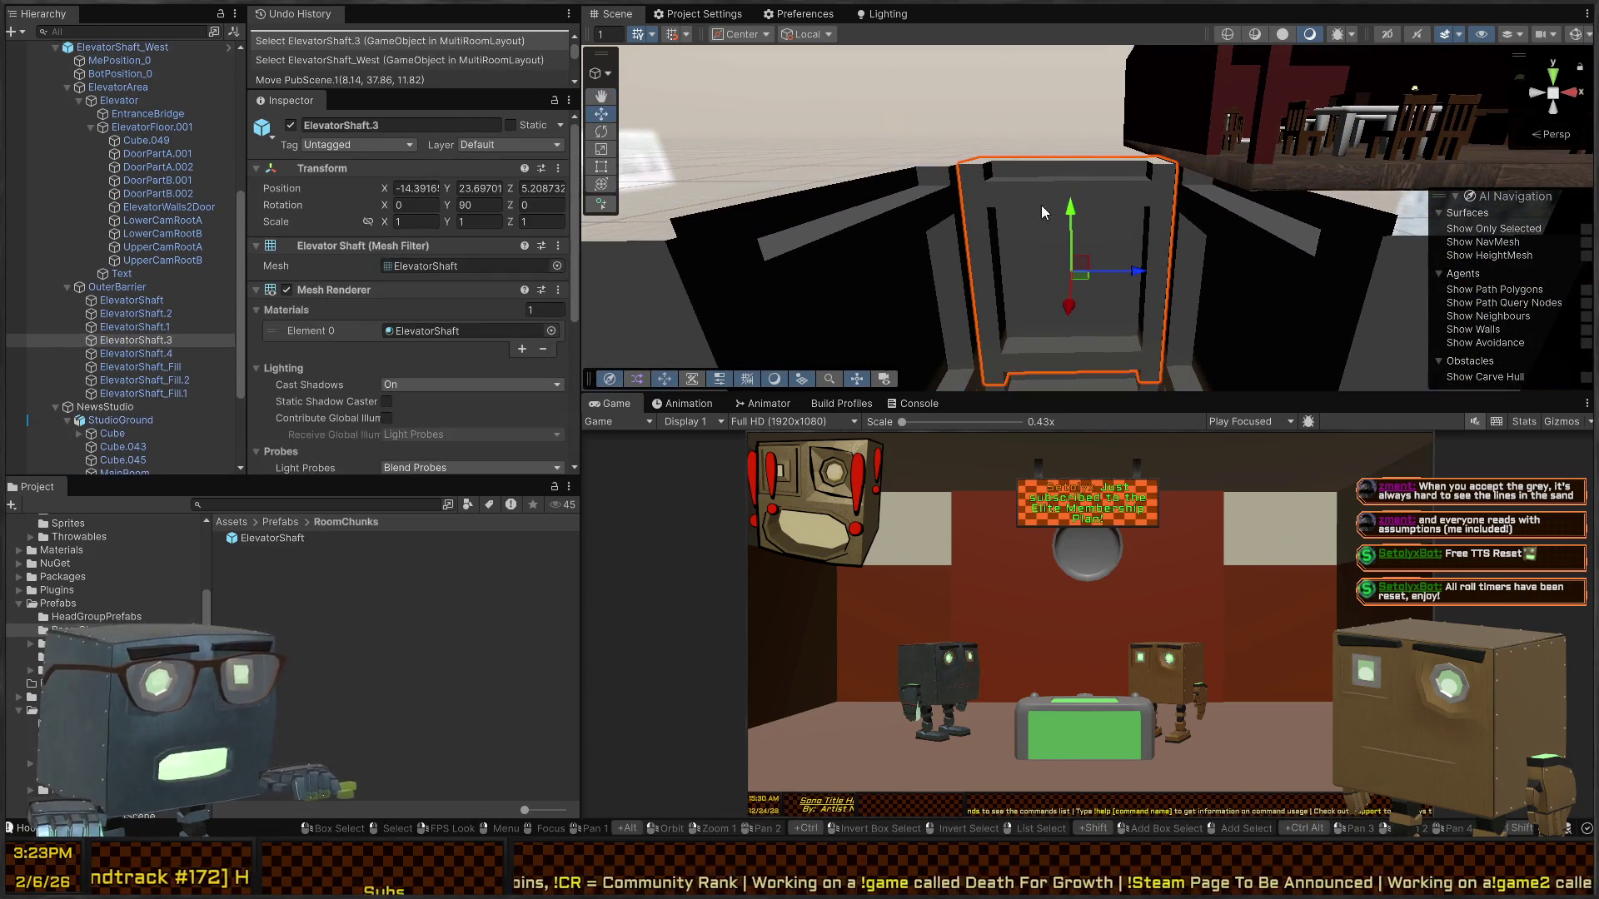
- Add ElevatorShaft.2 to the selection, inspect the shaft from above, and select ElevatorShaft_West
{"action": "left_click", "coordinate": [898, 228], "text": "shift"}
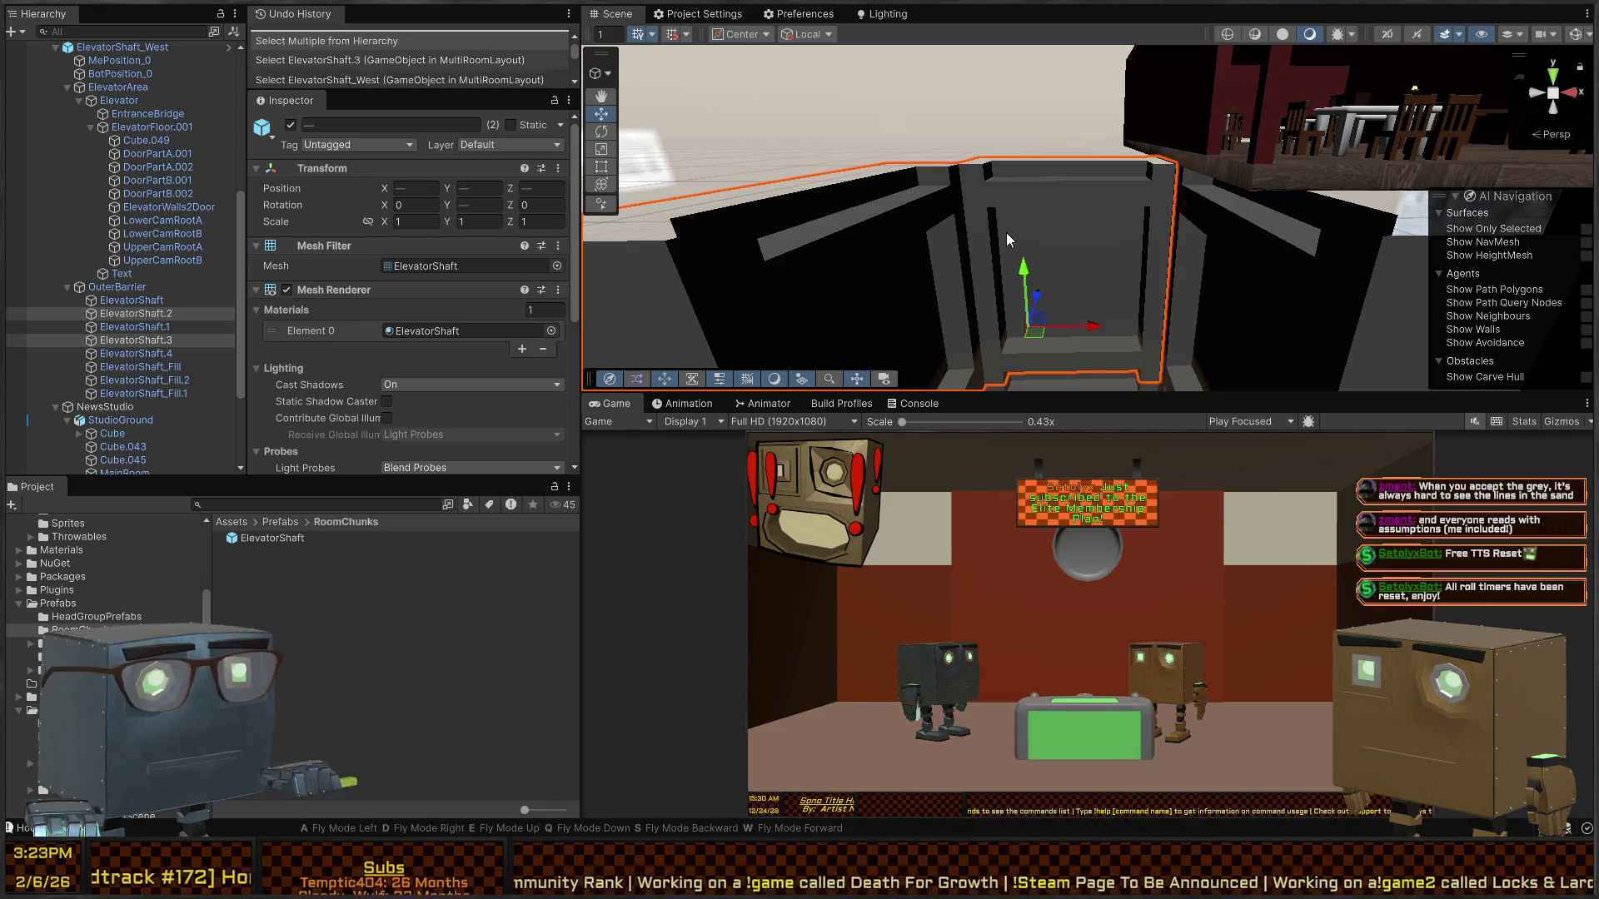
{"action": "mouse_move", "coordinate": [1006, 233]}
{"action": "left_mouse_down"}
{"action": "mouse_move", "coordinate": [1042, 234]}
{"action": "mouse_move", "coordinate": [960, 247]}
{"action": "mouse_move", "coordinate": [1035, 194]}
{"action": "mouse_move", "coordinate": [992, 176]}
{"action": "mouse_move", "coordinate": [597, 205]}
{"action": "mouse_move", "coordinate": [389, 396]}
{"action": "mouse_move", "coordinate": [361, 470]}
{"action": "mouse_move", "coordinate": [1122, 408]}
{"action": "mouse_move", "coordinate": [1133, 176]}
{"action": "mouse_move", "coordinate": [695, 239]}
{"action": "mouse_move", "coordinate": [771, 151]}
{"action": "mouse_move", "coordinate": [787, 183]}
{"action": "mouse_move", "coordinate": [1241, 498]}
{"action": "left_mouse_up"}
{"action": "key", "text": "ctrl+p"}
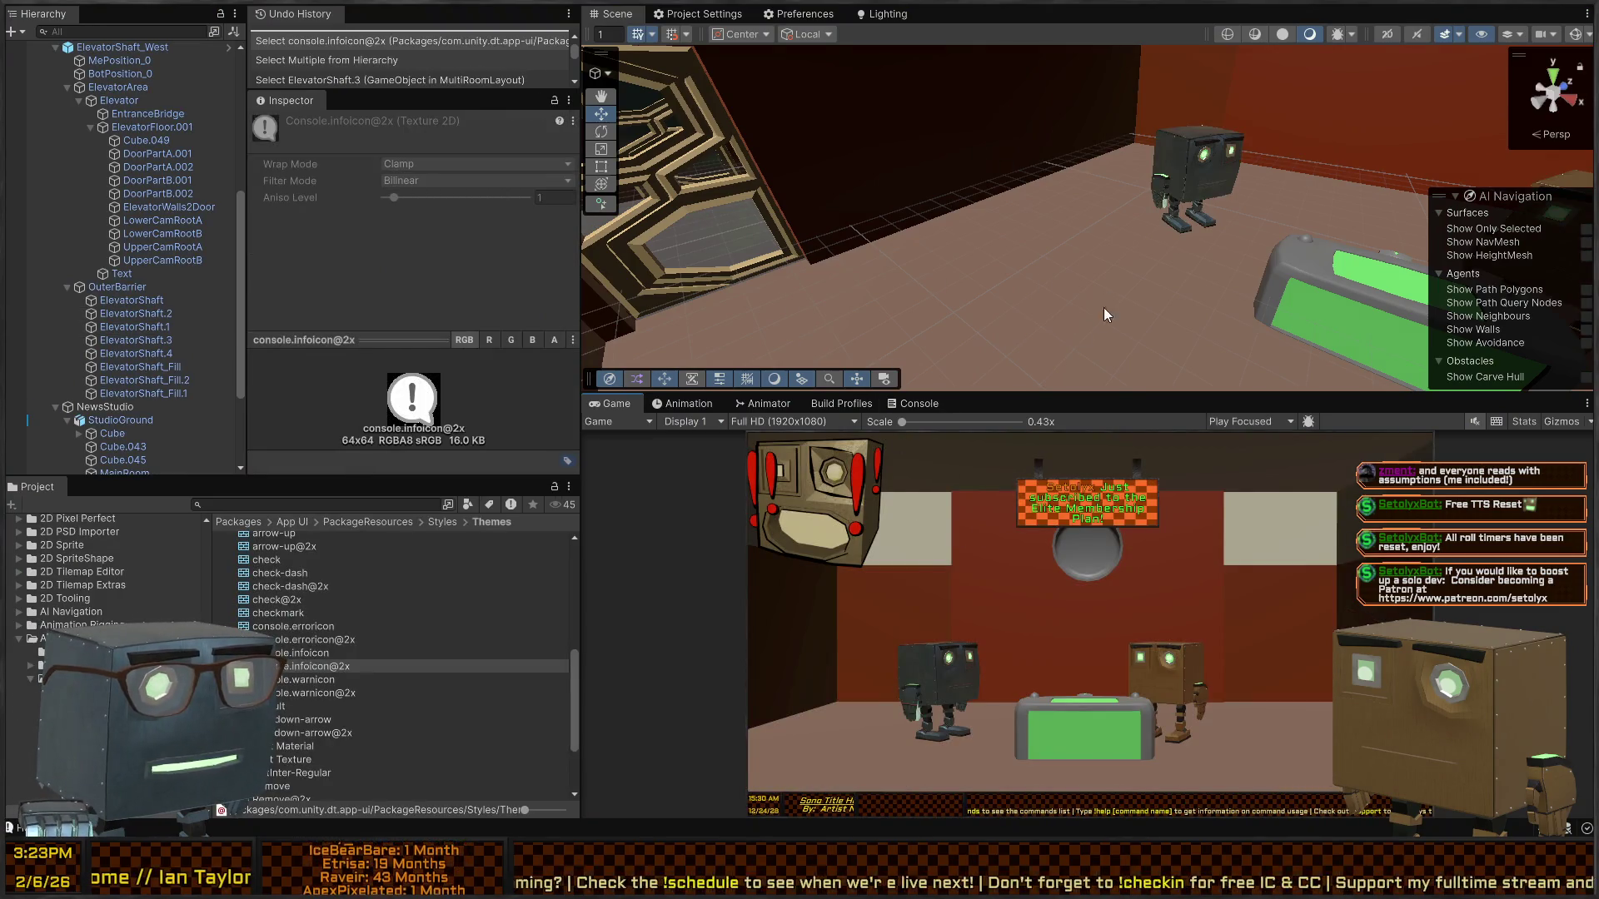
{"action": "mouse_move", "coordinate": [1105, 315]}
{"action": "left_mouse_down"}
{"action": "mouse_move", "coordinate": [892, 156]}
{"action": "mouse_move", "coordinate": [1067, 178]}
{"action": "mouse_move", "coordinate": [1261, 241]}
{"action": "mouse_move", "coordinate": [1259, 228]}
{"action": "left_mouse_up"}
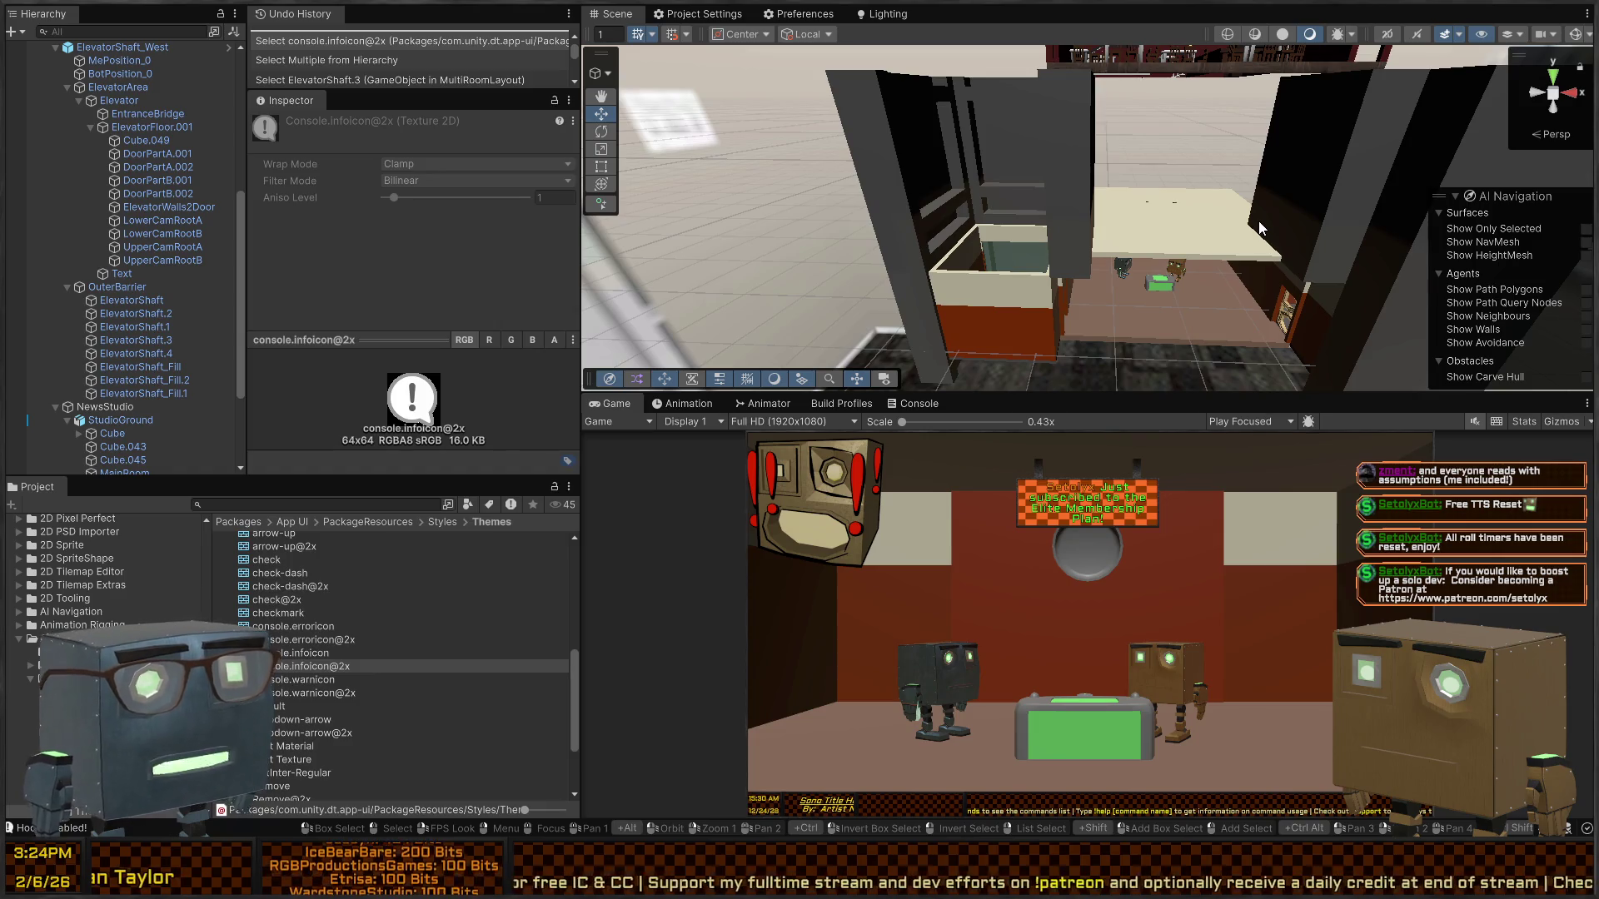
{"action": "mouse_move", "coordinate": [1282, 174]}
{"action": "left_mouse_down"}
{"action": "mouse_move", "coordinate": [1212, 182]}
{"action": "mouse_move", "coordinate": [1282, 158]}
{"action": "mouse_move", "coordinate": [1258, 142]}
{"action": "left_mouse_up"}
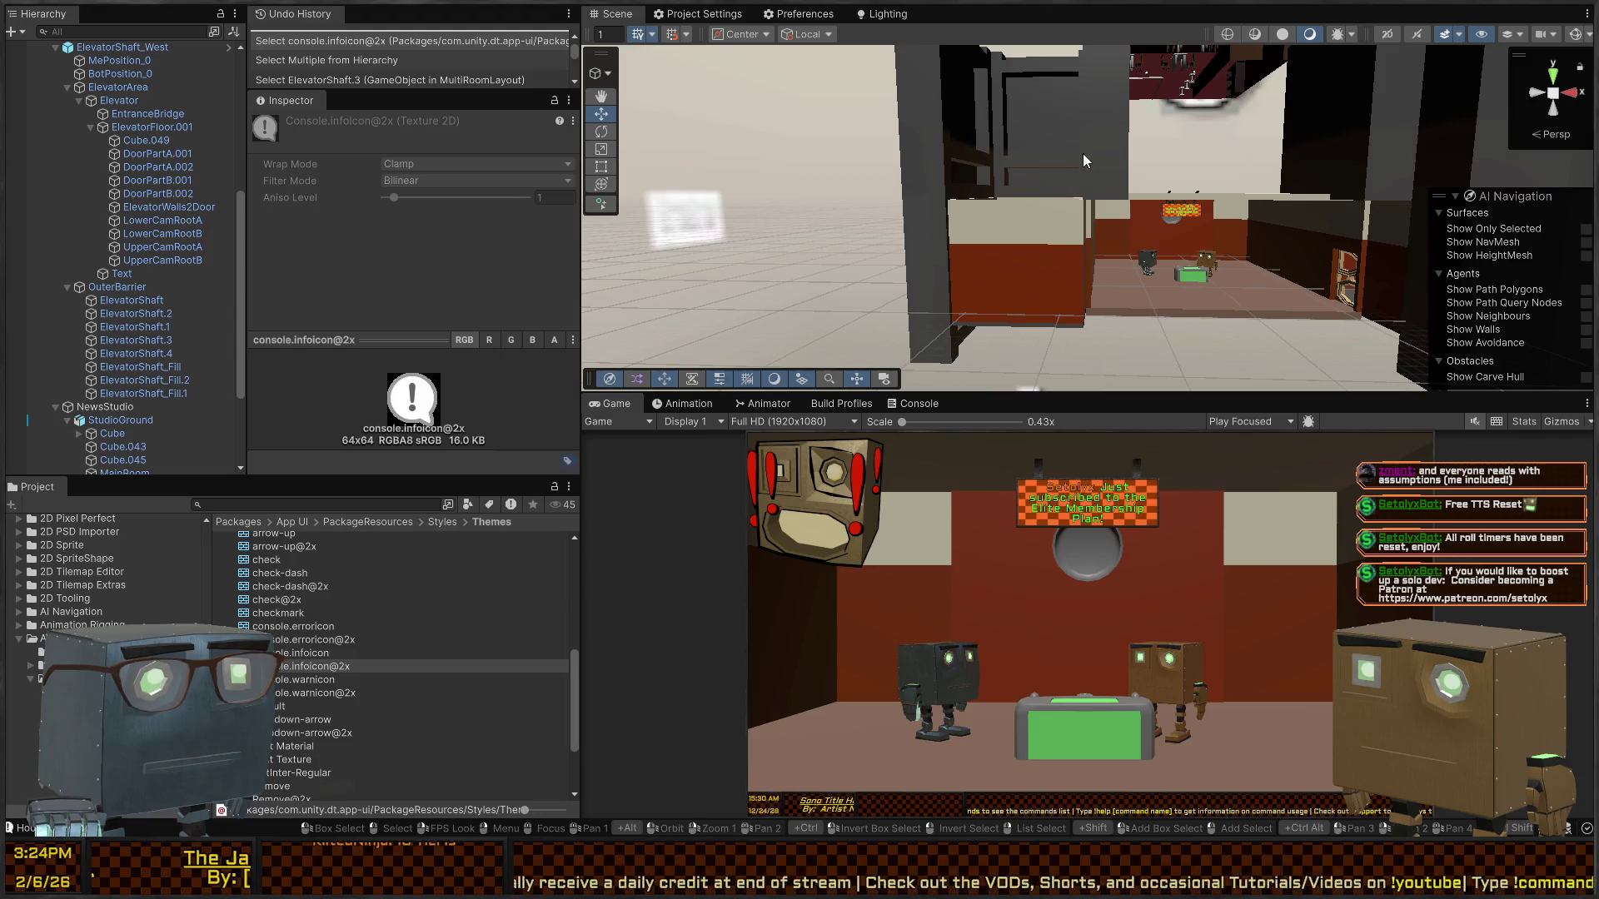
{"action": "mouse_move", "coordinate": [1085, 158]}
{"action": "left_mouse_down"}
{"action": "mouse_move", "coordinate": [1051, 198]}
{"action": "mouse_move", "coordinate": [986, 176]}
{"action": "mouse_move", "coordinate": [957, 267]}
{"action": "left_mouse_up"}
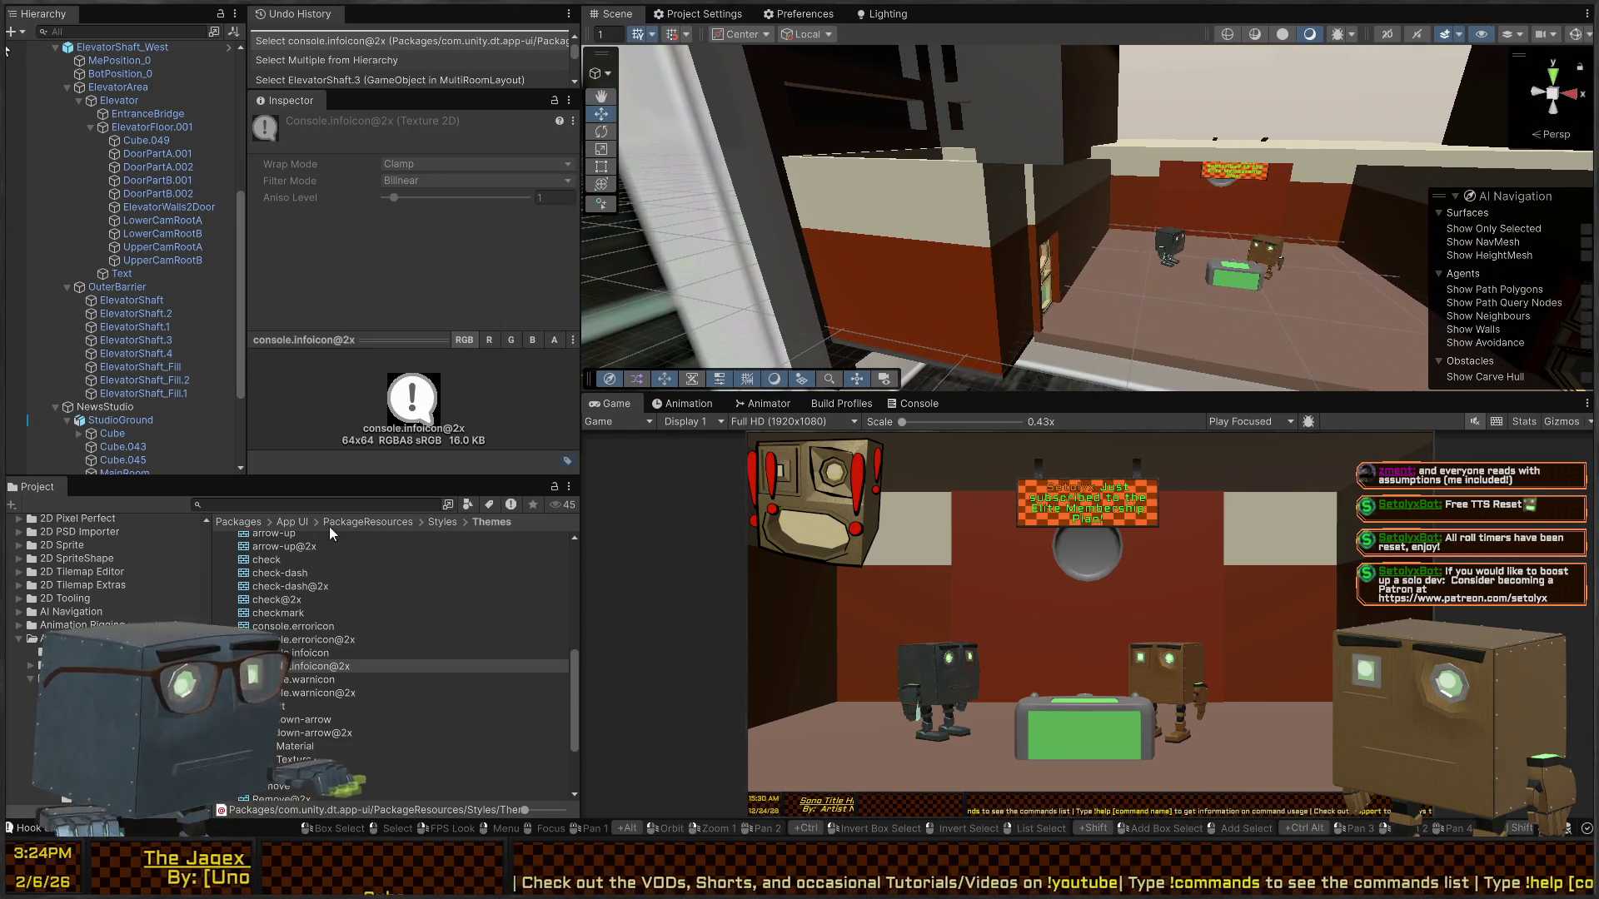
{"action": "mouse_move", "coordinate": [1097, 279]}
{"action": "left_mouse_down"}
{"action": "mouse_move", "coordinate": [1031, 259]}
{"action": "mouse_move", "coordinate": [1032, 236]}
{"action": "left_mouse_up"}
{"action": "left_click", "coordinate": [917, 221]}
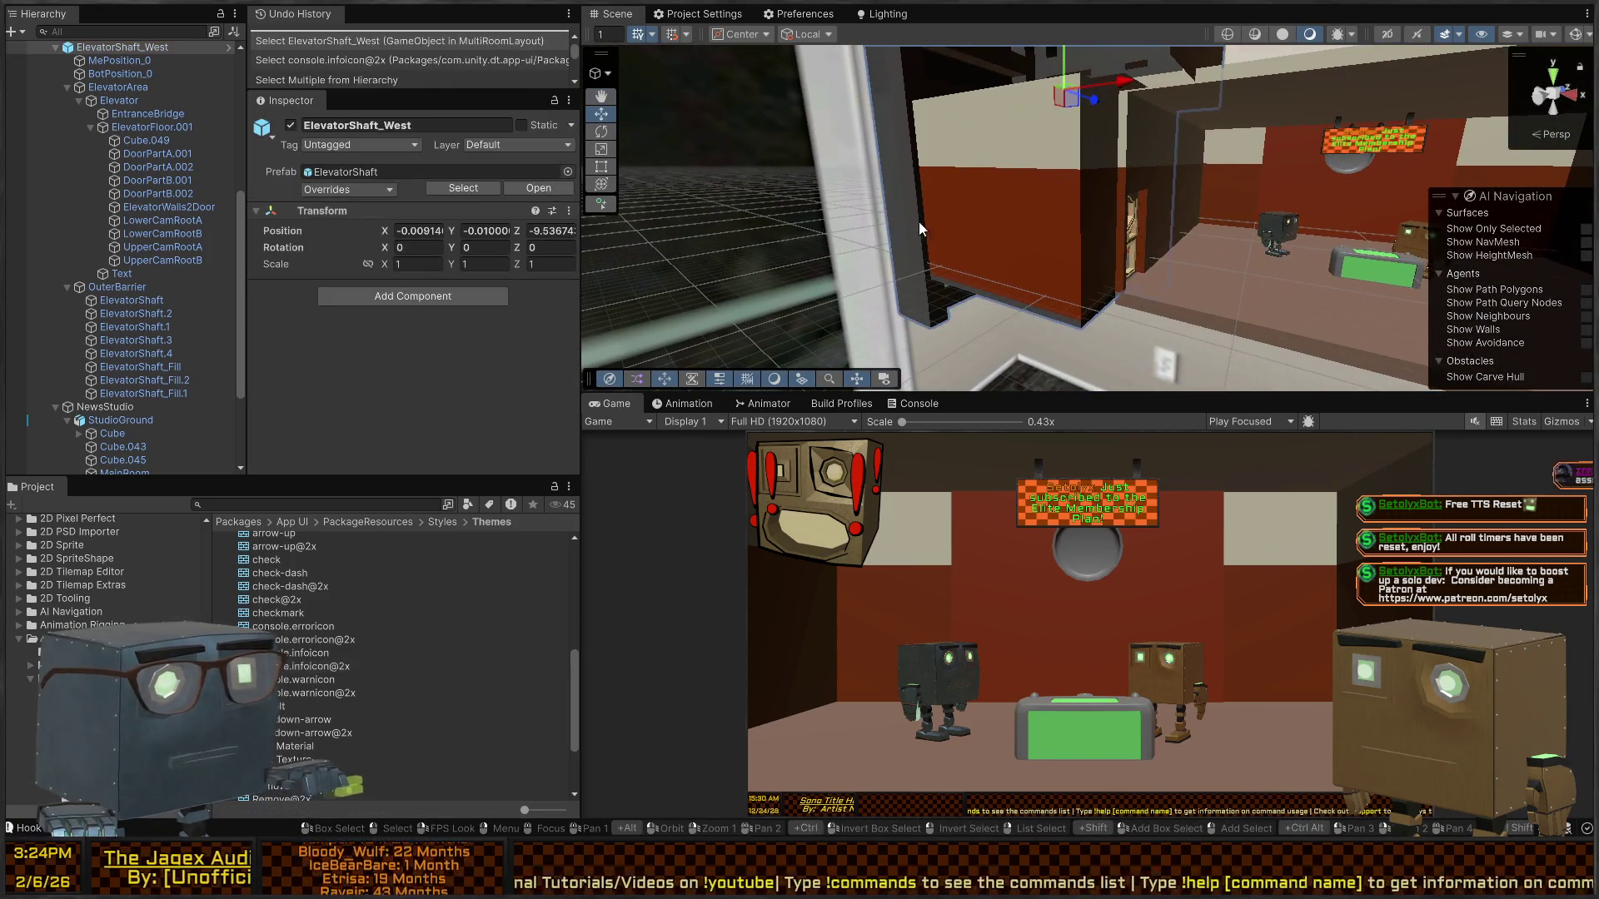
- Add an empty NewsRoomElevatorPoint under ElevatorArea at the elevator's position, rotated 90° on Y
{"action": "left_click", "coordinate": [1035, 257]}
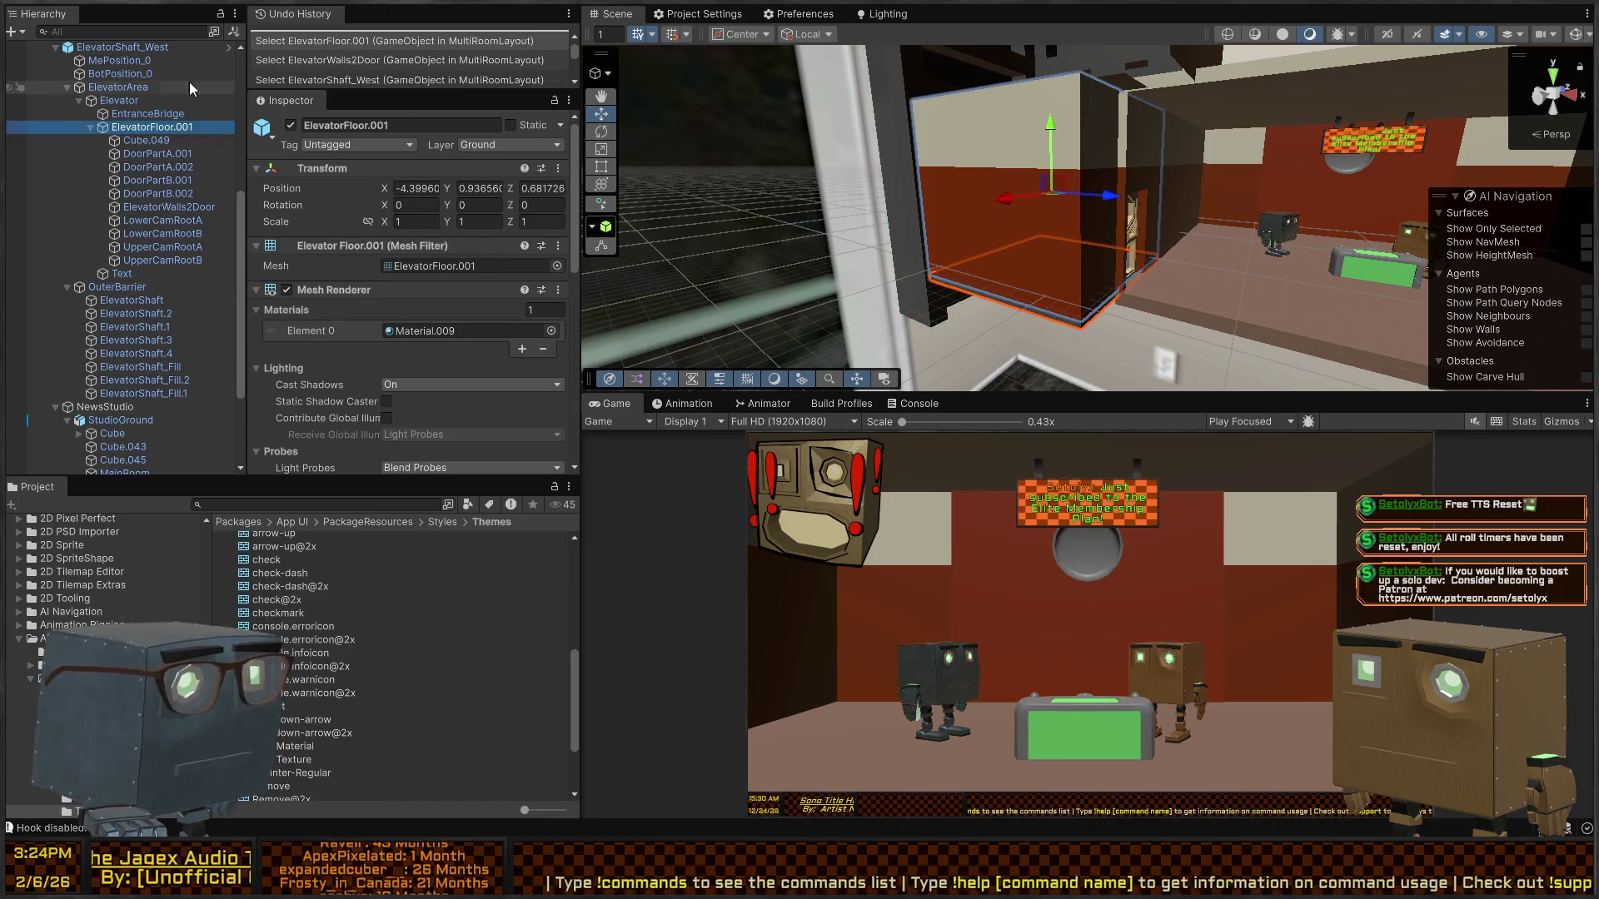
{"action": "left_click", "coordinate": [116, 100]}
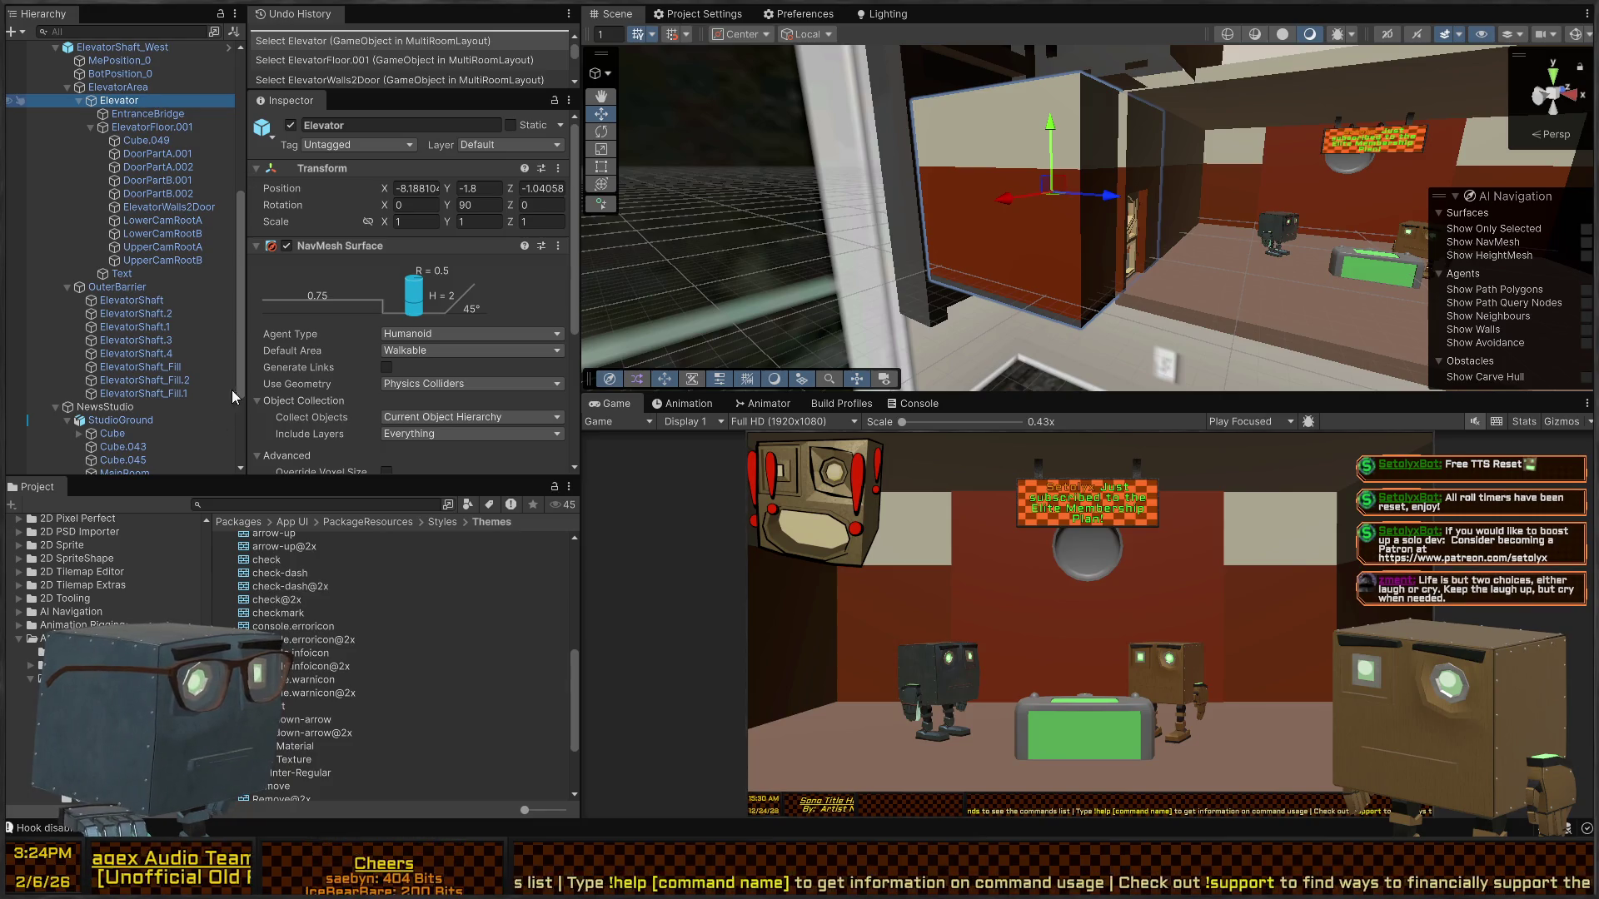
{"action": "key", "text": "alt+shift+n"}
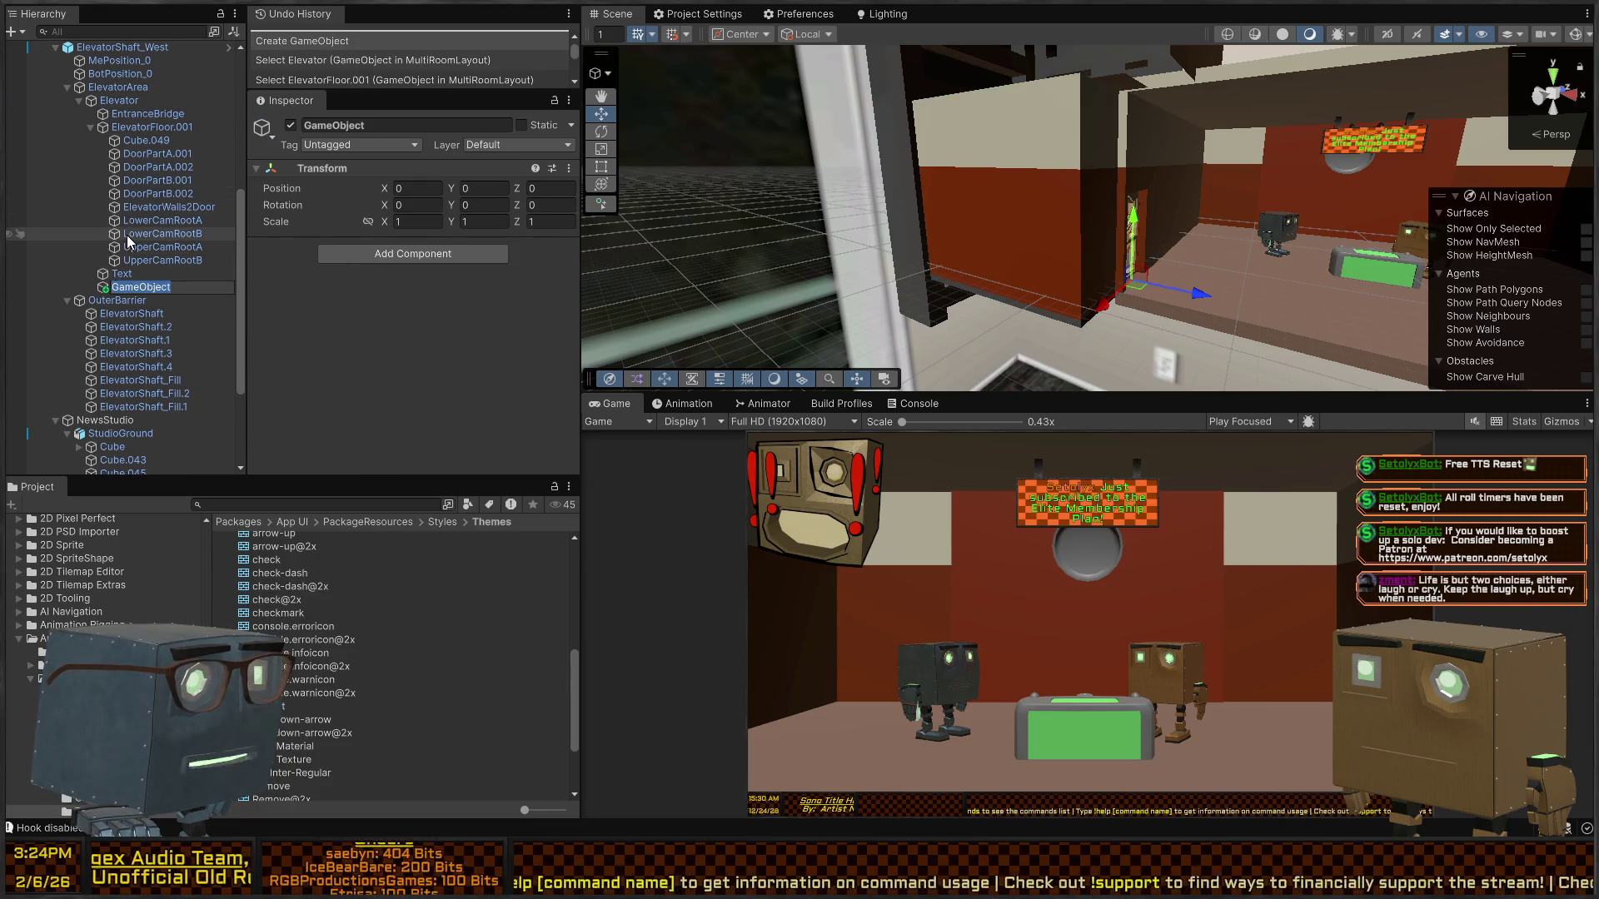
{"action": "left_click", "coordinate": [125, 234]}
{"action": "left_click", "coordinate": [123, 288]}
{"action": "type", "text": "NewsRoomElevatorPoint"}
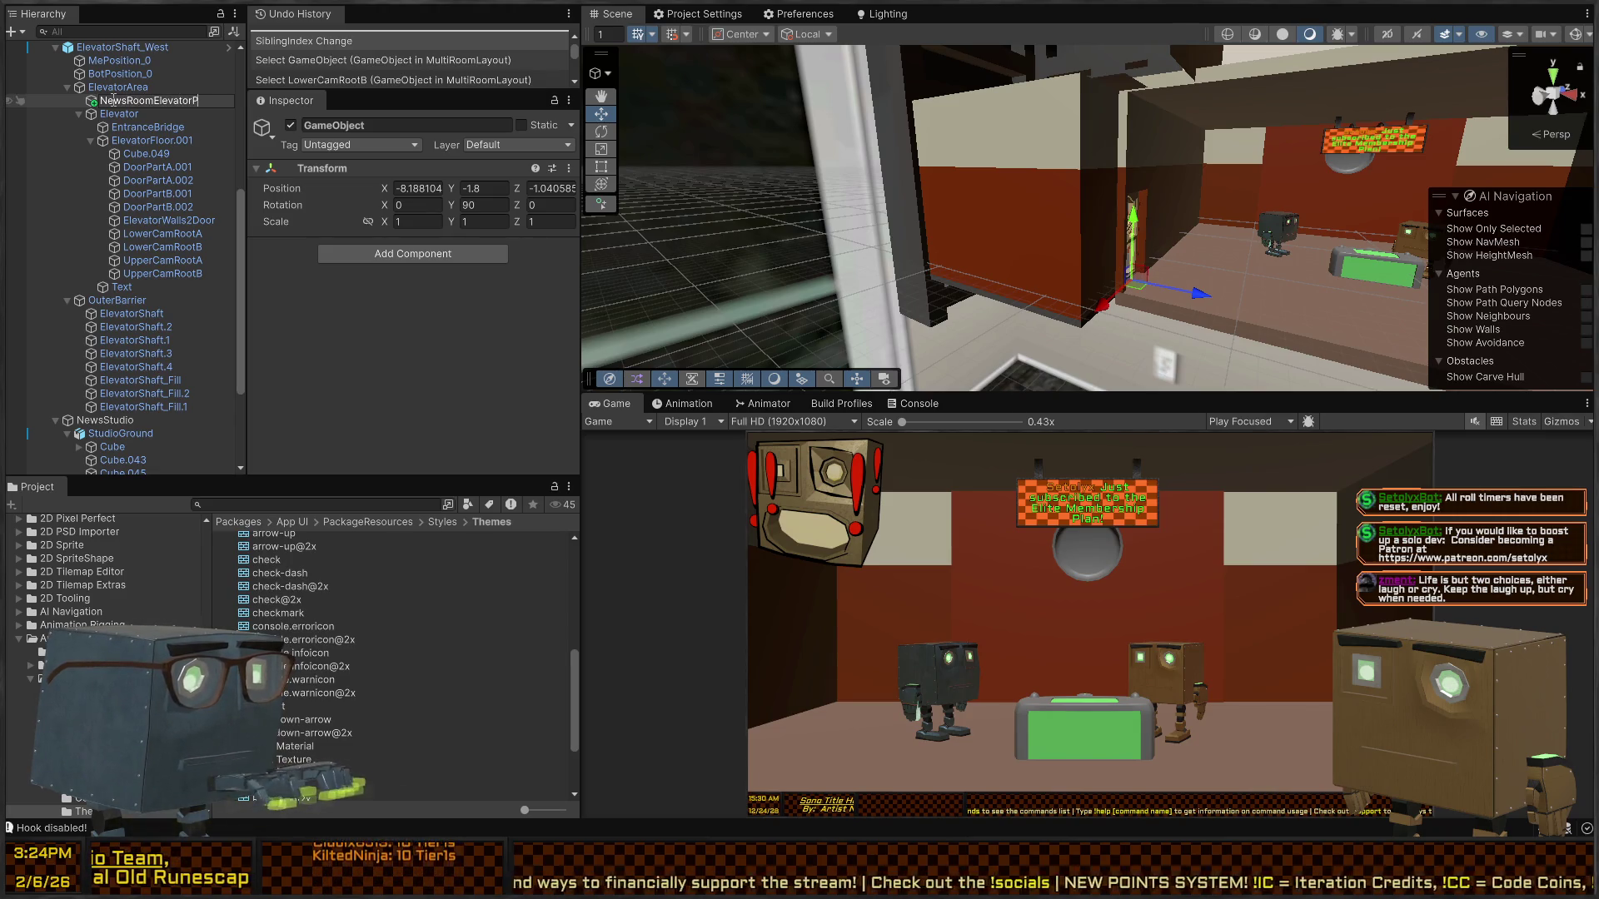
{"action": "key", "text": "Return"}
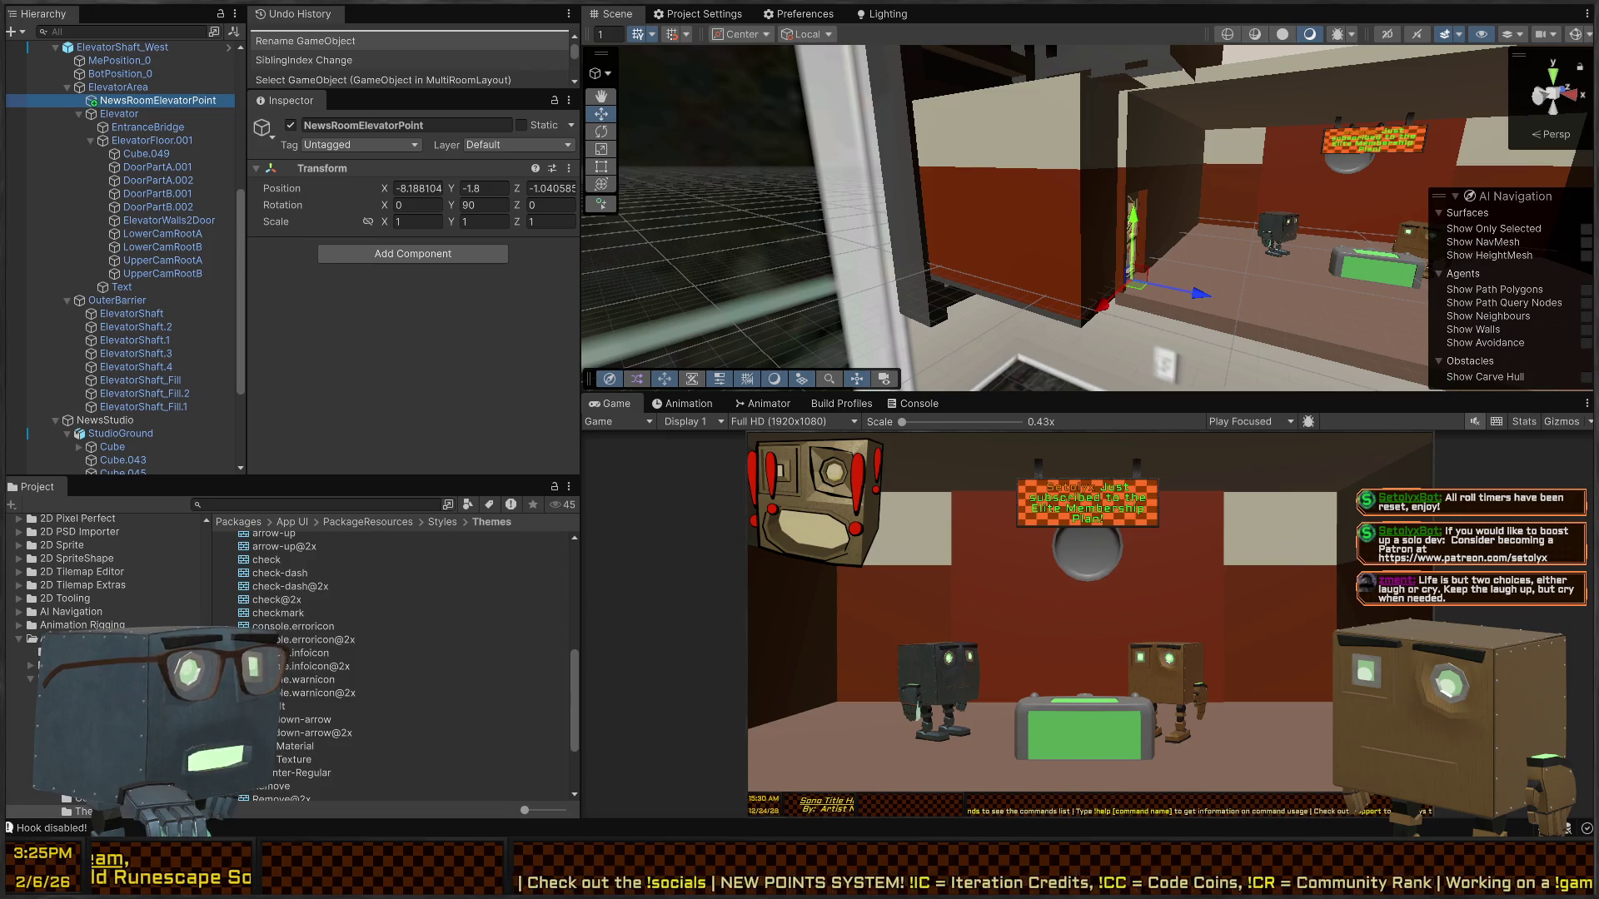
{"action": "mouse_move", "coordinate": [916, 125]}
{"action": "left_mouse_down"}
{"action": "mouse_move", "coordinate": [1132, 162]}
{"action": "mouse_move", "coordinate": [966, 229]}
{"action": "left_mouse_up"}
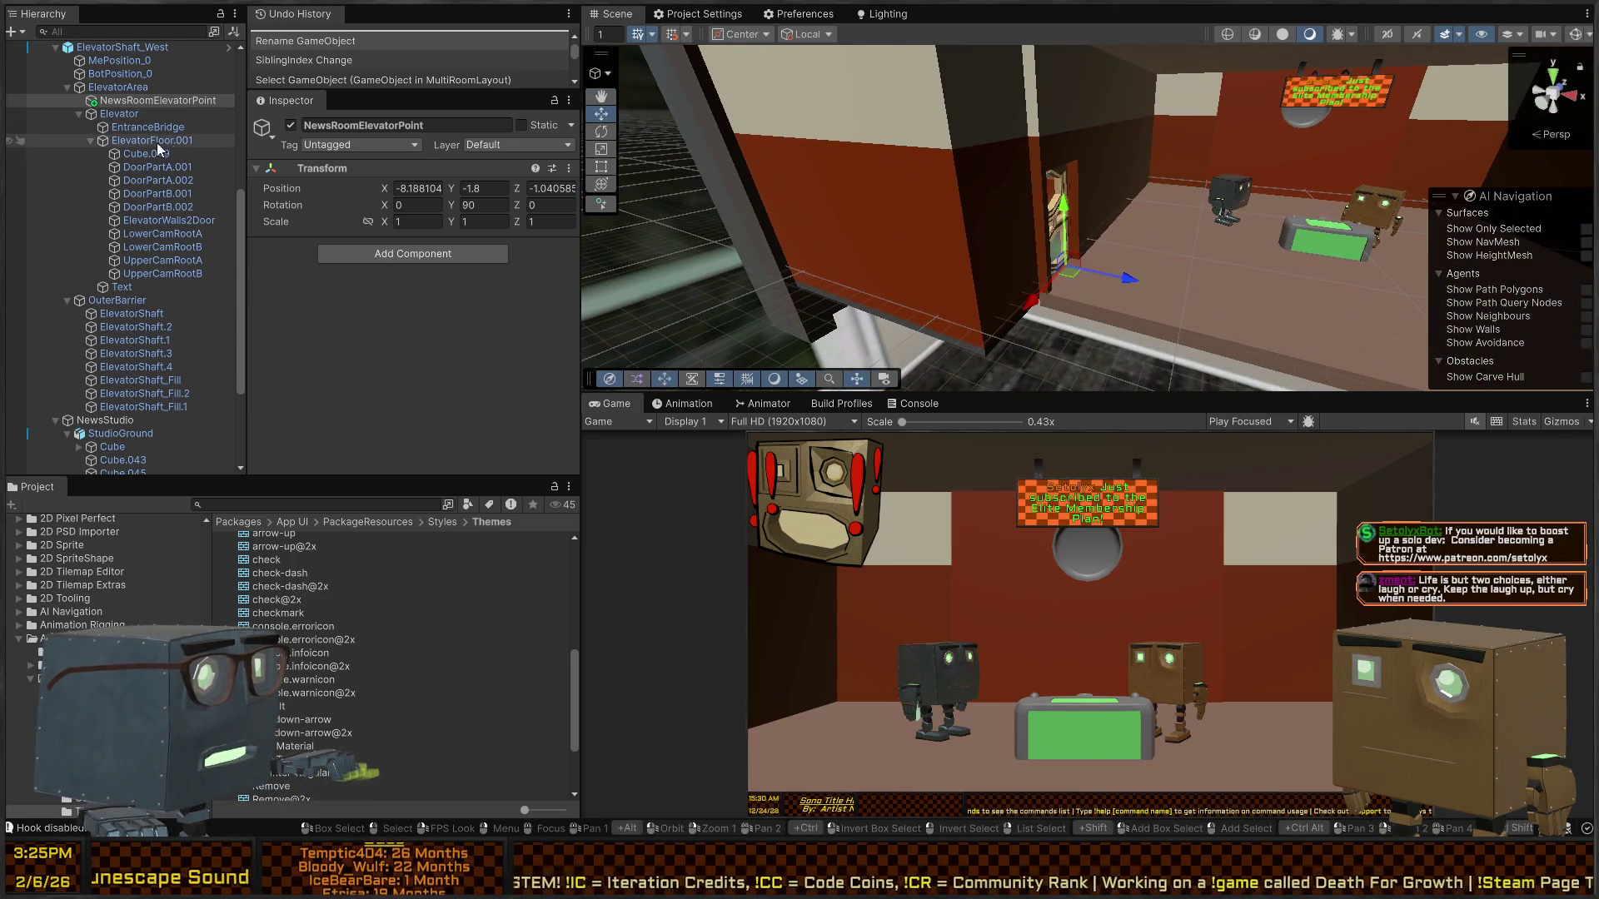
{"action": "mouse_move", "coordinate": [1132, 208]}
{"action": "left_mouse_down"}
{"action": "mouse_move", "coordinate": [1183, 214]}
{"action": "mouse_move", "coordinate": [694, 231]}
{"action": "left_mouse_up"}
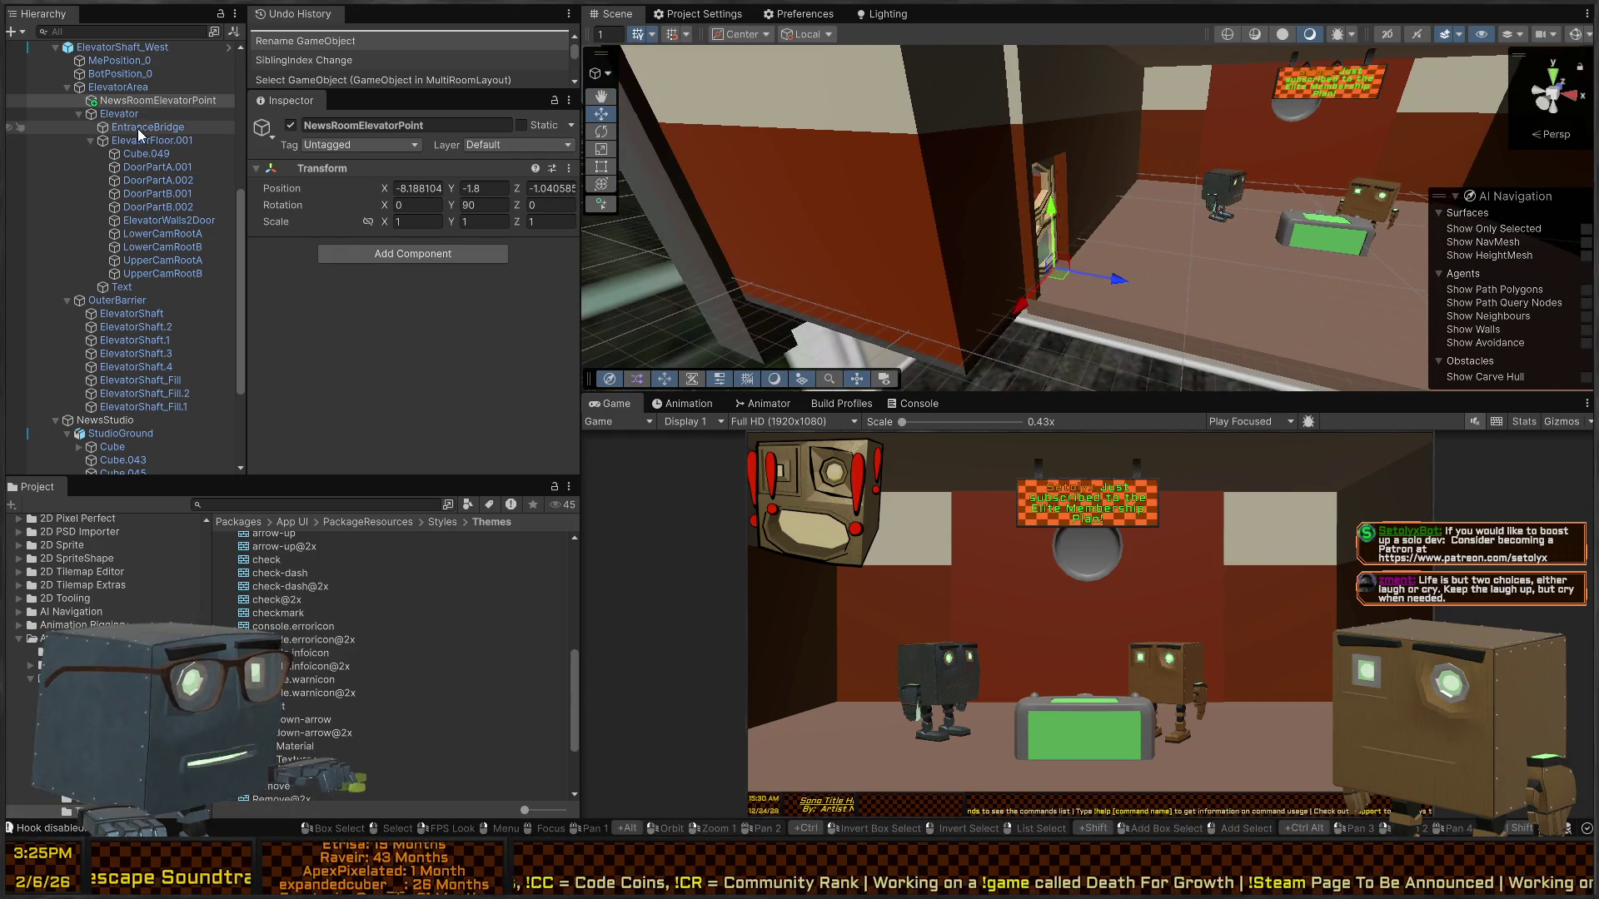
{"action": "left_click", "coordinate": [121, 87]}
{"action": "left_click", "coordinate": [122, 105]}
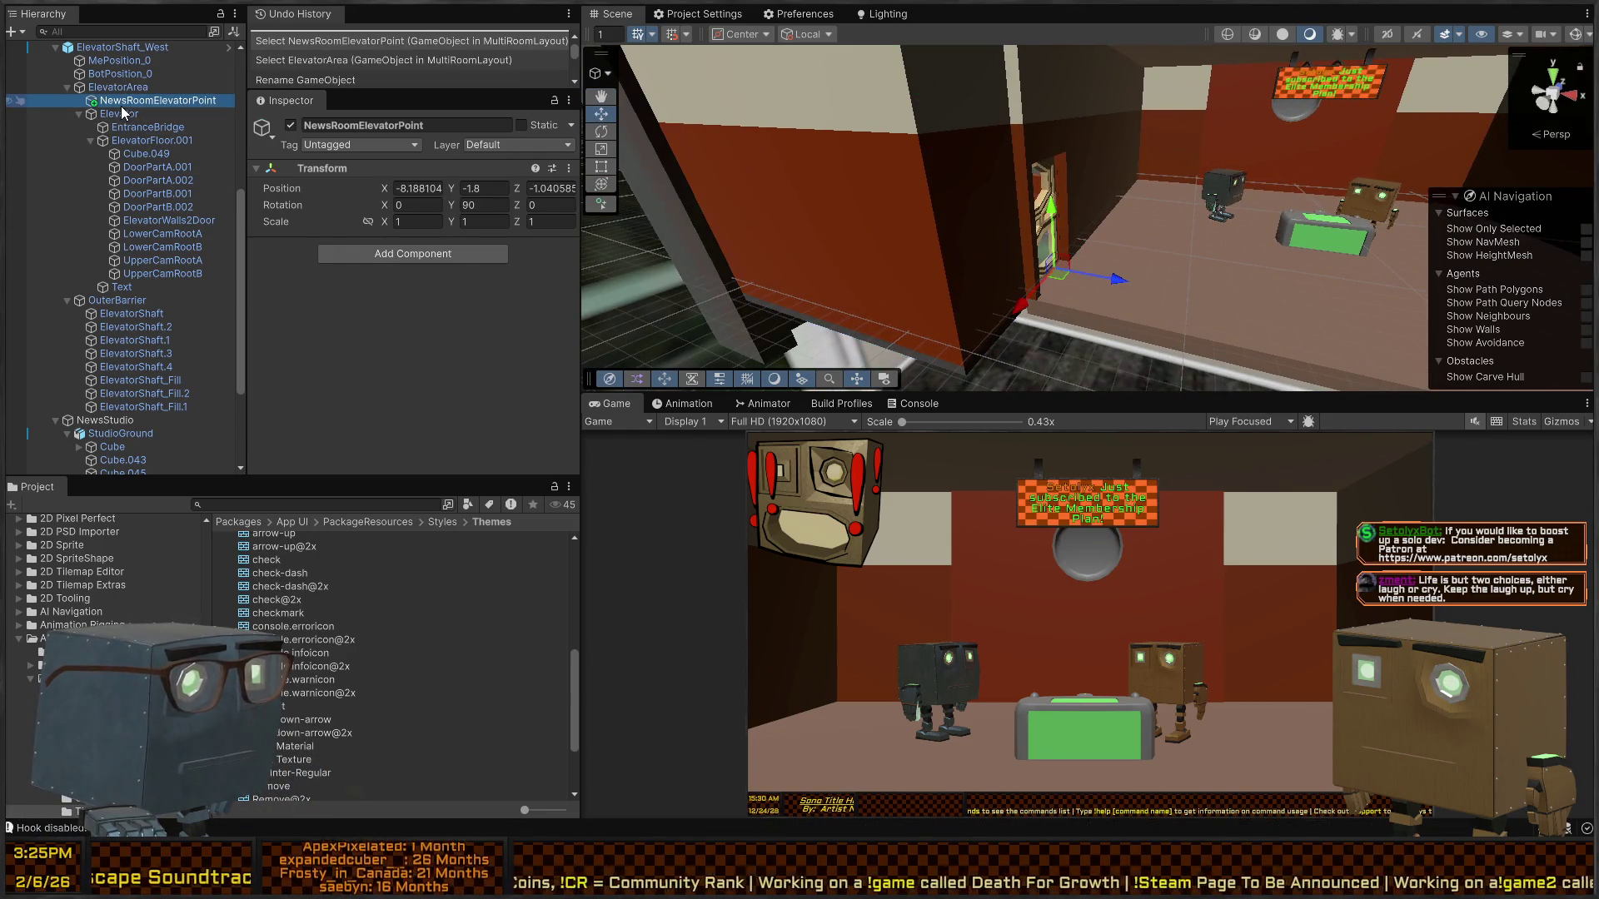
{"action": "key", "text": "Up"}
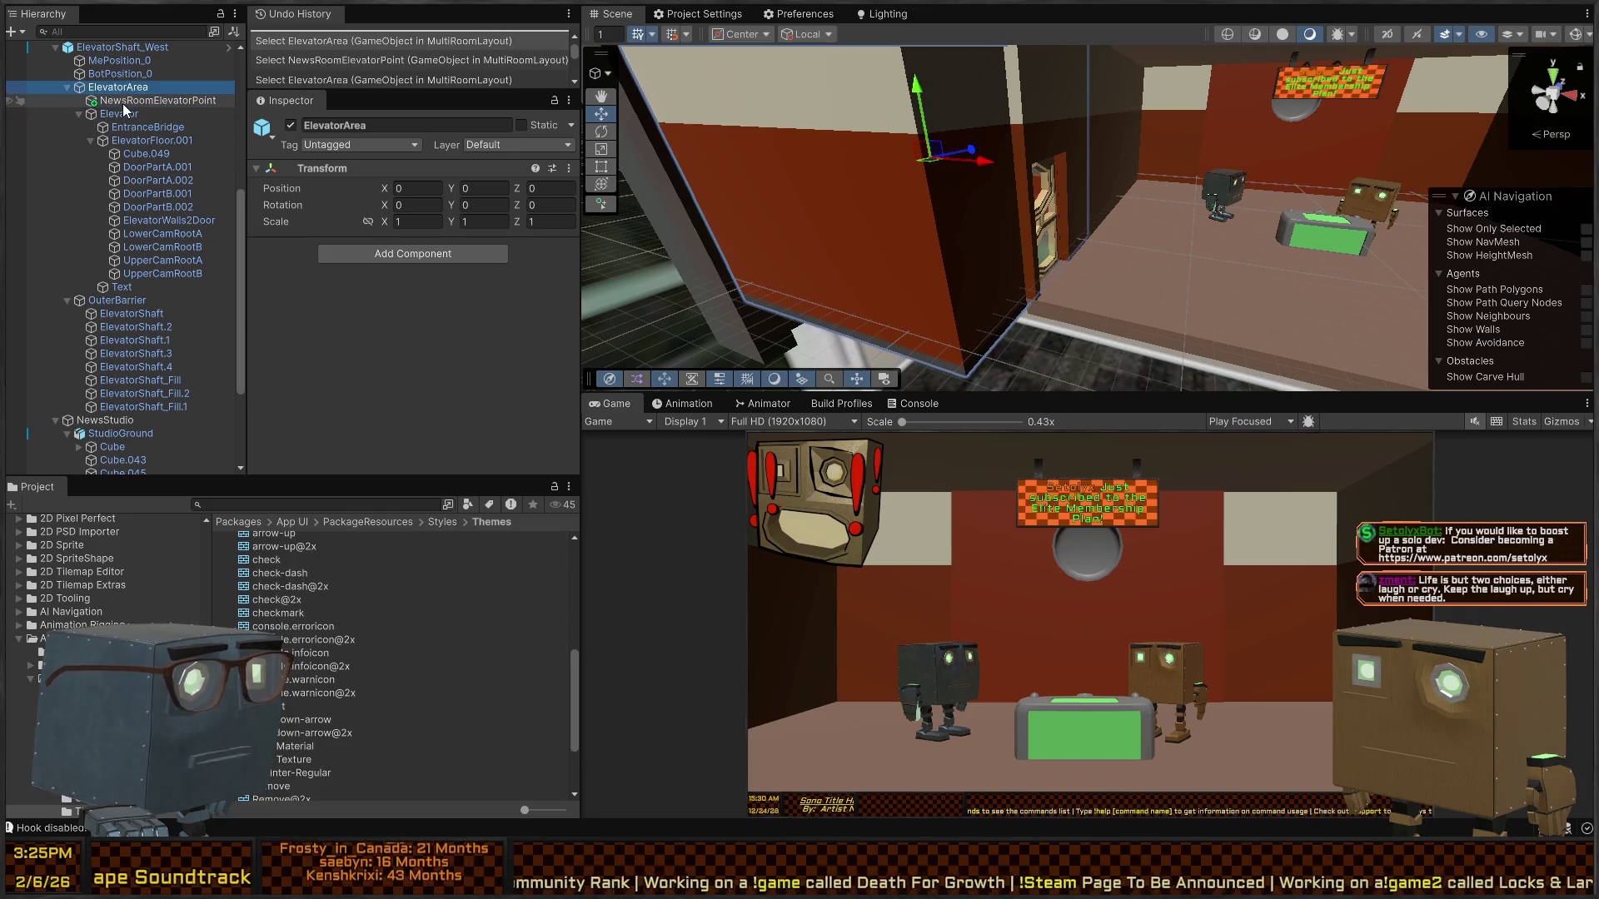
{"action": "left_click", "coordinate": [122, 103]}
{"action": "left_click", "coordinate": [123, 87]}
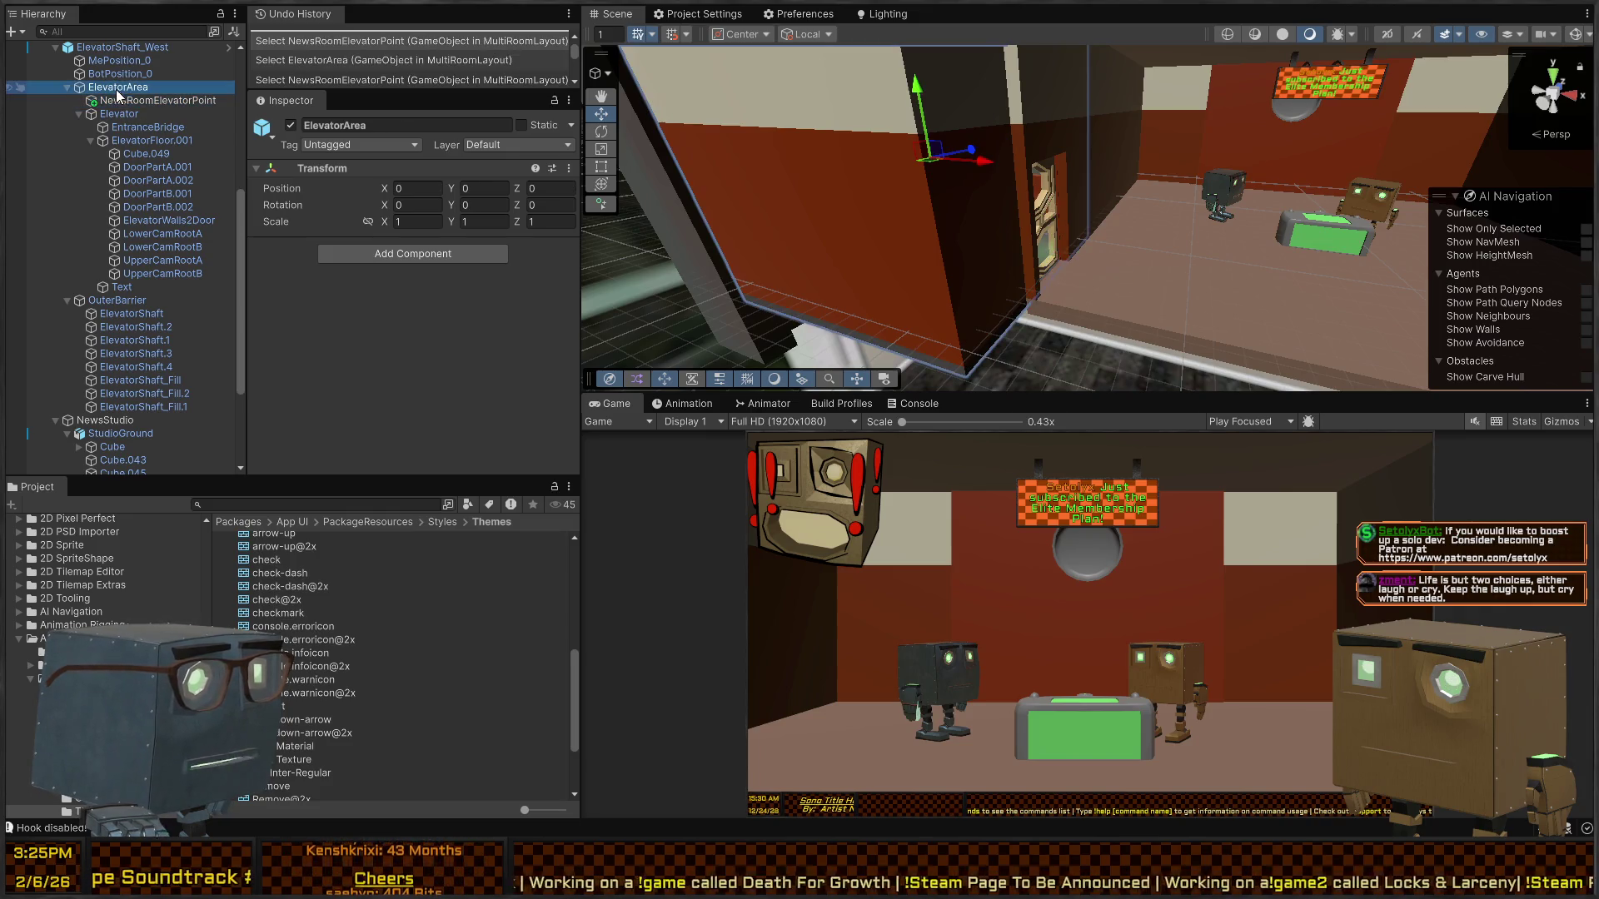
{"action": "left_click", "coordinate": [122, 76]}
{"action": "left_click", "coordinate": [121, 88]}
{"action": "left_click", "coordinate": [122, 101]}
{"action": "left_click", "coordinate": [121, 114]}
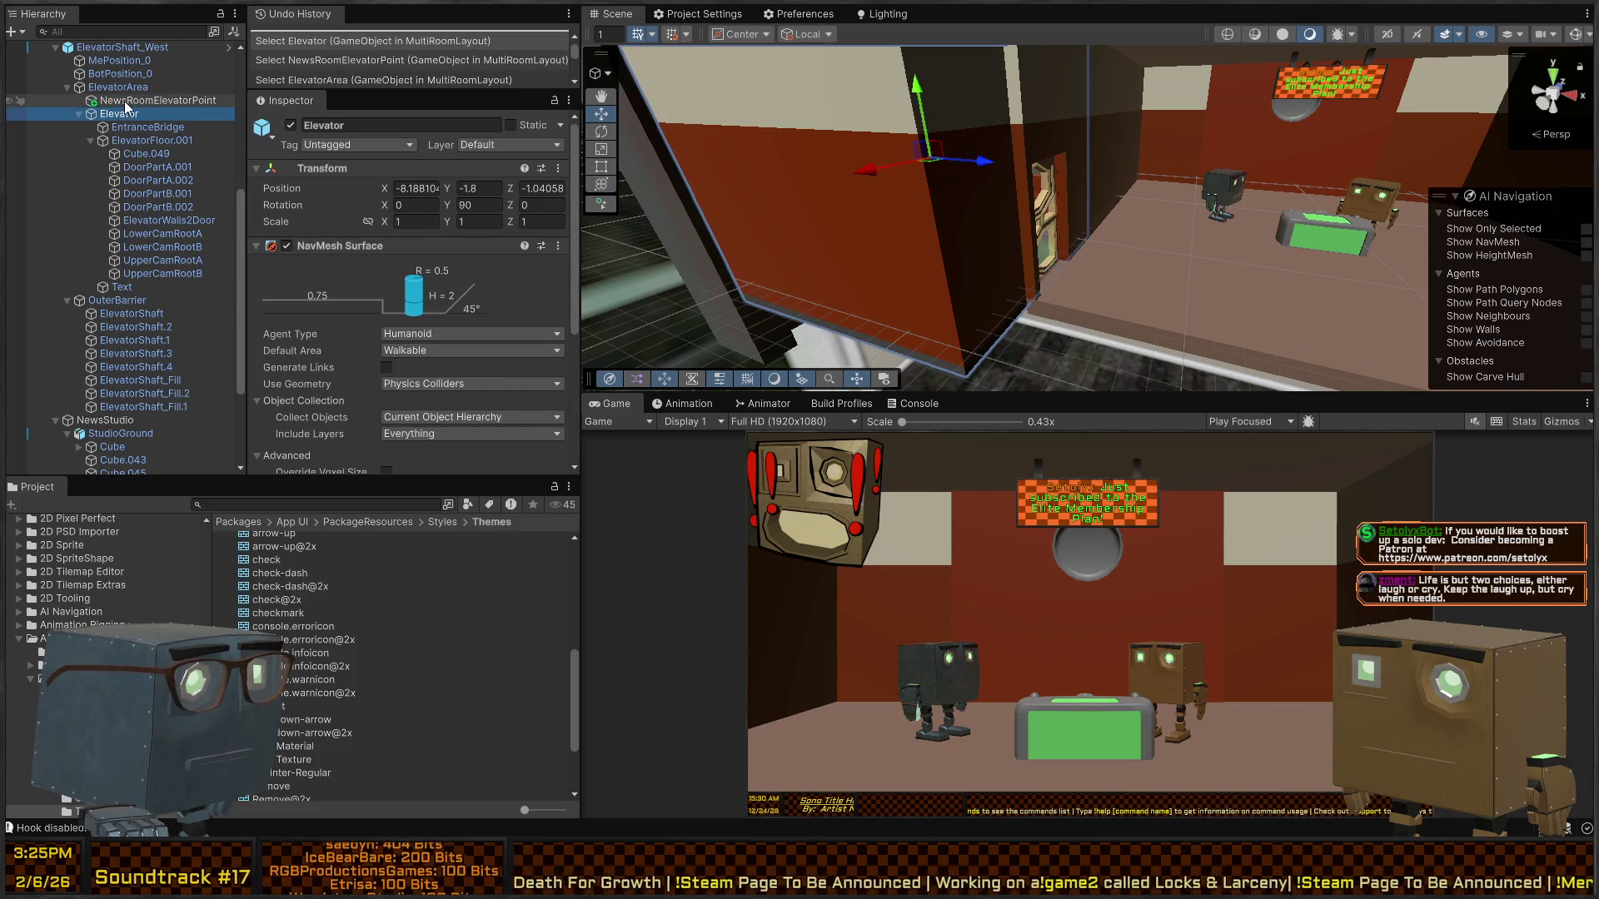
{"action": "left_click", "coordinate": [124, 101]}
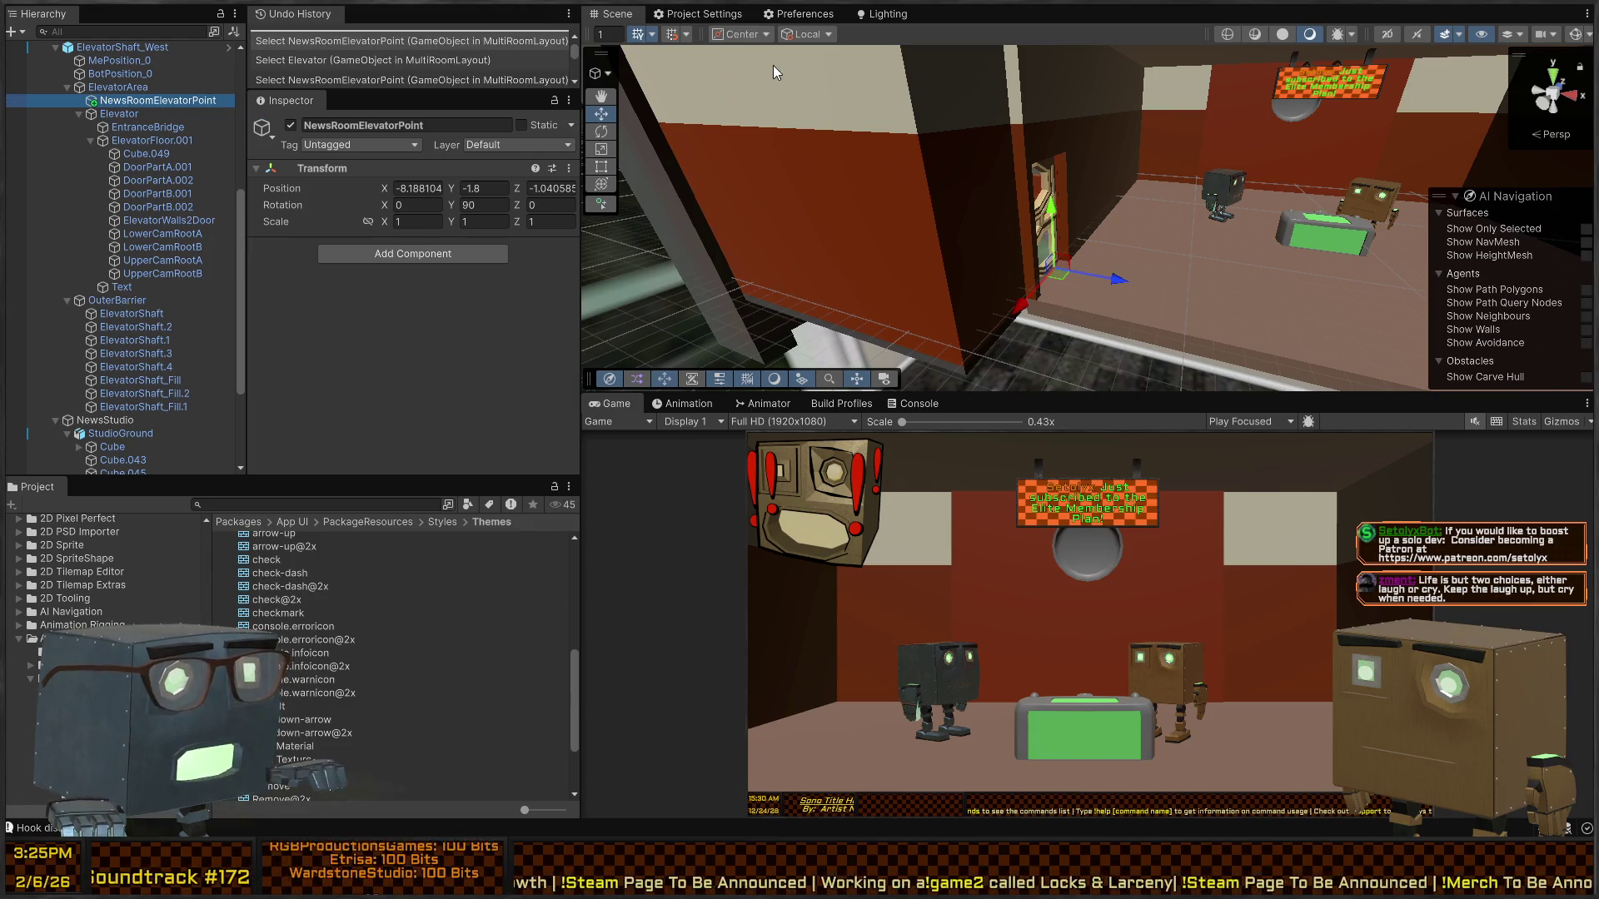
{"action": "left_click", "coordinate": [110, 112]}
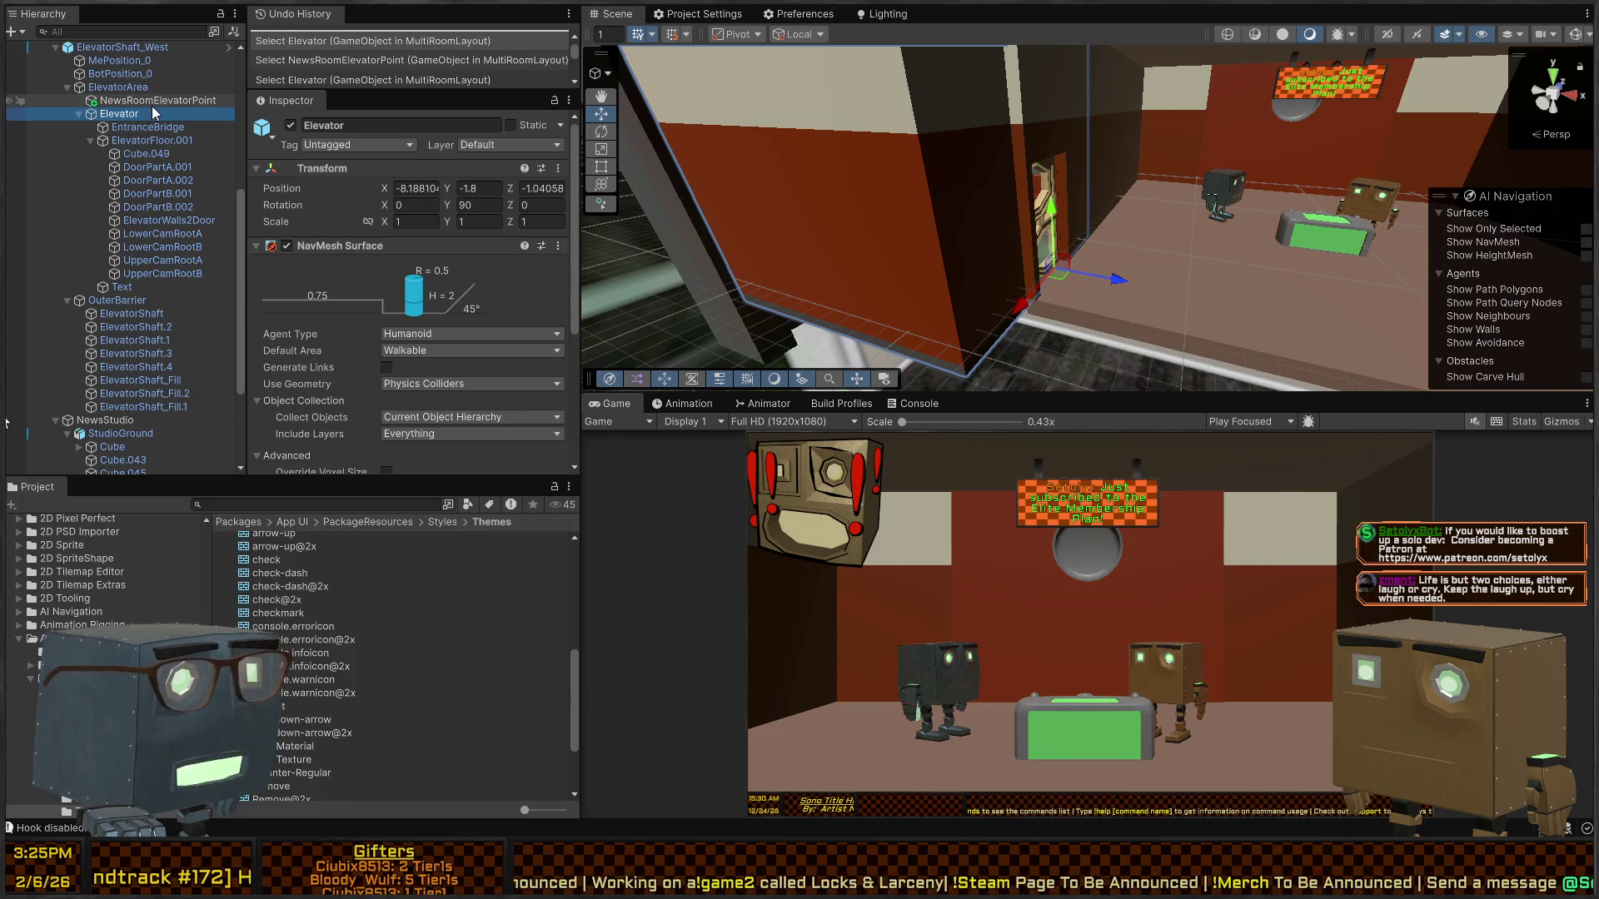
{"action": "left_click", "coordinate": [124, 102]}
{"action": "left_click", "coordinate": [121, 113]}
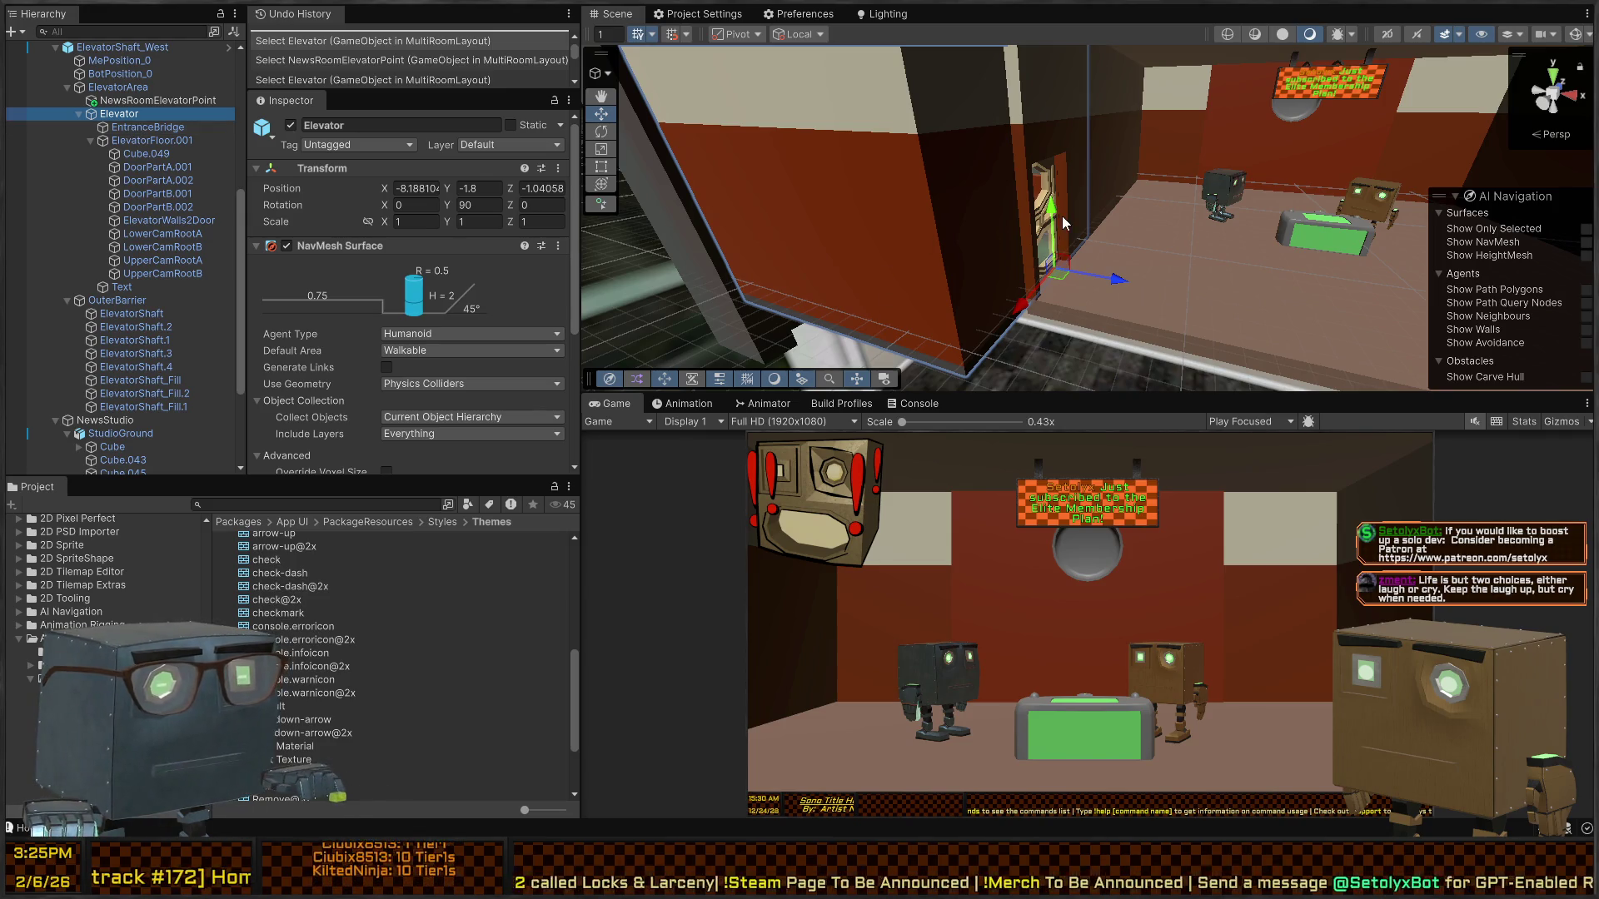
{"action": "left_click_drag", "start_coordinate": [1051, 209], "coordinate": [1039, 170]}
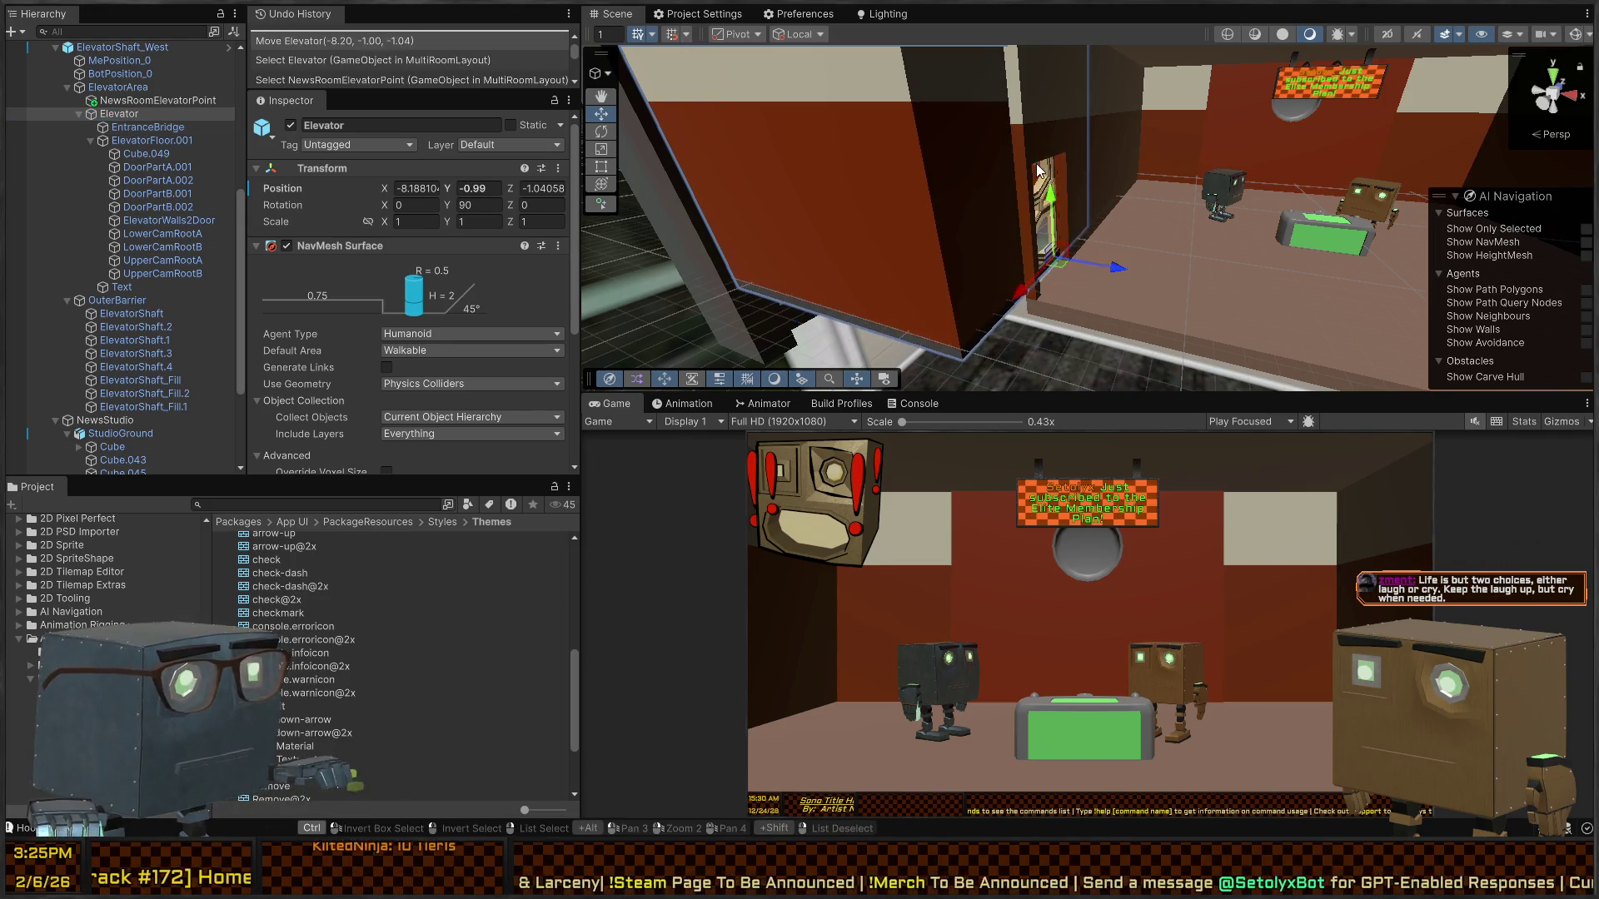
{"action": "key", "text": "ctrl+z"}
{"action": "left_click", "coordinate": [157, 103]}
{"action": "mouse_move", "coordinate": [1117, 212]}
{"action": "left_mouse_down"}
{"action": "mouse_move", "coordinate": [1129, 184]}
{"action": "mouse_move", "coordinate": [966, 287]}
{"action": "left_mouse_up"}
{"action": "left_click", "coordinate": [955, 296]}
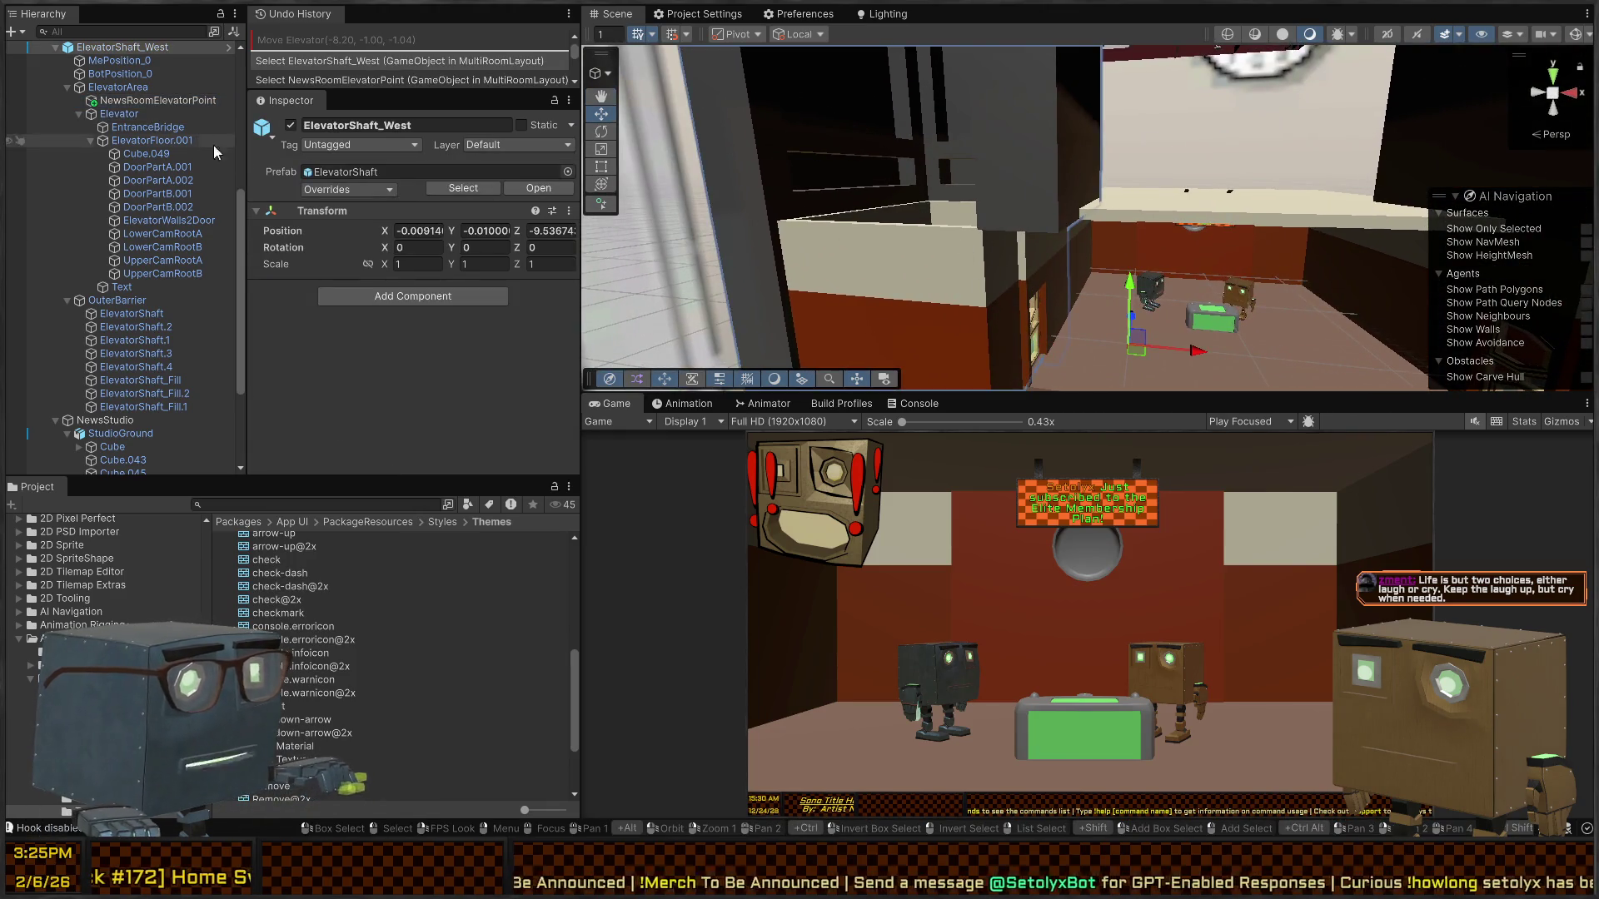
- Raise the Elevator to Y 32.226, level with the pub floor
{"action": "left_click", "coordinate": [146, 110]}
{"action": "mouse_move", "coordinate": [917, 217]}
{"action": "left_mouse_down"}
{"action": "mouse_move", "coordinate": [1131, 69]}
{"action": "mouse_move", "coordinate": [1410, 150]}
{"action": "left_mouse_up"}
{"action": "key", "text": "ctrl+y"}
{"action": "key", "text": "ctrl+y"}
{"action": "key", "text": "ctrl+y"}
{"action": "key", "text": "ctrl+y"}
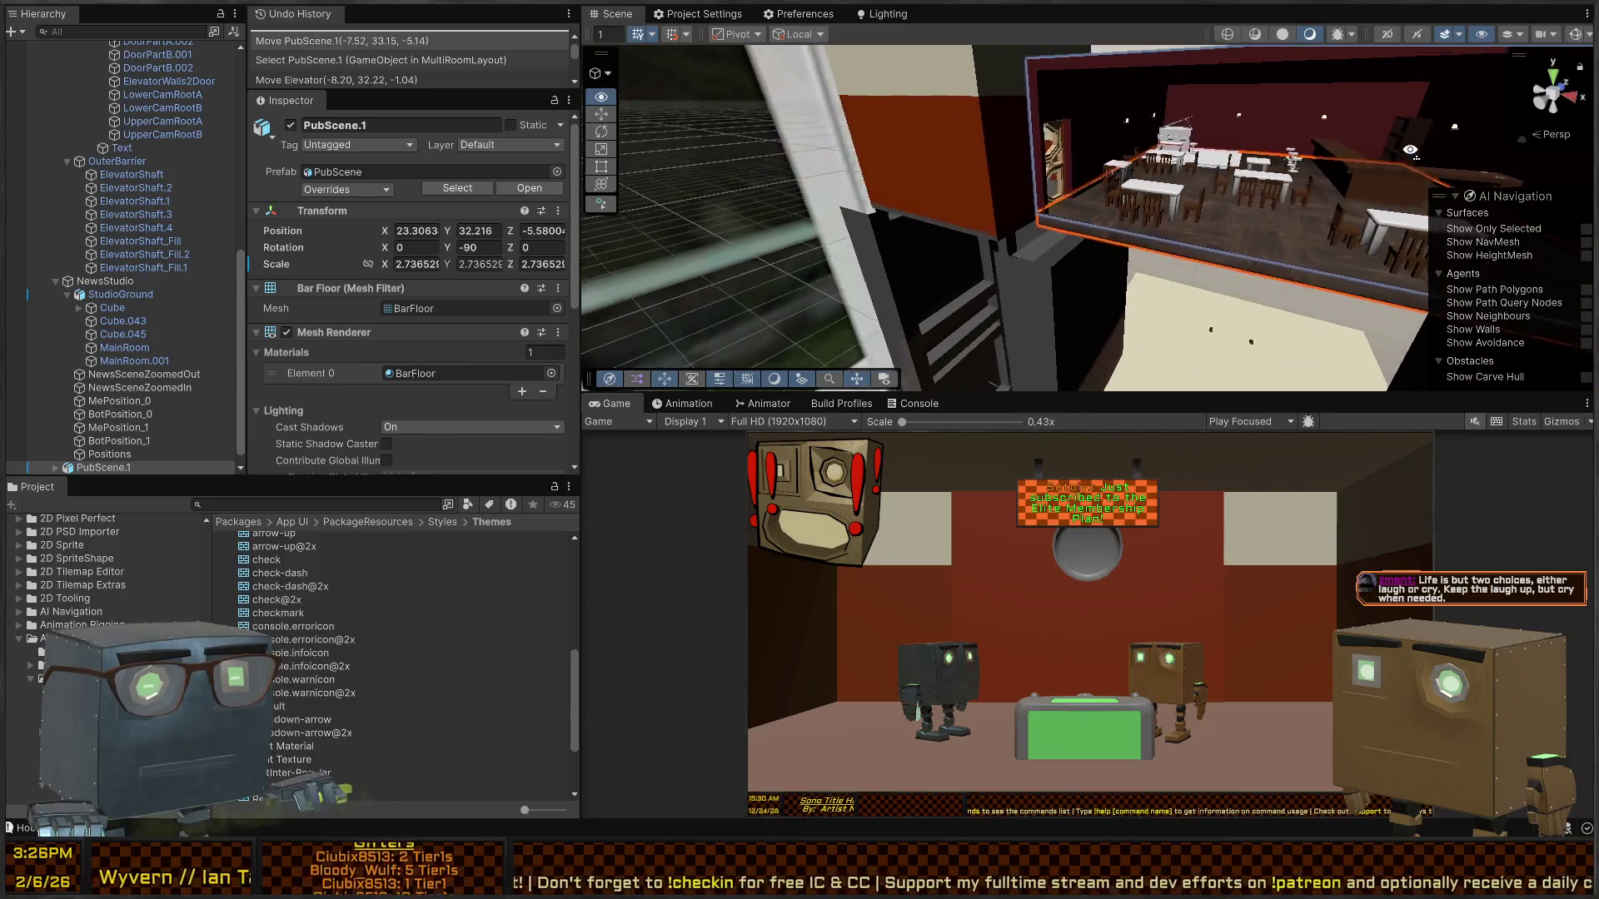
{"action": "scroll", "coordinate": [1131, 145], "scroll_direction": "up", "scroll_amount": 5}
- Add a new empty GameObject as a child of Elevator
{"action": "left_click", "coordinate": [991, 204]}
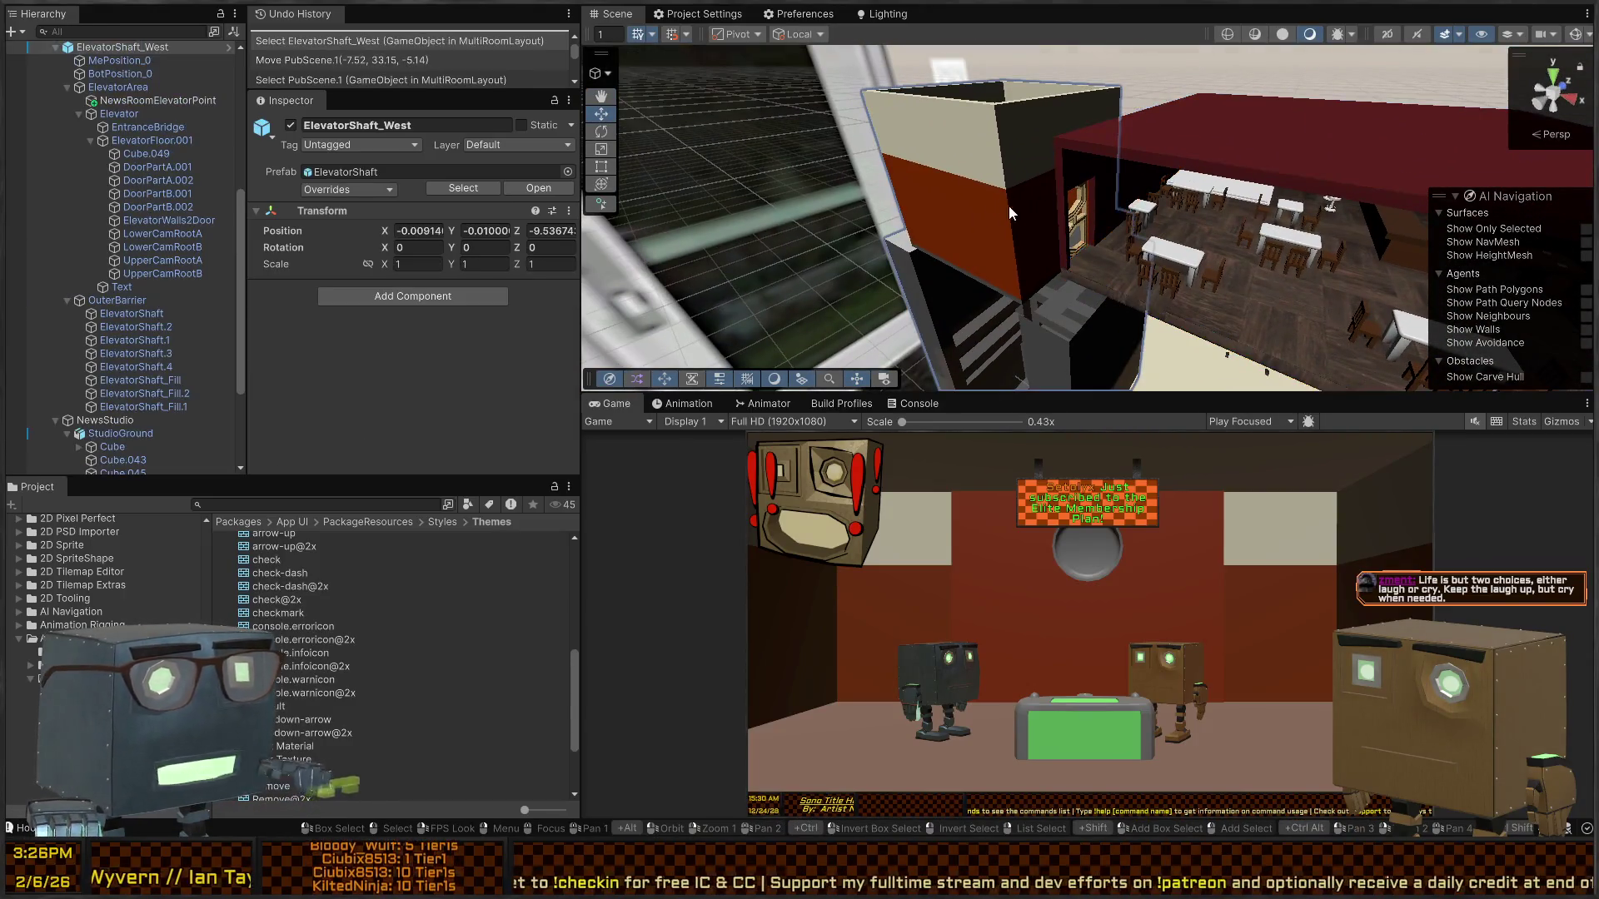
{"action": "left_click", "coordinate": [1008, 212]}
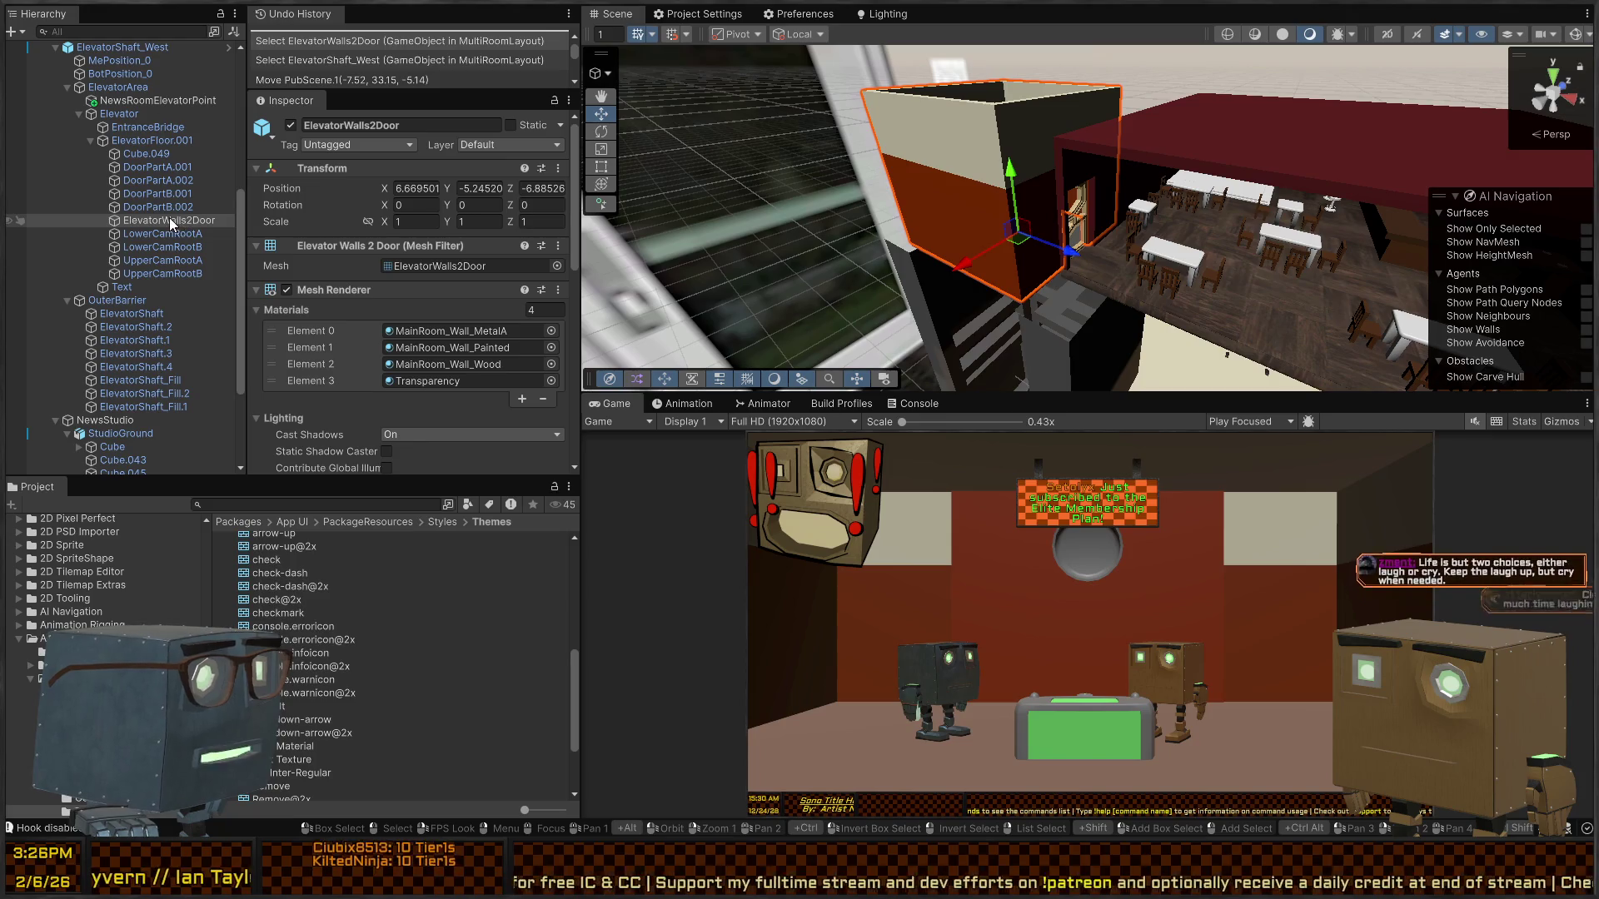
{"action": "left_click", "coordinate": [115, 116]}
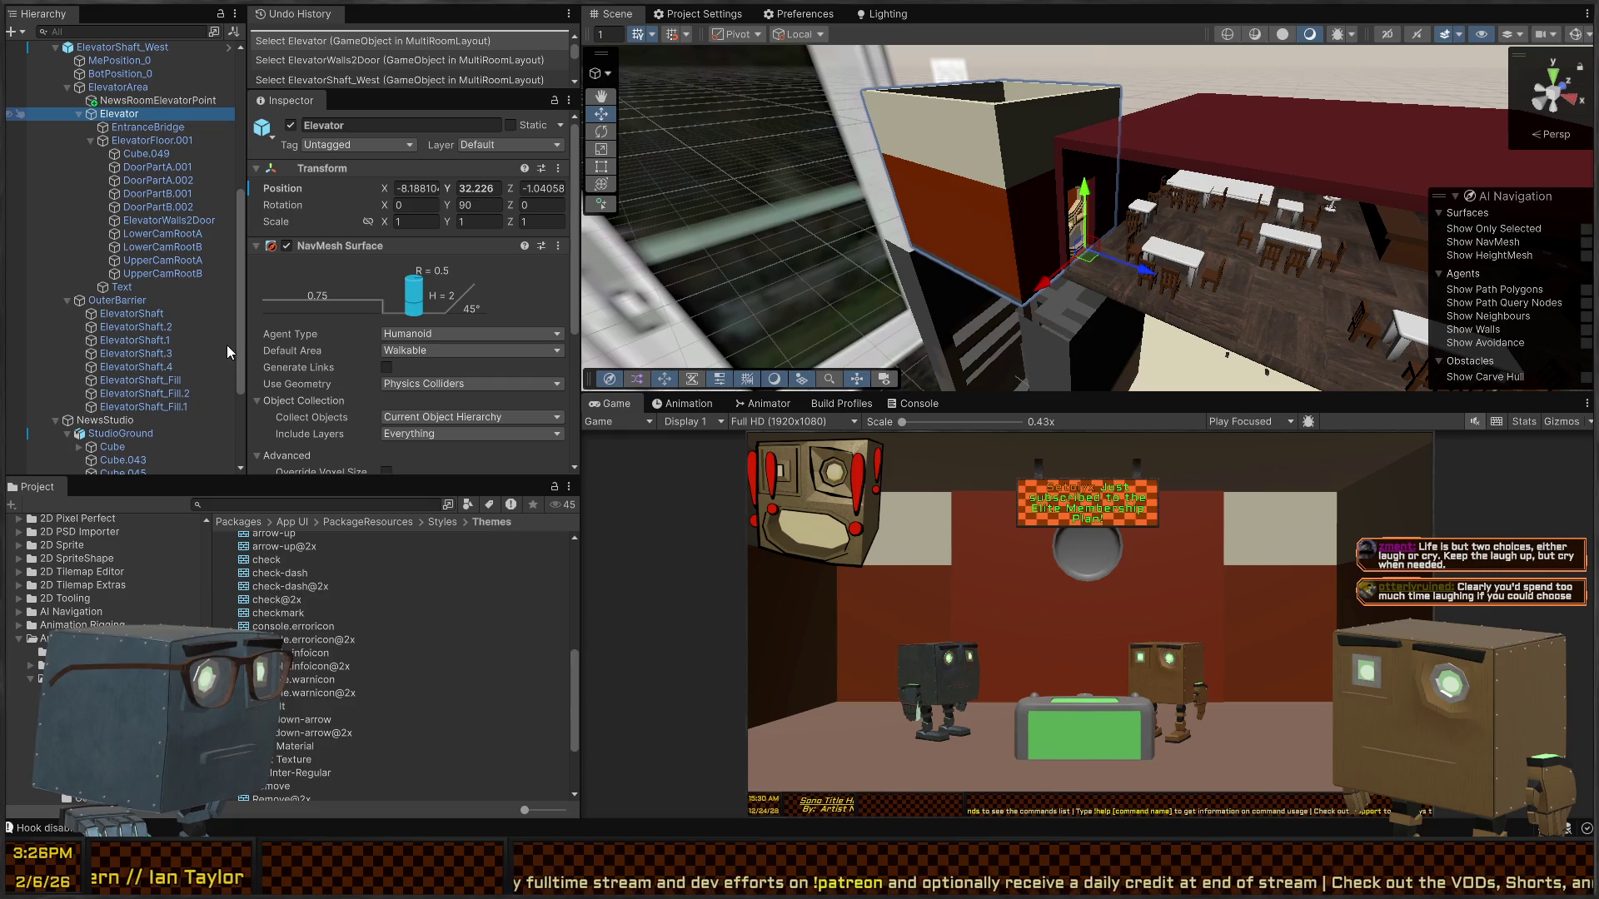
{"action": "key", "text": "alt+shift+n"}
{"action": "type", "text": "BarRoomElevatorPoin"}
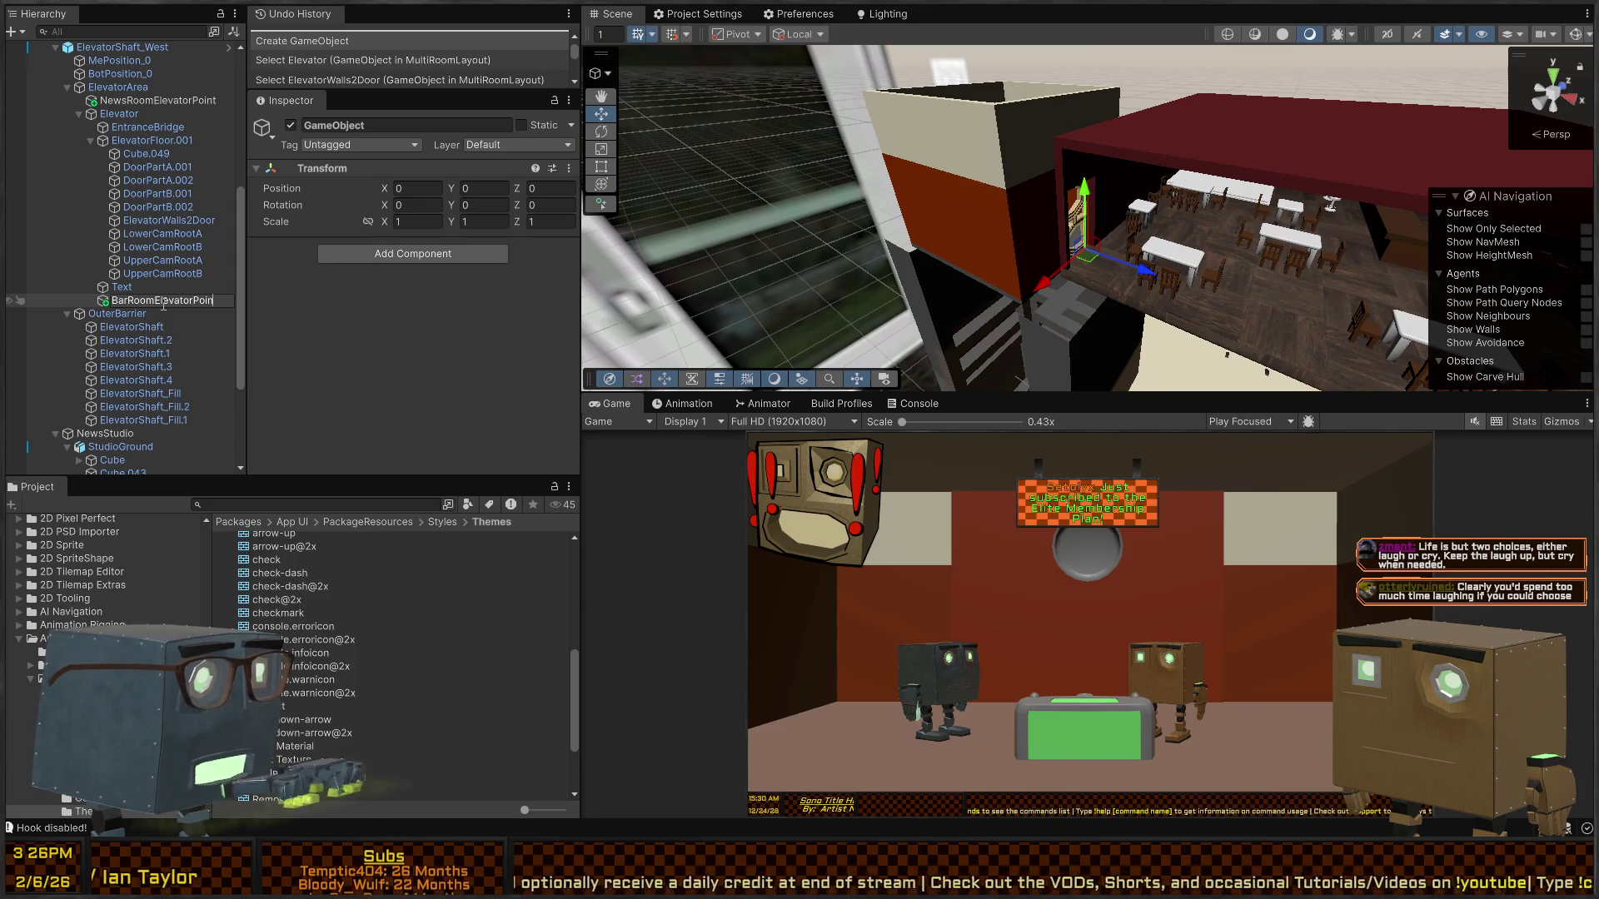
- Name the new object BarRoomElevatorPoint and place it under ElevatorArea
{"action": "type", "text": "t"}
{"action": "key", "text": "Return"}
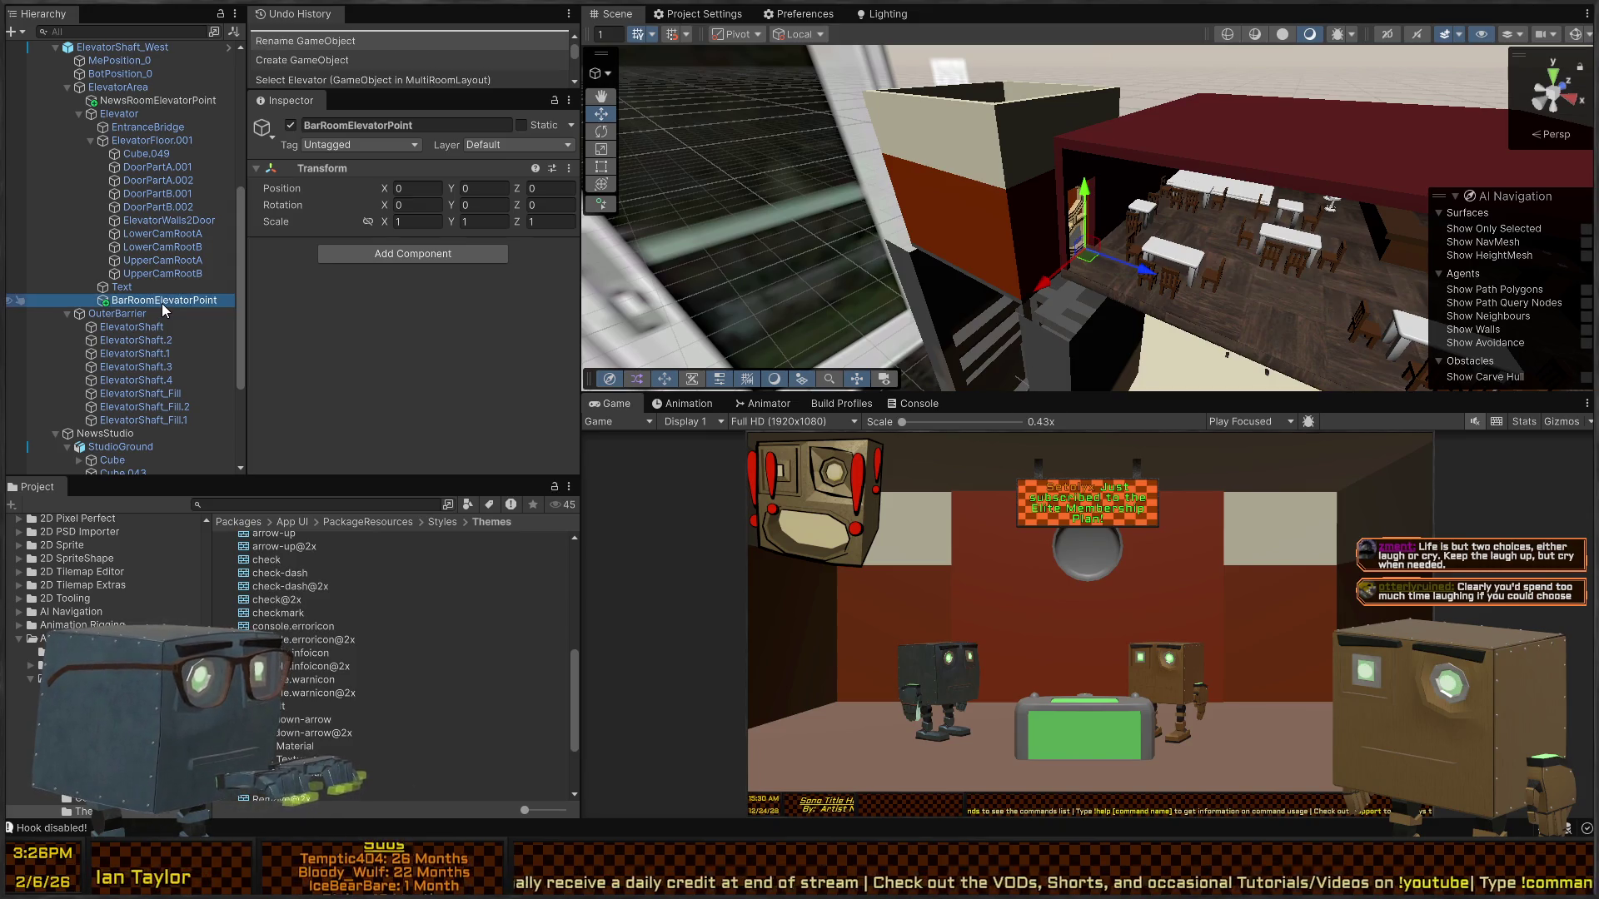
{"action": "left_click_drag", "start_coordinate": [131, 98], "coordinate": [133, 106]}
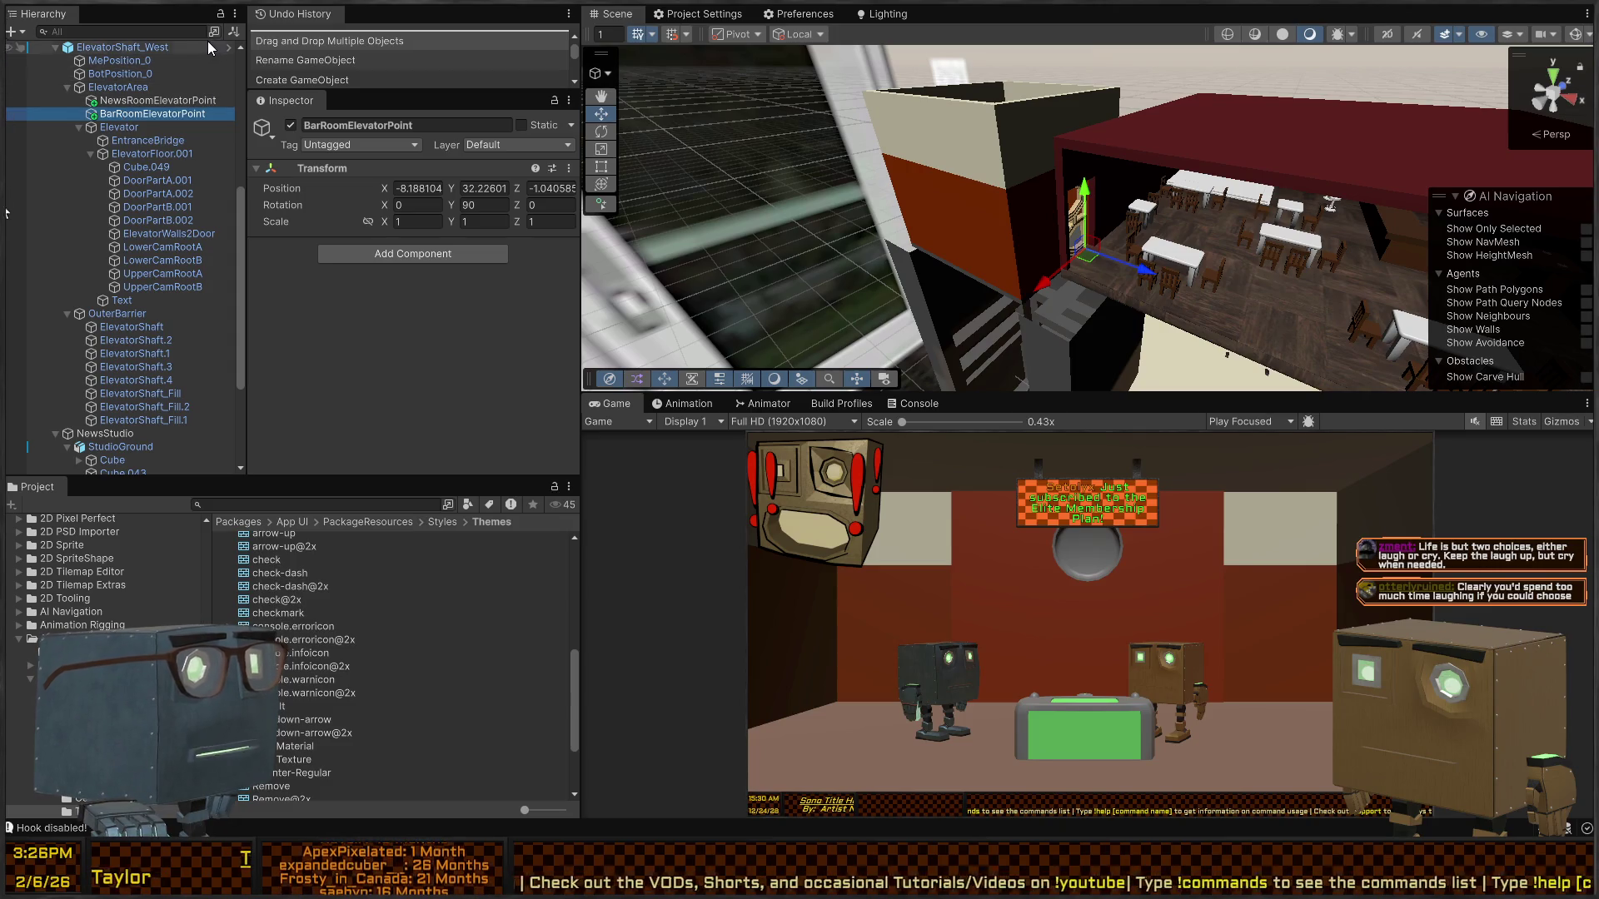
- Select the ElevatorShaft.2 and ElevatorShaft.3 shaft sections together
{"action": "mouse_move", "coordinate": [1040, 229]}
{"action": "left_mouse_down"}
{"action": "mouse_move", "coordinate": [989, 202]}
{"action": "mouse_move", "coordinate": [1052, 125]}
{"action": "mouse_move", "coordinate": [1024, 164]}
{"action": "left_mouse_up"}
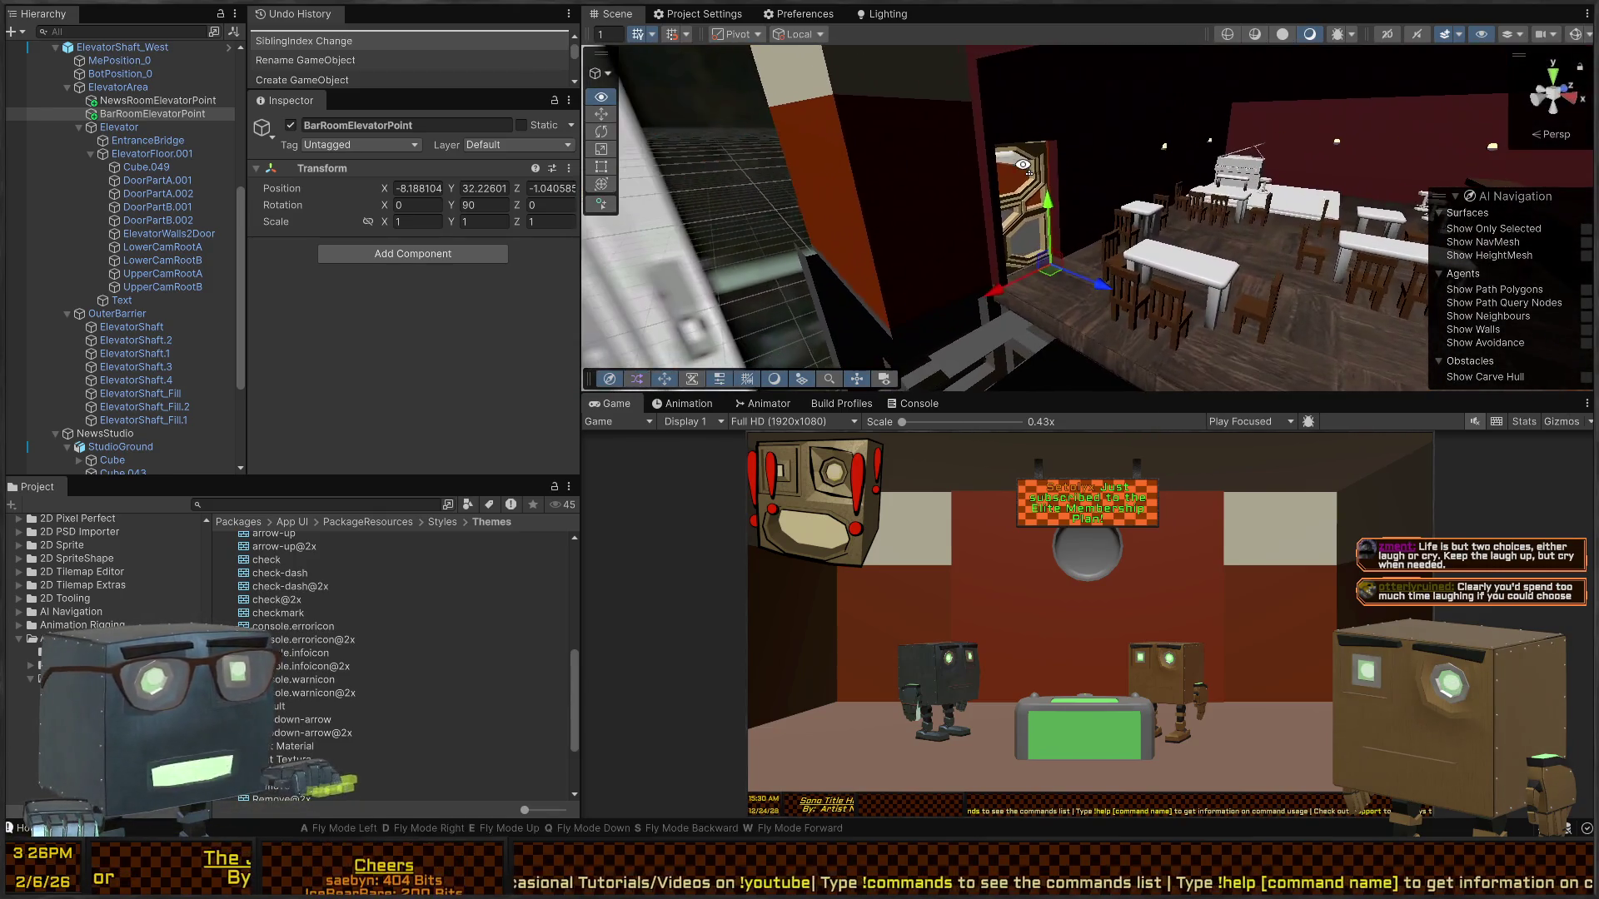
{"action": "left_click", "coordinate": [896, 182]}
{"action": "mouse_move", "coordinate": [896, 182]}
{"action": "left_mouse_down"}
{"action": "mouse_move", "coordinate": [881, 206]}
{"action": "mouse_move", "coordinate": [1105, 236]}
{"action": "mouse_move", "coordinate": [1347, 314]}
{"action": "mouse_move", "coordinate": [1106, 287]}
{"action": "mouse_move", "coordinate": [1300, 284]}
{"action": "mouse_move", "coordinate": [1038, 236]}
{"action": "mouse_move", "coordinate": [568, 278]}
{"action": "mouse_move", "coordinate": [553, 307]}
{"action": "mouse_move", "coordinate": [493, 278]}
{"action": "mouse_move", "coordinate": [1004, 315]}
{"action": "mouse_move", "coordinate": [1072, 263]}
{"action": "left_mouse_up"}
{"action": "left_click", "coordinate": [1106, 287]}
{"action": "left_click", "coordinate": [1039, 235], "text": "shift"}
- Copy the two shaft sections as ElevatorShaft.5 and .6 and raise them to the pub level
{"action": "key", "text": "ctrl+v"}
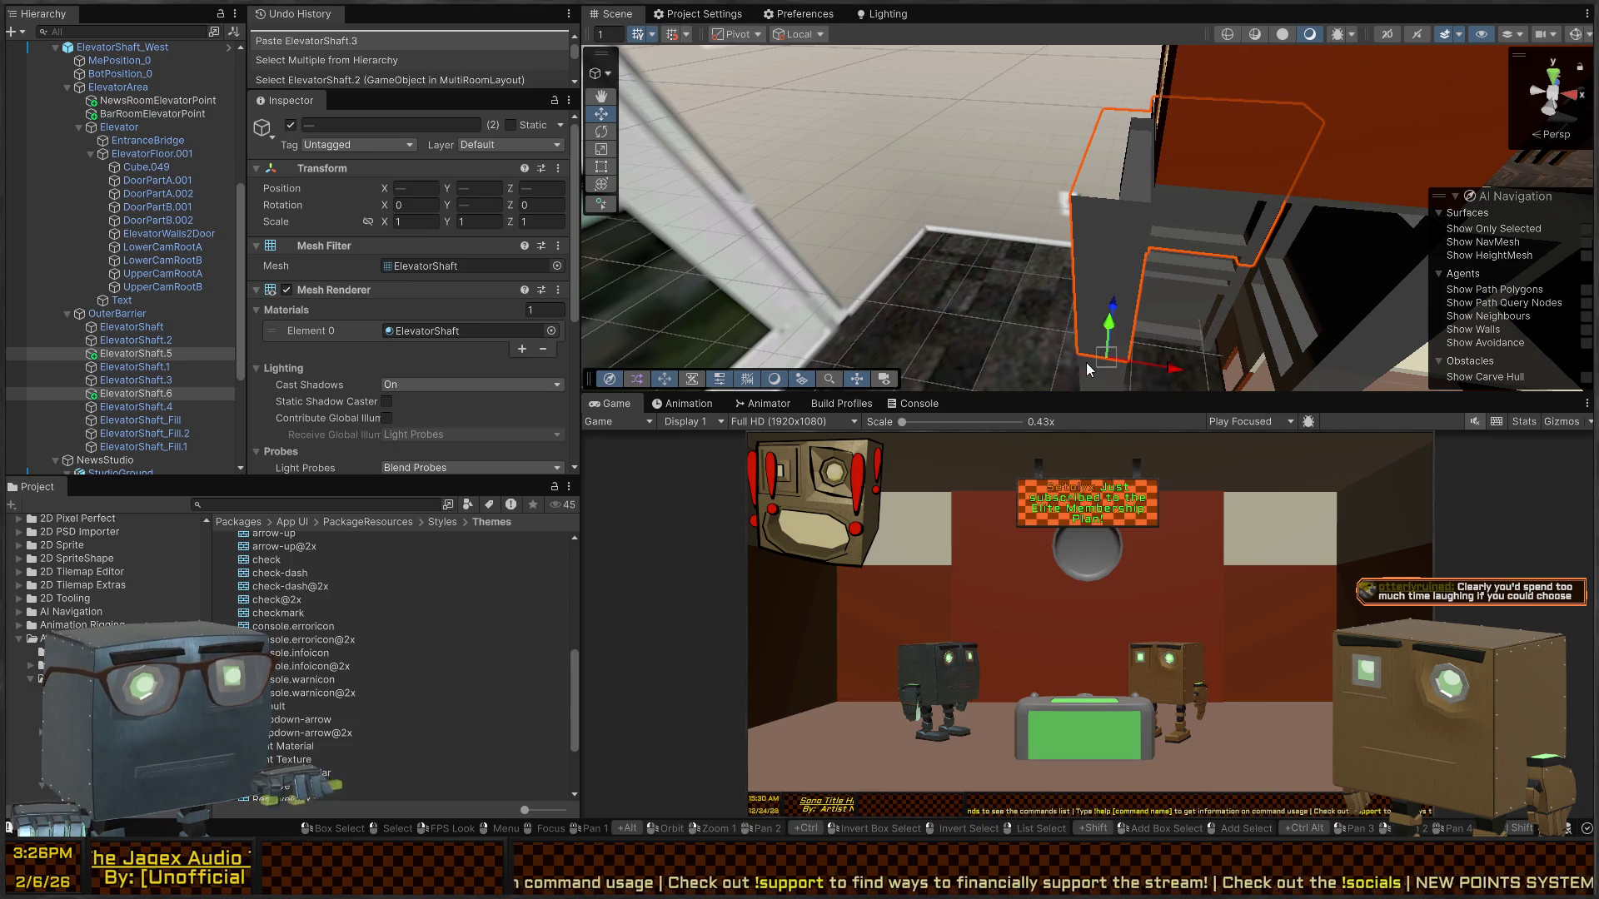
{"action": "mouse_move", "coordinate": [1076, 360]}
{"action": "left_mouse_down"}
{"action": "mouse_move", "coordinate": [1069, 204]}
{"action": "mouse_move", "coordinate": [1141, 127]}
{"action": "mouse_move", "coordinate": [1047, 172]}
{"action": "mouse_move", "coordinate": [1033, 204]}
{"action": "mouse_move", "coordinate": [1062, 202]}
{"action": "mouse_move", "coordinate": [1037, 232]}
{"action": "mouse_move", "coordinate": [1349, 165]}
{"action": "mouse_move", "coordinate": [794, 165]}
{"action": "mouse_move", "coordinate": [1286, 259]}
{"action": "mouse_move", "coordinate": [1291, 244]}
{"action": "mouse_move", "coordinate": [1141, 153]}
{"action": "mouse_move", "coordinate": [889, 274]}
{"action": "left_mouse_up"}
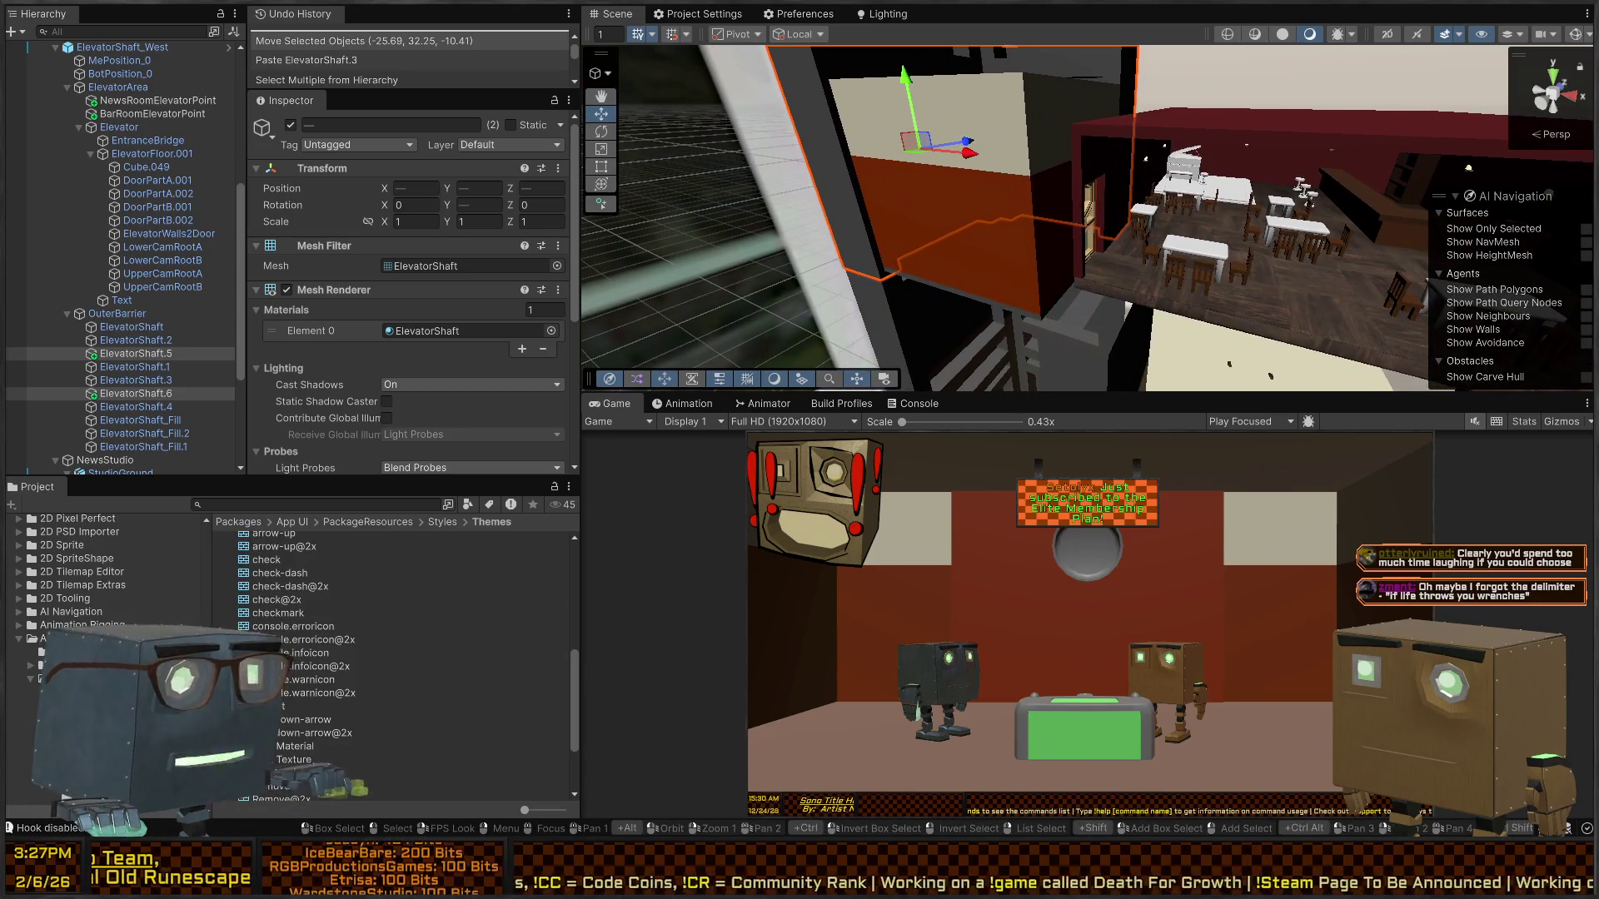
{"action": "scroll", "coordinate": [108, 583], "scroll_direction": "up", "scroll_amount": 10}
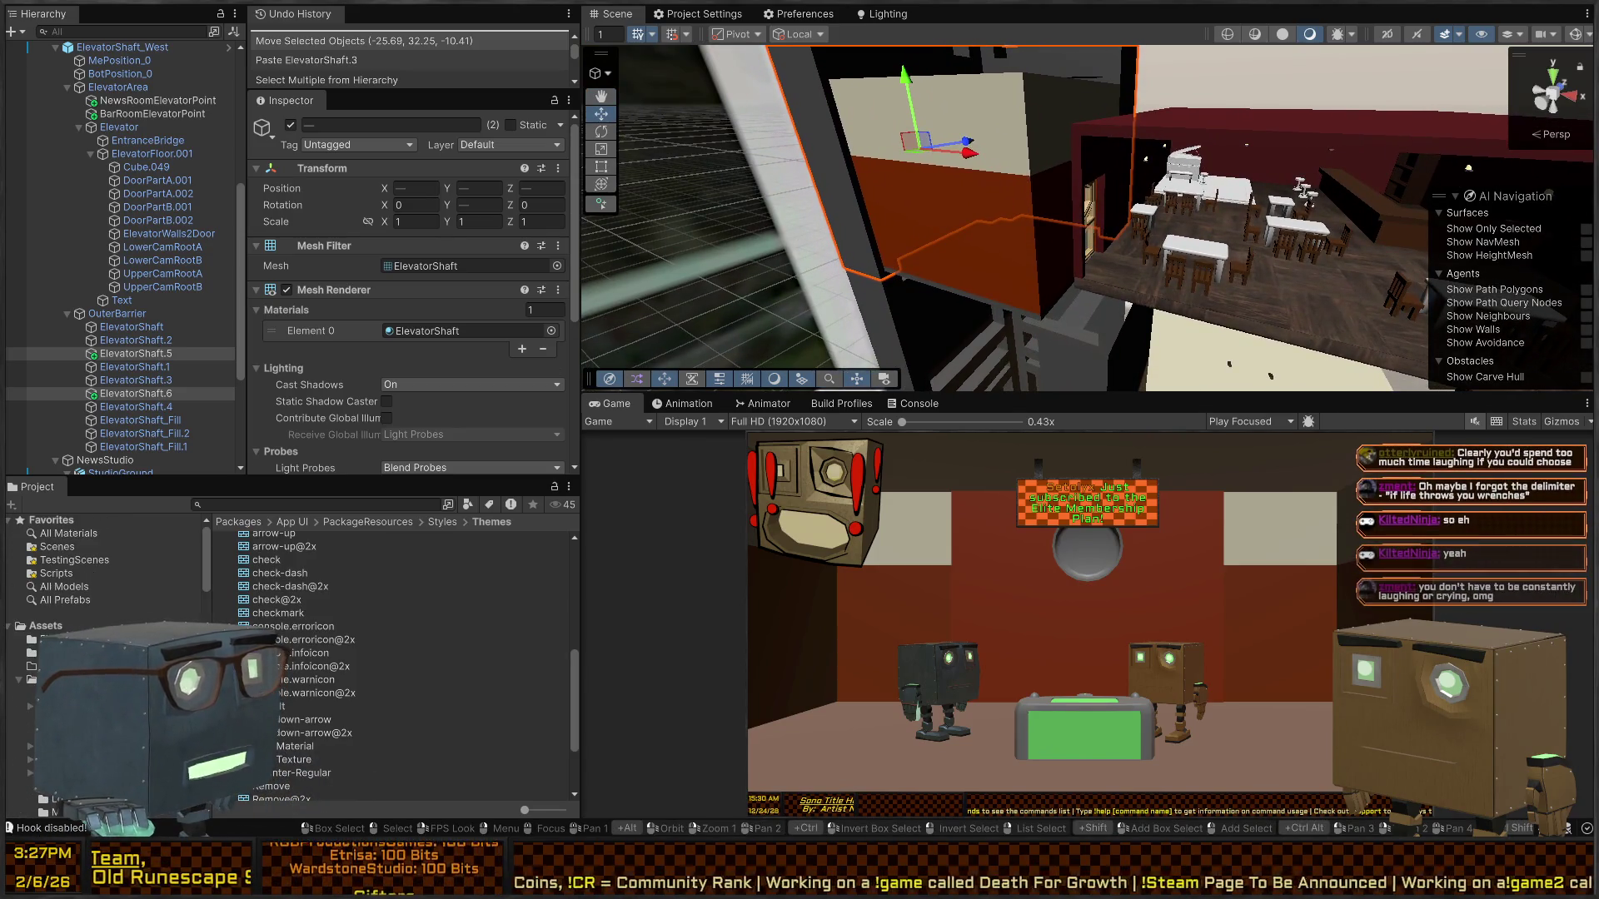
- Create a MonoBehaviour script named ElevatorController in Assets/Scripts/SceneControl
{"action": "scroll", "coordinate": [108, 583], "scroll_direction": "down", "scroll_amount": 3}
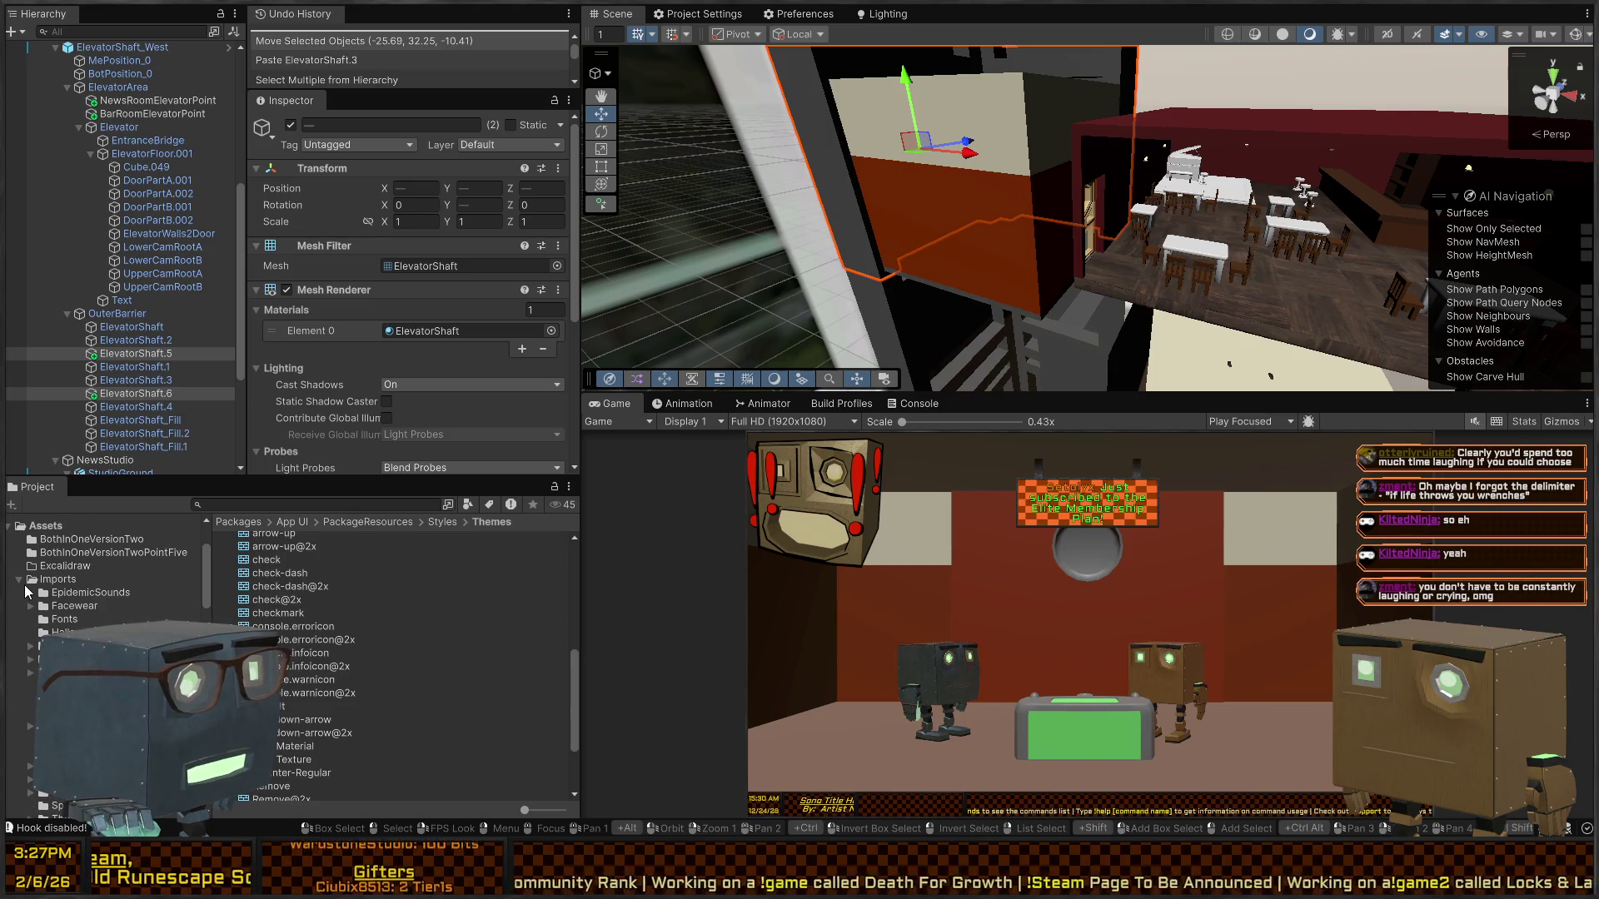
{"action": "left_click", "coordinate": [19, 579]}
{"action": "left_click", "coordinate": [20, 647]}
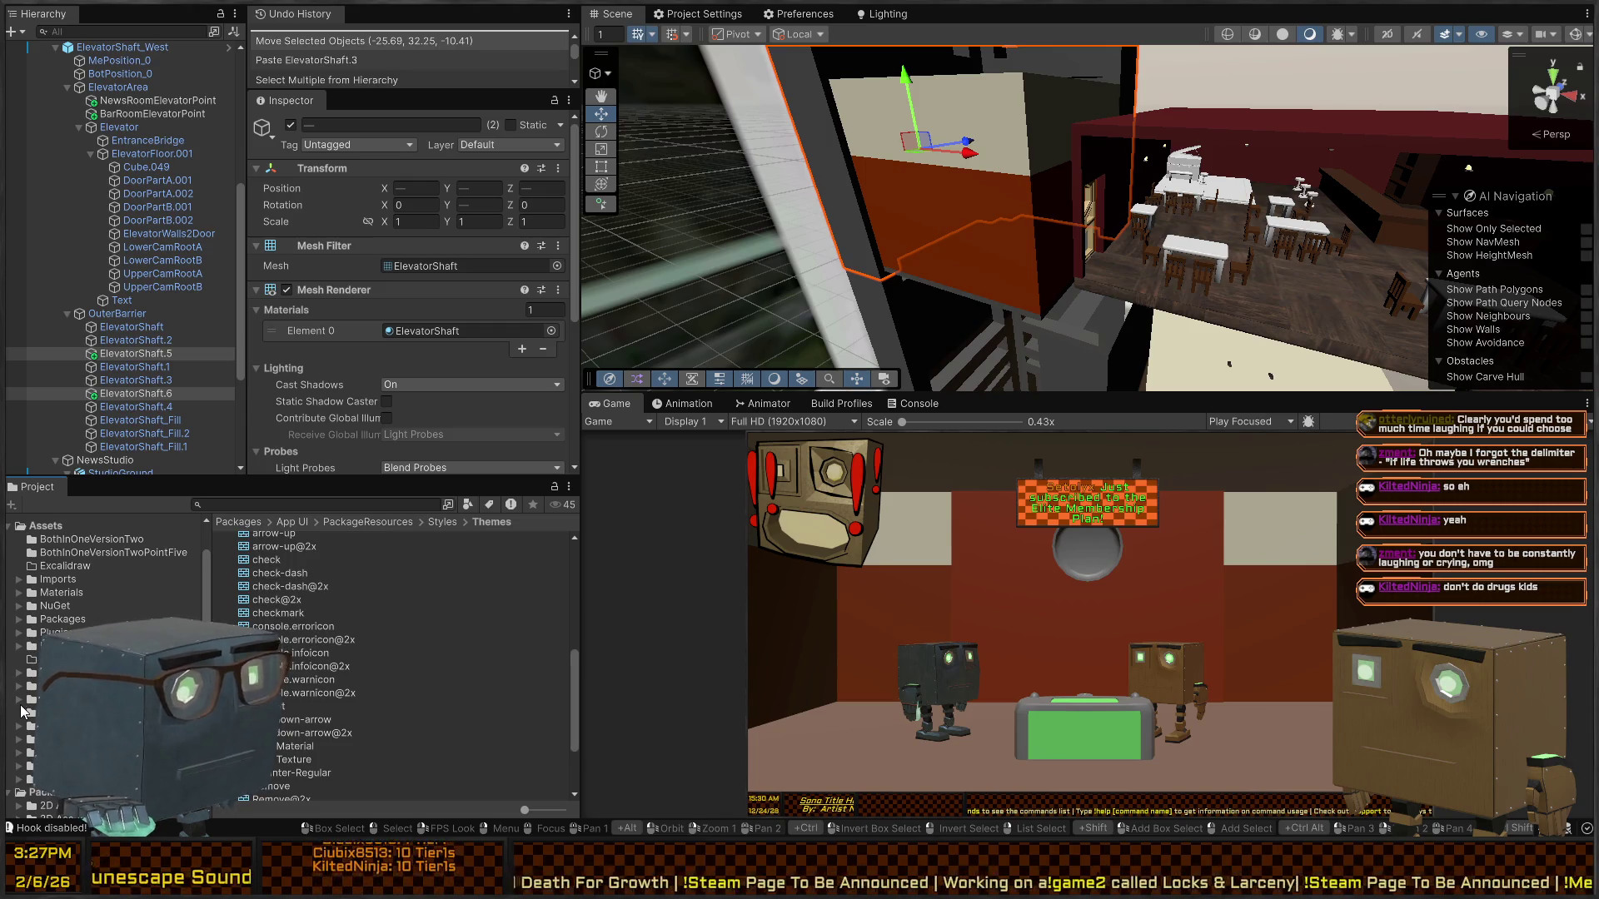
{"action": "scroll", "coordinate": [104, 583], "scroll_direction": "down", "scroll_amount": 3}
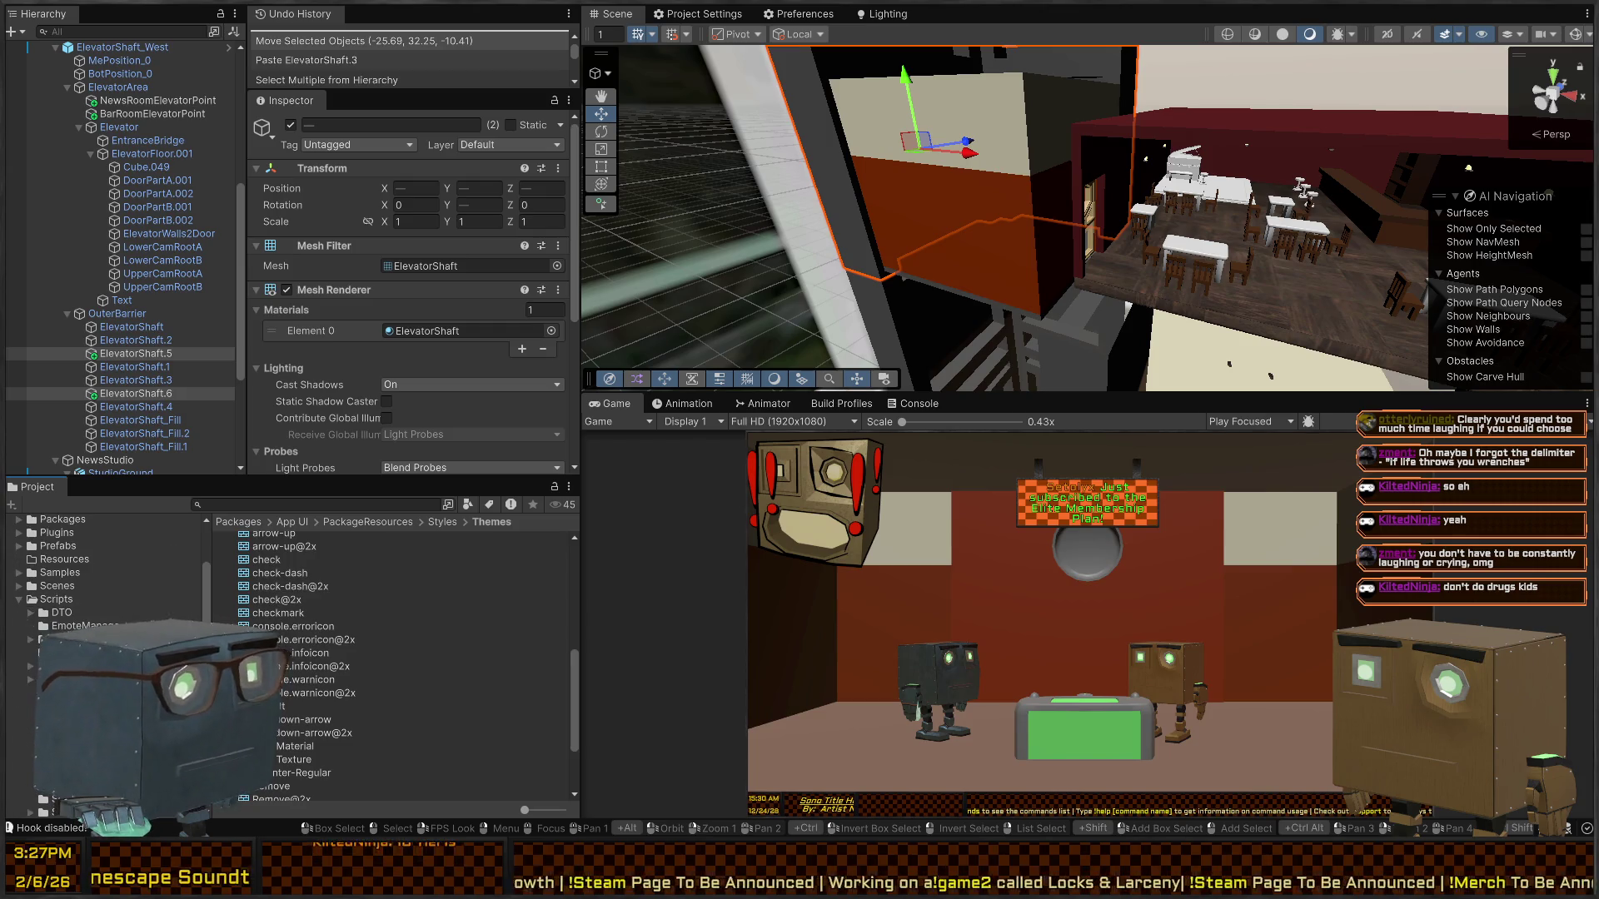
{"action": "scroll", "coordinate": [104, 583], "scroll_direction": "down", "scroll_amount": 2}
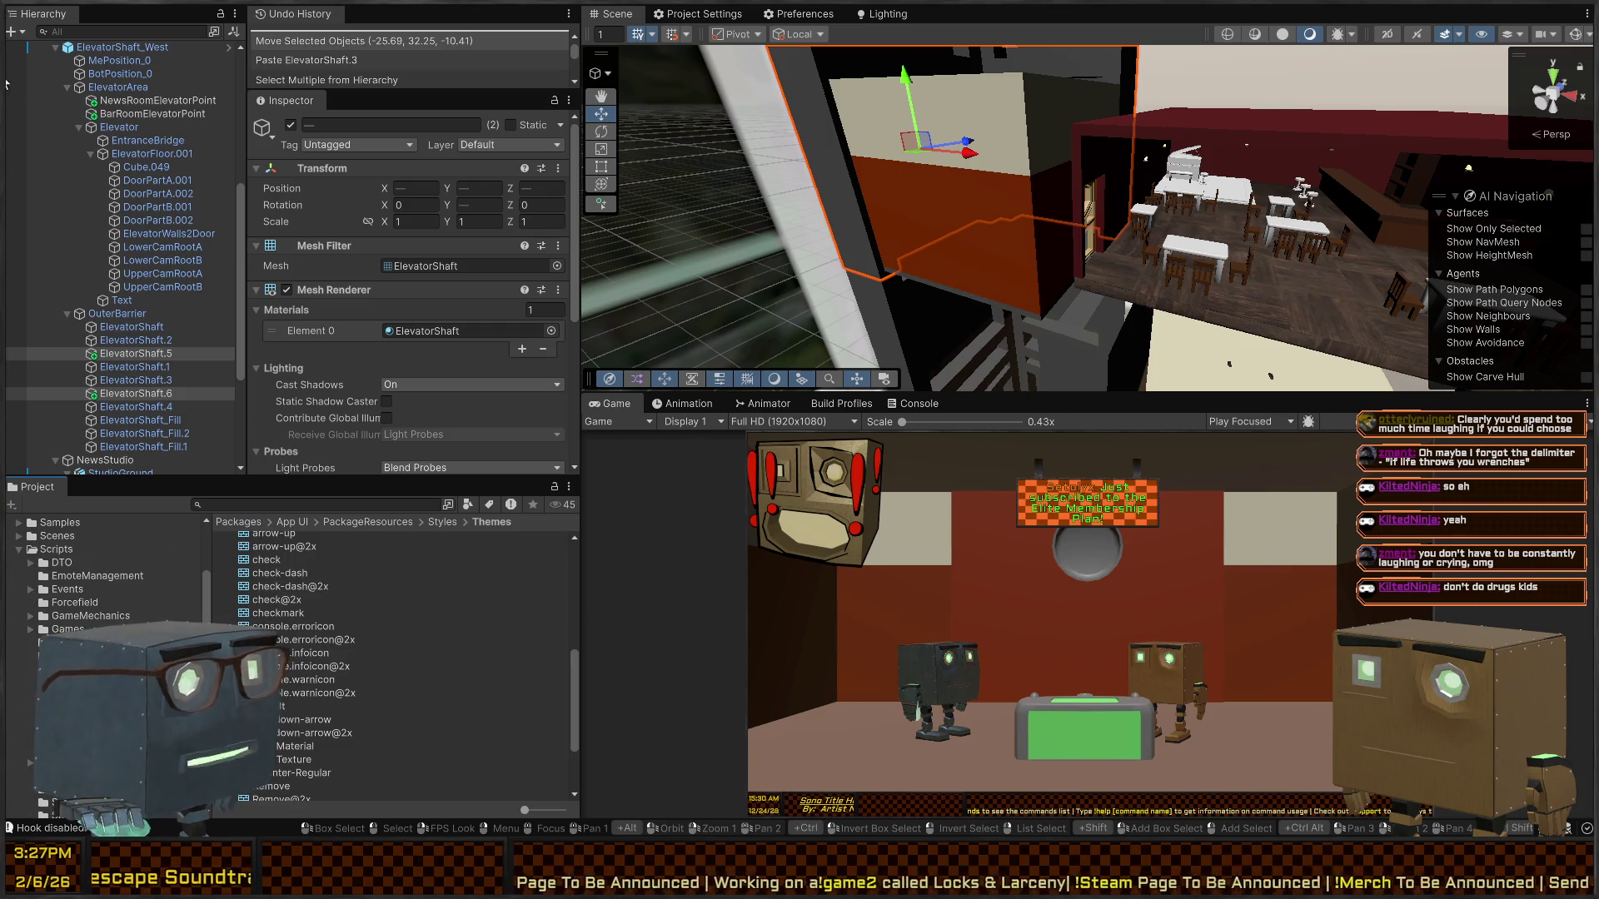
{"action": "scroll", "coordinate": [7, 575], "scroll_direction": "down", "scroll_amount": 5}
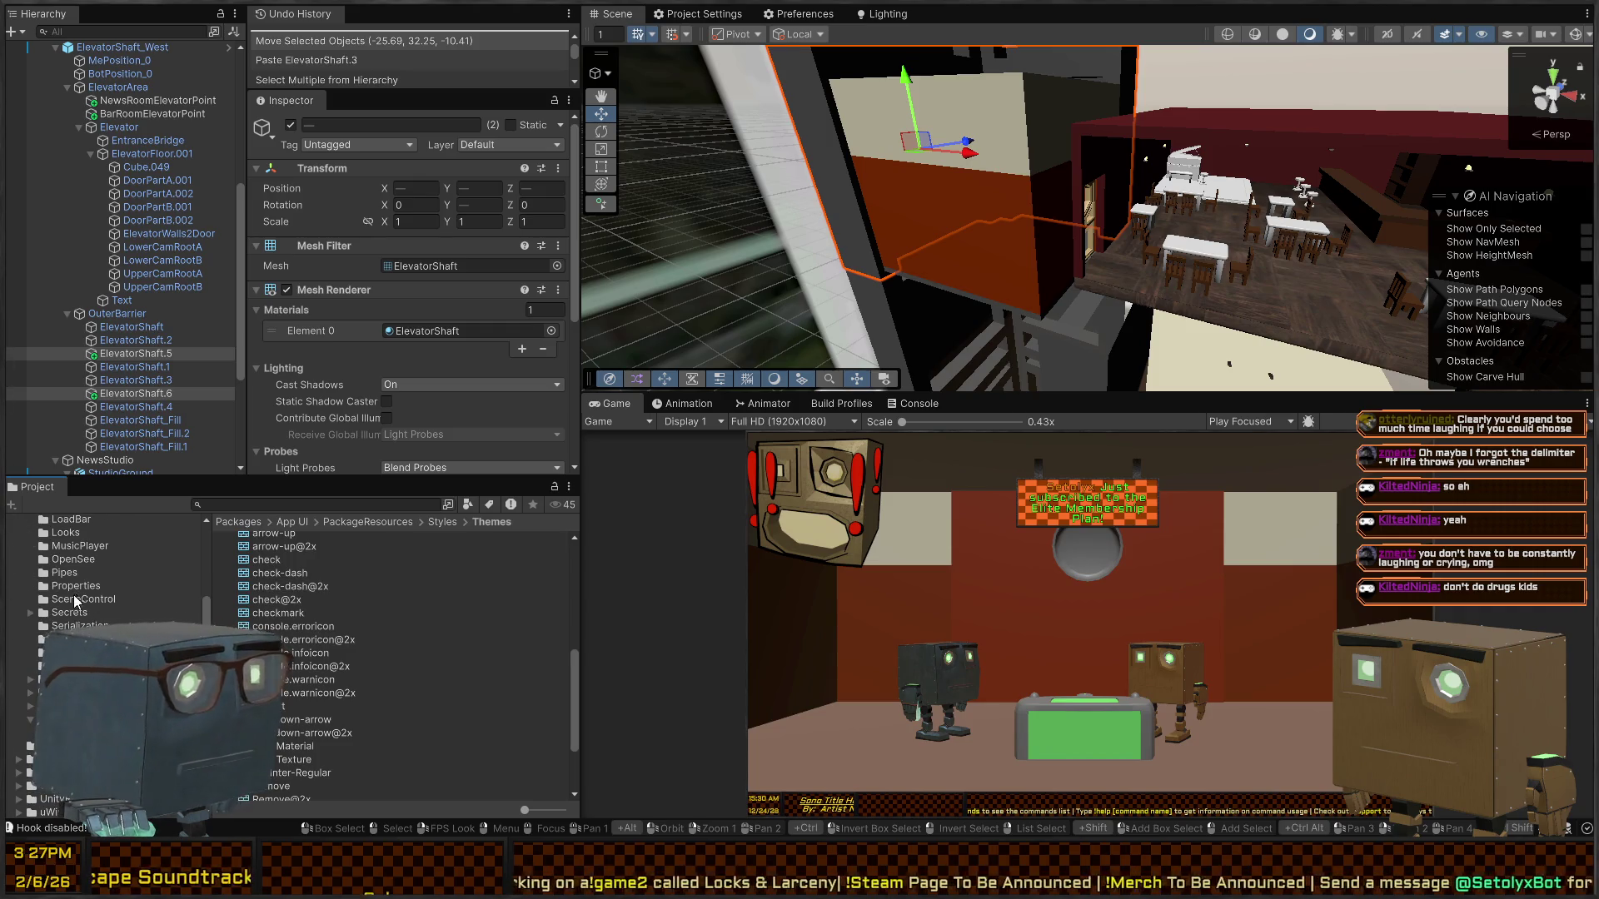
{"action": "left_click", "coordinate": [79, 600]}
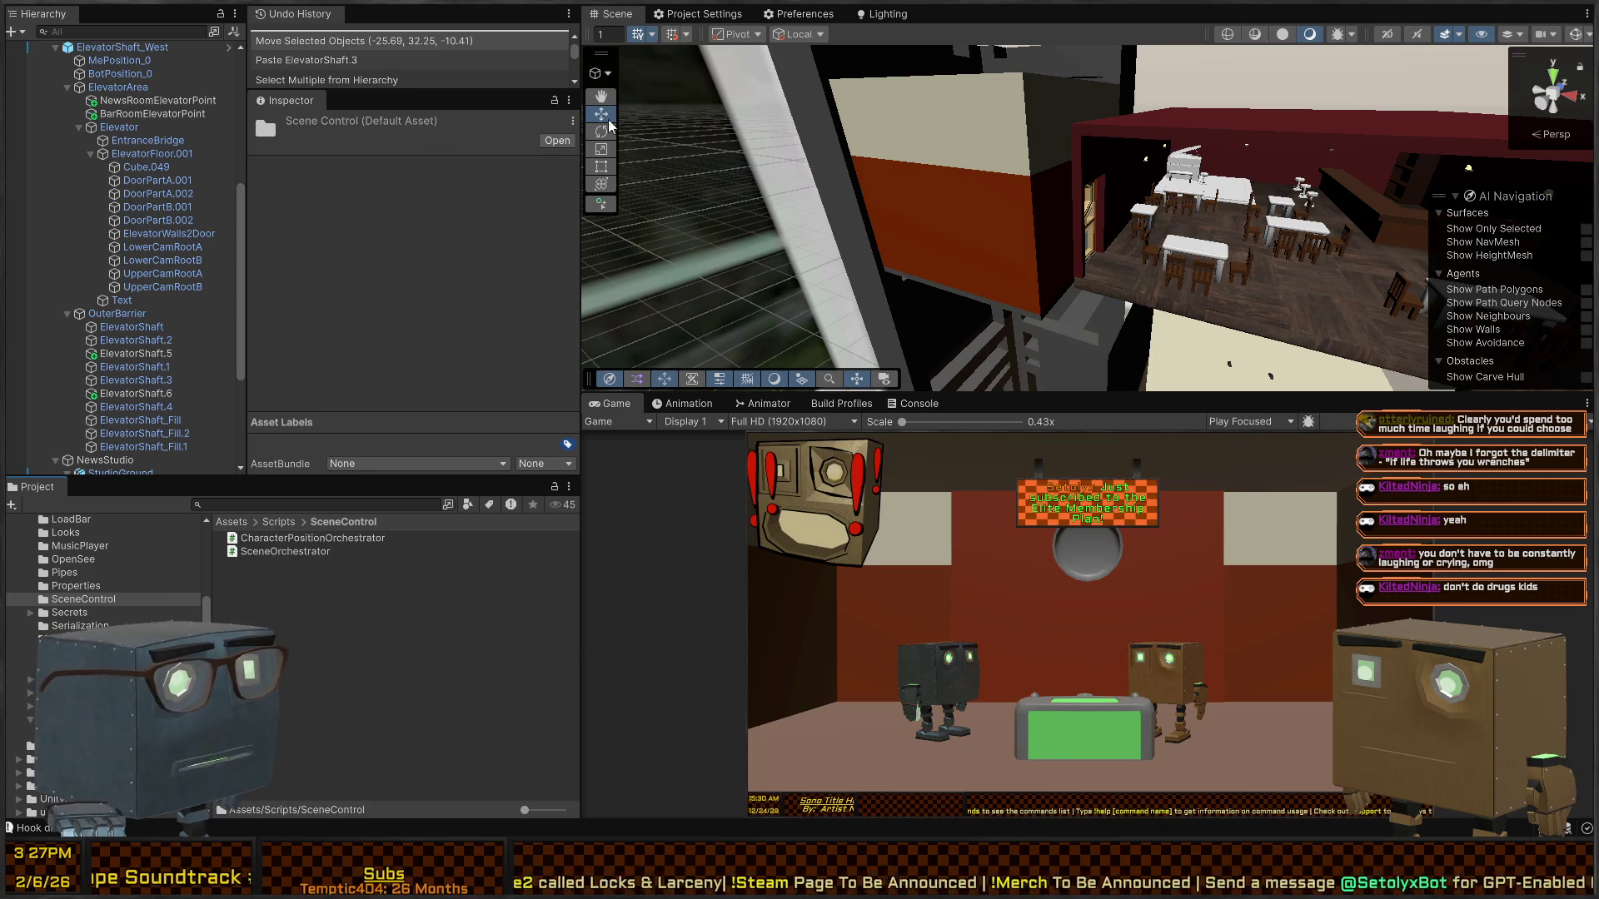
{"action": "key", "text": "ctrl+alt+n"}
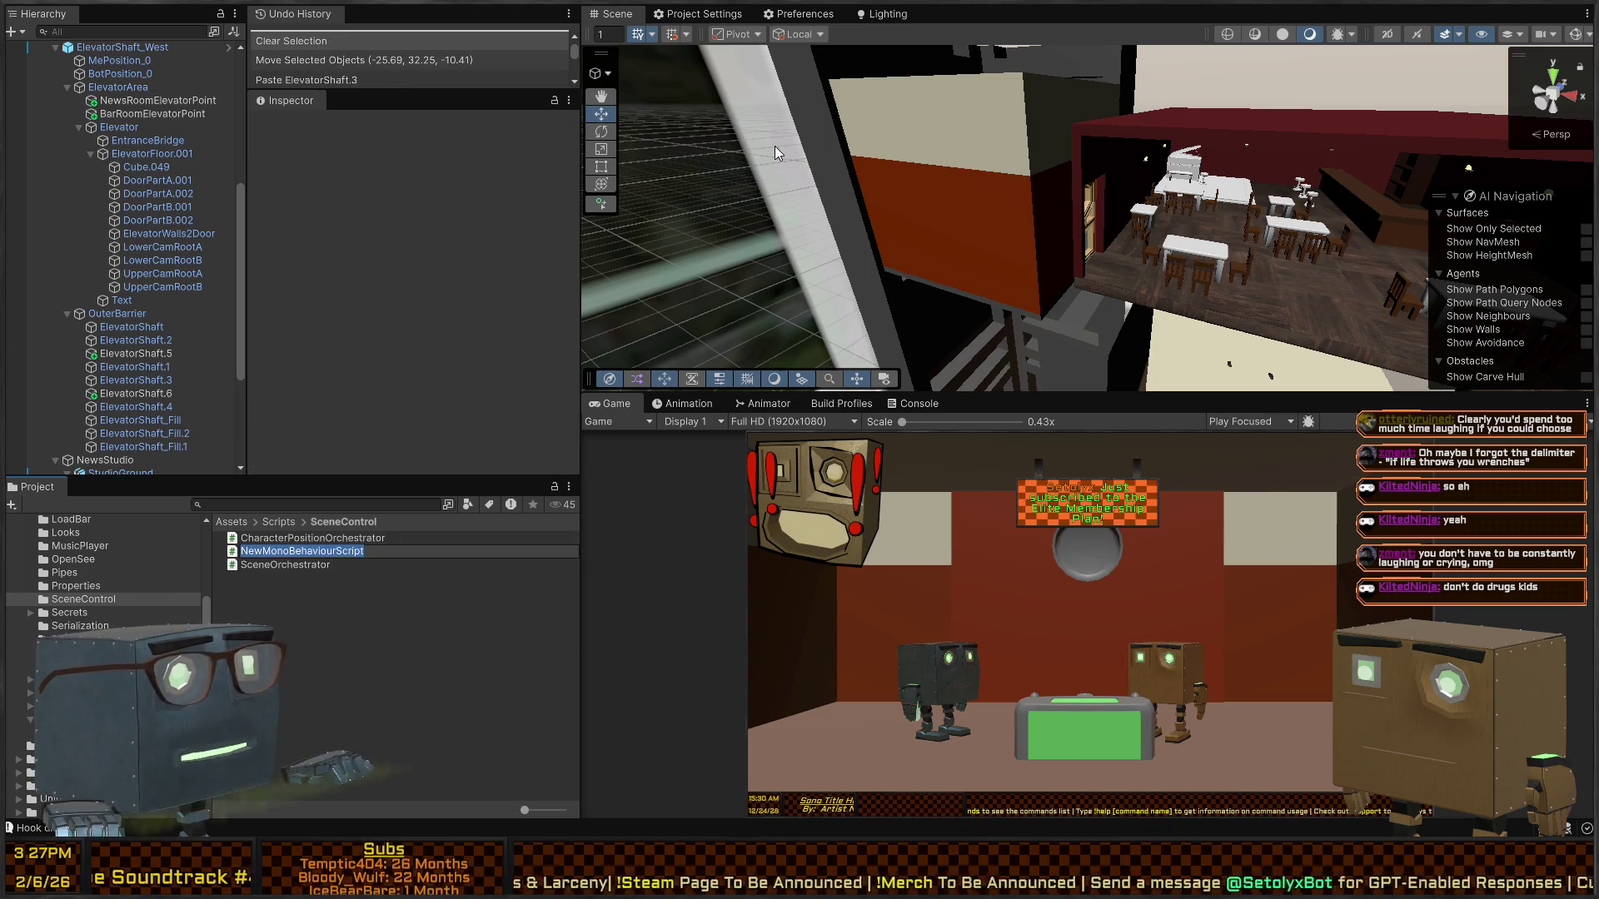
{"action": "type", "text": "ElevatorController"}
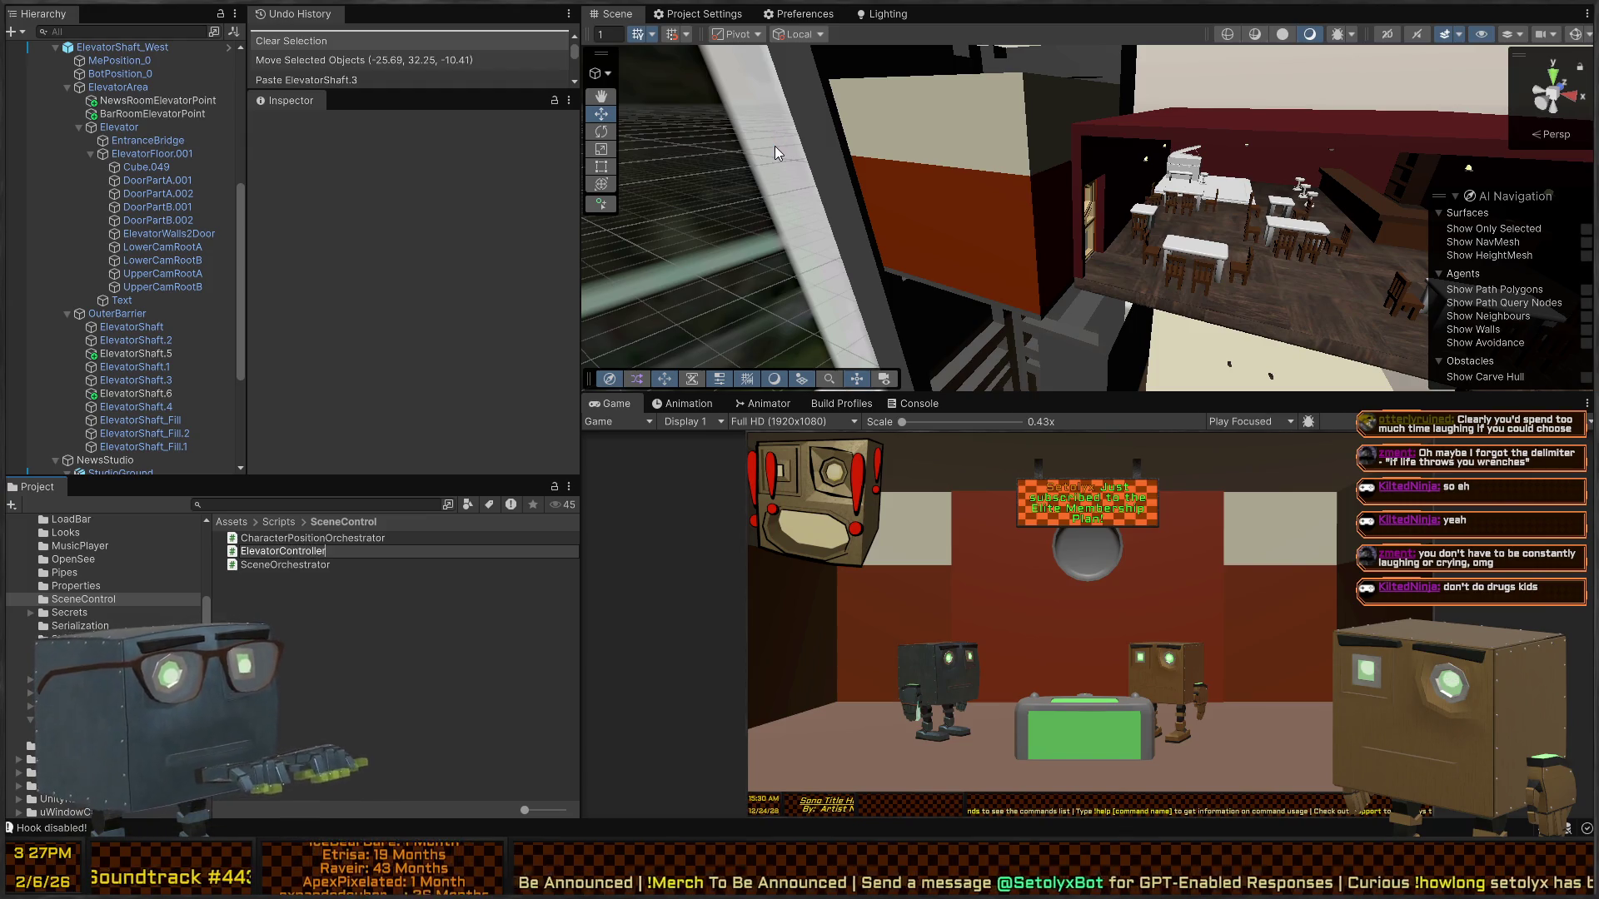
{"action": "key", "text": "Return"}
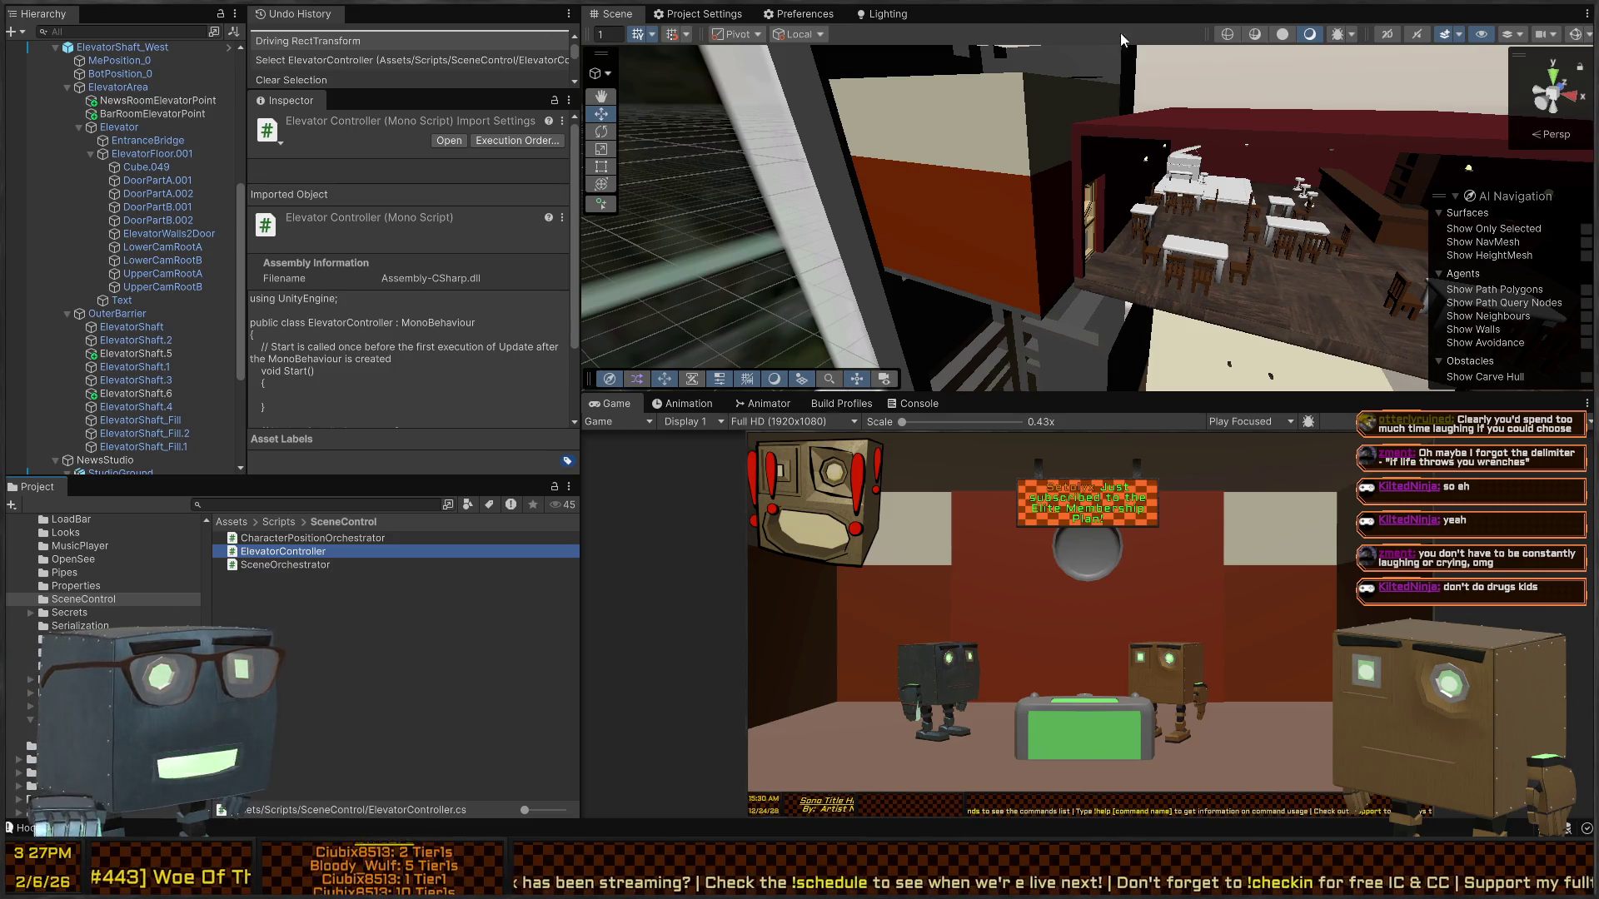
{"action": "mouse_move", "coordinate": [1063, 232]}
{"action": "left_mouse_down"}
{"action": "mouse_move", "coordinate": [921, 150]}
{"action": "mouse_move", "coordinate": [803, 146]}
{"action": "mouse_move", "coordinate": [791, 200]}
{"action": "mouse_move", "coordinate": [797, 229]}
{"action": "mouse_move", "coordinate": [808, 188]}
{"action": "mouse_move", "coordinate": [1309, 163]}
{"action": "mouse_move", "coordinate": [1153, 169]}
{"action": "left_mouse_up"}
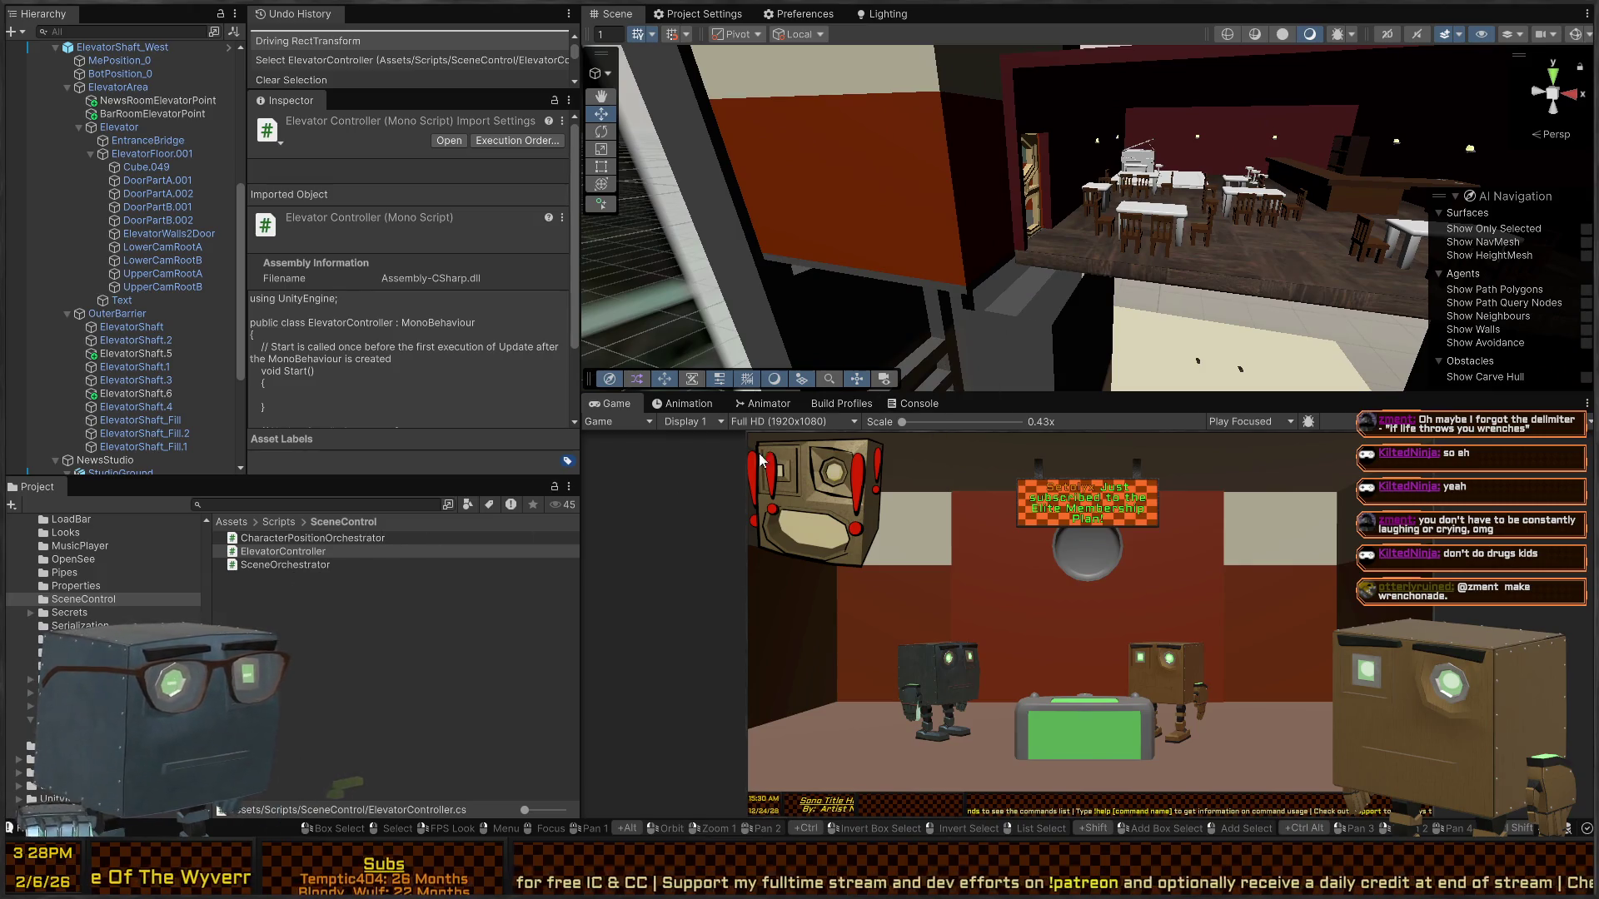
- Attach the ElevatorController script to the Elevator object and open it in Visual Studio
{"action": "left_click_drag", "start_coordinate": [995, 218], "coordinate": [1009, 212]}
{"action": "left_click", "coordinate": [1009, 212]}
{"action": "left_click", "coordinate": [1019, 212]}
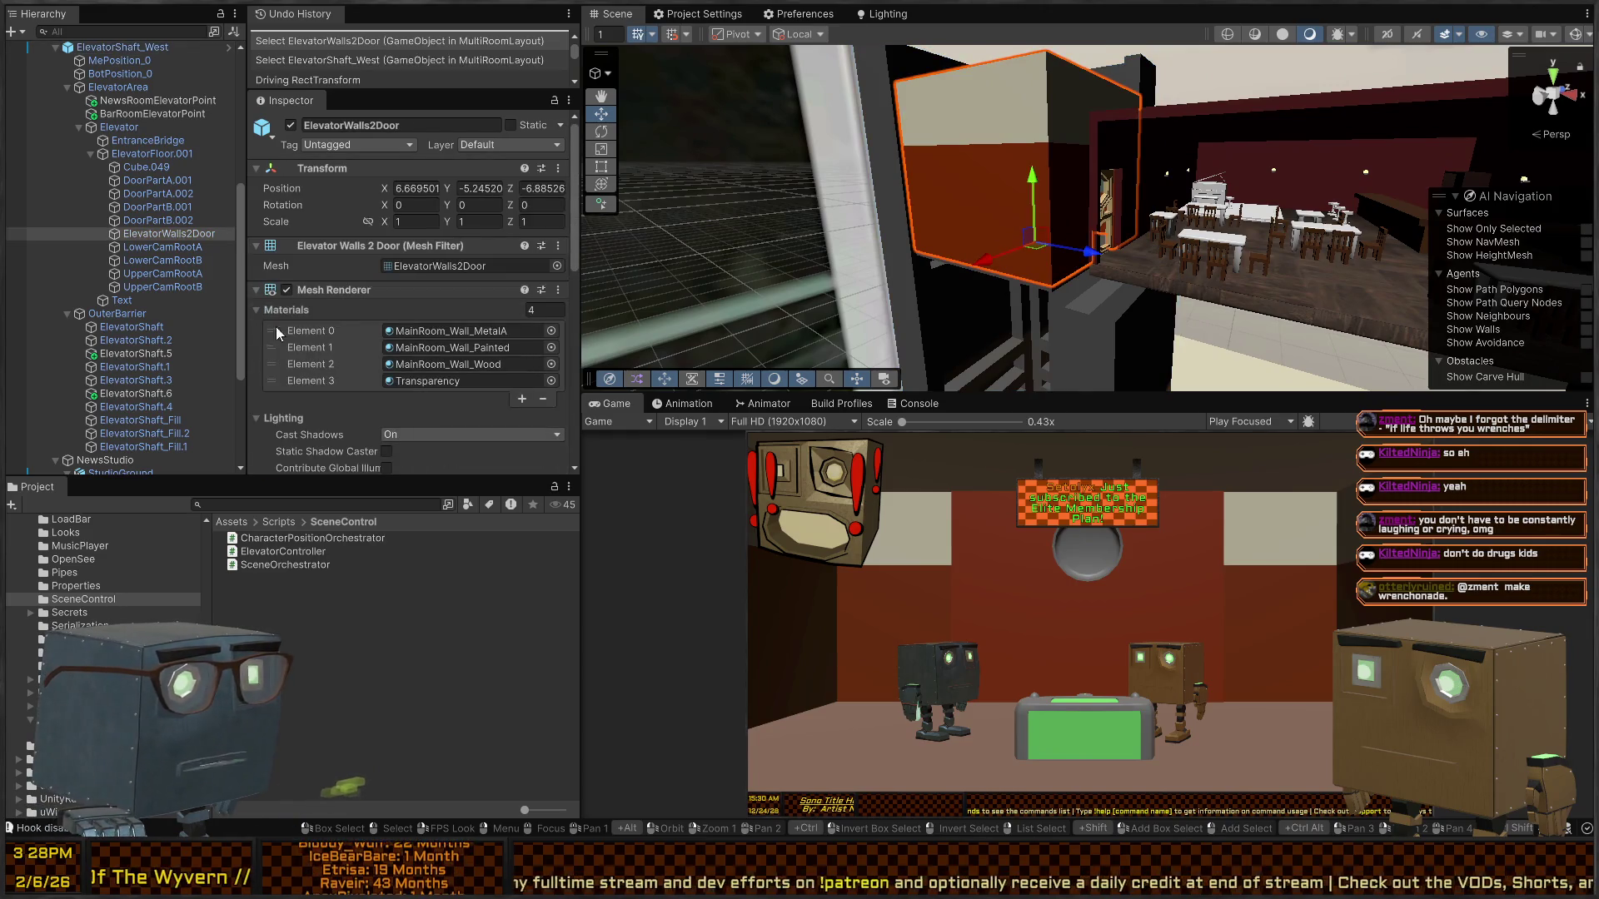
{"action": "scroll", "coordinate": [358, 291], "scroll_direction": "down", "scroll_amount": 5}
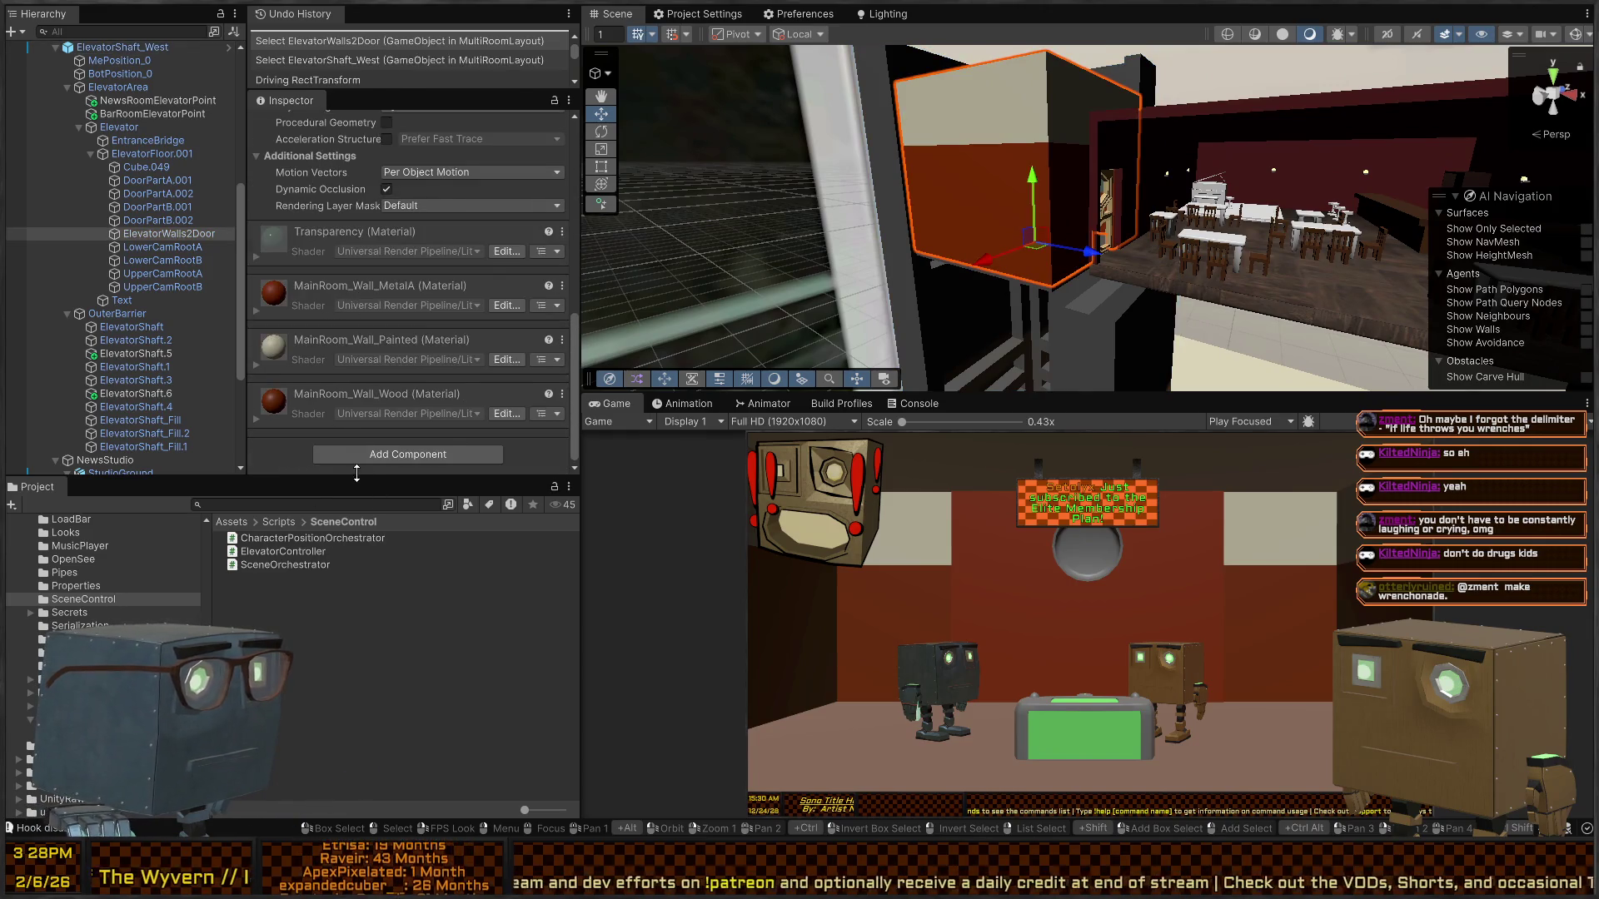
{"action": "left_click", "coordinate": [119, 127]}
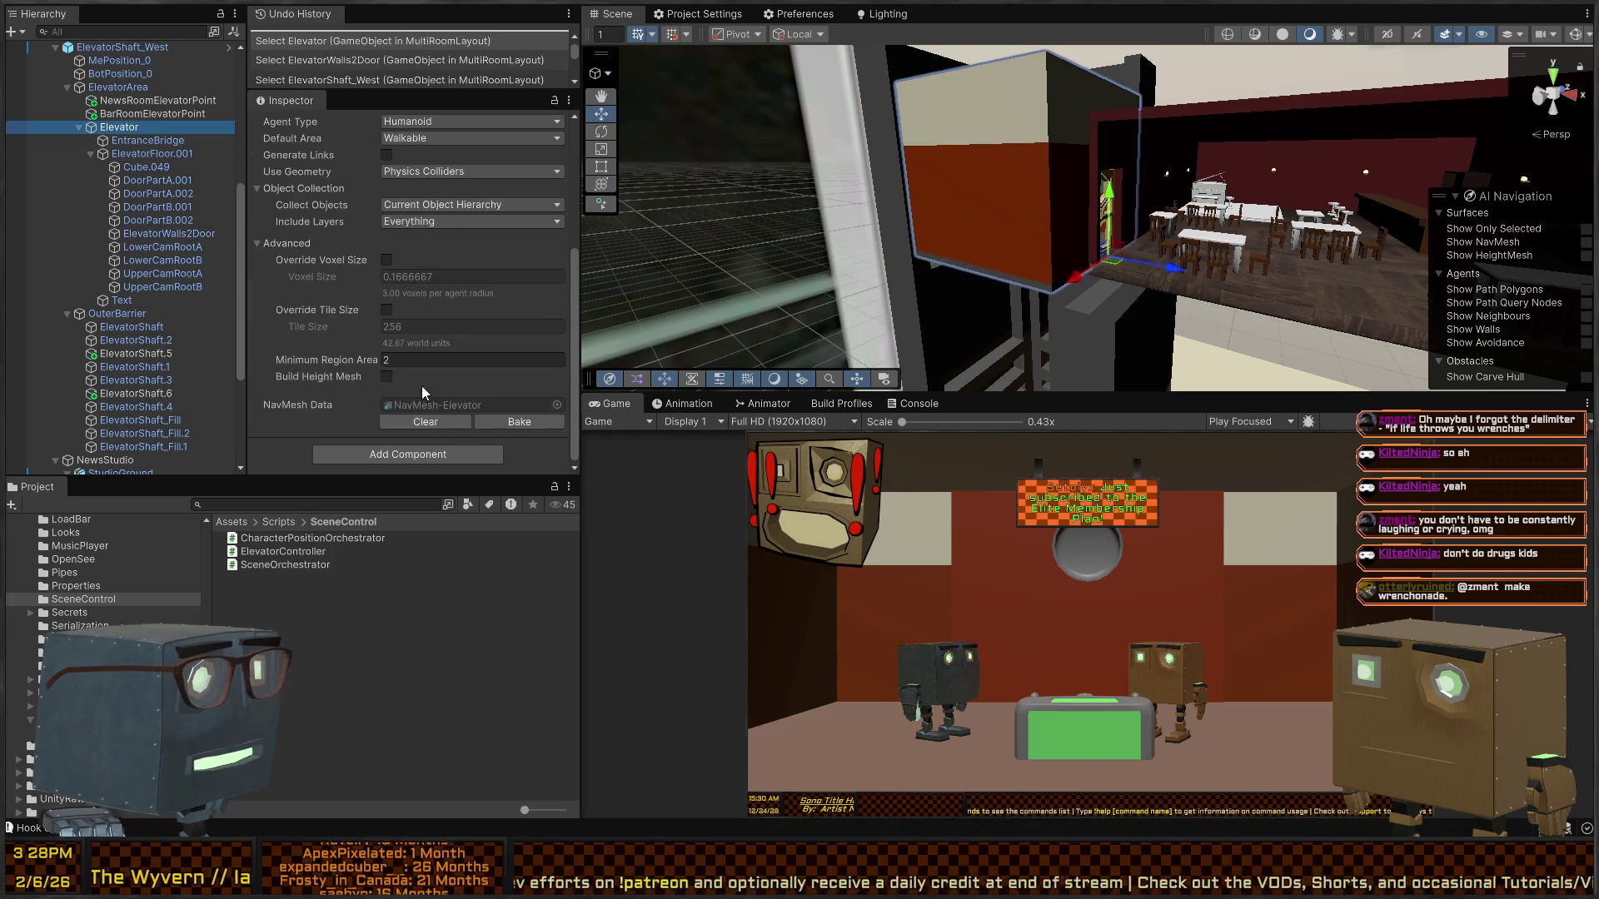
{"action": "left_click", "coordinate": [400, 470]}
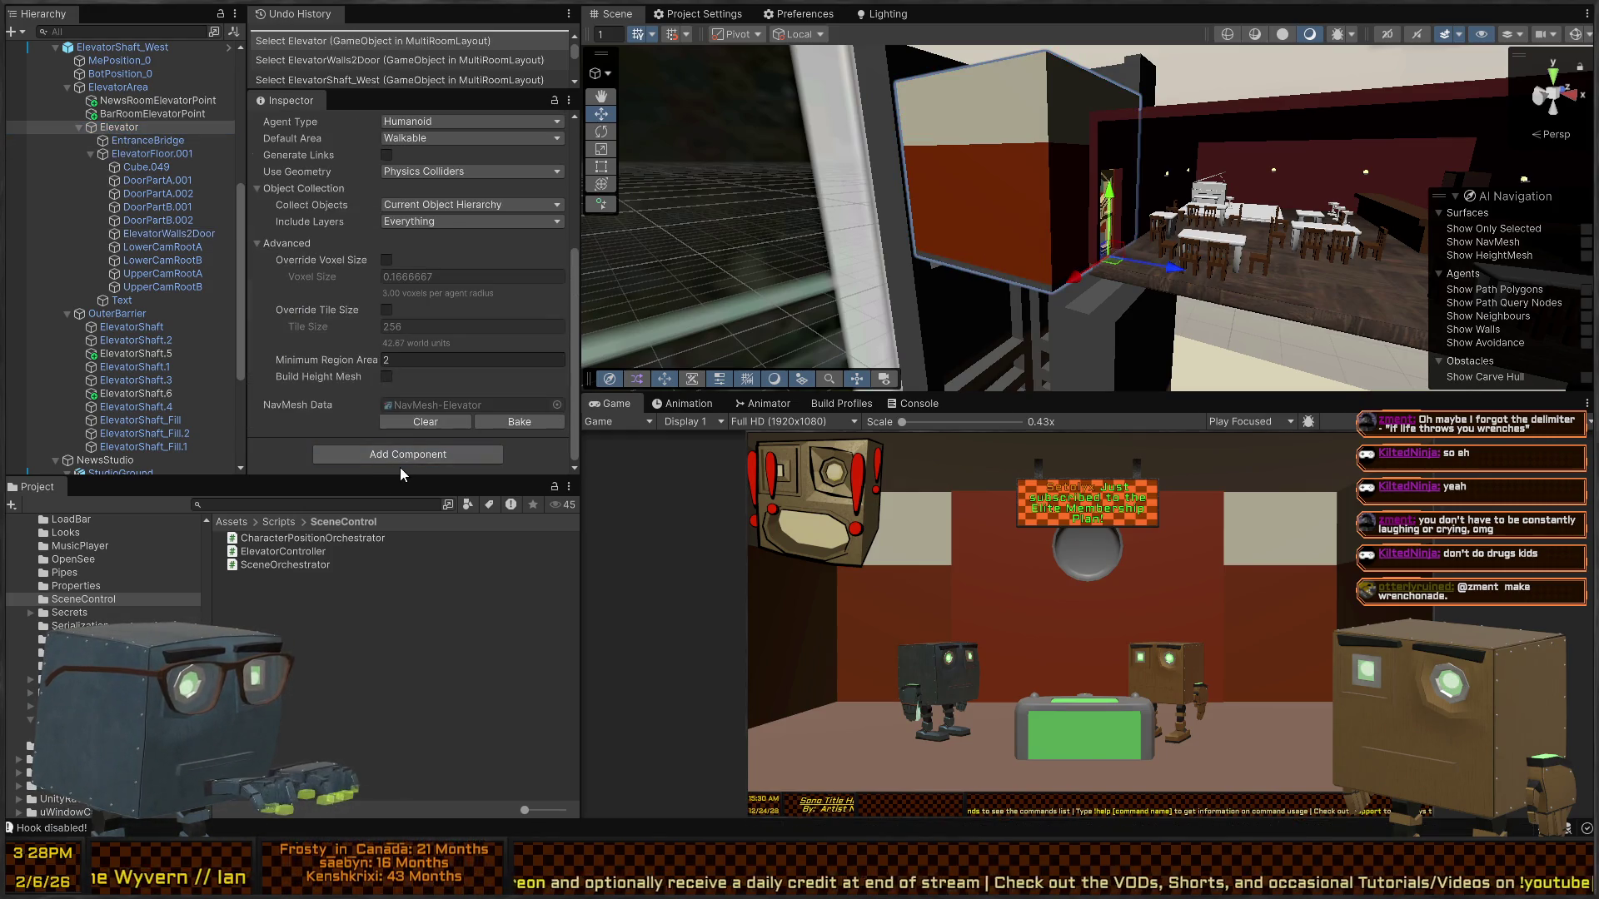
{"action": "left_click", "coordinate": [400, 467]}
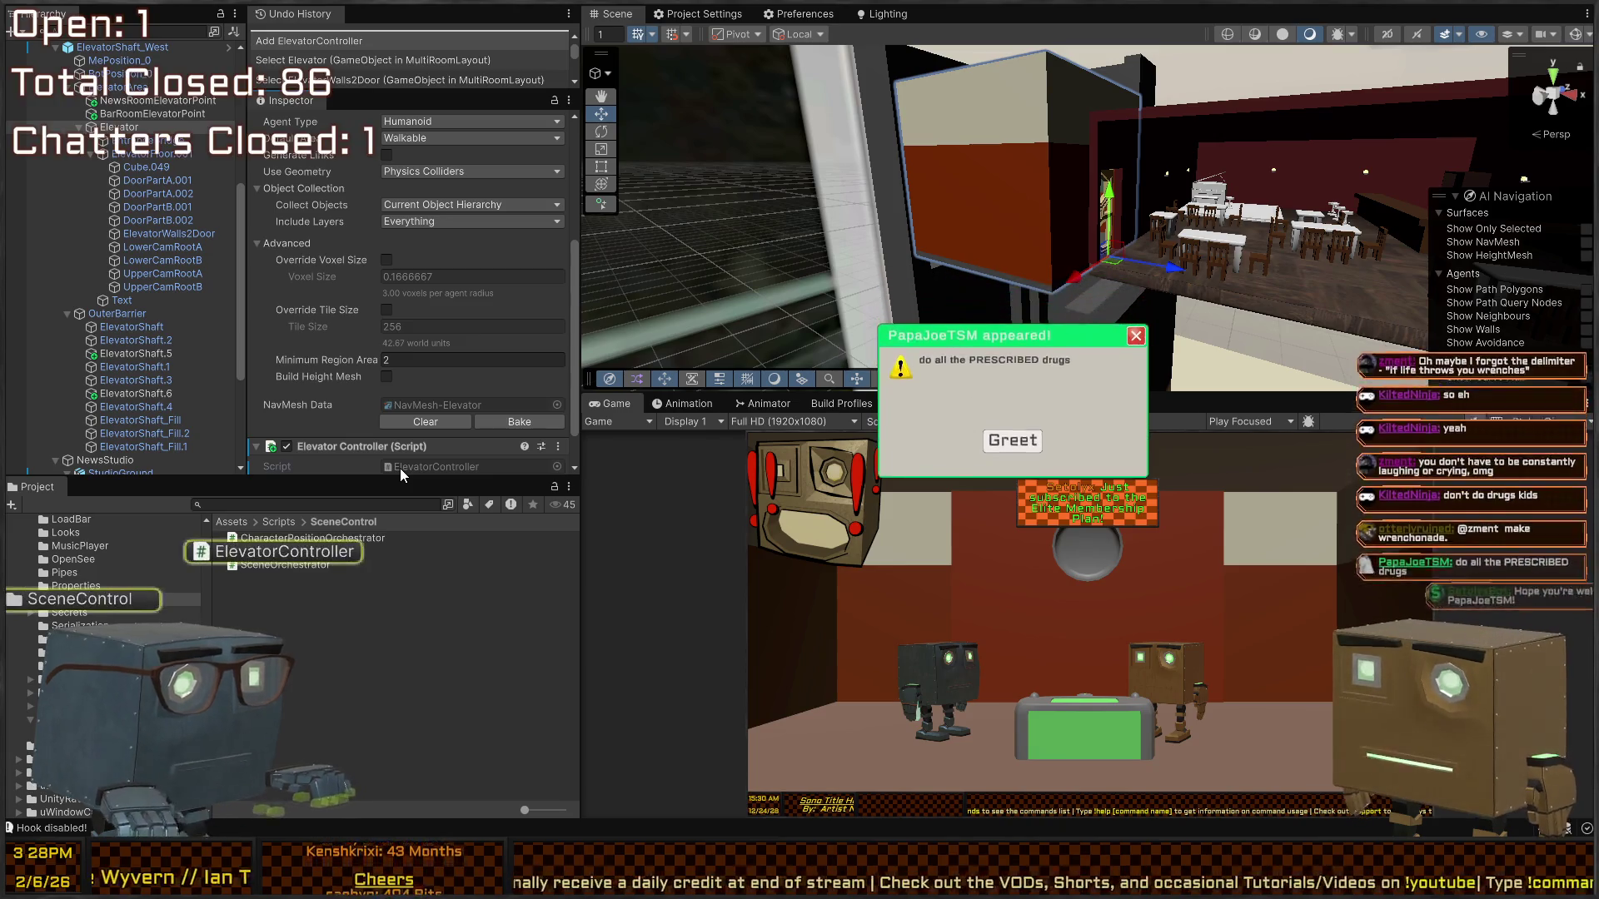
{"action": "double_click", "coordinate": [400, 468]}
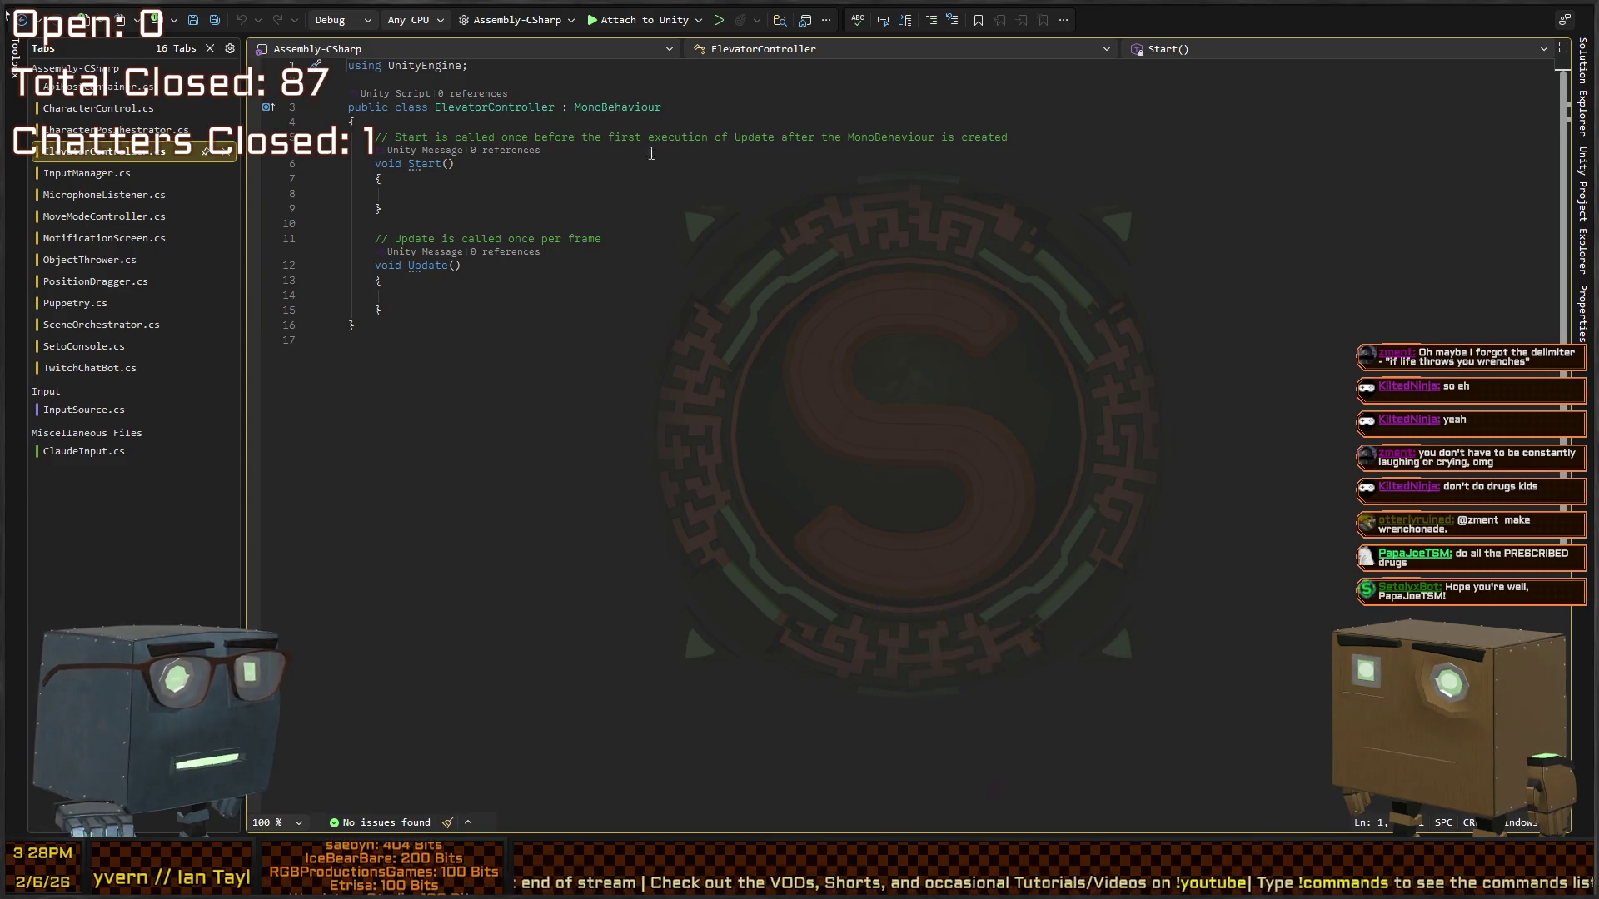
- Delete the default Start() and Update() methods from the ElevatorController class
{"action": "left_click", "coordinate": [417, 313]}
{"action": "key", "text": "shift+Up"}
{"action": "key", "text": "shift+Up"}
{"action": "key", "text": "shift+Up"}
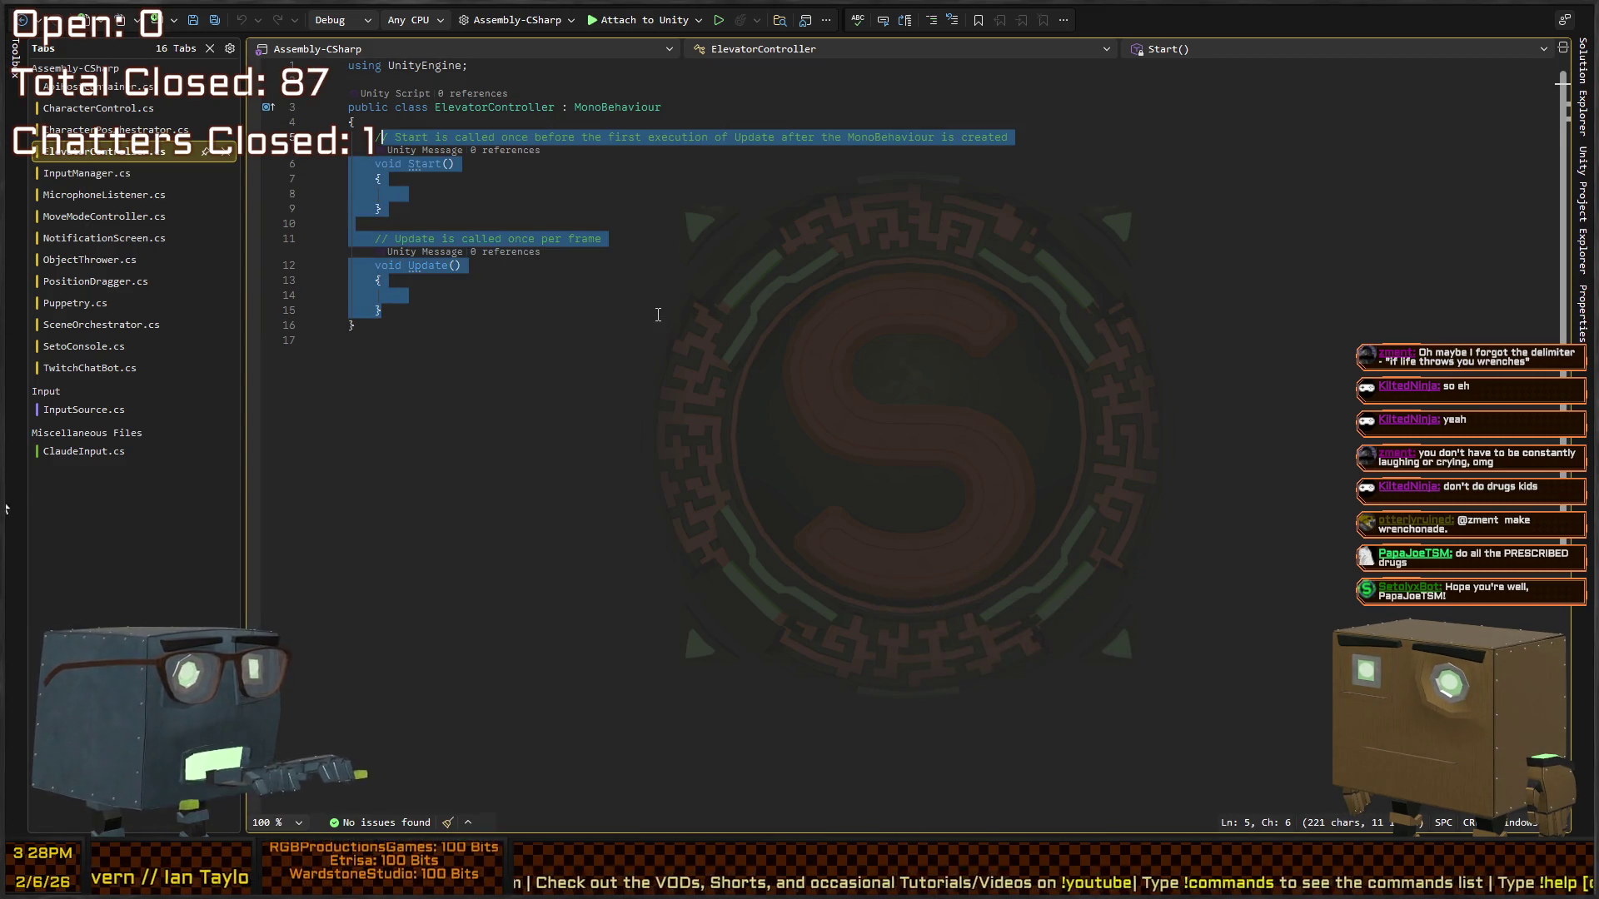
{"action": "key", "text": "Delete"}
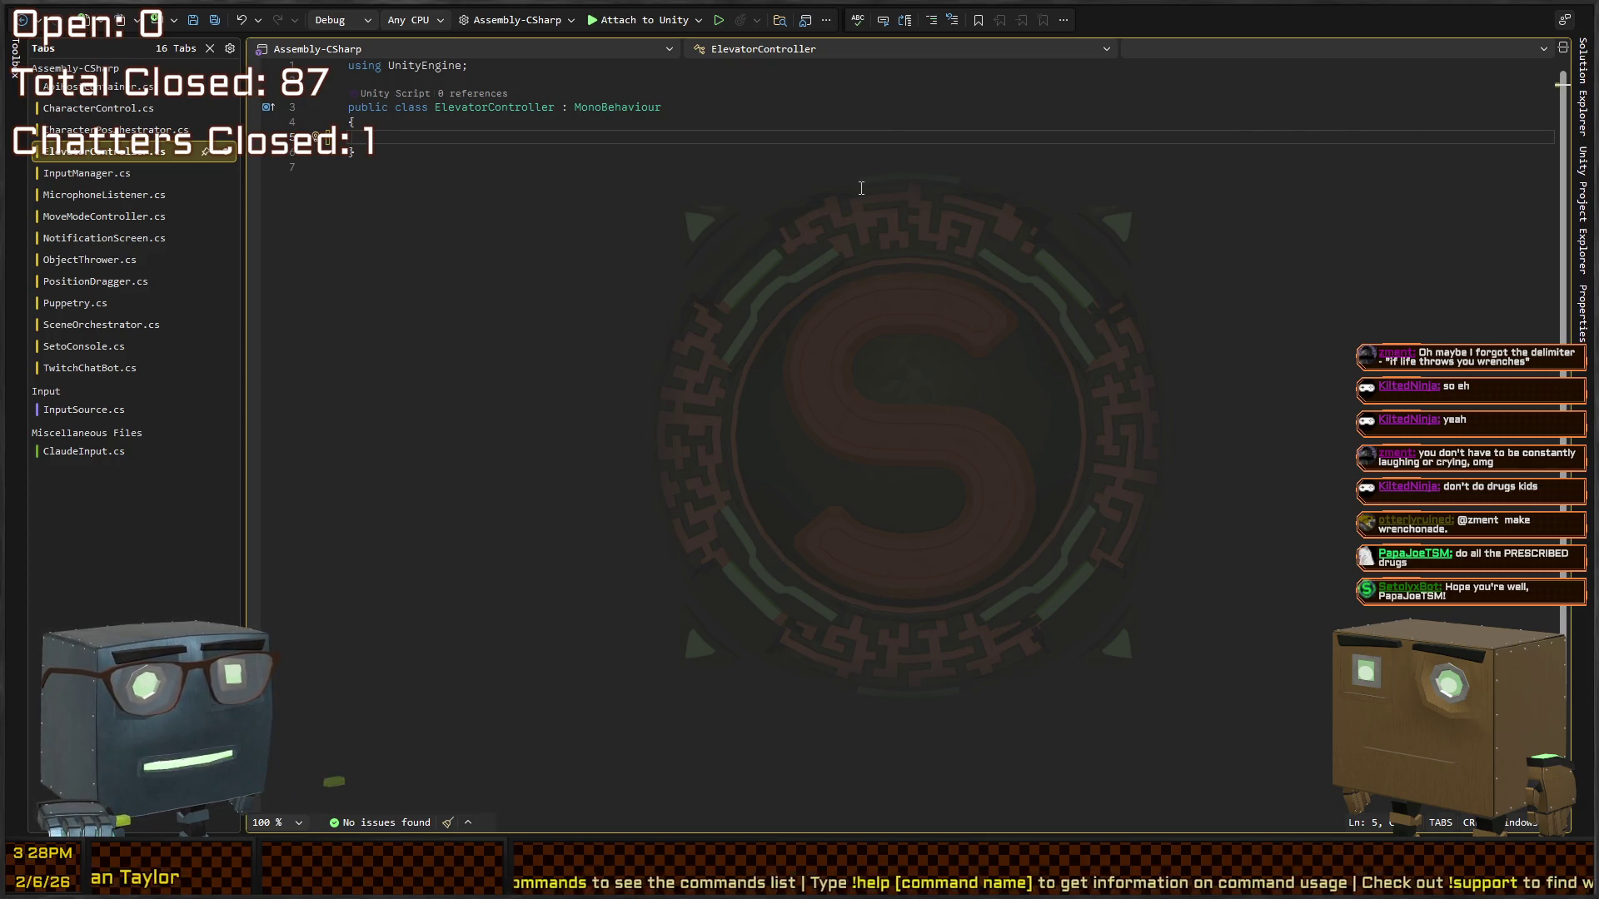
- Type stray test characters on line 5 of the class body, then erase most of them
{"action": "key", "text": "Return"}
{"action": "key", "text": "BackSpace"}
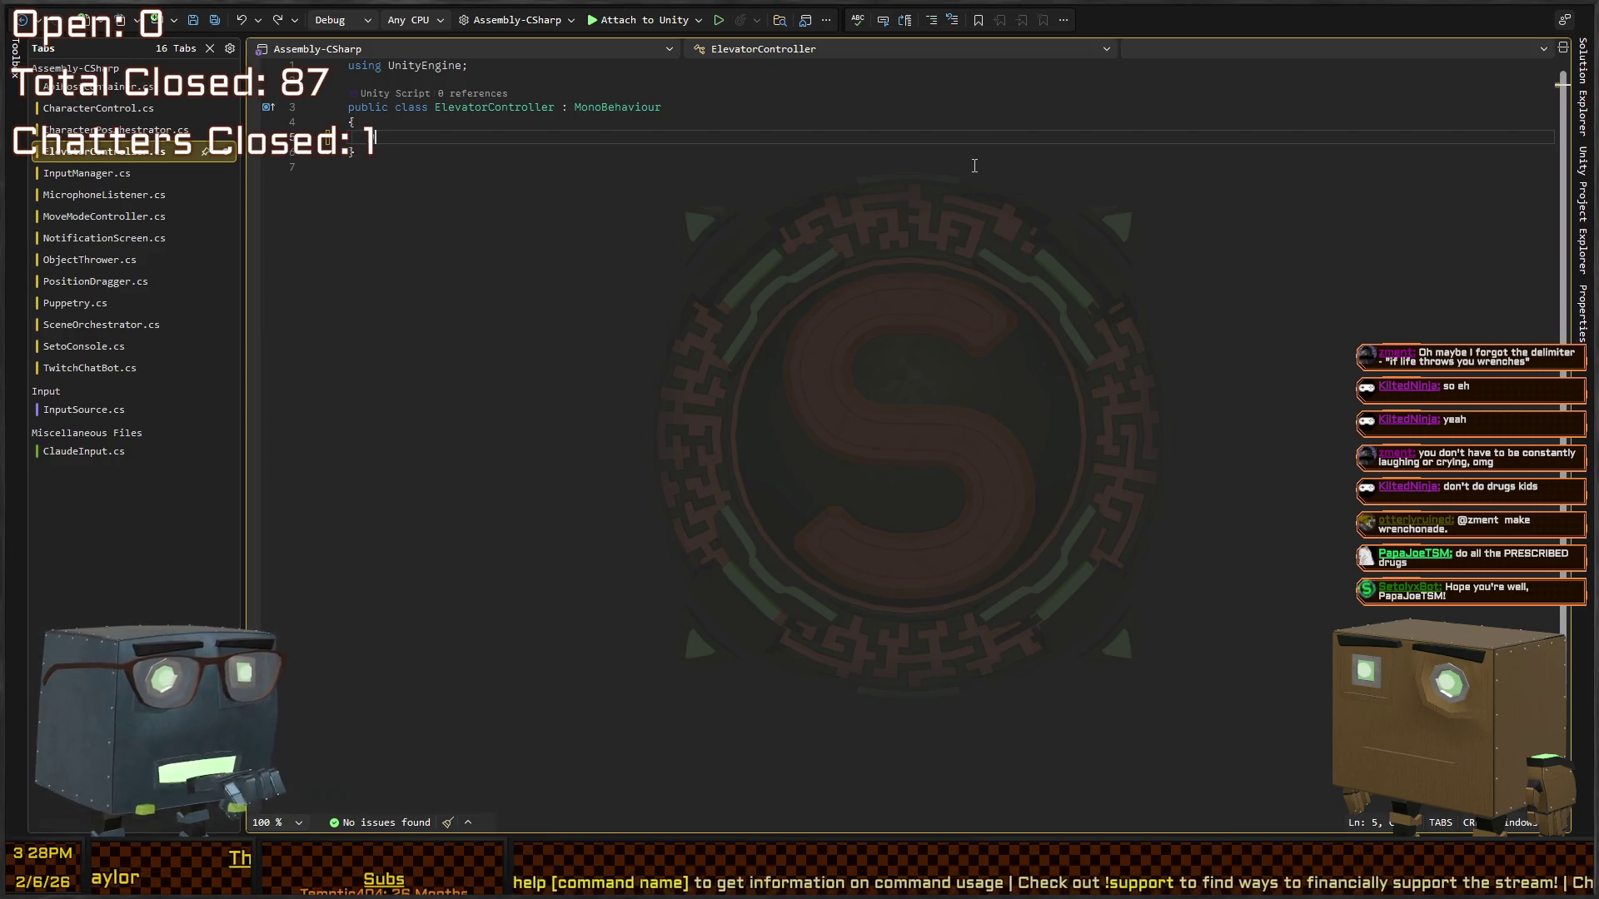
{"action": "type", "text": "p0"}
{"action": "key", "text": "BackSpace"}
{"action": "key", "text": "BackSpace"}
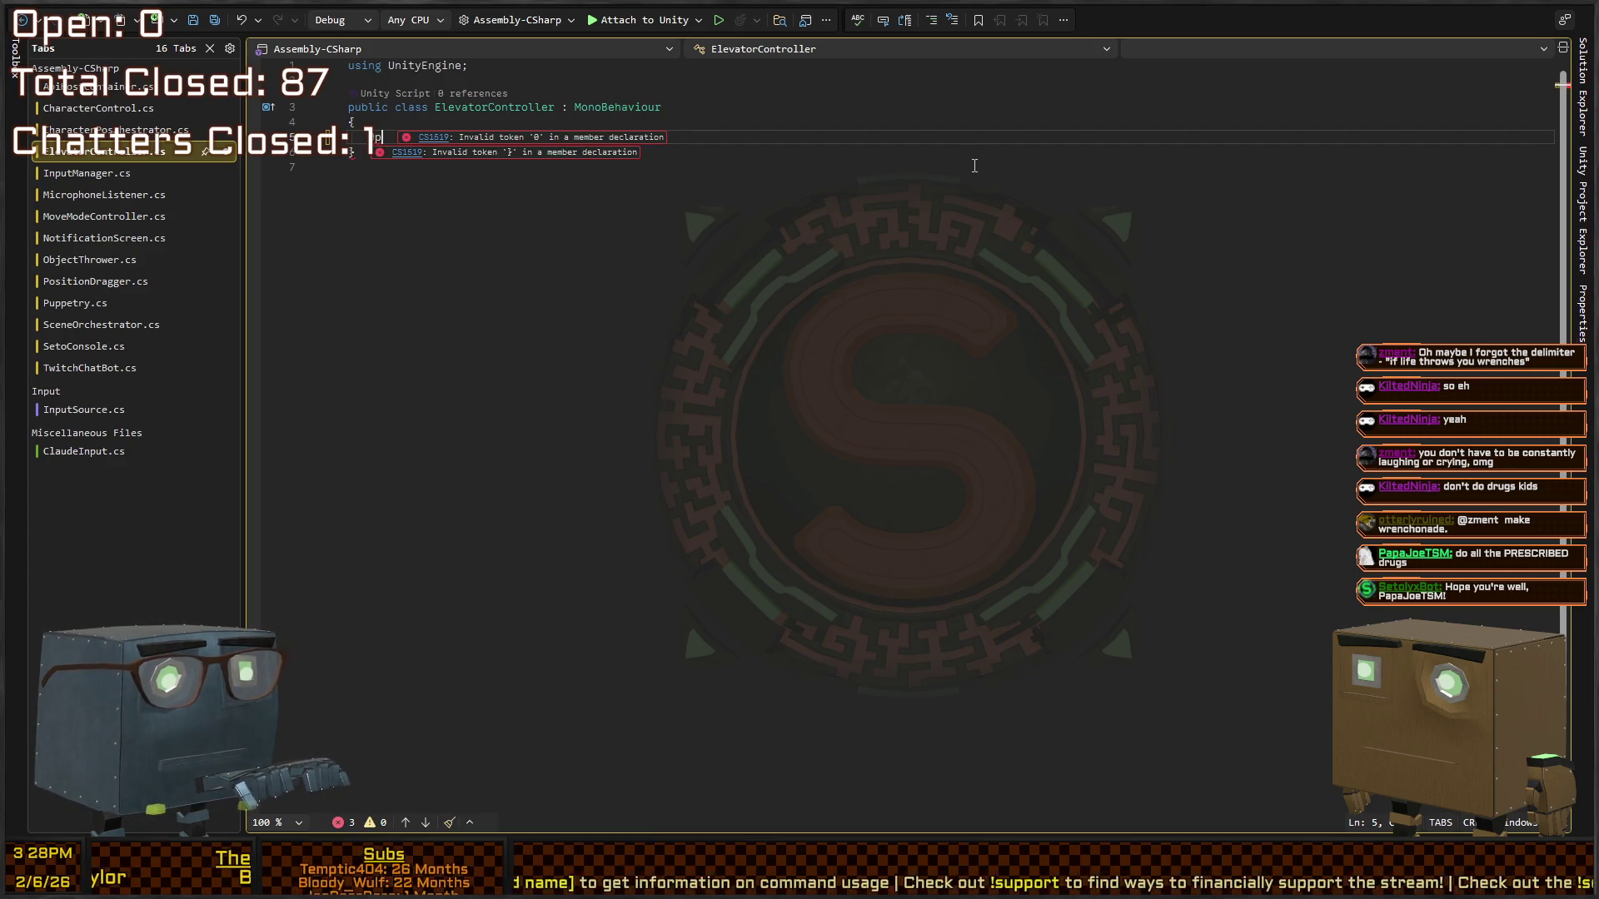
{"action": "type", "text": ","}
{"action": "key", "text": "BackSpace"}
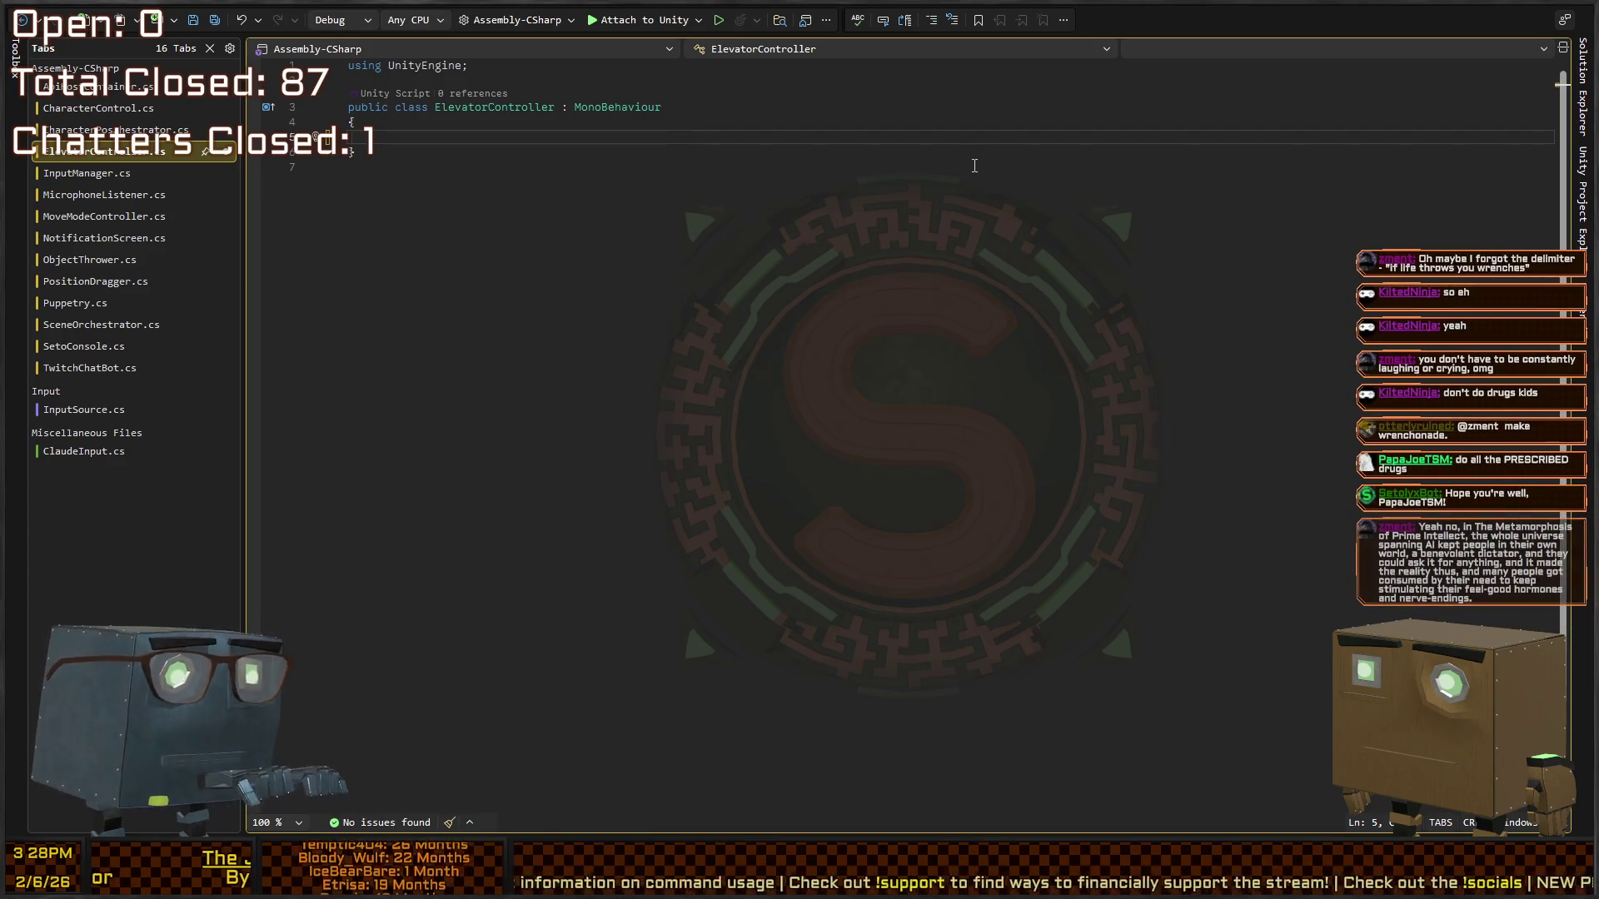
{"action": "type", "text": "0"}
{"action": "type", "text": "681"}
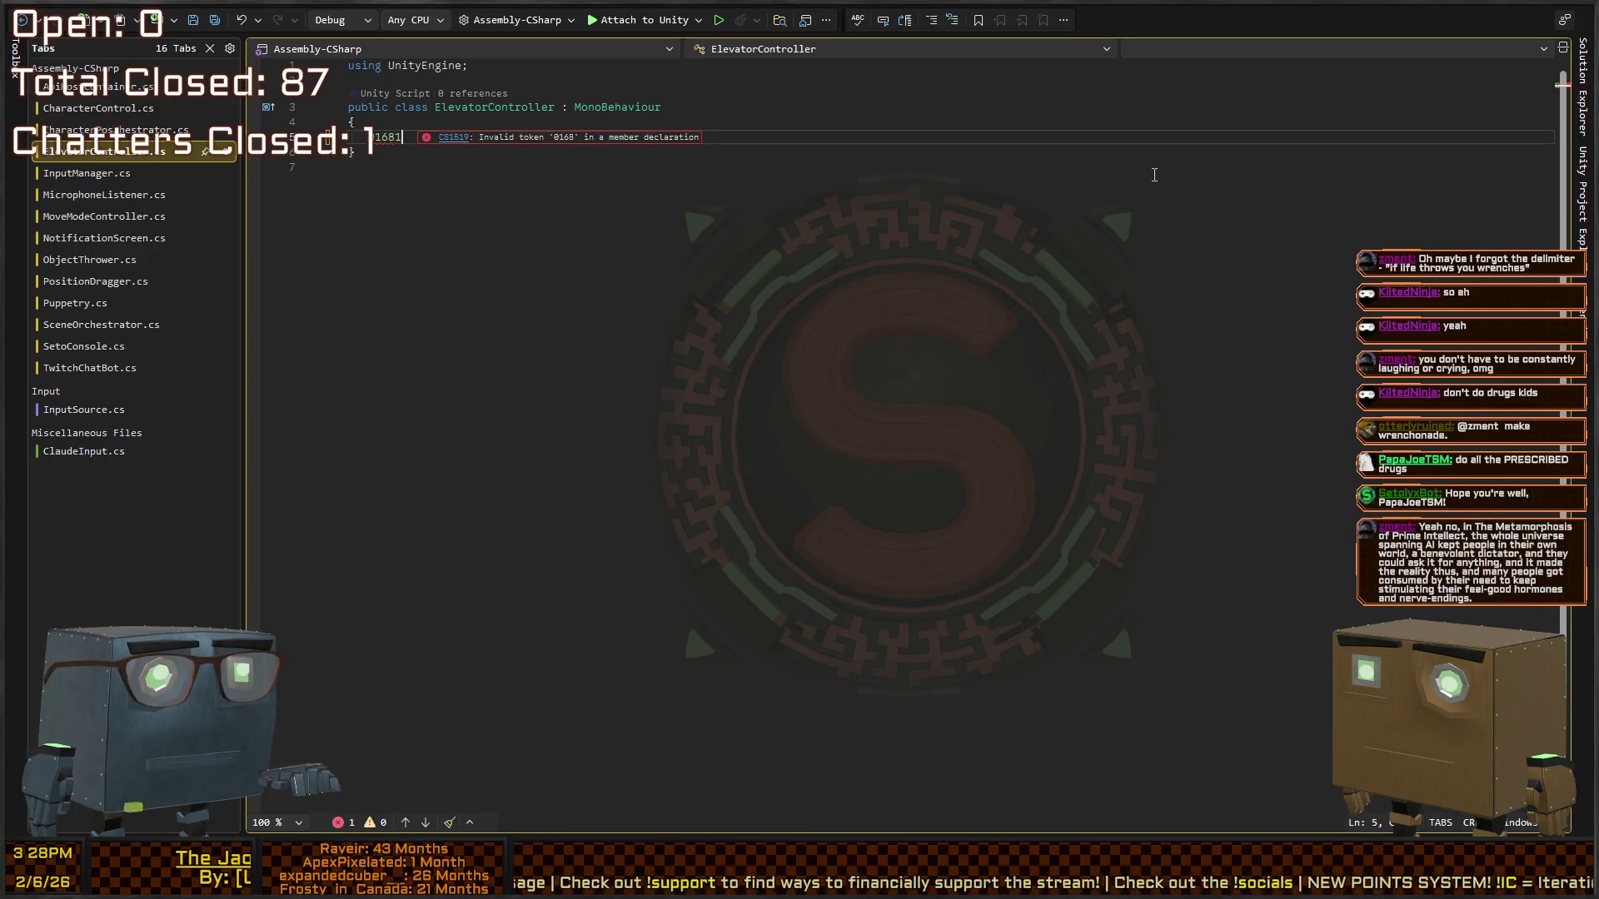
{"action": "type", "text": "3584ffghjkkl,;;"}
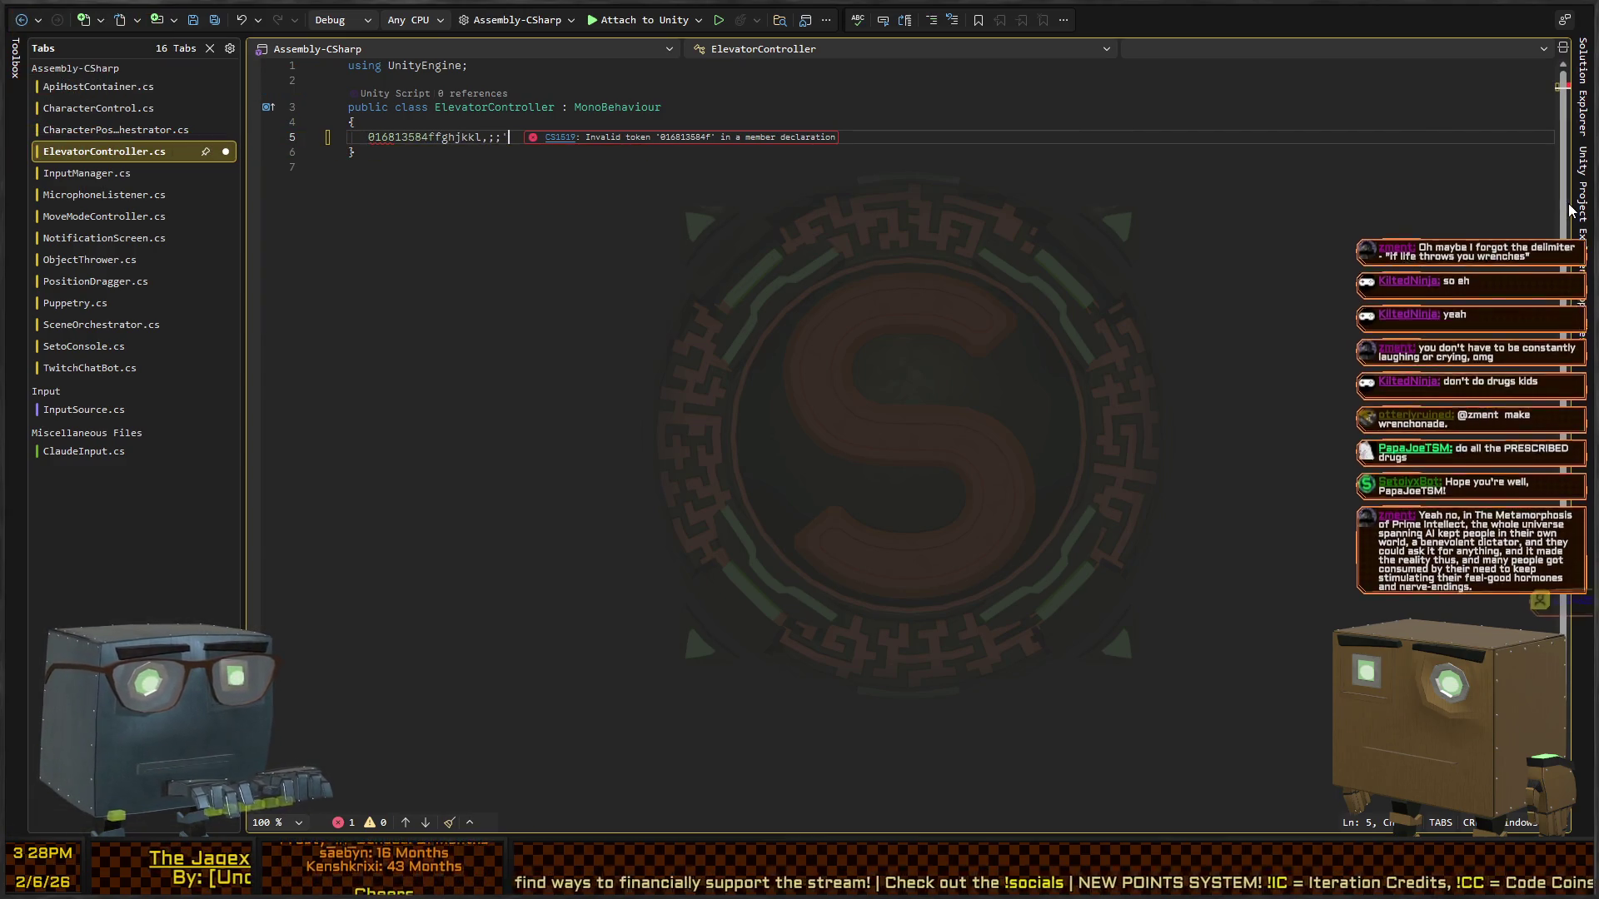
{"action": "type", "text": "'p"}
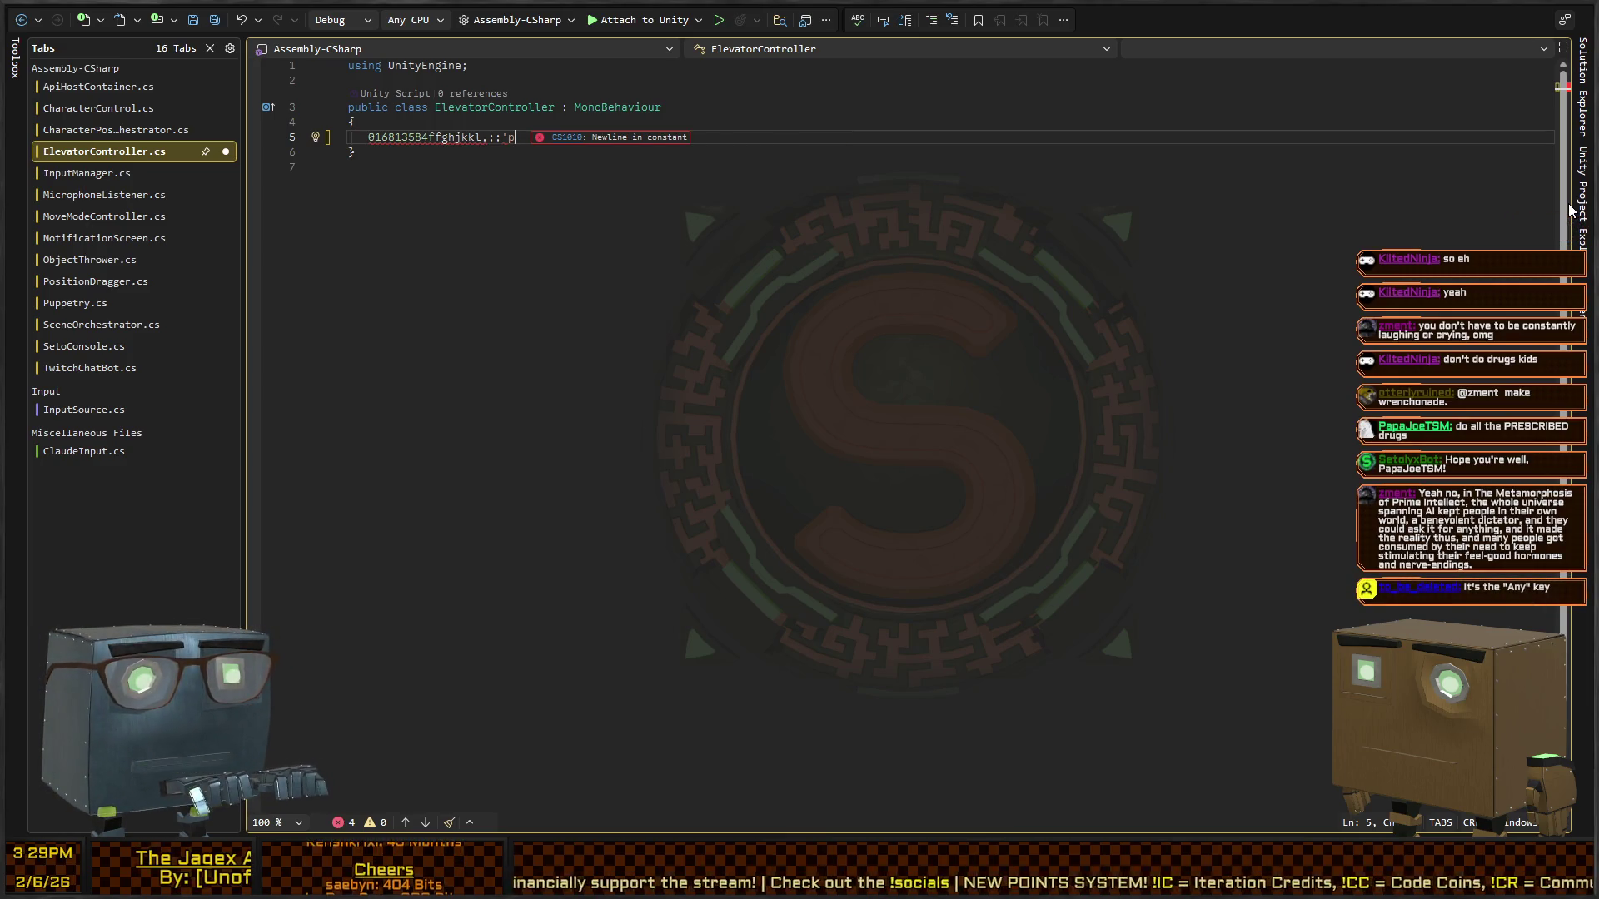
{"action": "type", "text": "iopo'"}
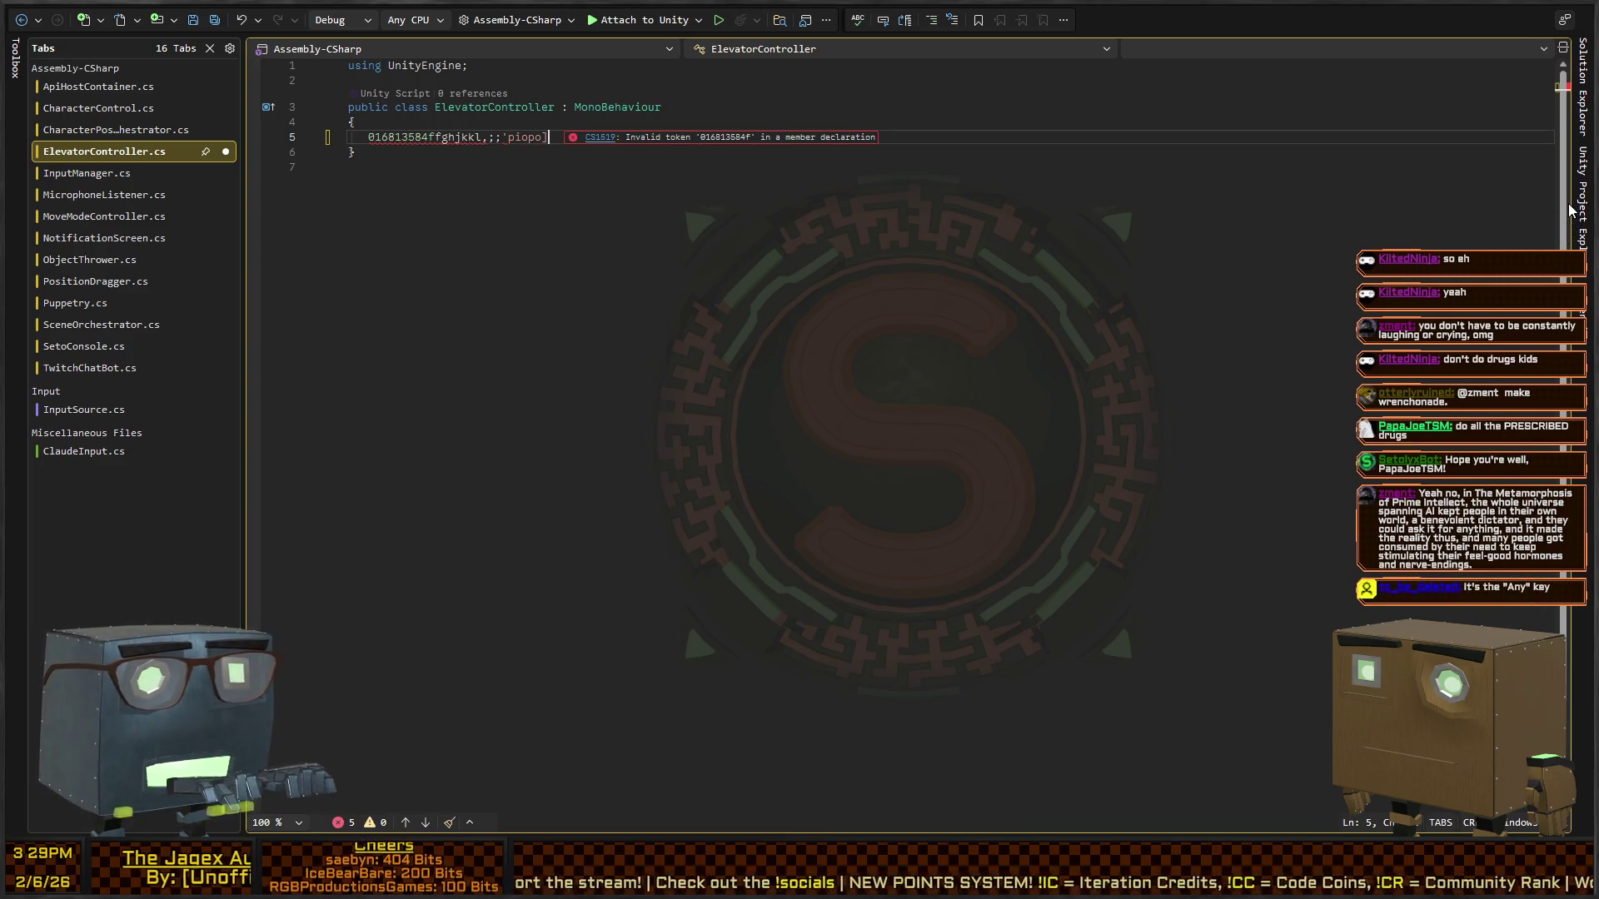
{"action": "type", "text": "='"}
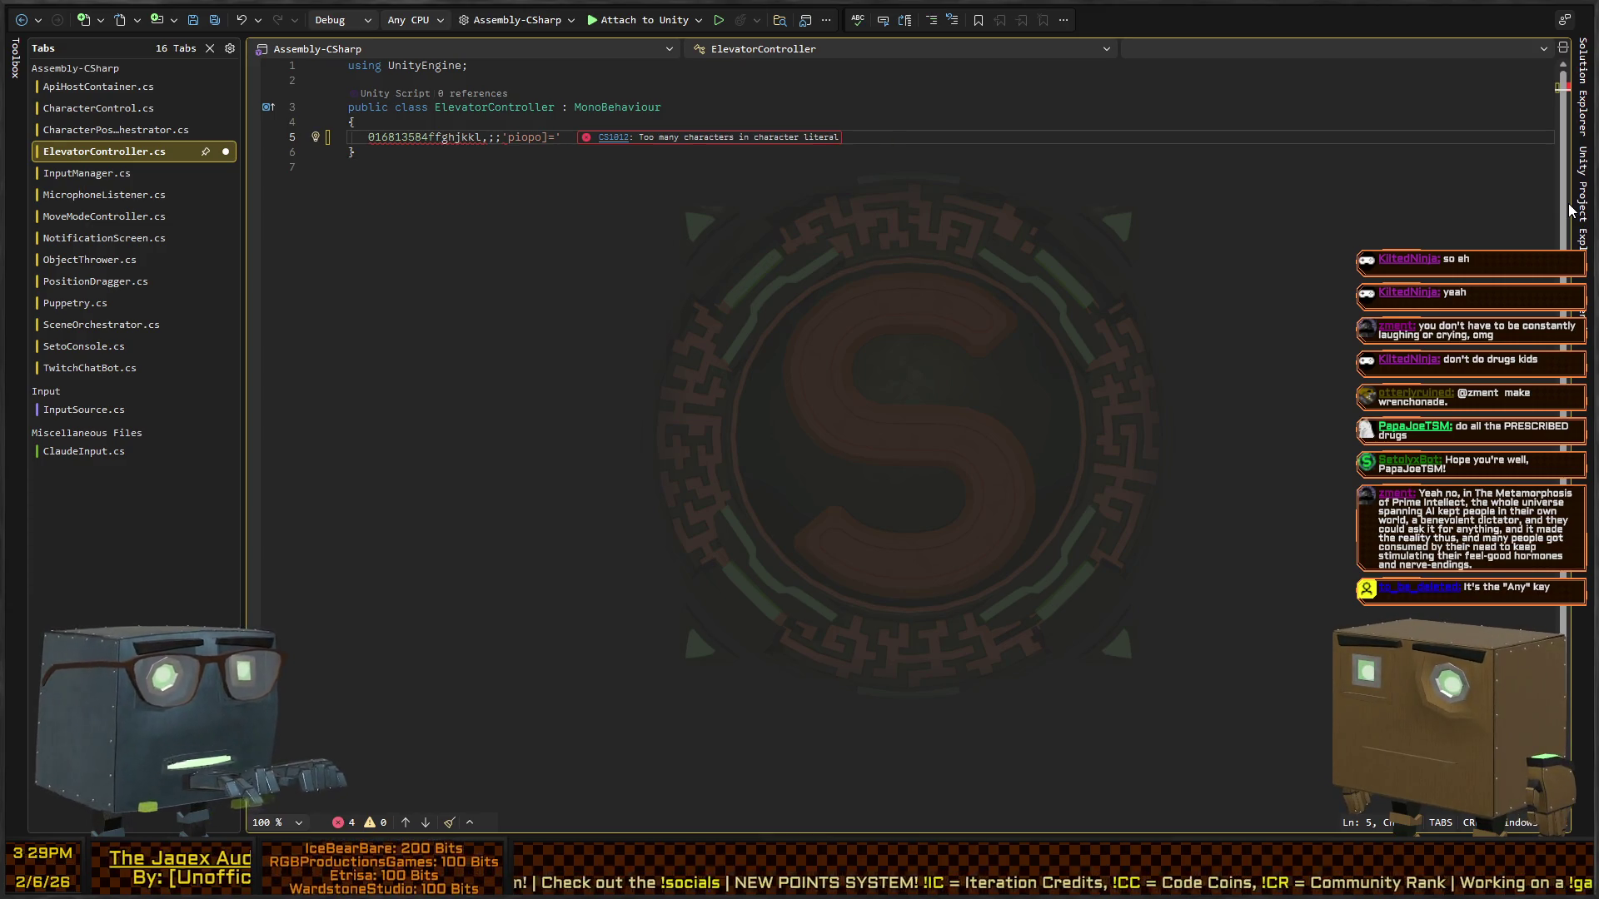
{"action": "key", "text": "BackSpace"}
{"action": "key", "text": "BackSpace"}
{"action": "key", "text": "BackSpace"}
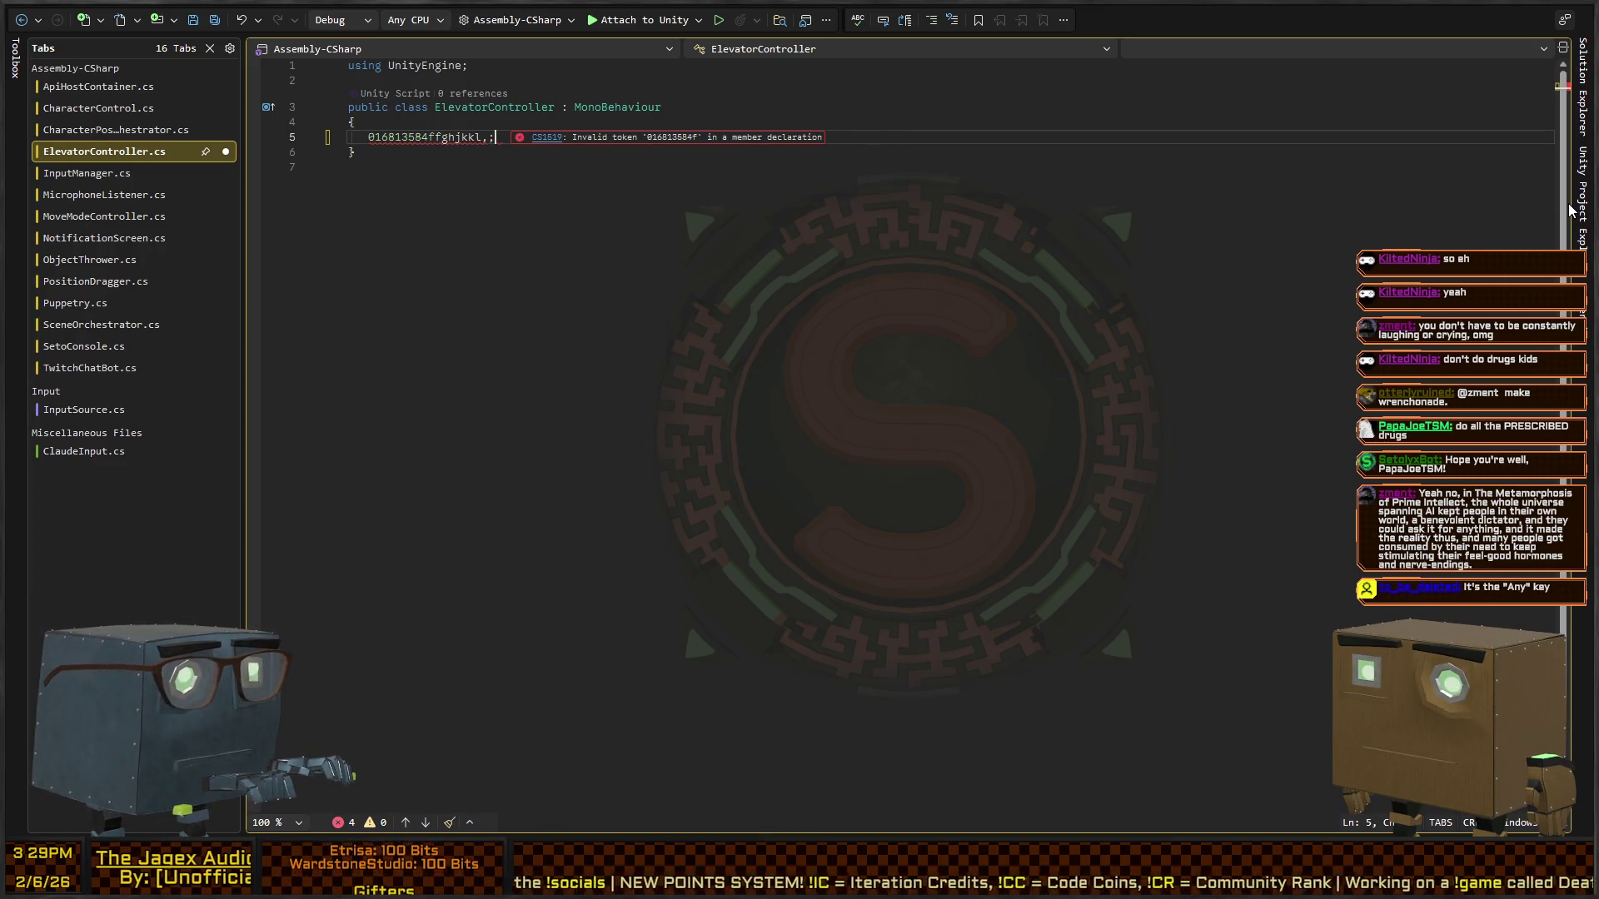
{"action": "key", "text": "BackSpace"}
{"action": "key", "text": "BackSpace"}
{"action": "key", "text": "BackSpace"}
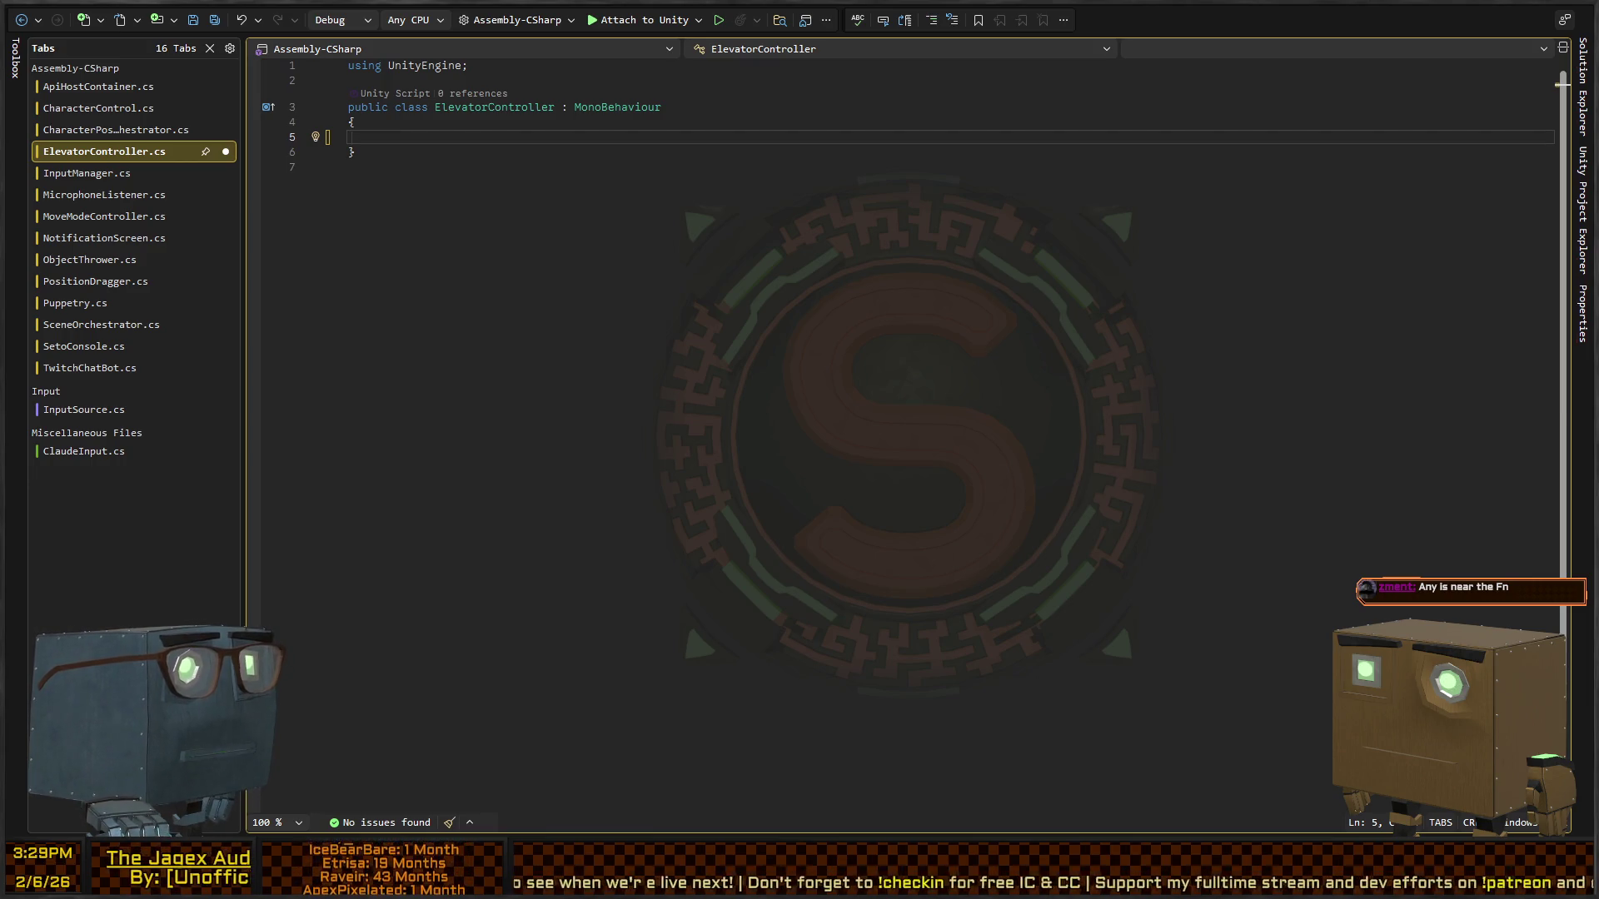
- Reformat the empty ElevatorController class so its opening brace sits on the declaration line
{"action": "left_click", "coordinate": [705, 141]}
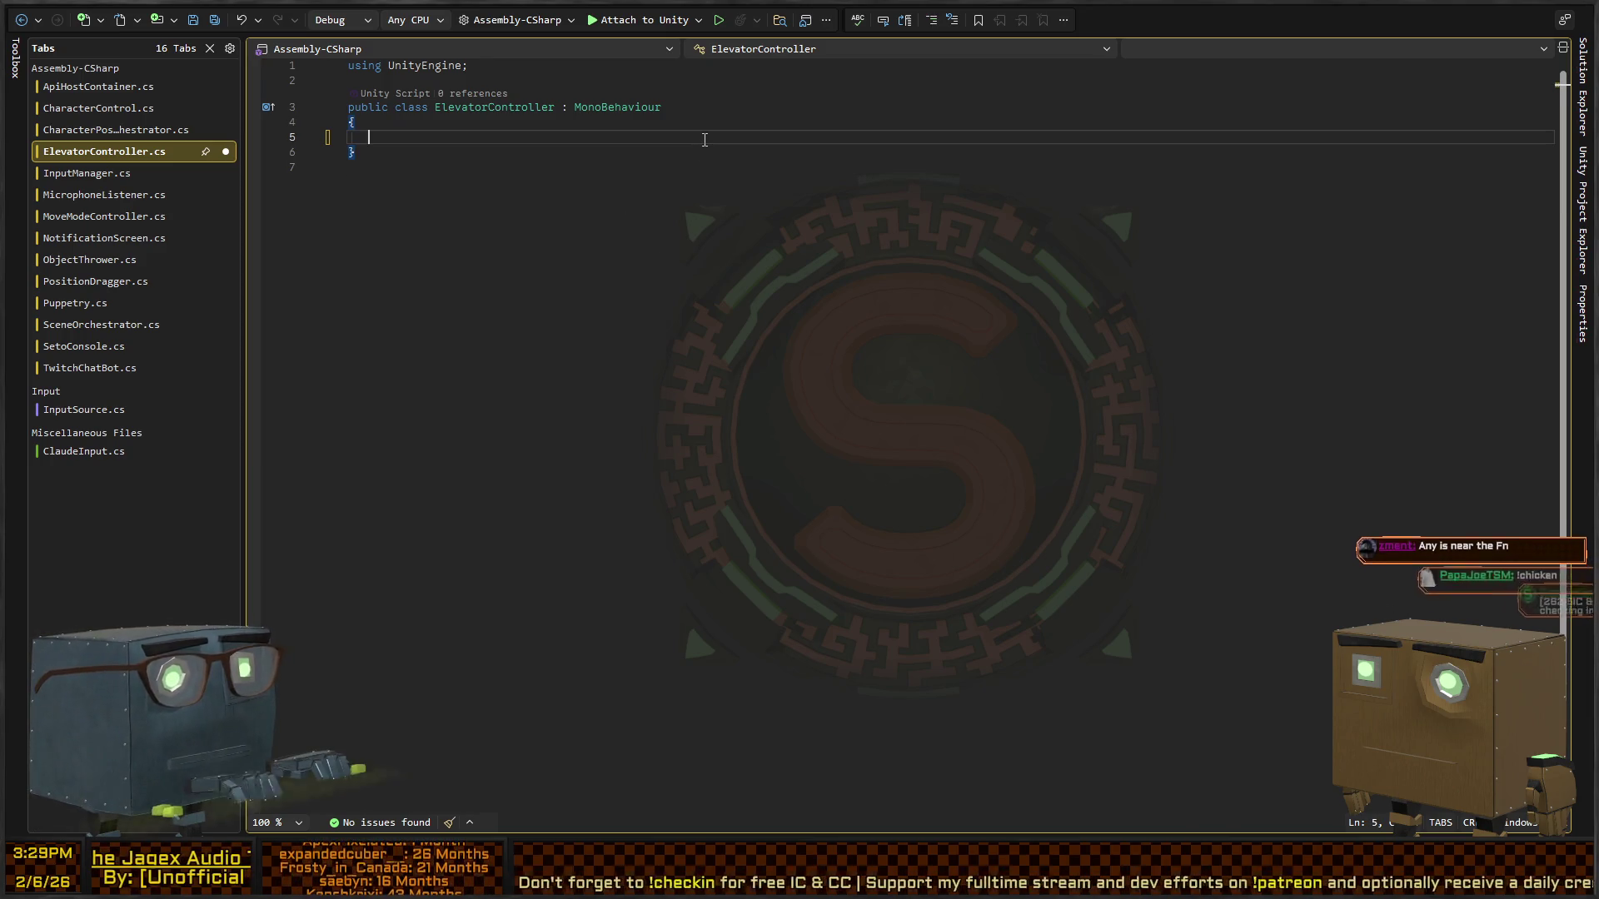
{"action": "key", "text": "ctrl+z"}
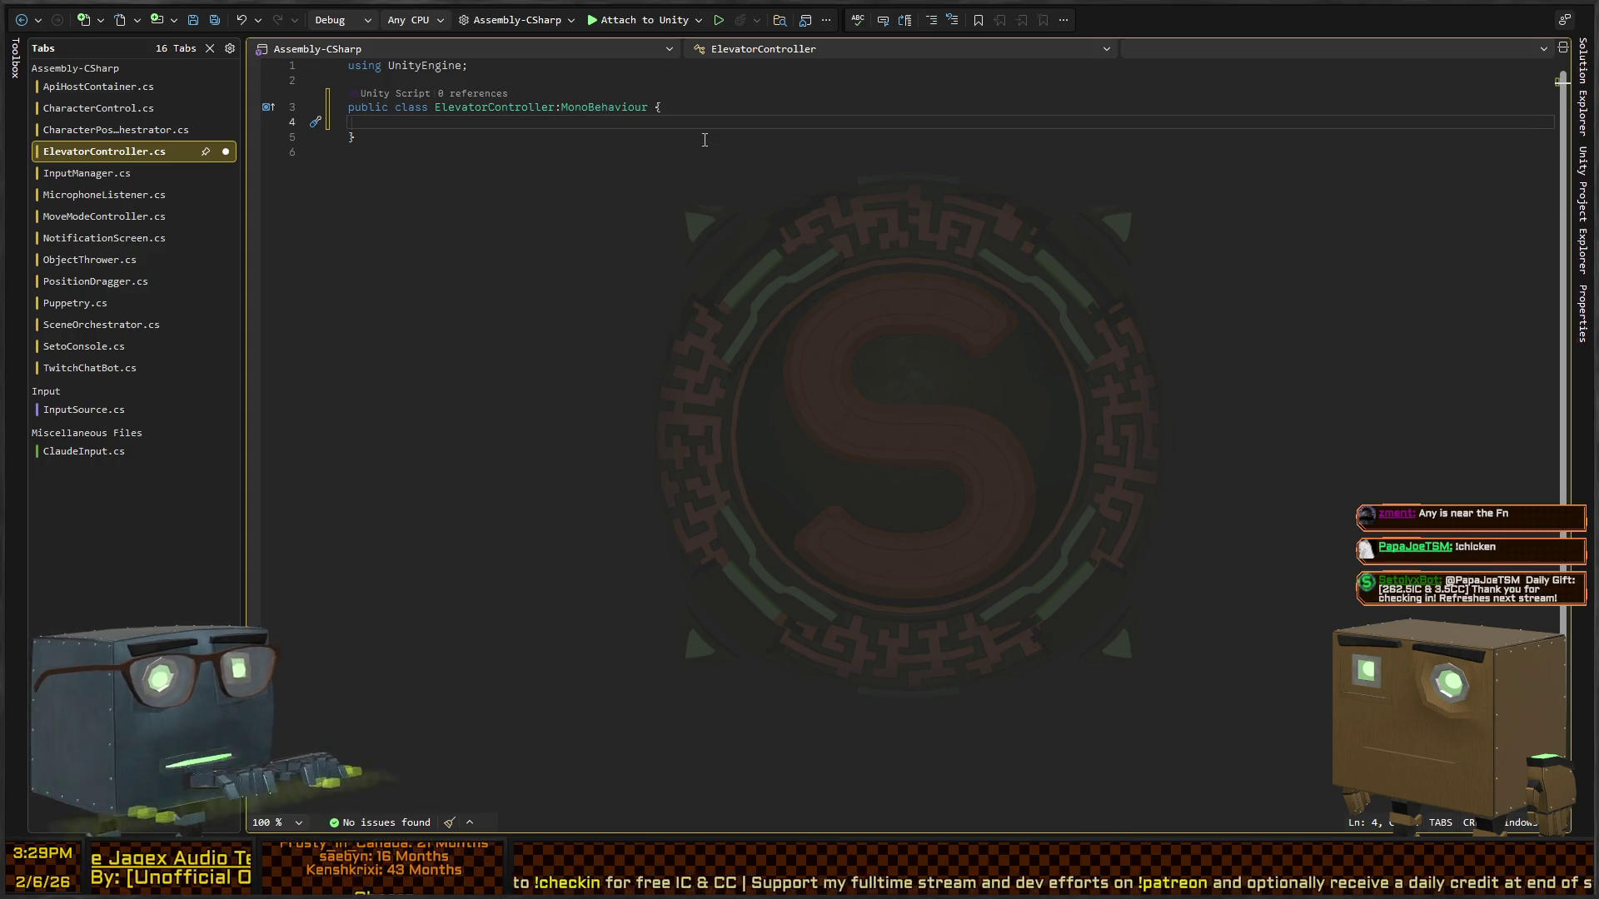
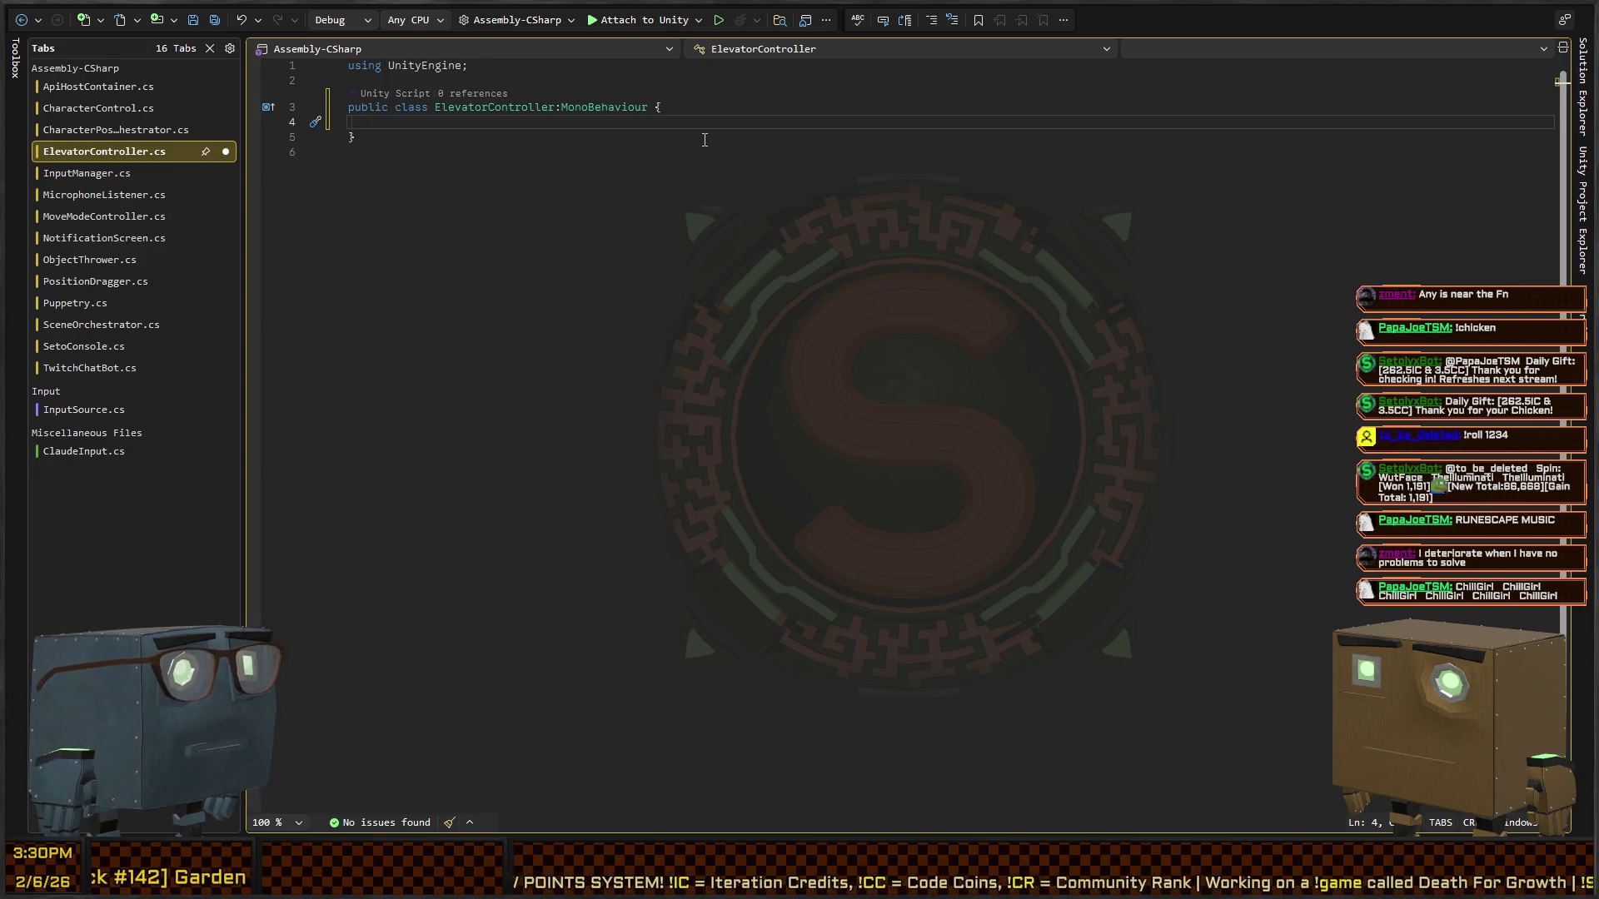
- Declare a public List<Transform> ElevatorPoints field in the ElevatorController class
{"action": "type", "text": "public "}
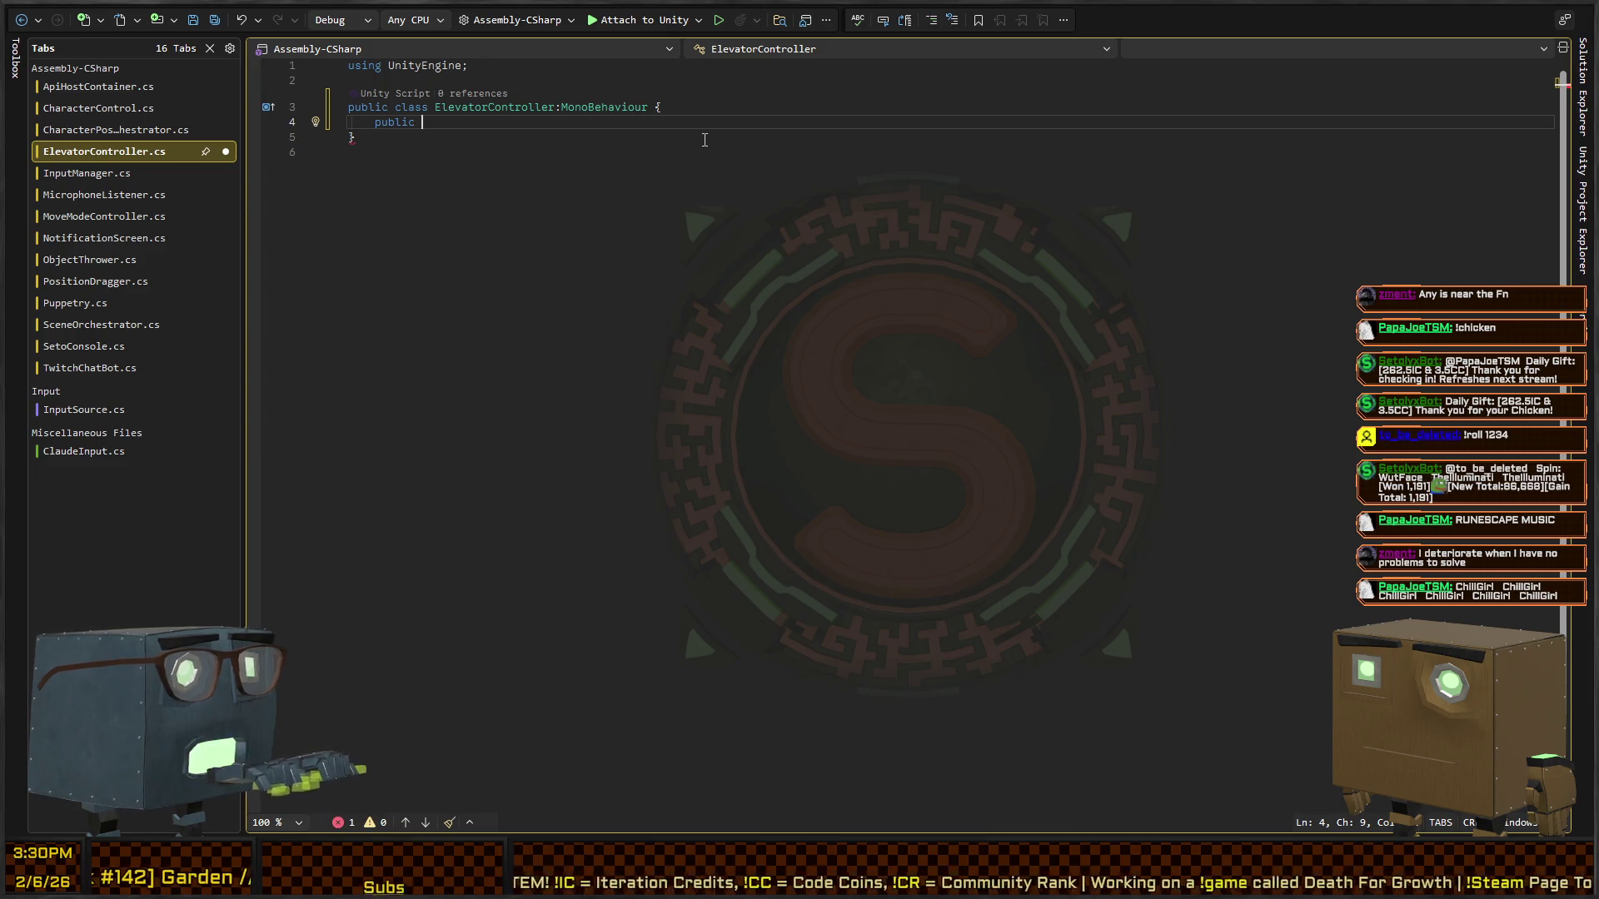
{"action": "type", "text": "List<Trnasfor>"}
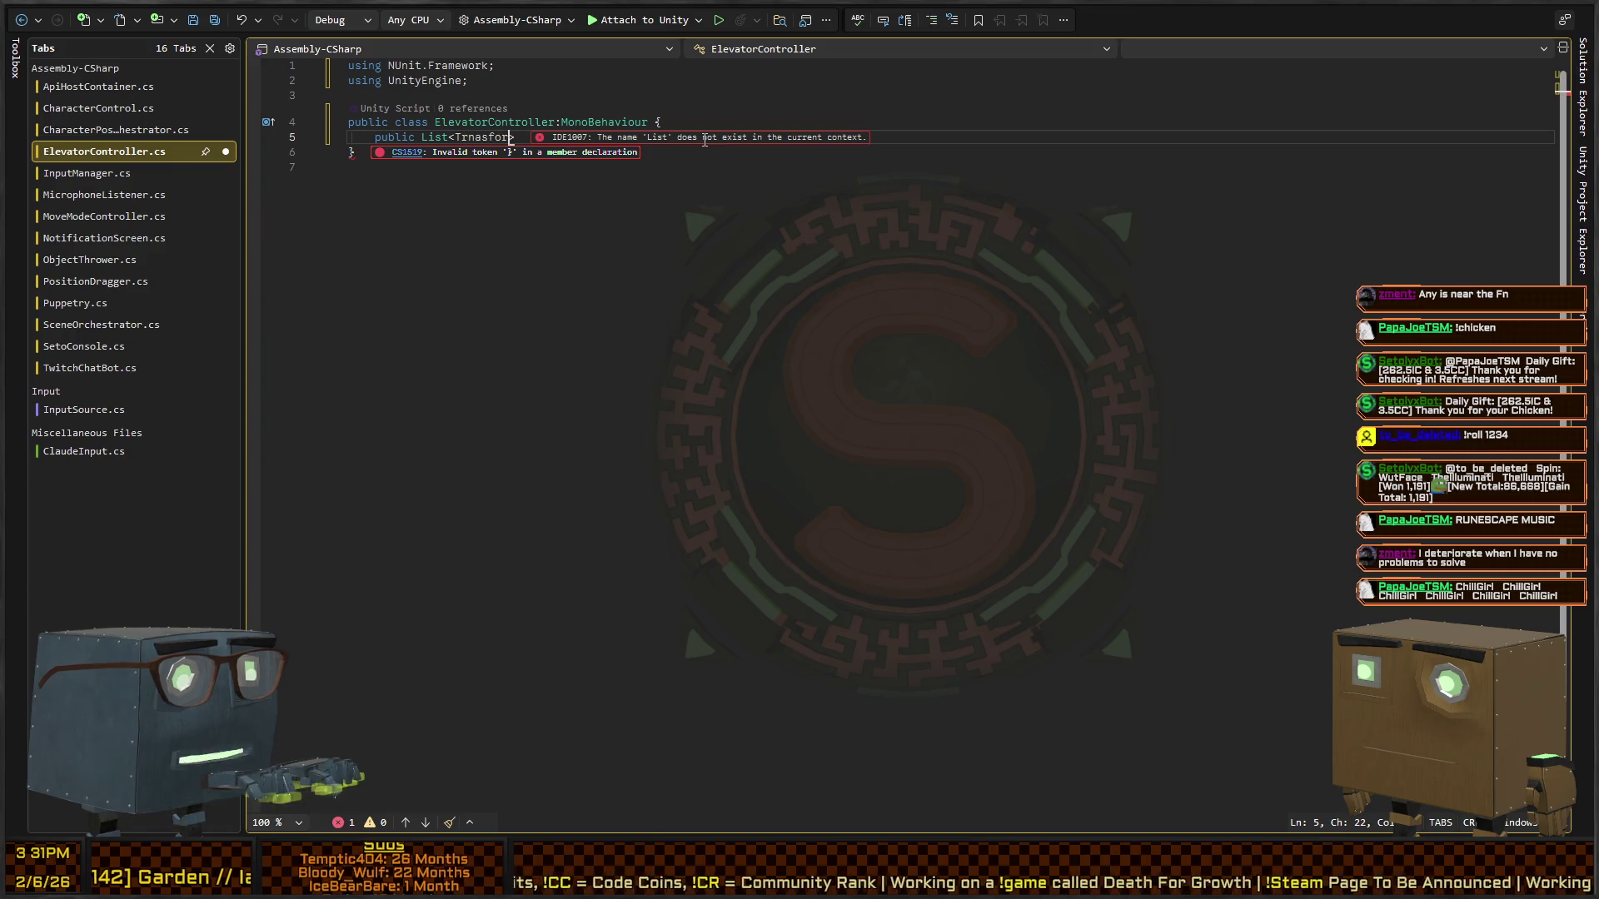
{"action": "key", "text": "BackSpace"}
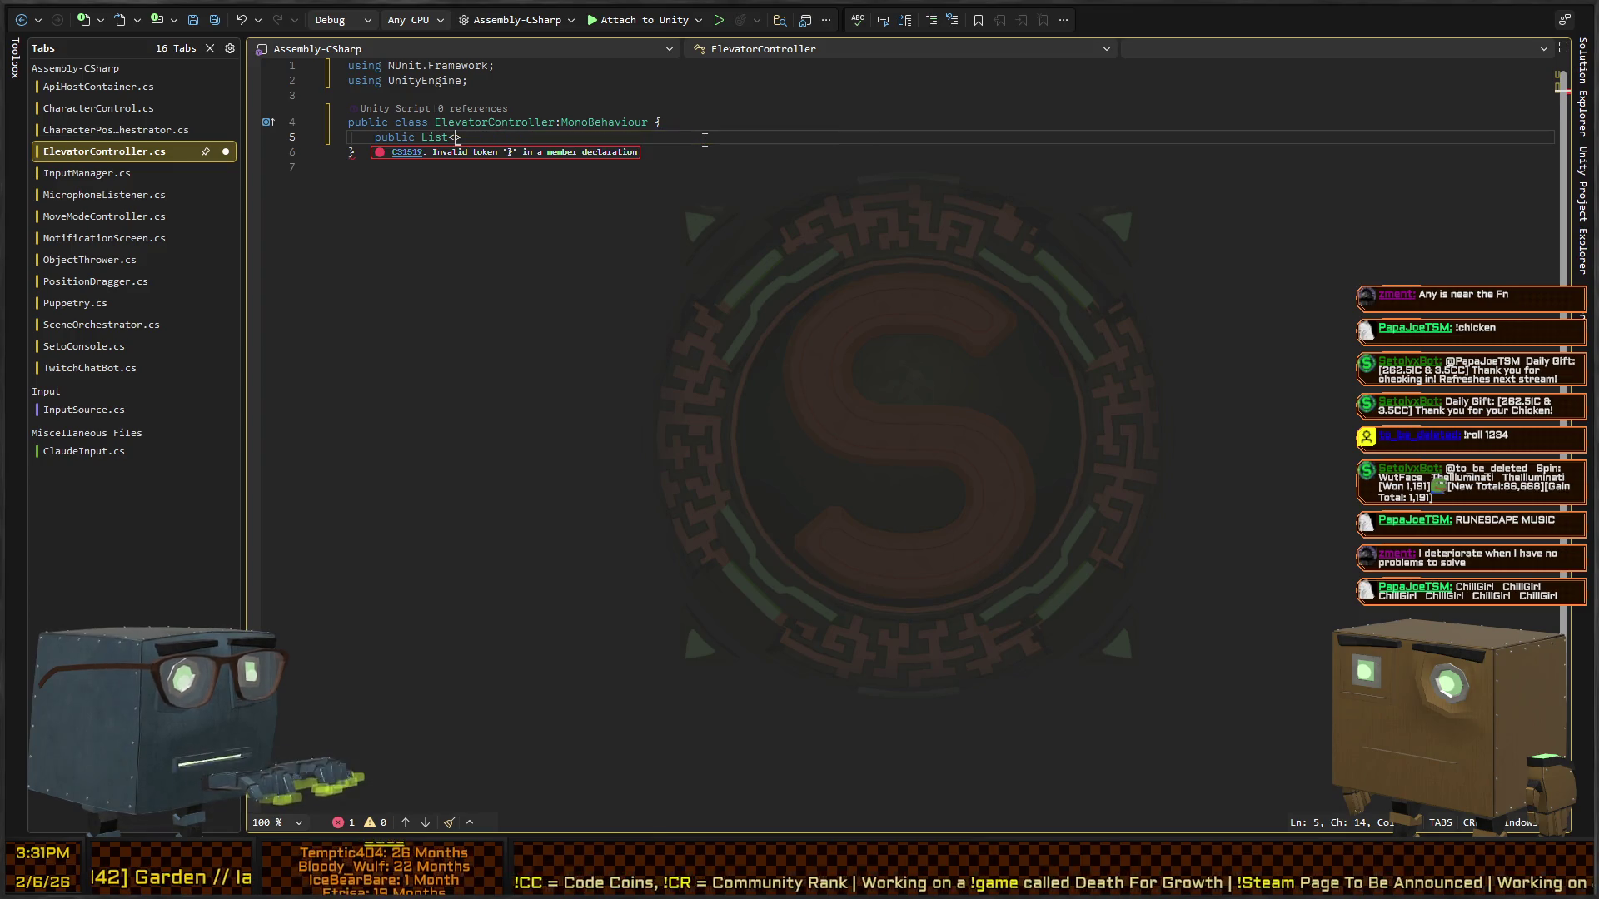
{"action": "type", "text": "Transform> "}
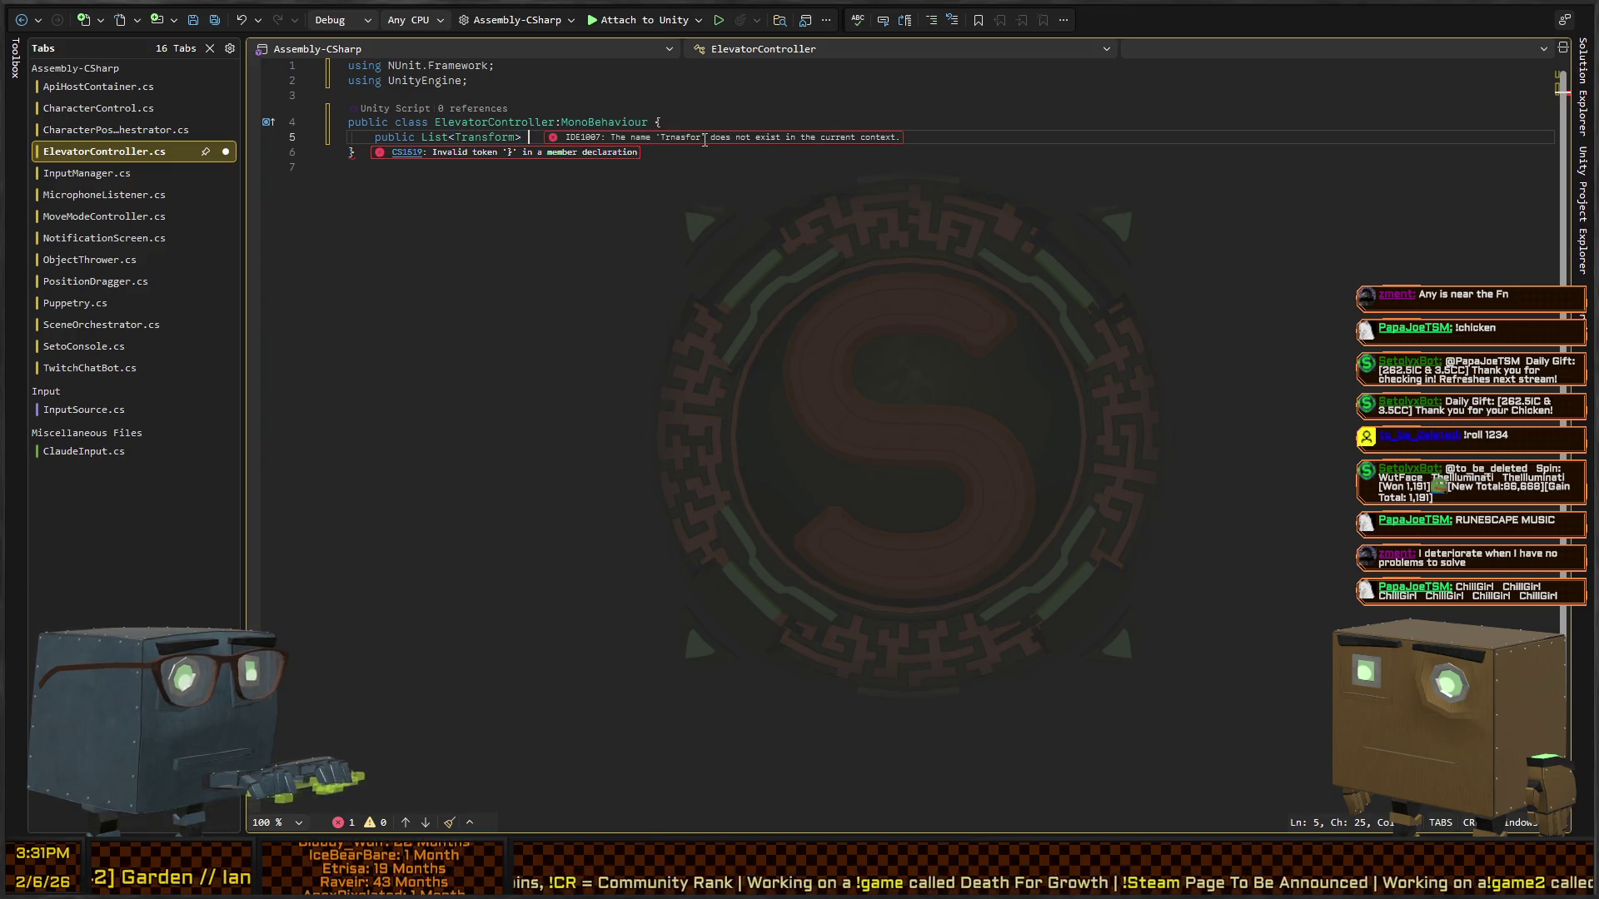
{"action": "type", "text": "ElevatorPoints"}
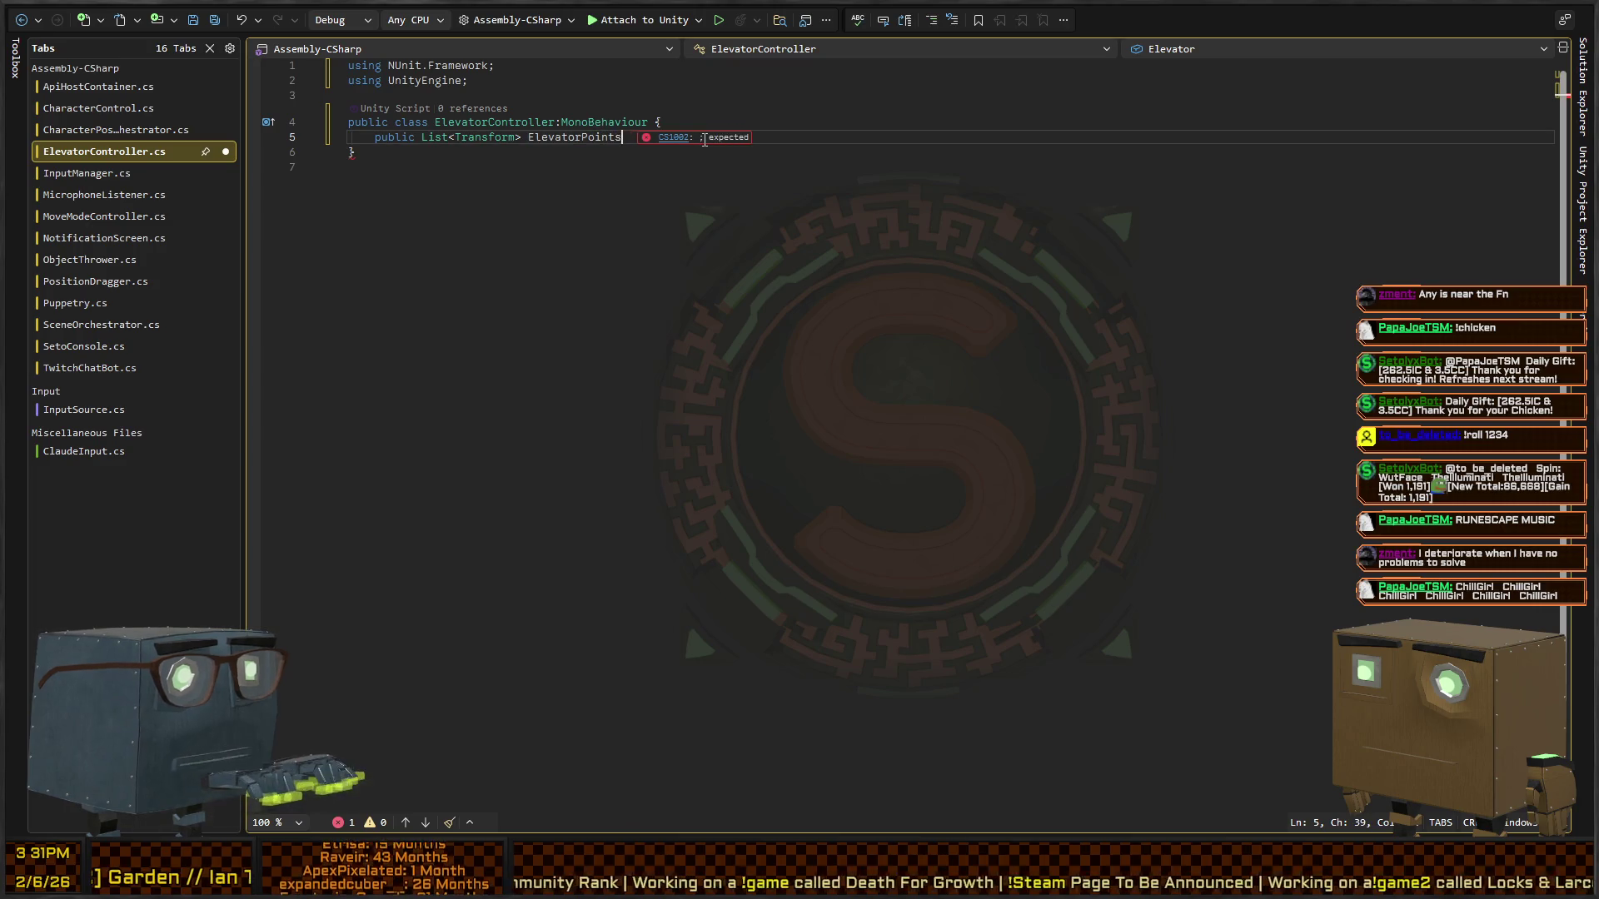
{"action": "type", "text": ";"}
{"action": "key", "text": "Return"}
{"action": "key", "text": "Return"}
{"action": "key", "text": "Return"}
- Discard an InterpolateToPoint() stub and begin 'private IEnumerator TravelToPoint(int index)' instead
{"action": "type", "text": "public v"}
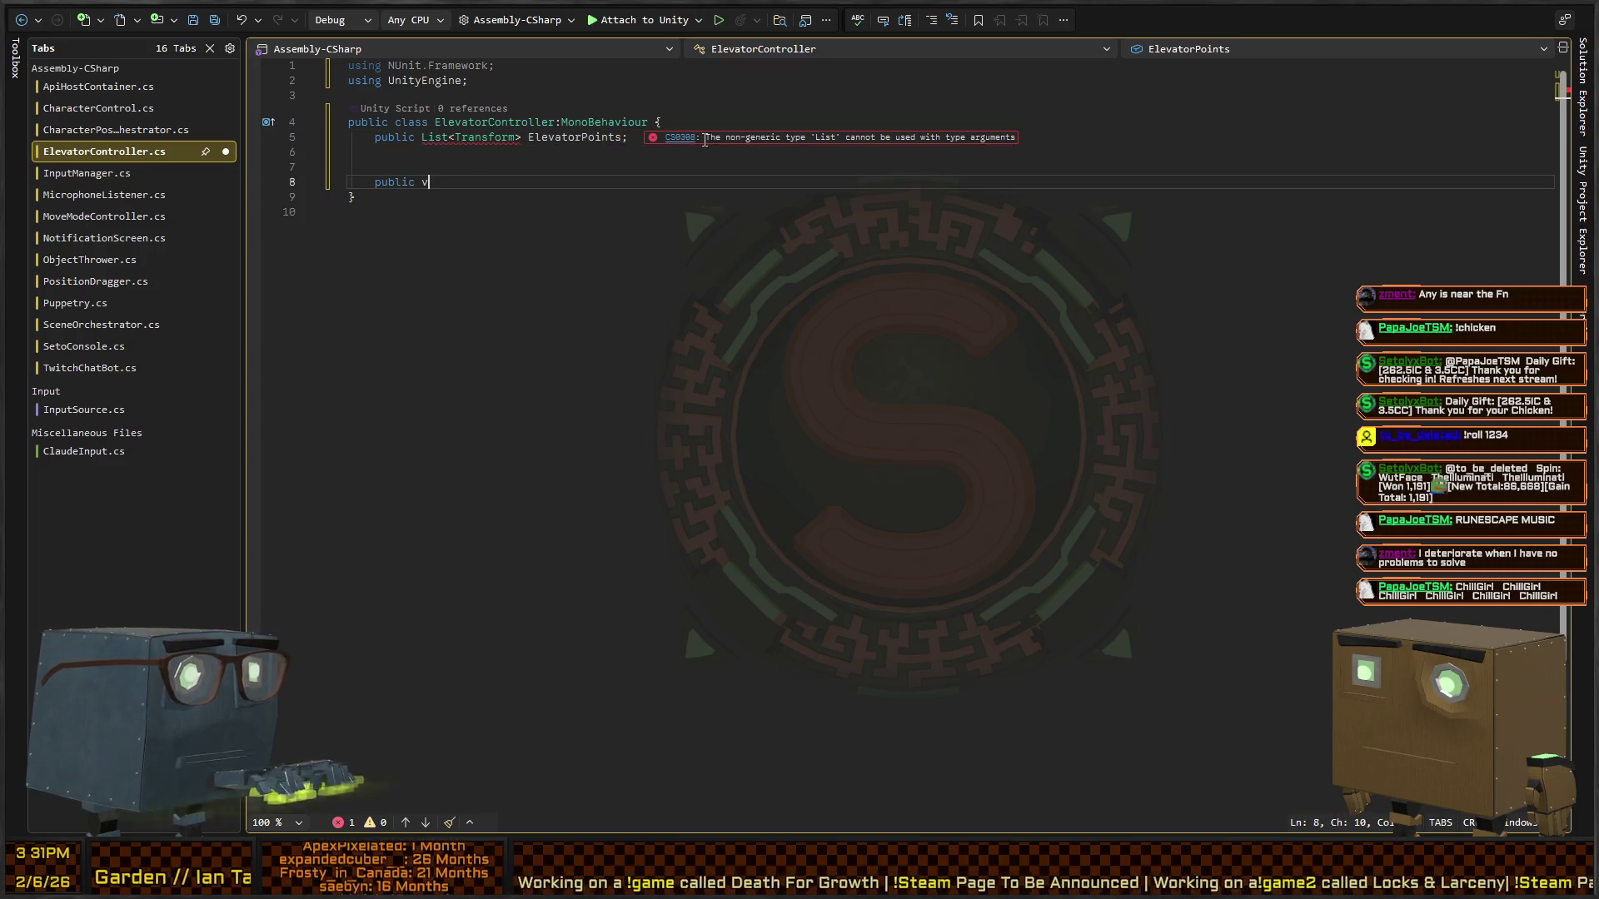
{"action": "type", "text": "oid InterpolateTo"}
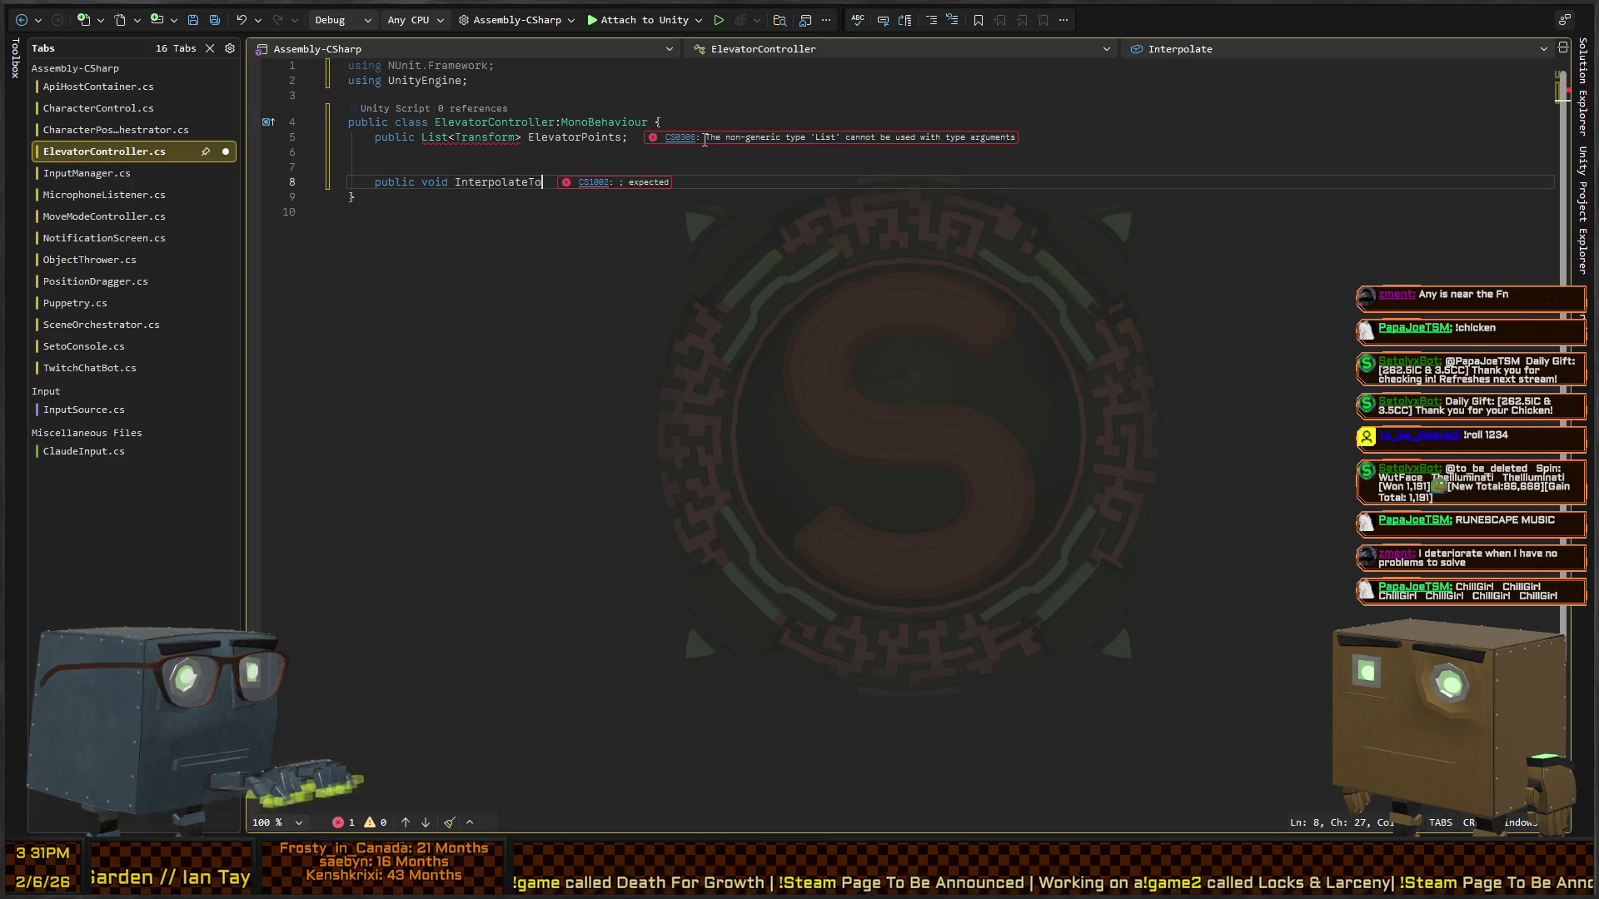
{"action": "type", "text": "Point()"}
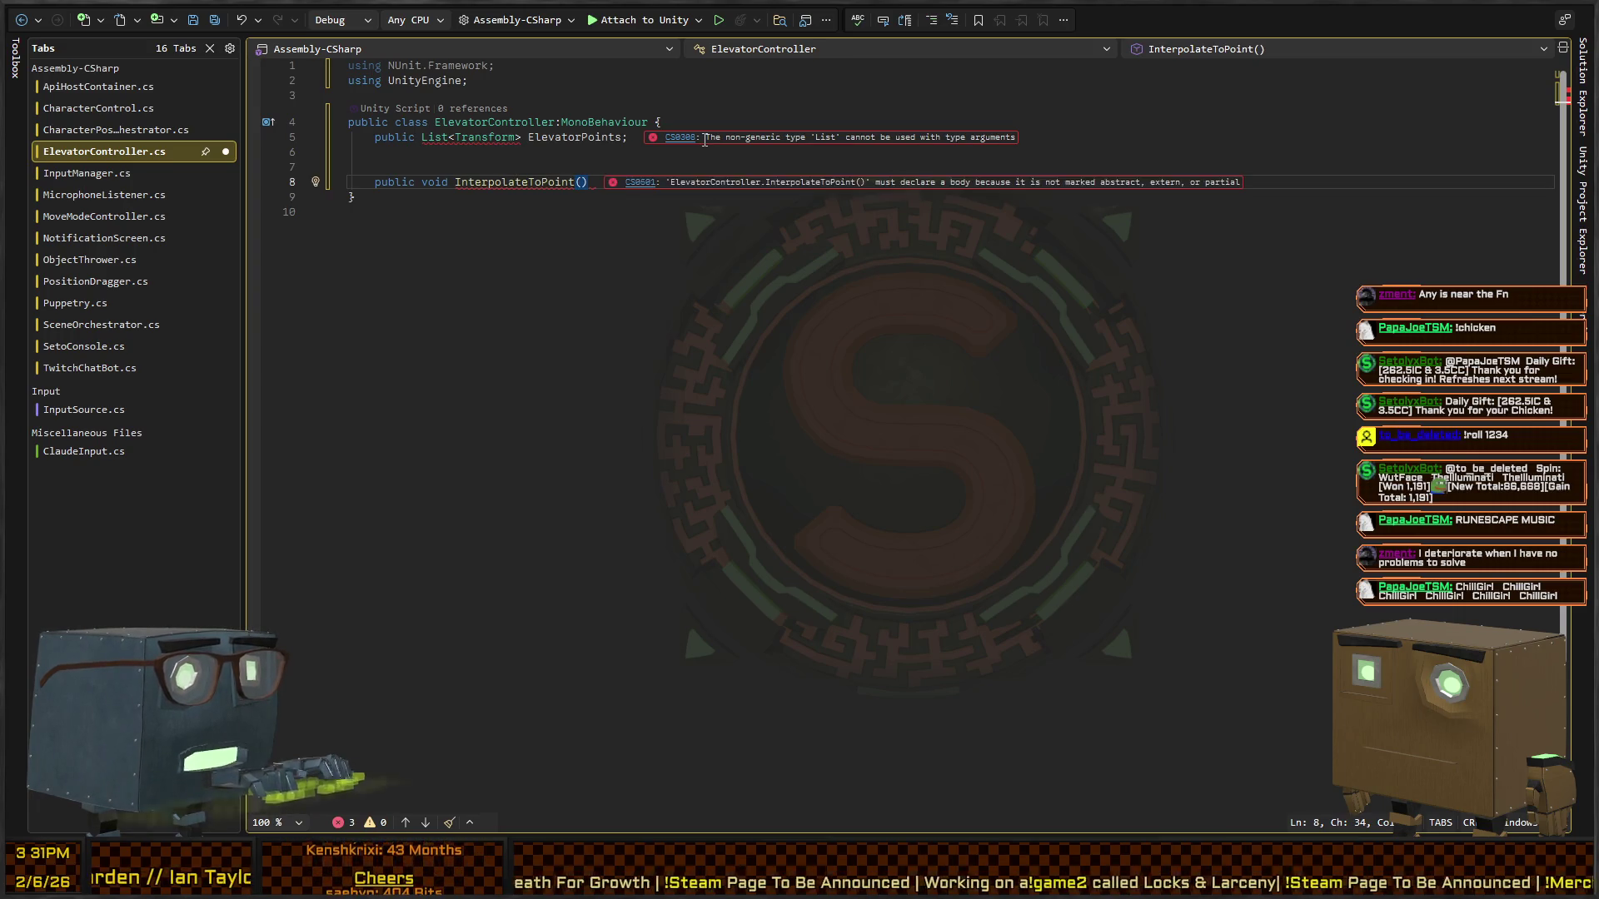
{"action": "key", "text": "ctrl+BackSpace"}
{"action": "key", "text": "ctrl+BackSpace"}
{"action": "key", "text": "ctrl+BackSpace"}
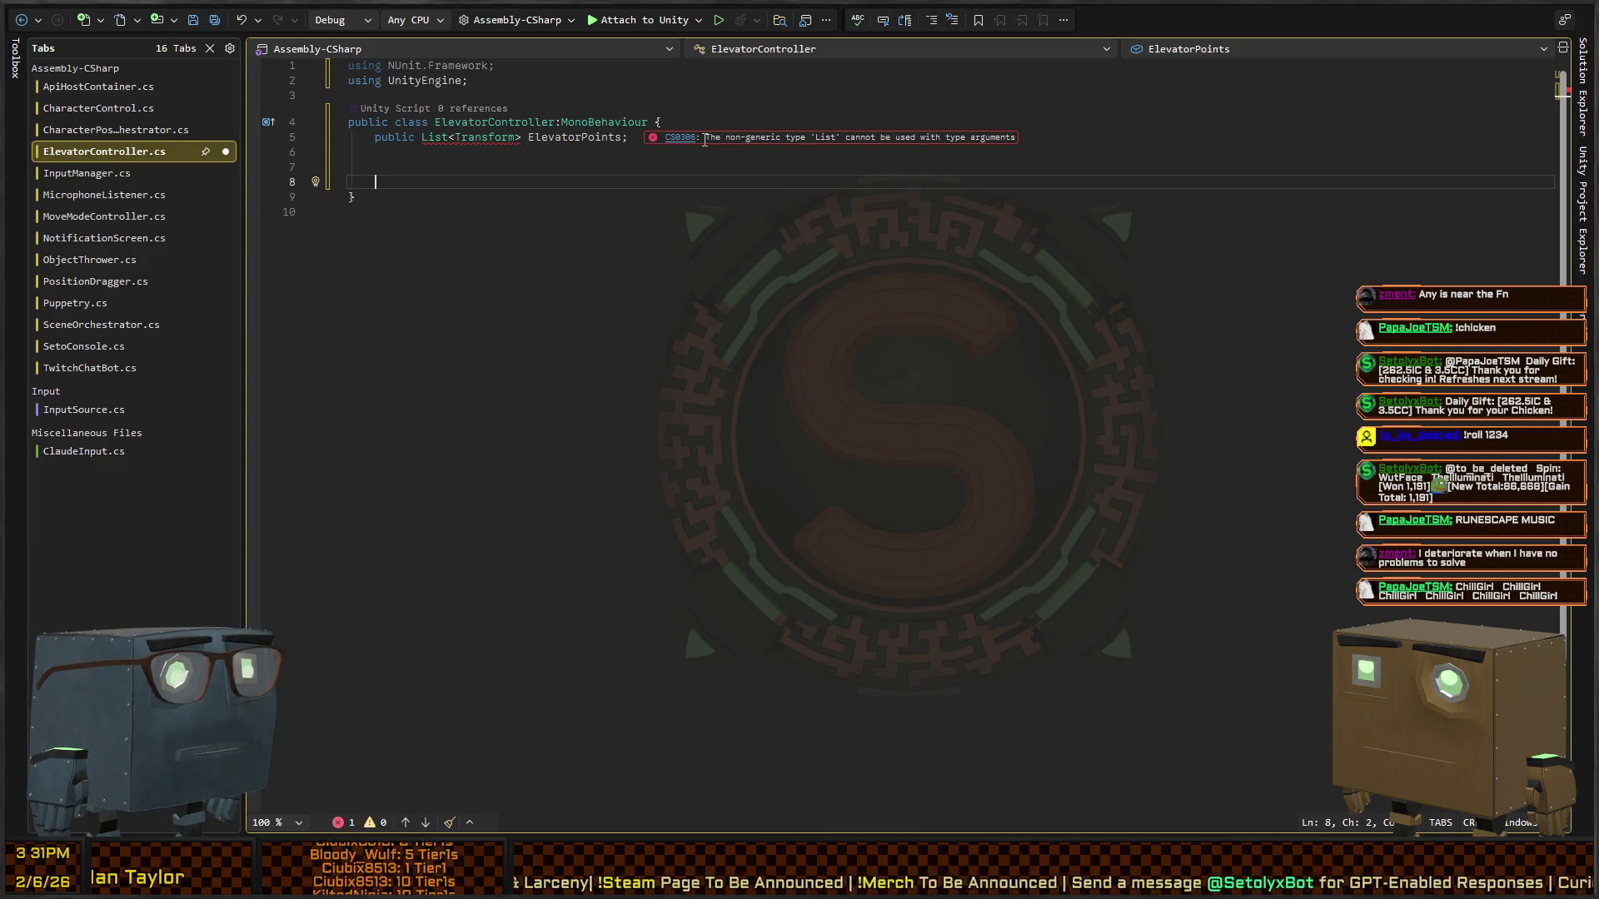
{"action": "type", "text": "private "}
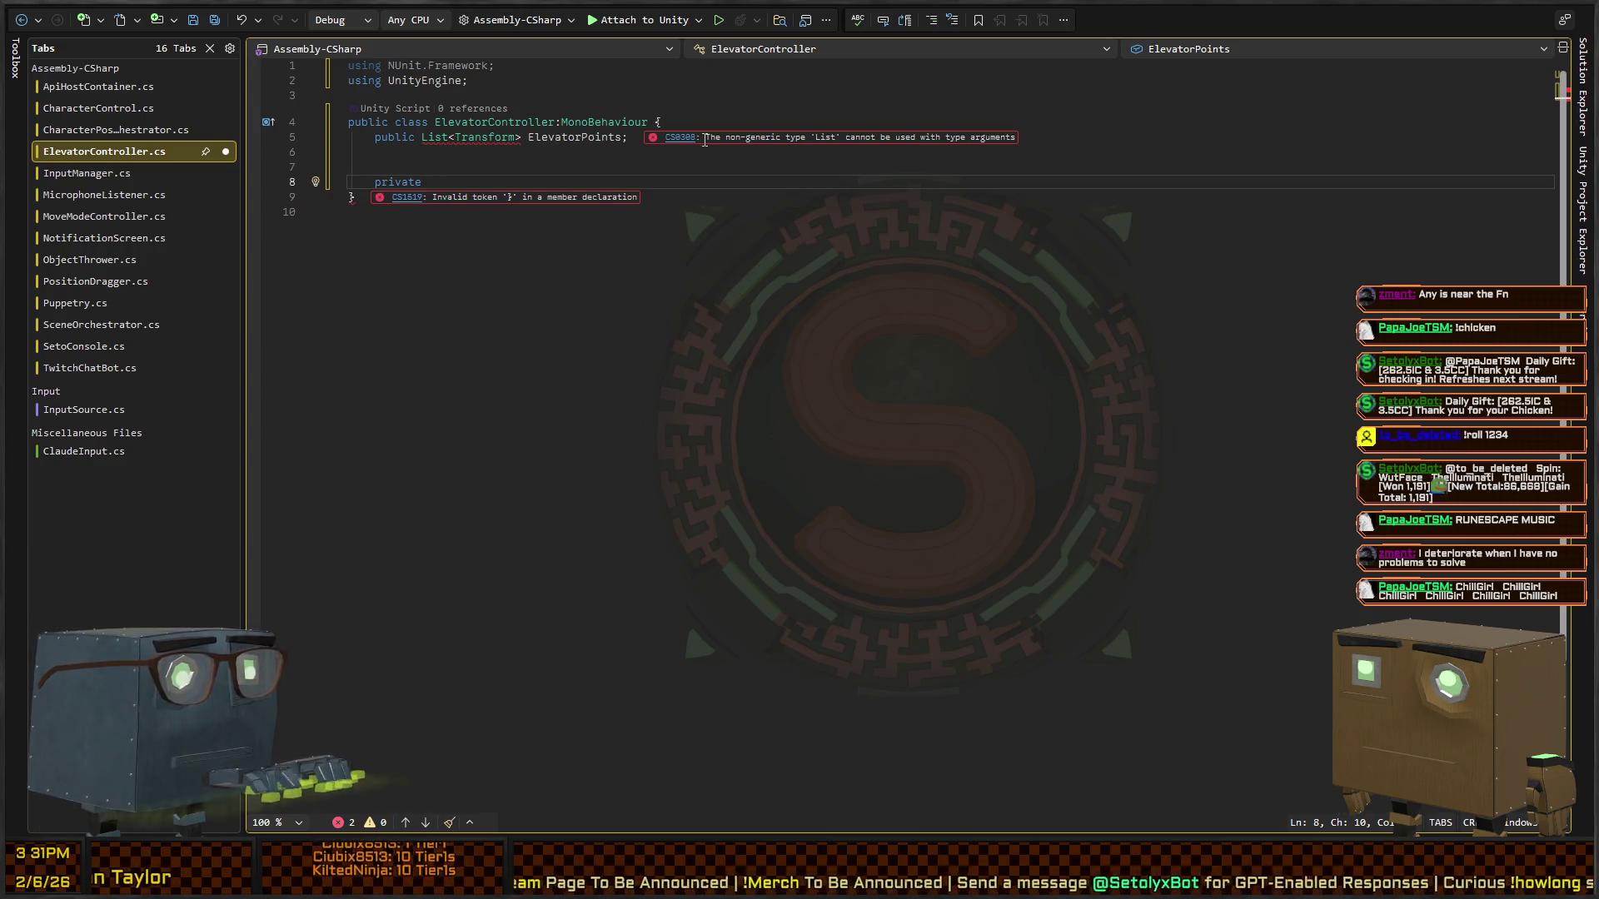
{"action": "type", "text": "IEnumerator T"}
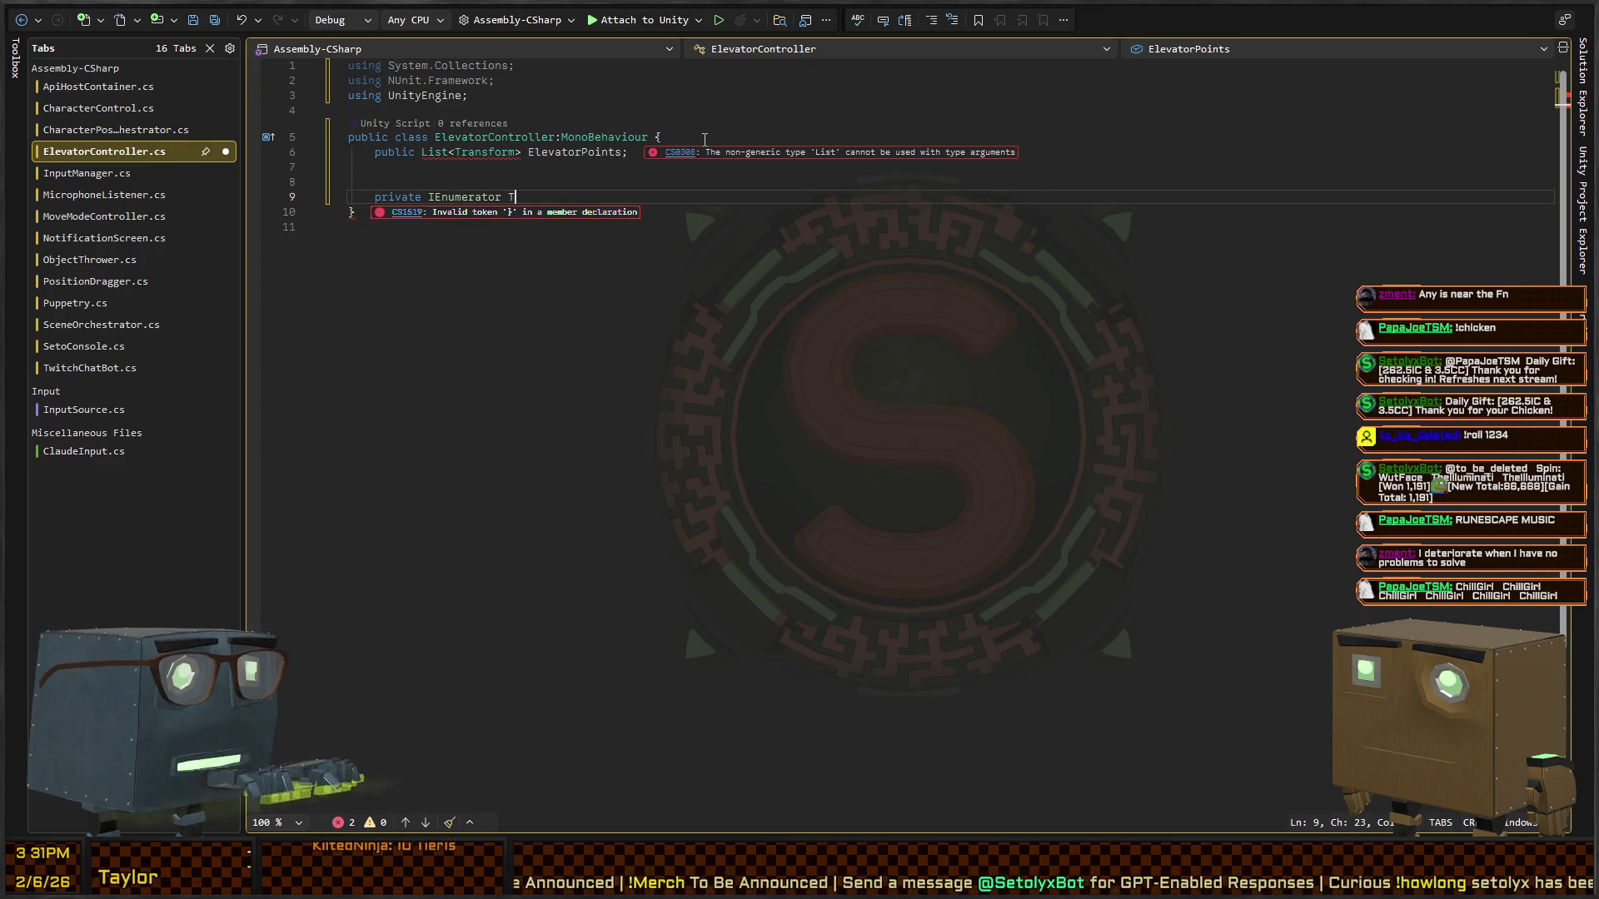
{"action": "type", "text": "ravelToP"}
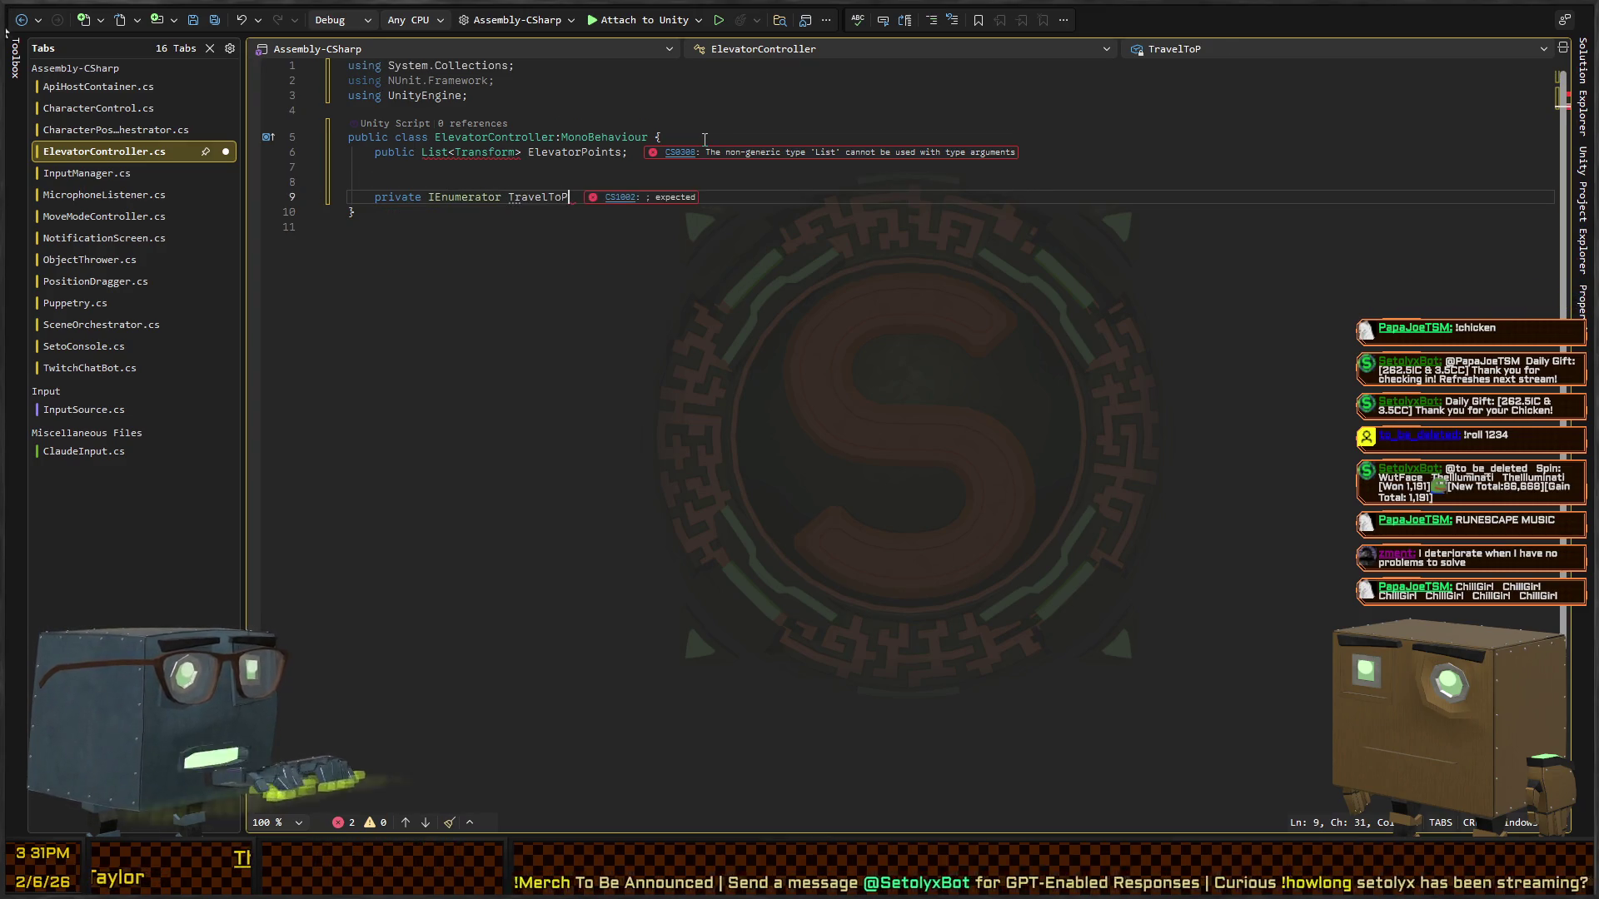
{"action": "type", "text": "oint(int index"}
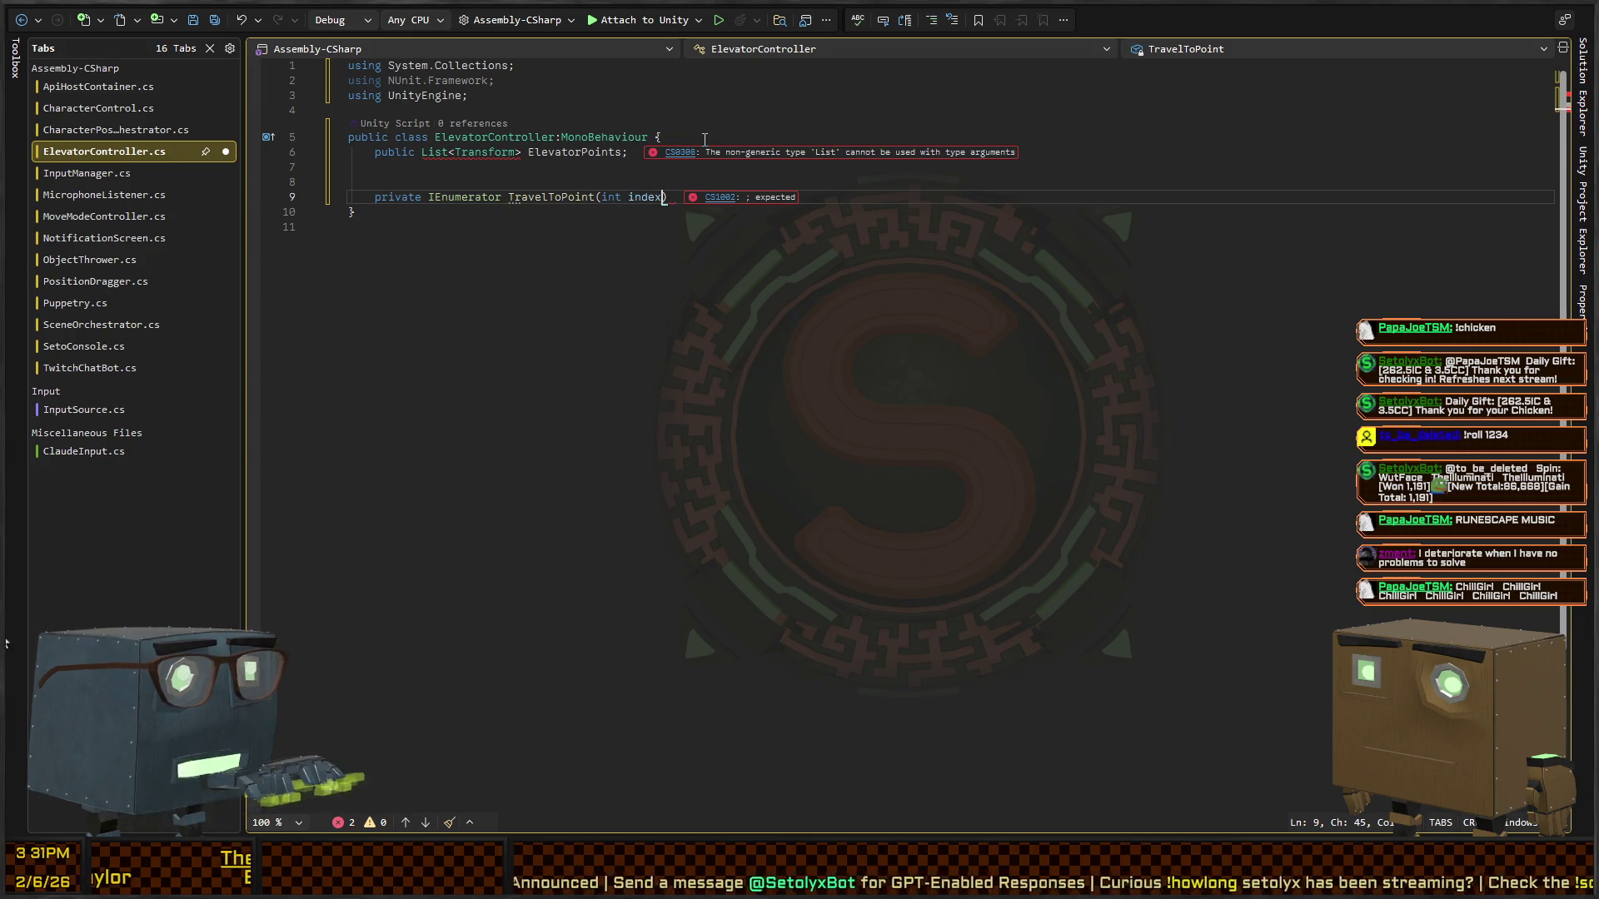
{"action": "type", "text": ") {"}
- Give TravelToPoint an empty body and add a 'private Coroutine _coroutine;' field above it
{"action": "key", "text": "Return"}
{"action": "key", "text": "Up"}
{"action": "key", "text": "Up"}
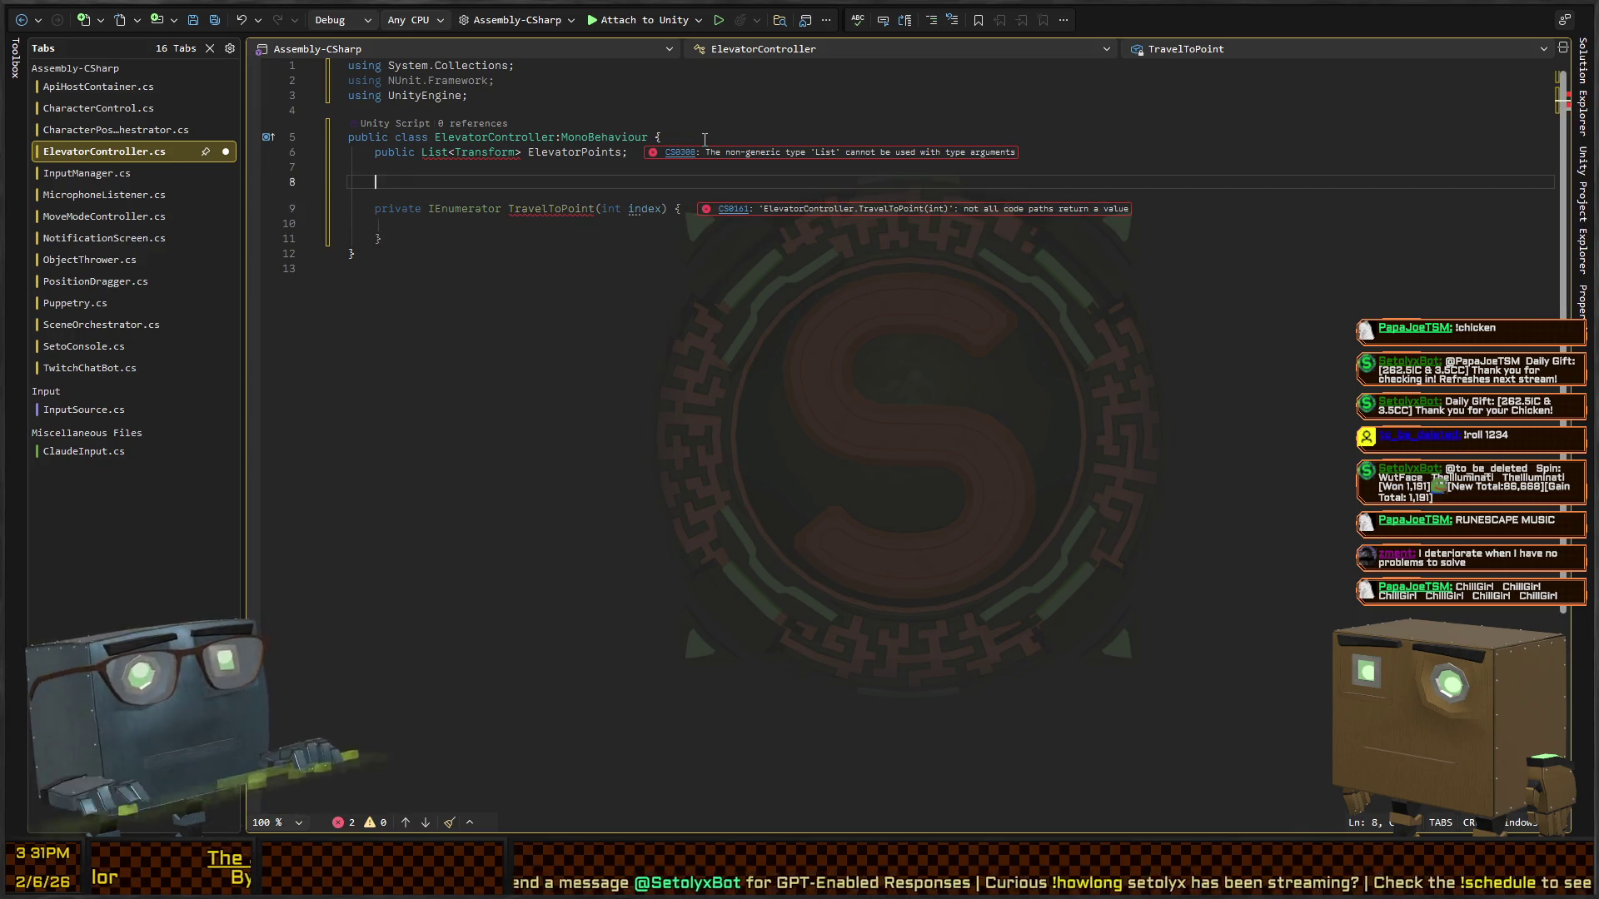
{"action": "key", "text": "Return"}
{"action": "key", "text": "Up"}
{"action": "key", "text": "Up"}
{"action": "type", "text": "private"}
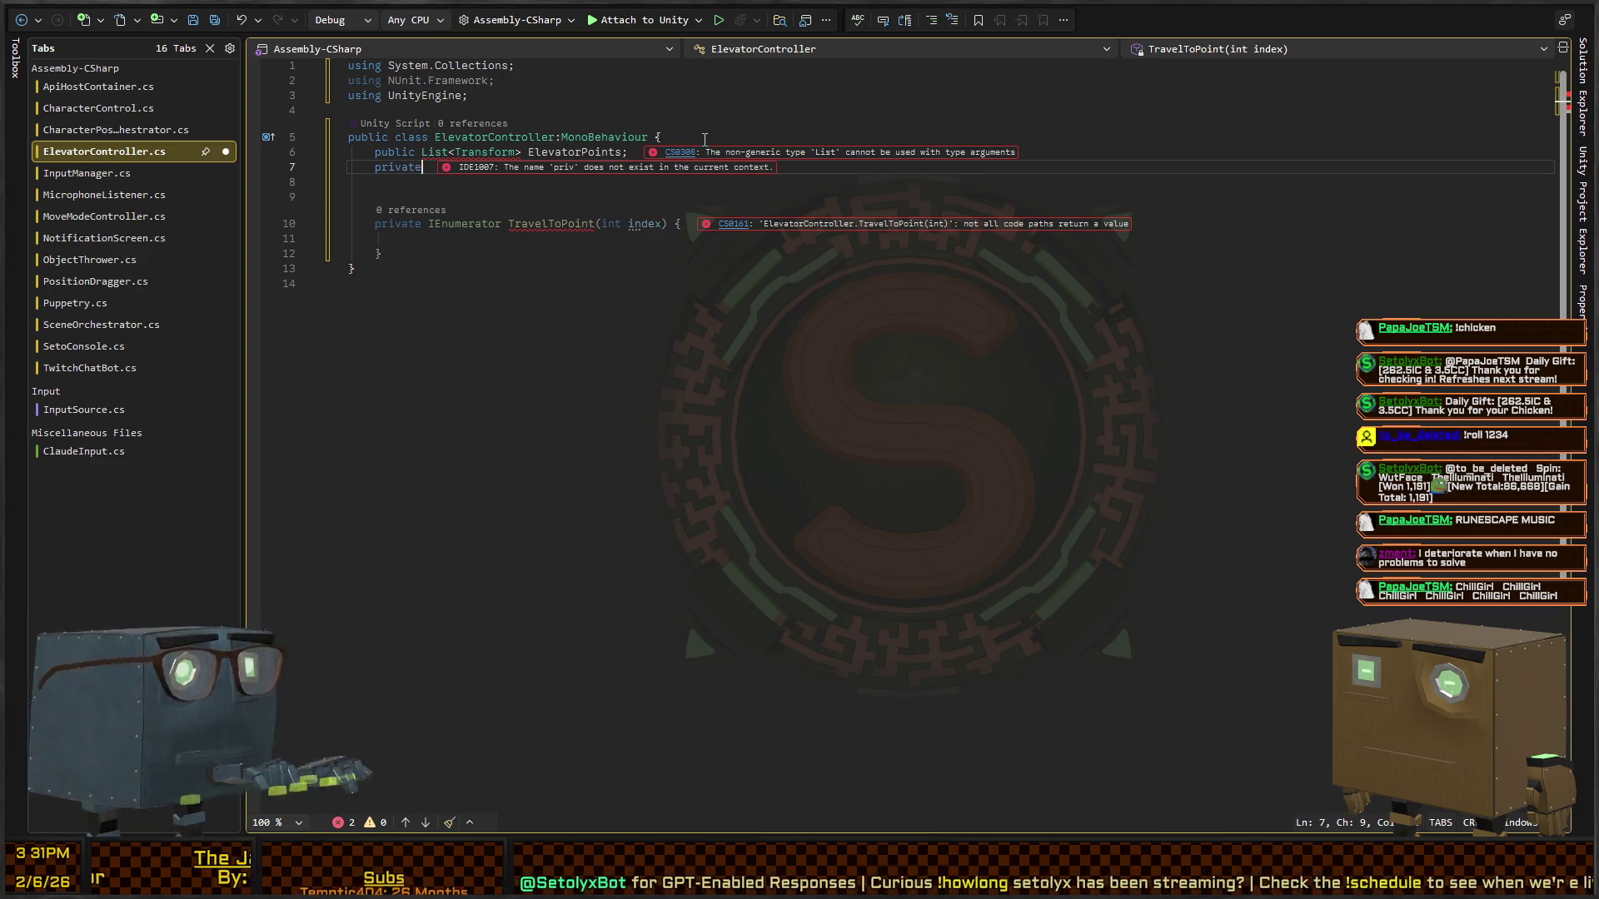
{"action": "type", "text": " Coroutine Coroutine;"}
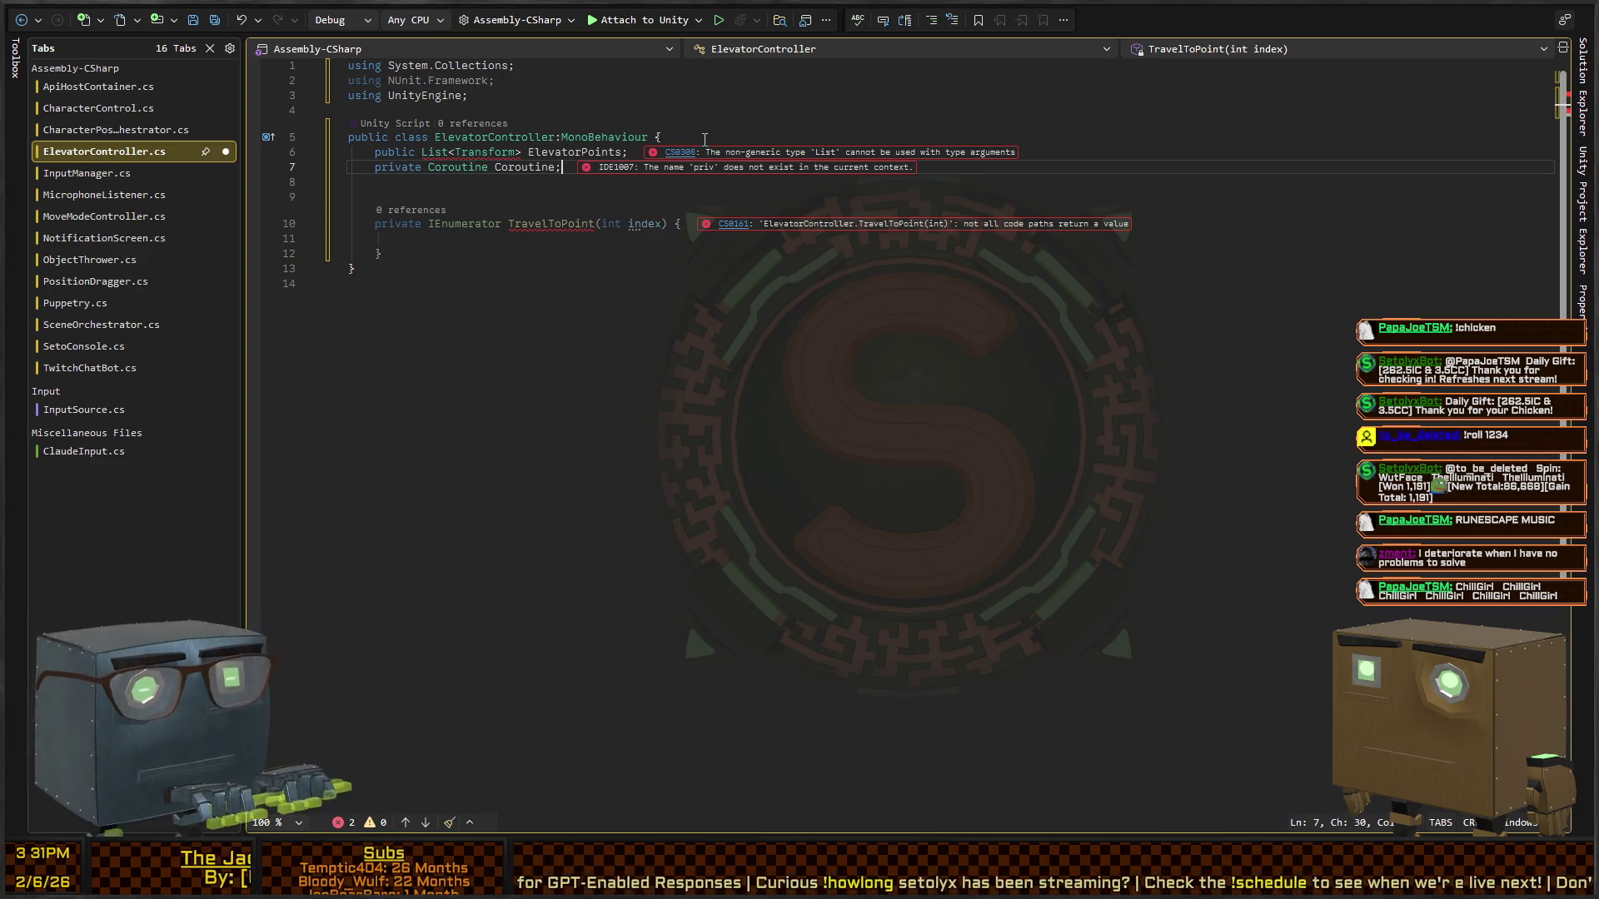
{"action": "key", "text": "ctrl+BackSpace"}
{"action": "key", "text": "ctrl+BackSpace"}
{"action": "key", "text": "ctrl+BackSpace"}
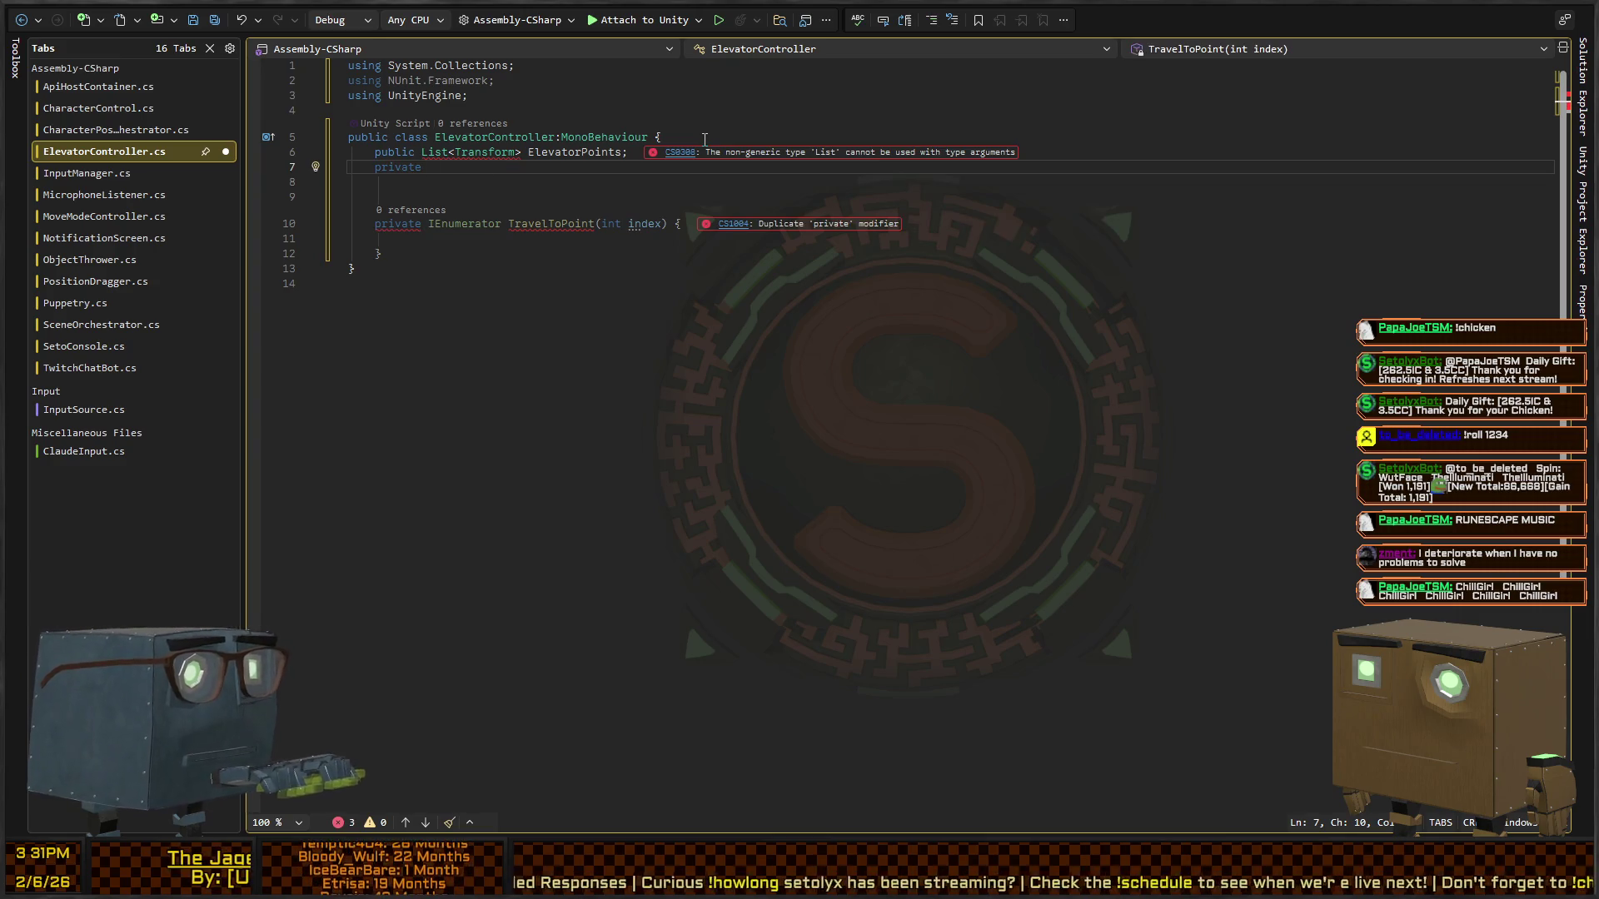
{"action": "type", "text": "Coroutine _corouti"}
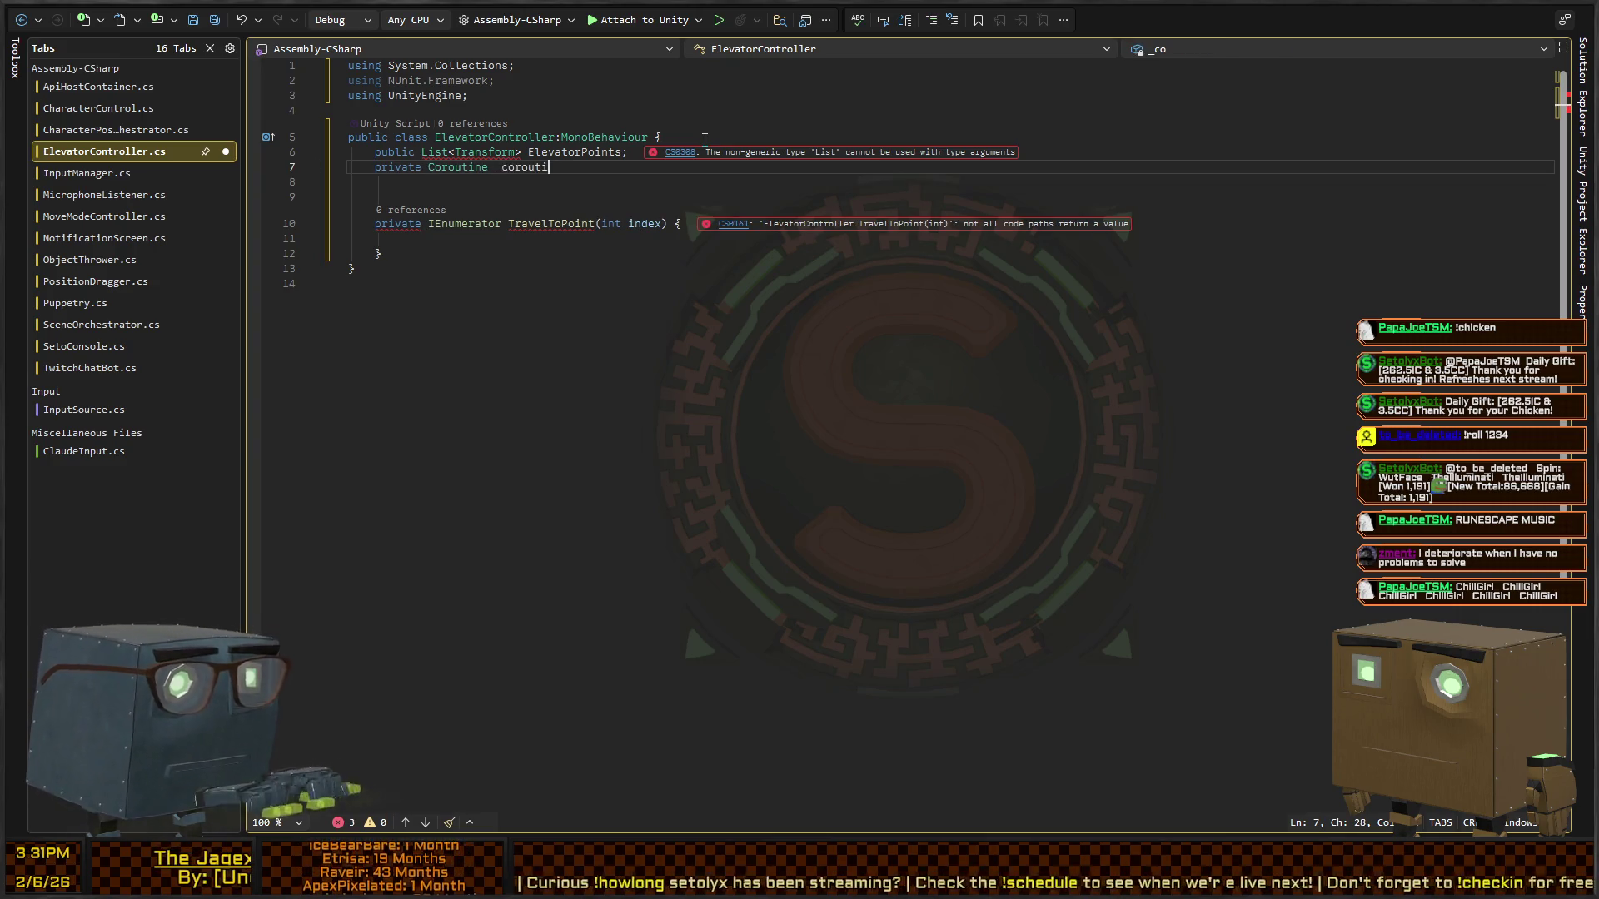
{"action": "type", "text": "ne;"}
{"action": "key", "text": "Down"}
{"action": "key", "text": "Down"}
{"action": "key", "text": "Up"}
- Add an empty 'public void StartTravel(int index)' method above TravelToPoint
{"action": "key", "text": "Return"}
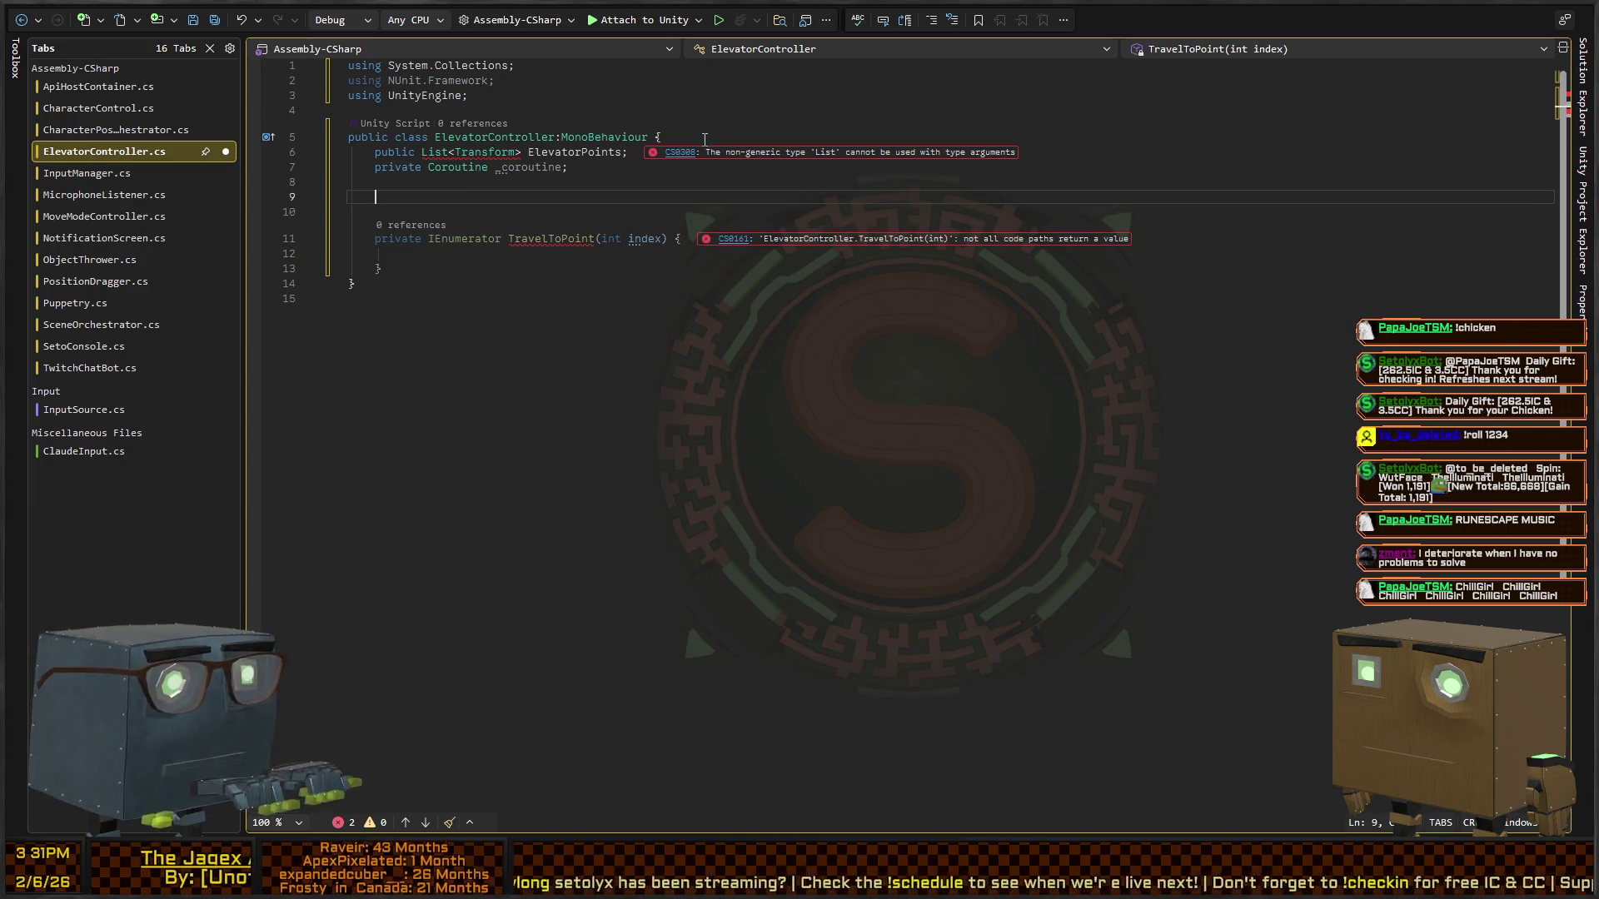
{"action": "type", "text": "public void Star"}
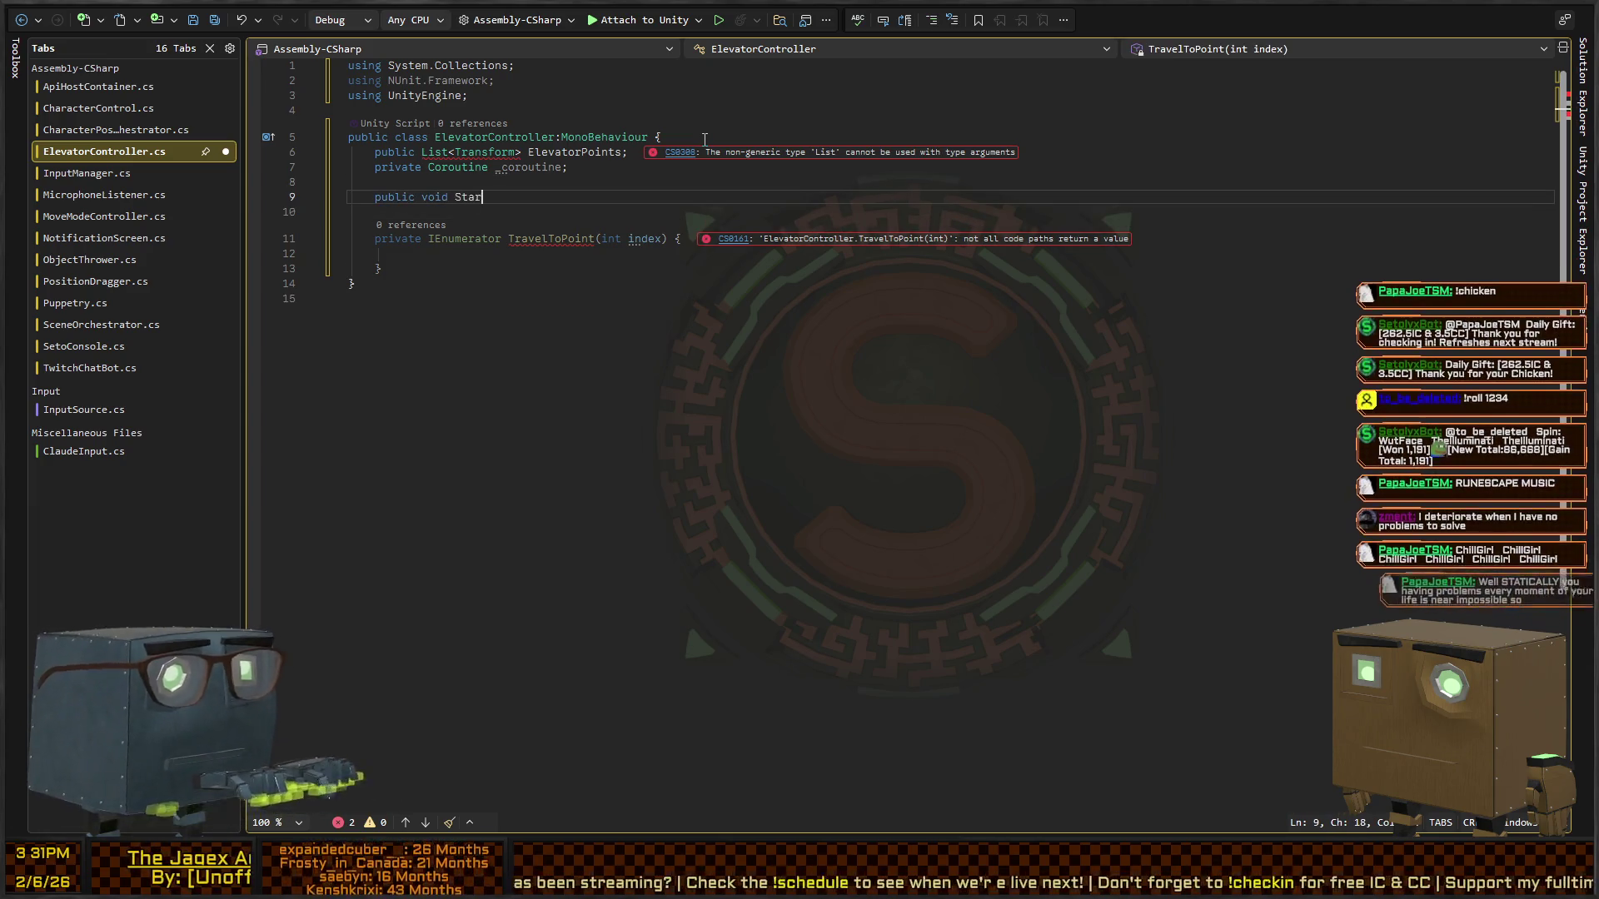
{"action": "type", "text": "tTravel("}
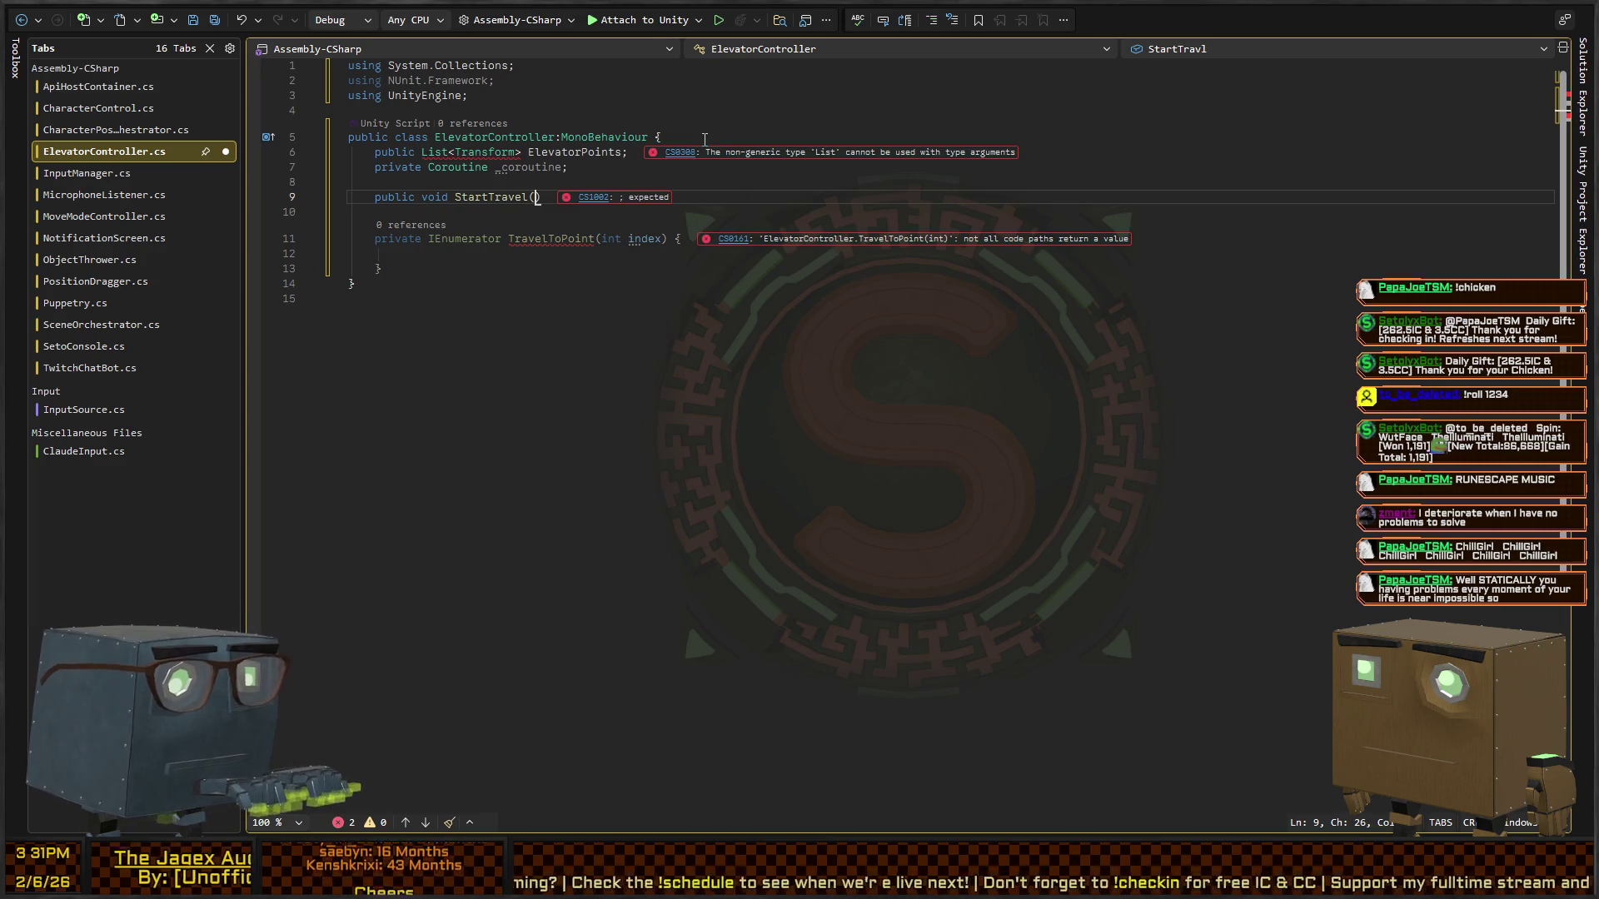
{"action": "type", "text": "int index) {"}
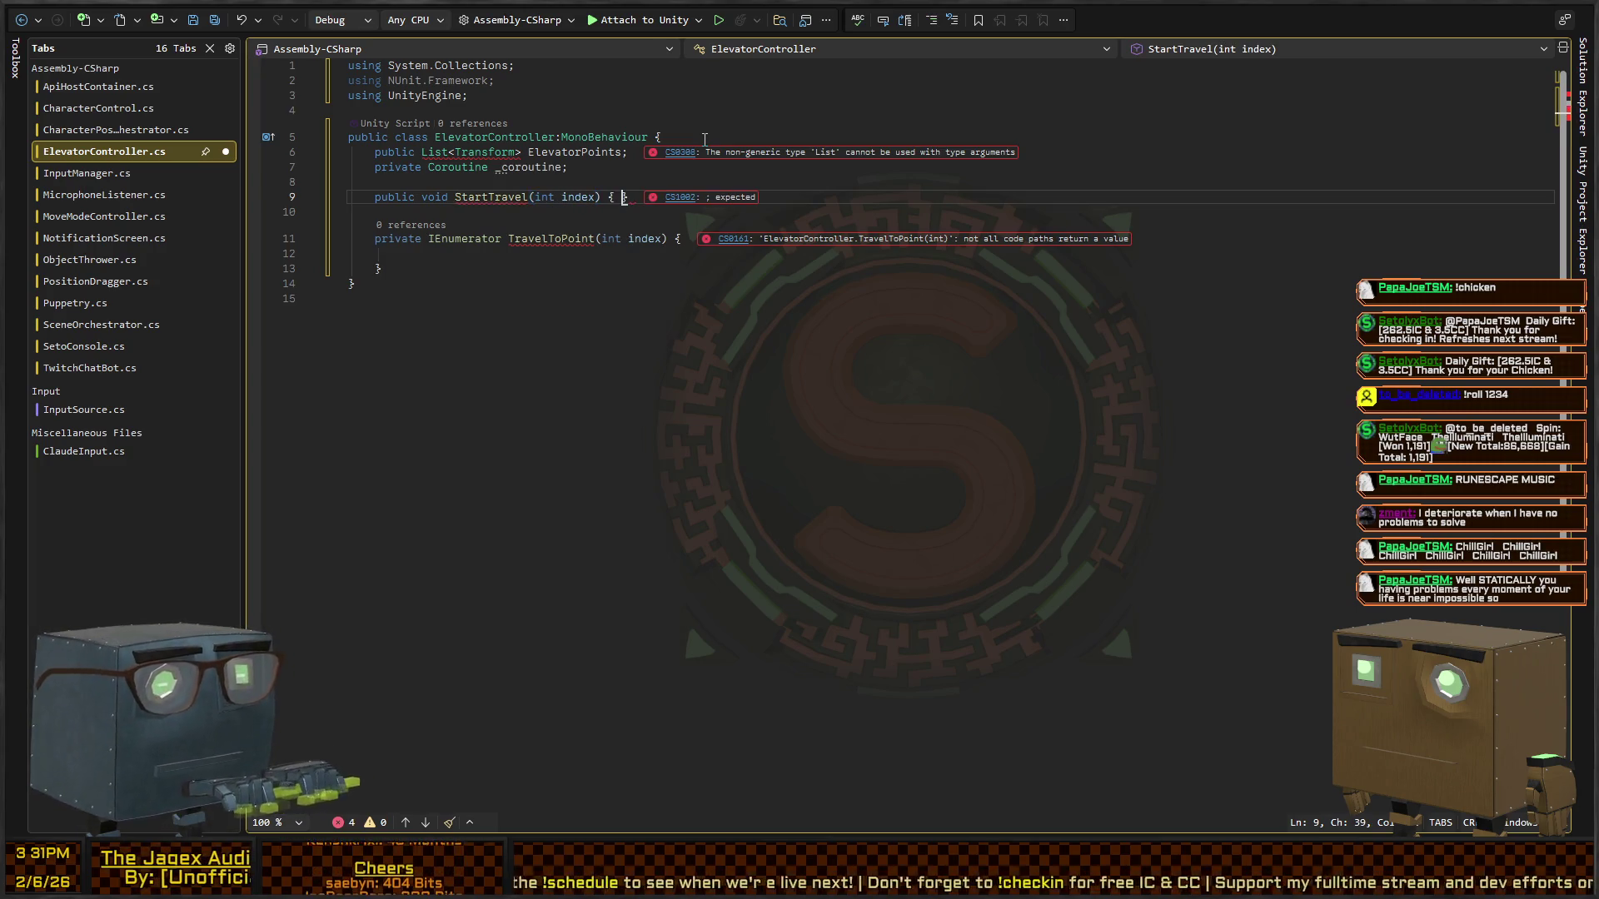
{"action": "key", "text": "Return"}
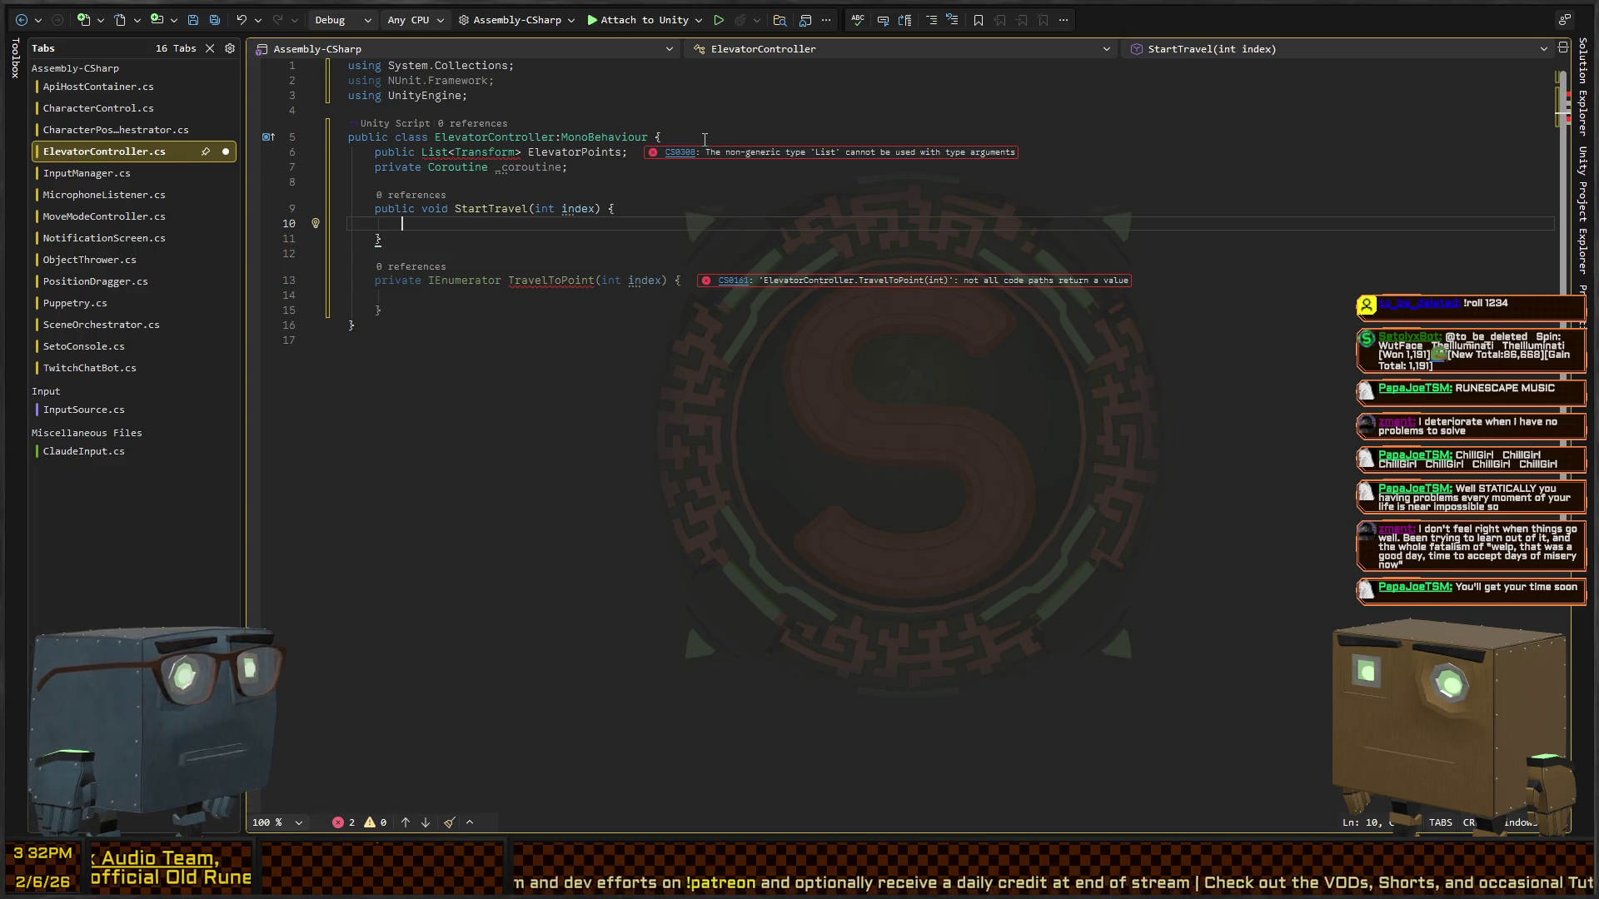
- In StartTravel, write '_coroutine = StartCoroutine(TravelToPoint())'
{"action": "type", "text": "_corouti"}
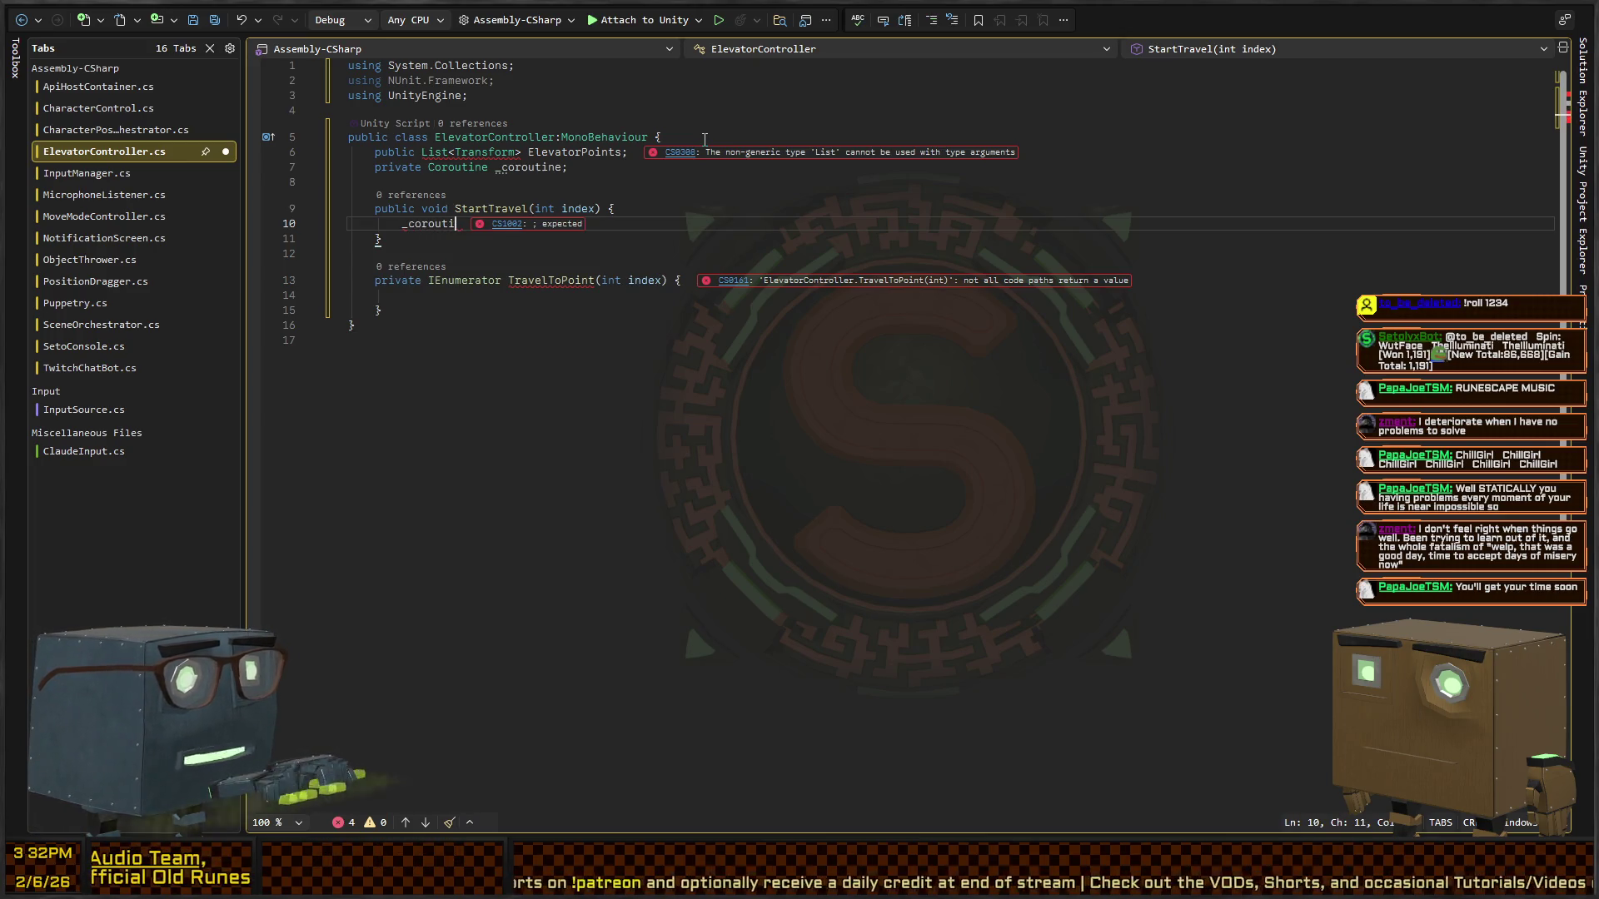
{"action": "type", "text": "ne= StartCorou"}
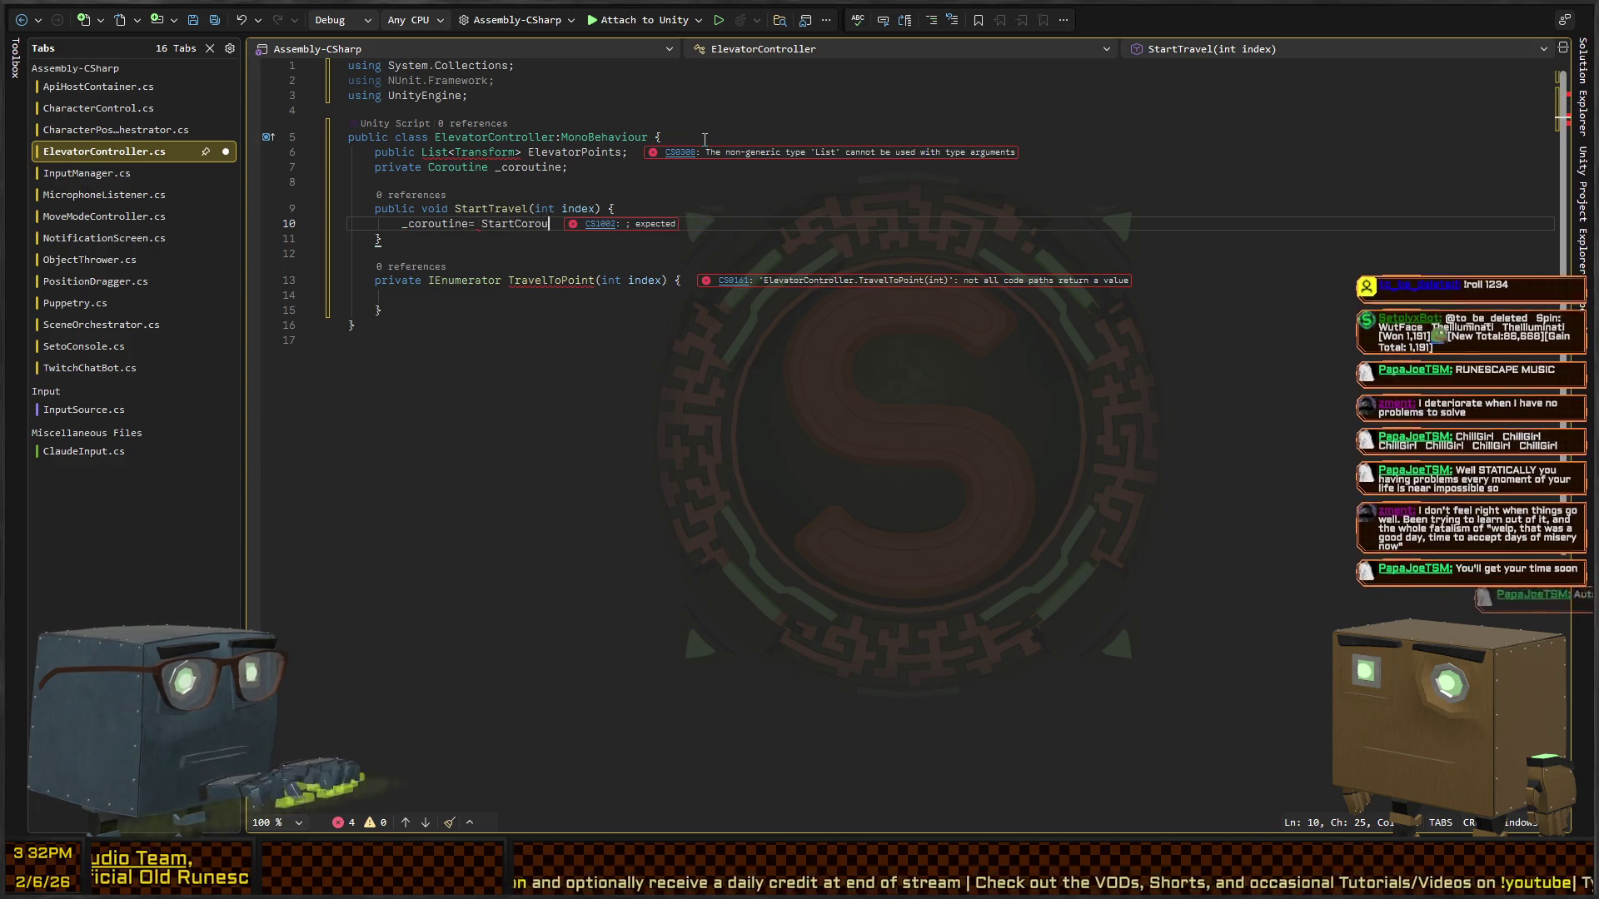
{"action": "type", "text": "tine(Travel"}
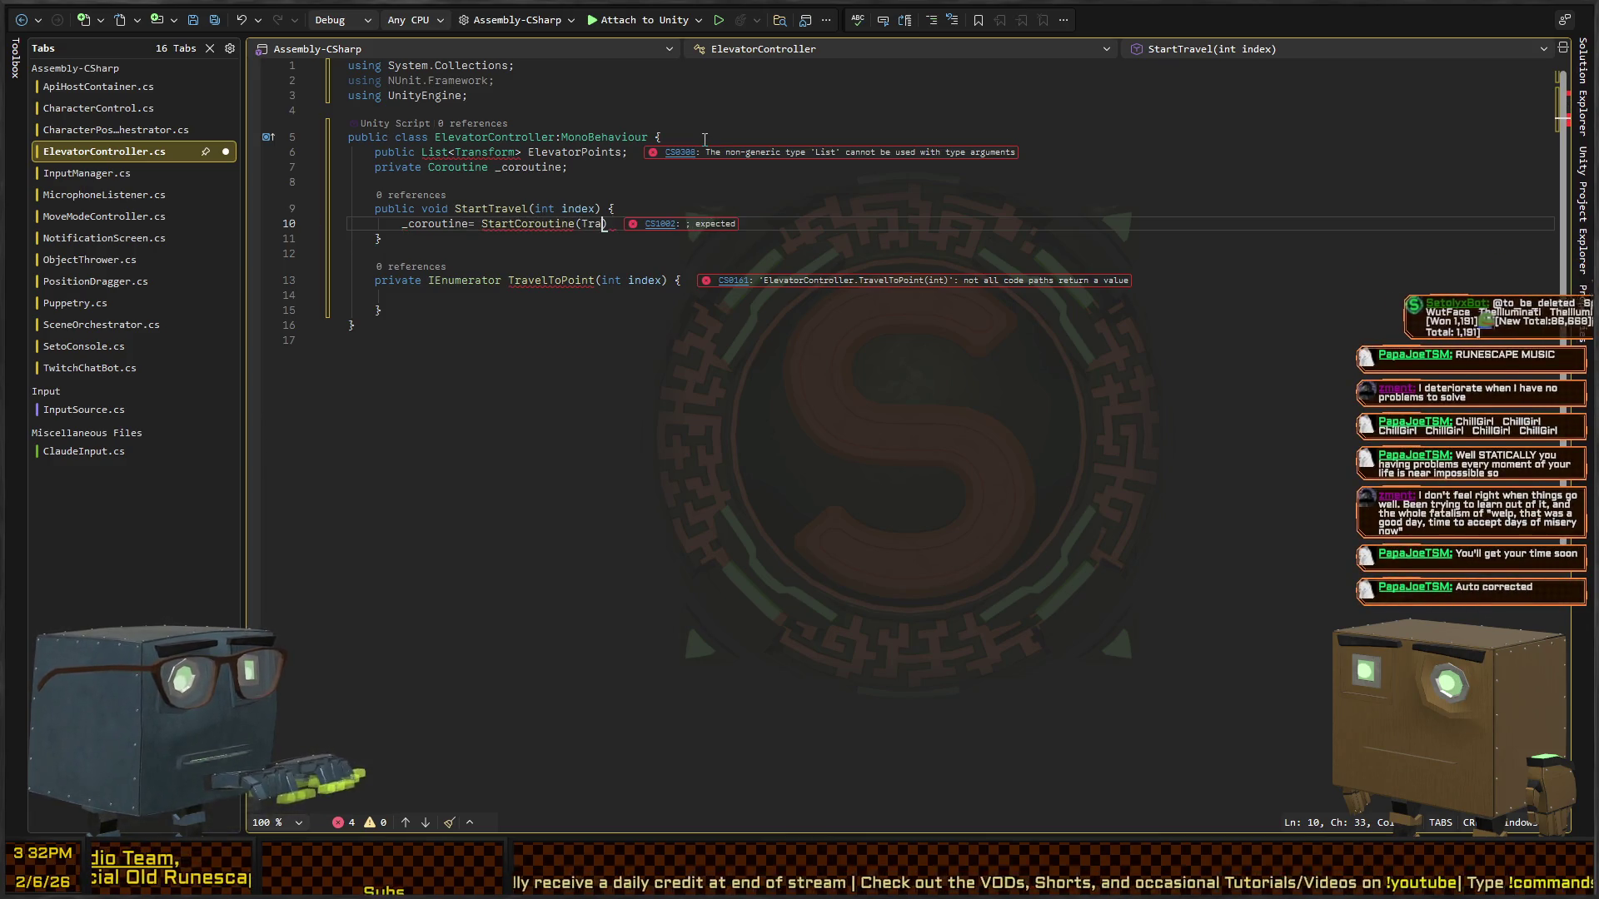
{"action": "type", "text": "ToPoint("}
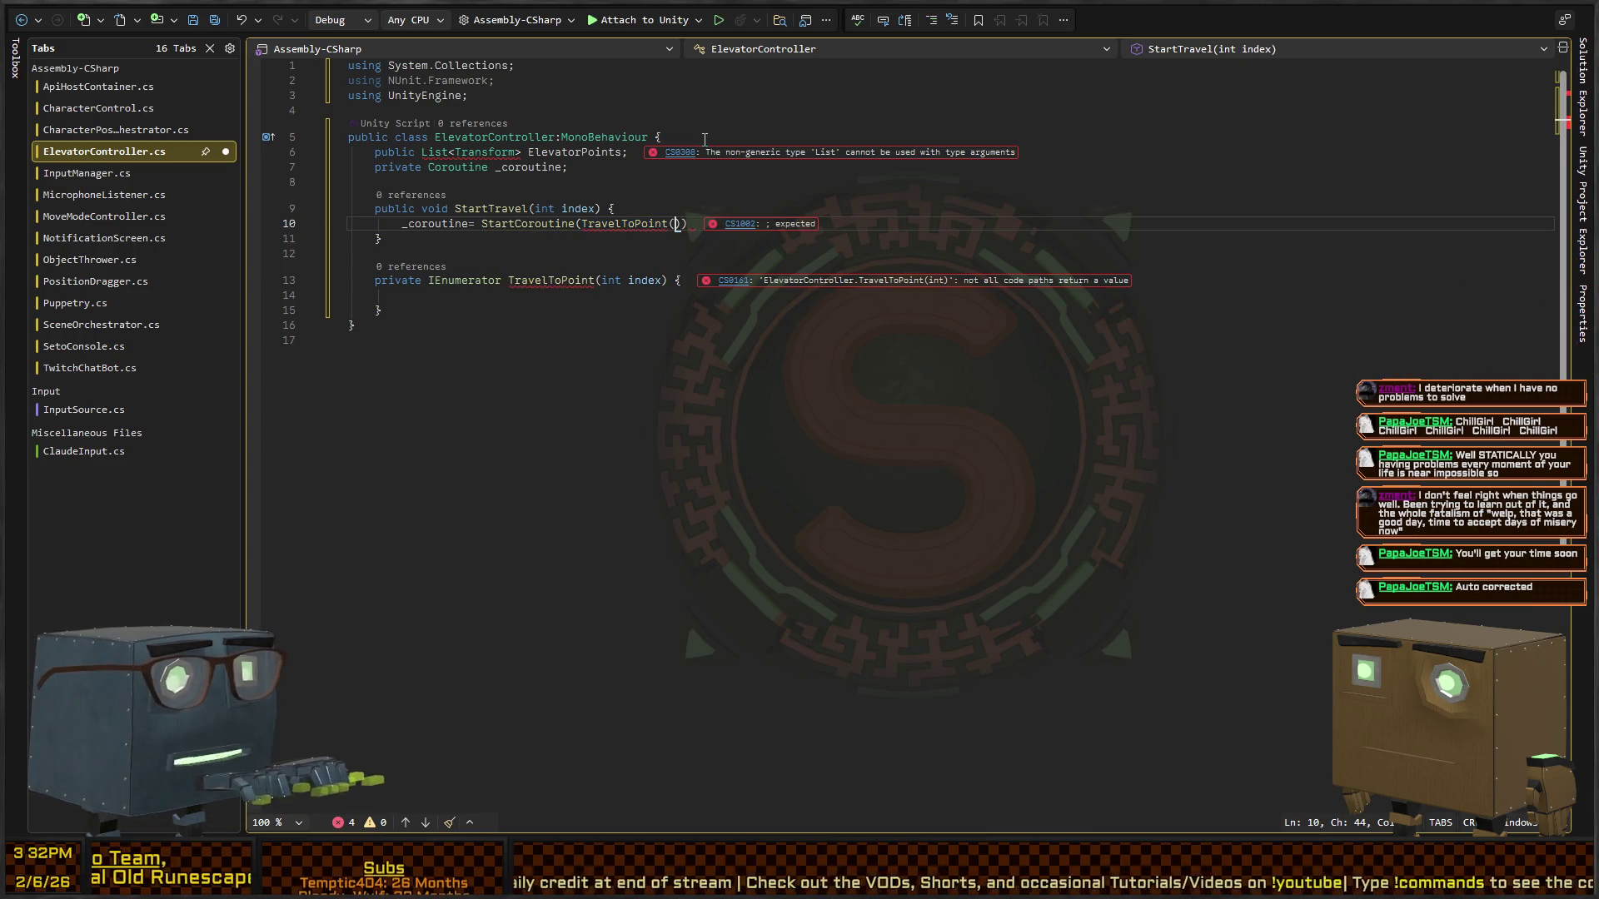
{"action": "type", "text": "))"}
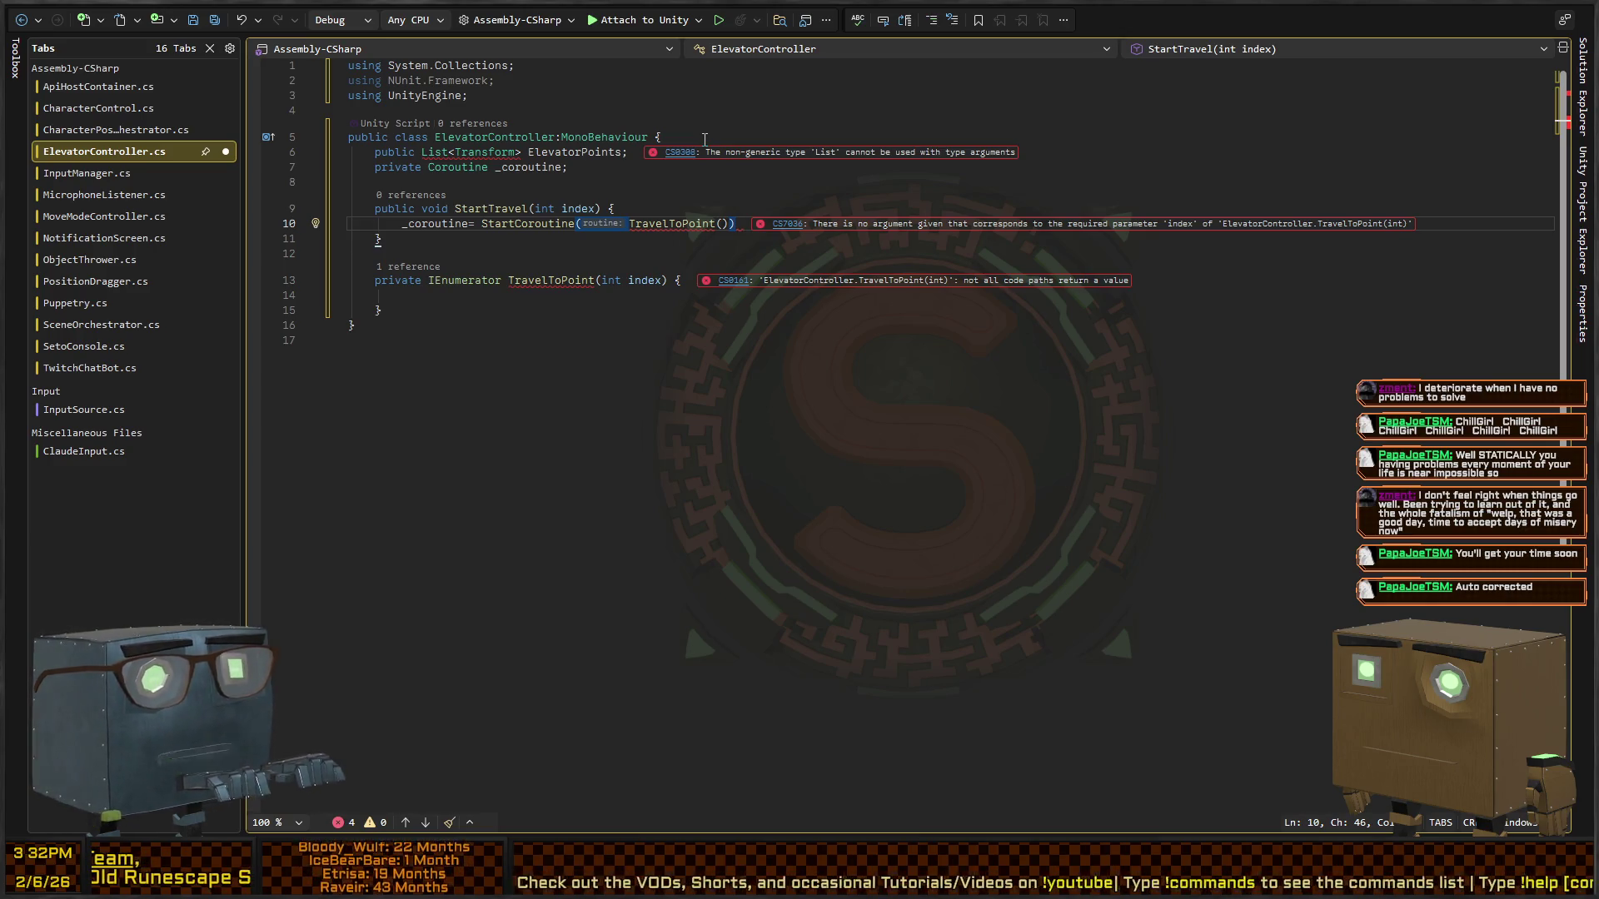
{"action": "key", "text": "Up"}
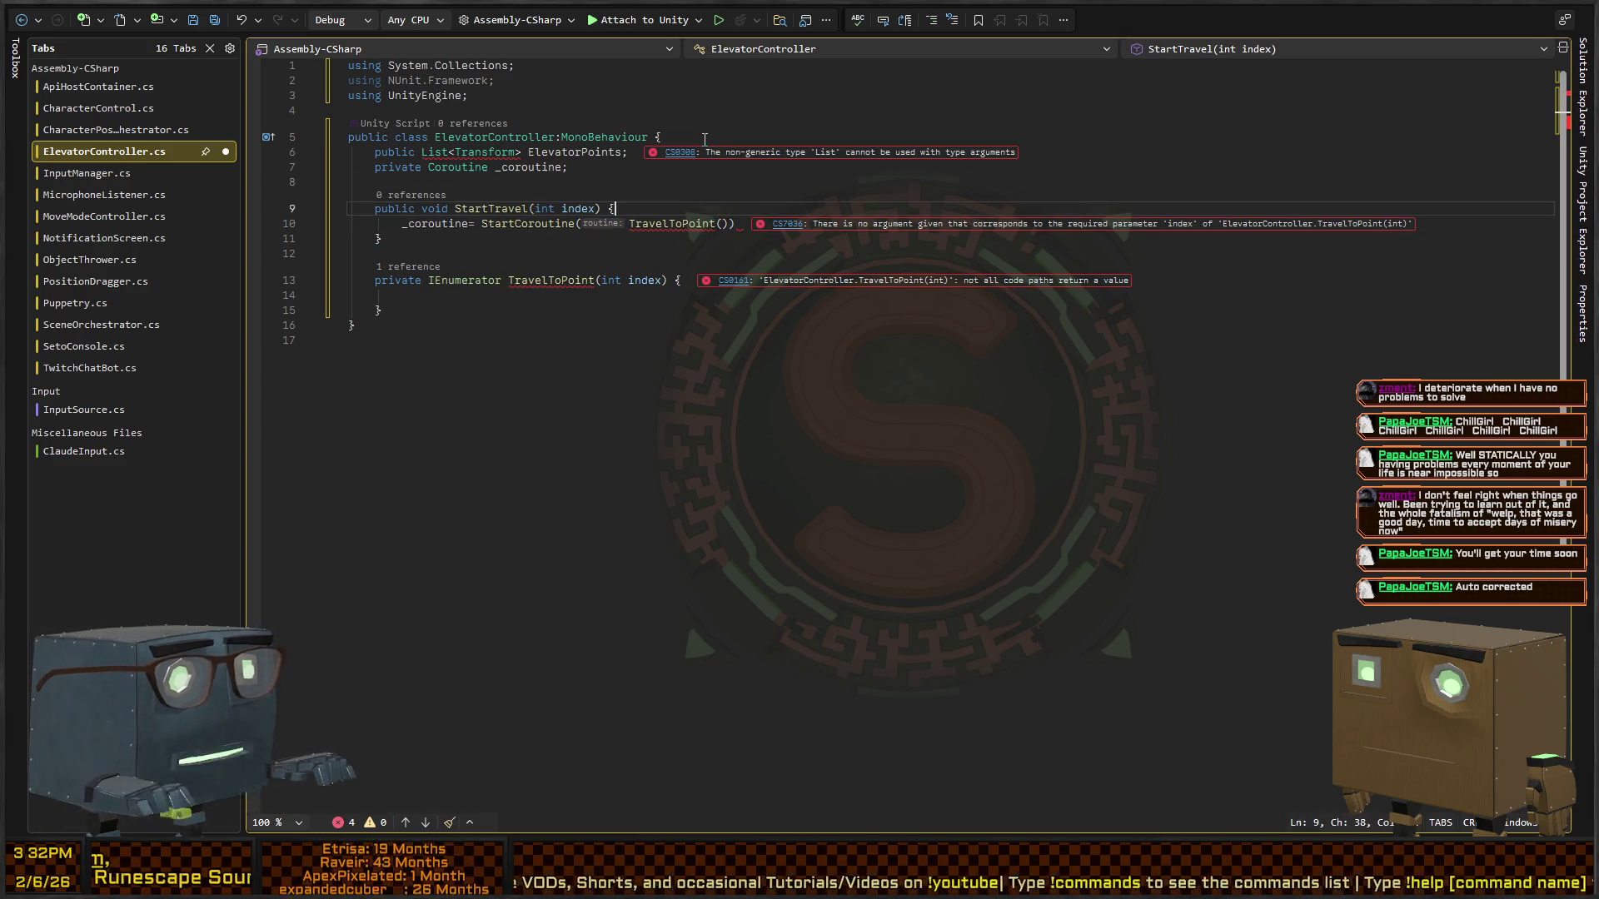
{"action": "key", "text": "Down"}
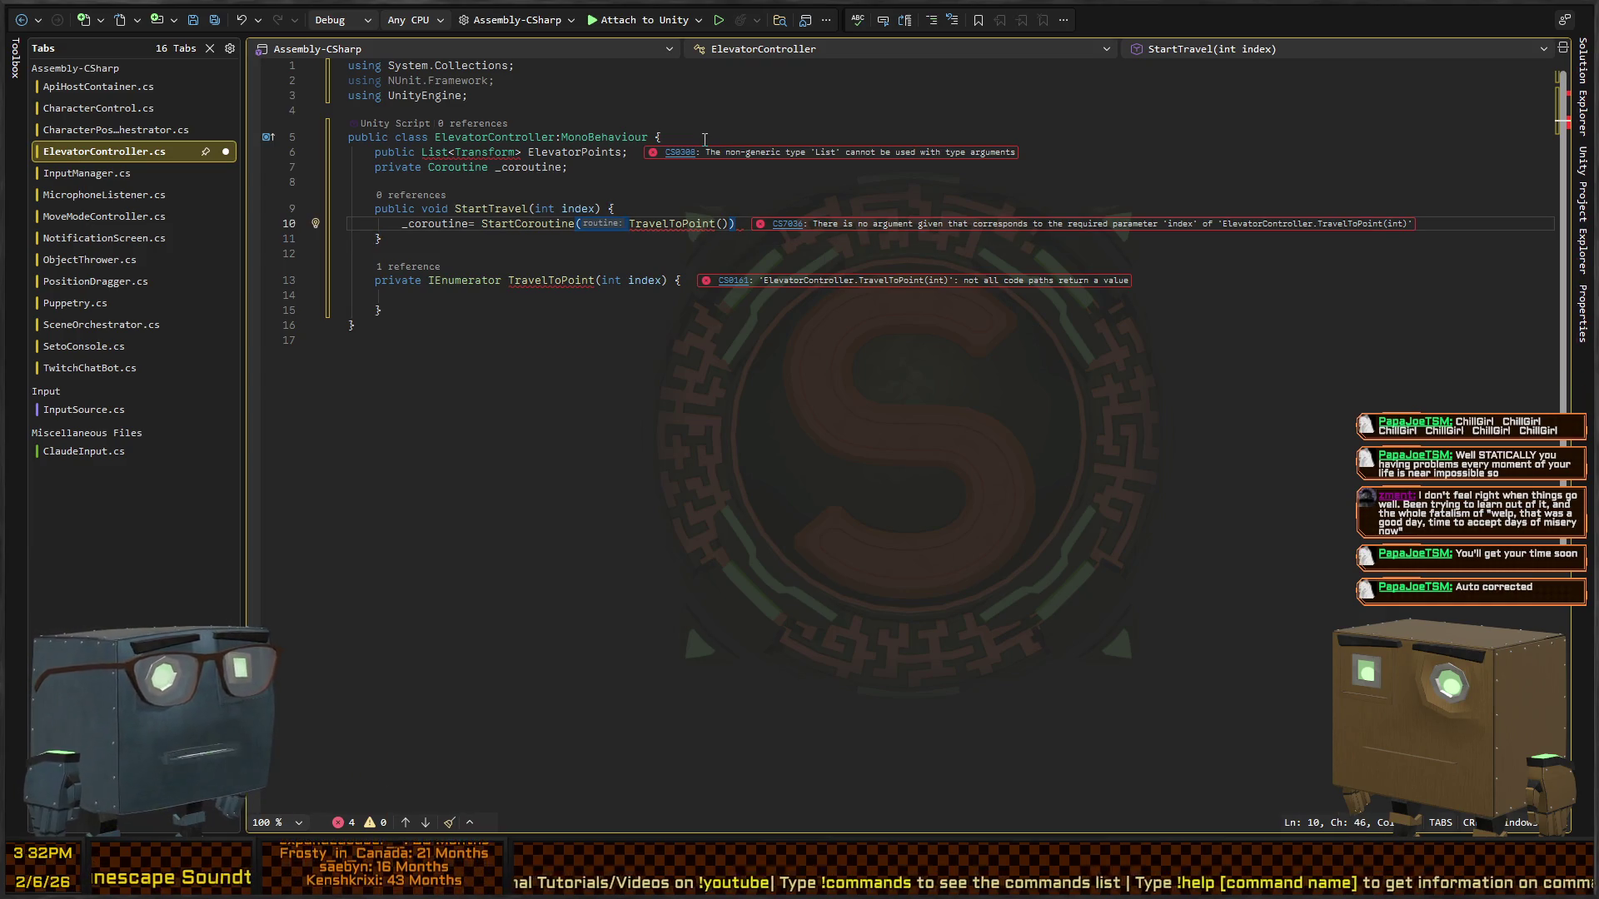
- Add the System.Collections.Generic using via quick fix and remove the unused NUnit.Framework using
{"action": "key", "text": "Up"}
{"action": "key", "text": "Up"}
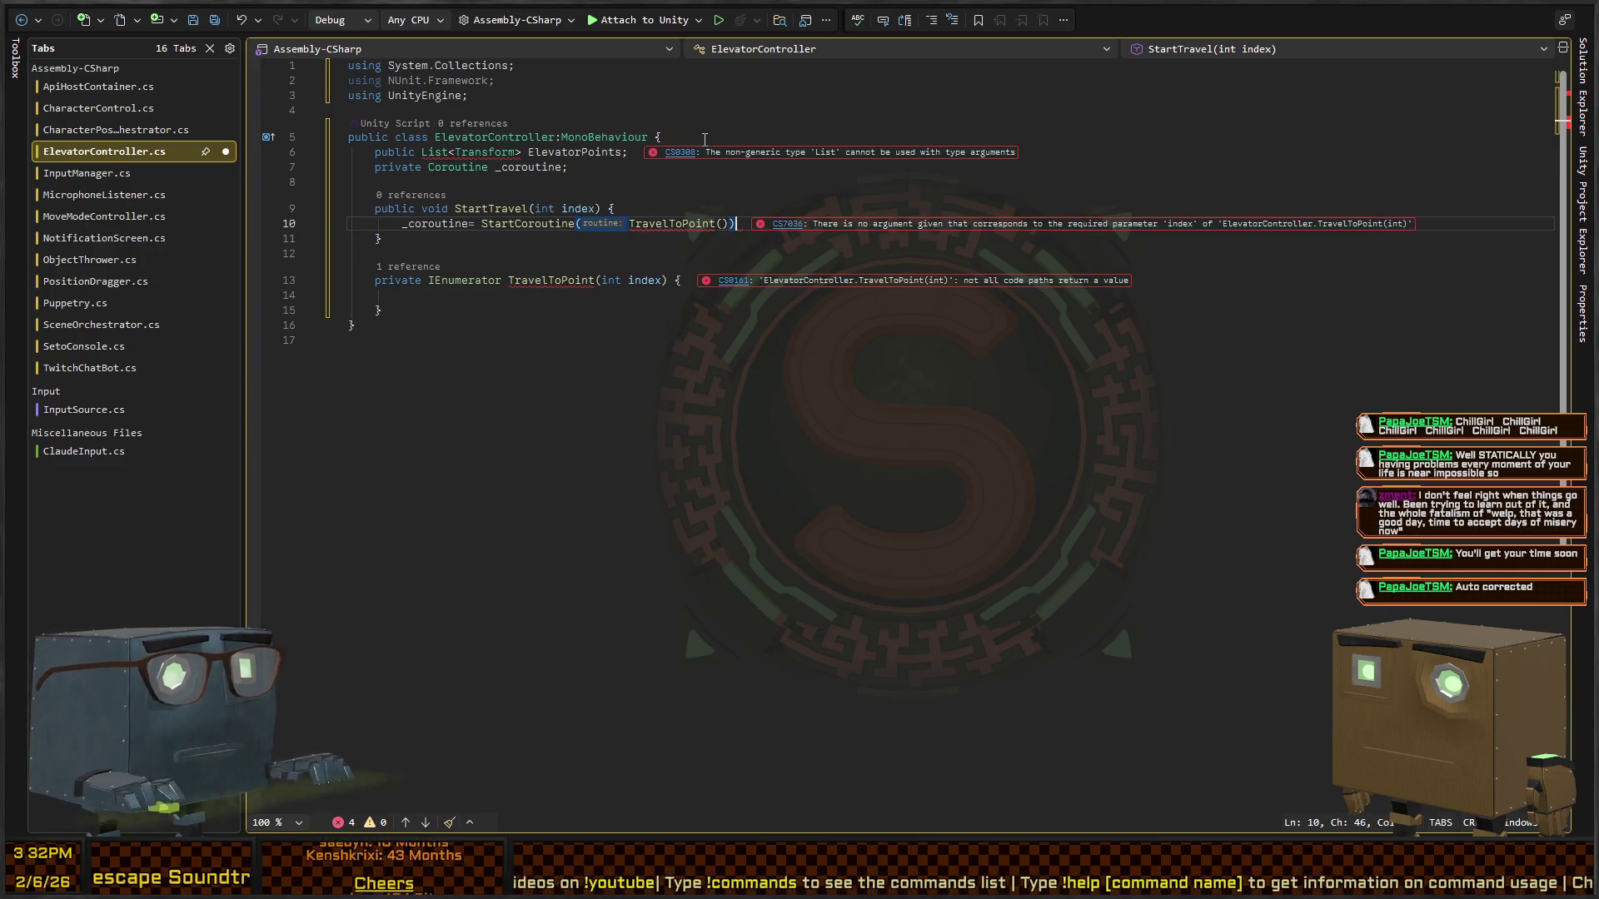
{"action": "key", "text": "Up"}
{"action": "key", "text": "Up"}
{"action": "key", "text": "ctrl+Left"}
{"action": "key", "text": "ctrl+Left"}
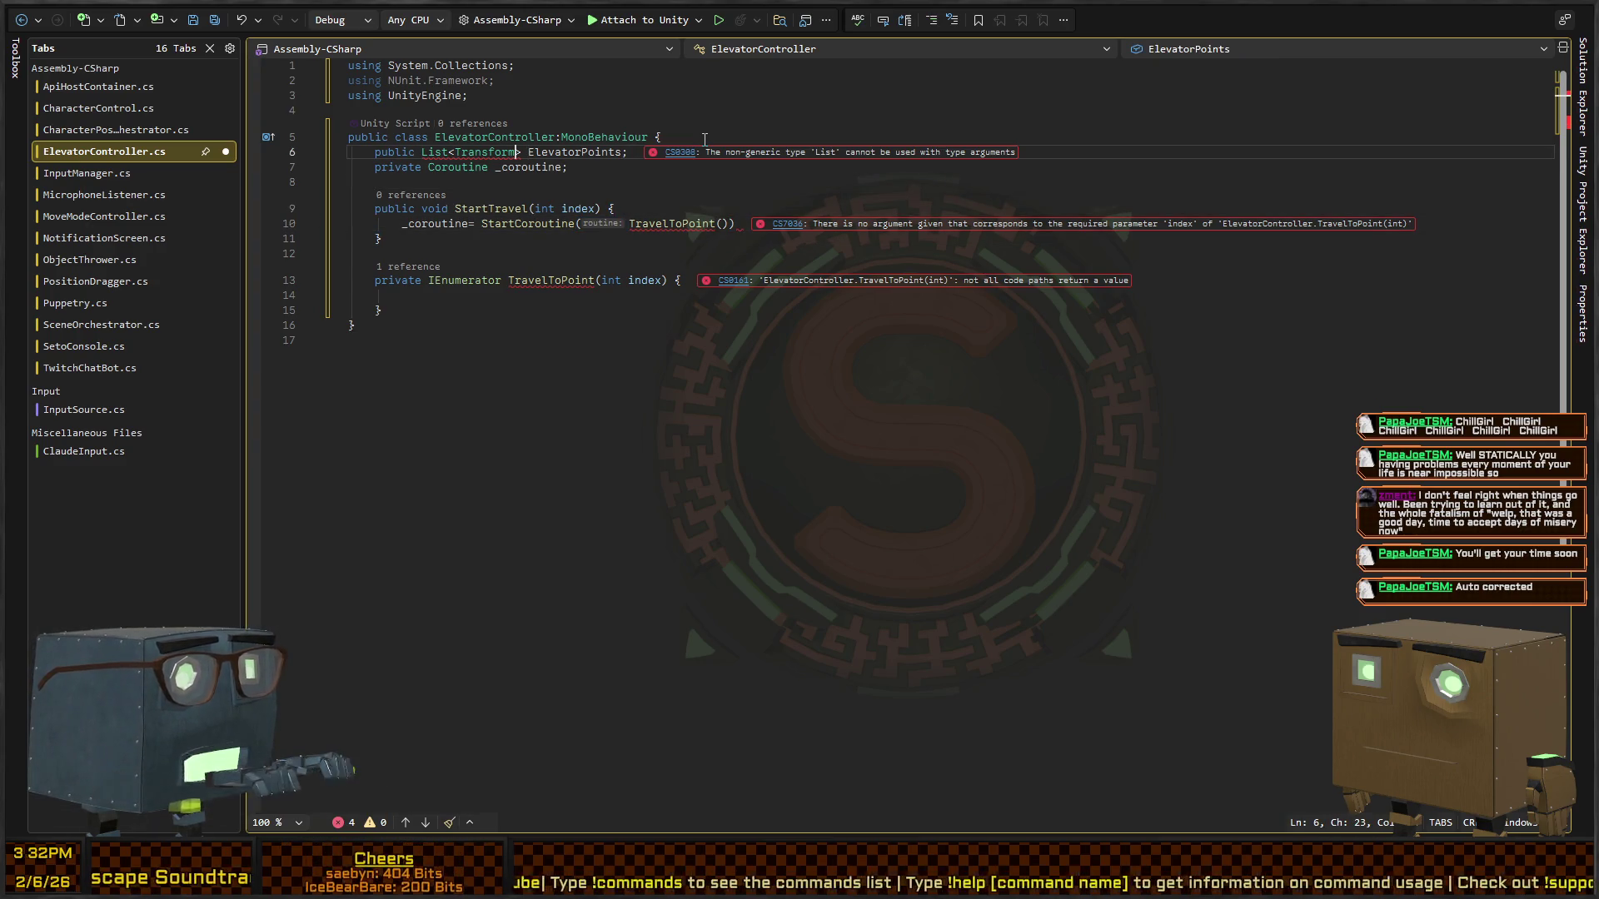
{"action": "key", "text": "Right"}
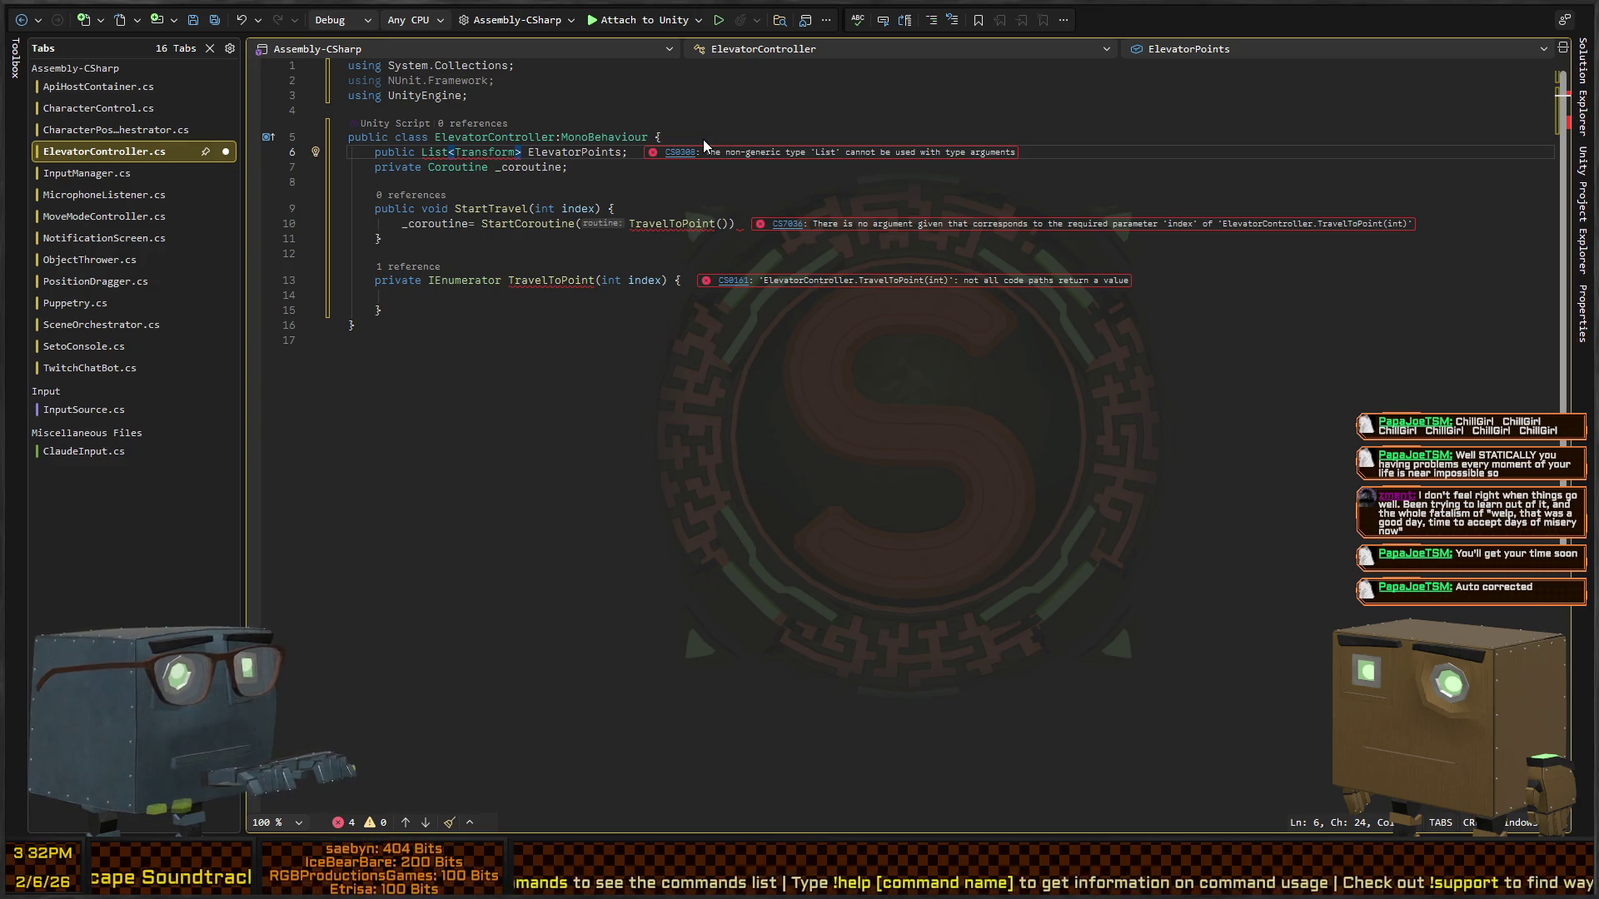
{"action": "key", "text": "ctrl+period"}
{"action": "key", "text": "Return"}
{"action": "key", "text": "Down"}
{"action": "key", "text": "Down"}
{"action": "key", "text": "Down"}
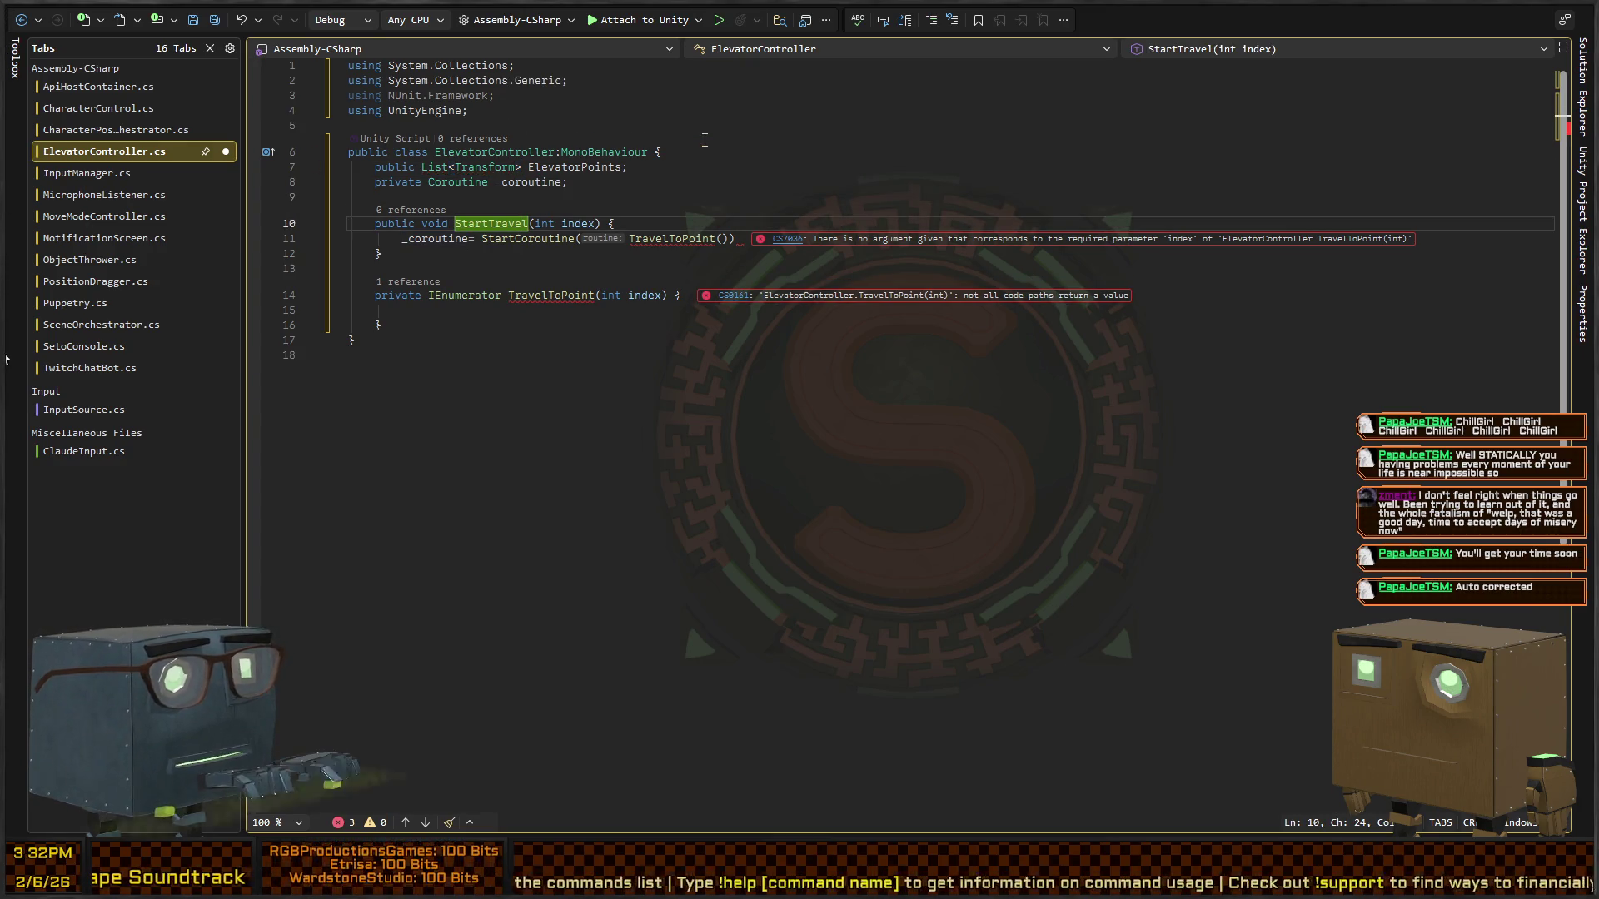
{"action": "key", "text": "ctrl+r"}
{"action": "key", "text": "ctrl+g"}
{"action": "key", "text": "Down"}
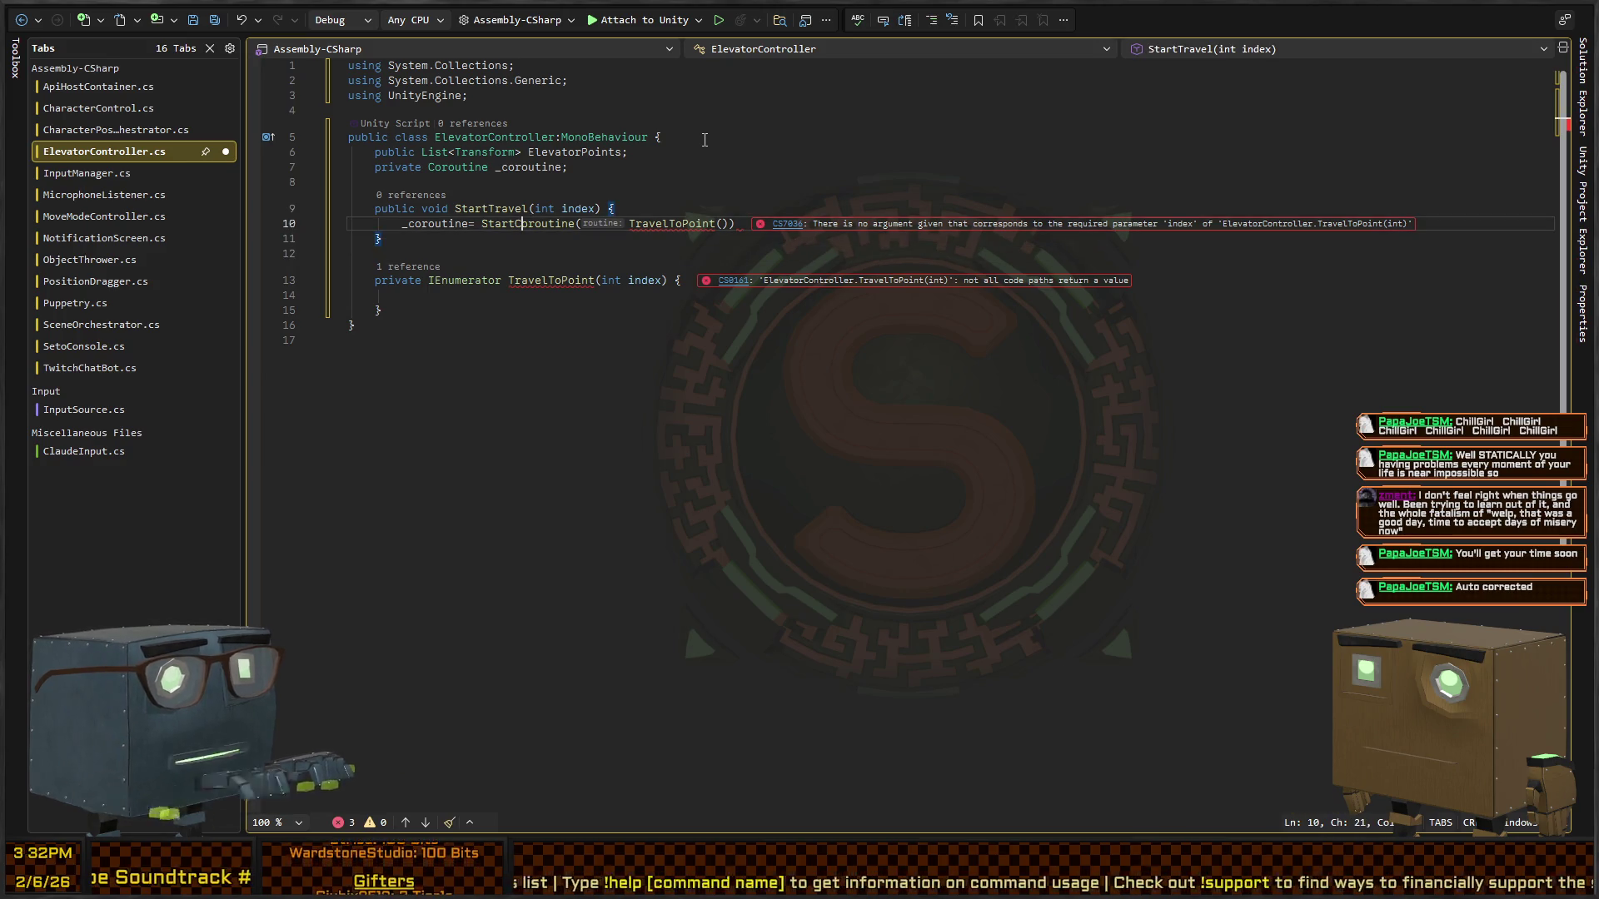
- Complete the call as StartCoroutine(TravelToPoint(index)); with a closing semicolon
{"action": "key", "text": "End"}
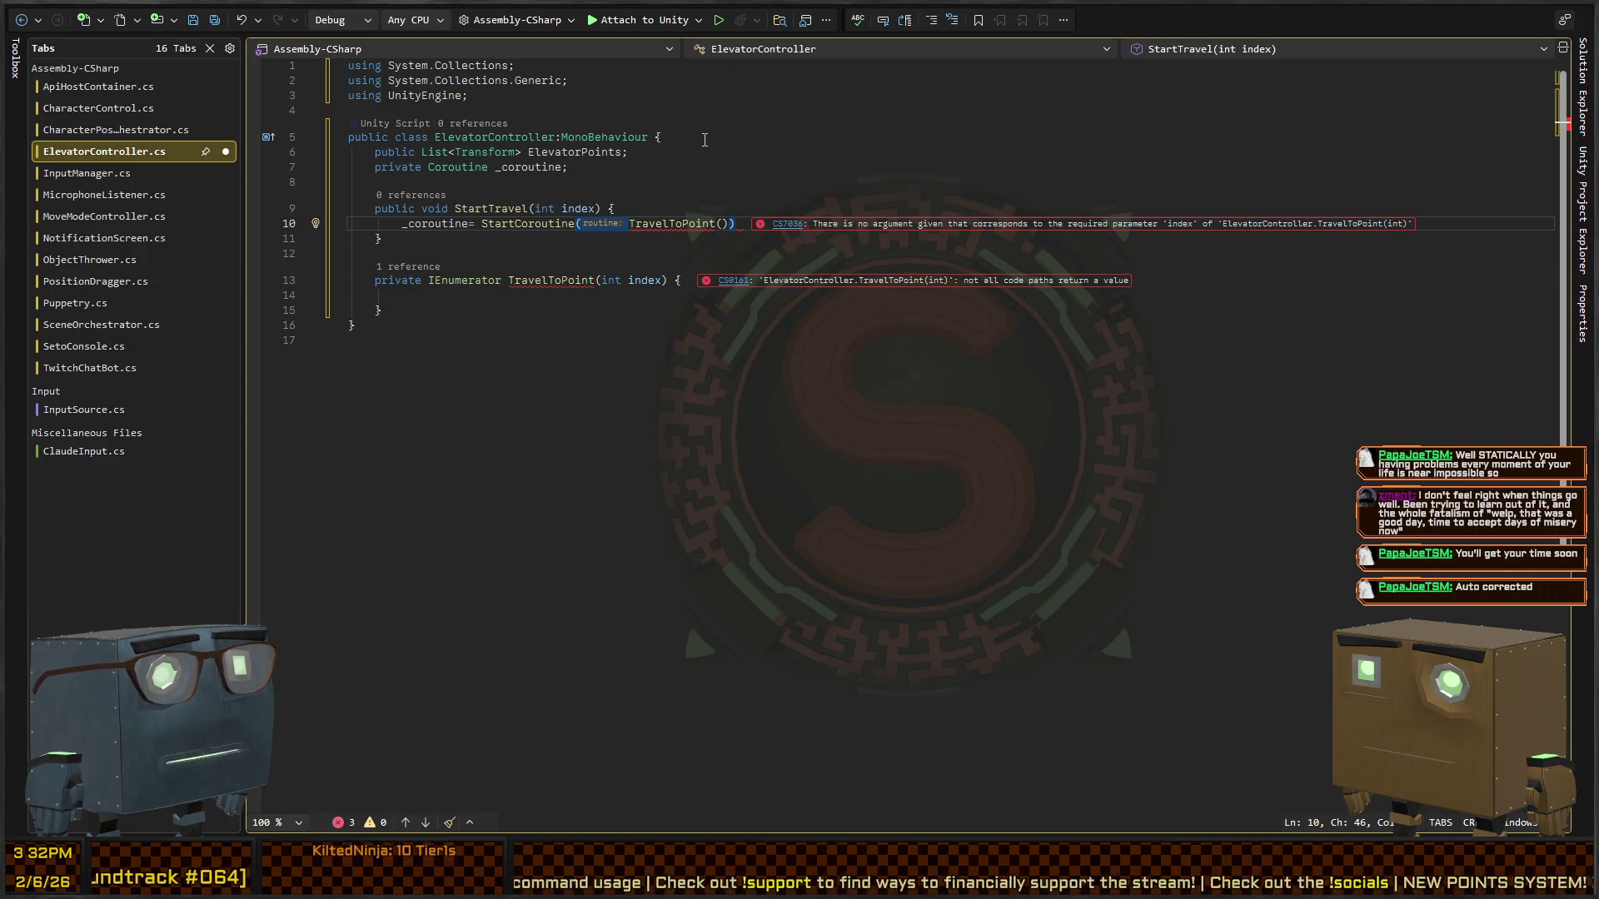
{"action": "type", "text": ";"}
{"action": "key", "text": "Left"}
{"action": "key", "text": "Left"}
{"action": "key", "text": "Left"}
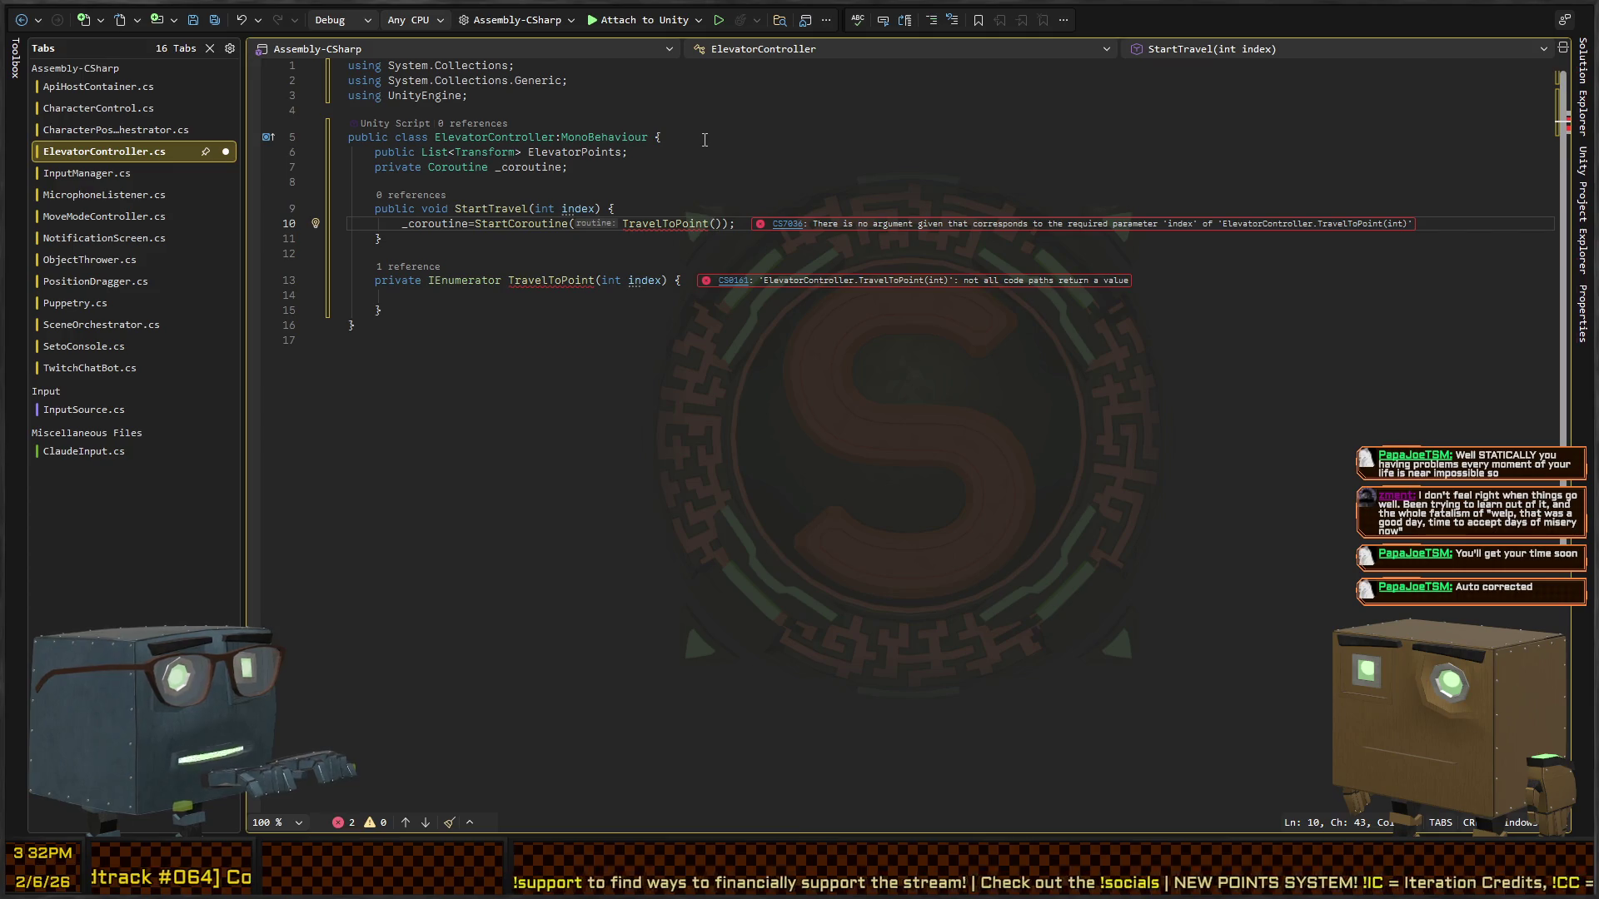
{"action": "type", "text": "index"}
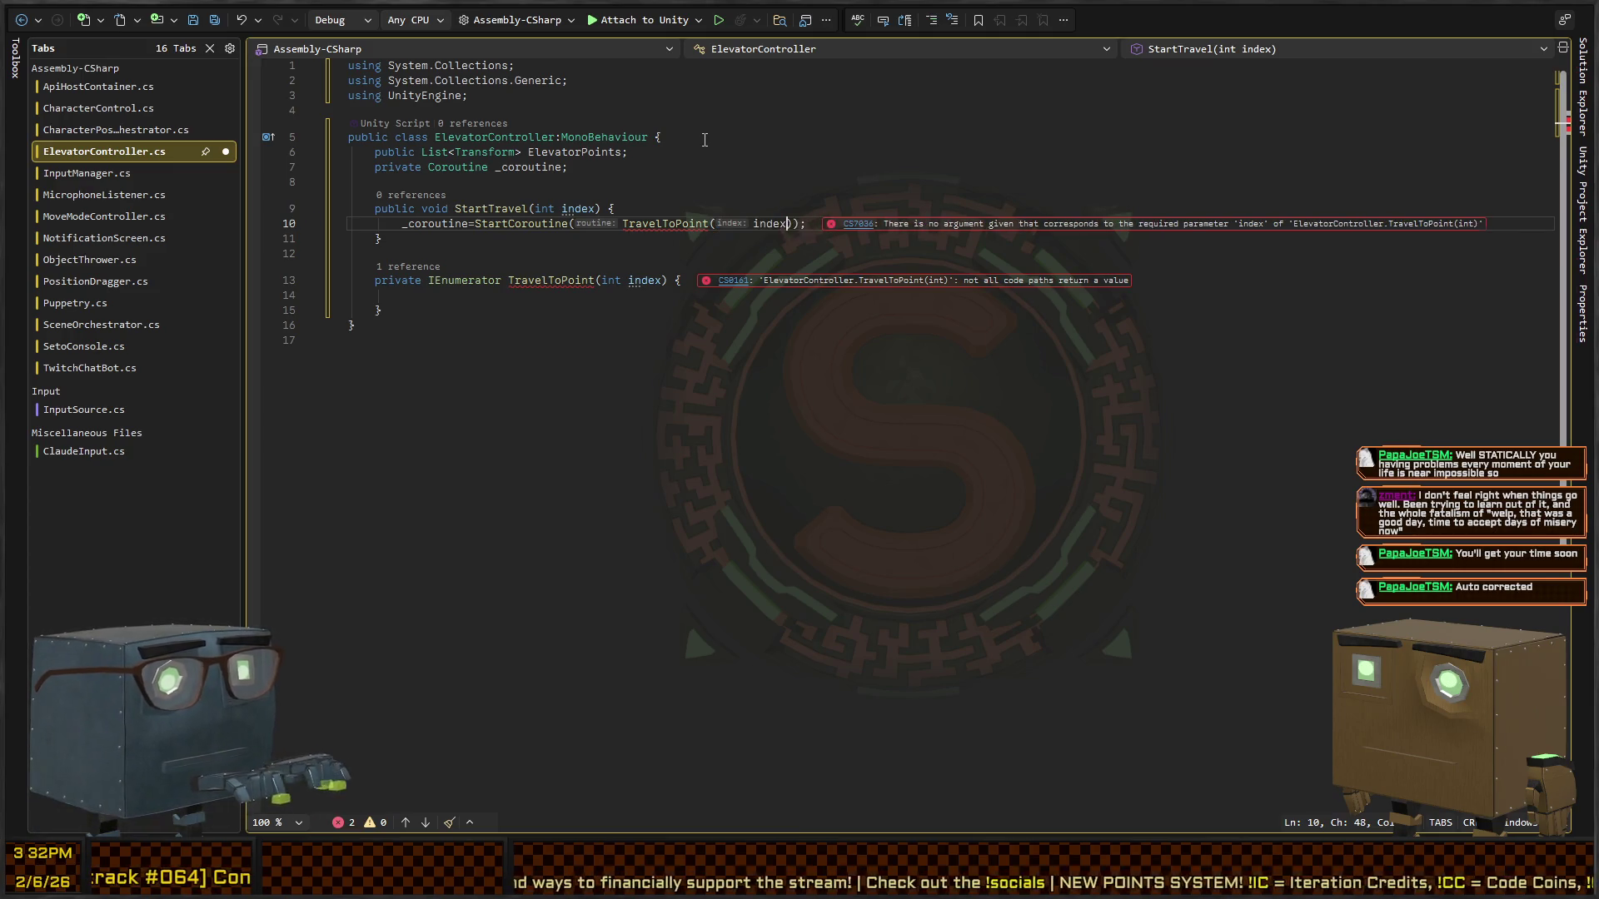
{"action": "key", "text": "Down"}
{"action": "key", "text": "Down"}
{"action": "key", "text": "Down"}
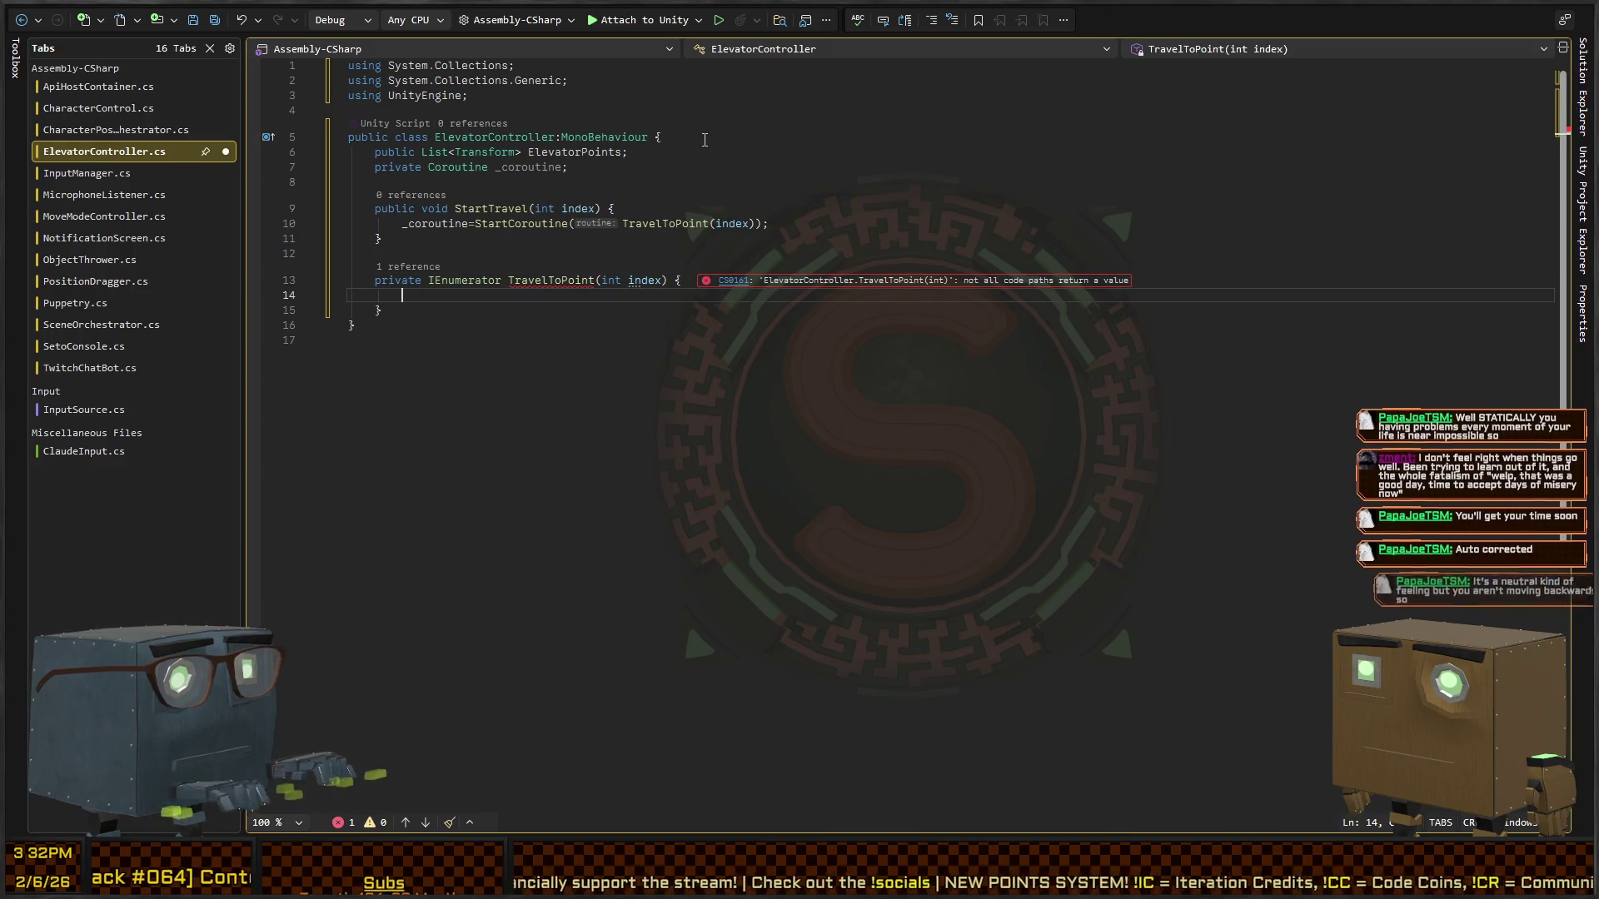
{"action": "key", "text": "Down"}
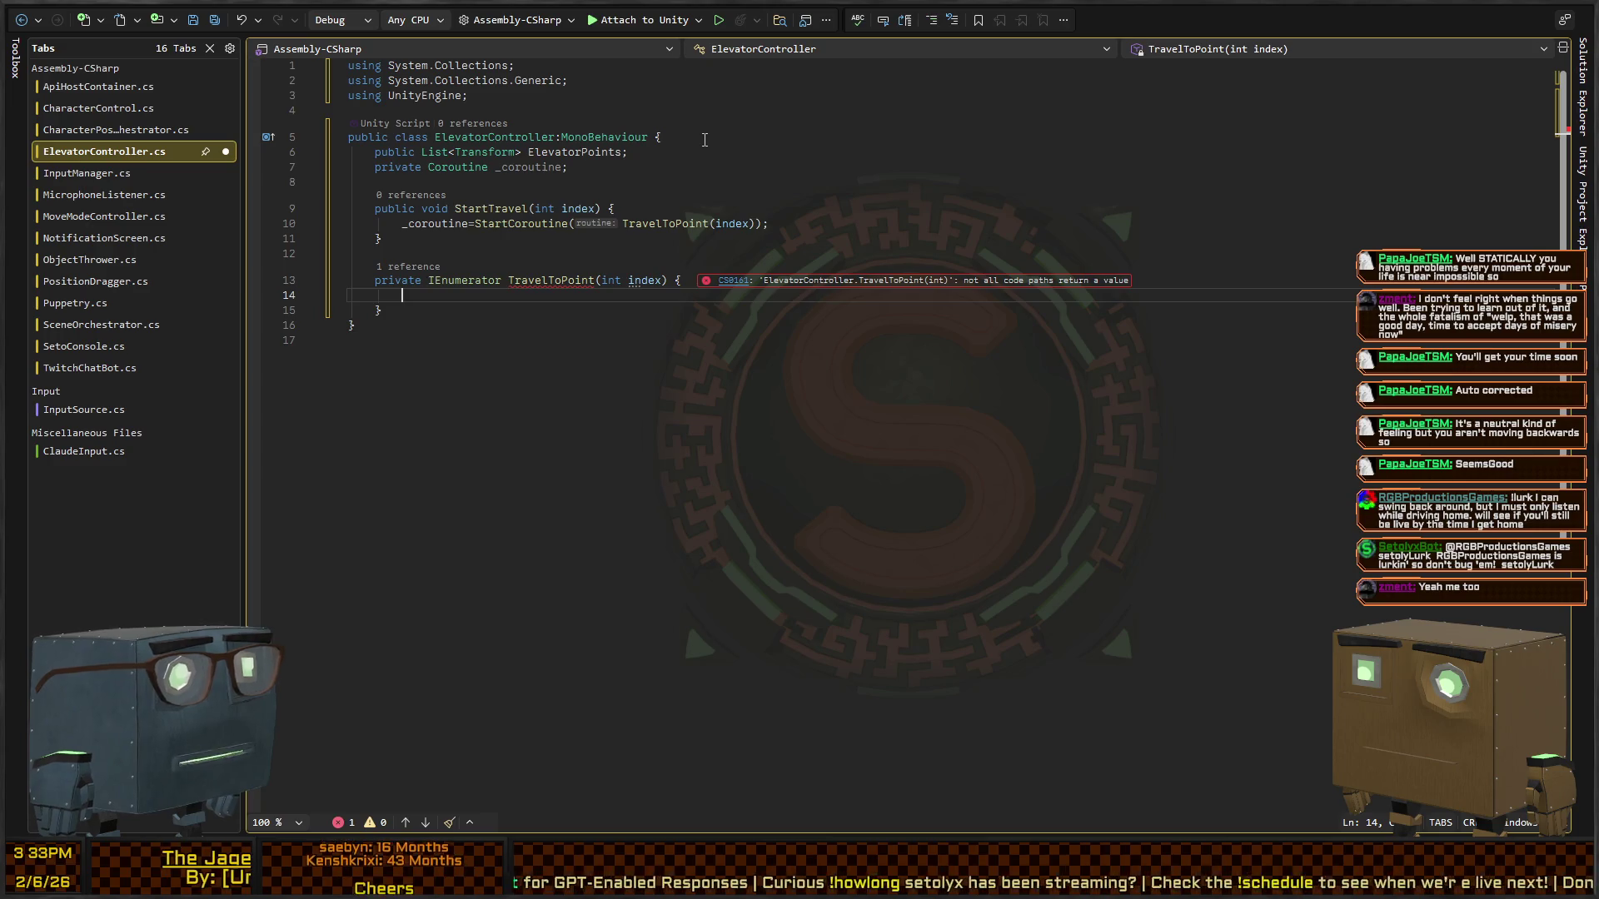
{"action": "type", "text": "for(float "}
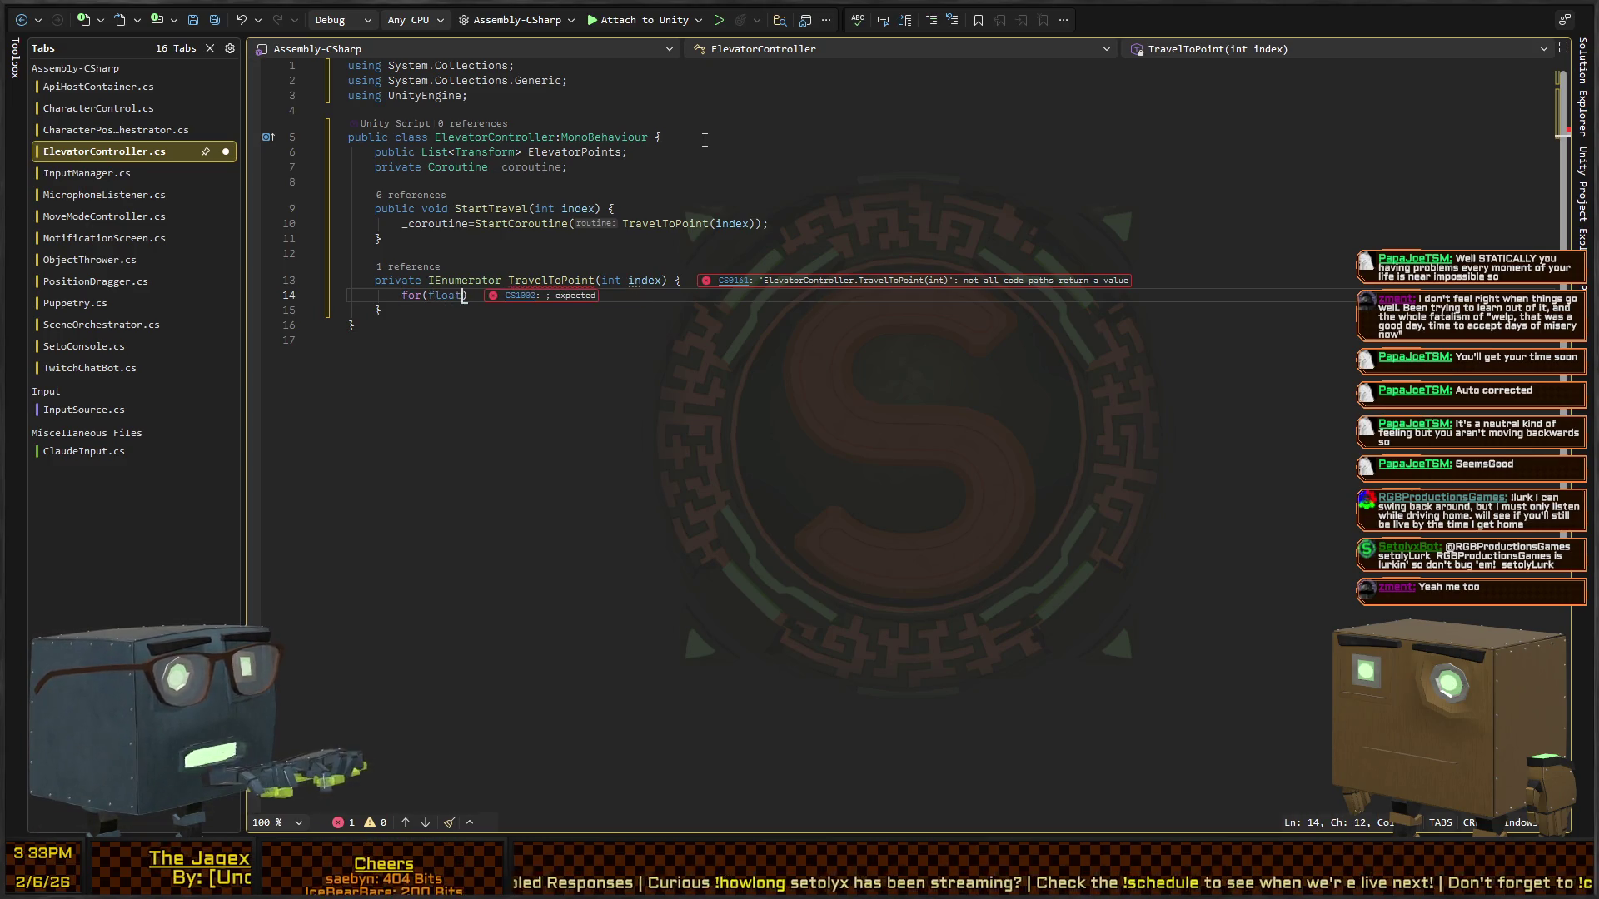
{"action": "type", "text": "f"}
{"action": "key", "text": "shift+Home"}
{"action": "key", "text": "BackSpace"}
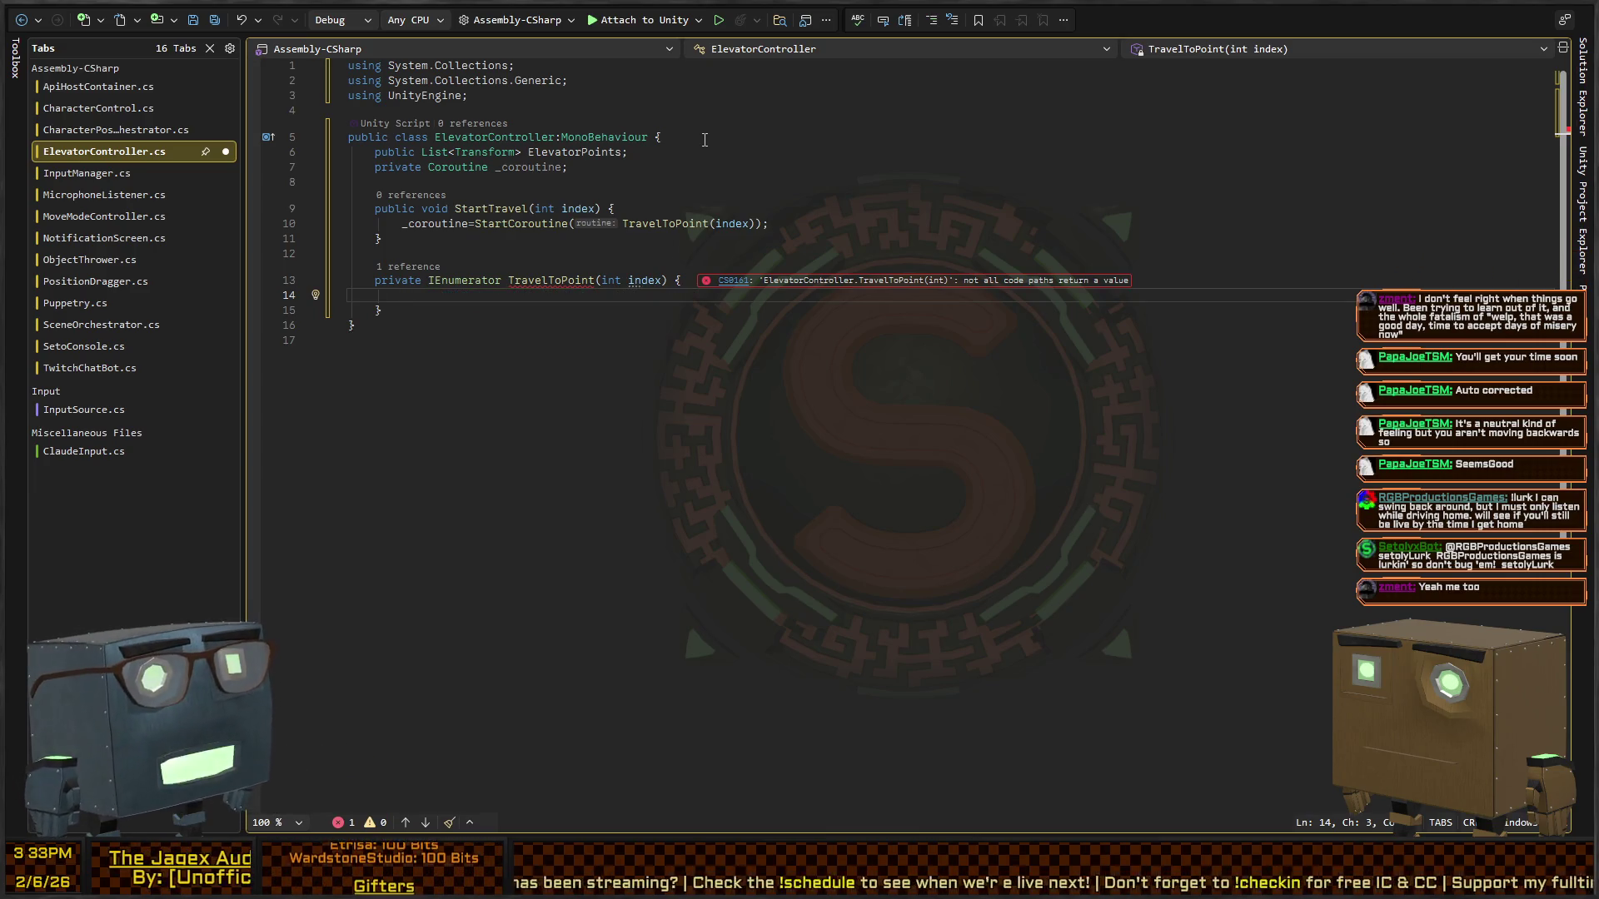
{"action": "key", "text": "Up"}
{"action": "key", "text": "Up"}
{"action": "key", "text": "Up"}
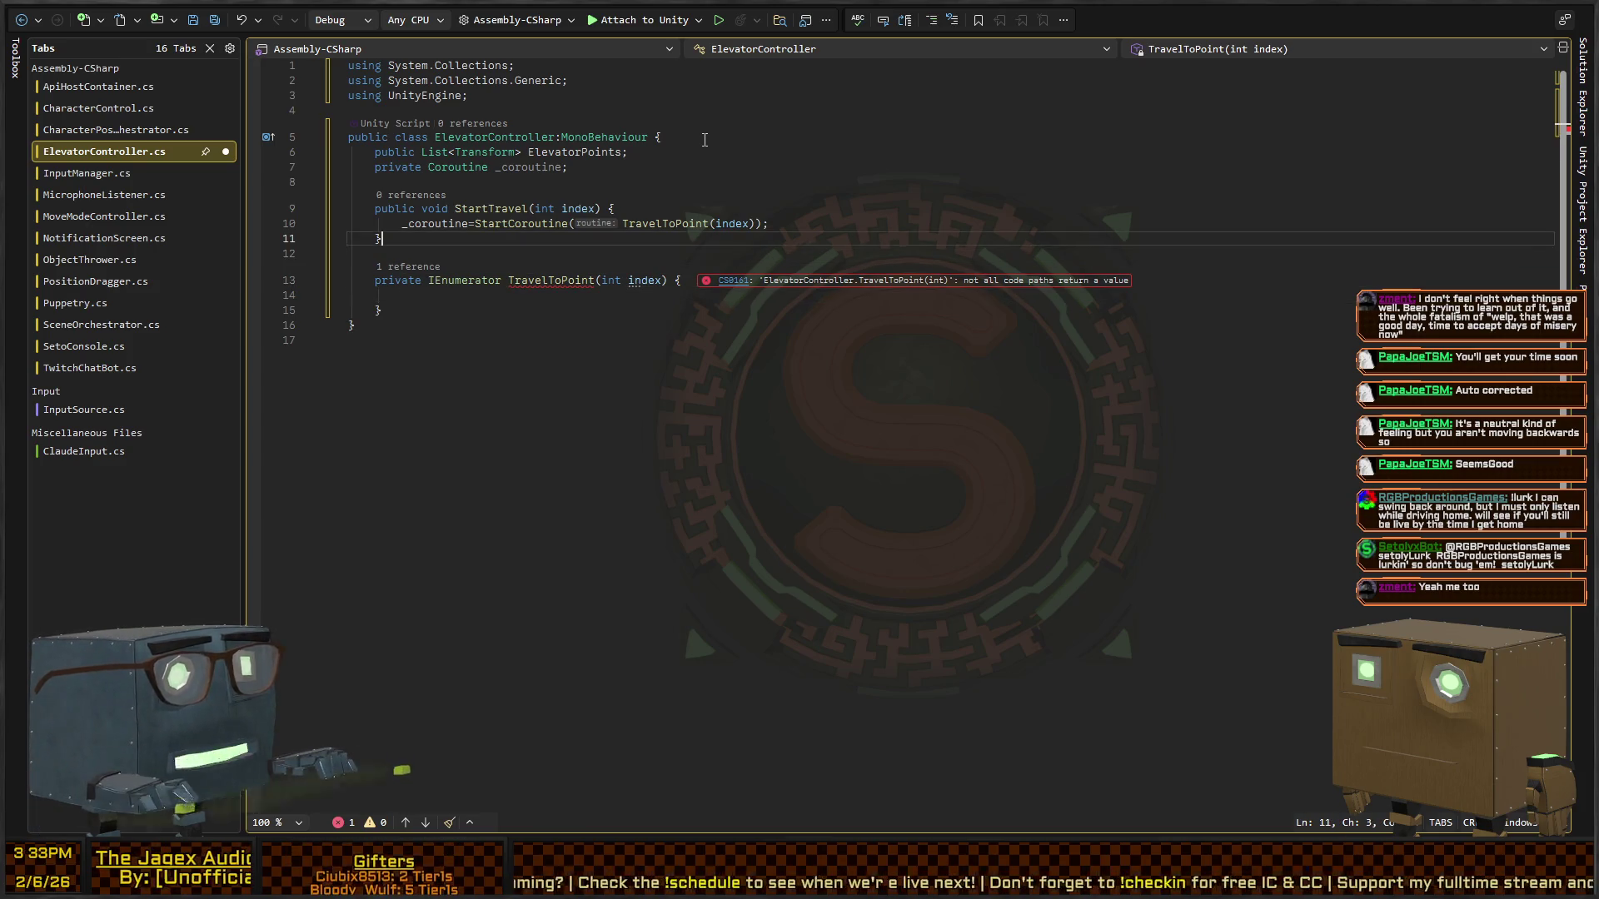
{"action": "key", "text": "Return"}
- Declare 'public float UnitsPerSecond = 2.5f;', removing the stray 'l' typo
{"action": "type", "text": "publ"}
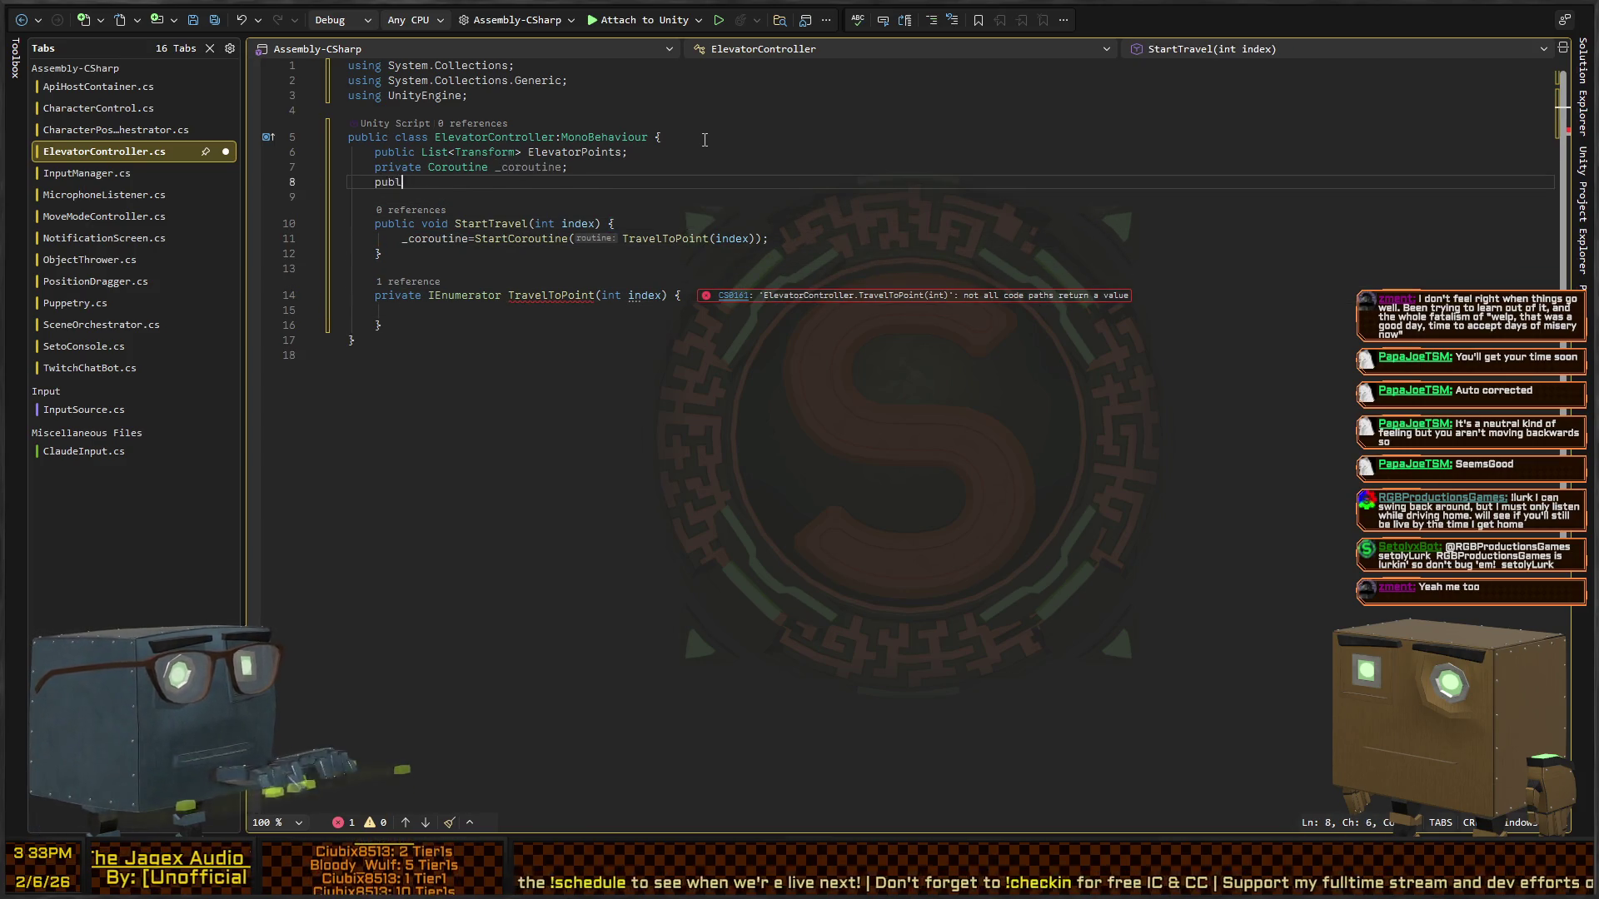
{"action": "type", "text": "ic float UnitsP"}
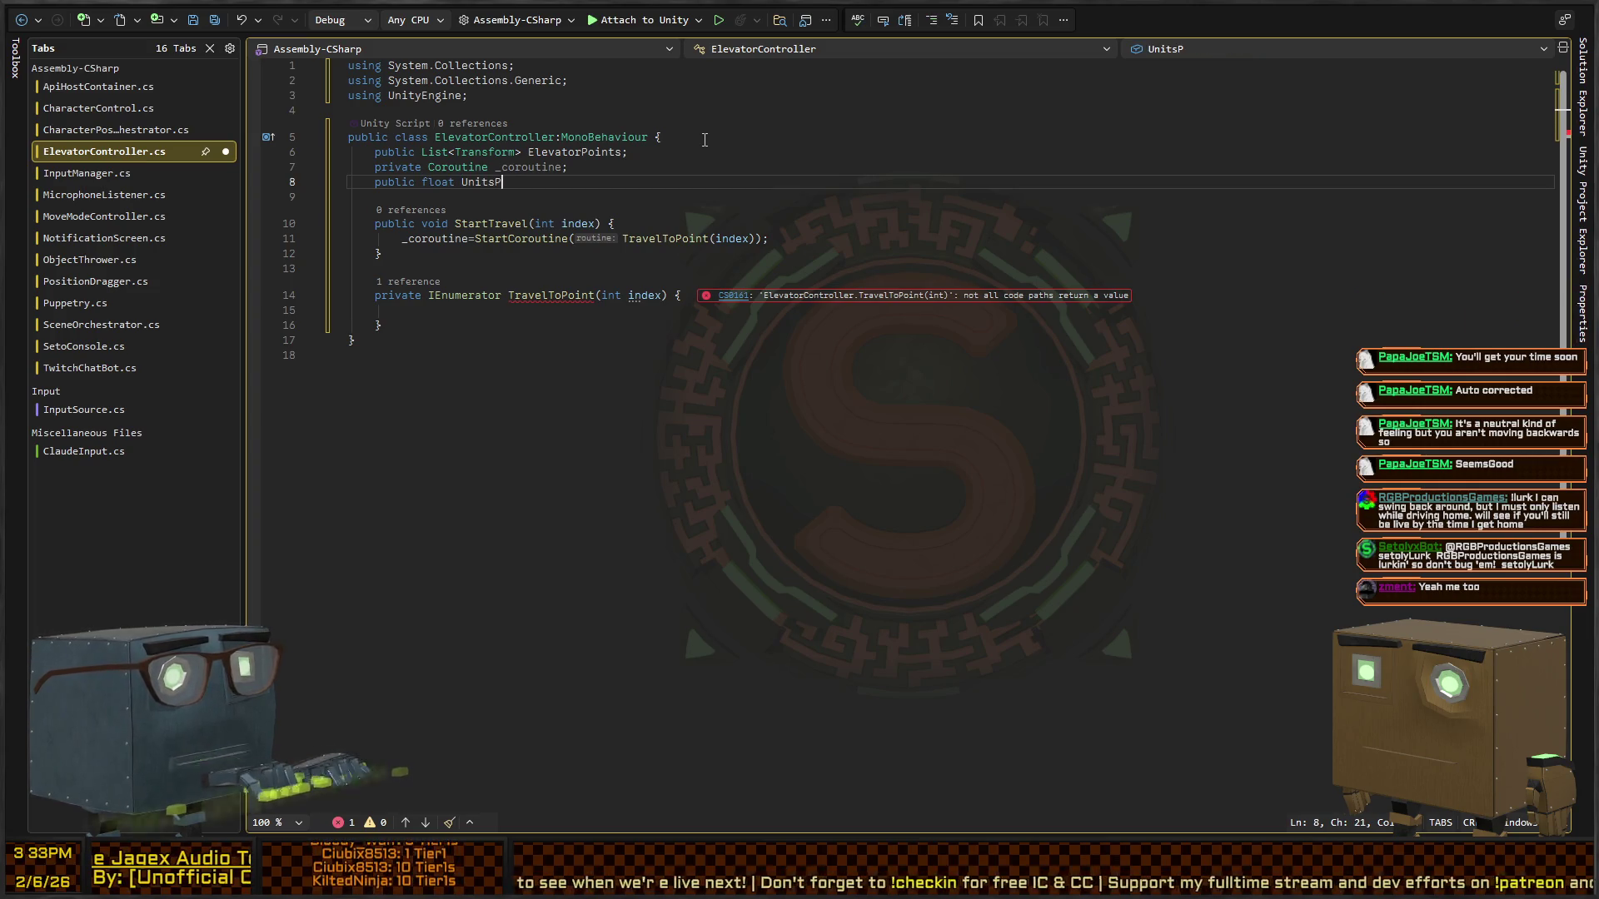
{"action": "type", "text": "erSecond = "}
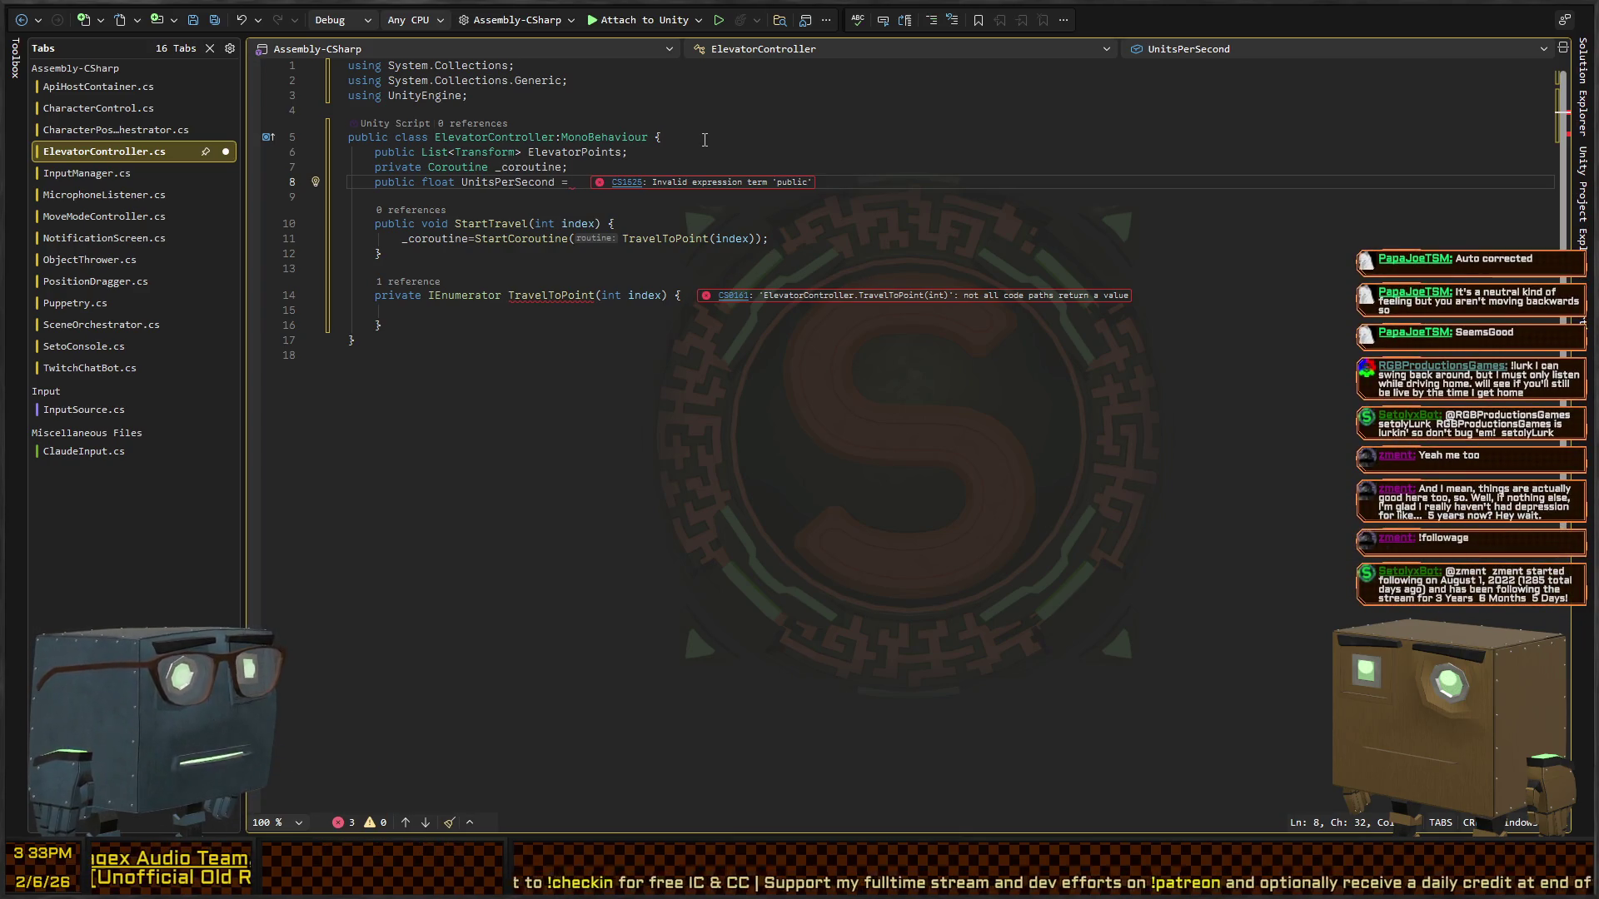
{"action": "type", "text": "2.5fl"}
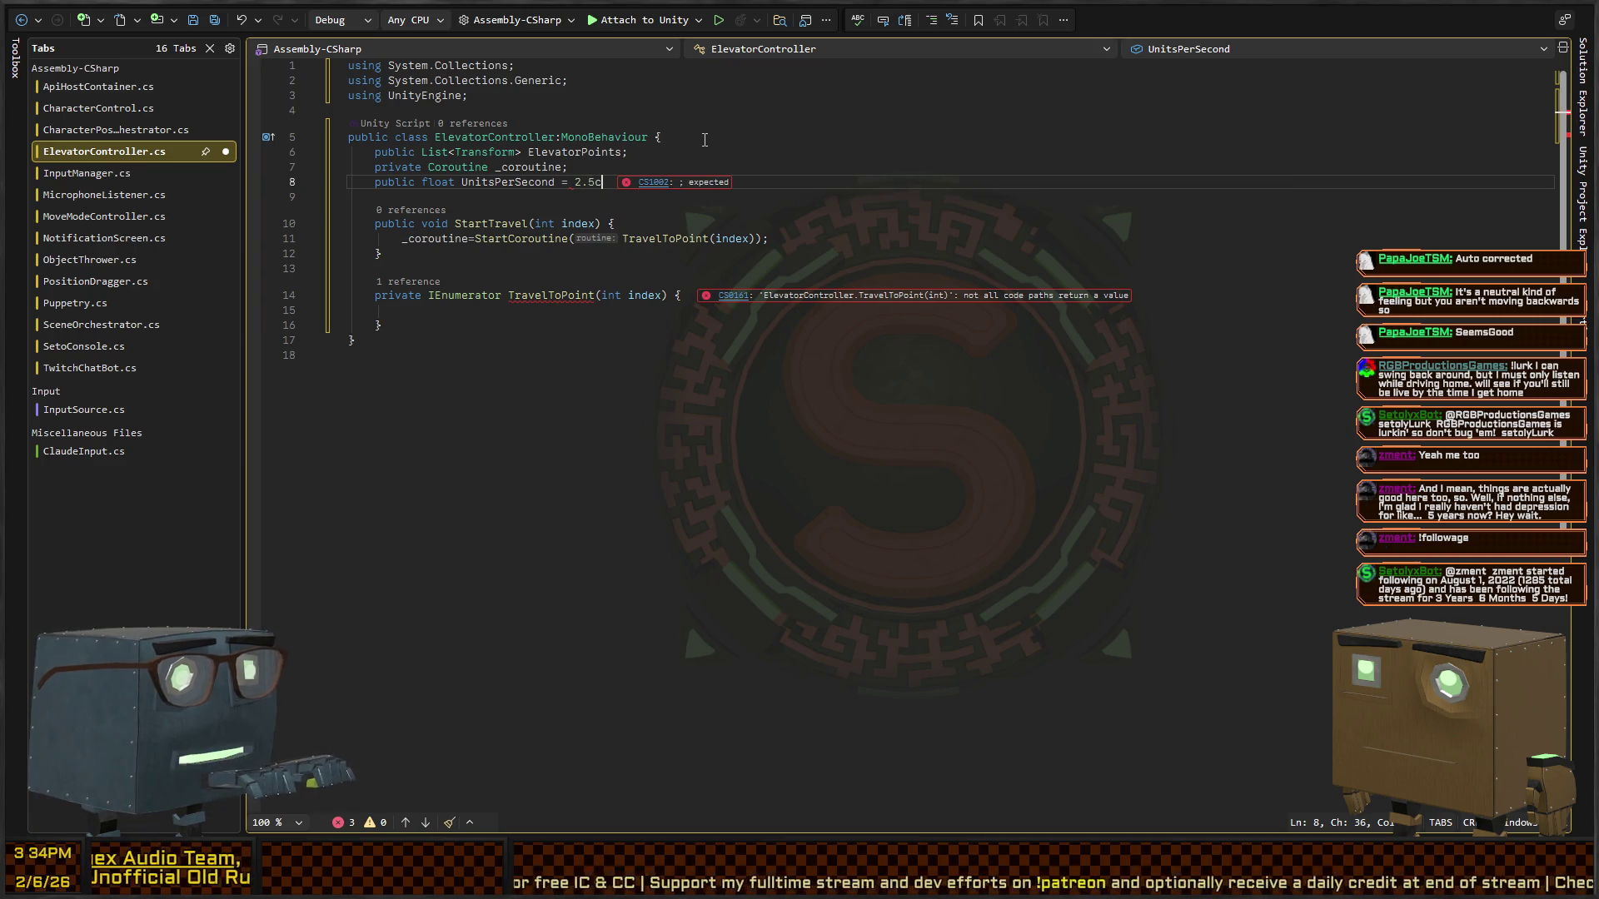
{"action": "key", "text": "BackSpace"}
{"action": "type", "text": ";"}
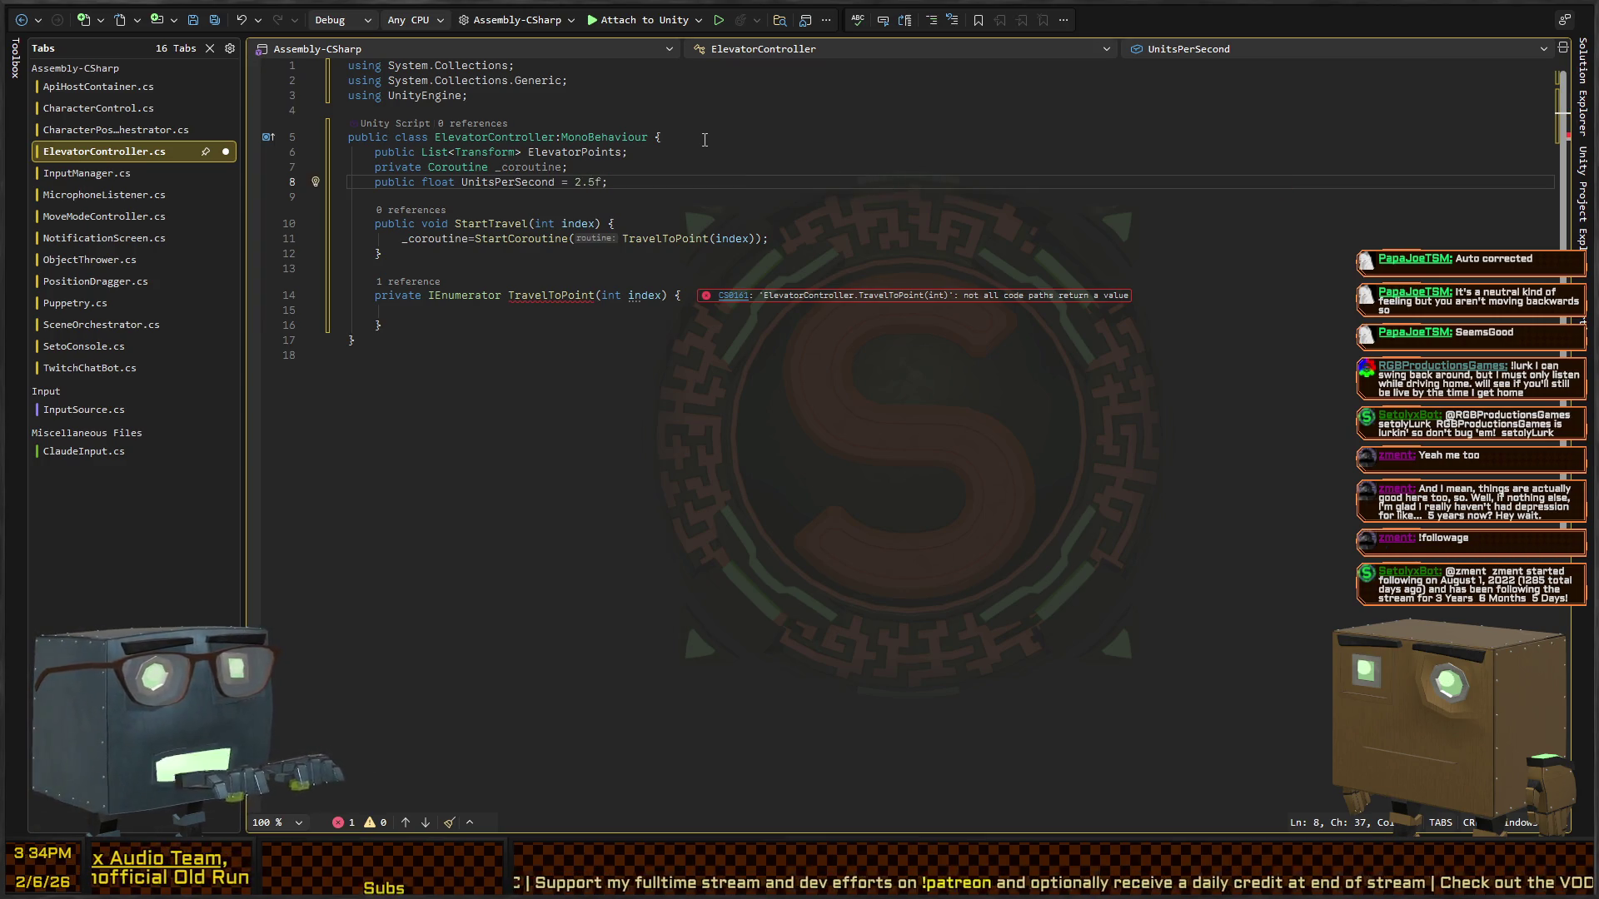
{"action": "key", "text": "Down"}
{"action": "key", "text": "Down"}
{"action": "key", "text": "Down"}
{"action": "key", "text": "Up"}
{"action": "key", "text": "Up"}
{"action": "key", "text": "Up"}
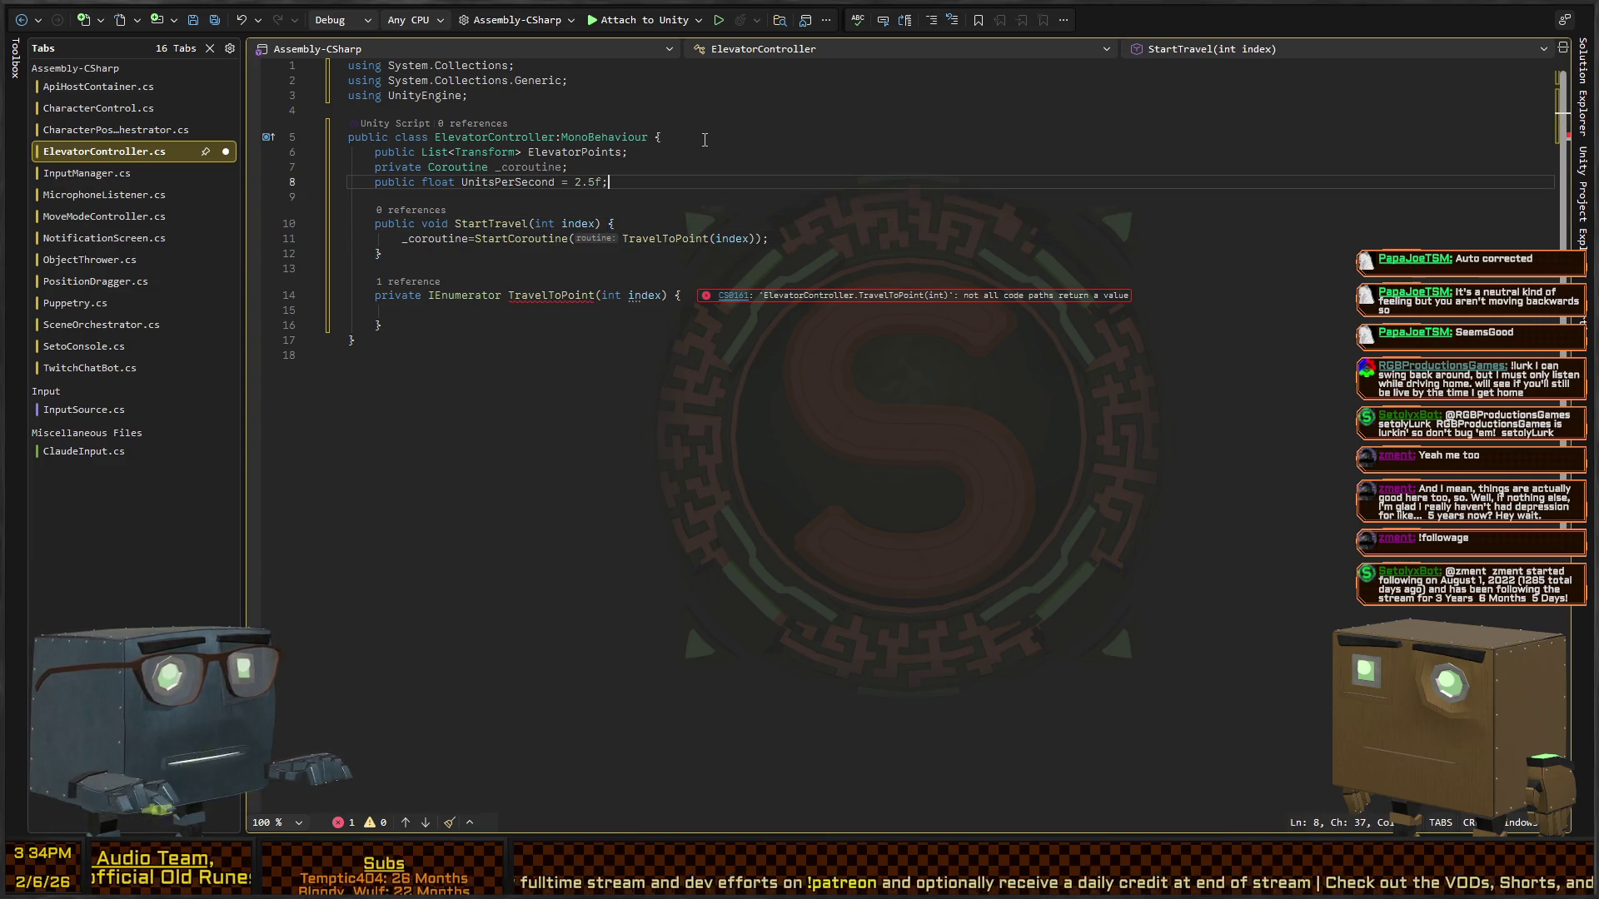
{"action": "key", "text": "Down"}
{"action": "key", "text": "Down"}
{"action": "key", "text": "Down"}
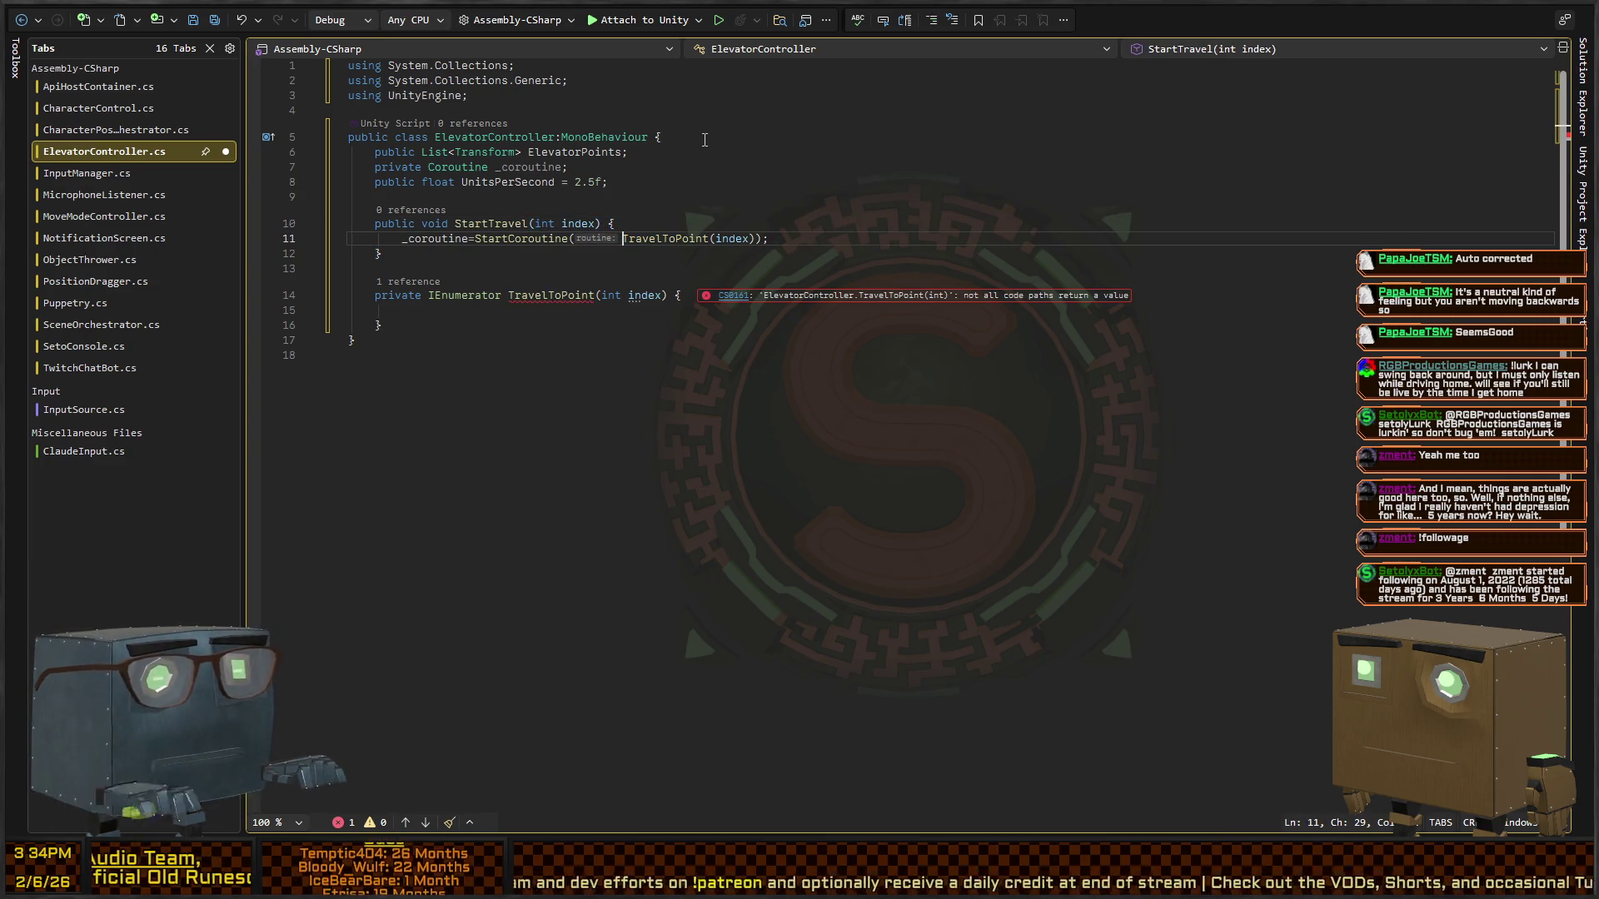
{"action": "key", "text": "Down"}
{"action": "key", "text": "Down"}
{"action": "key", "text": "Down"}
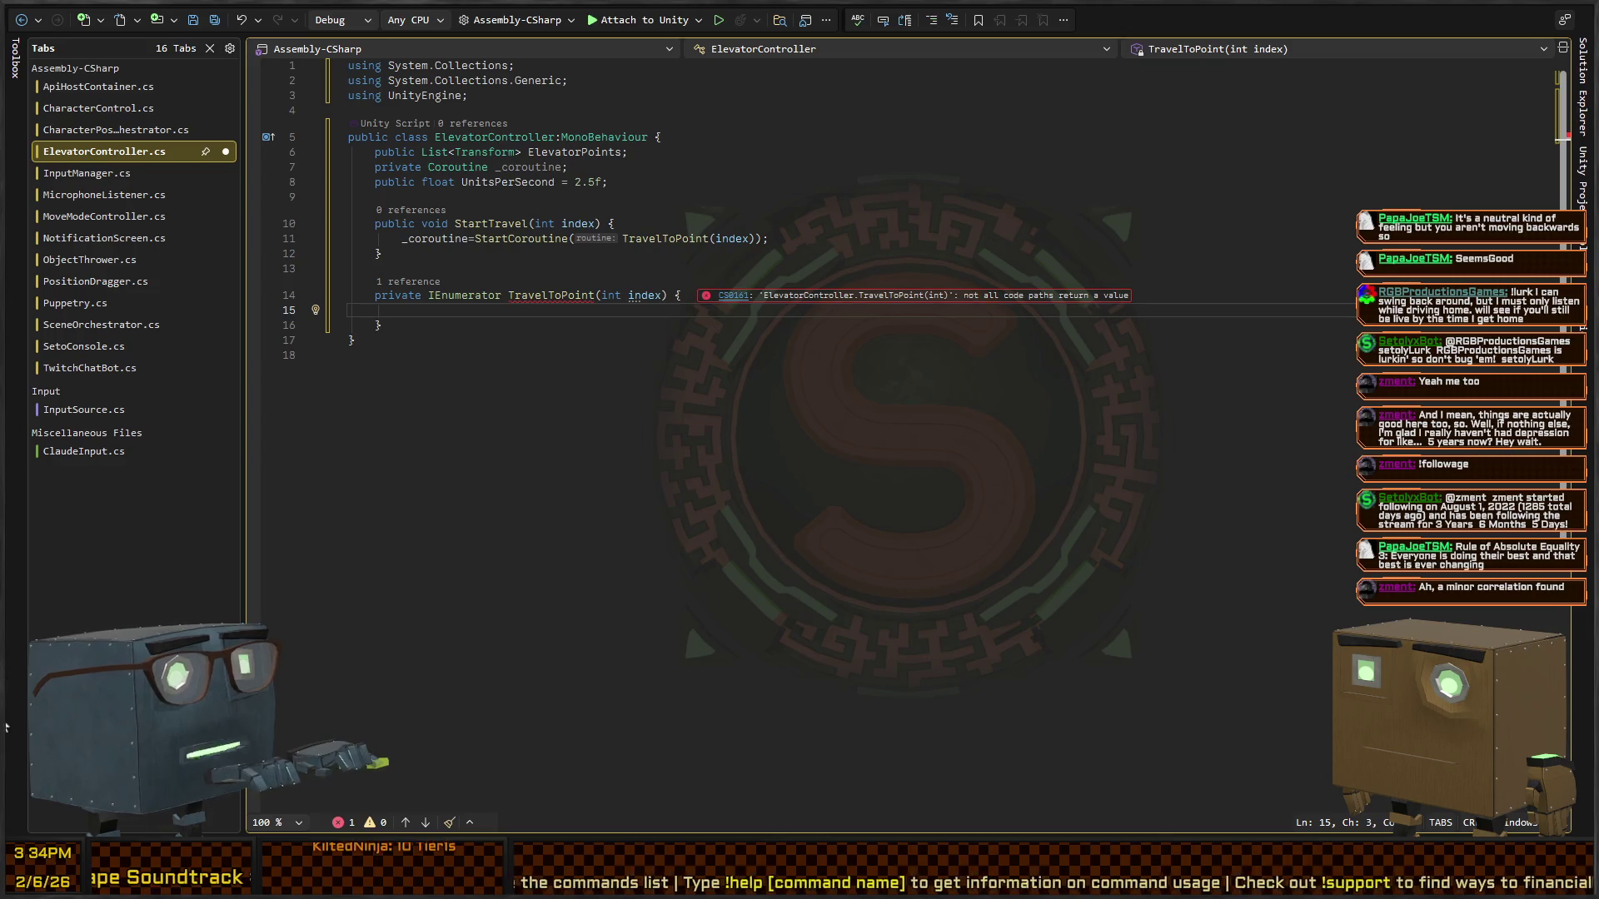
{"action": "left_click", "coordinate": [602, 295]}
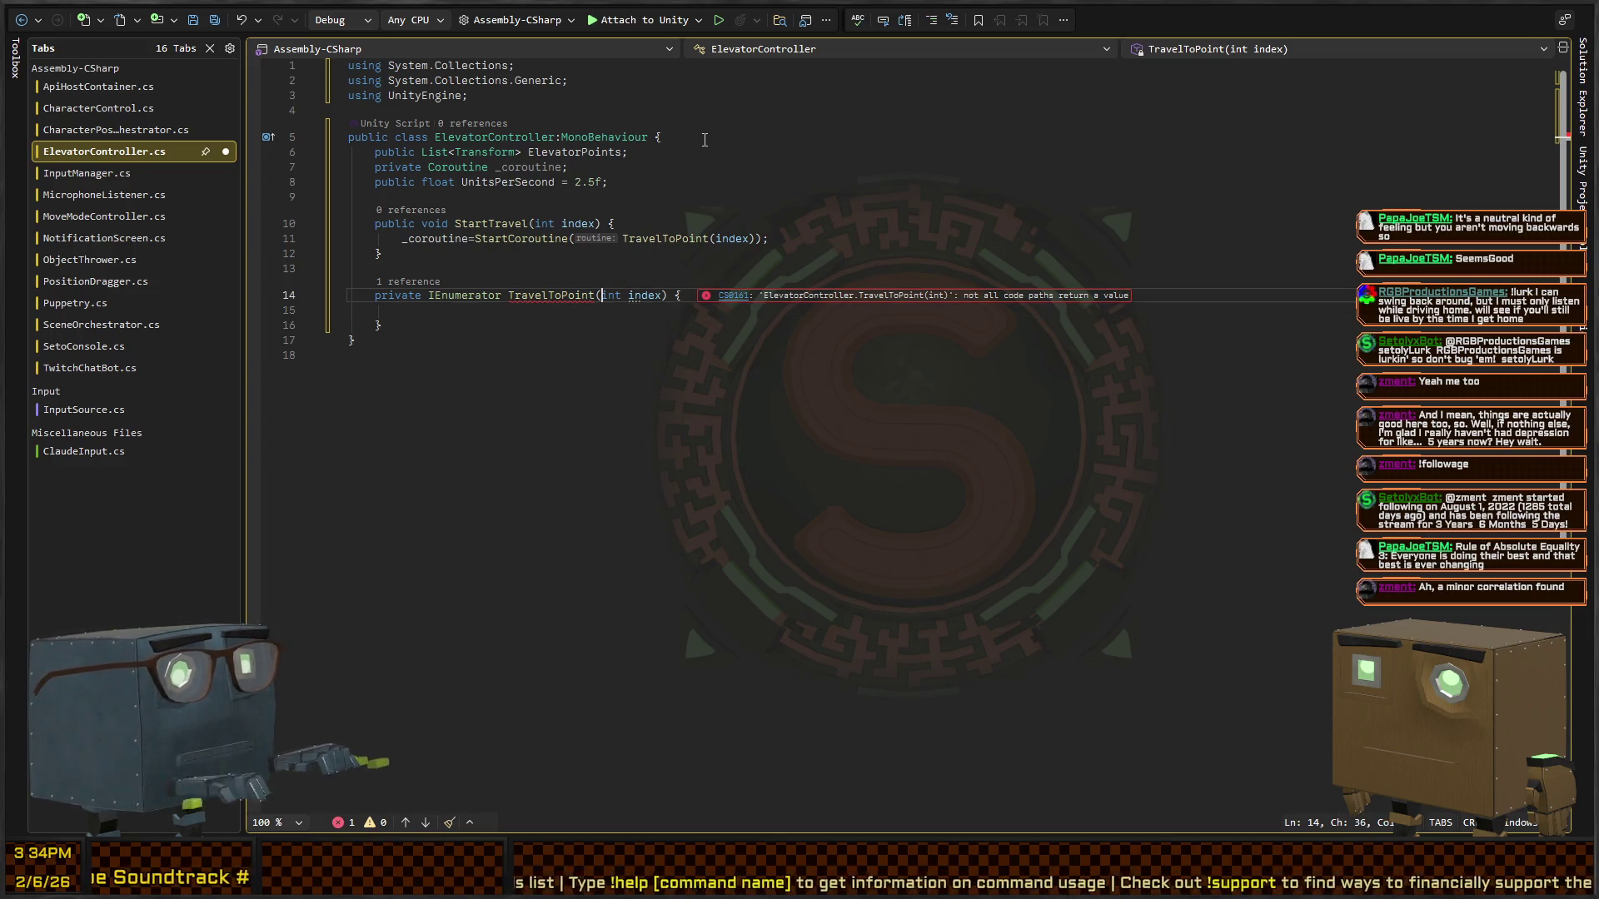
{"action": "key", "text": "Down"}
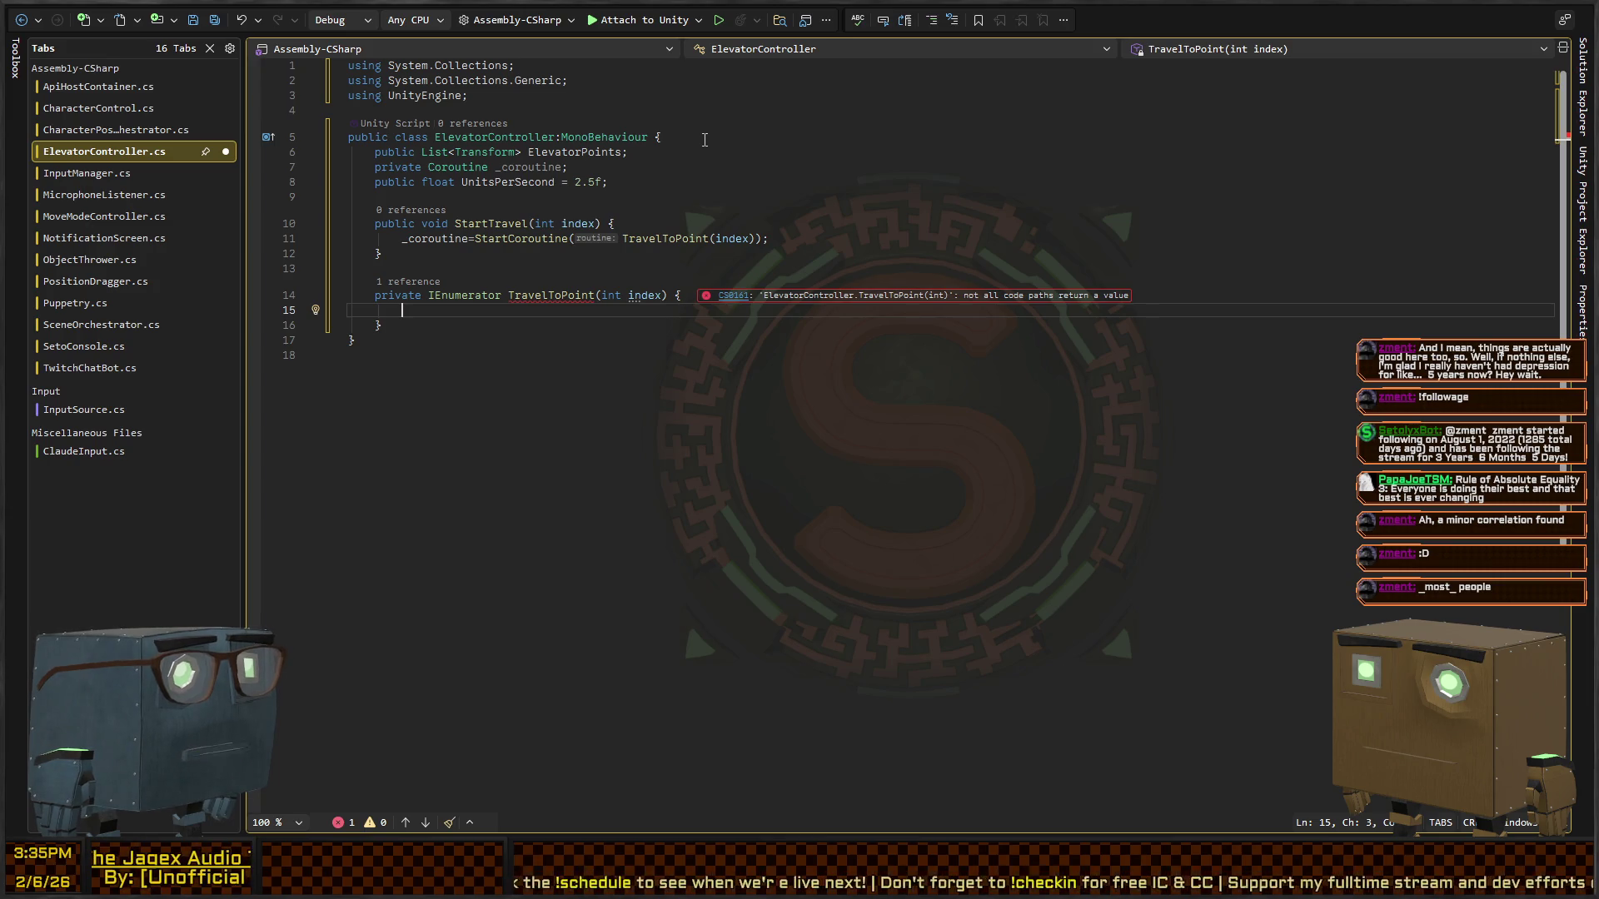
{"action": "type", "text": "var dist ="}
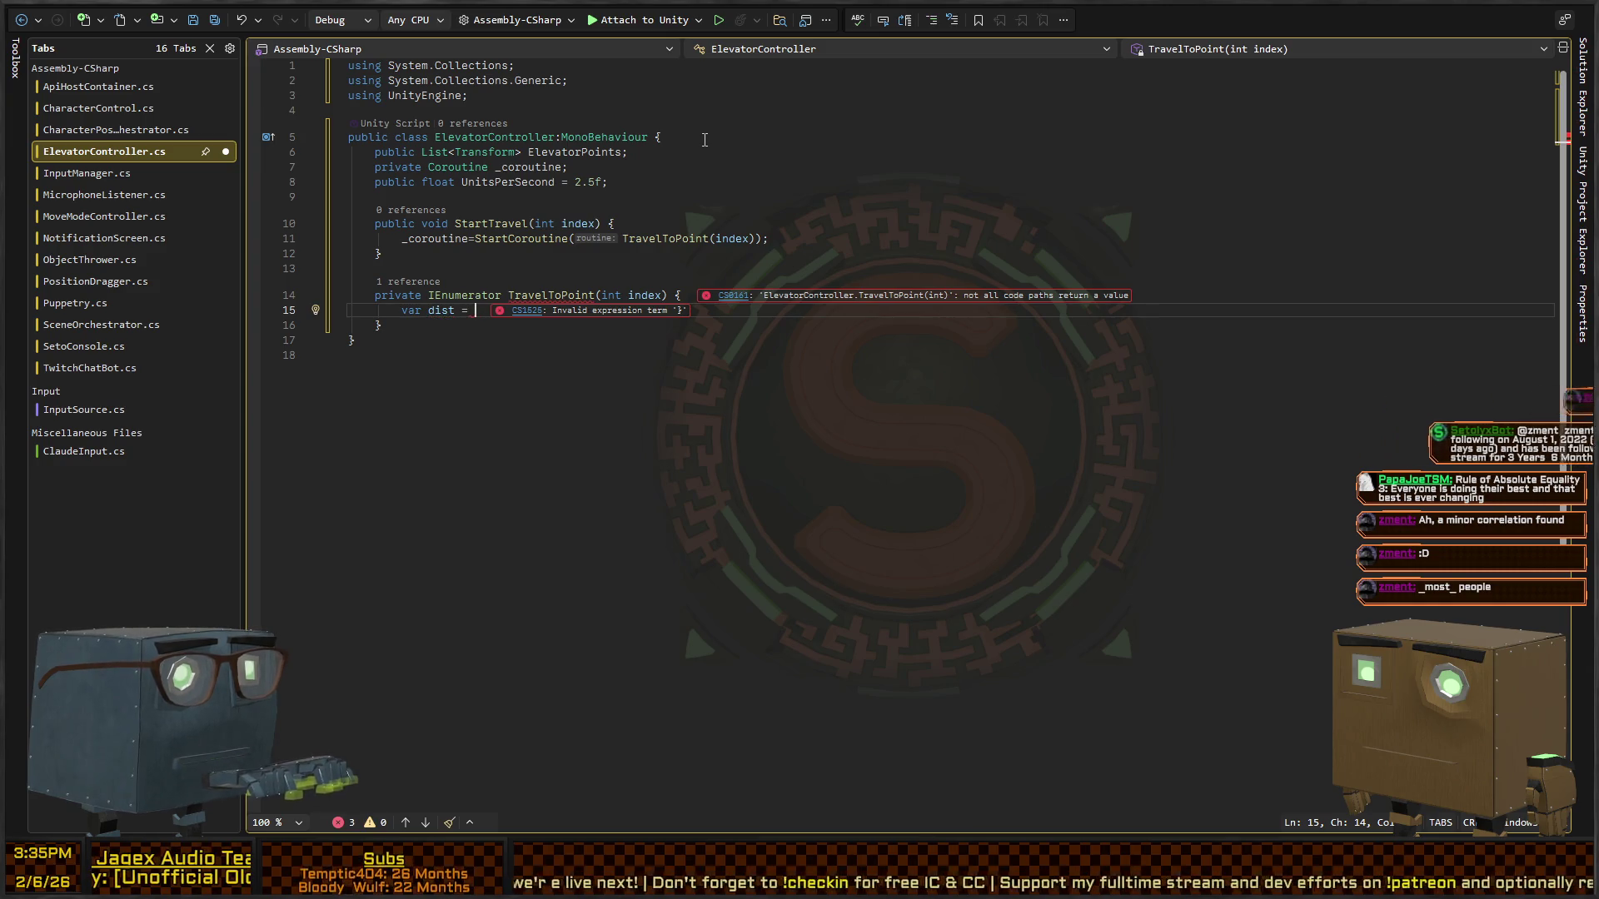
- Add a 'private int _currentIndex = -1;' field below the other fields
{"action": "key", "text": "Up"}
{"action": "key", "text": "Up"}
{"action": "key", "text": "Up"}
{"action": "key", "text": "Up"}
{"action": "key", "text": "Up"}
{"action": "key", "text": "ctrl+Return"}
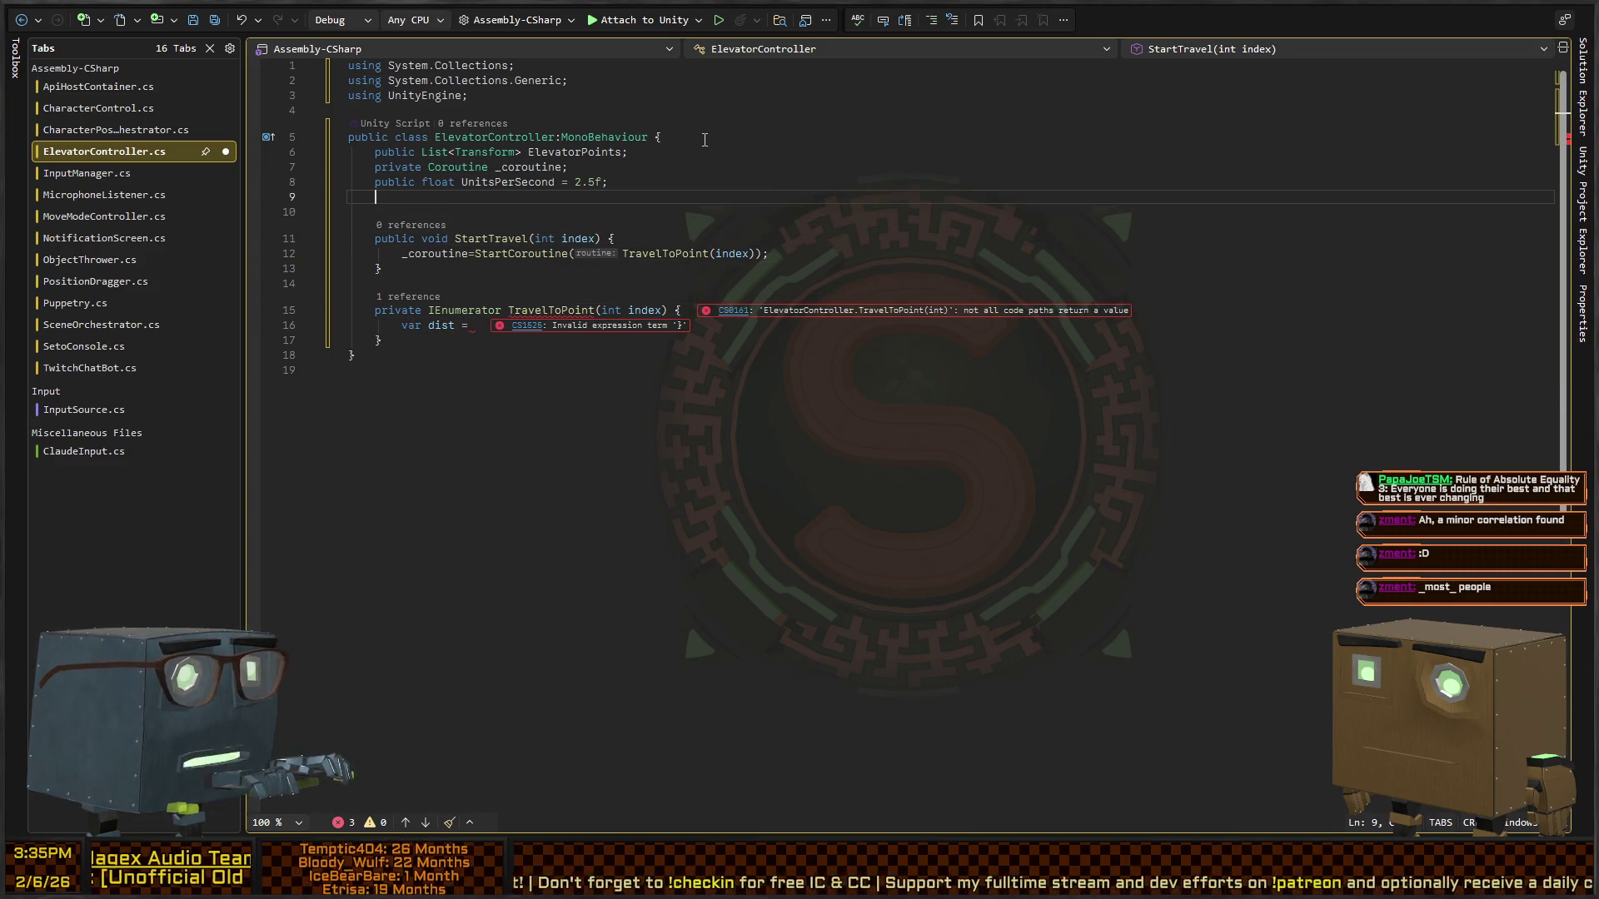
{"action": "type", "text": "private int _cur"}
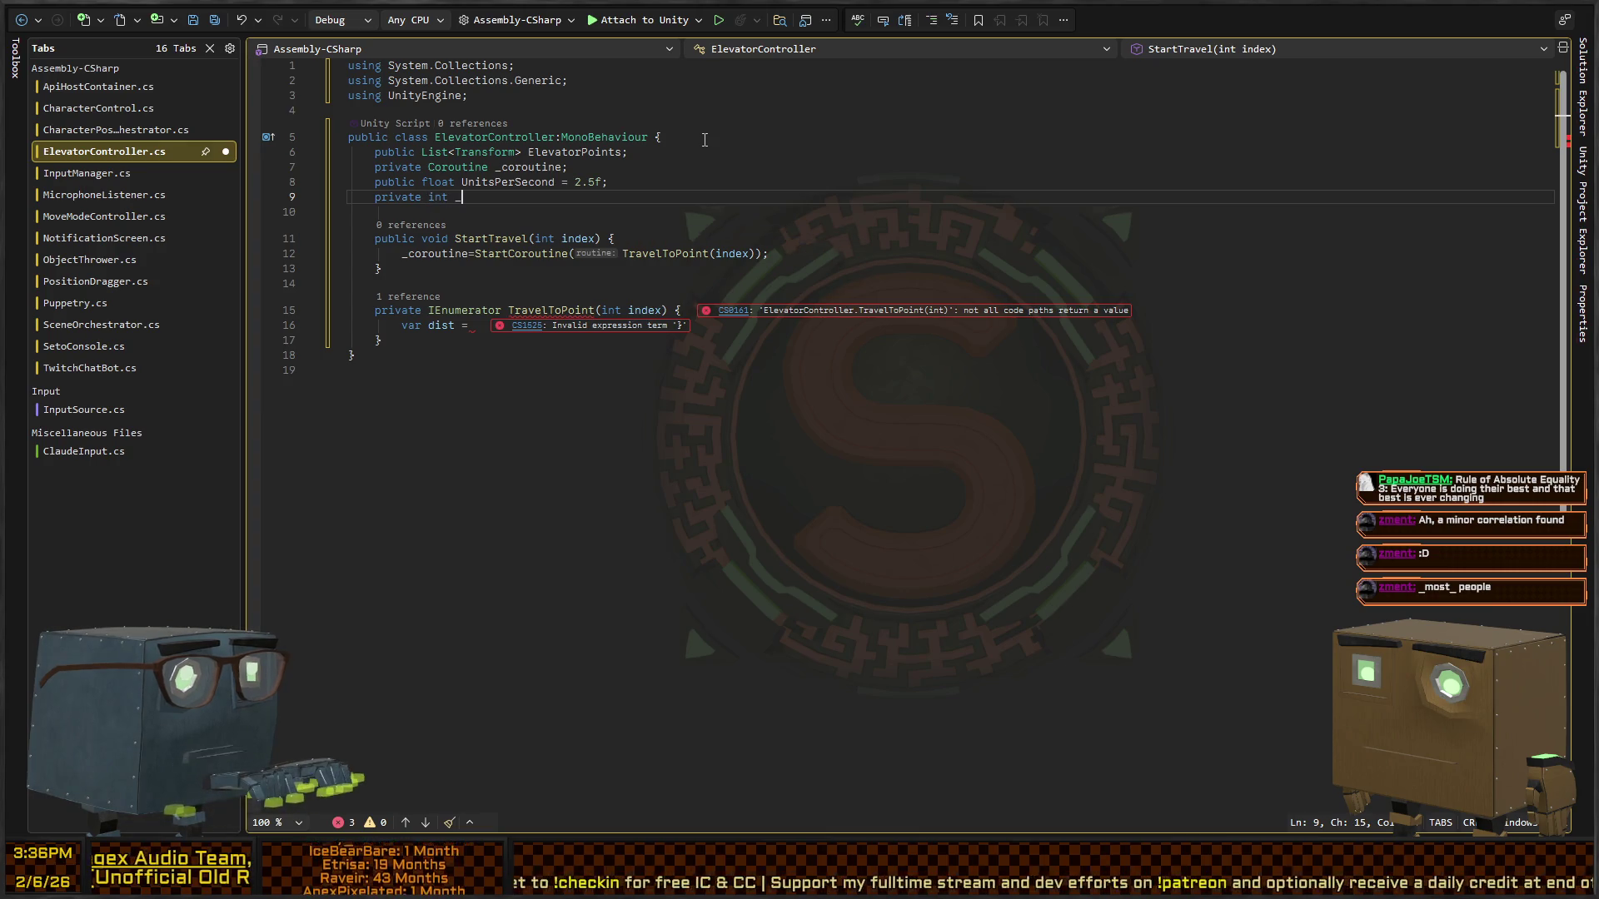
{"action": "type", "text": "rentIndex;"}
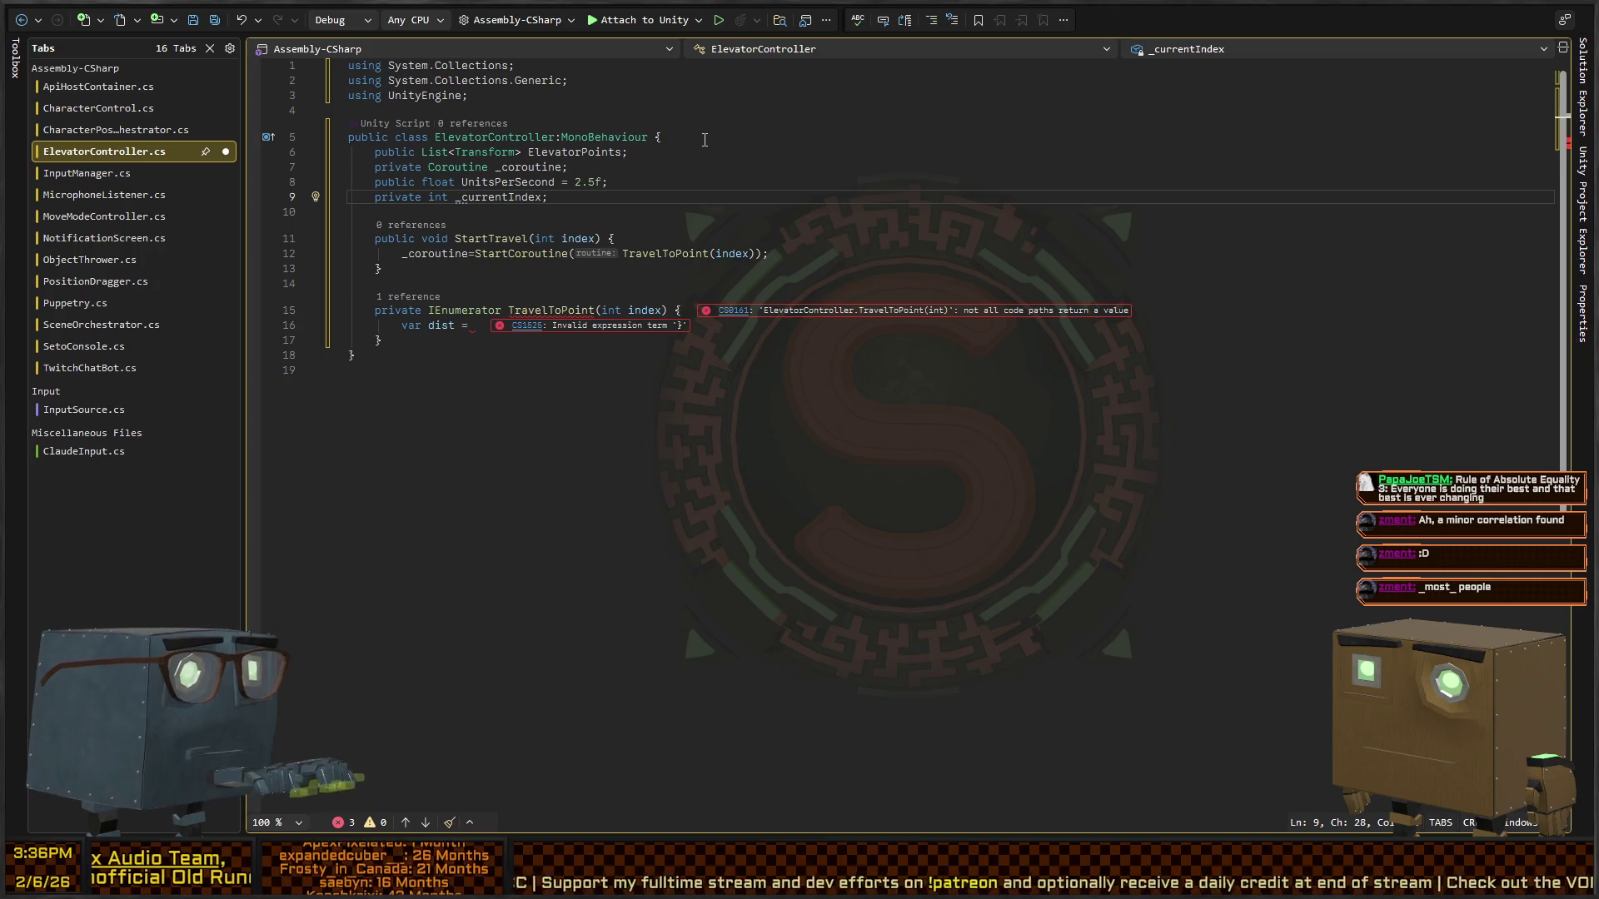
{"action": "type", "text": " ="}
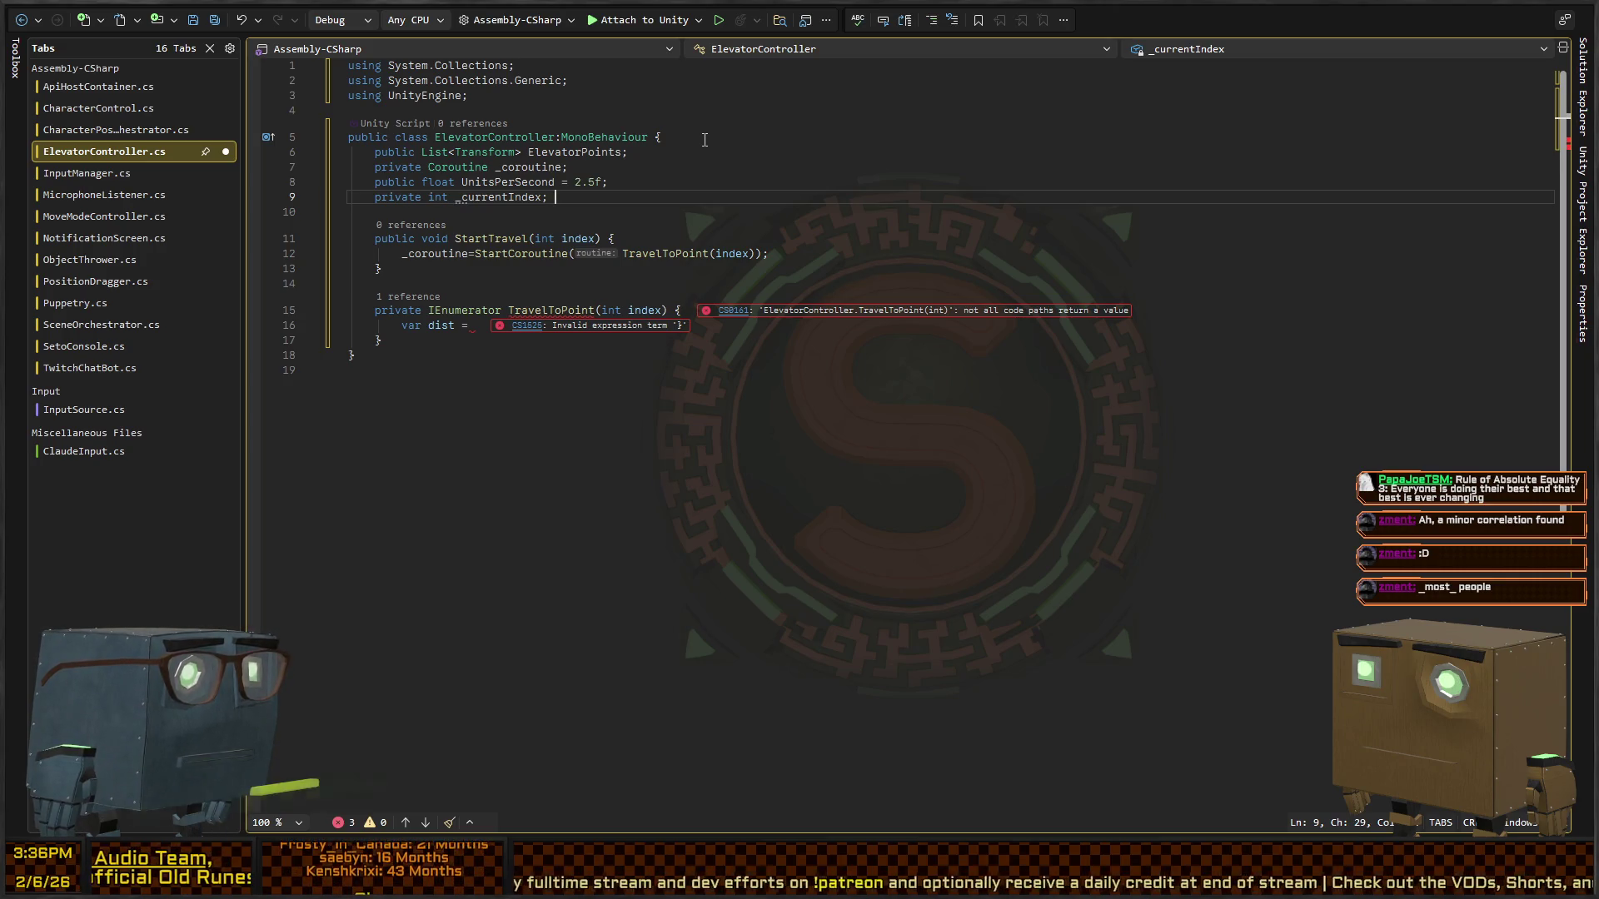
{"action": "key", "text": "BackSpace"}
{"action": "key", "text": "BackSpace"}
{"action": "key", "text": "BackSpace"}
{"action": "type", "text": "= 01;"}
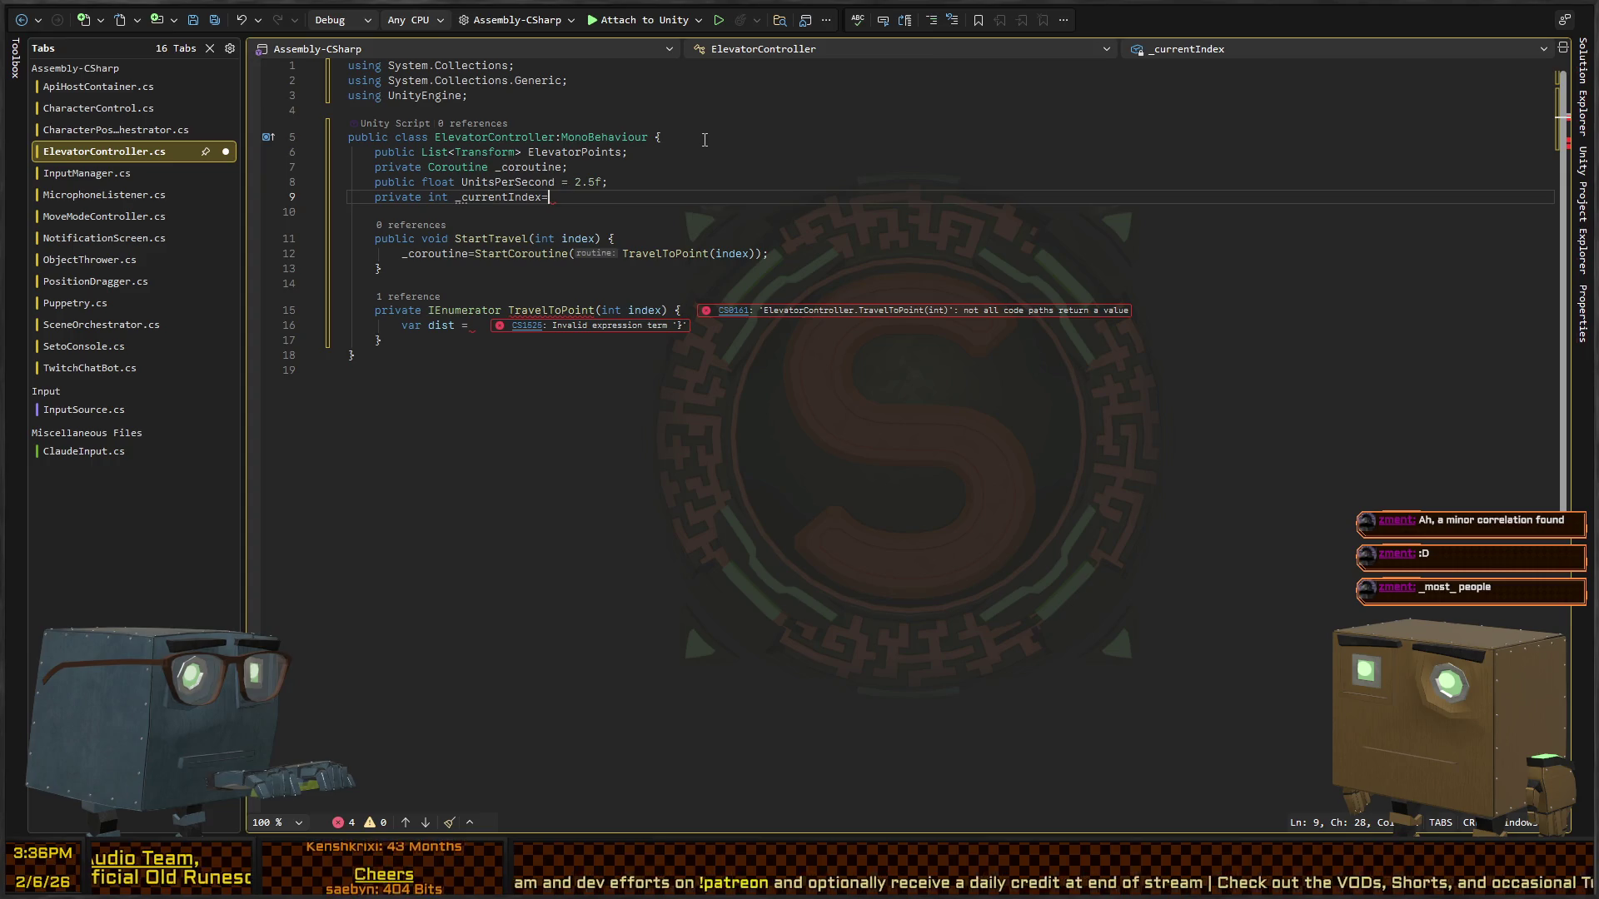
{"action": "key", "text": "Left"}
{"action": "key", "text": "Left"}
{"action": "key", "text": "BackSpace"}
{"action": "type", "text": "-"}
{"action": "key", "text": "End"}
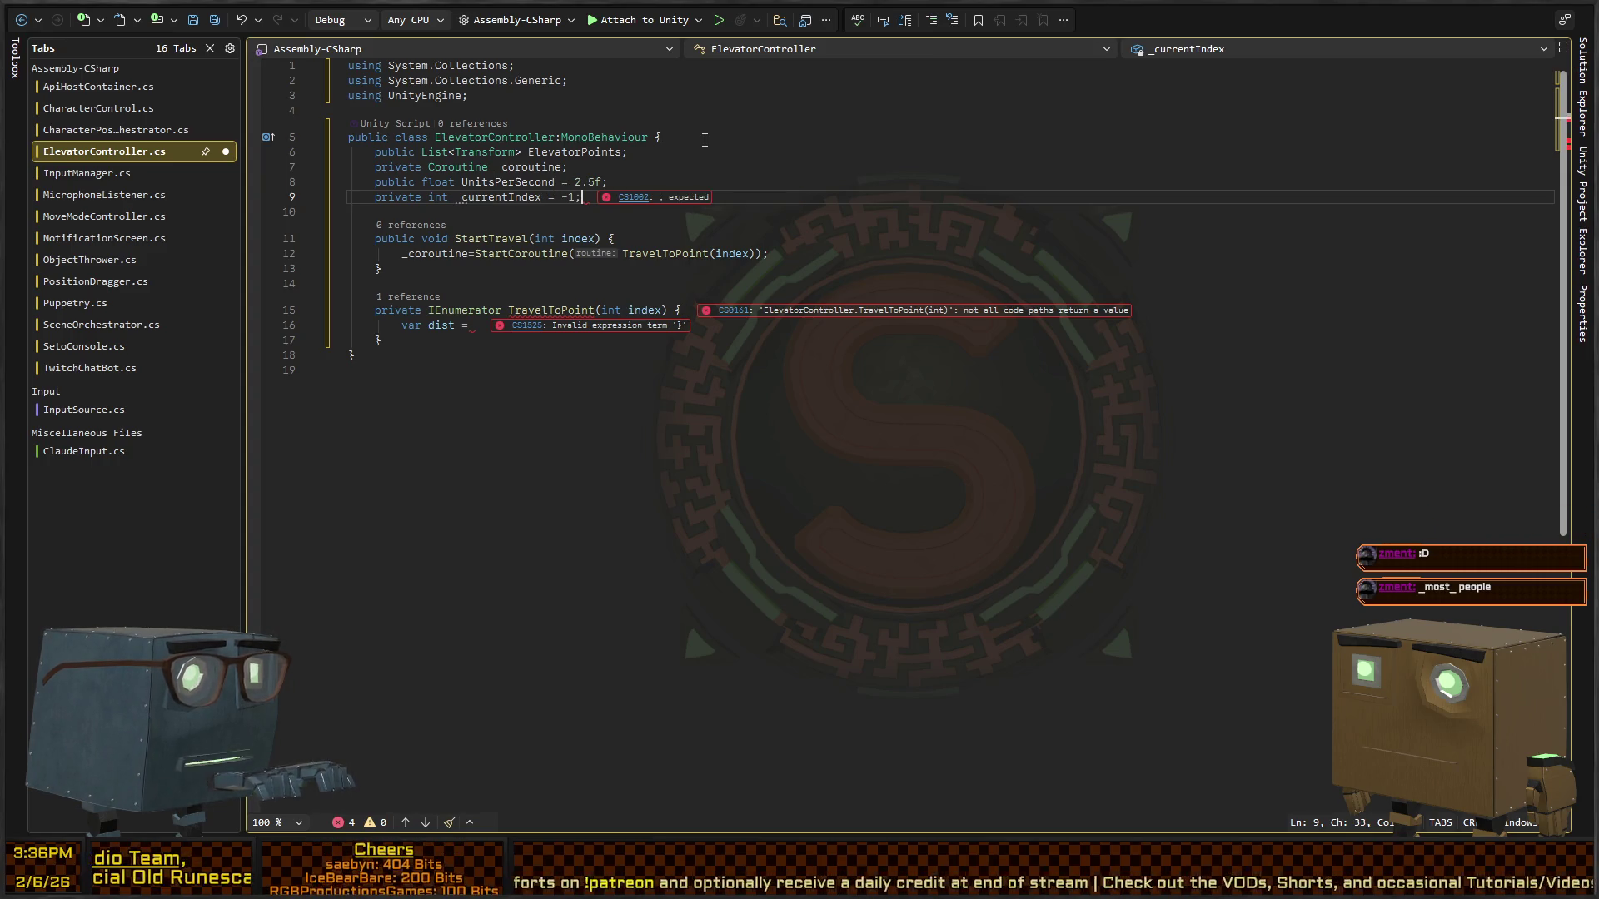
- Generate an empty private void Start() method from the IntelliSense snippet
{"action": "key", "text": "Down"}
{"action": "key", "text": "Down"}
{"action": "key", "text": "Down"}
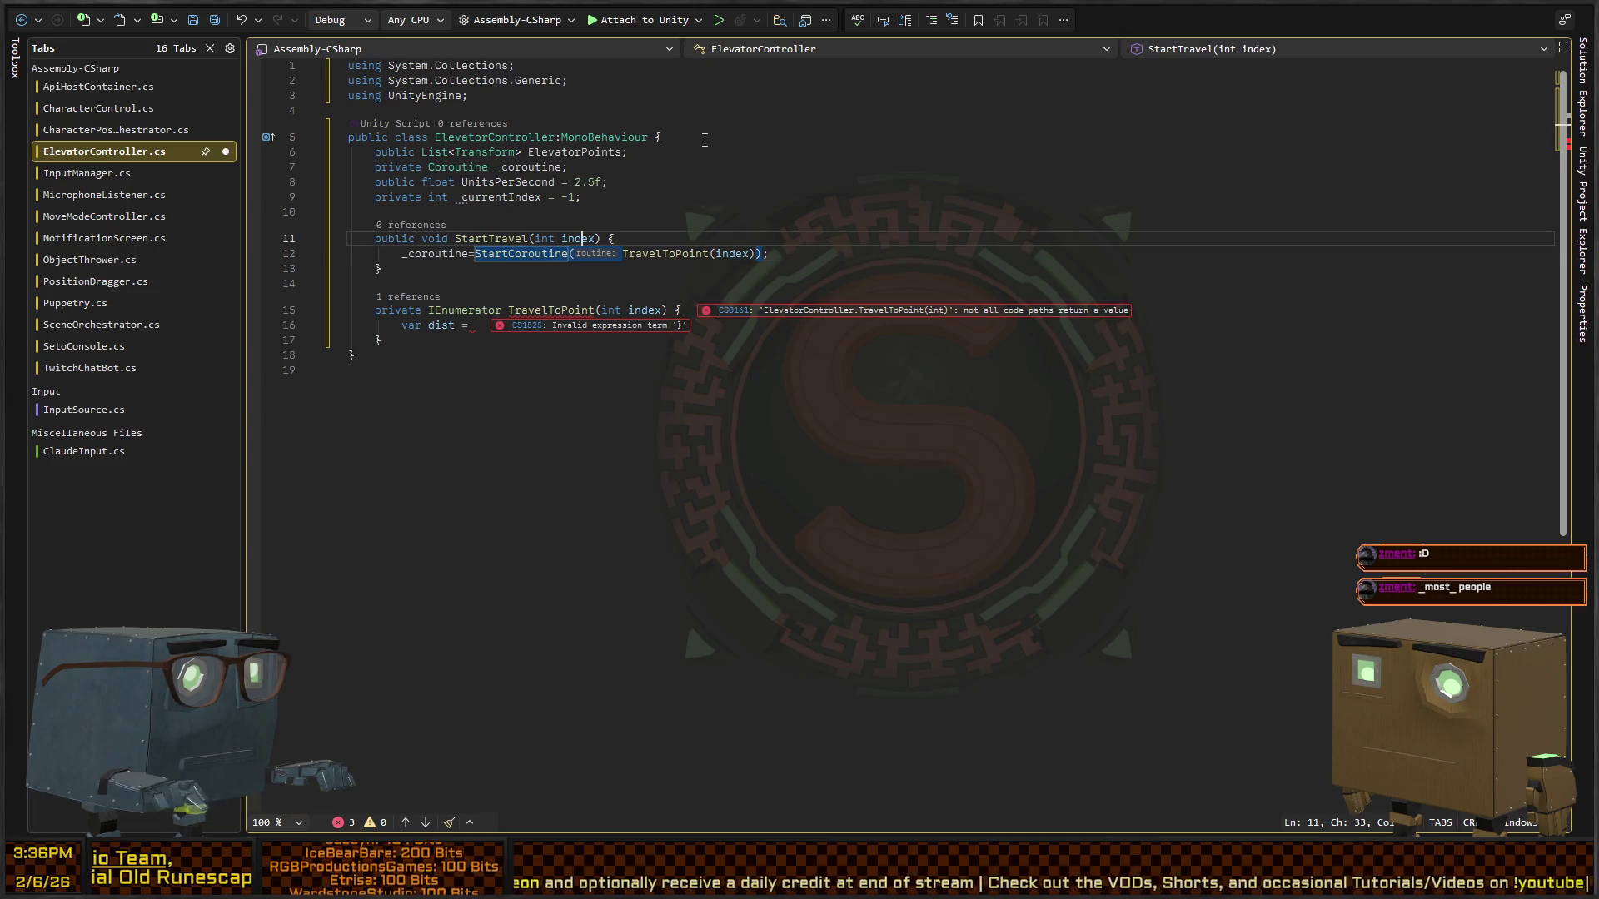
{"action": "key", "text": "Up"}
{"action": "key", "text": "Up"}
{"action": "key", "text": "Return"}
{"action": "type", "text": "Start"}
{"action": "key", "text": "Tab"}
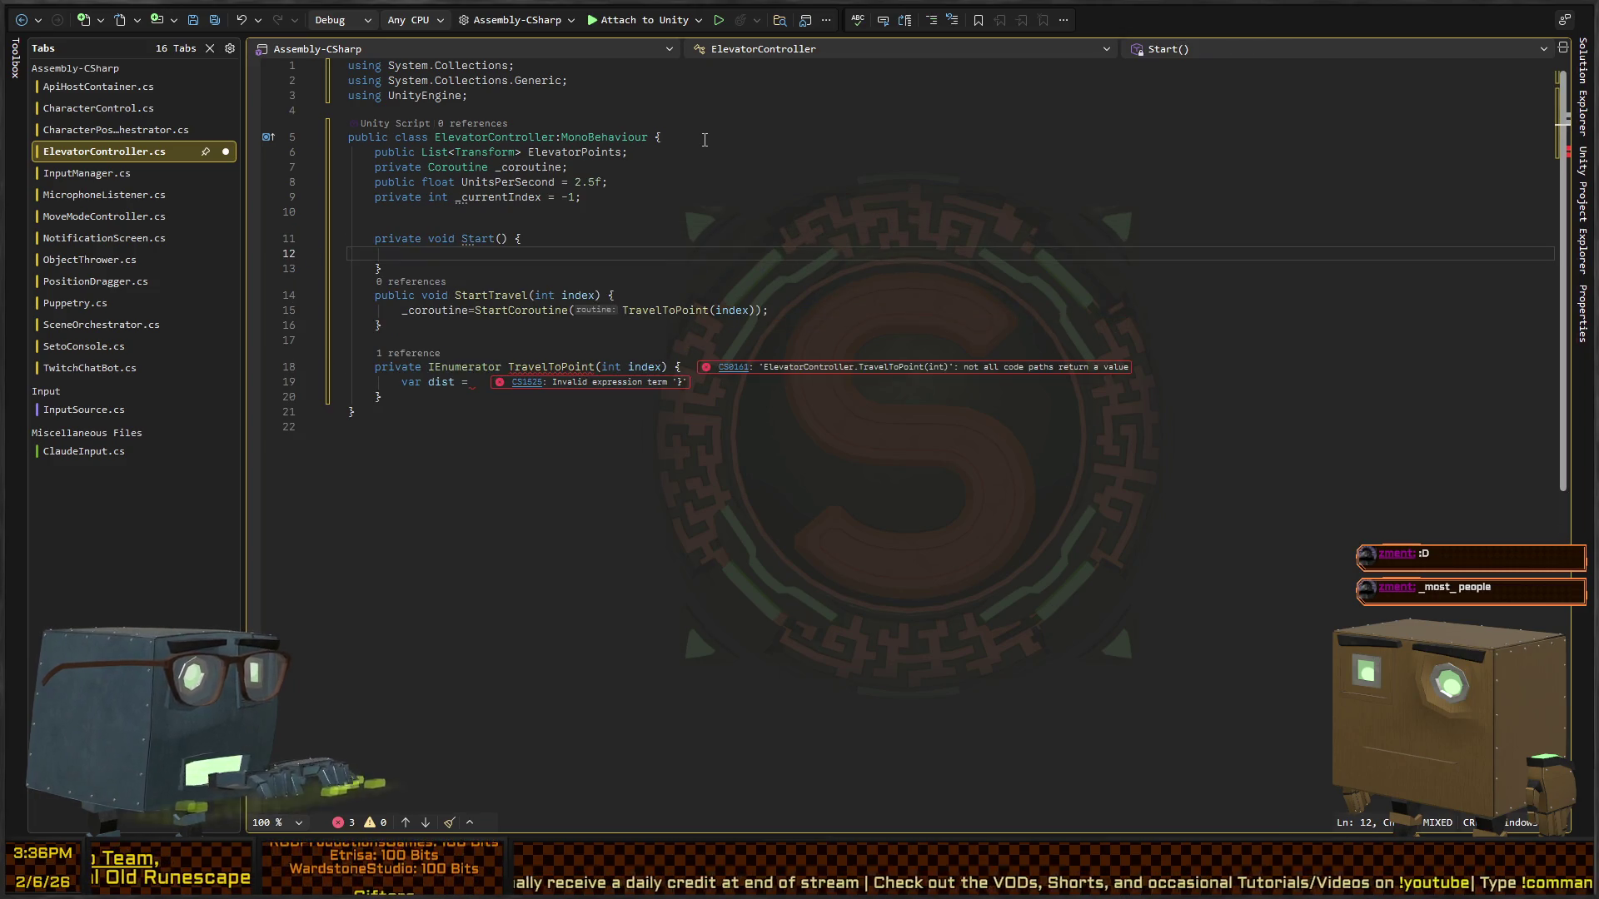
- Inside Start(), call StartTravel(0);
{"action": "type", "text": "StartTrav"}
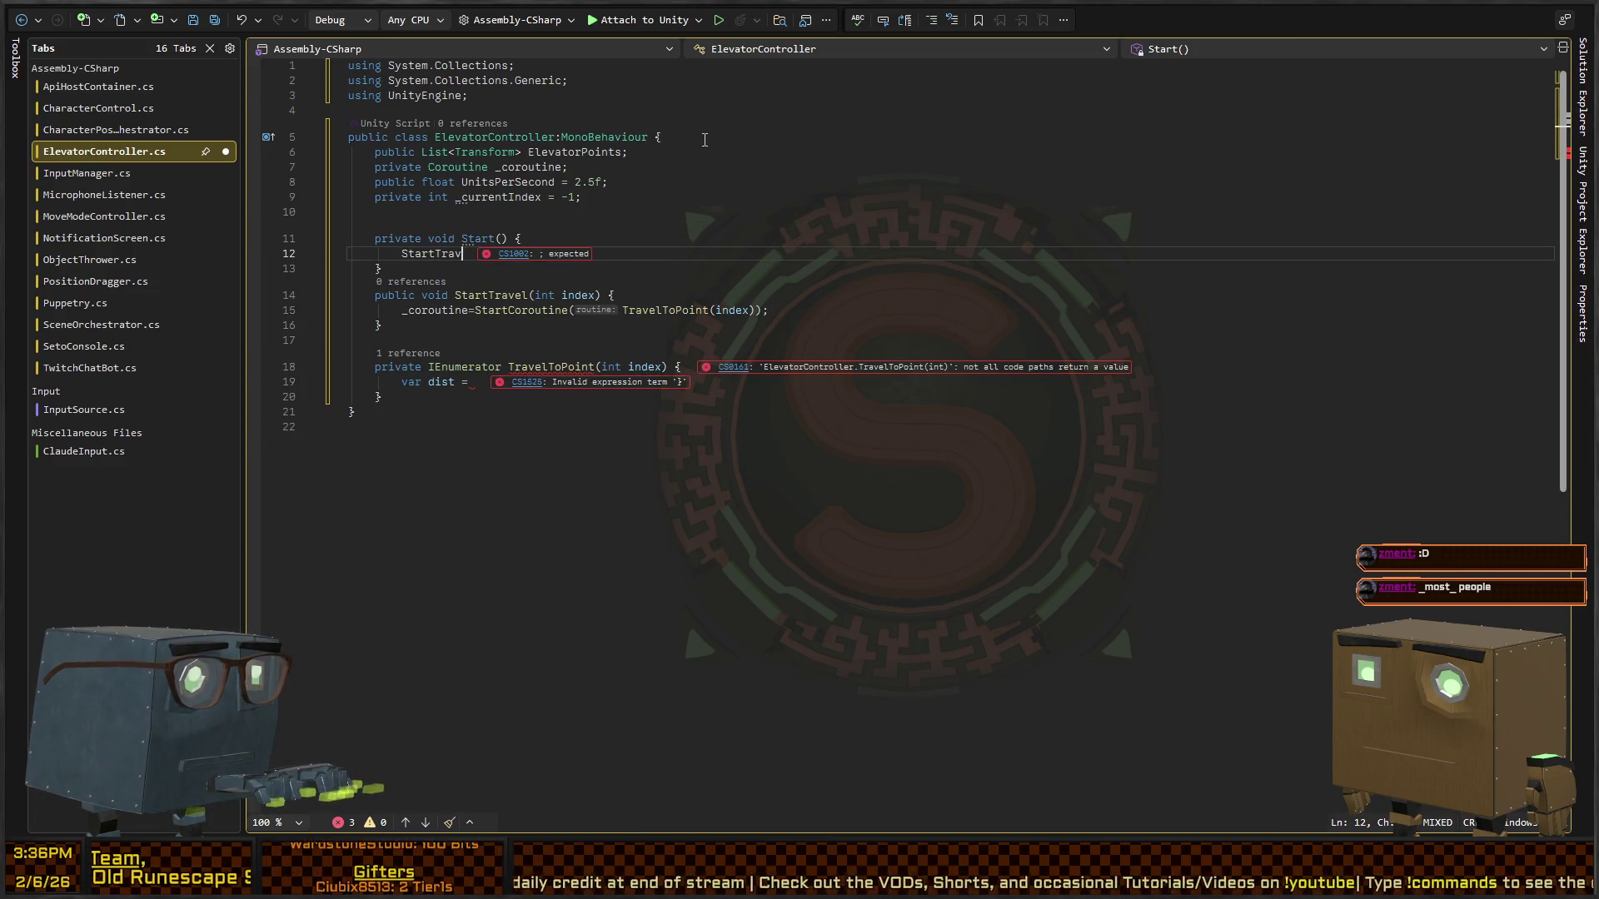
{"action": "type", "text": "el(0);"}
{"action": "key", "text": "Down"}
{"action": "key", "text": "Down"}
{"action": "key", "text": "Down"}
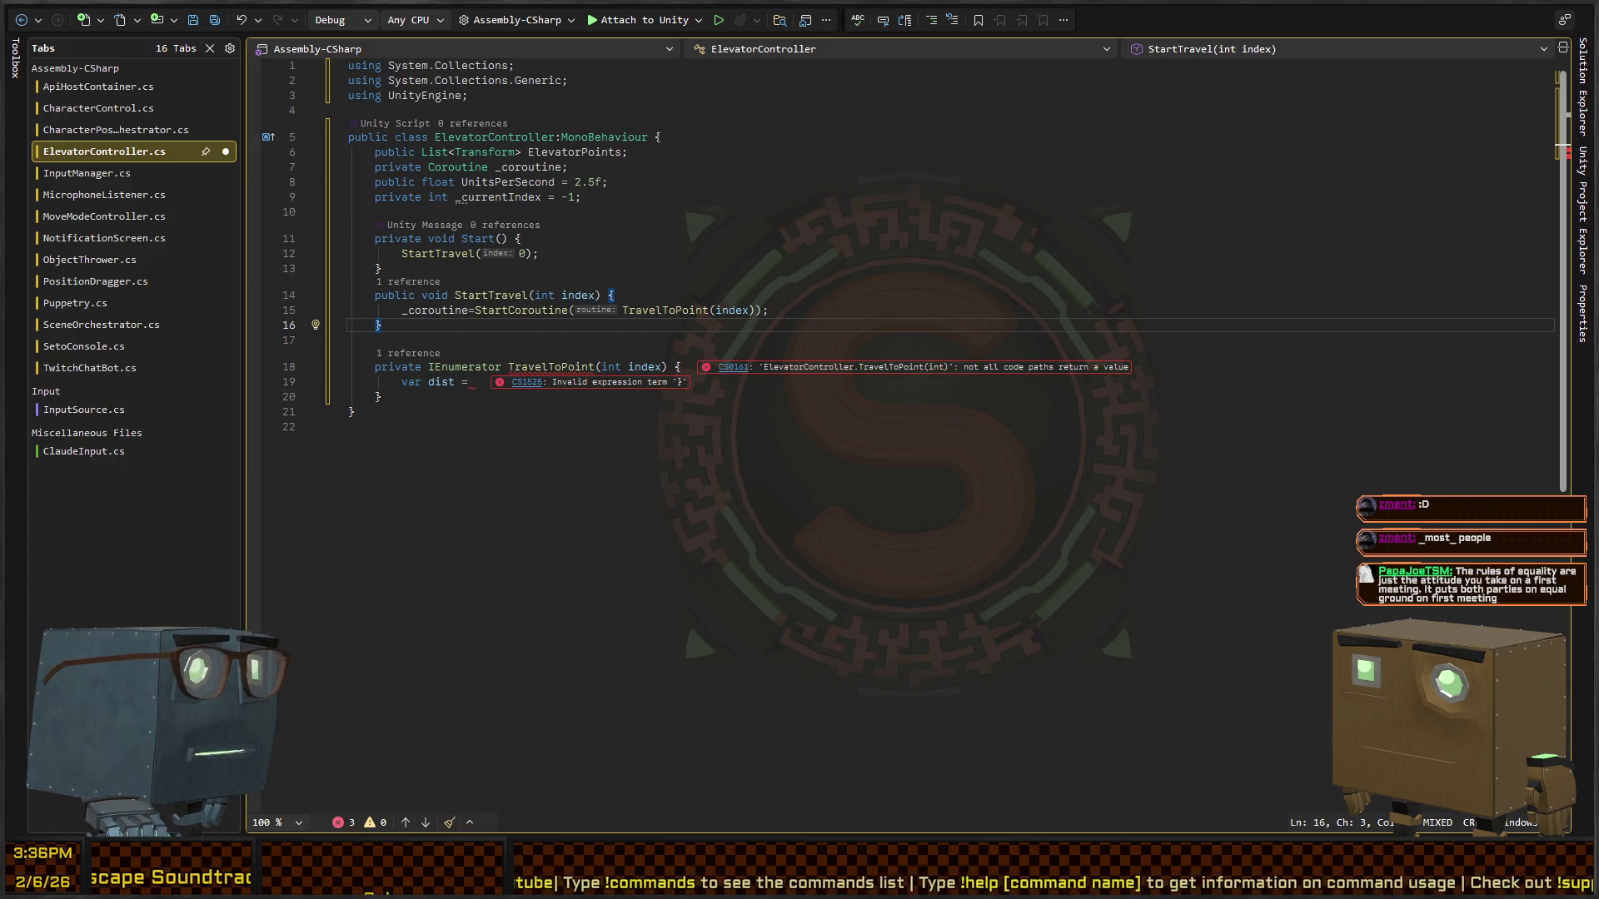
{"action": "key", "text": "Down"}
{"action": "key", "text": "Down"}
{"action": "key", "text": "Down"}
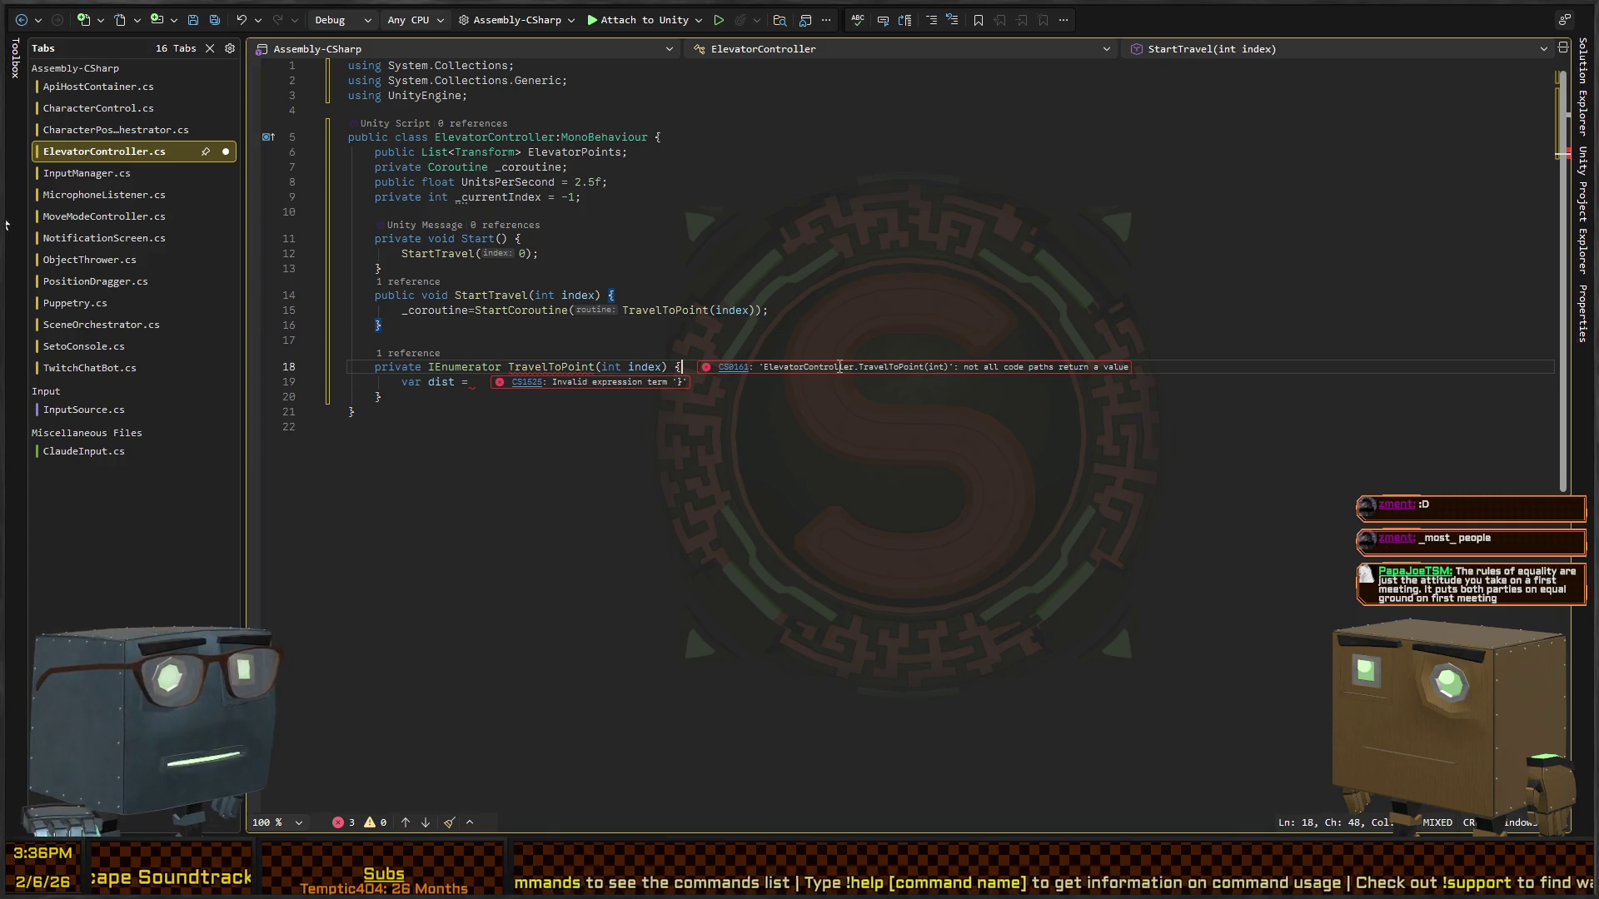
- Insert a blank line at the top of TravelToPoint, above the unfinished 'var dist =' line
{"action": "key", "text": "Up"}
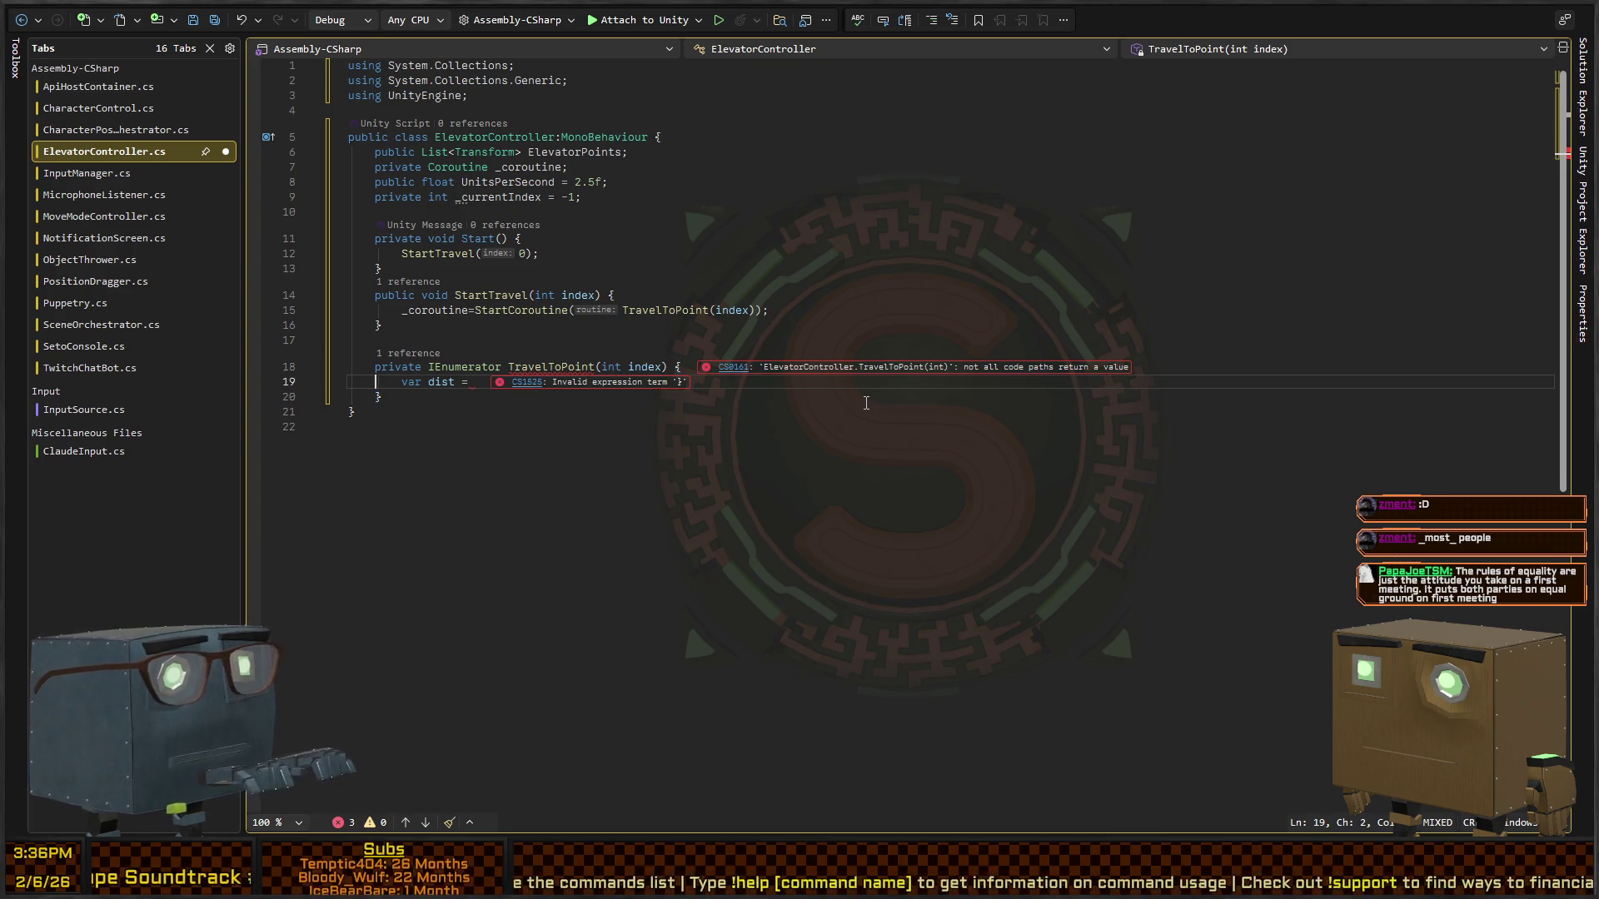
{"action": "key", "text": "shift+End"}
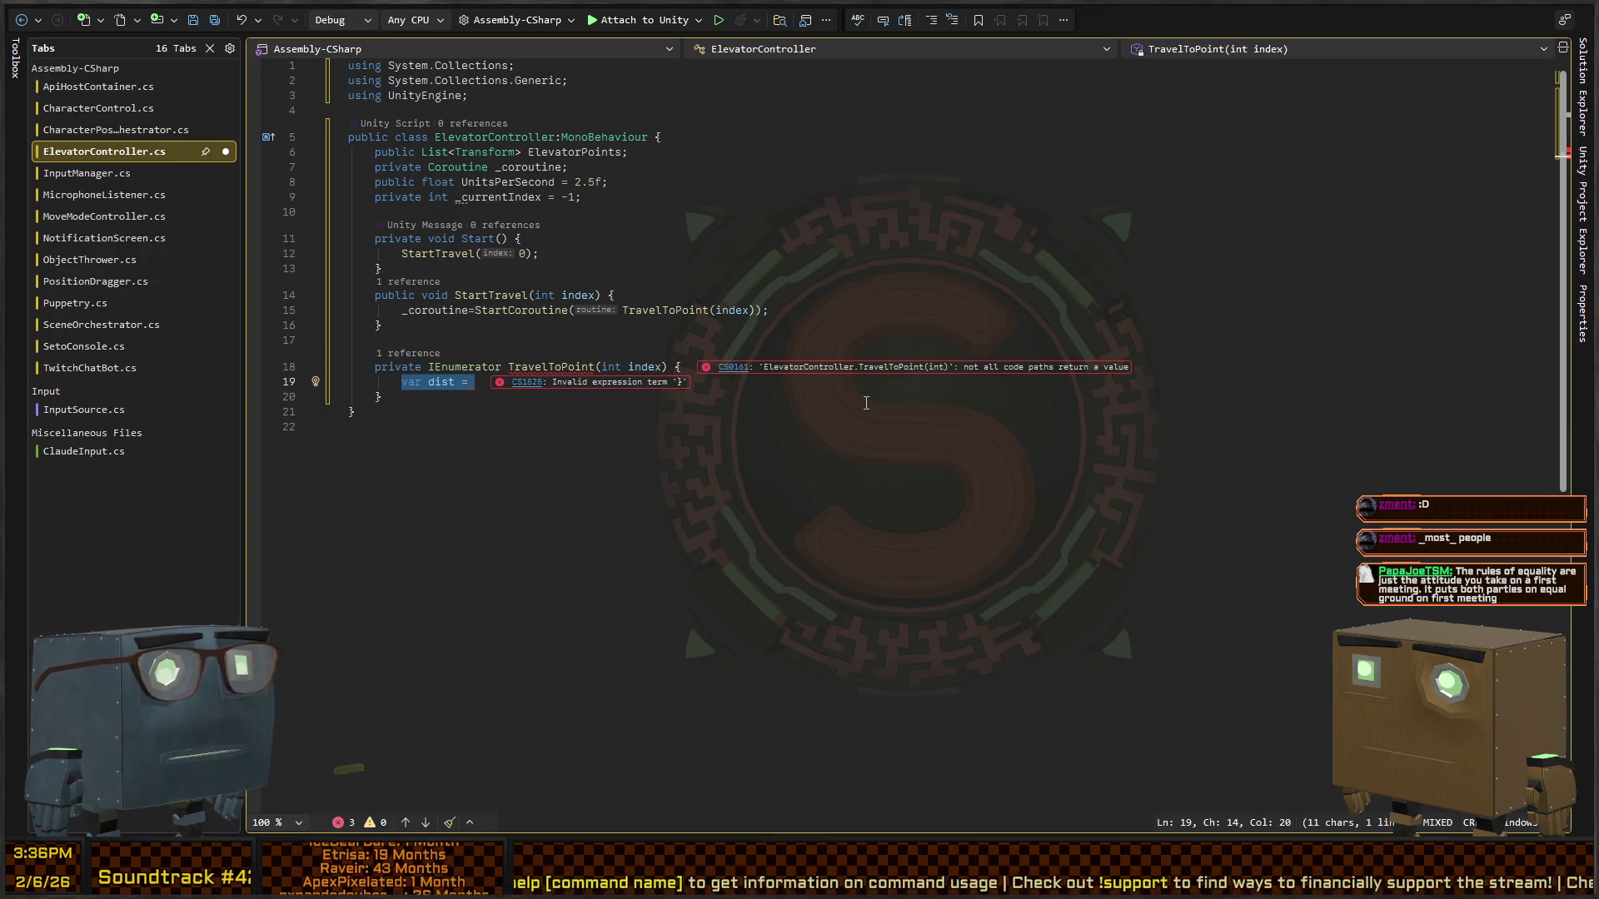
{"action": "key", "text": "Up"}
{"action": "key", "text": "Down"}
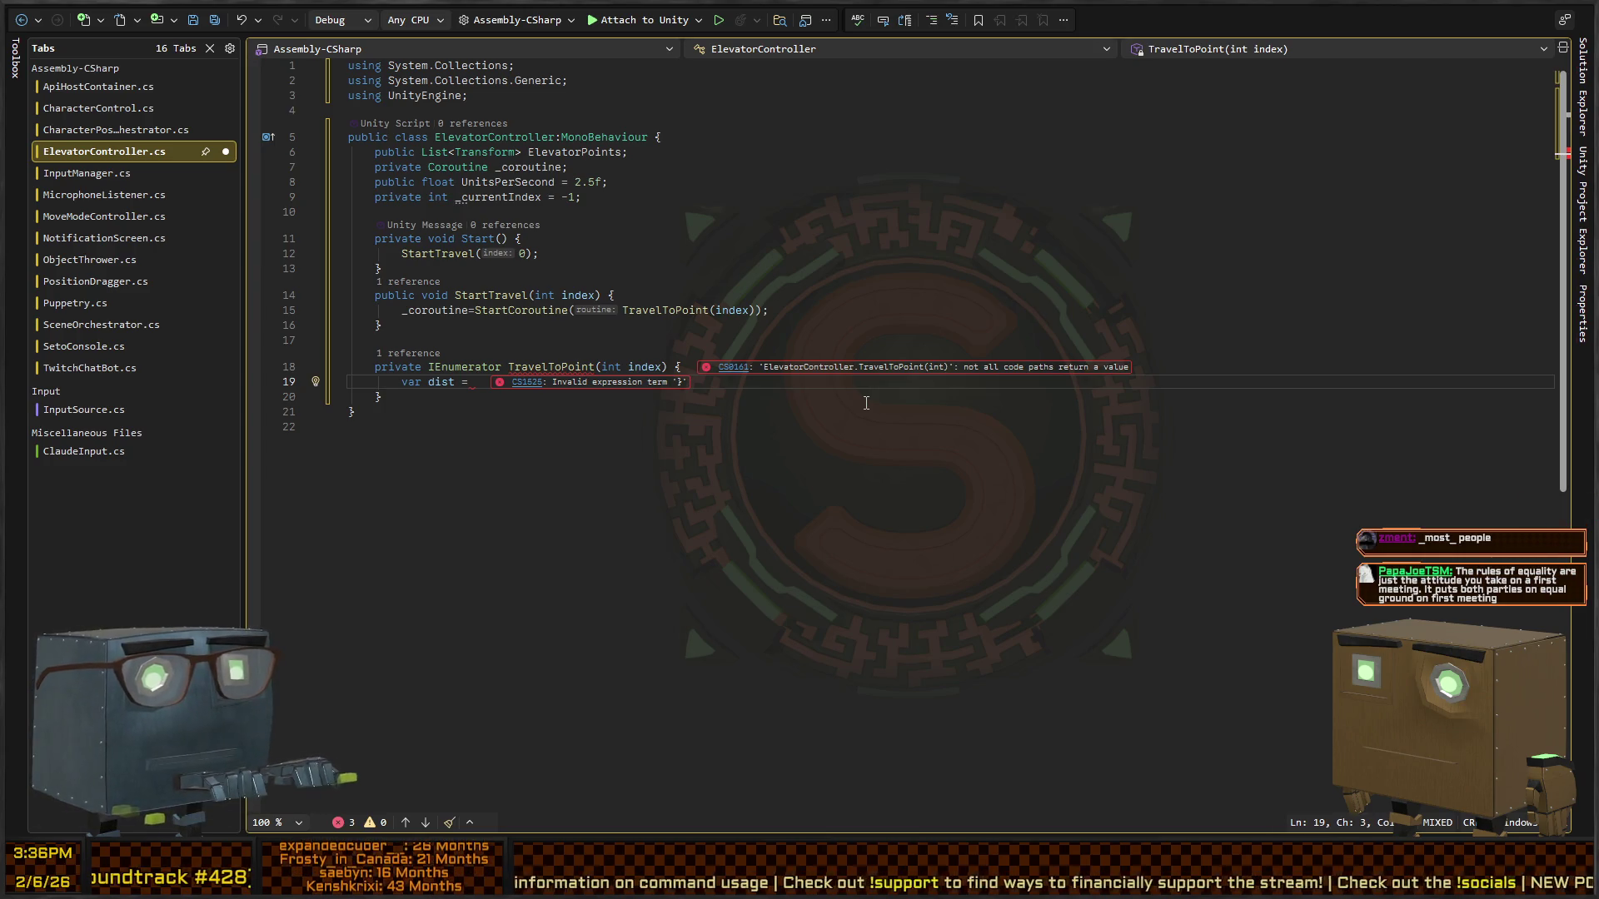
{"action": "key", "text": "shift+Home"}
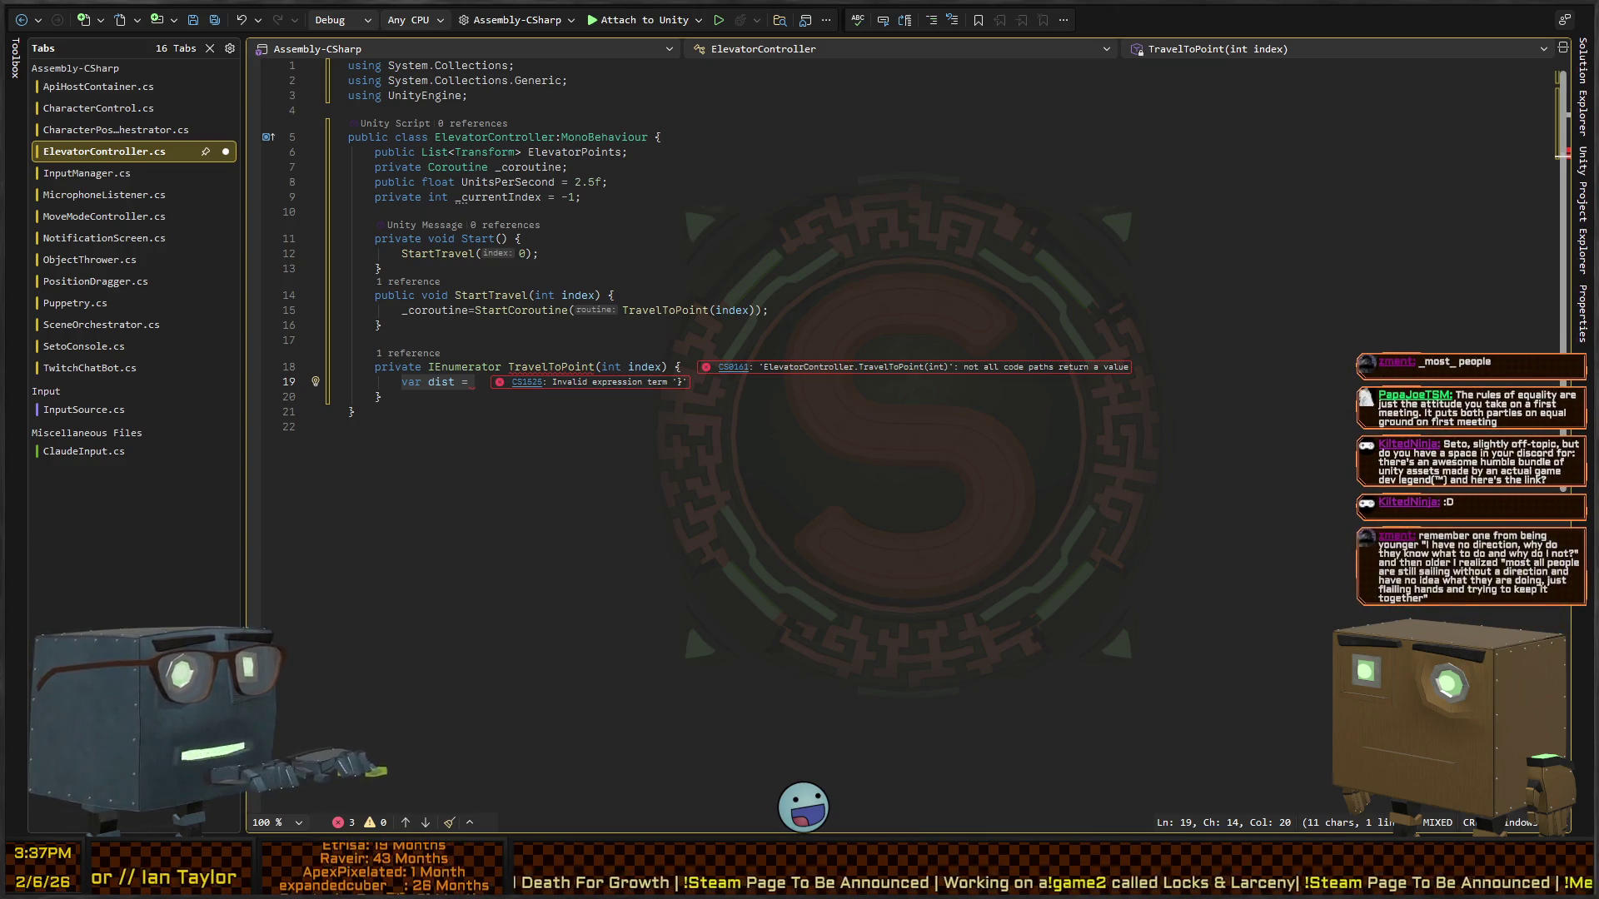
{"action": "key", "text": "alt+Tab"}
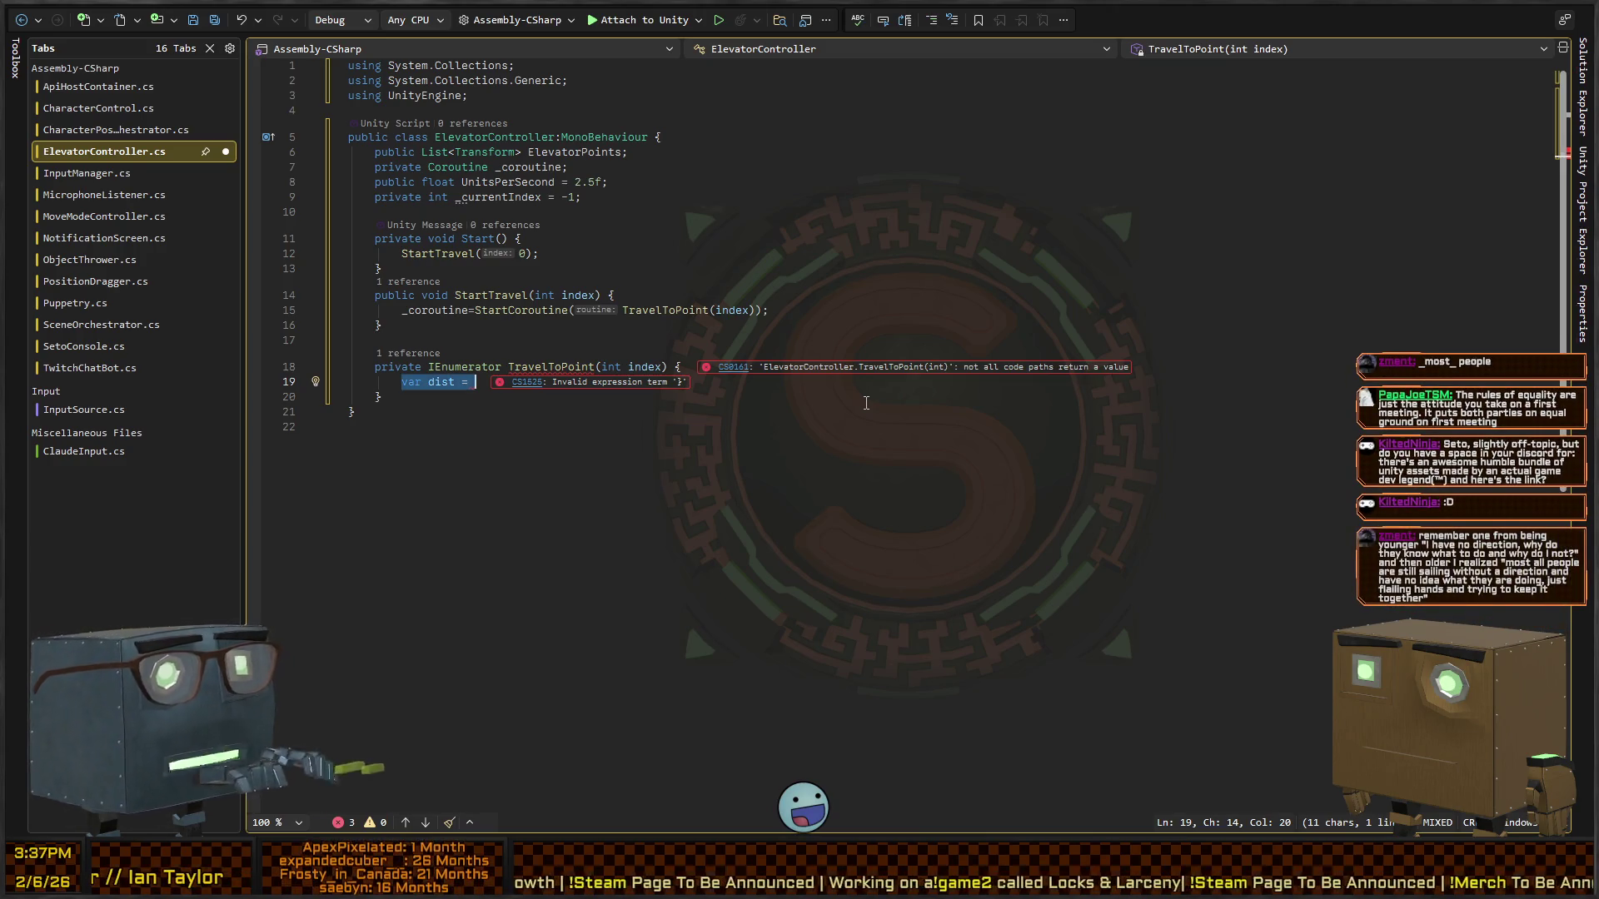
{"action": "key", "text": "alt+Tab"}
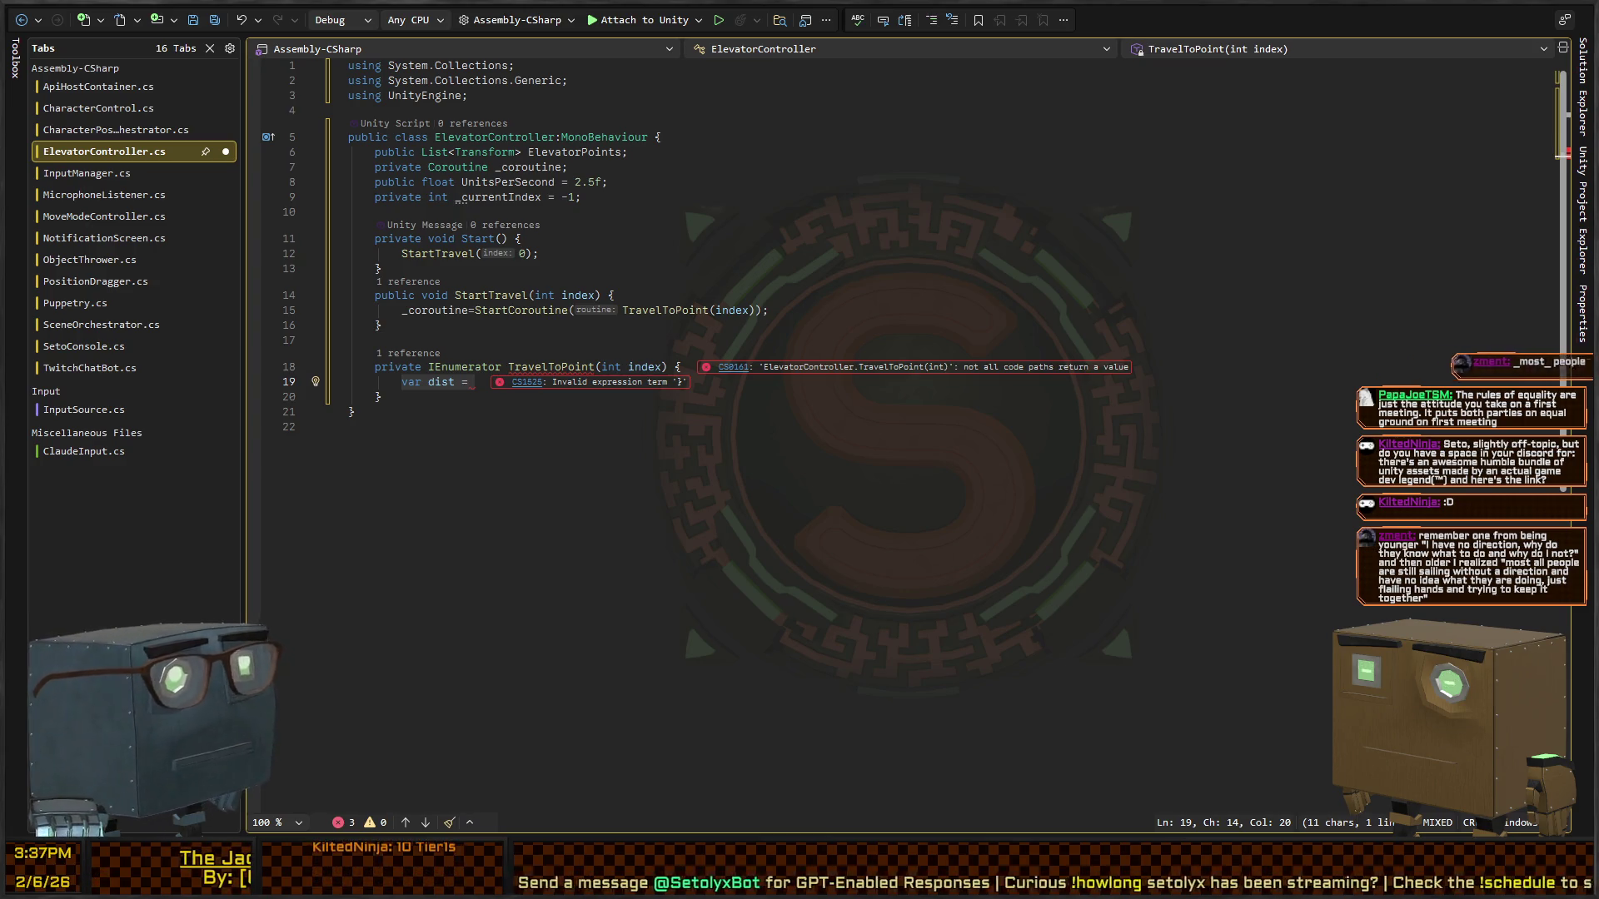
{"action": "key", "text": "alt+Tab"}
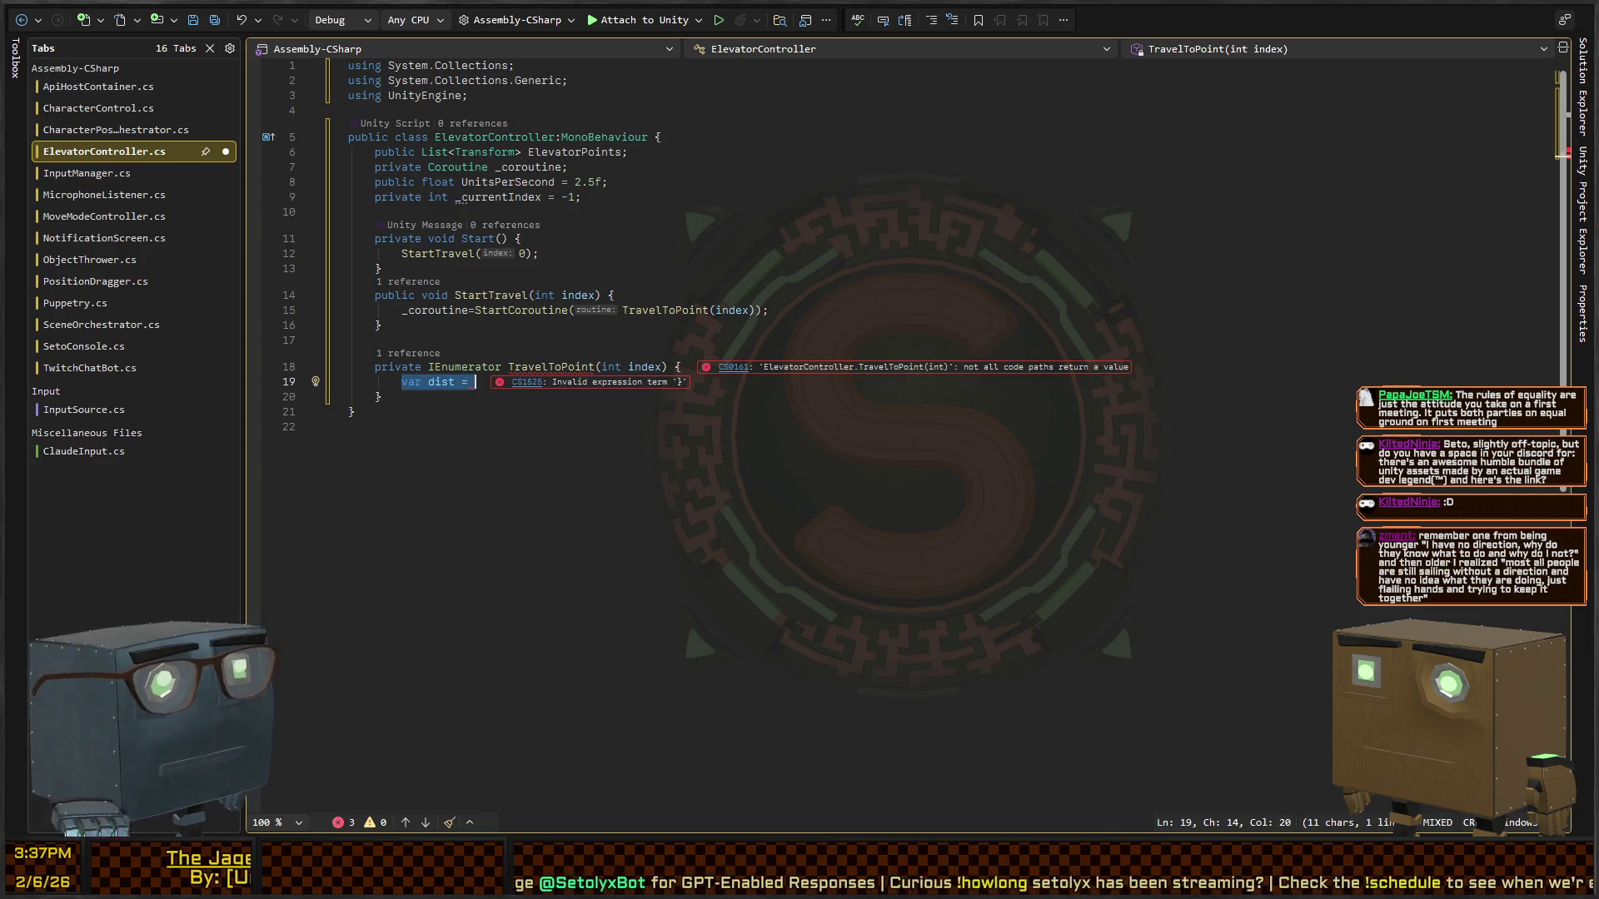
{"action": "key", "text": "alt+Tab"}
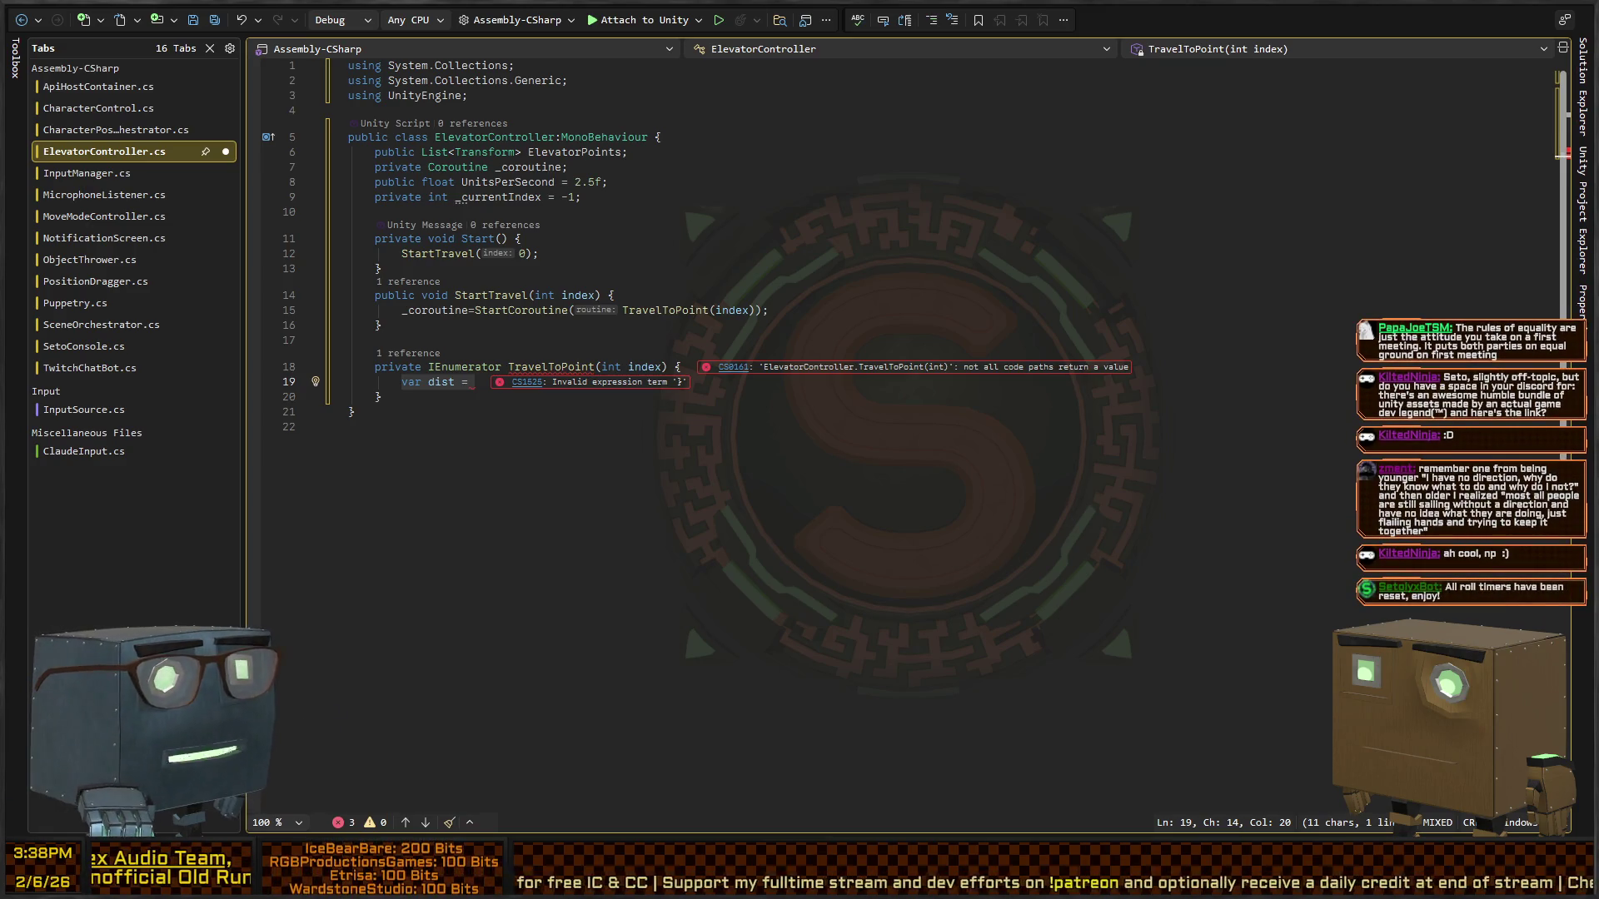
{"action": "left_click", "coordinate": [772, 382]}
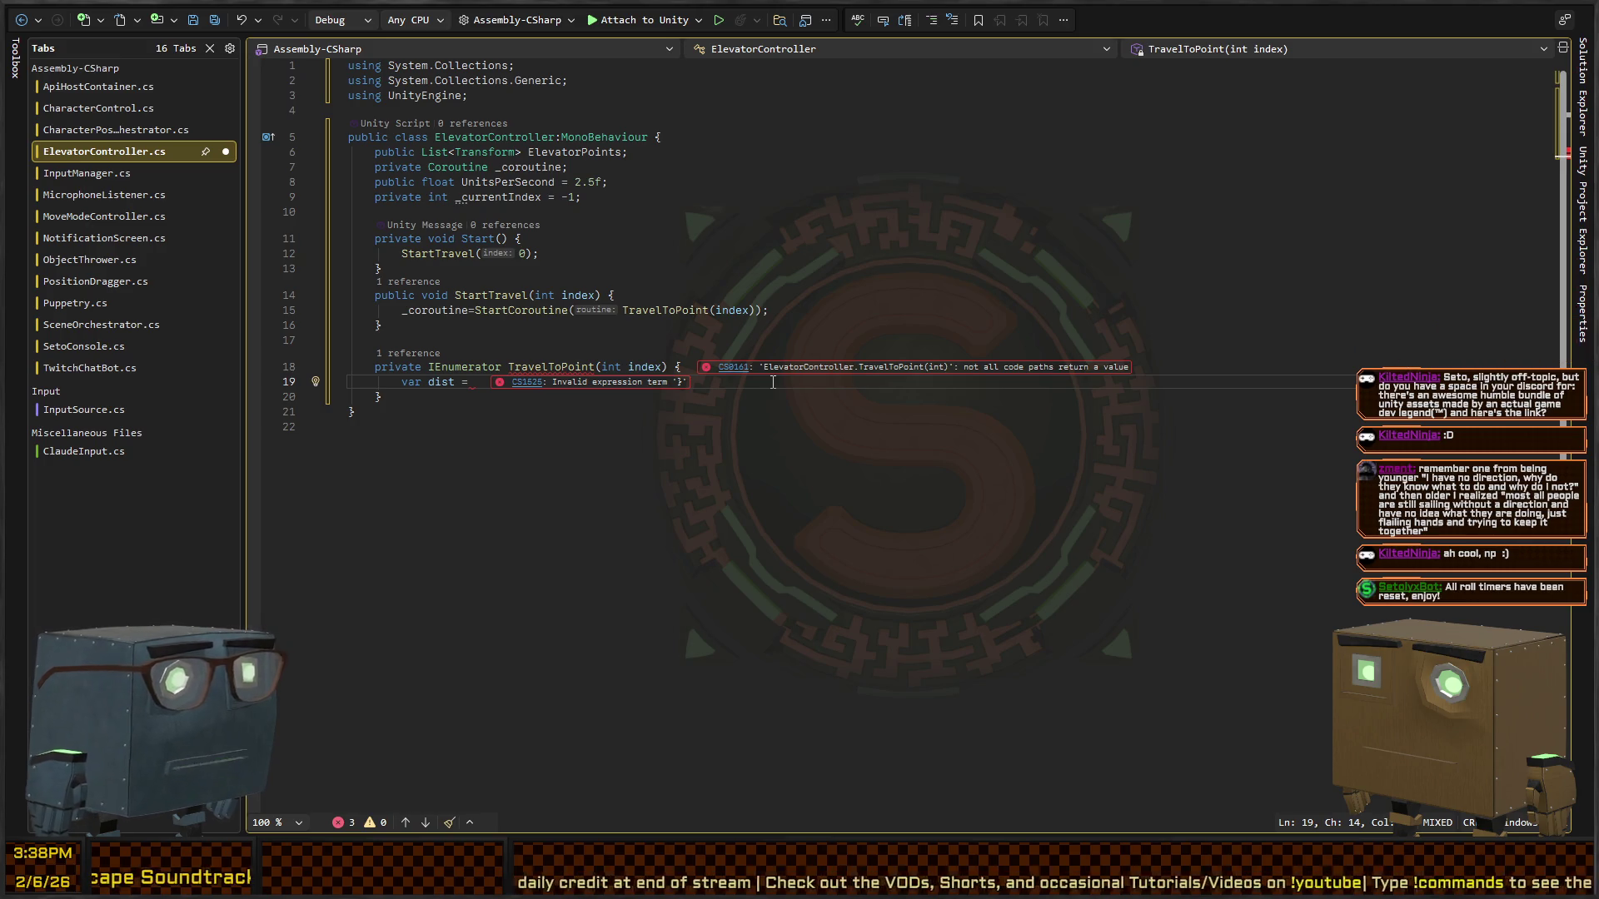
{"action": "key", "text": "ctrl+Return"}
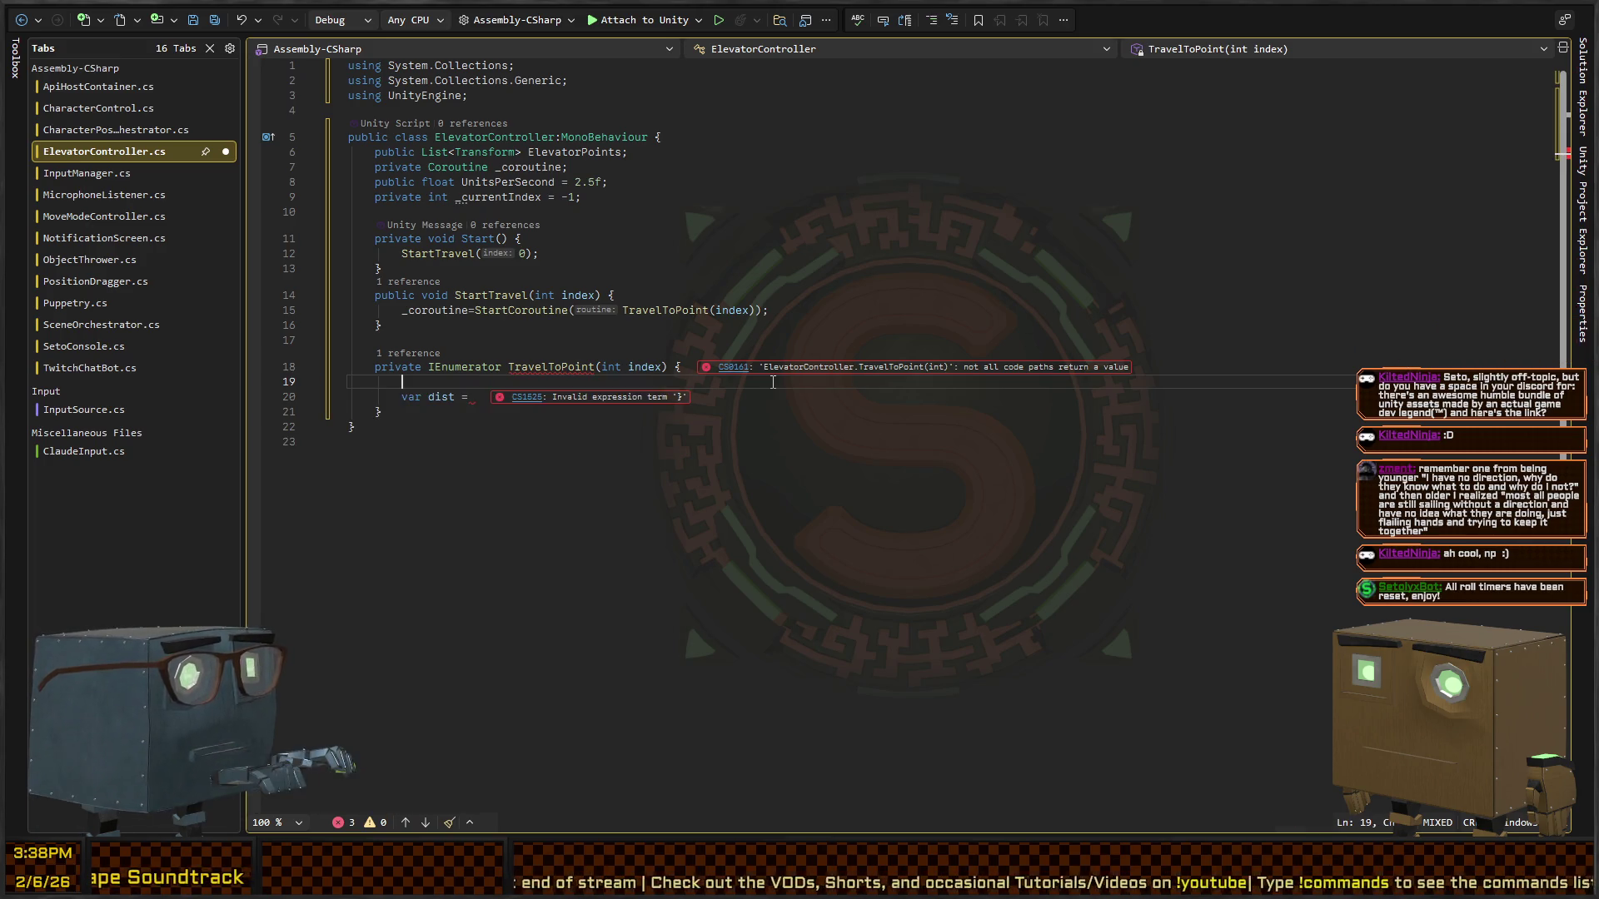
- Declare 'var originalPoint = _currentIndex<0 ? null : ElevatorPoints[_currentIndex];'
{"action": "type", "text": "var originalPoint = "}
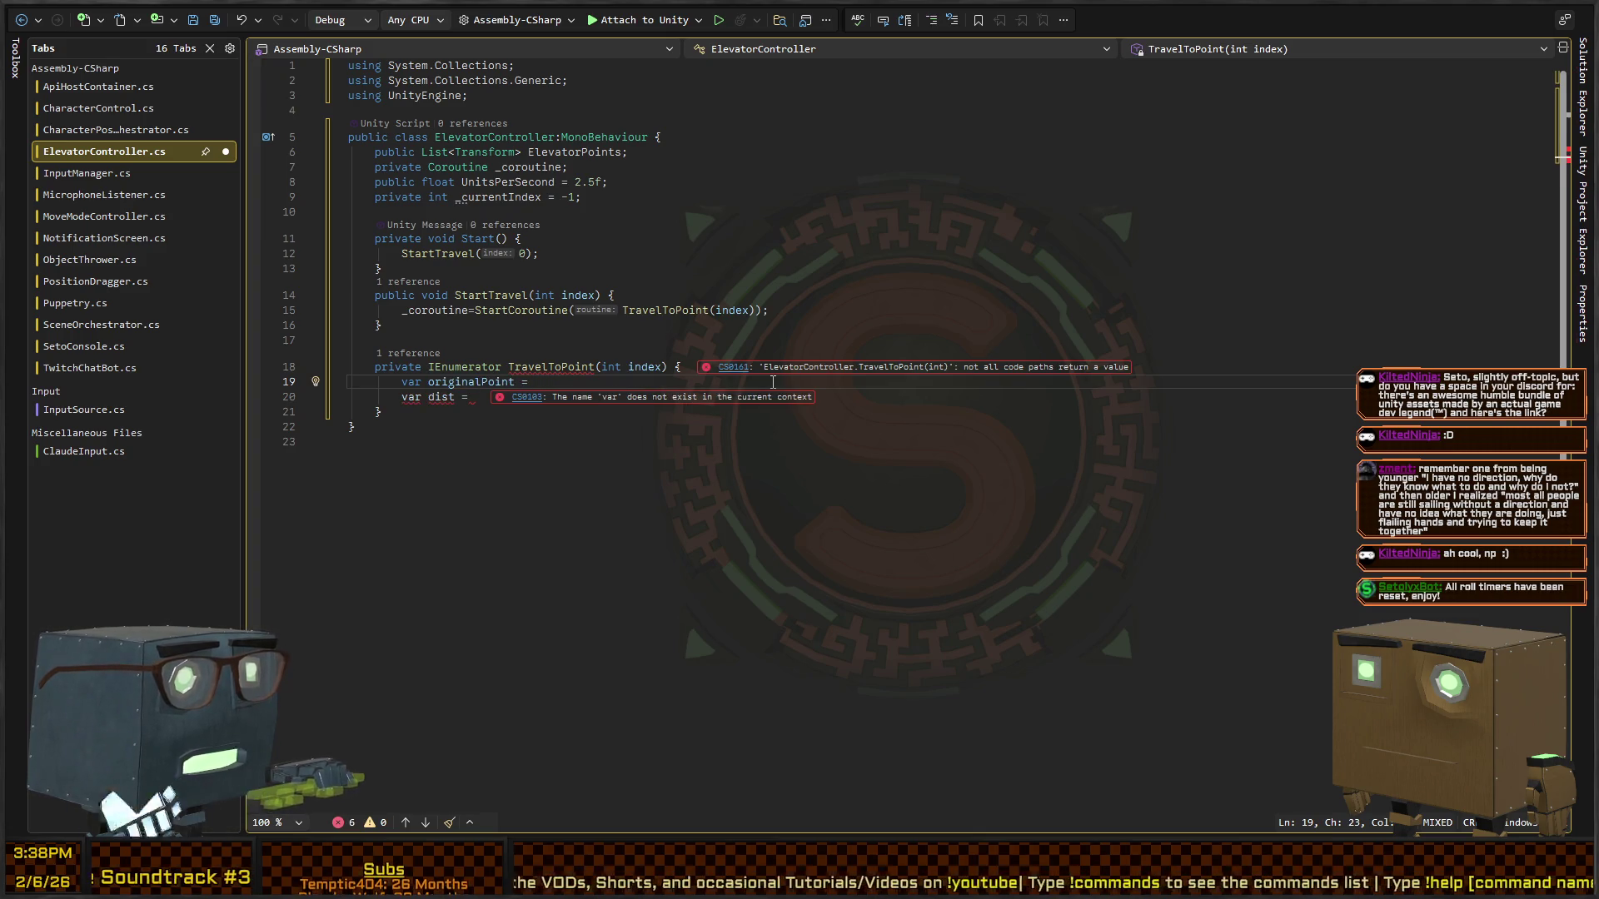
{"action": "type", "text": "_"}
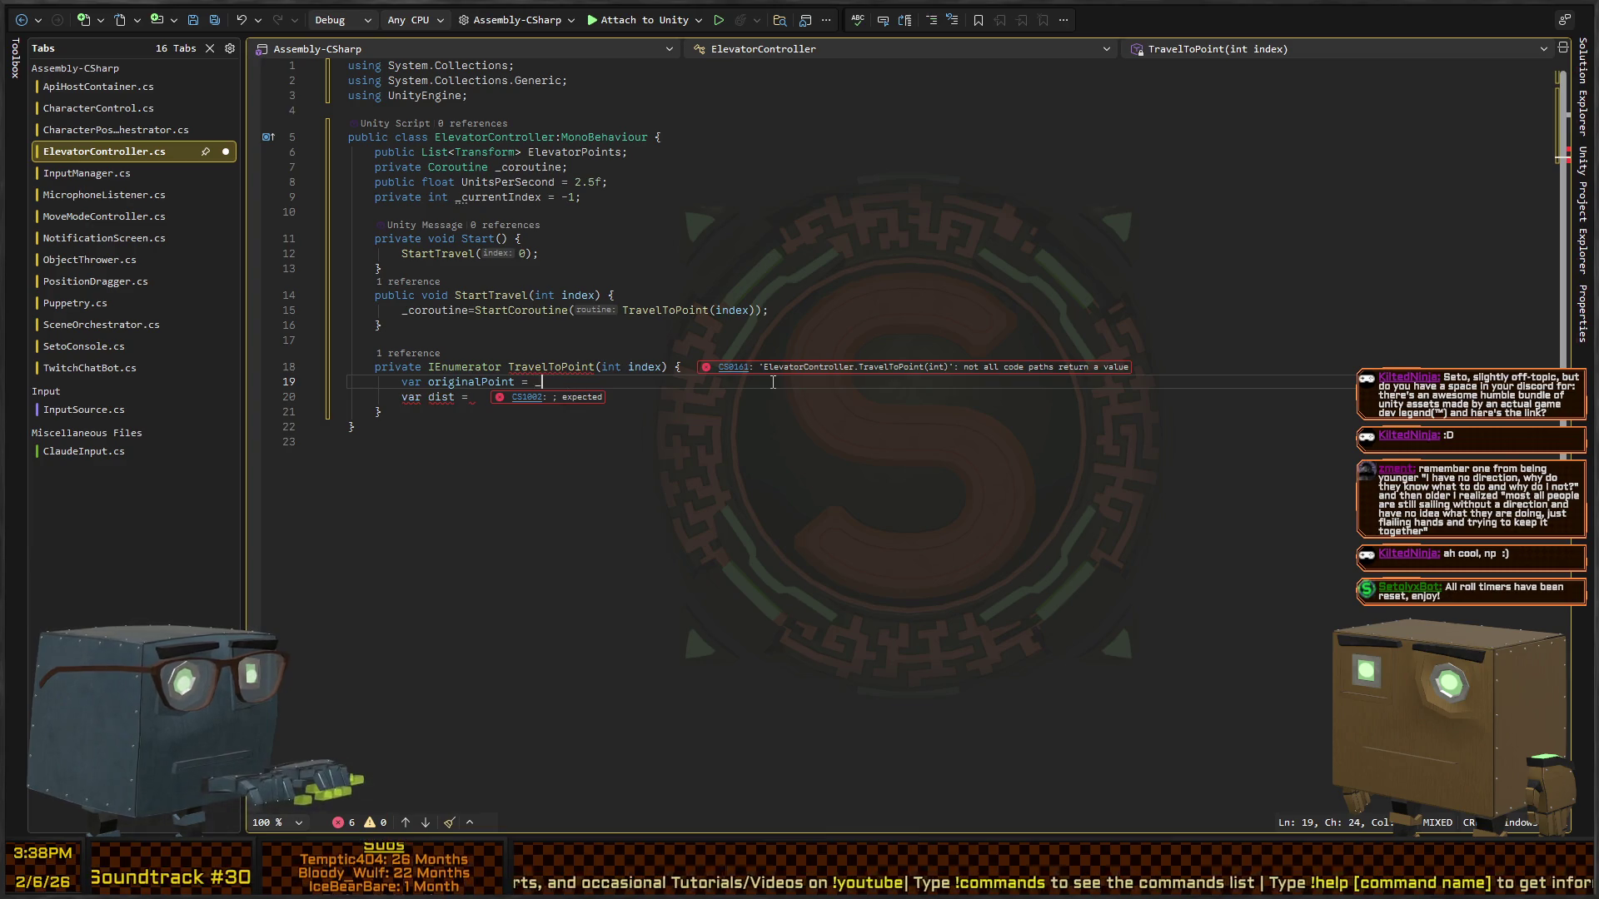
{"action": "type", "text": "currentIndex"}
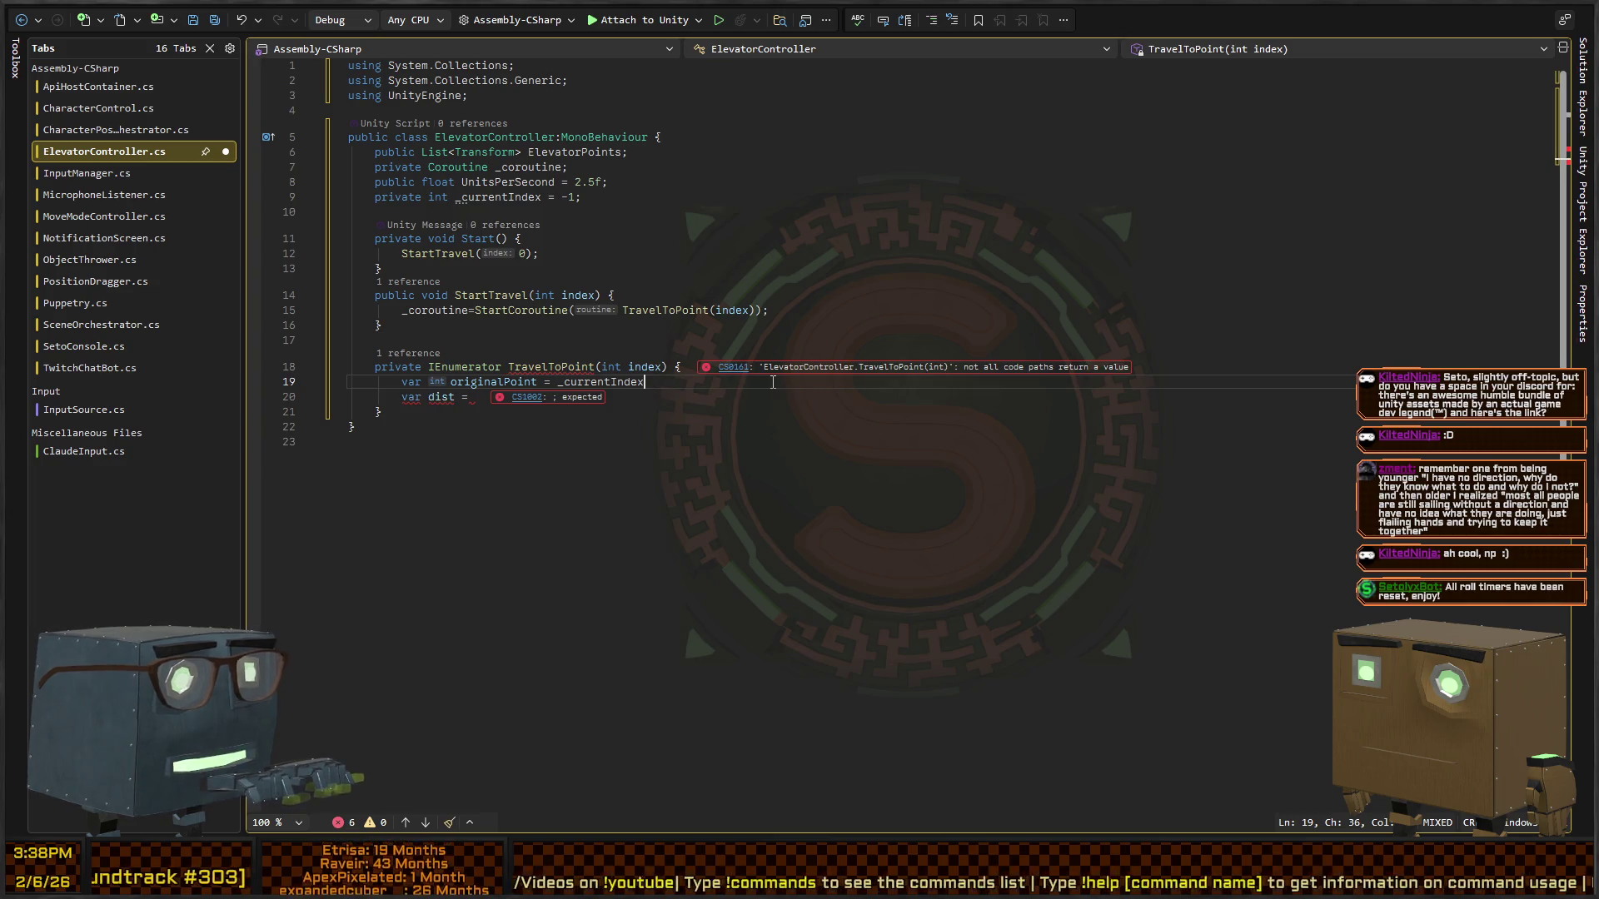
{"action": "type", "text": "<0"}
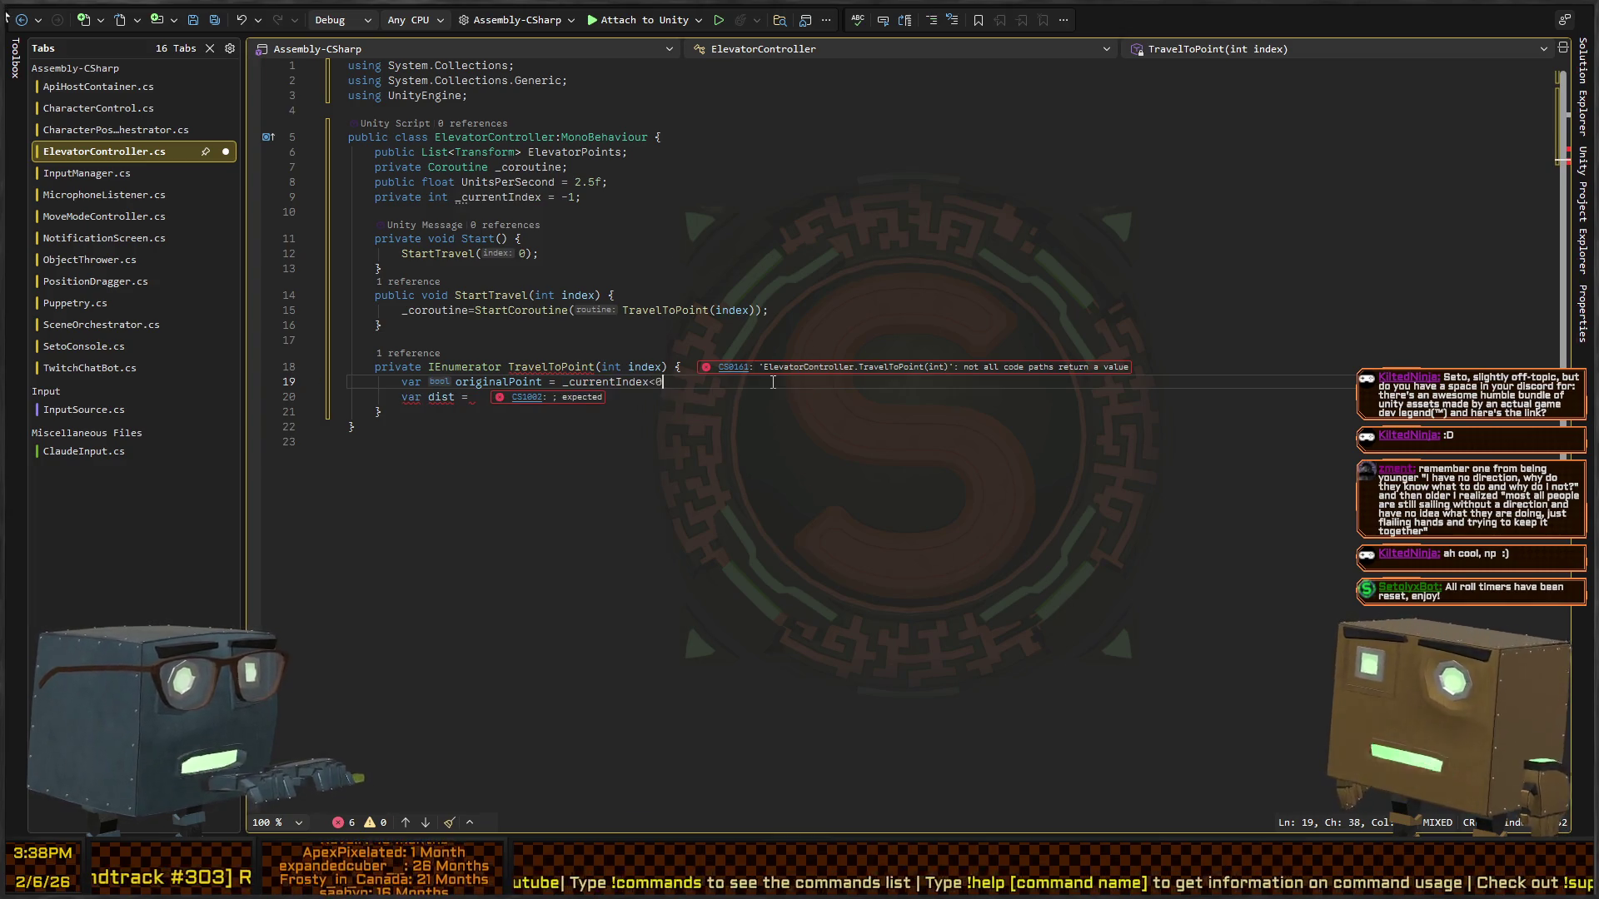
{"action": "type", "text": "?n"}
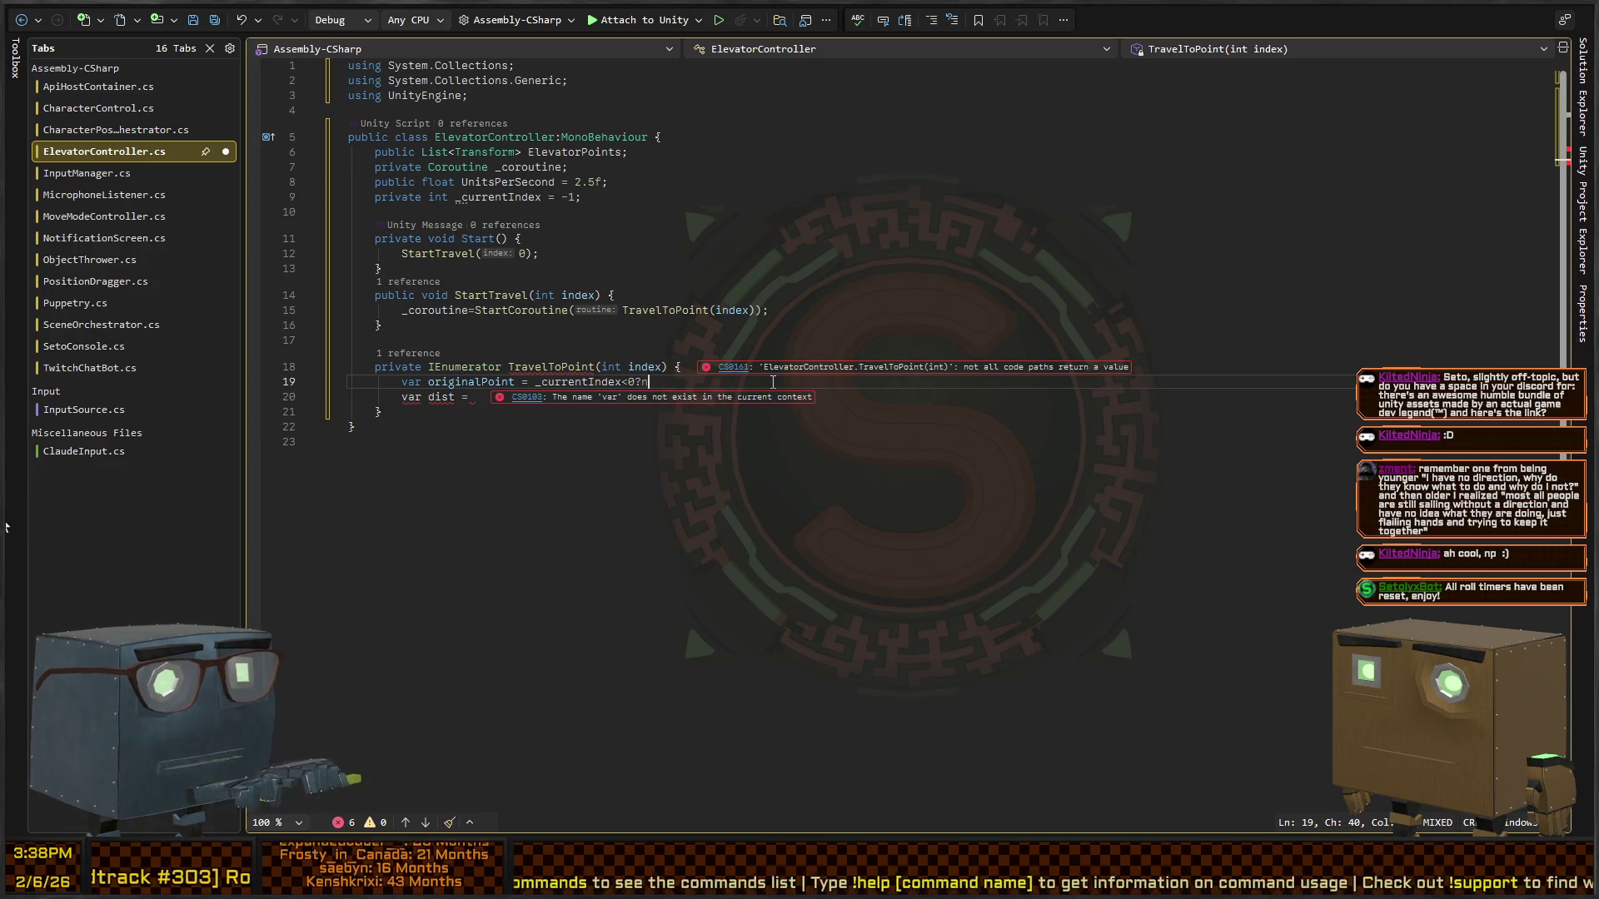
{"action": "type", "text": "ull:"}
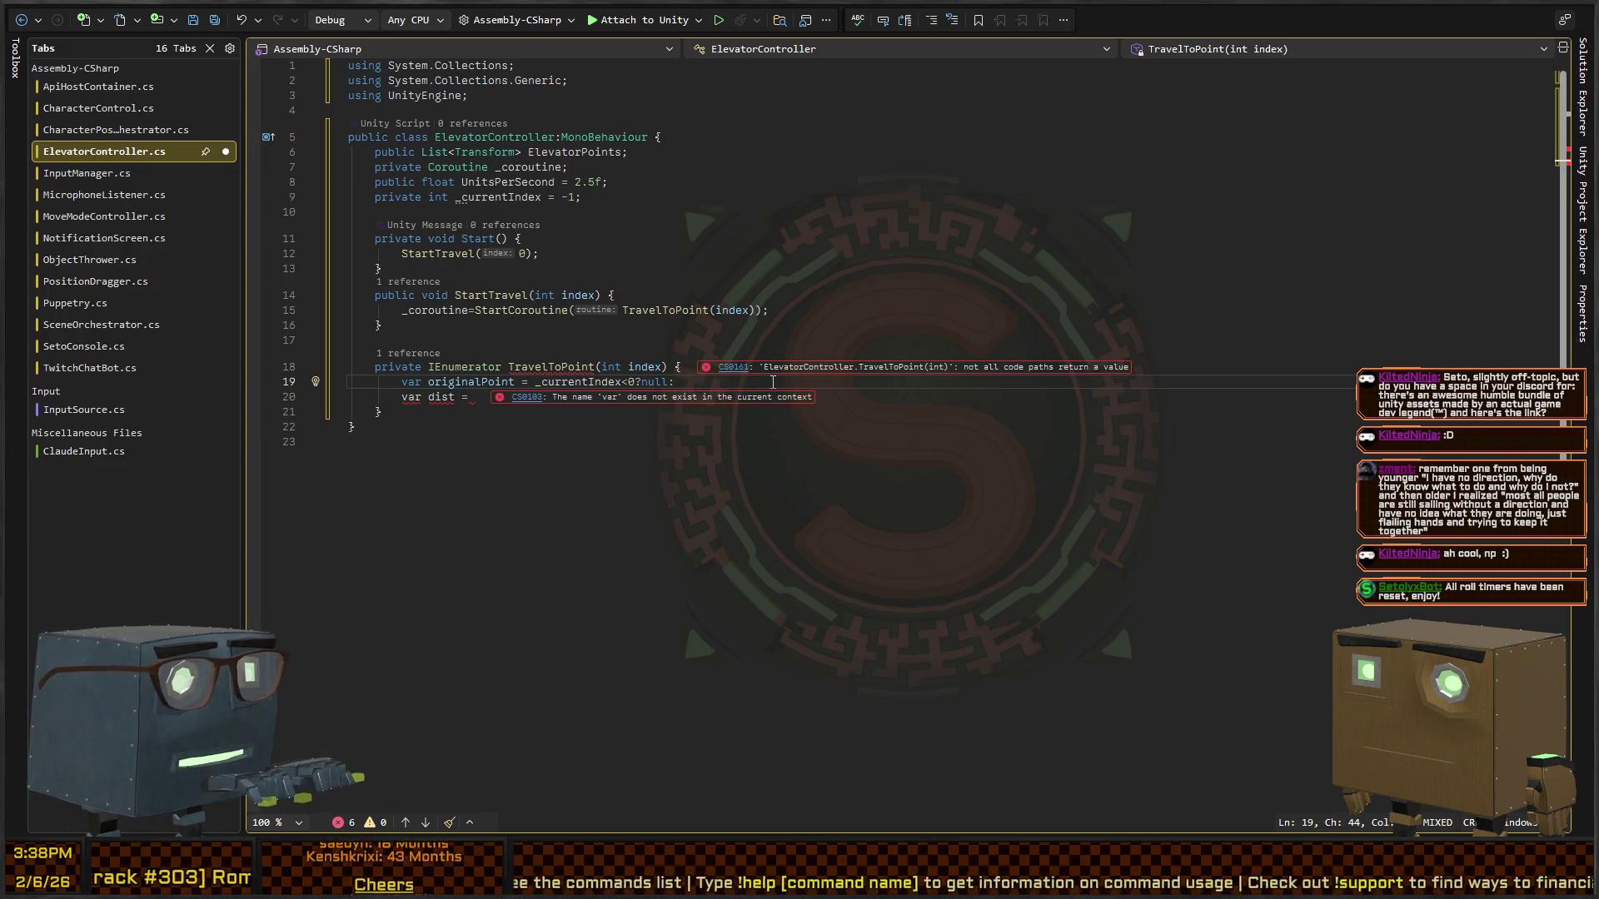
{"action": "type", "text": "Evel"}
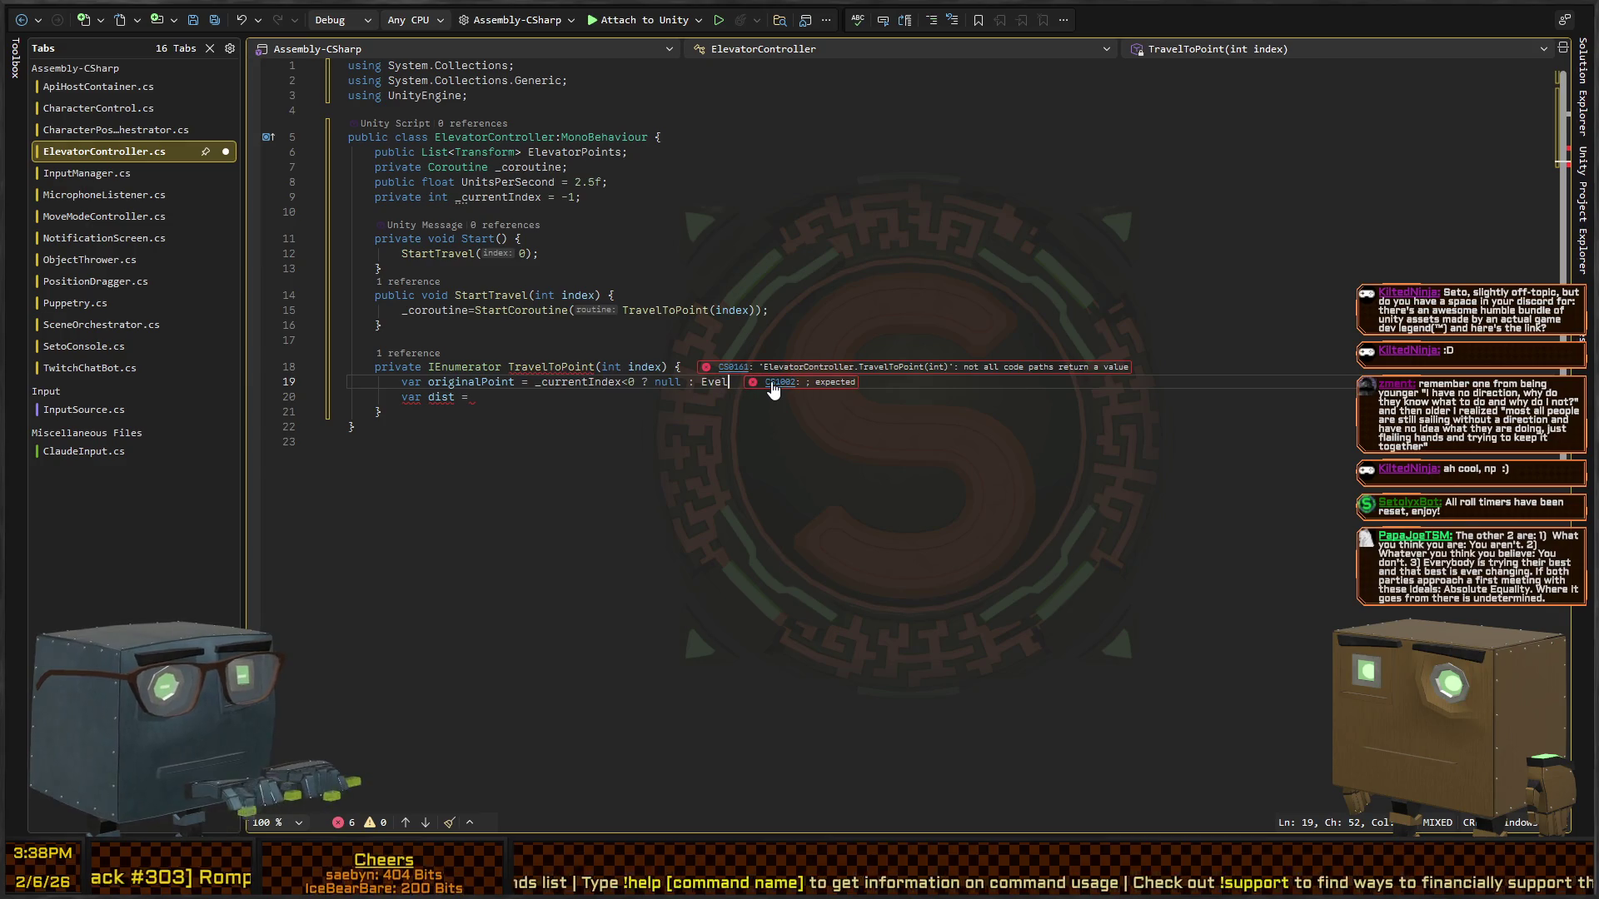
{"action": "key", "text": "BackSpace"}
{"action": "key", "text": "BackSpace"}
{"action": "key", "text": "BackSpace"}
{"action": "type", "text": "lev"}
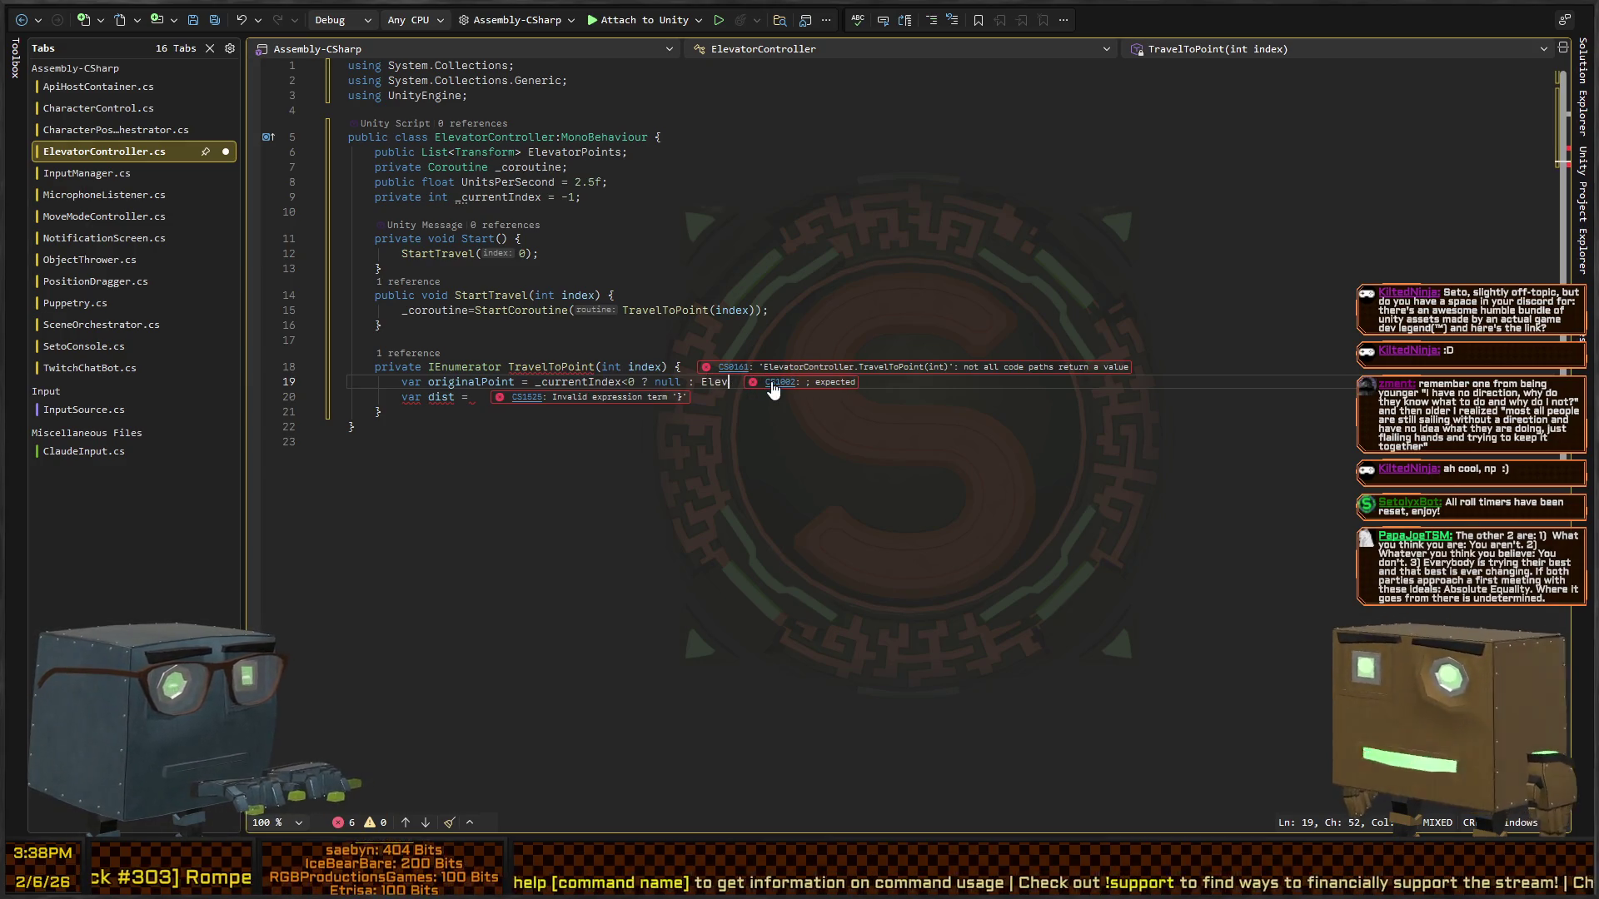
{"action": "type", "text": "atorPoints[_"}
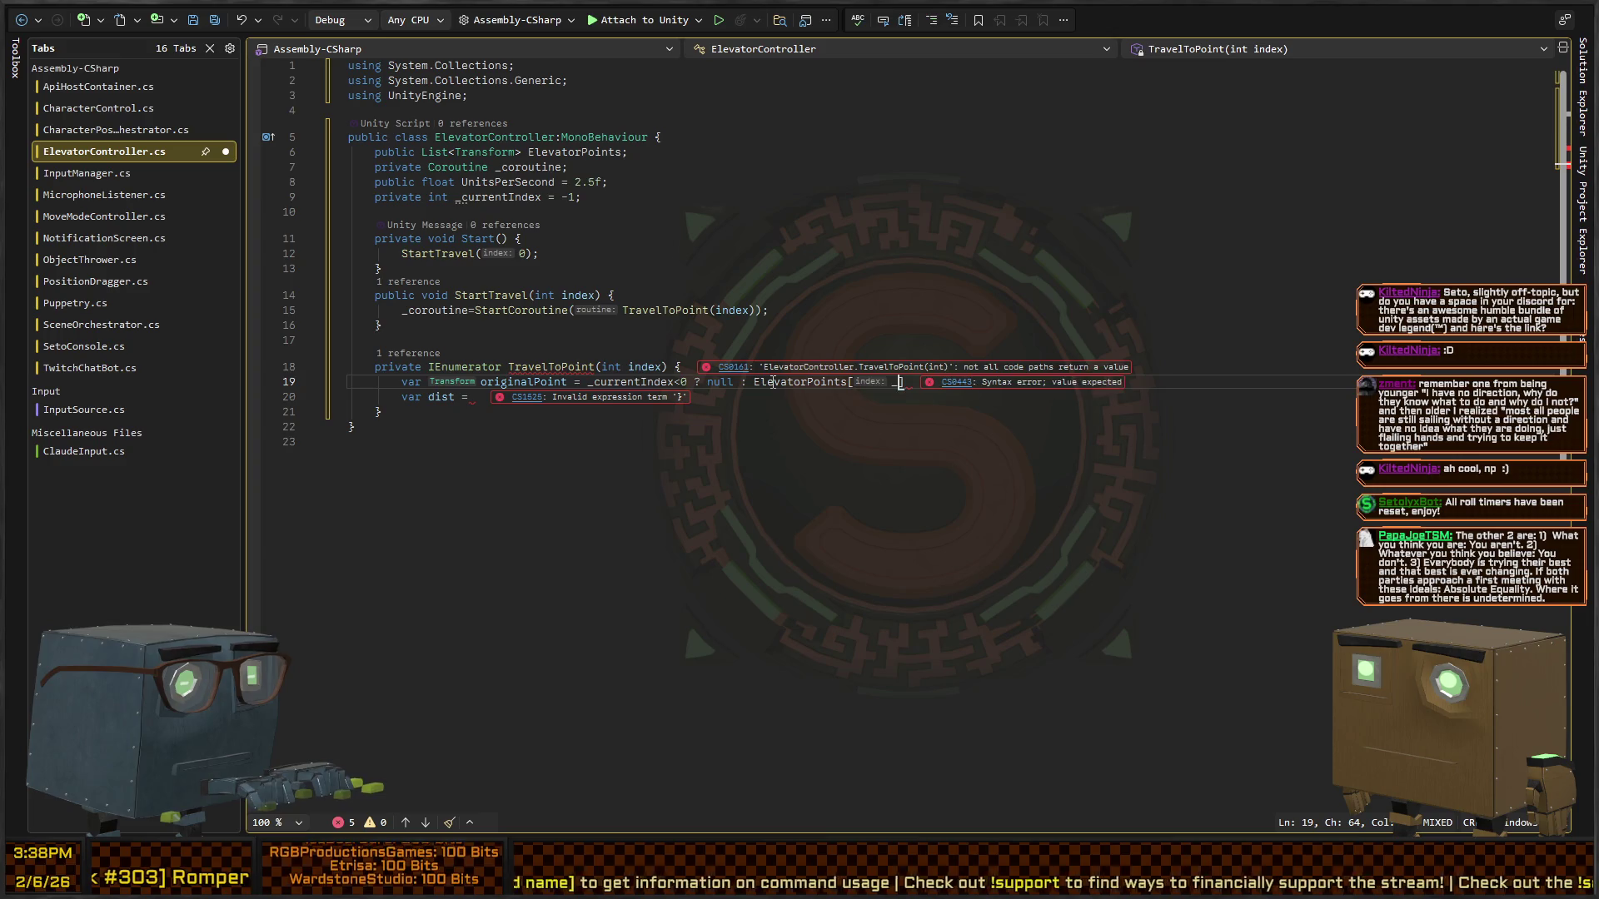
{"action": "type", "text": "currentIndex]"}
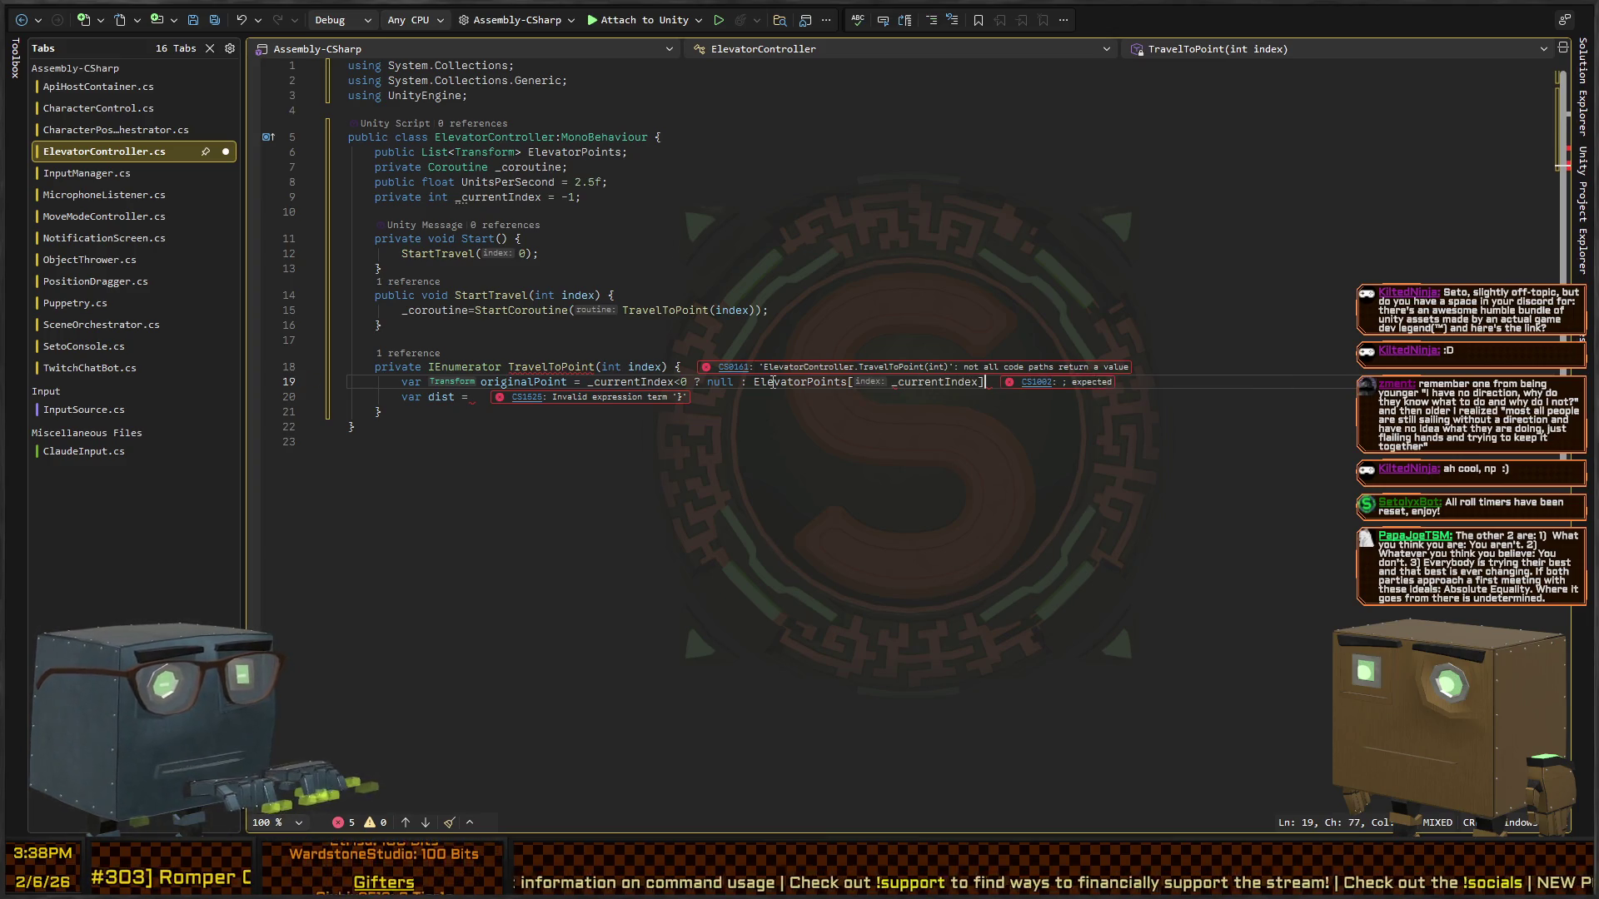
{"action": "type", "text": ";"}
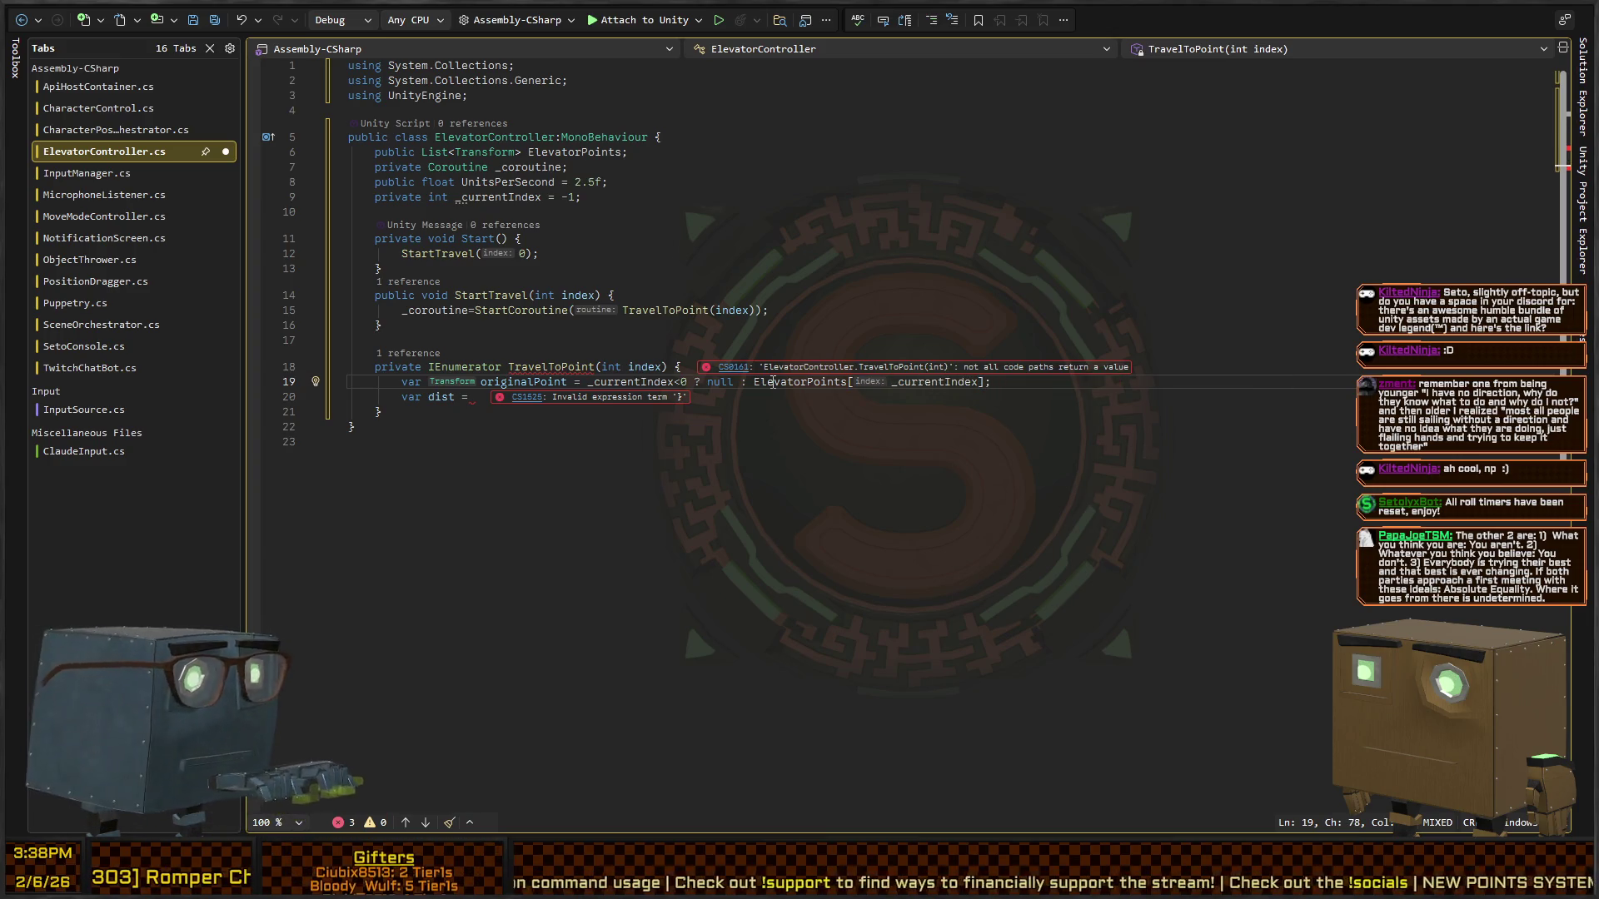
- On a new line, declare 'var nextPoint = ElevatorPoints[index];'
{"action": "key", "text": "Return"}
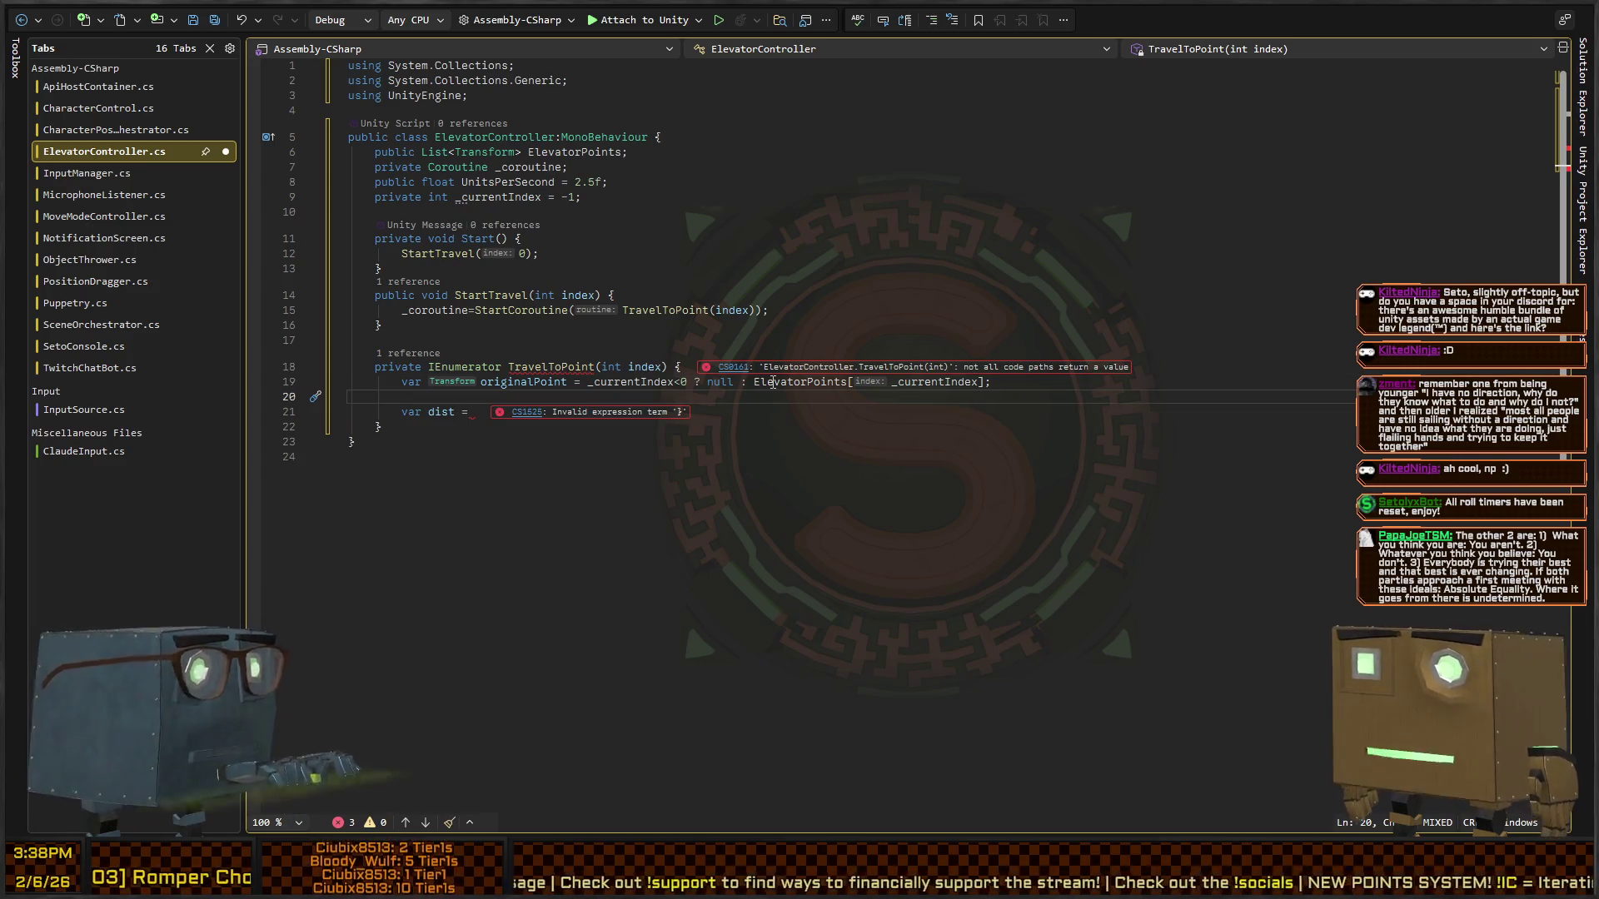
{"action": "type", "text": "var nextPoint = Eel"}
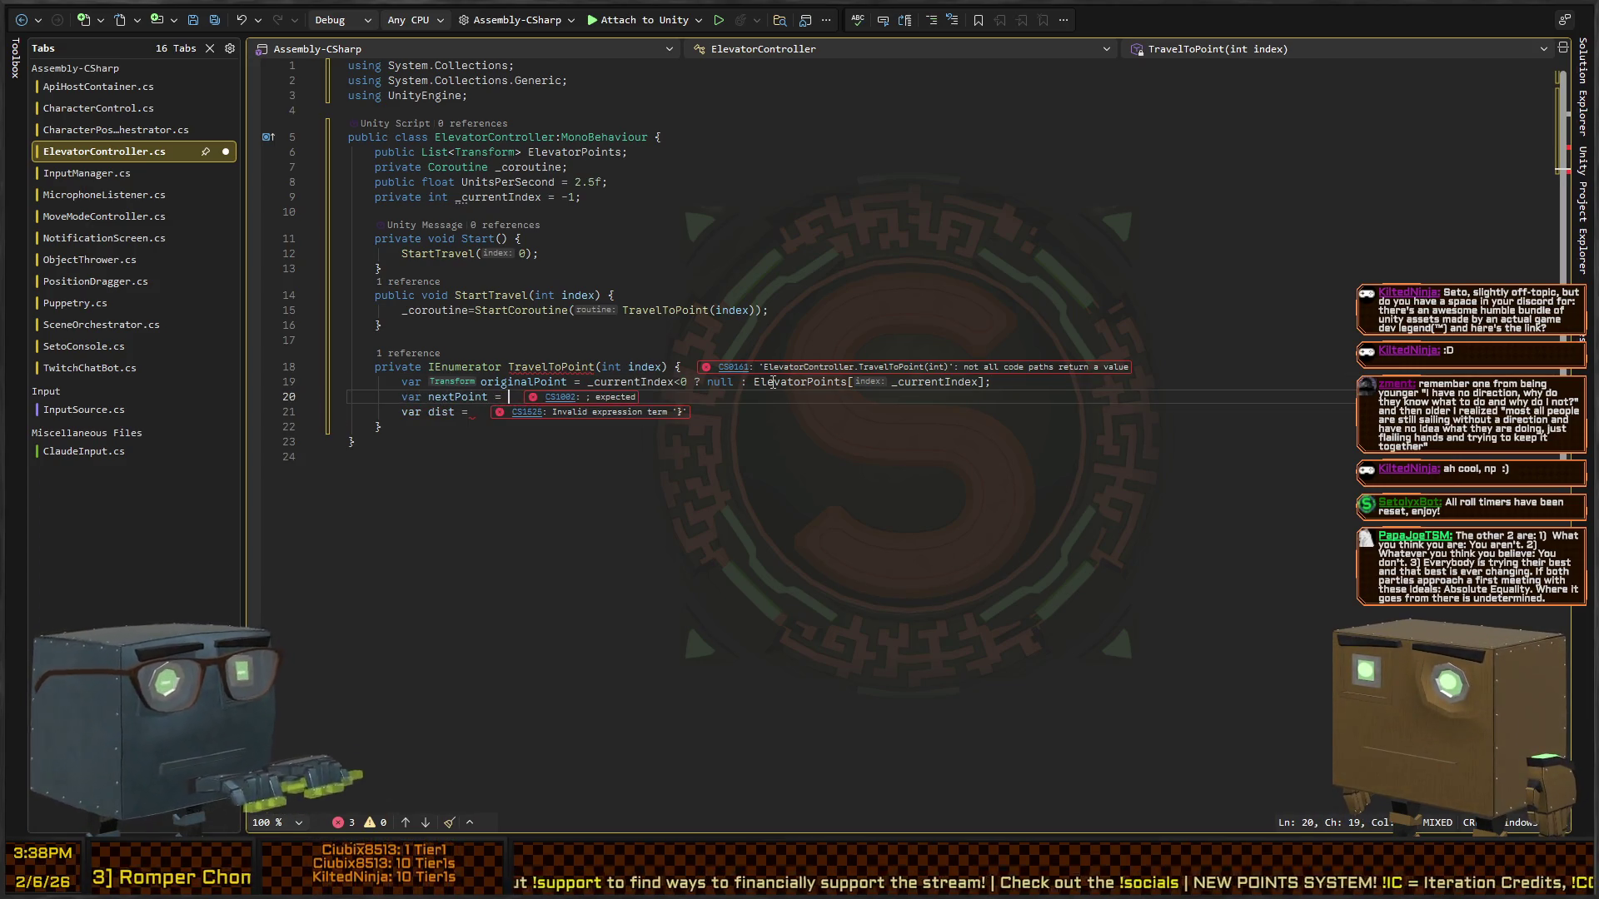
{"action": "key", "text": "BackSpace"}
{"action": "key", "text": "BackSpace"}
{"action": "type", "text": "leva"}
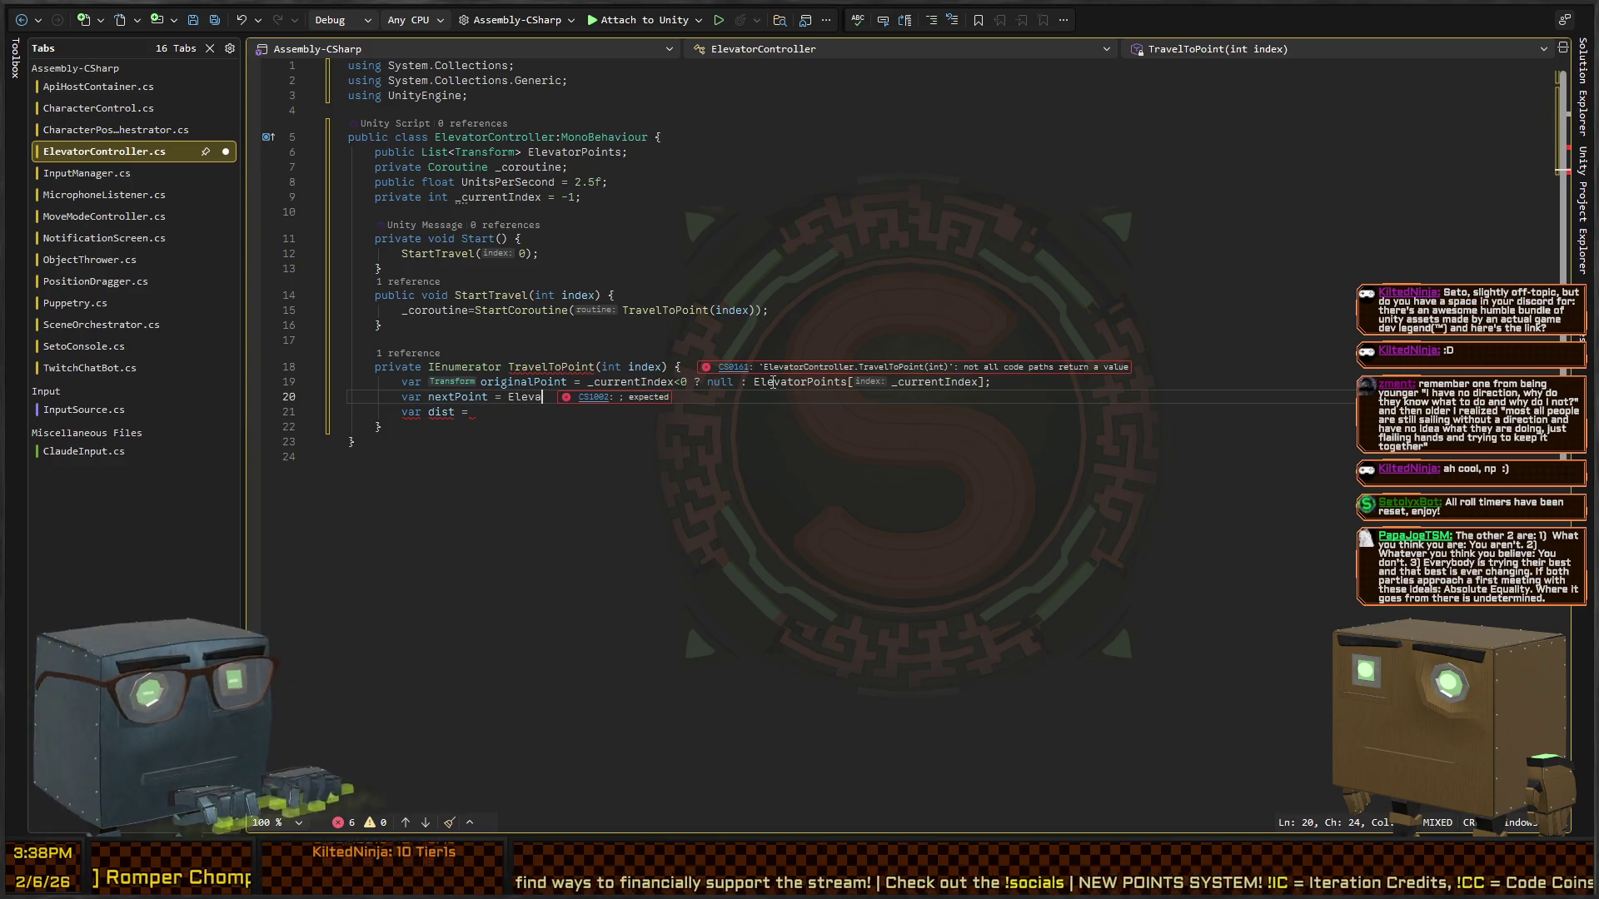
{"action": "type", "text": "torPoints["}
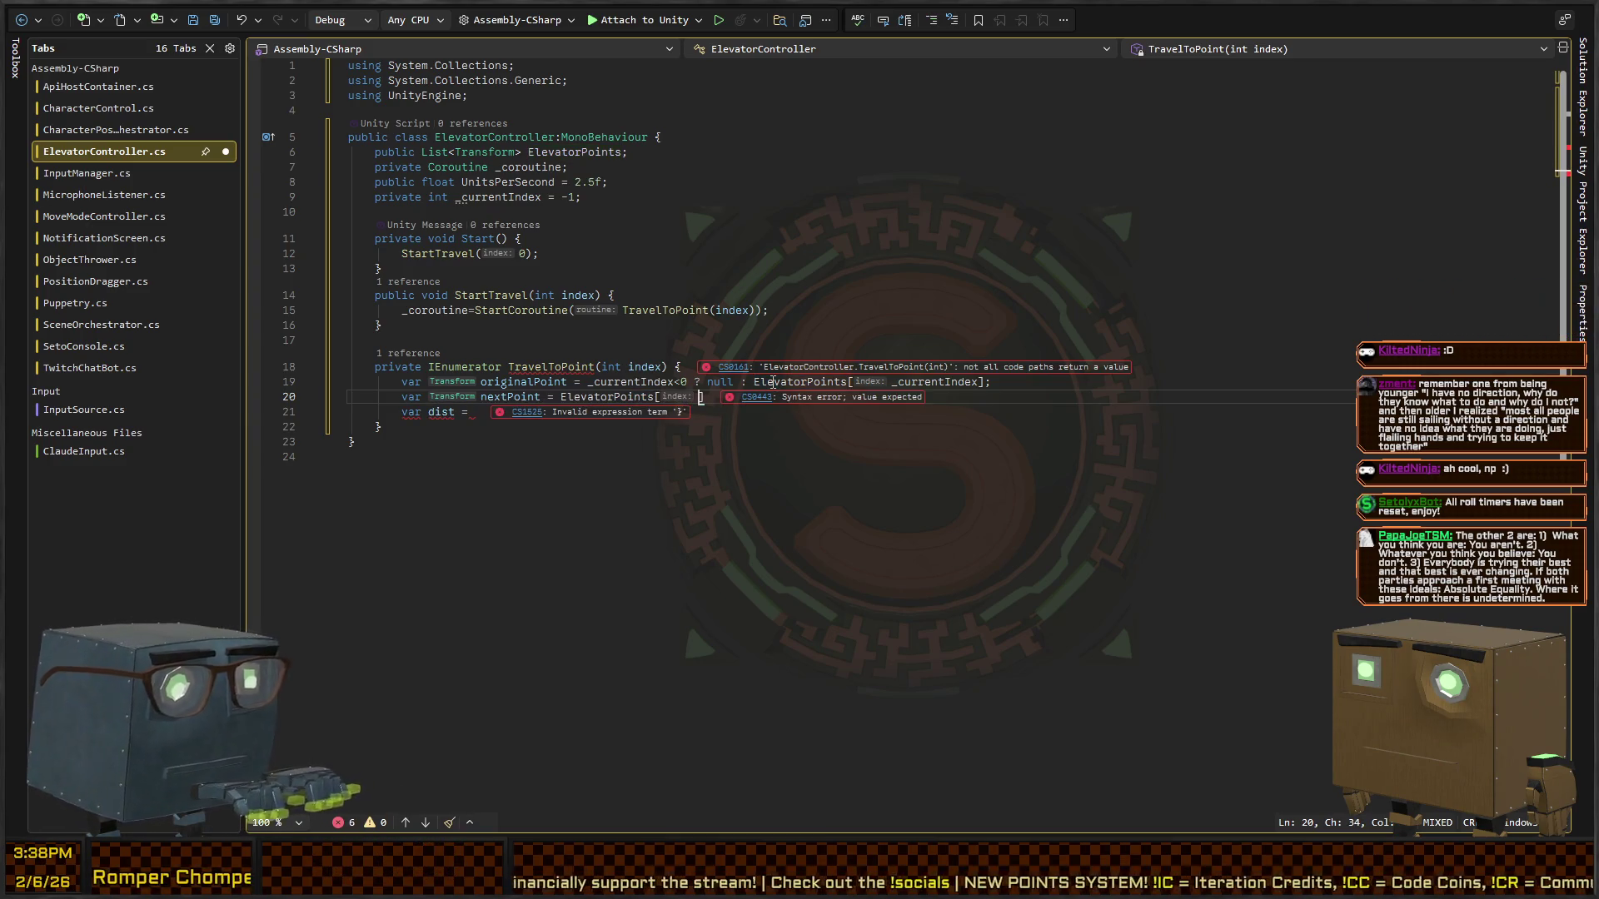
{"action": "type", "text": "index];"}
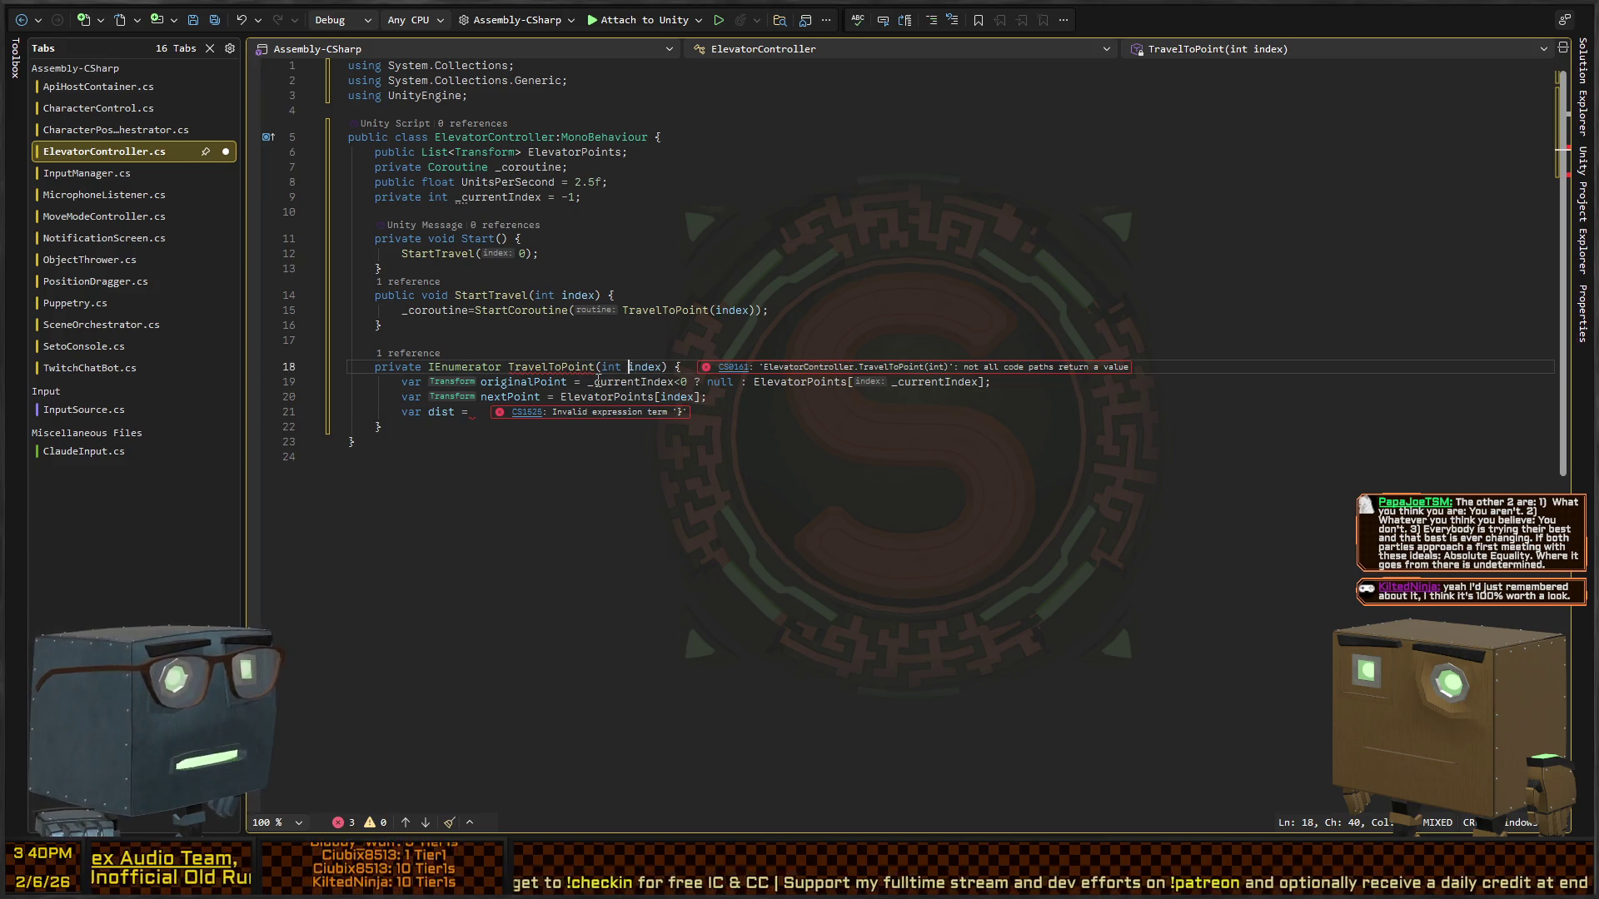
- Write 'var dist = Vector3.Distance(originalPoint.position, nextPoint.position);'
{"action": "left_click", "coordinate": [589, 382]}
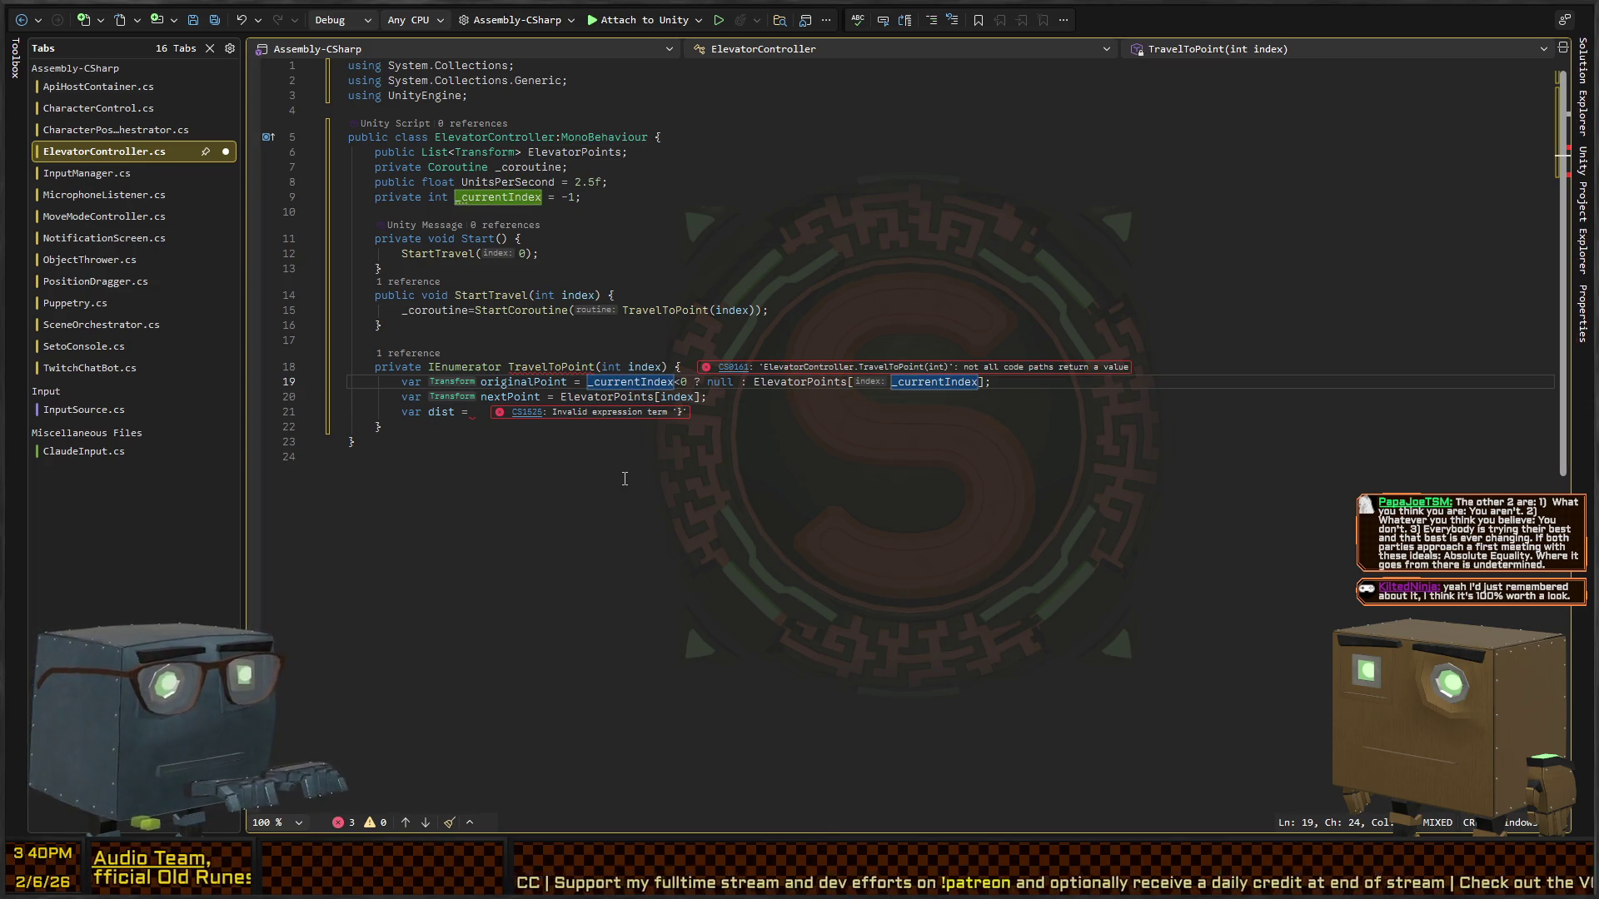
{"action": "key", "text": "Down"}
{"action": "key", "text": "Down"}
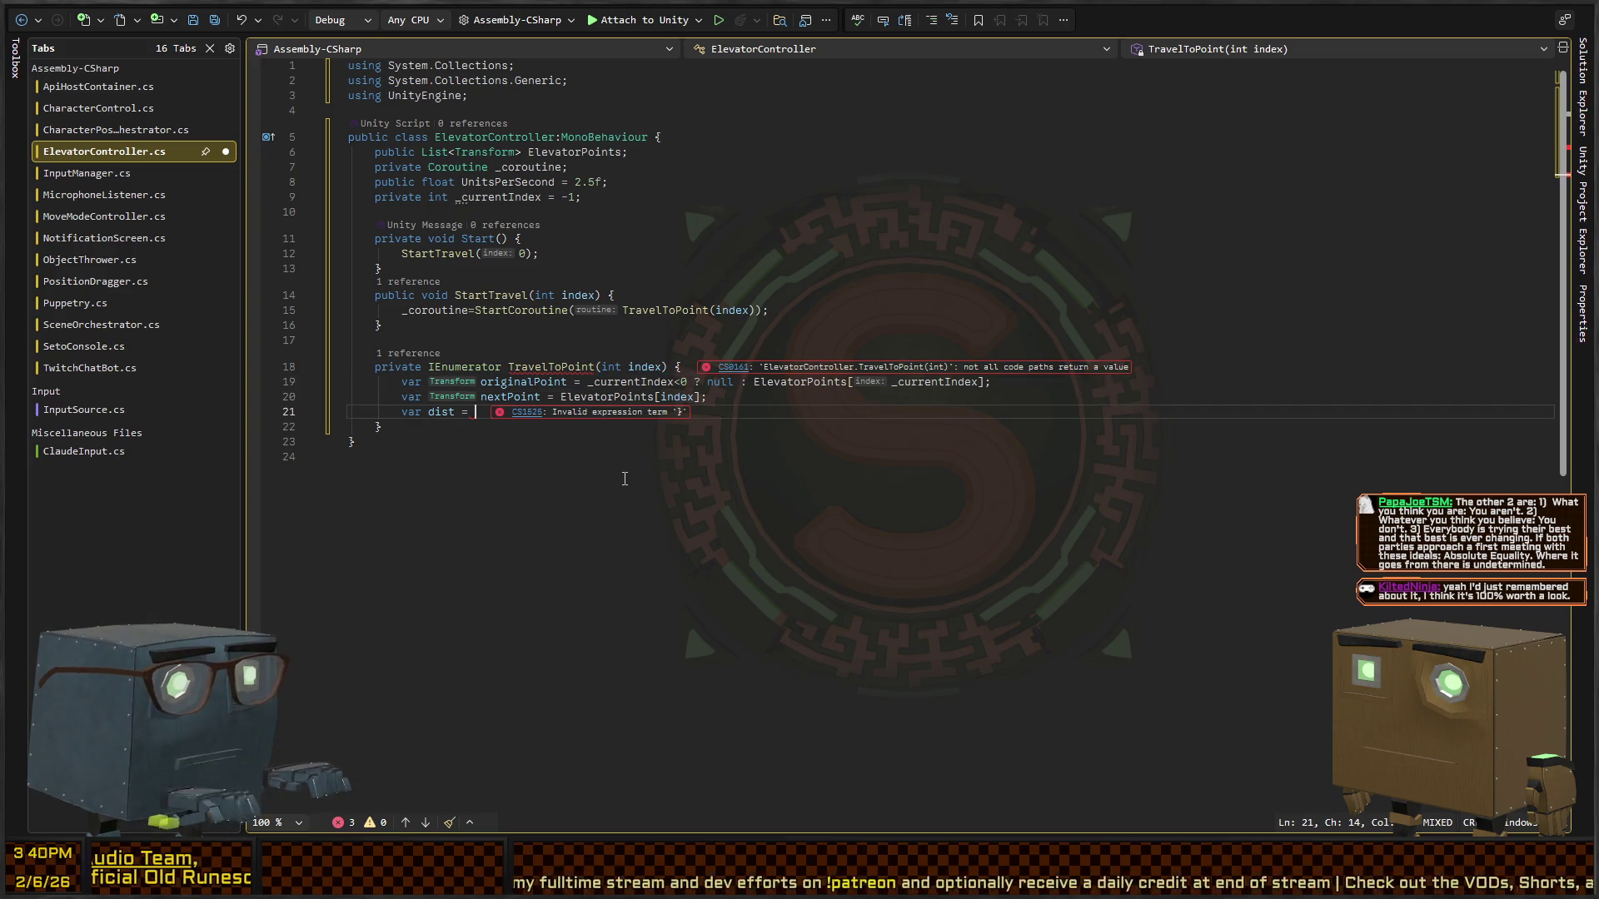
{"action": "key", "text": "Up"}
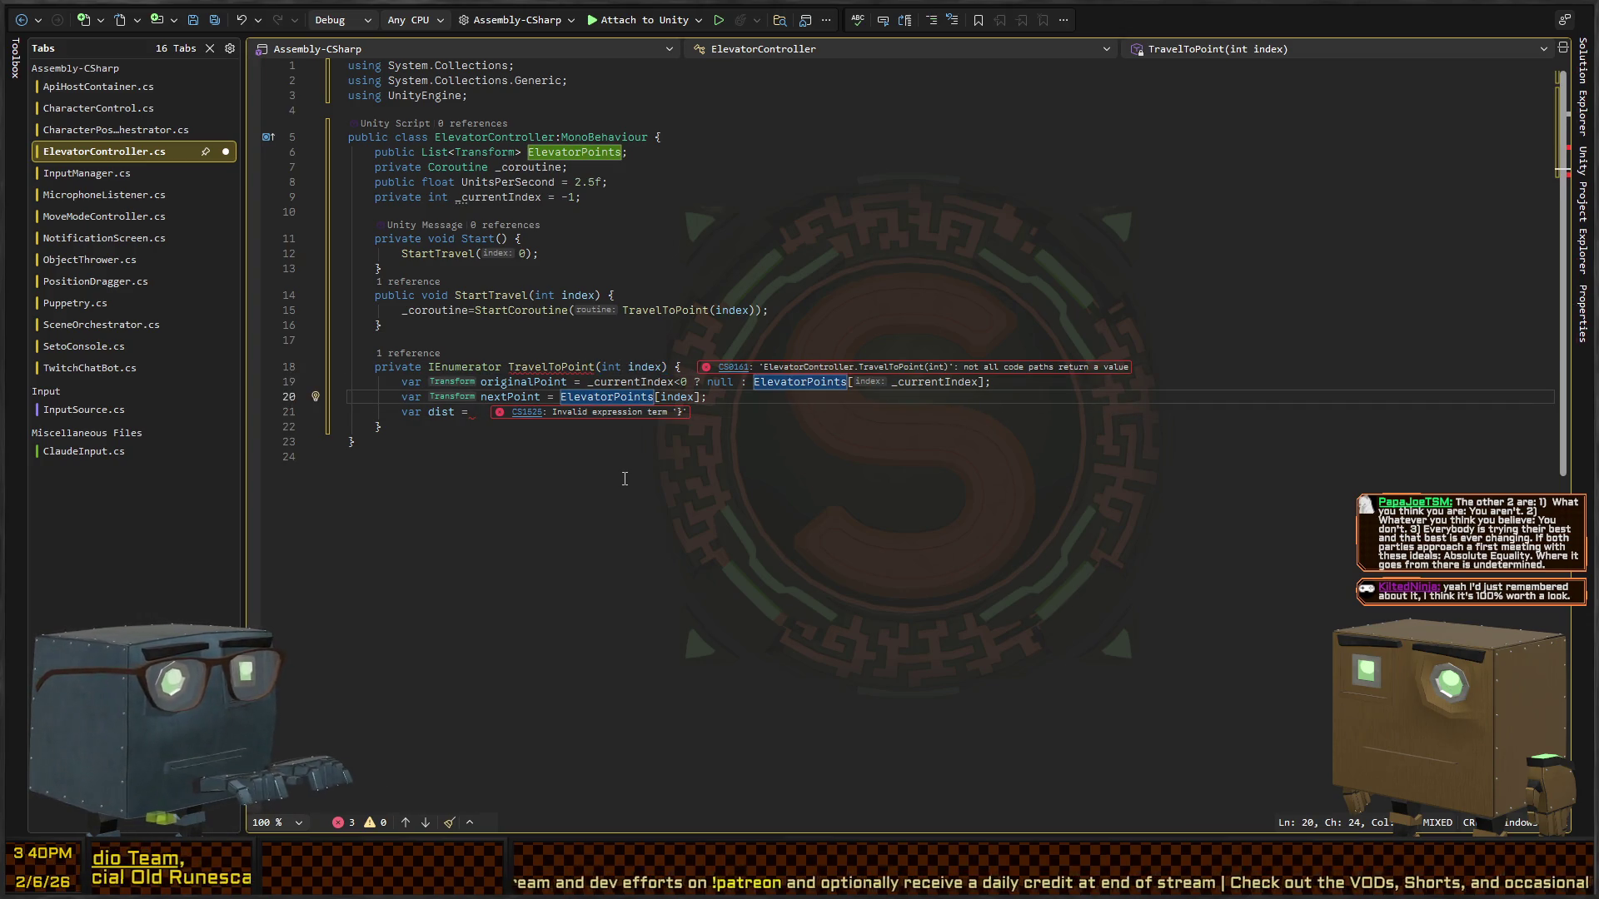
{"action": "key", "text": "Down"}
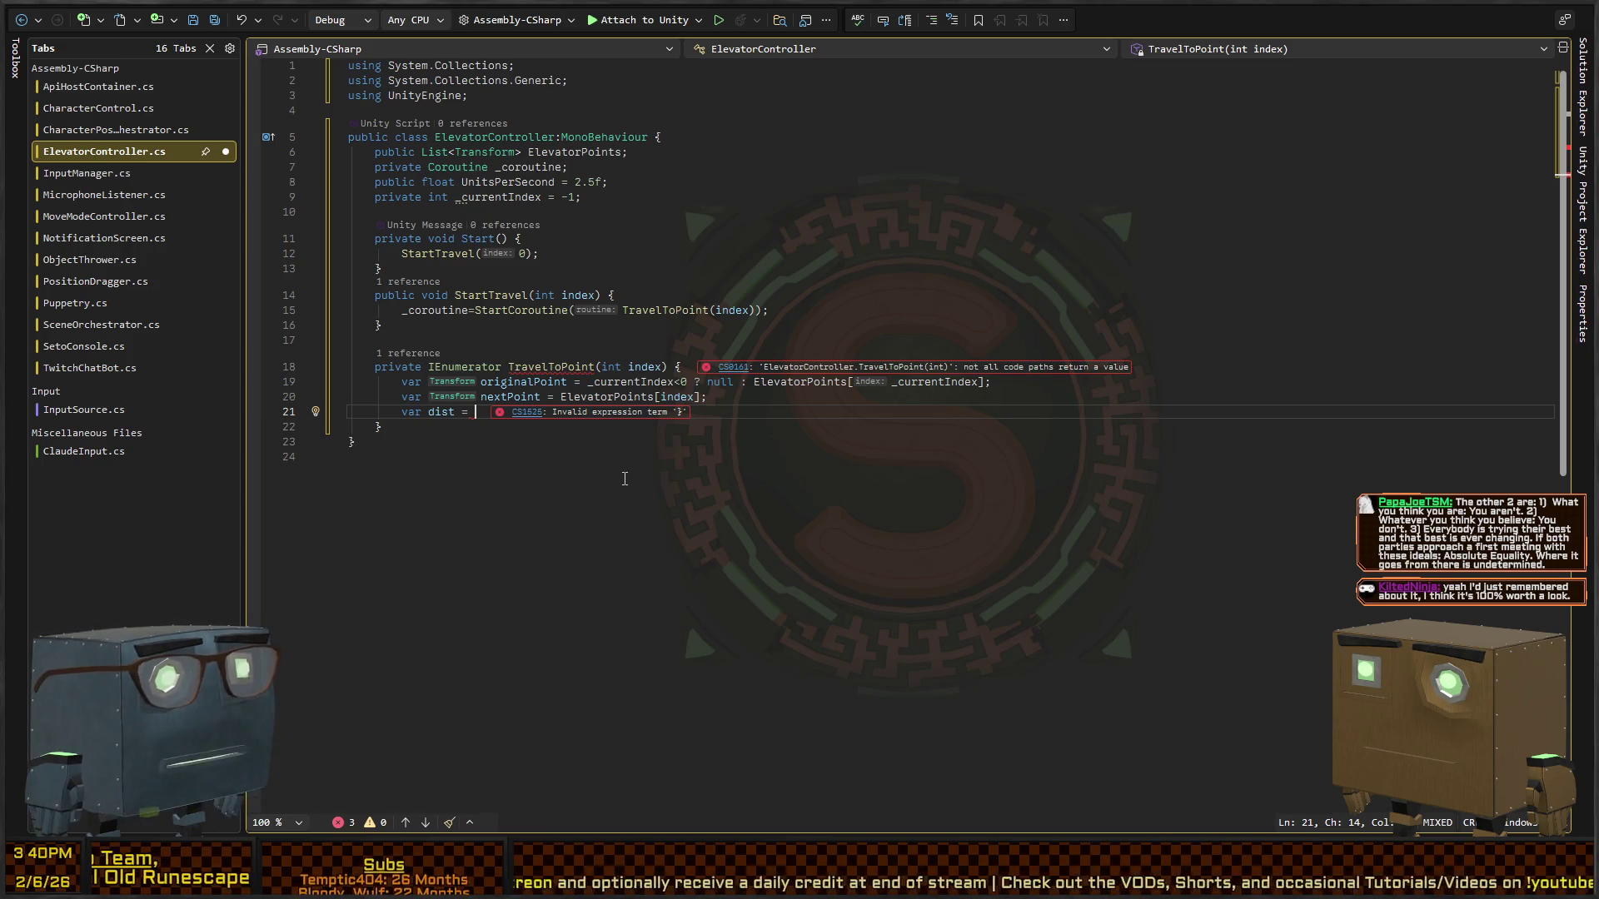
{"action": "type", "text": "var dist = Vector3."}
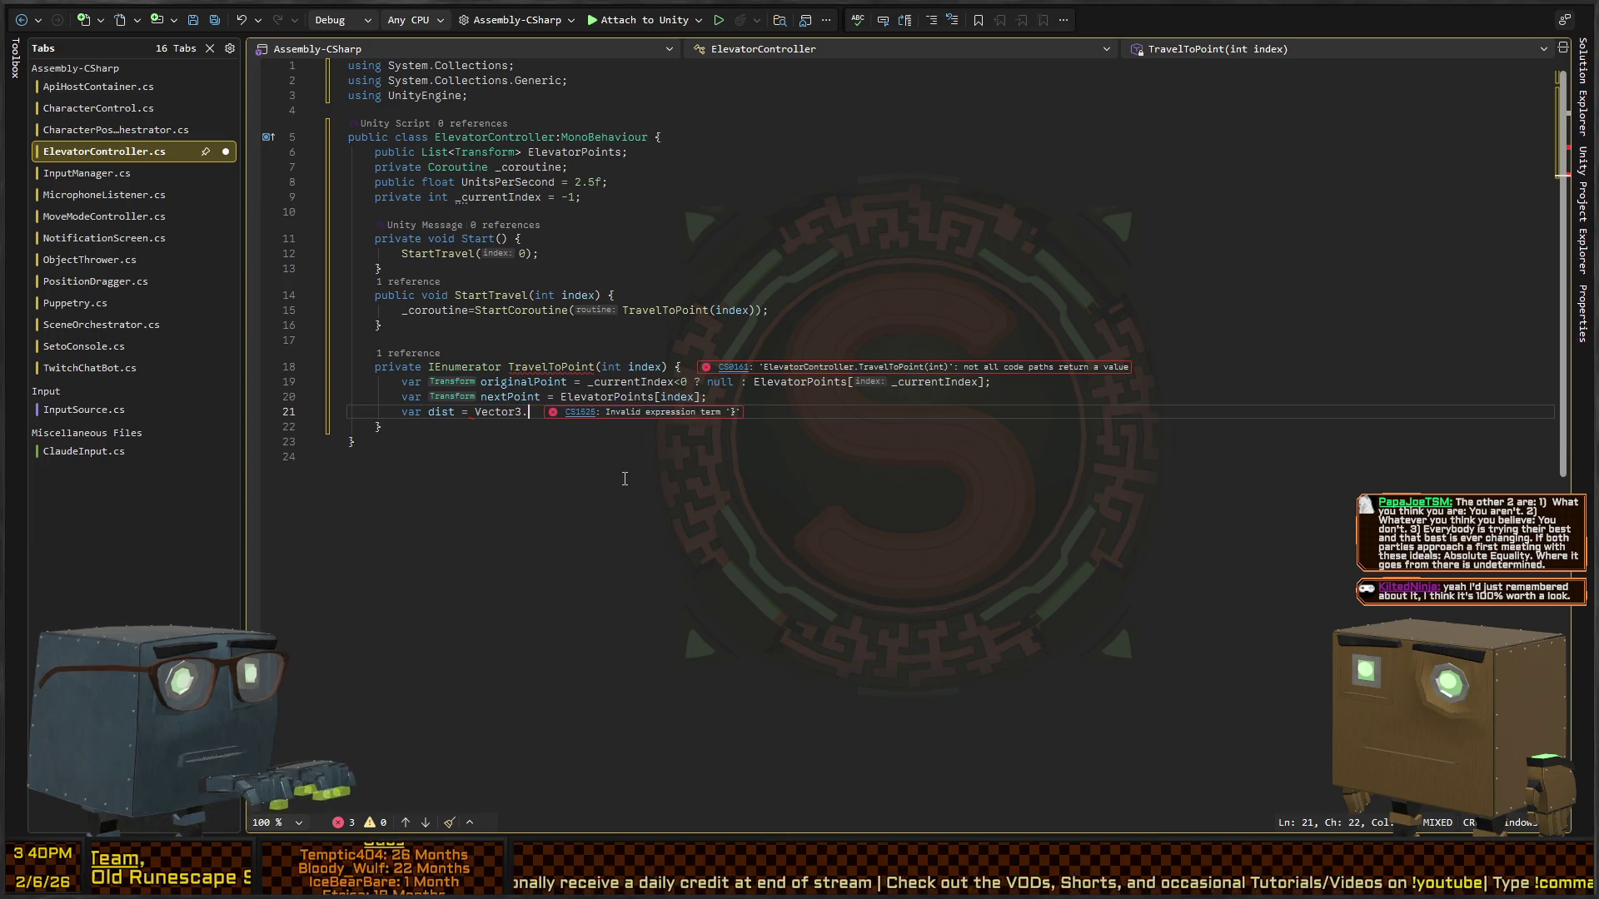
{"action": "type", "text": "Distance(originalPoint,nex"}
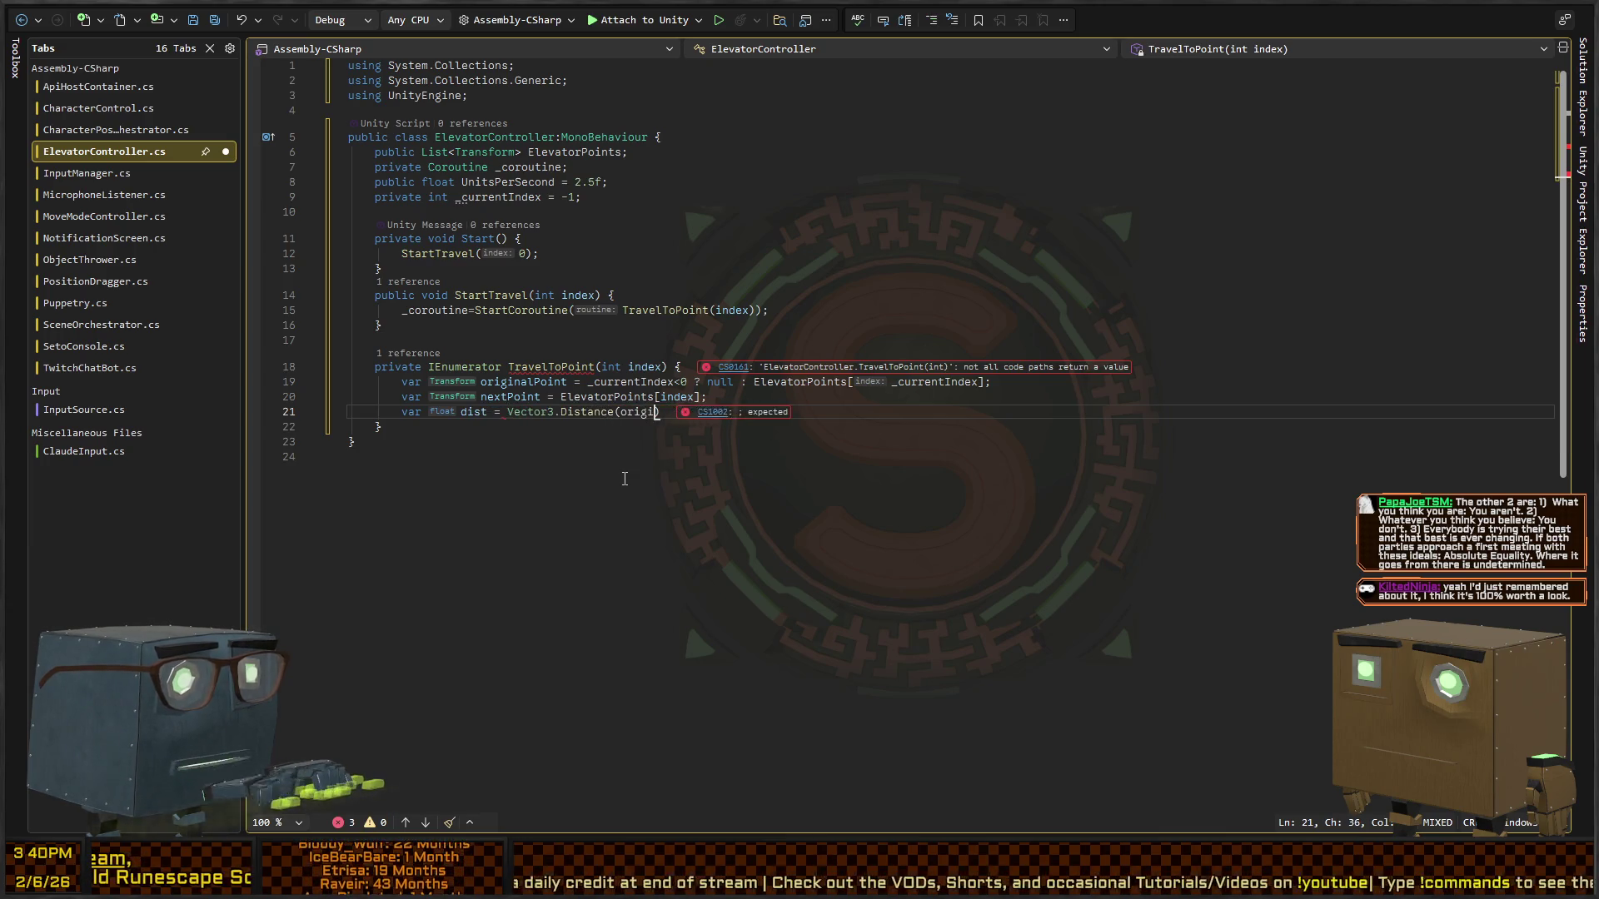
{"action": "type", "text": "tPoint);"}
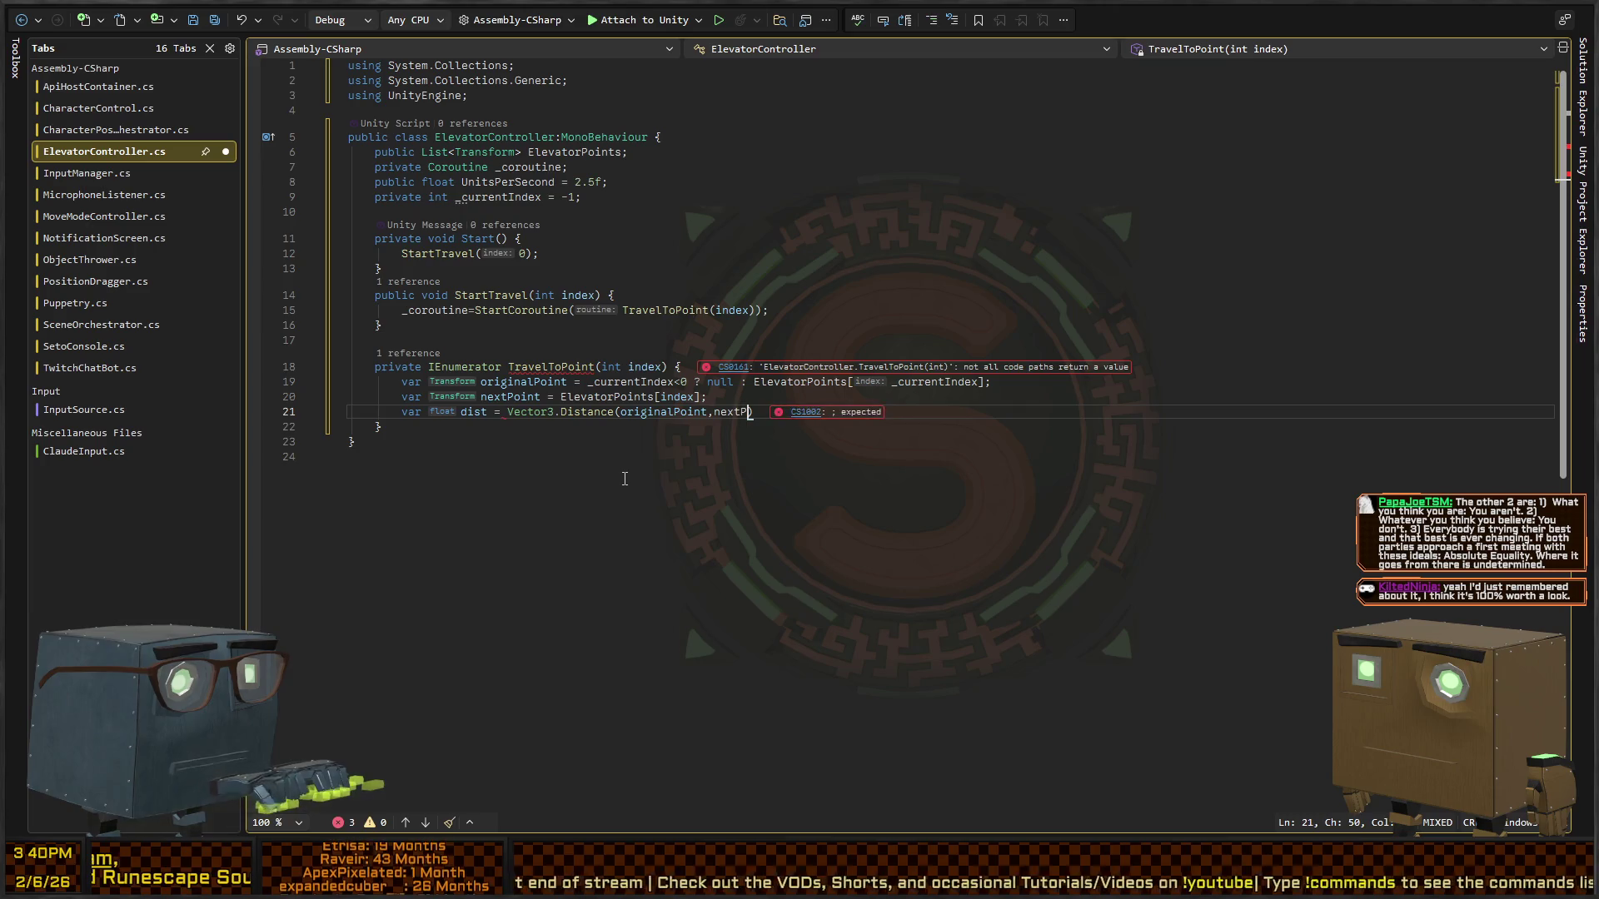
{"action": "key", "text": "Return"}
{"action": "key", "text": "Up"}
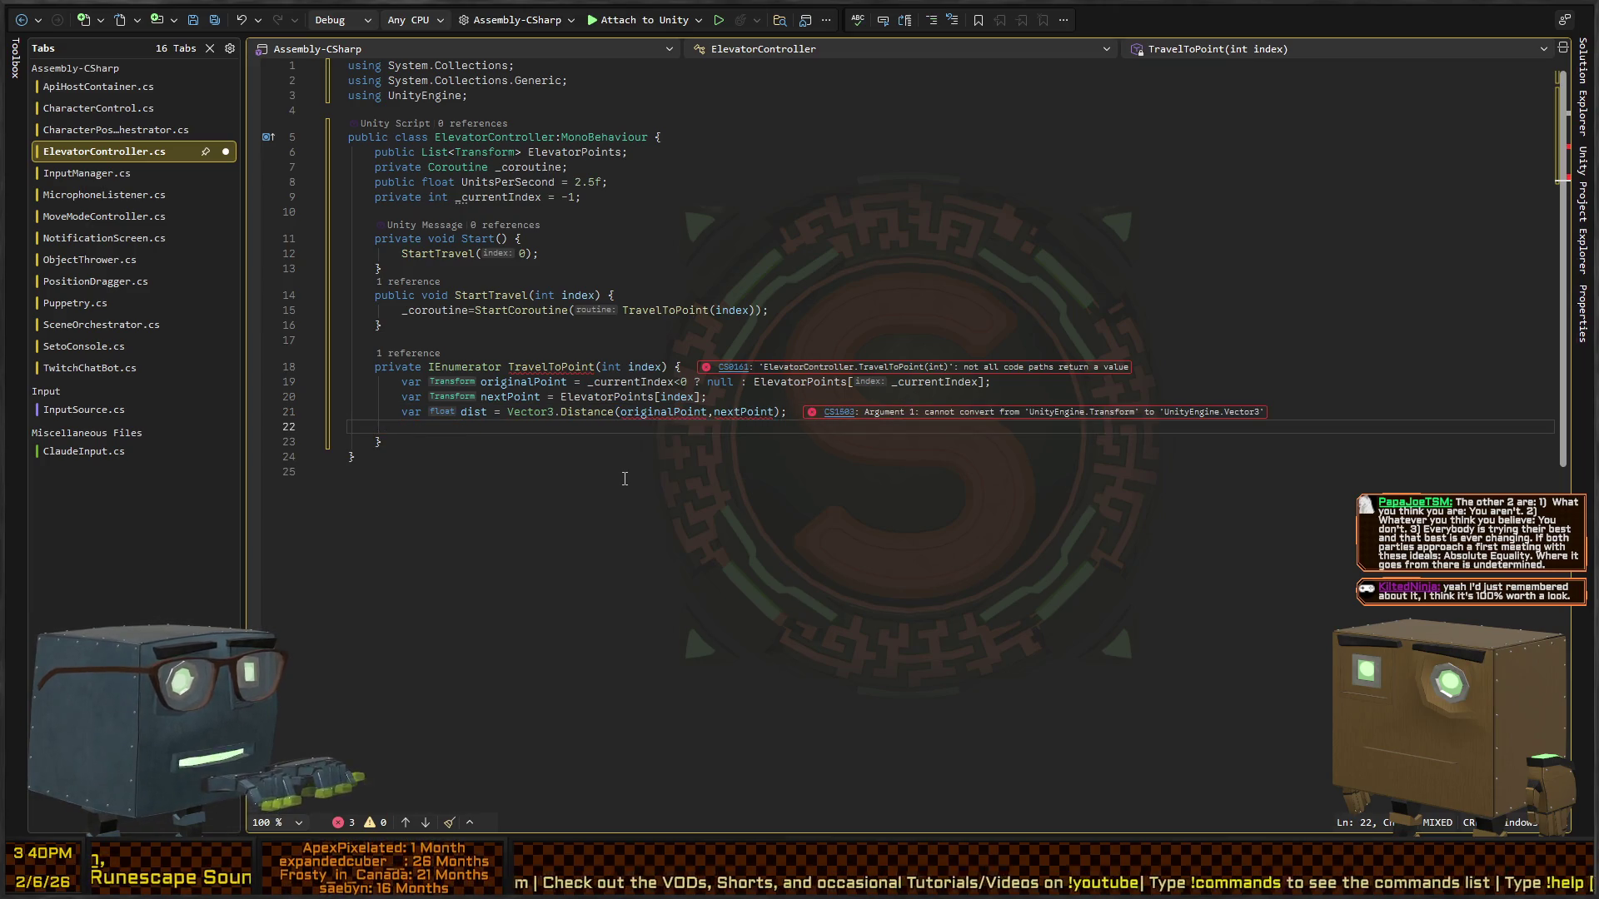
{"action": "key", "text": "Left"}
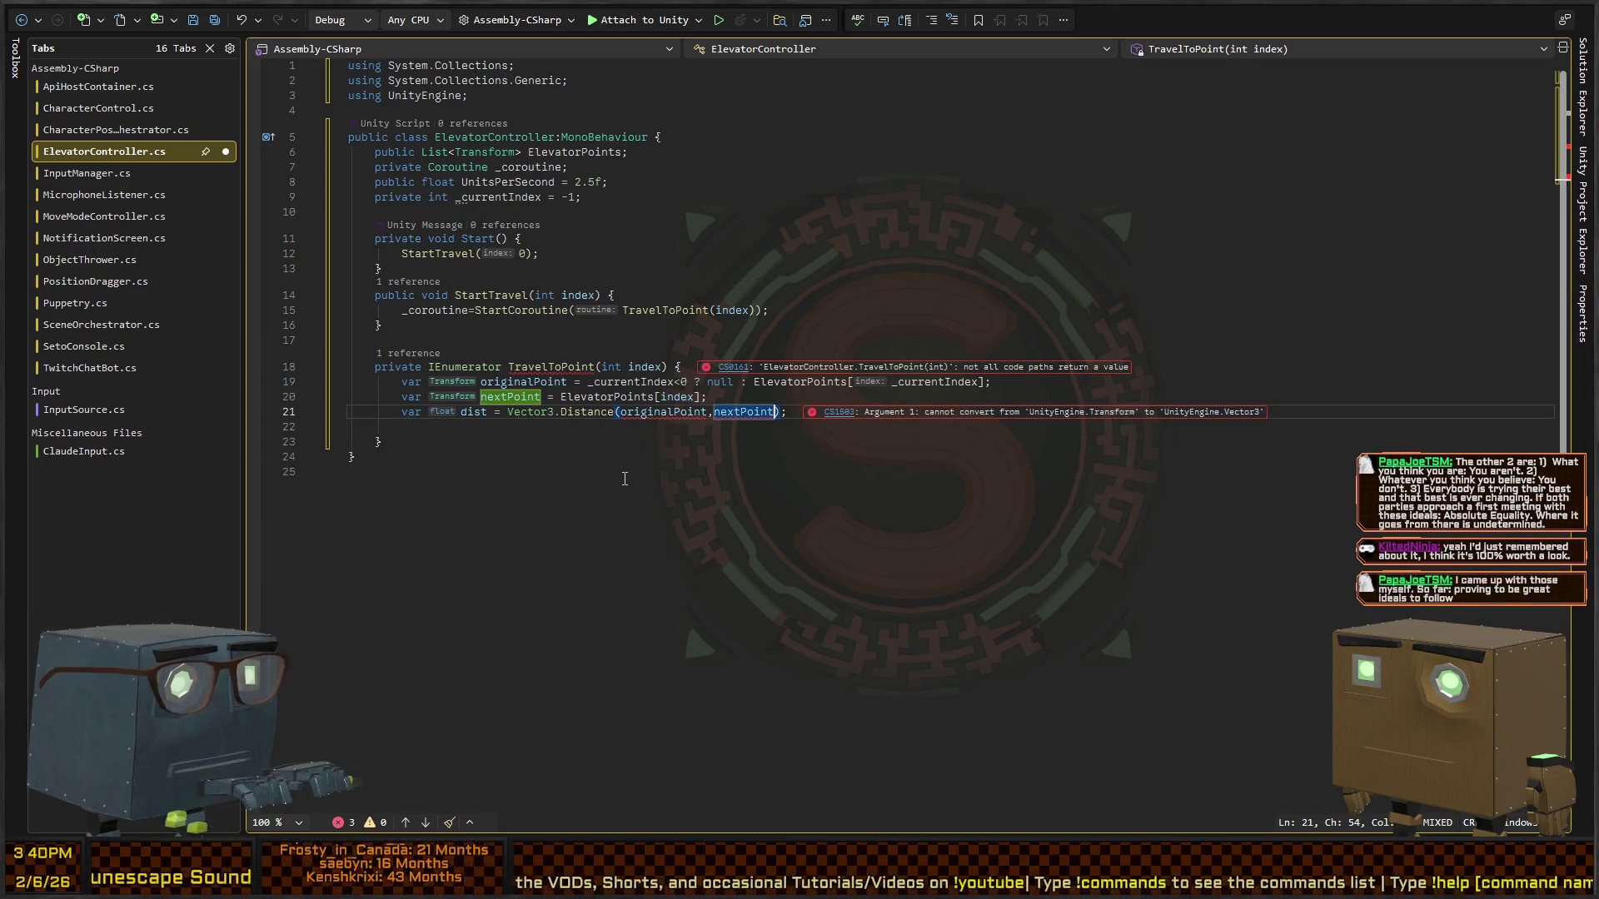
{"action": "key", "text": "ctrl+Left"}
{"action": "key", "text": "ctrl+Left"}
{"action": "type", "text": ".posi"}
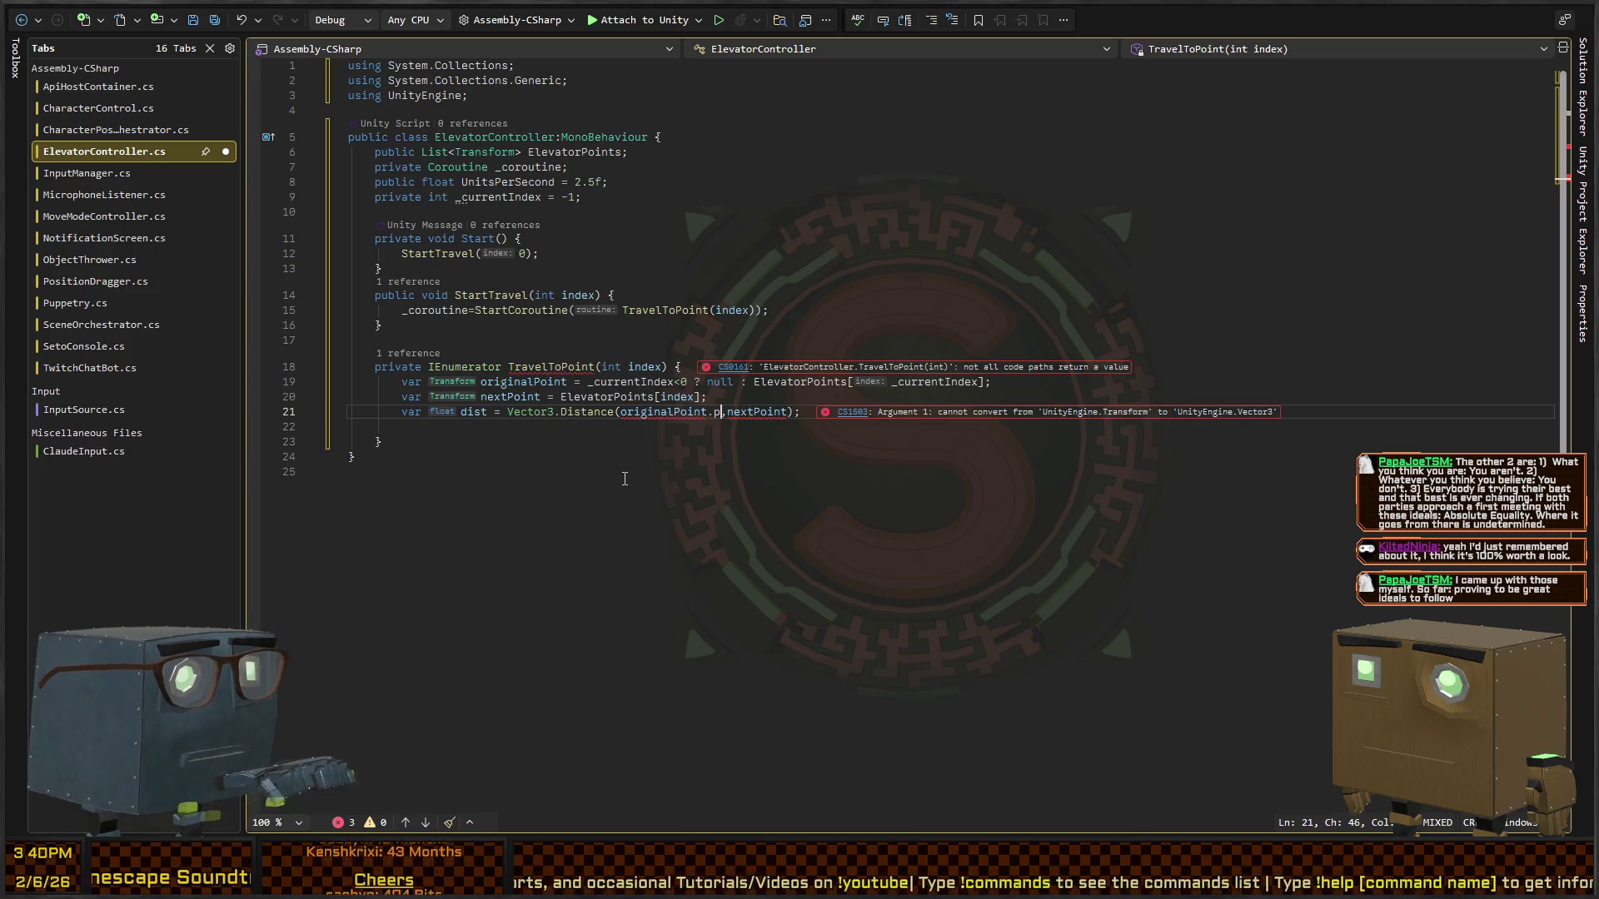
{"action": "type", "text": "tion"}
{"action": "key", "text": "ctrl+Right"}
{"action": "key", "text": "ctrl+Right"}
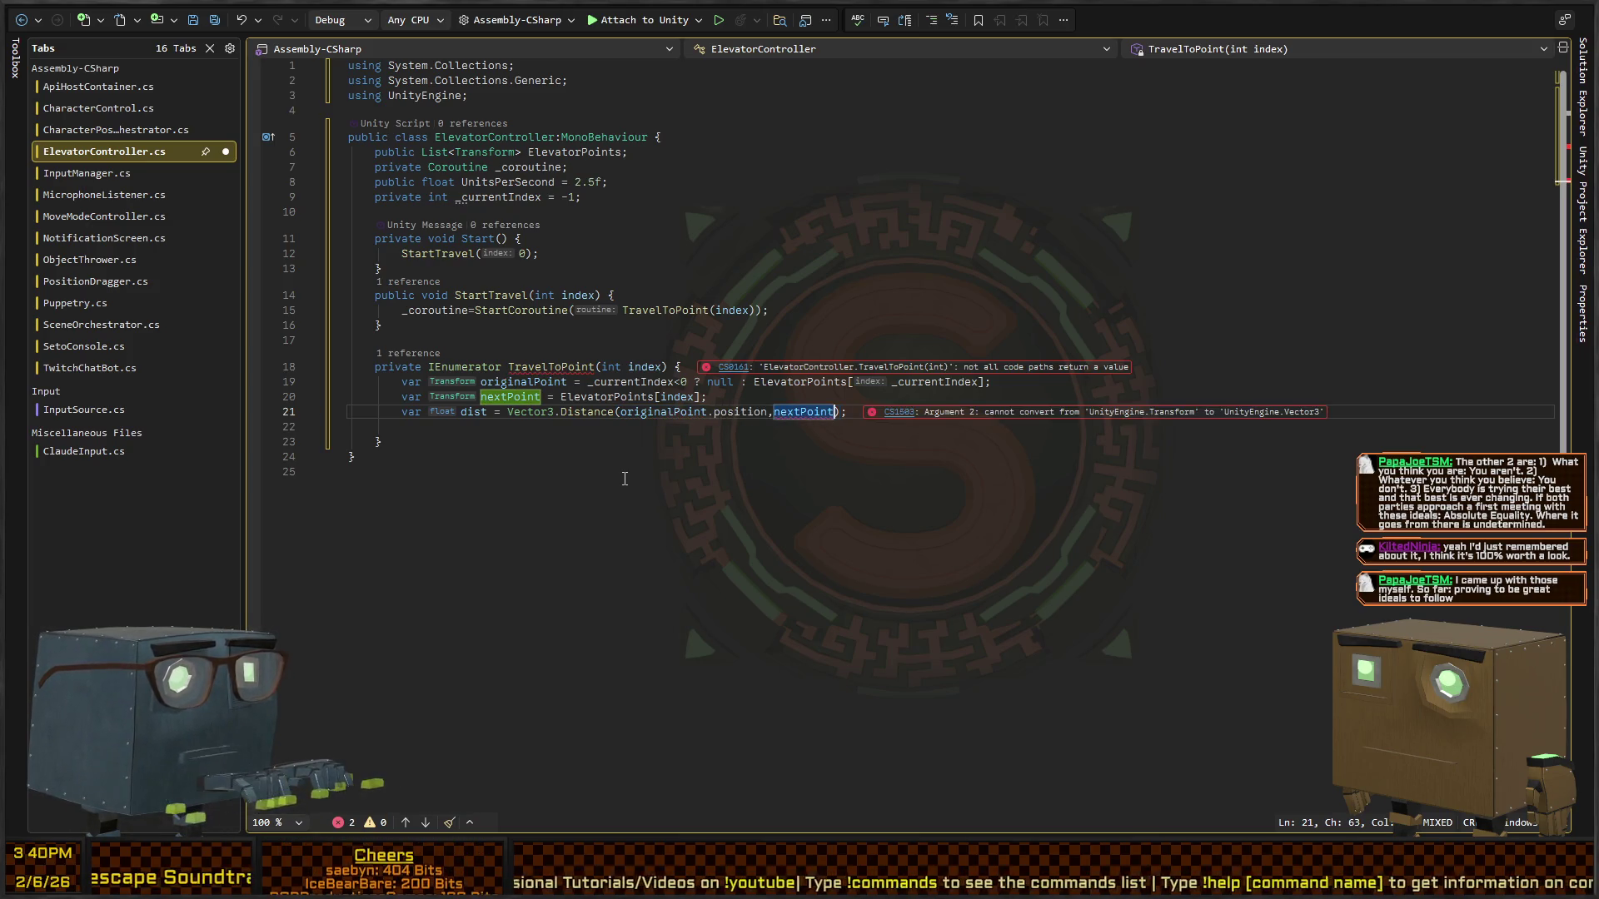
{"action": "type", "text": "."}
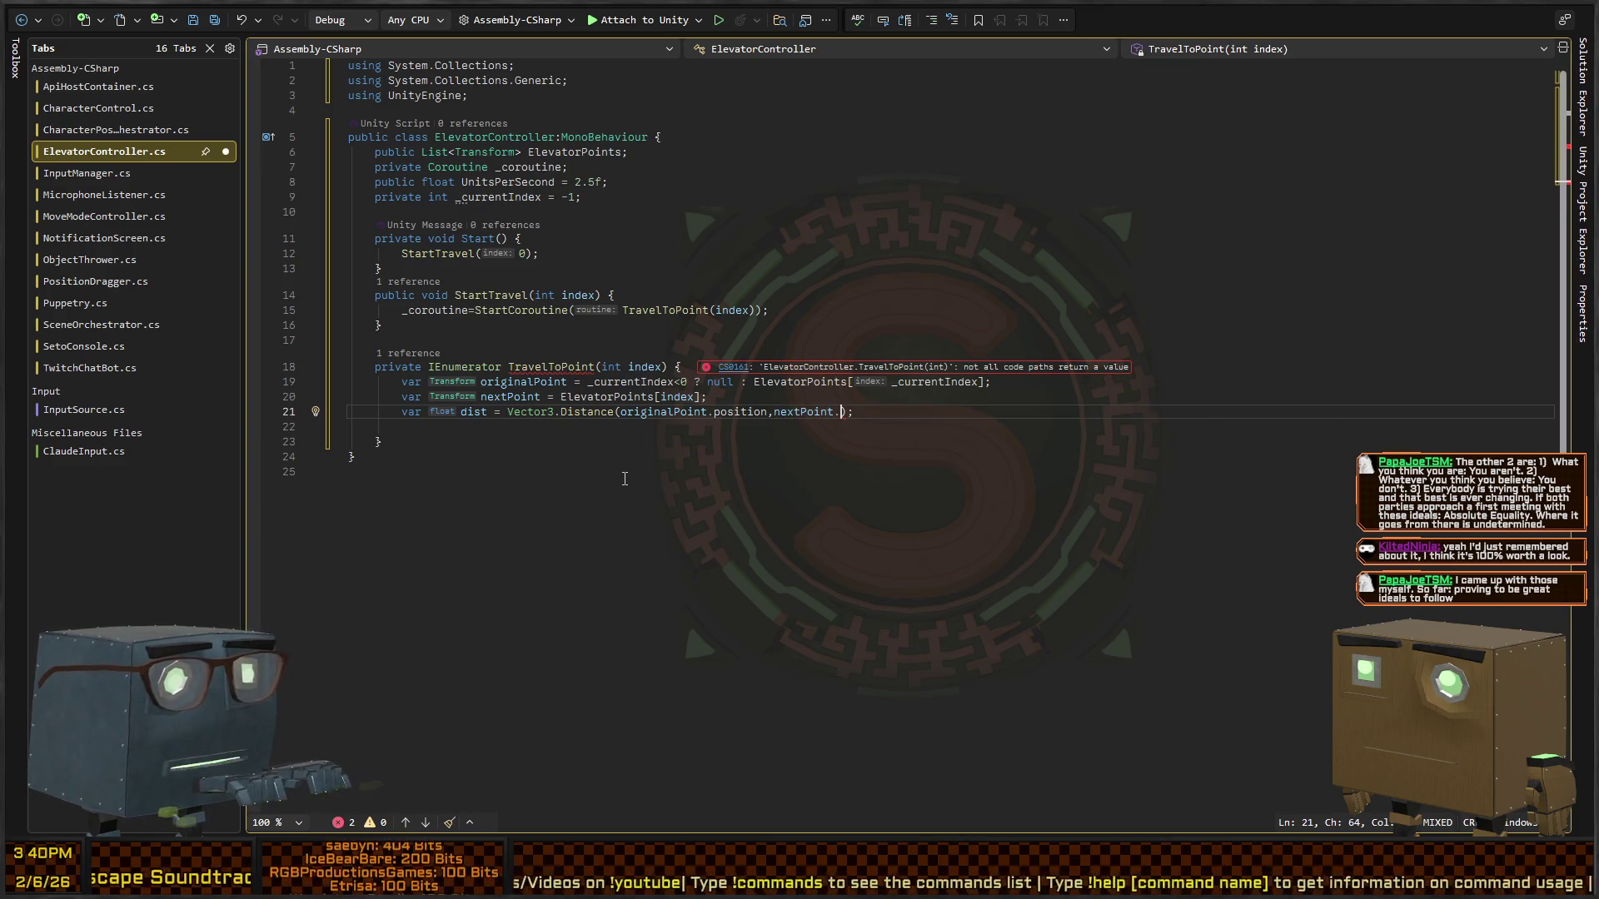
{"action": "type", "text": "position"}
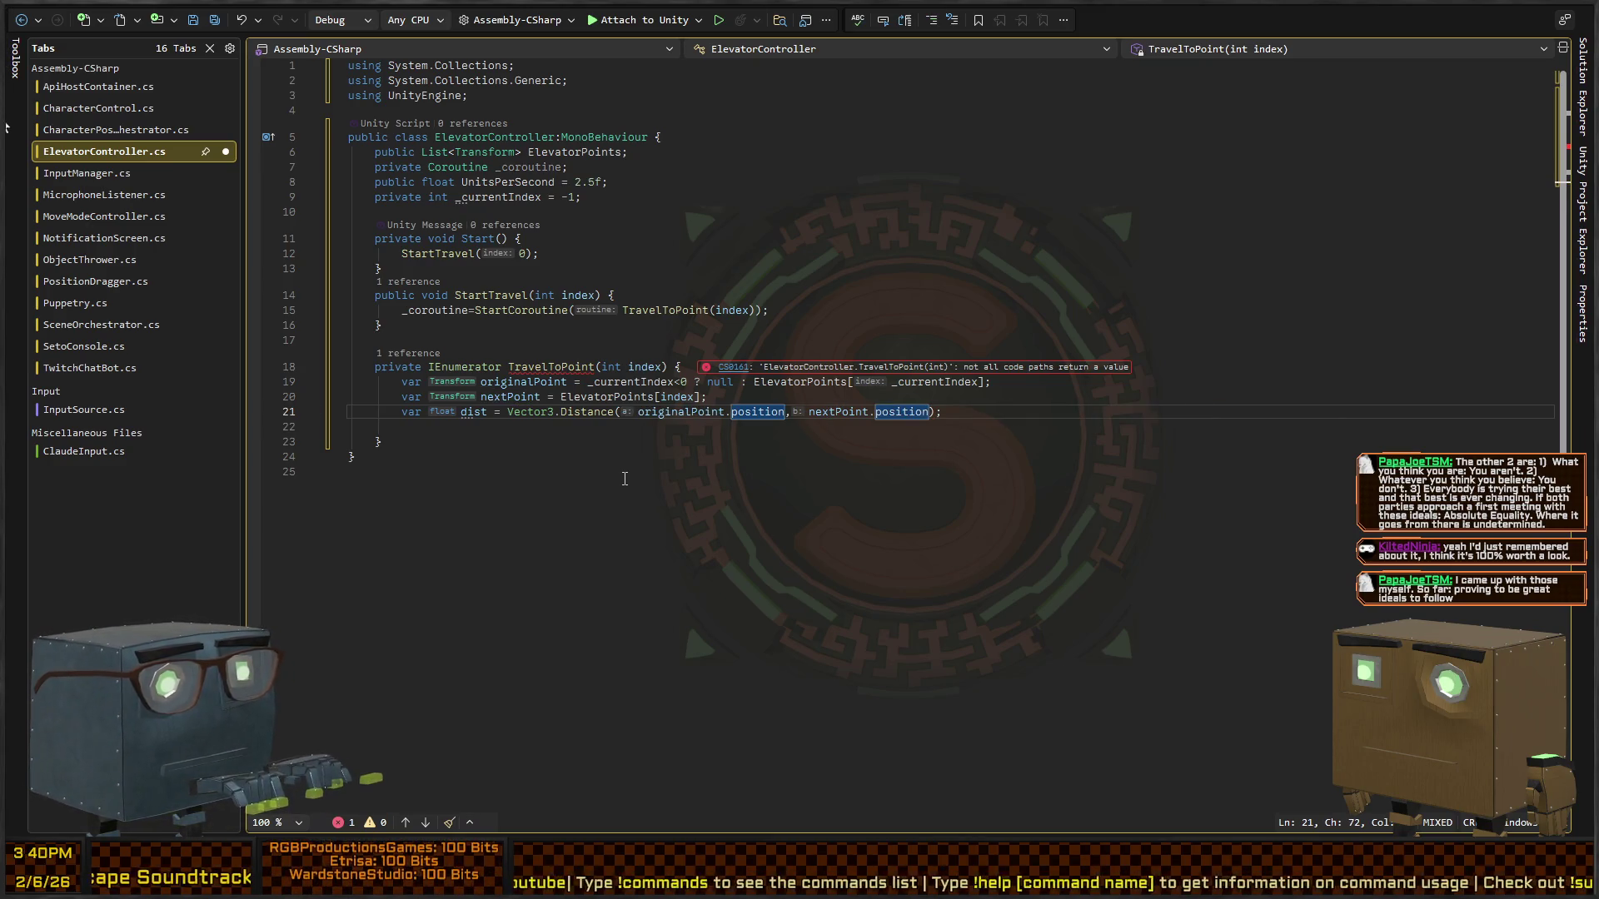